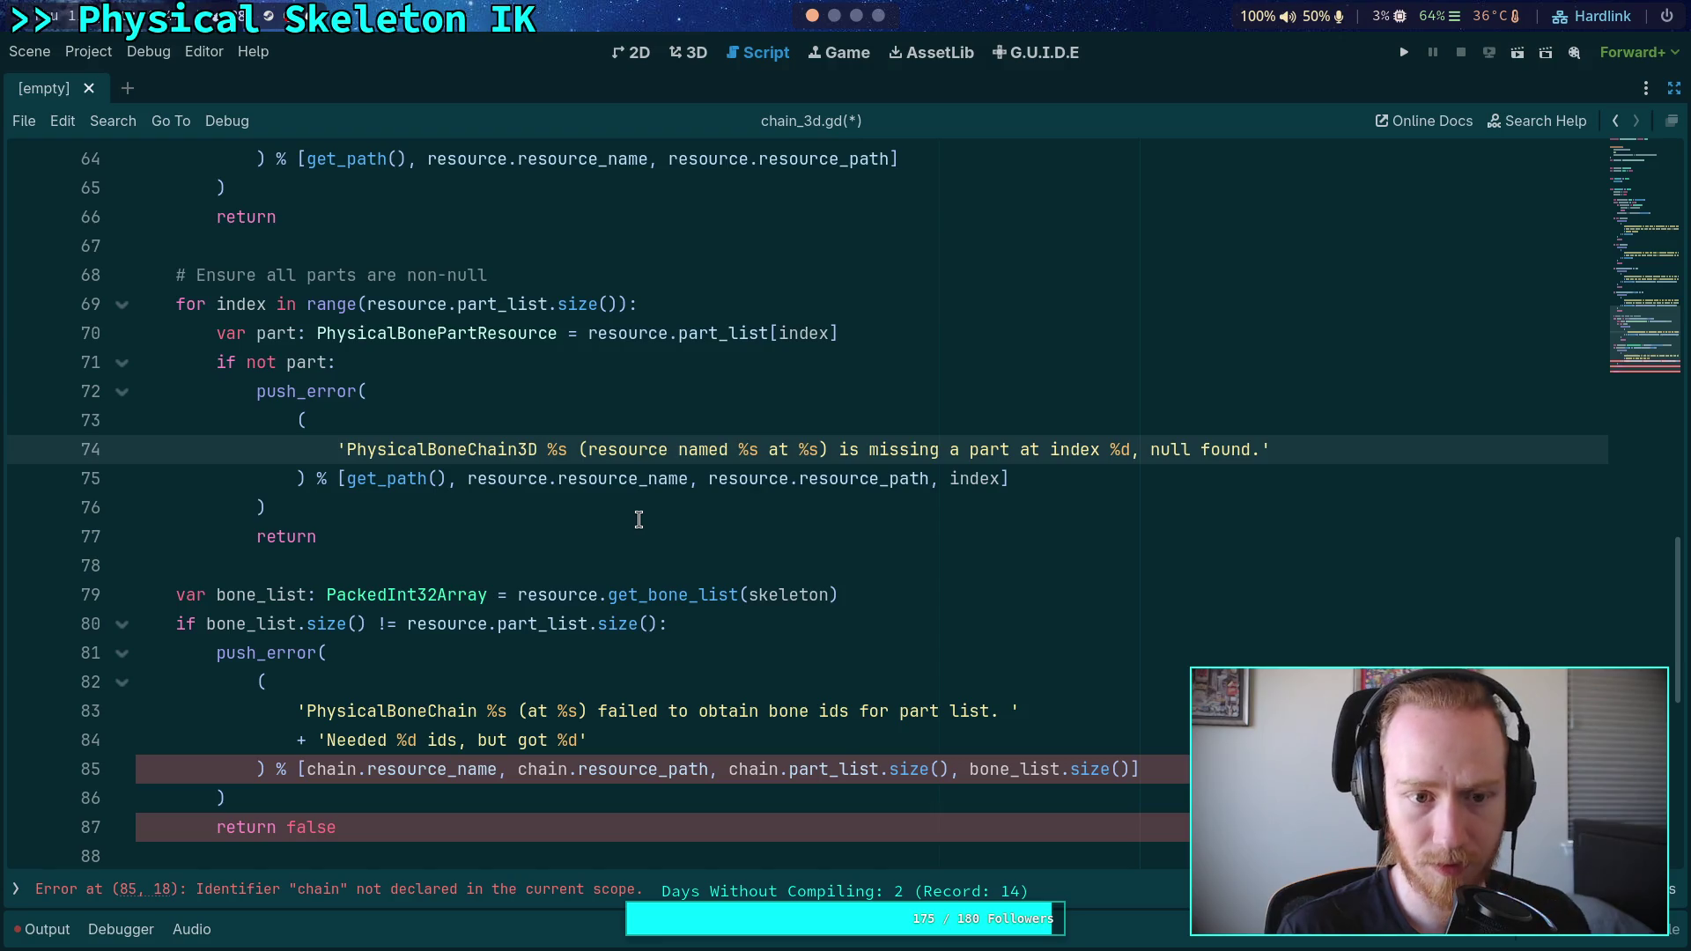
Change the line 83 error to 'PhysicalBoneChain3D %s (resource named %s at %s)'
scroll(639, 520, down, 1)
click(486, 621)
text(3D)
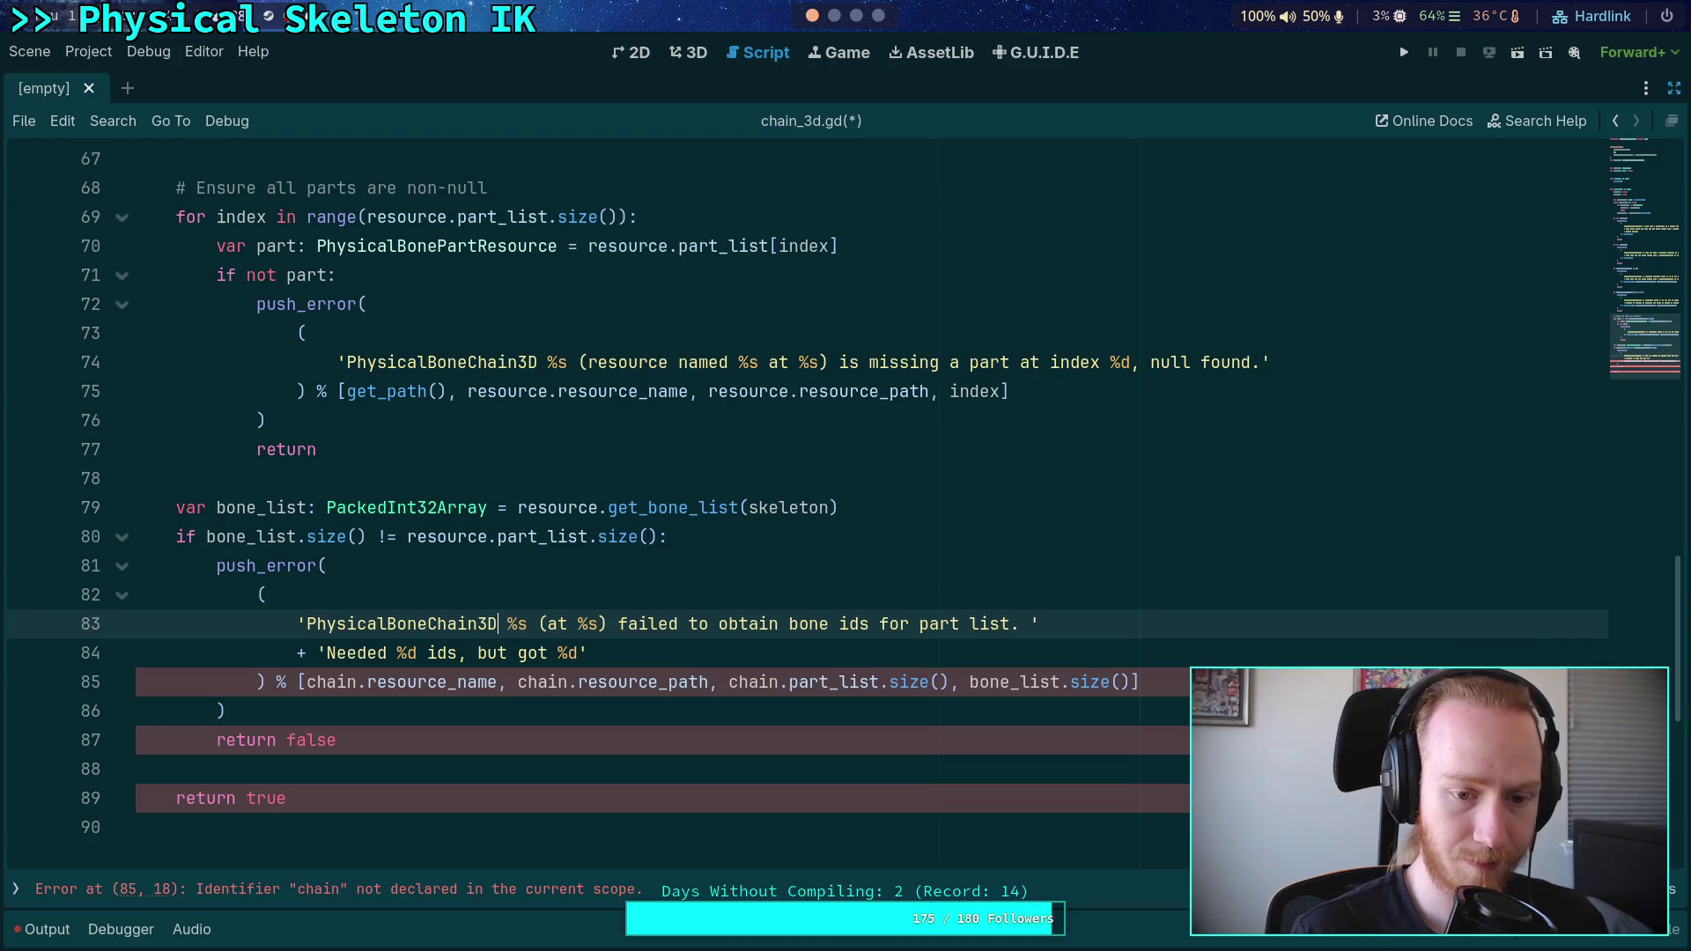
drag(589, 362, 821, 362)
right_click(768, 371)
click(820, 464)
drag(546, 626, 605, 625)
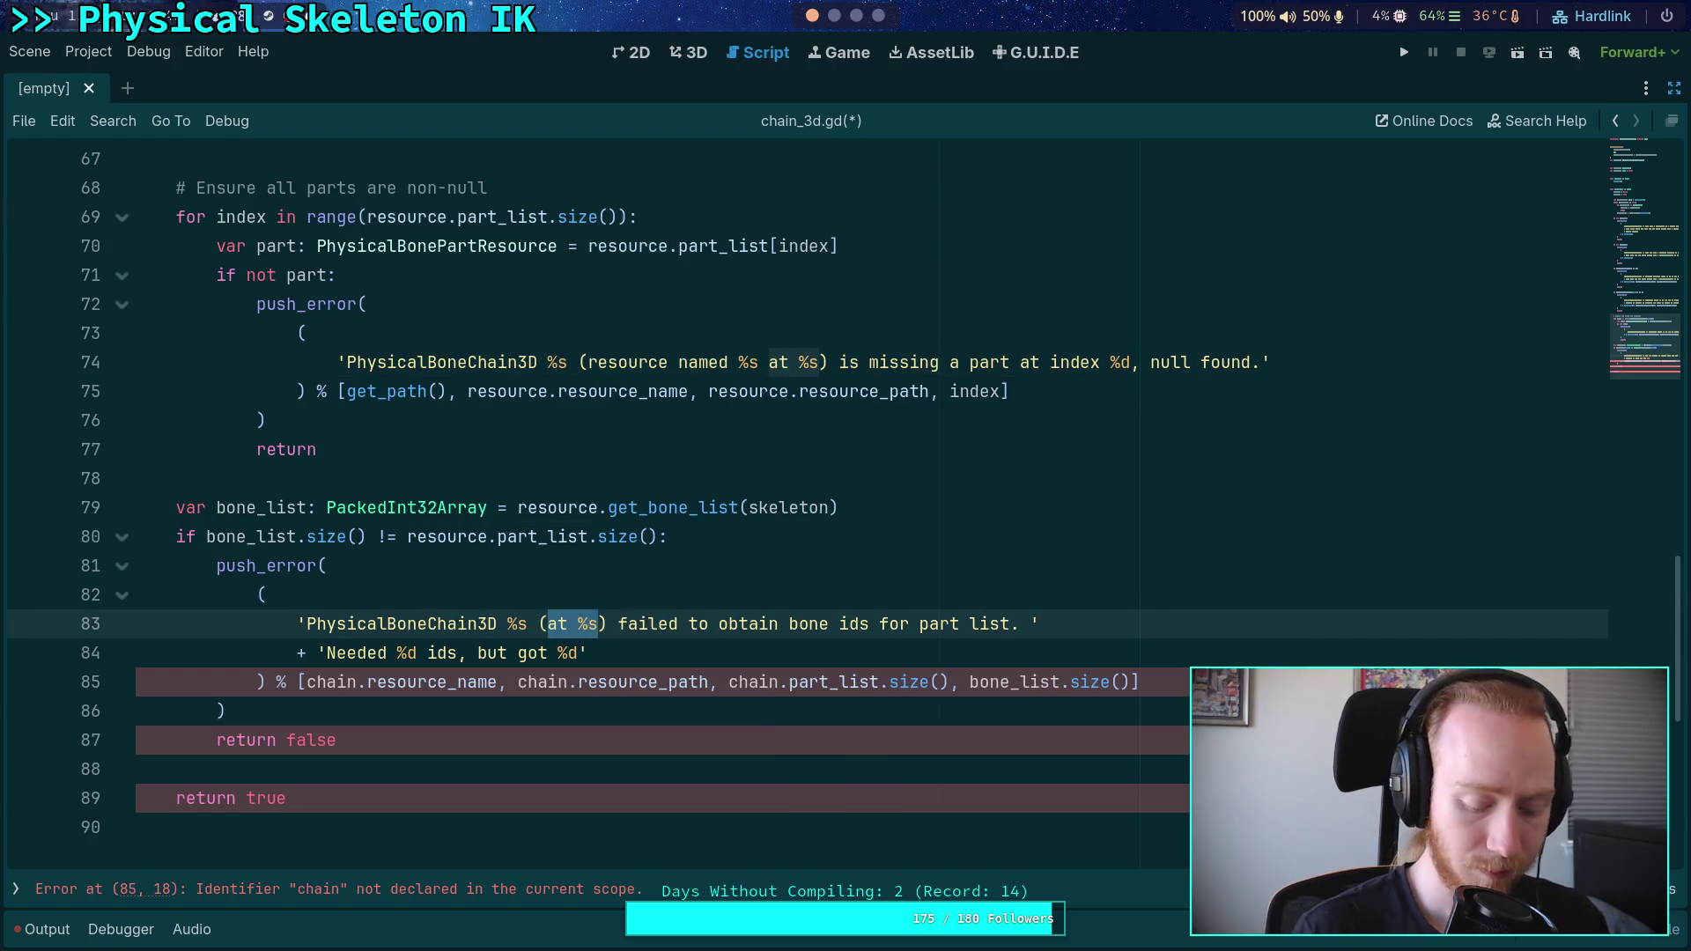
key(ctrl+v)
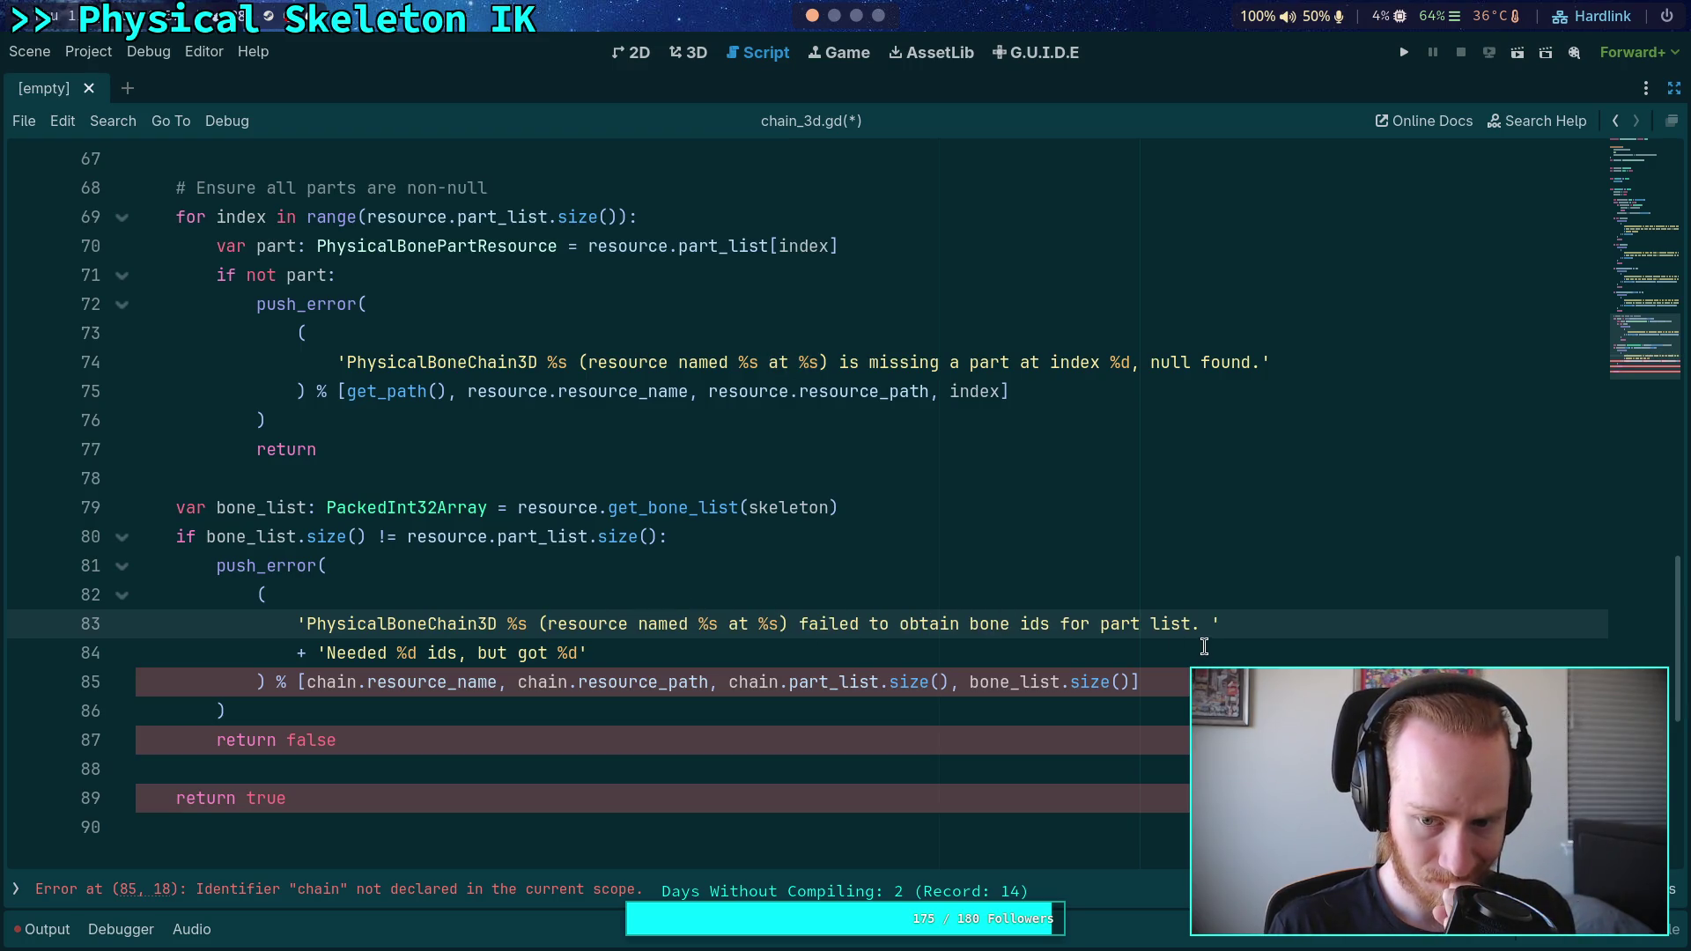
Jump to the get_bone_list definition in chain_resource.gd
right_click(670, 509)
click(773, 784)
scroll(775, 786, down, 6)
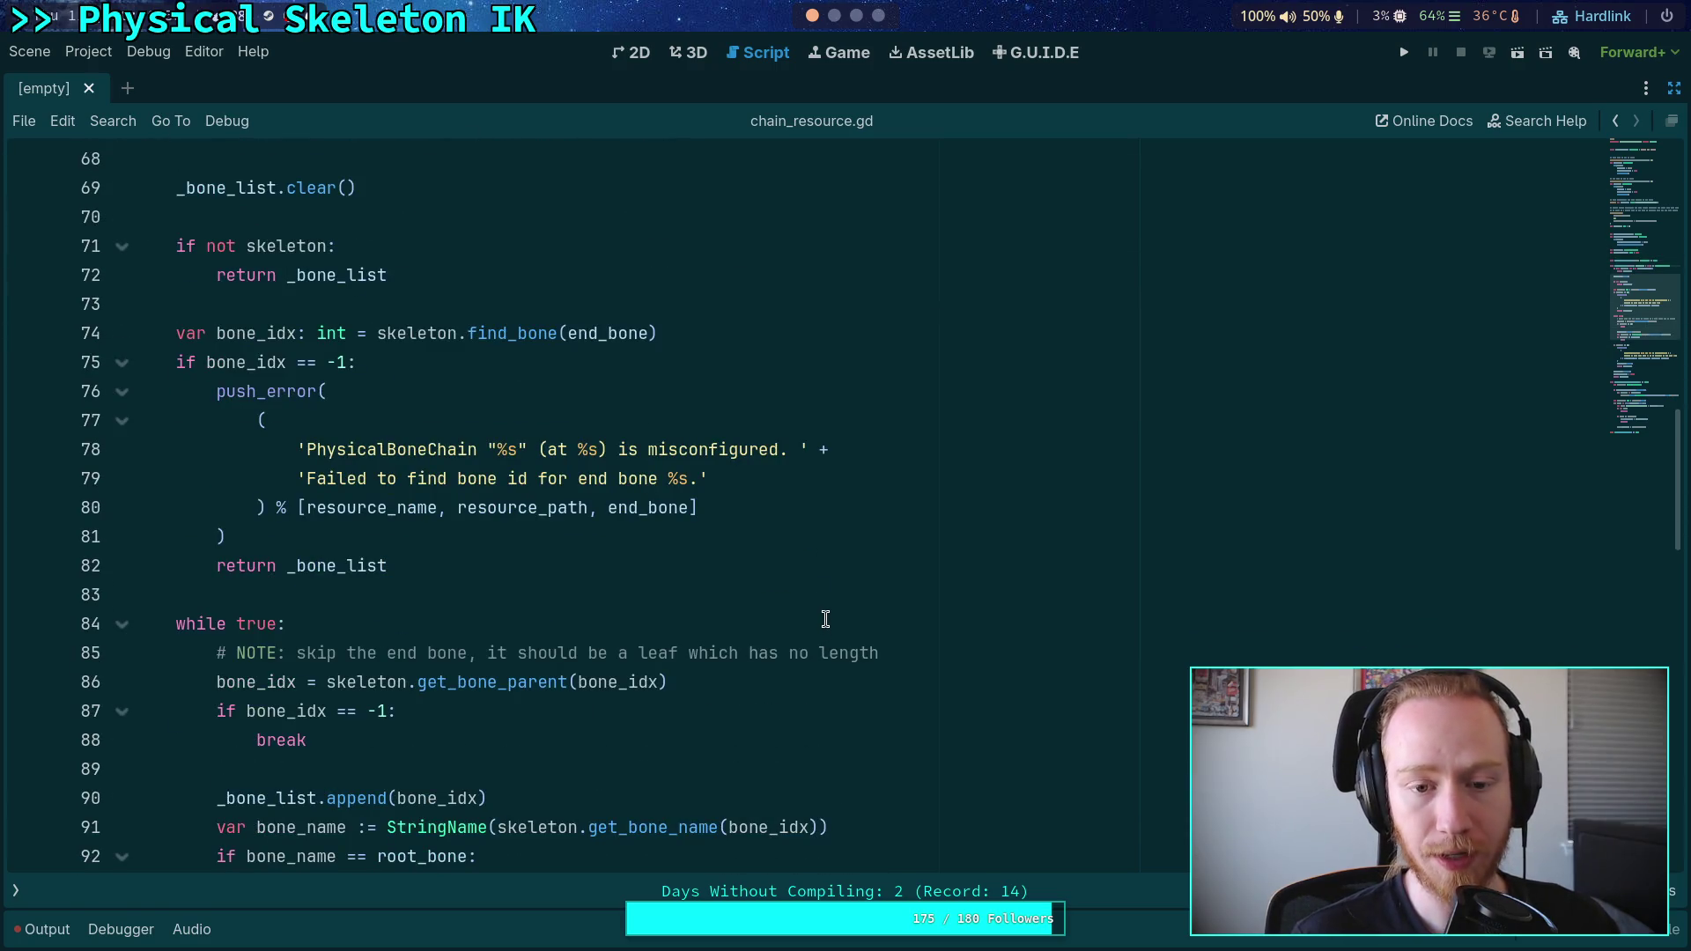
Rename PhysicalBoneChain to PhysicalBoneChainResource in the line 78 and 98 errors, then save
scroll(825, 619, up, 2)
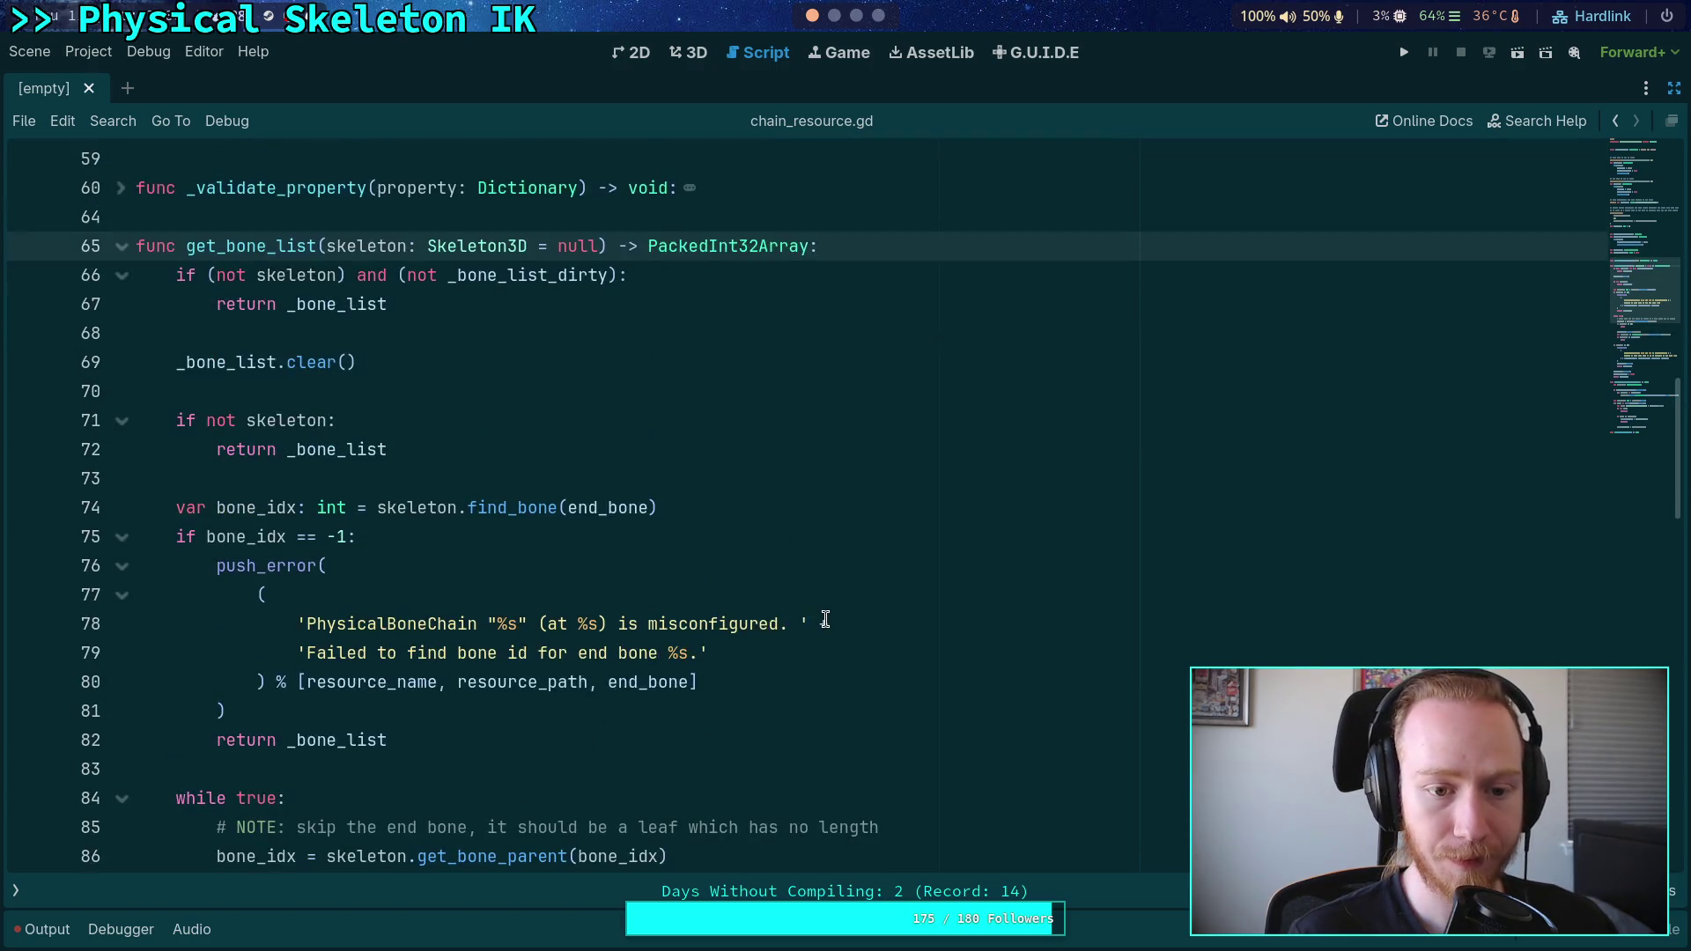
click(478, 624)
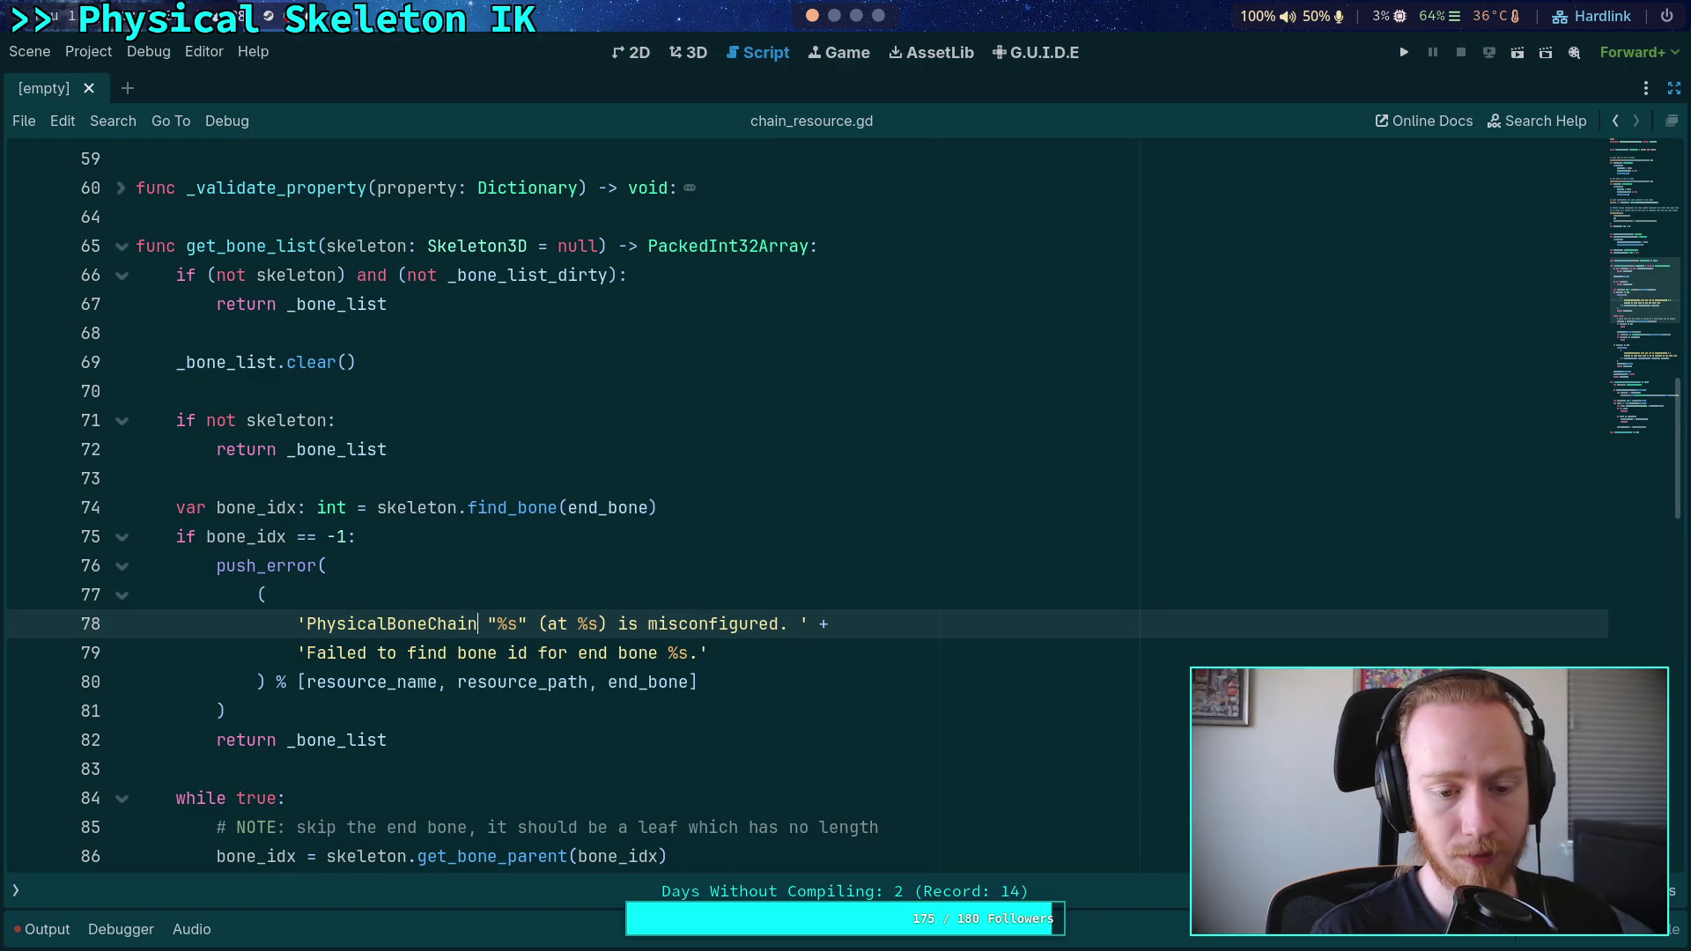
text(Resource)
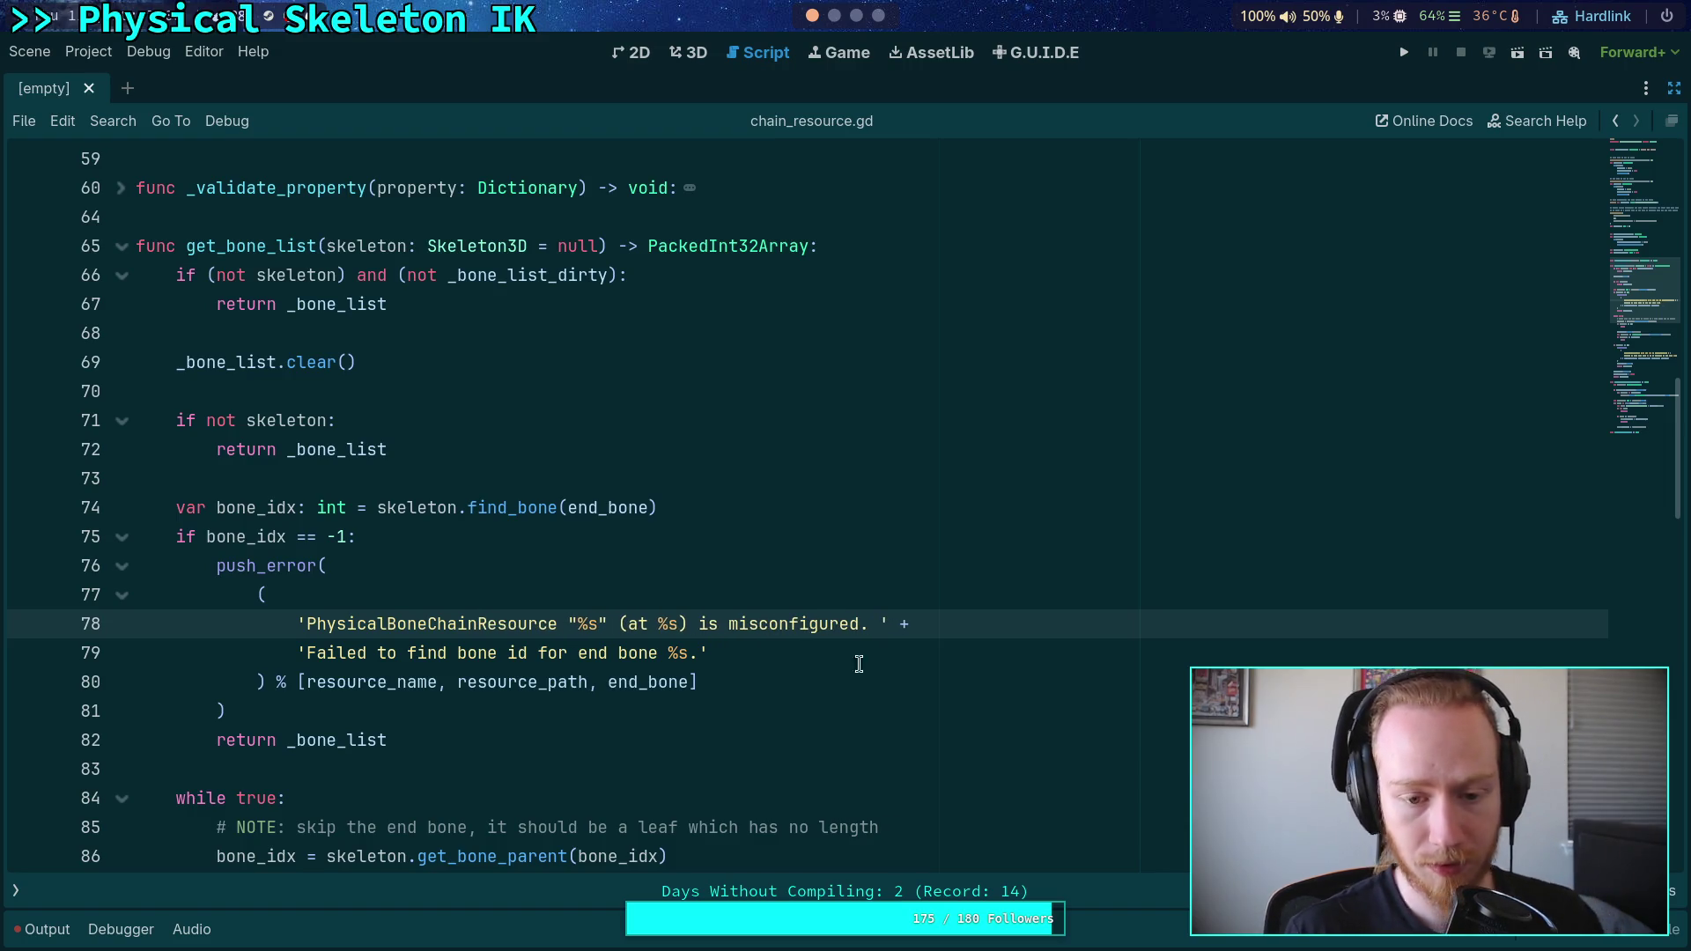
scroll(859, 664, up, 15)
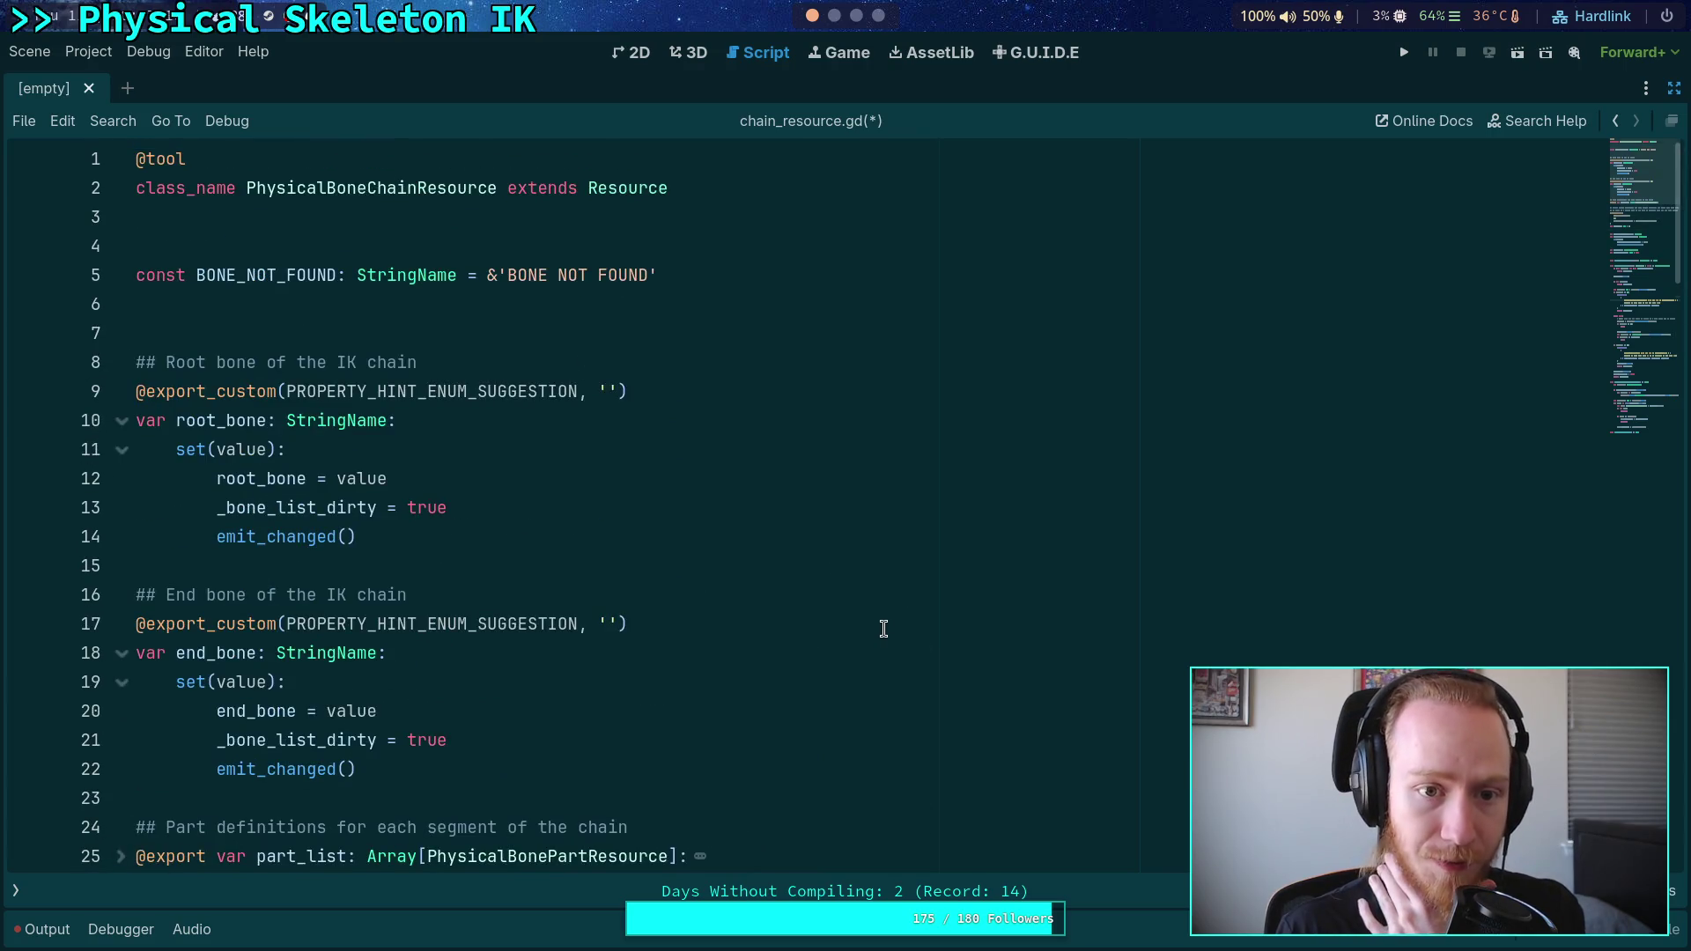
scroll(883, 628, down, 20)
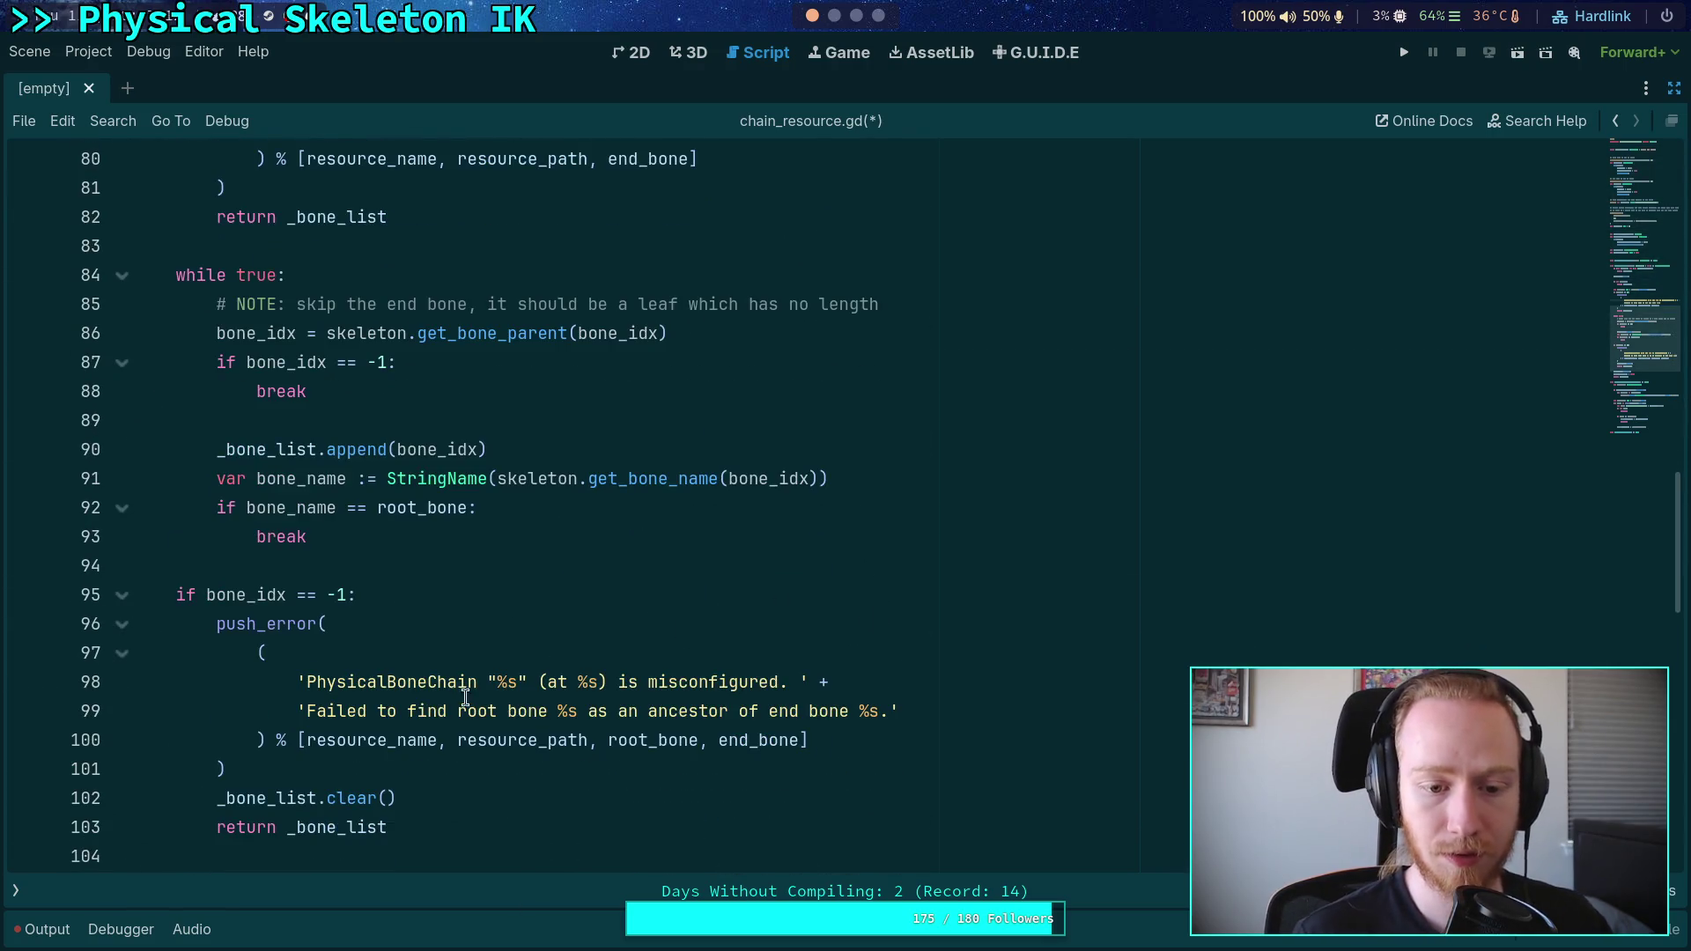
click(472, 693)
text(Resource)
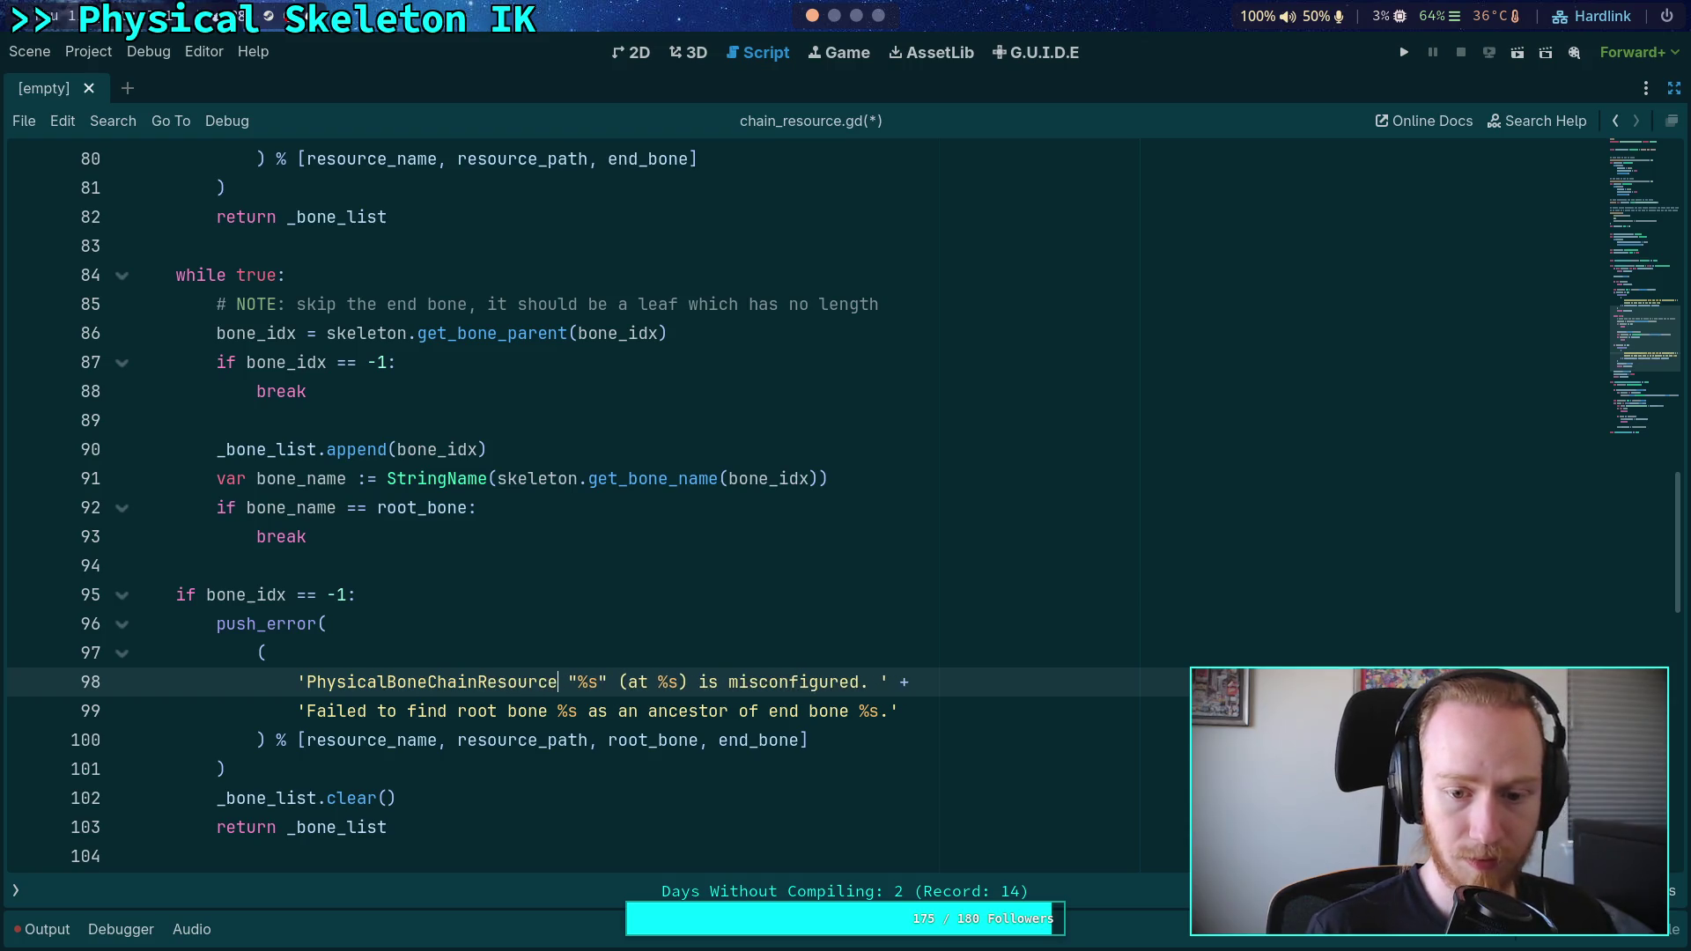
scroll(550, 757, down, 5)
scroll(546, 743, down, 3)
scroll(547, 716, up, 5)
scroll(491, 712, up, 2)
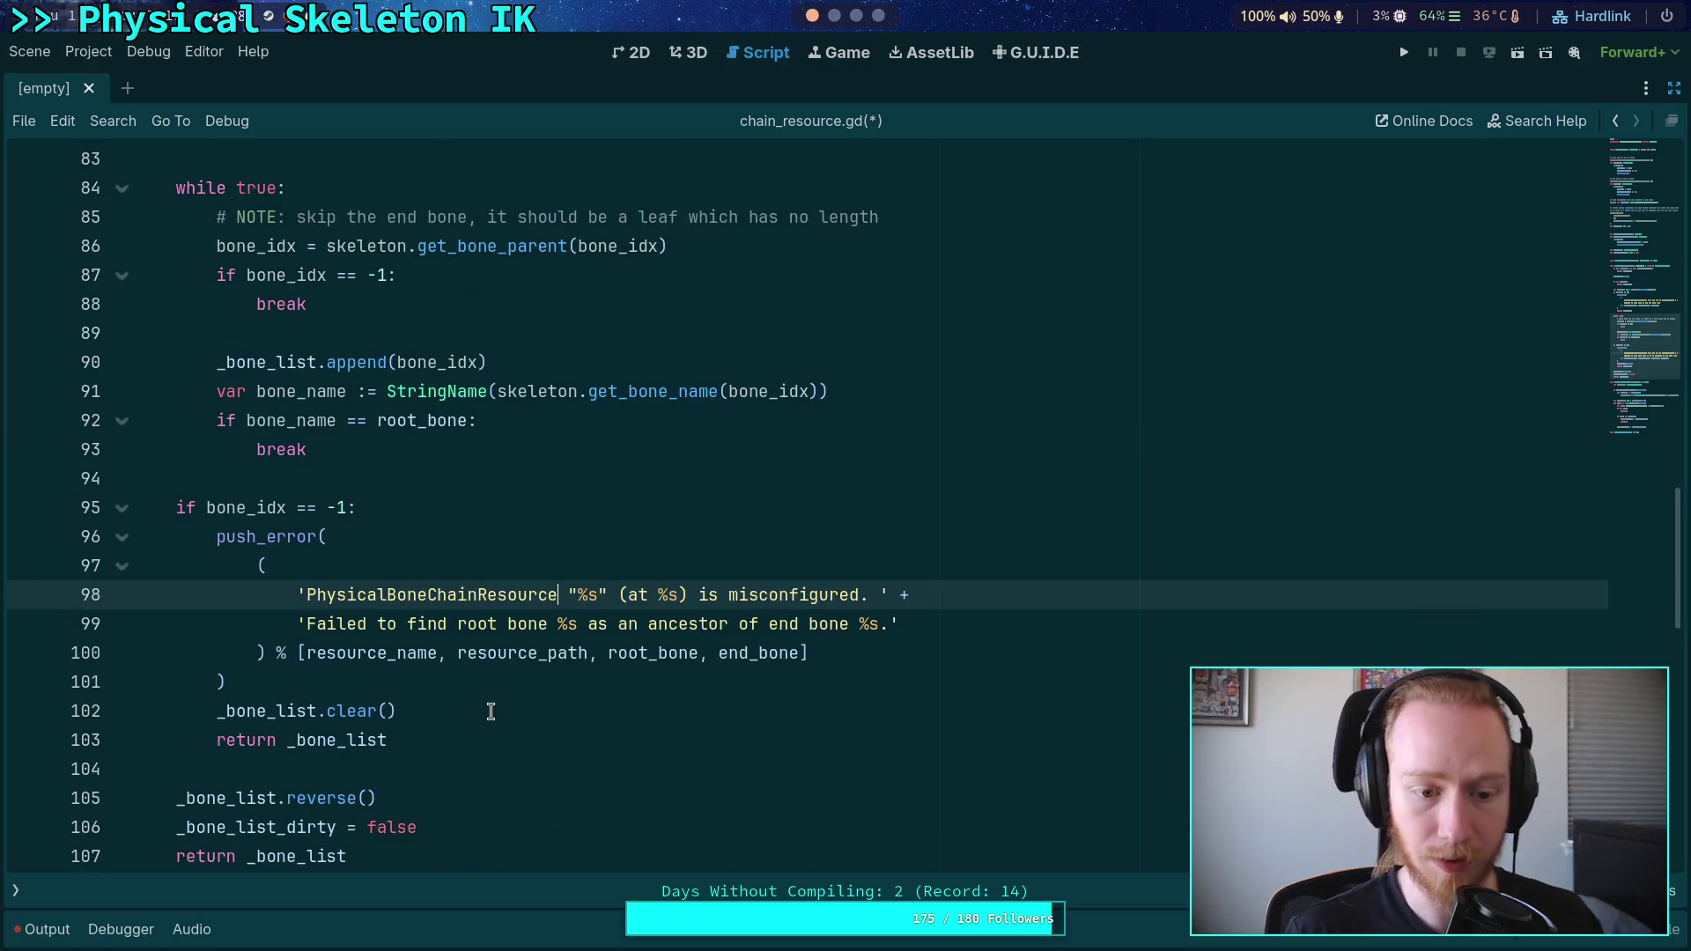
click(490, 712)
key(ctrl+s)
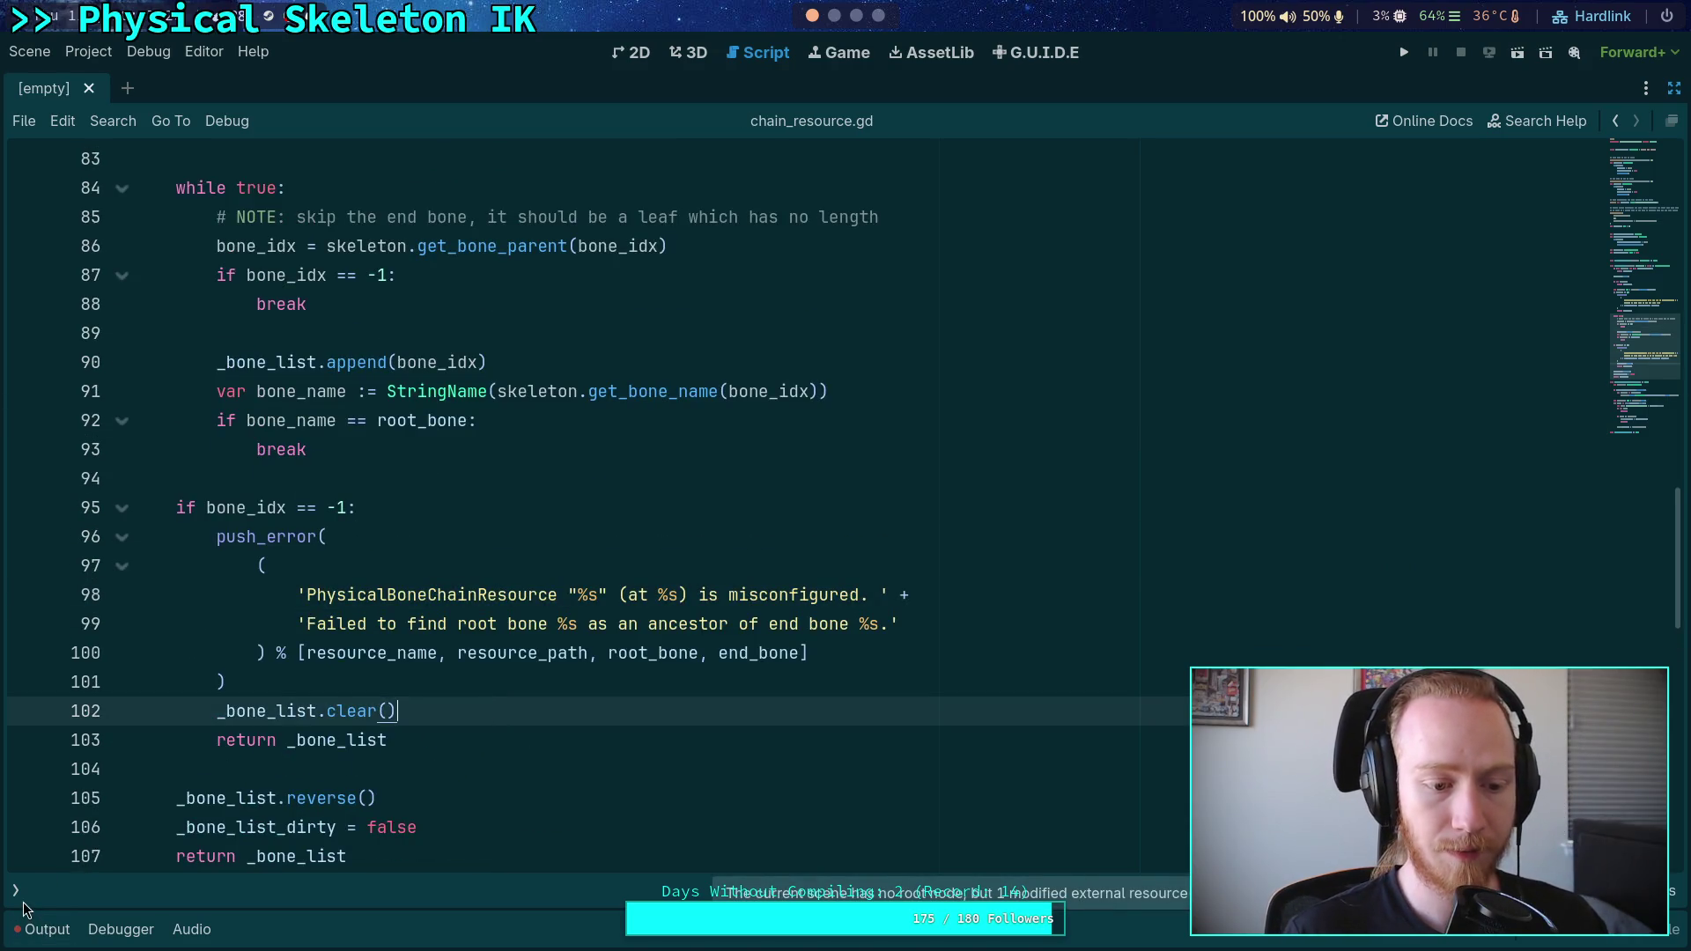
Switch back to chain_3d.gd from the script list and hide the list
click(16, 890)
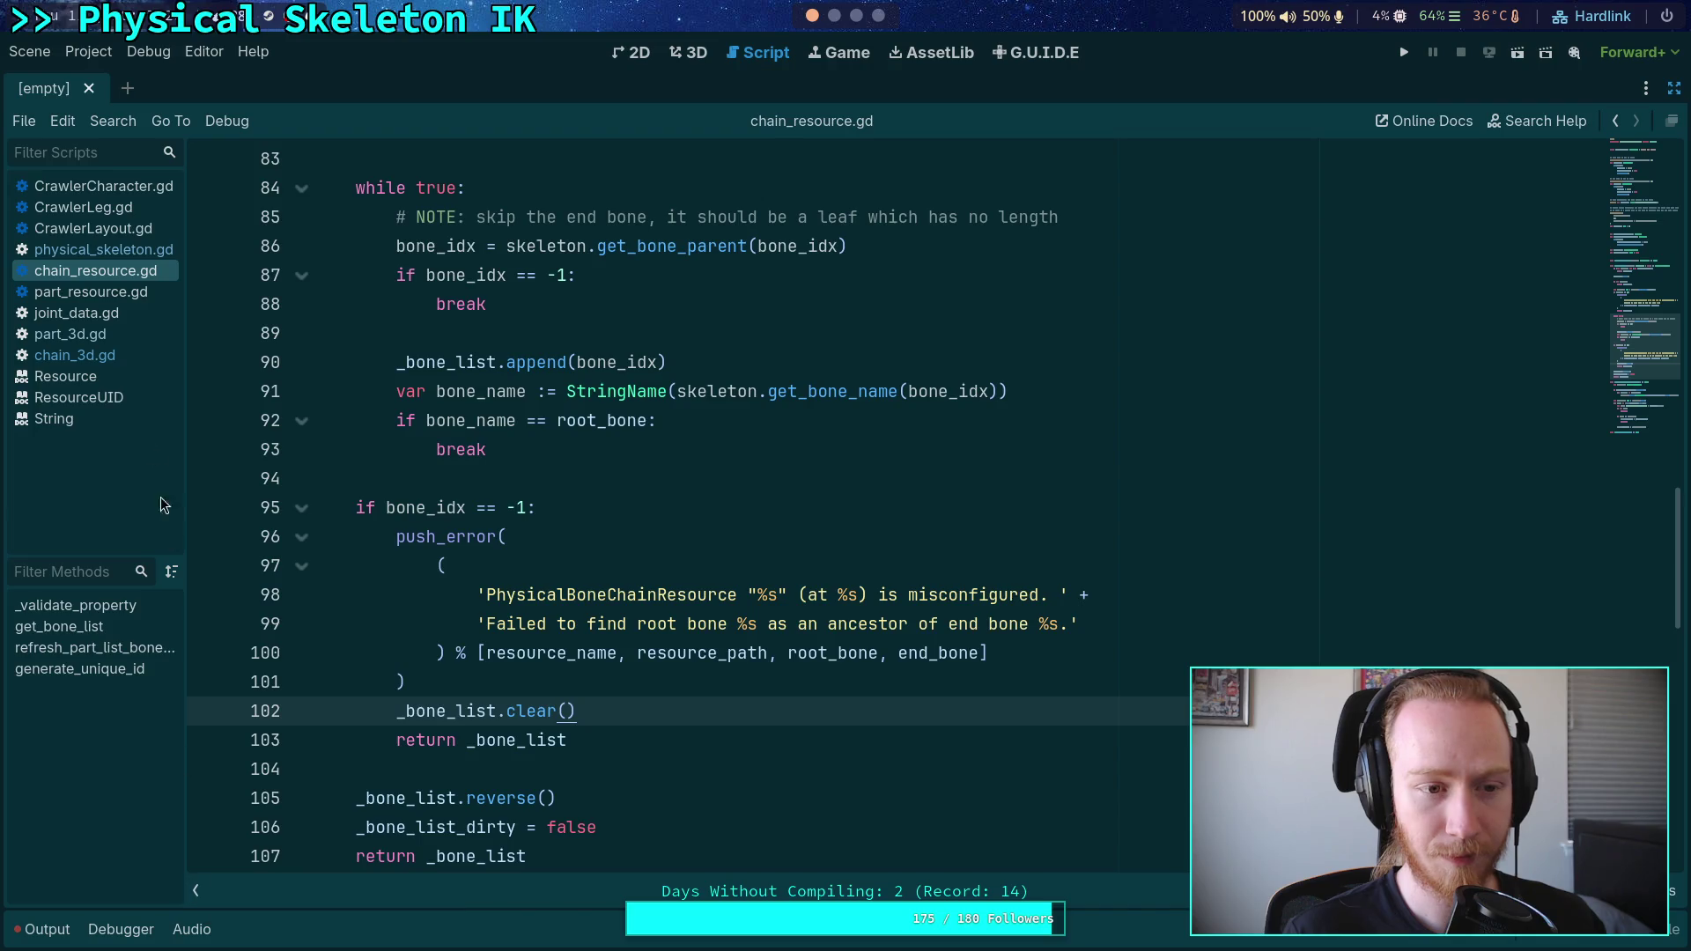
click(124, 353)
click(196, 890)
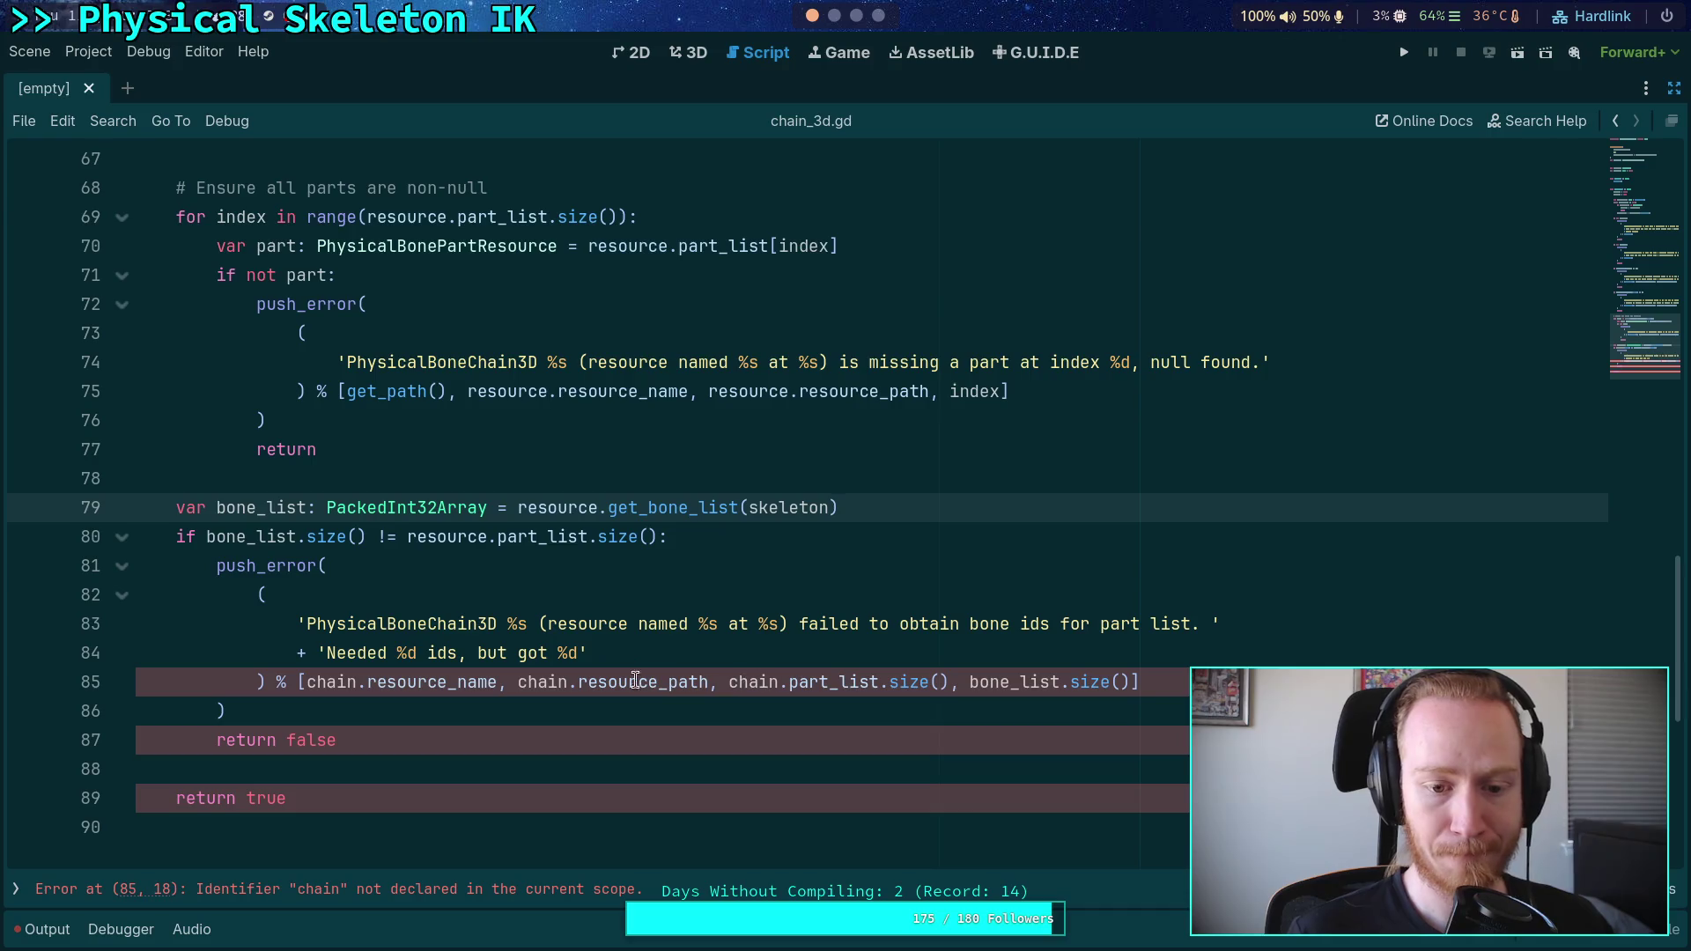
Make the line 85 error pass get_path() and use resource instead of each chain
double_click(338, 682)
click(306, 682)
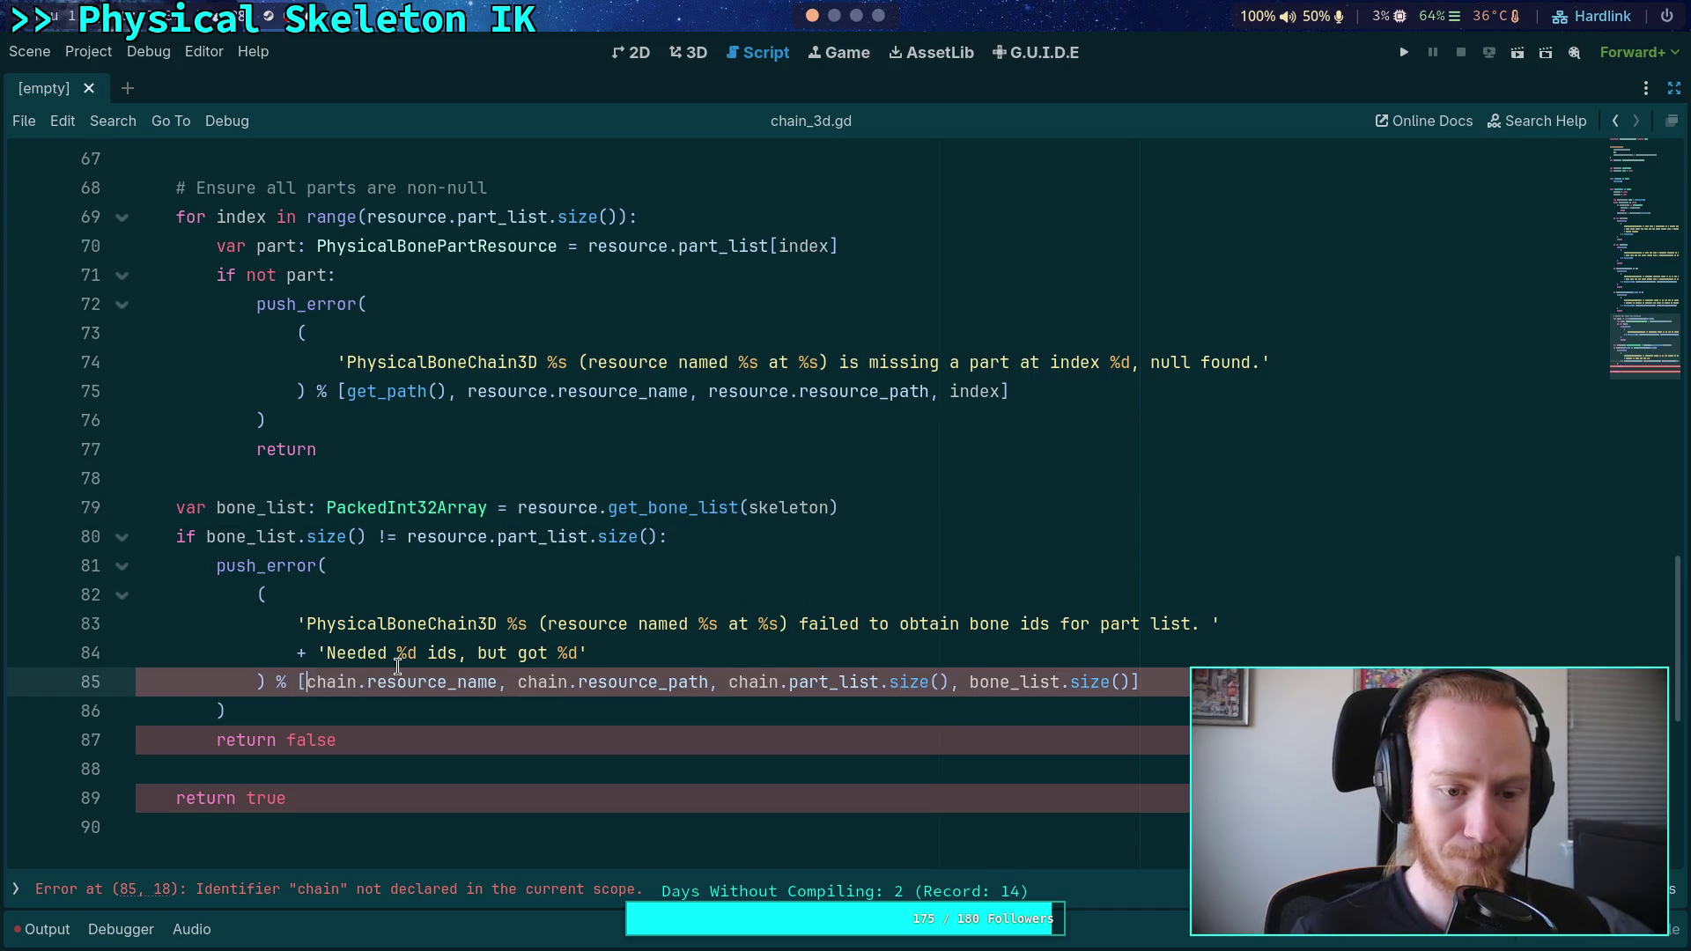
text([get_path(),)
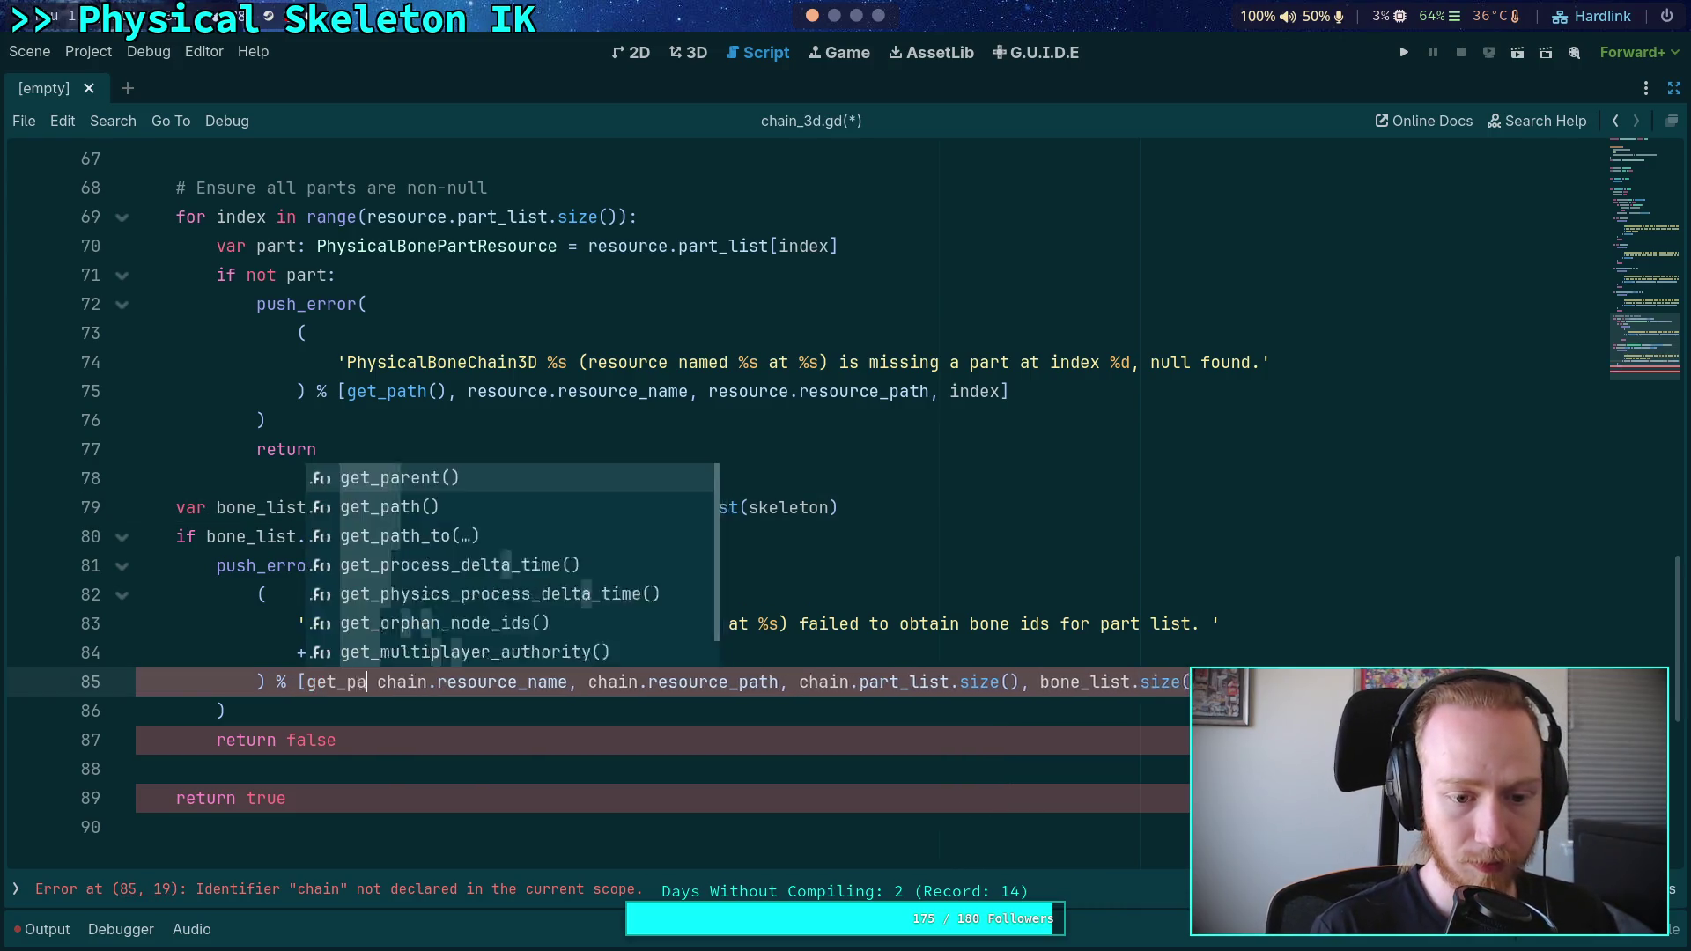
double_click(534, 391)
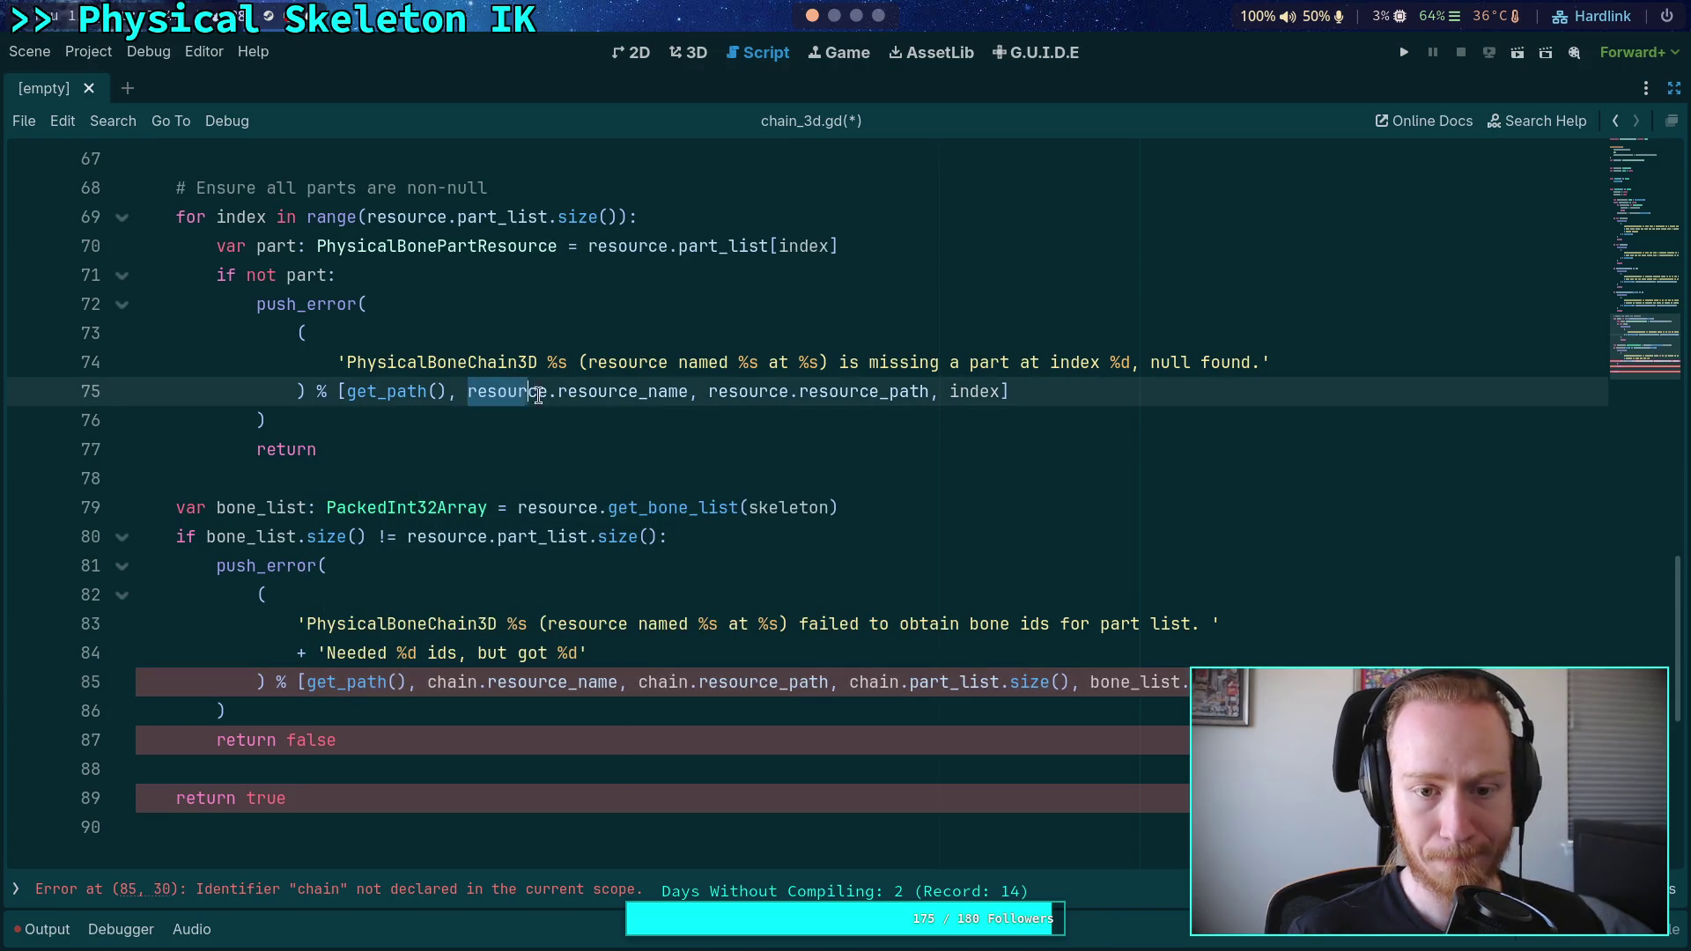
right_click(534, 391)
click(564, 484)
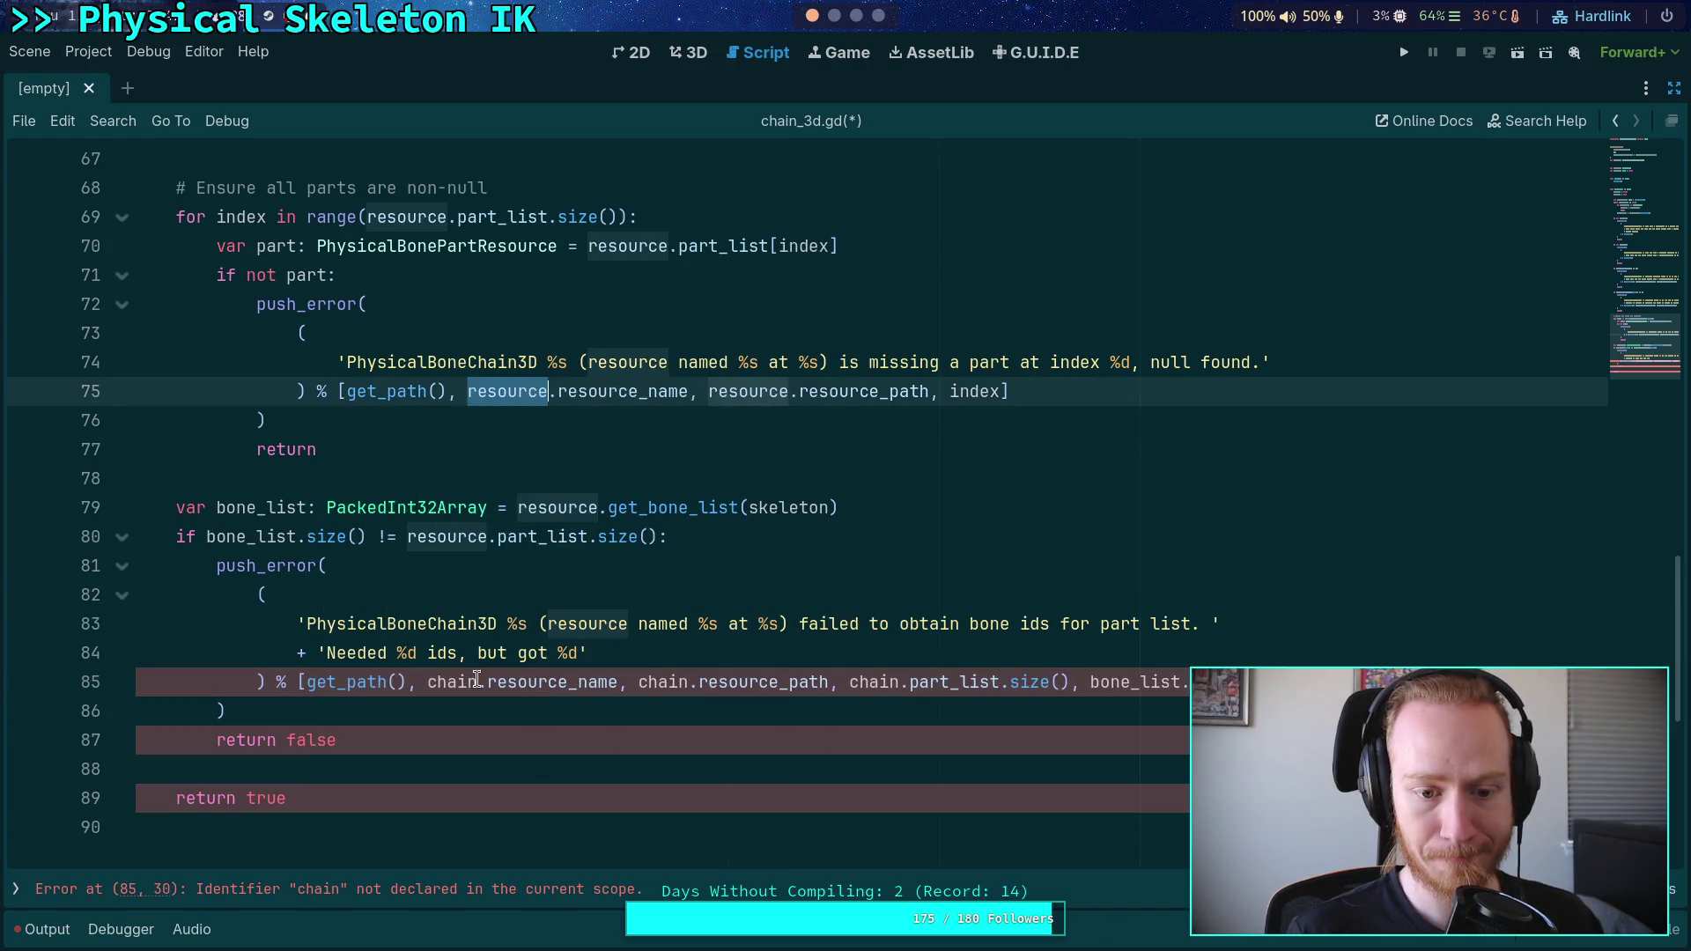
double_click(448, 682)
key(ctrl+v)
double_click(695, 683)
key(ctrl+v)
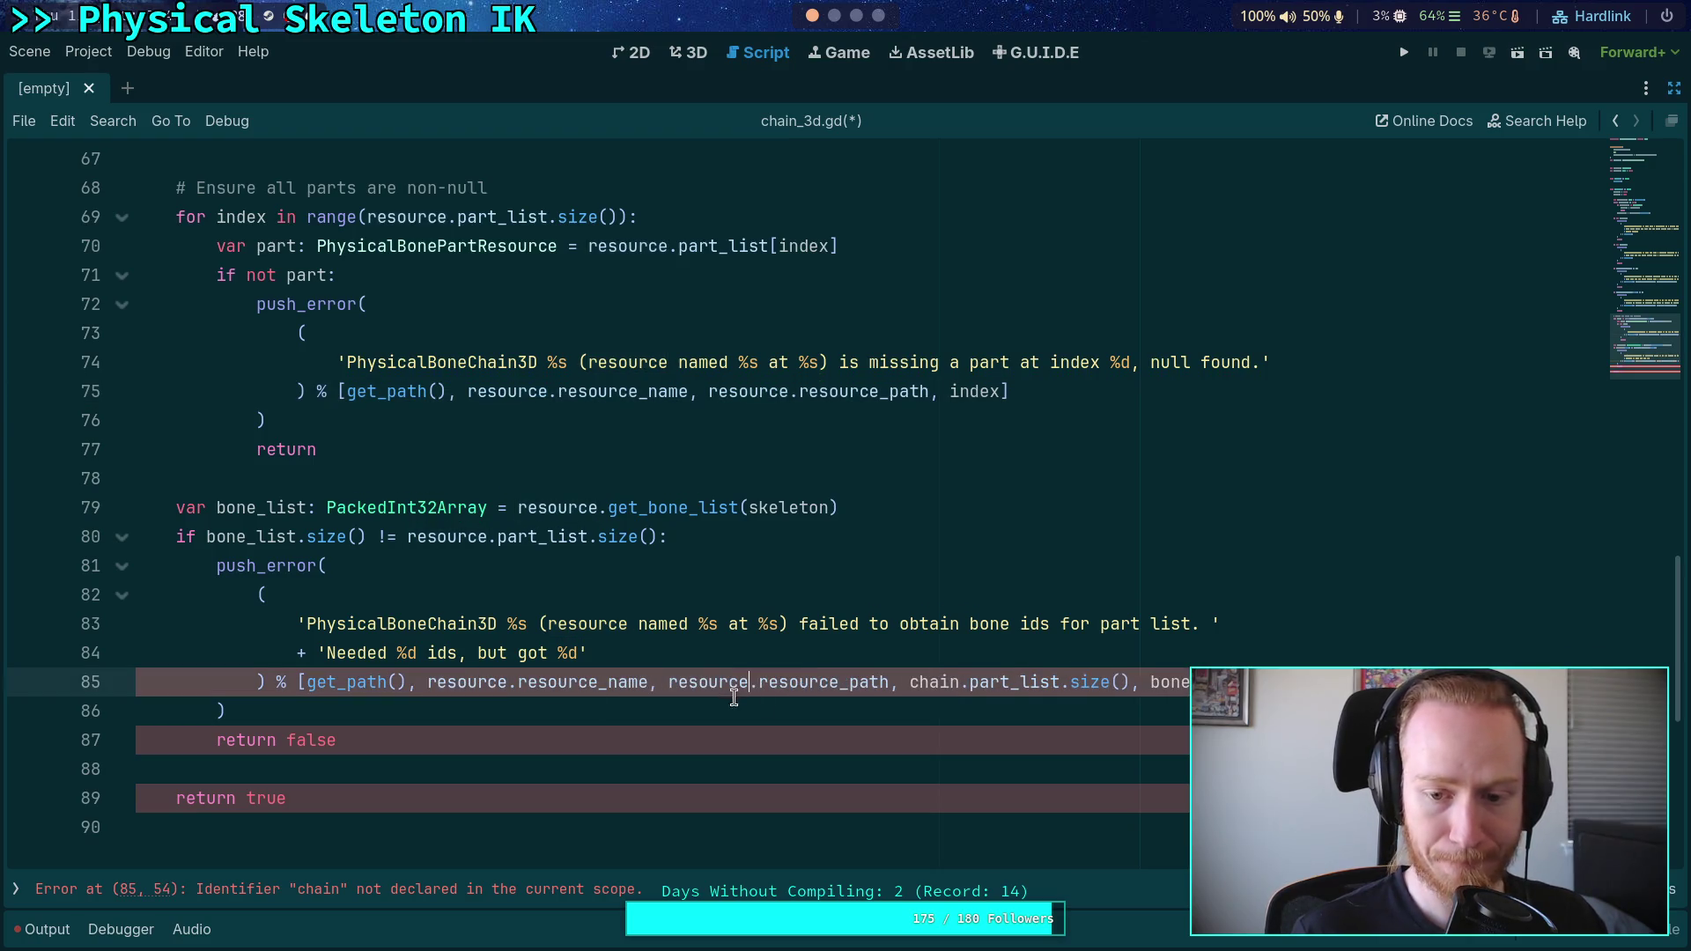
double_click(939, 683)
key(ctrl+v)
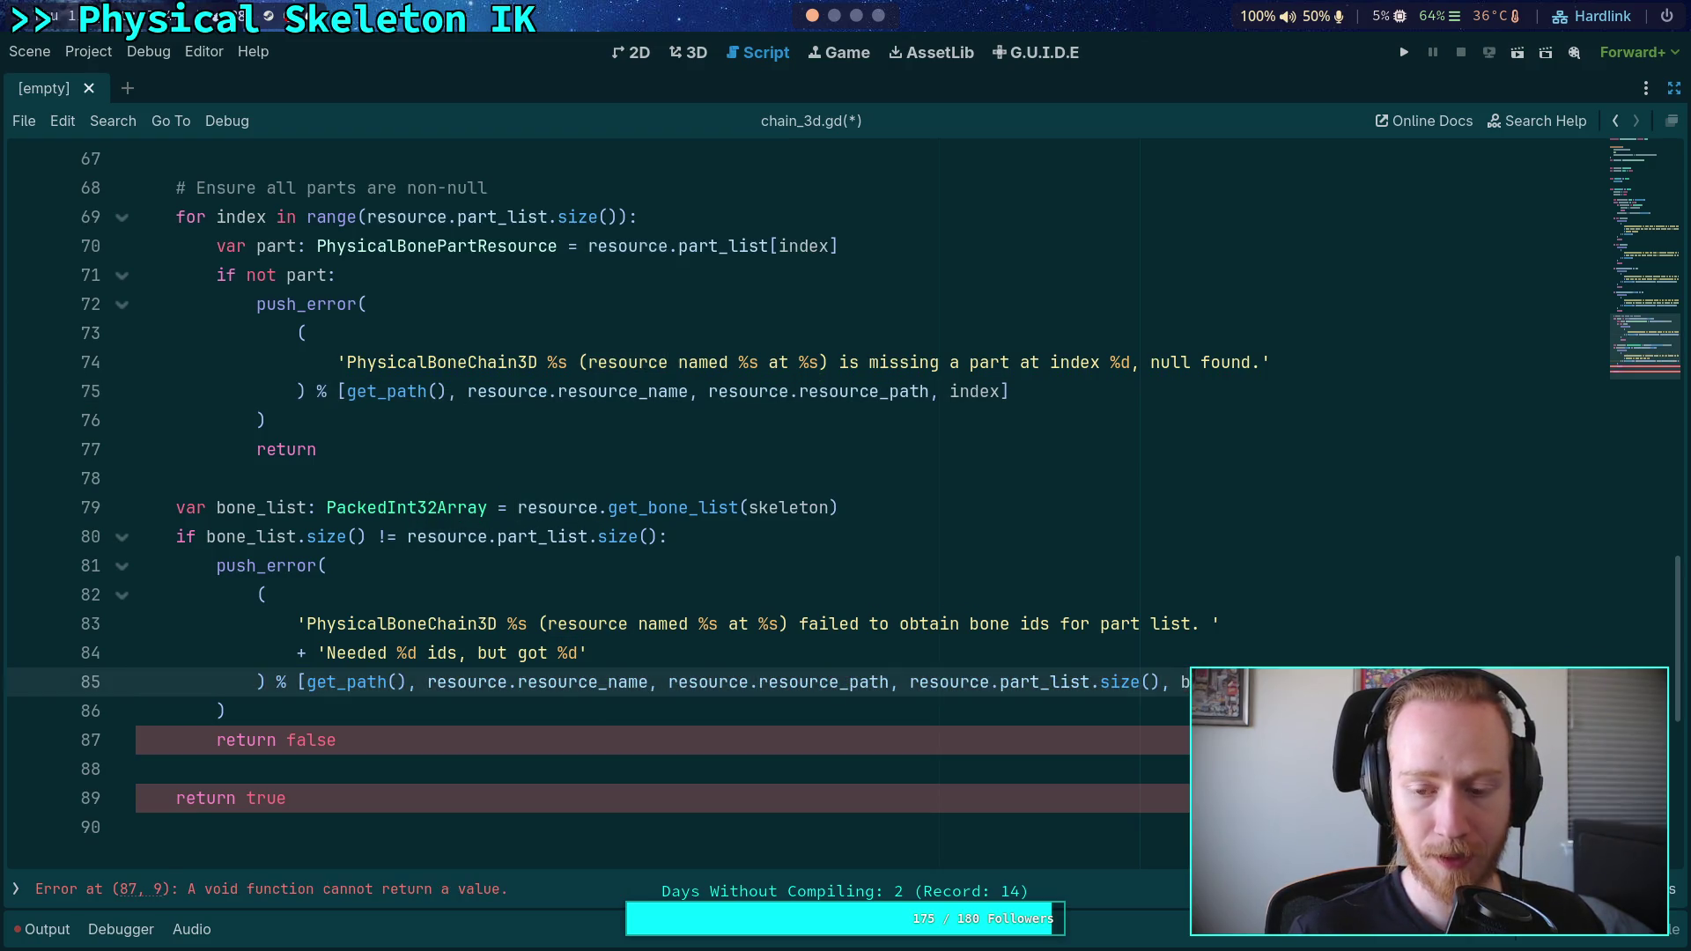
Make line 87 a bare return, replace return true with is_valid = true, and save
drag(277, 740, 388, 740)
key(BackSpace)
click(367, 771)
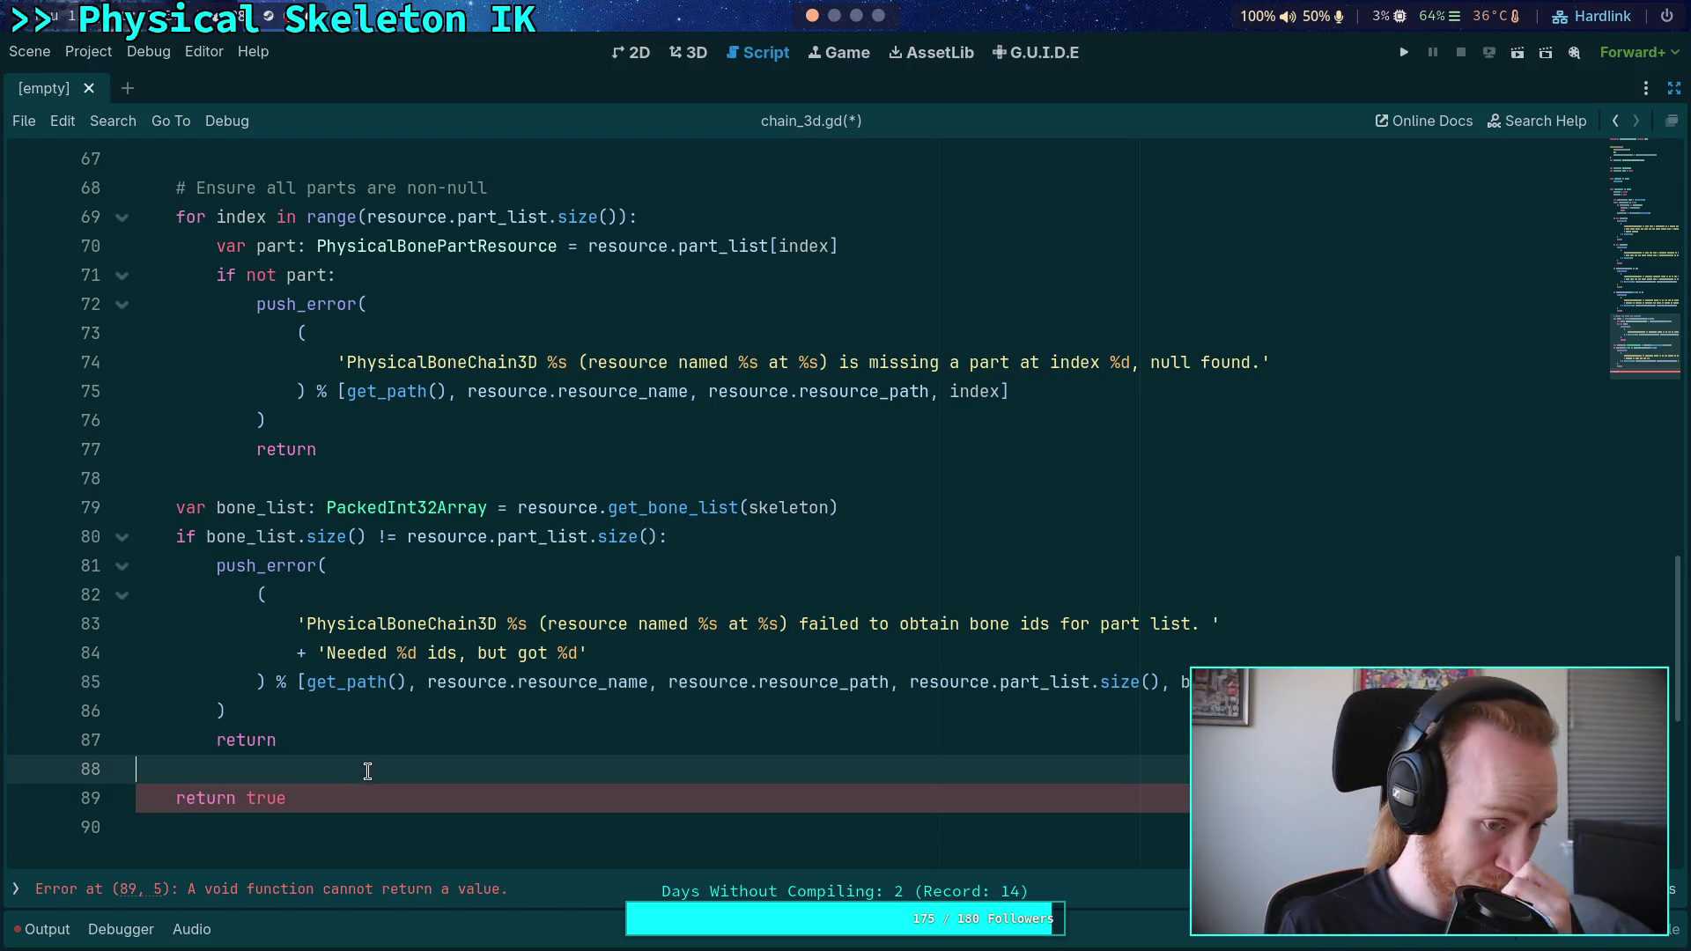
key(Return)
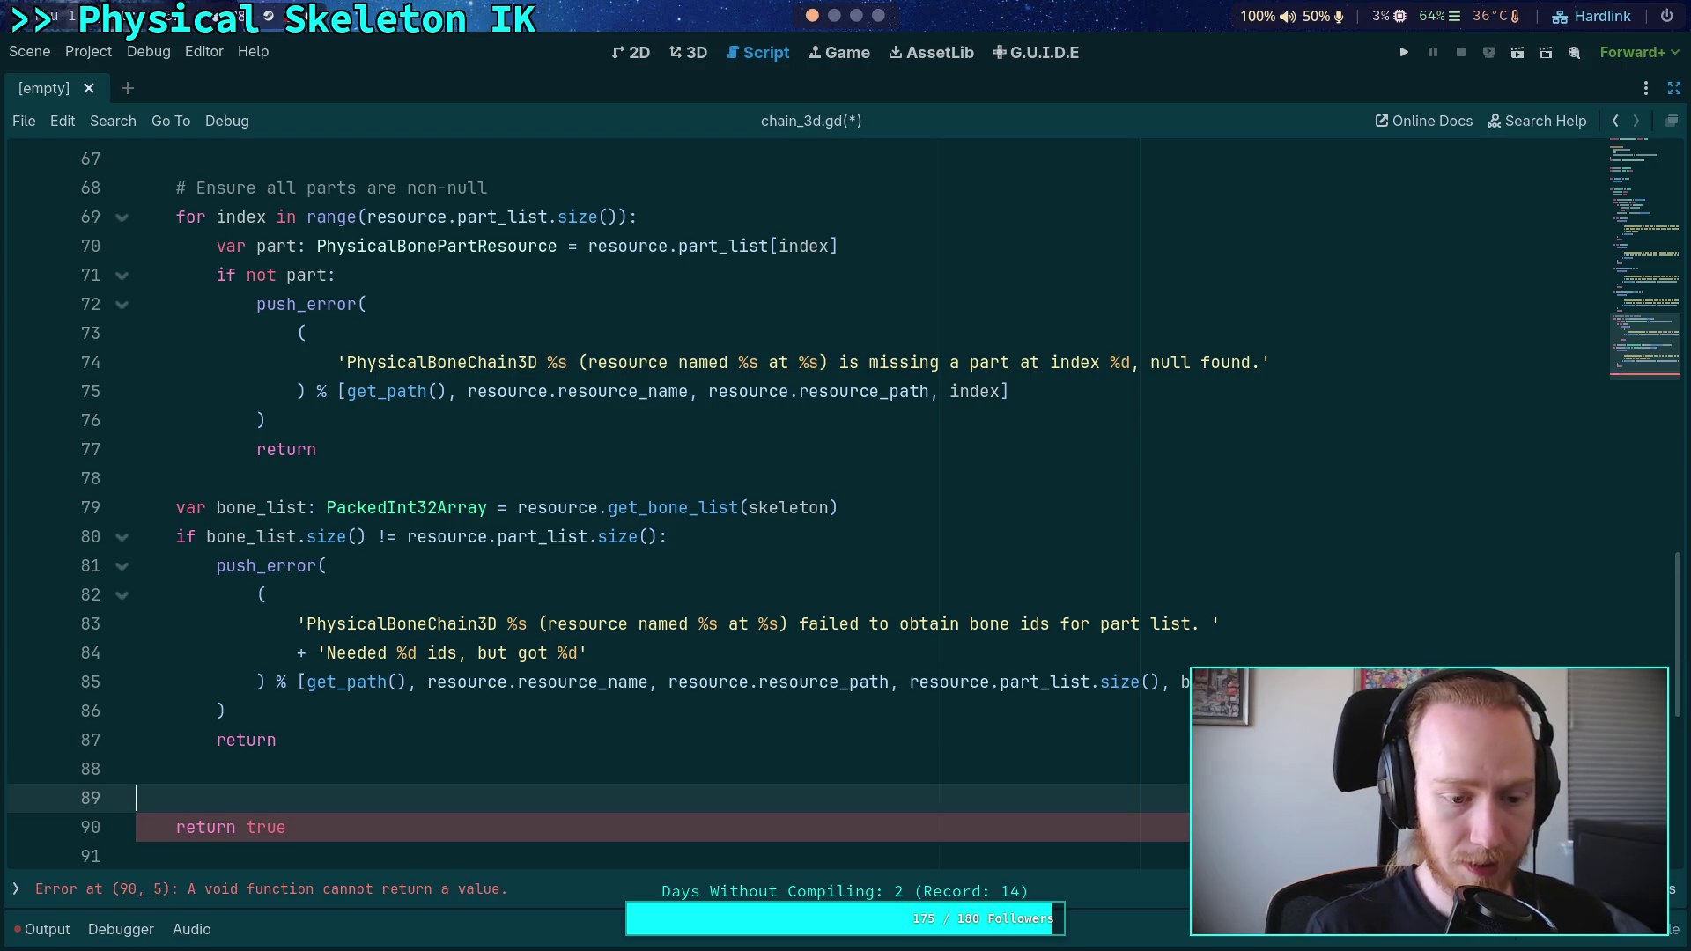
text(_valid = true)
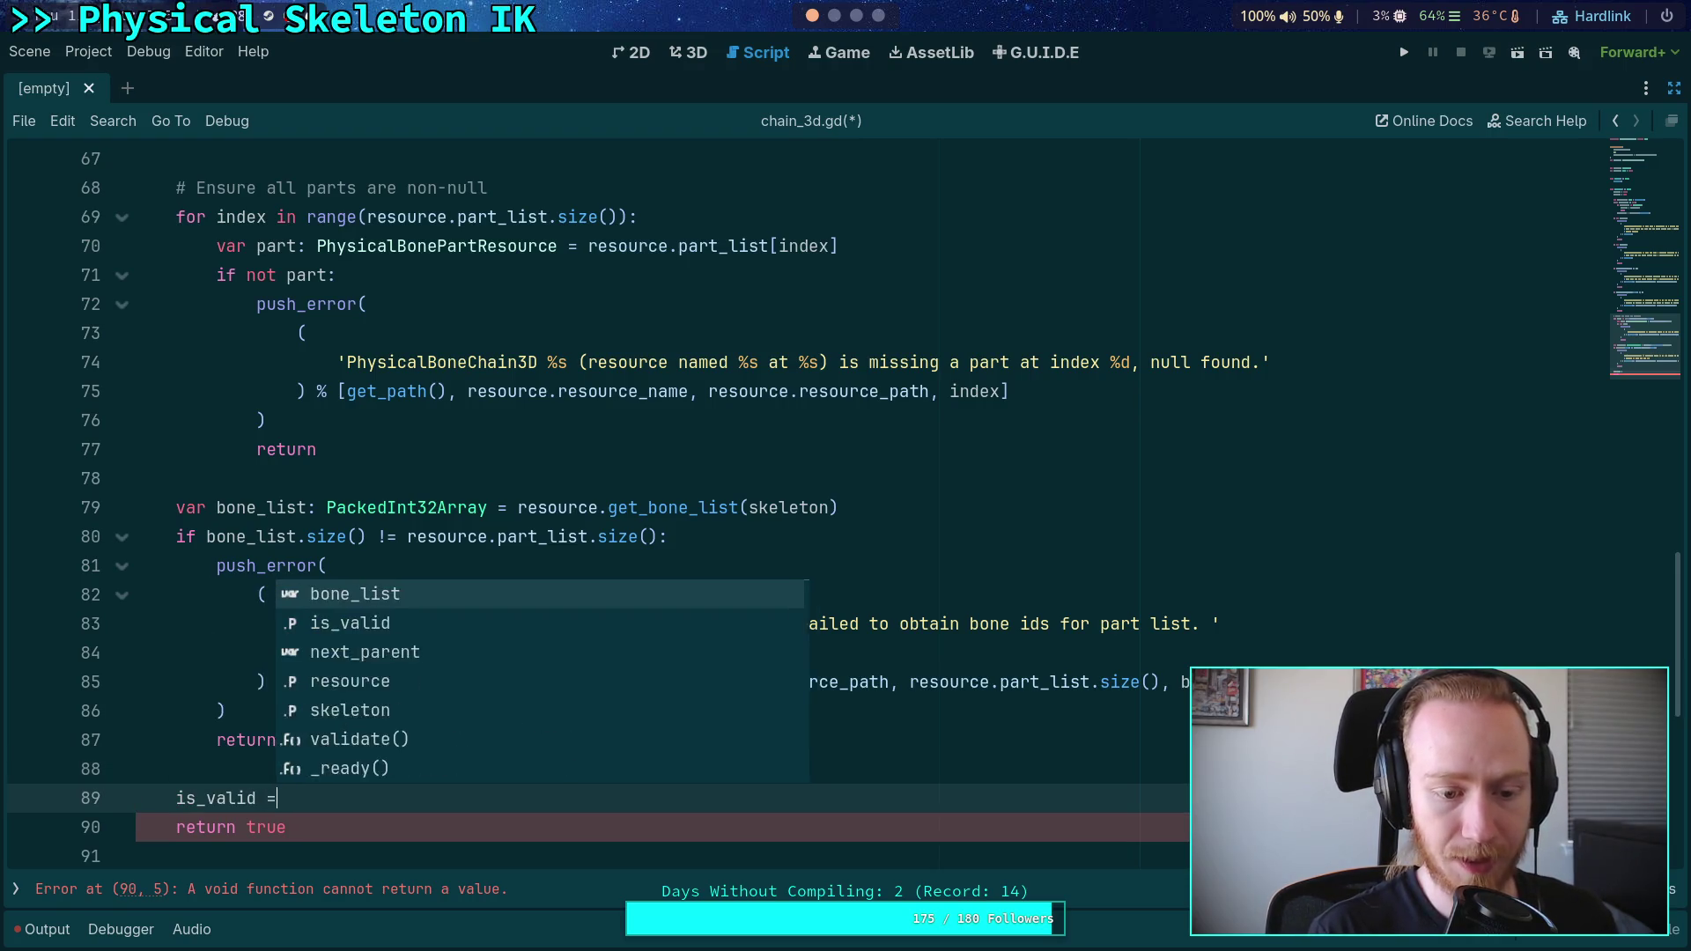
key(shift+Down)
key(BackSpace)
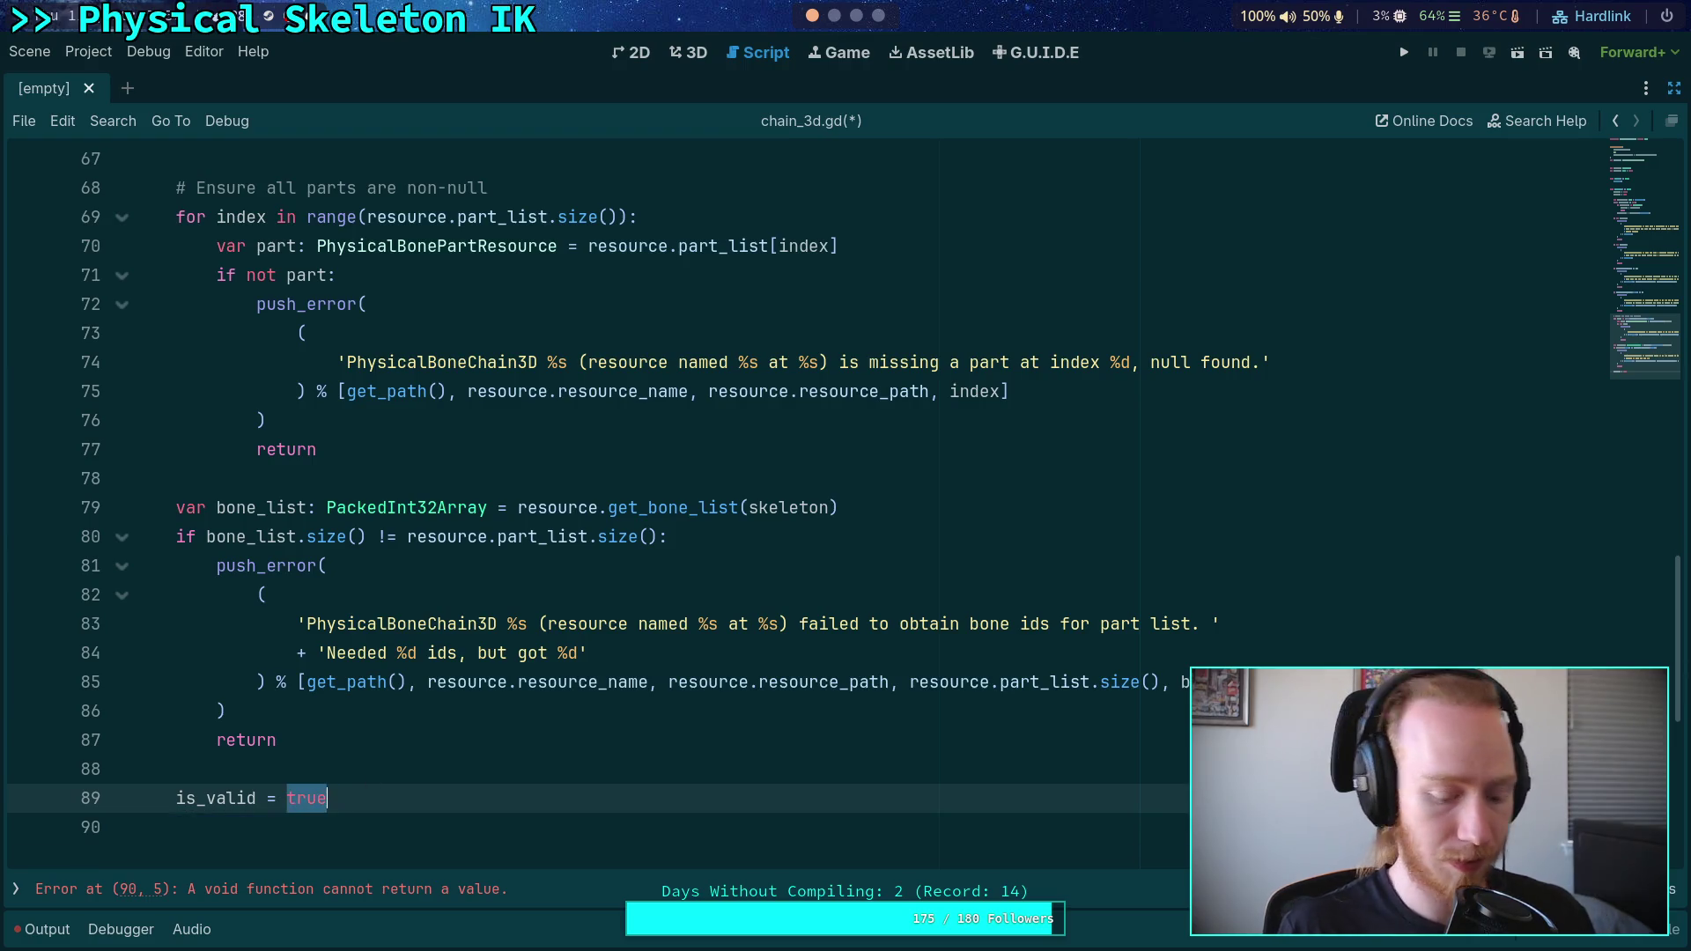
key(ctrl+s)
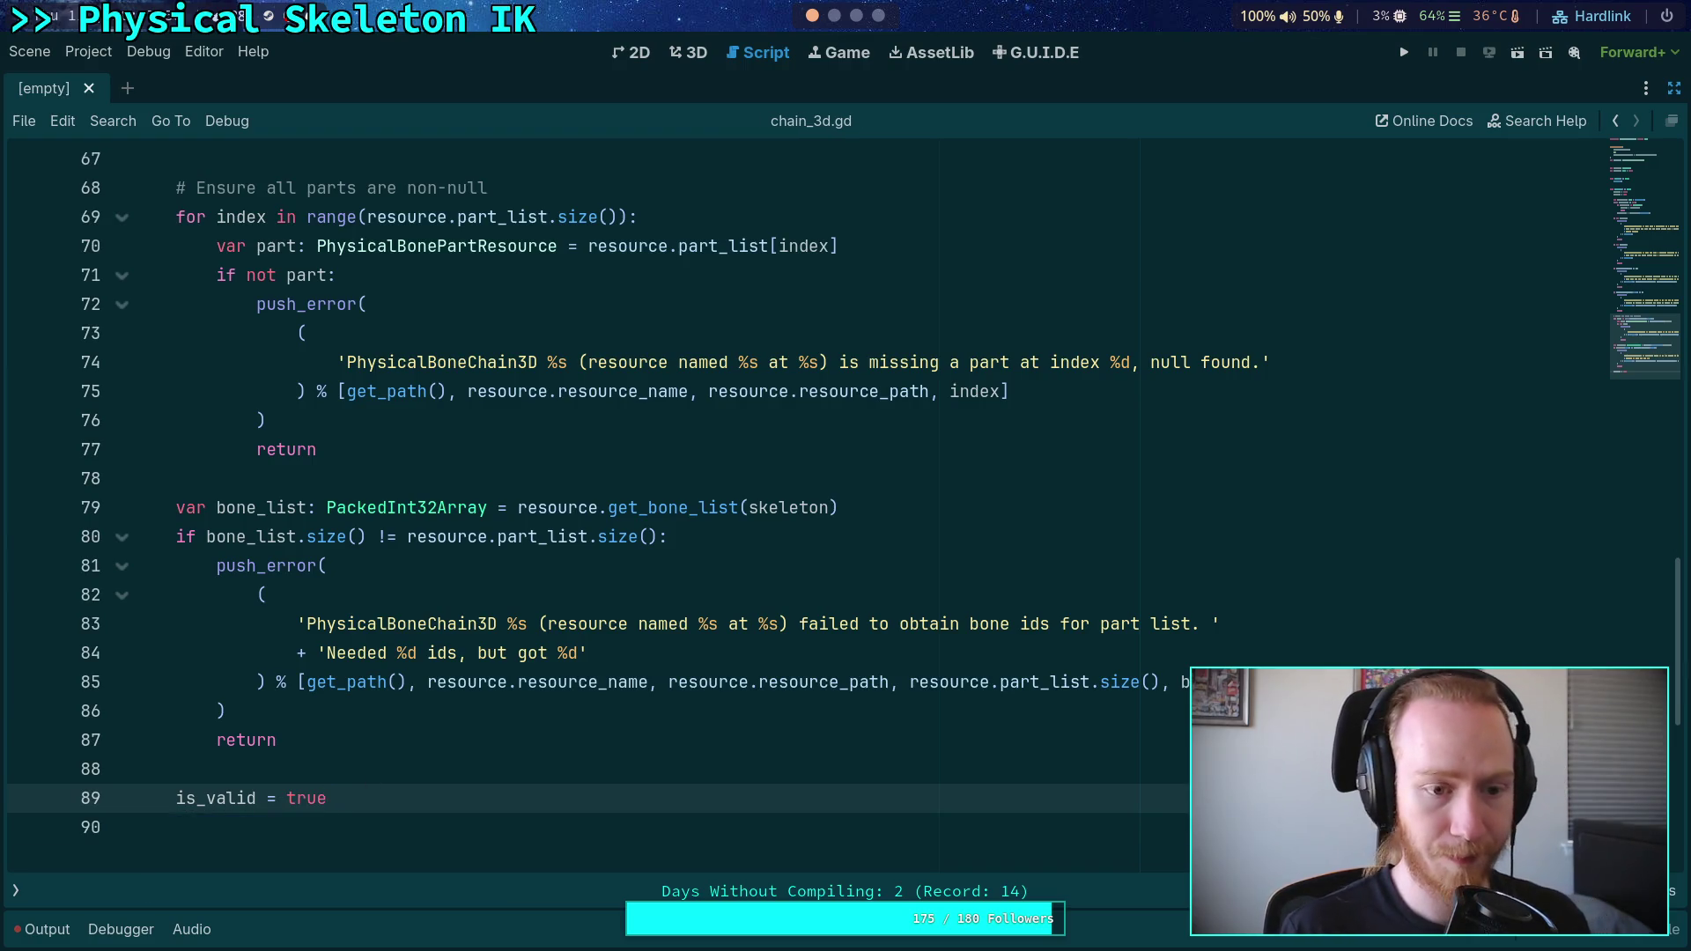
scroll(388, 611, up, 16)
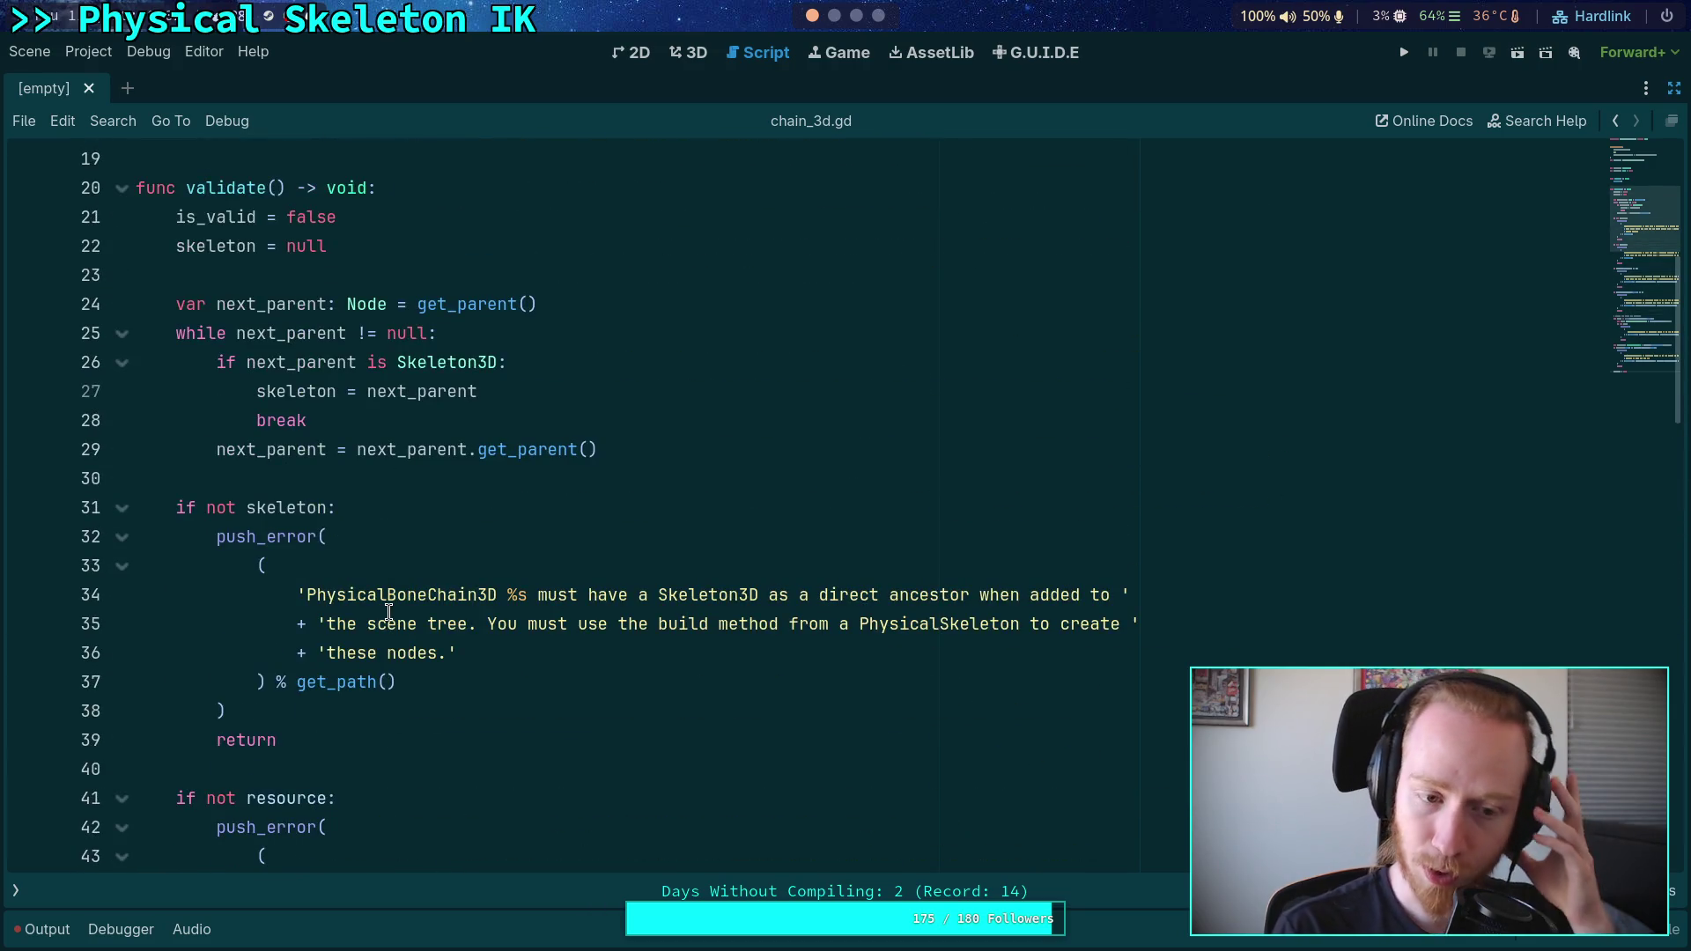
Declare 'var found_skeleton: Skeleton3D = null' above the next_parent declaration
click(490, 519)
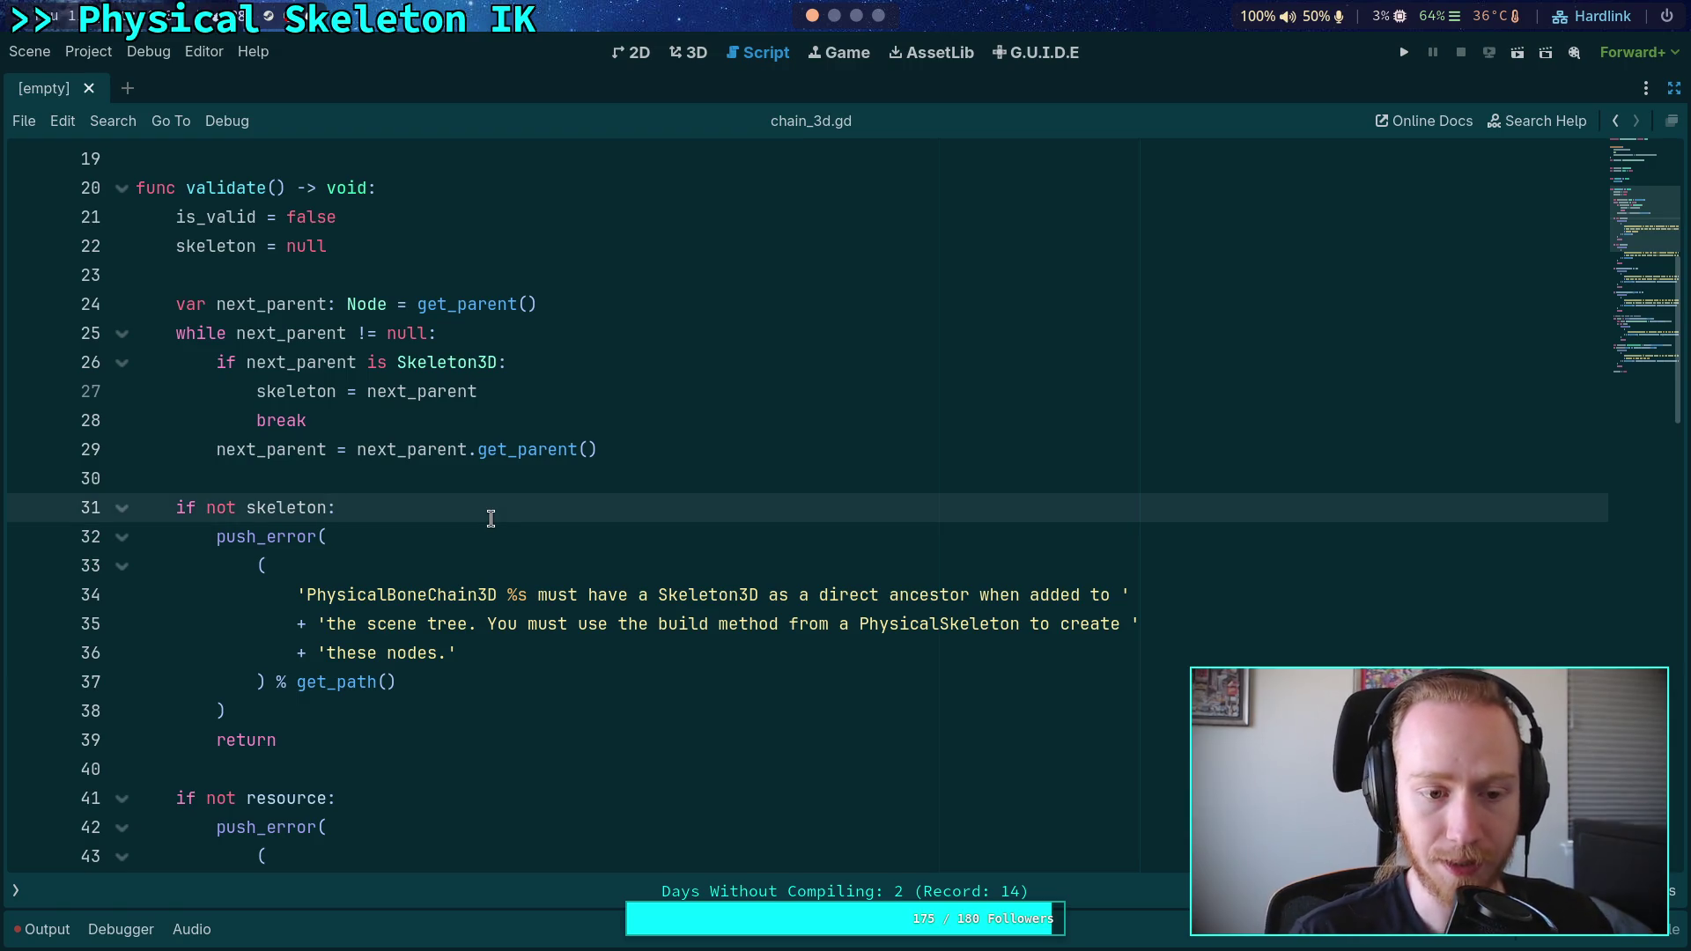
scroll(545, 510, up, 1)
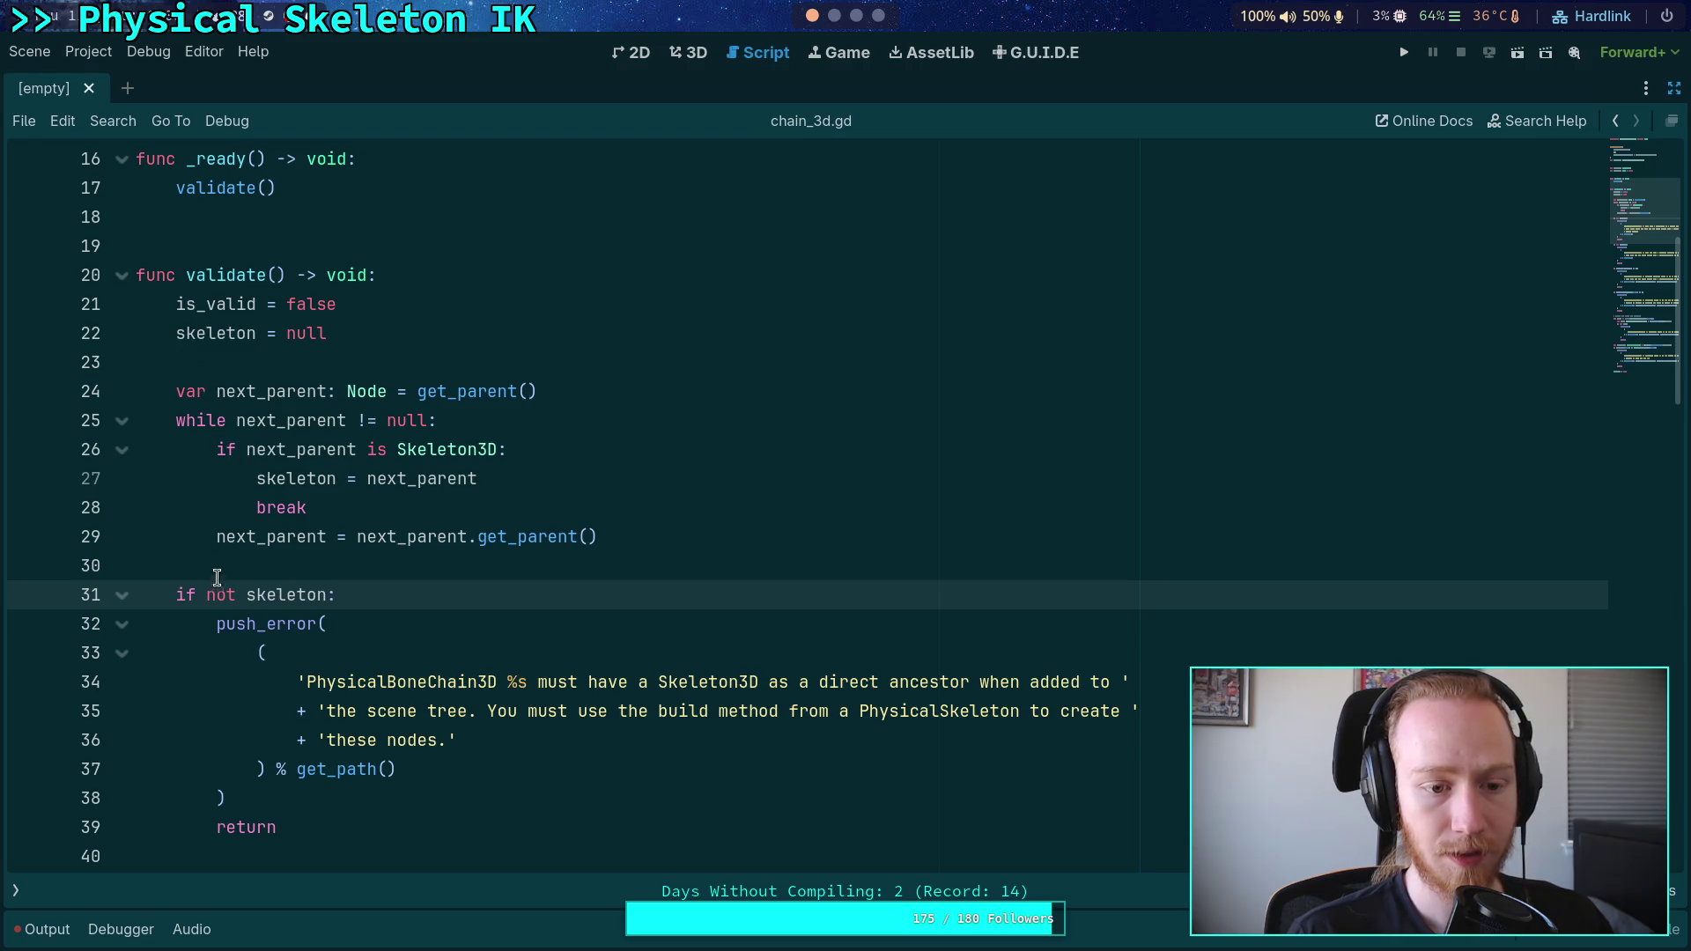
click(608, 380)
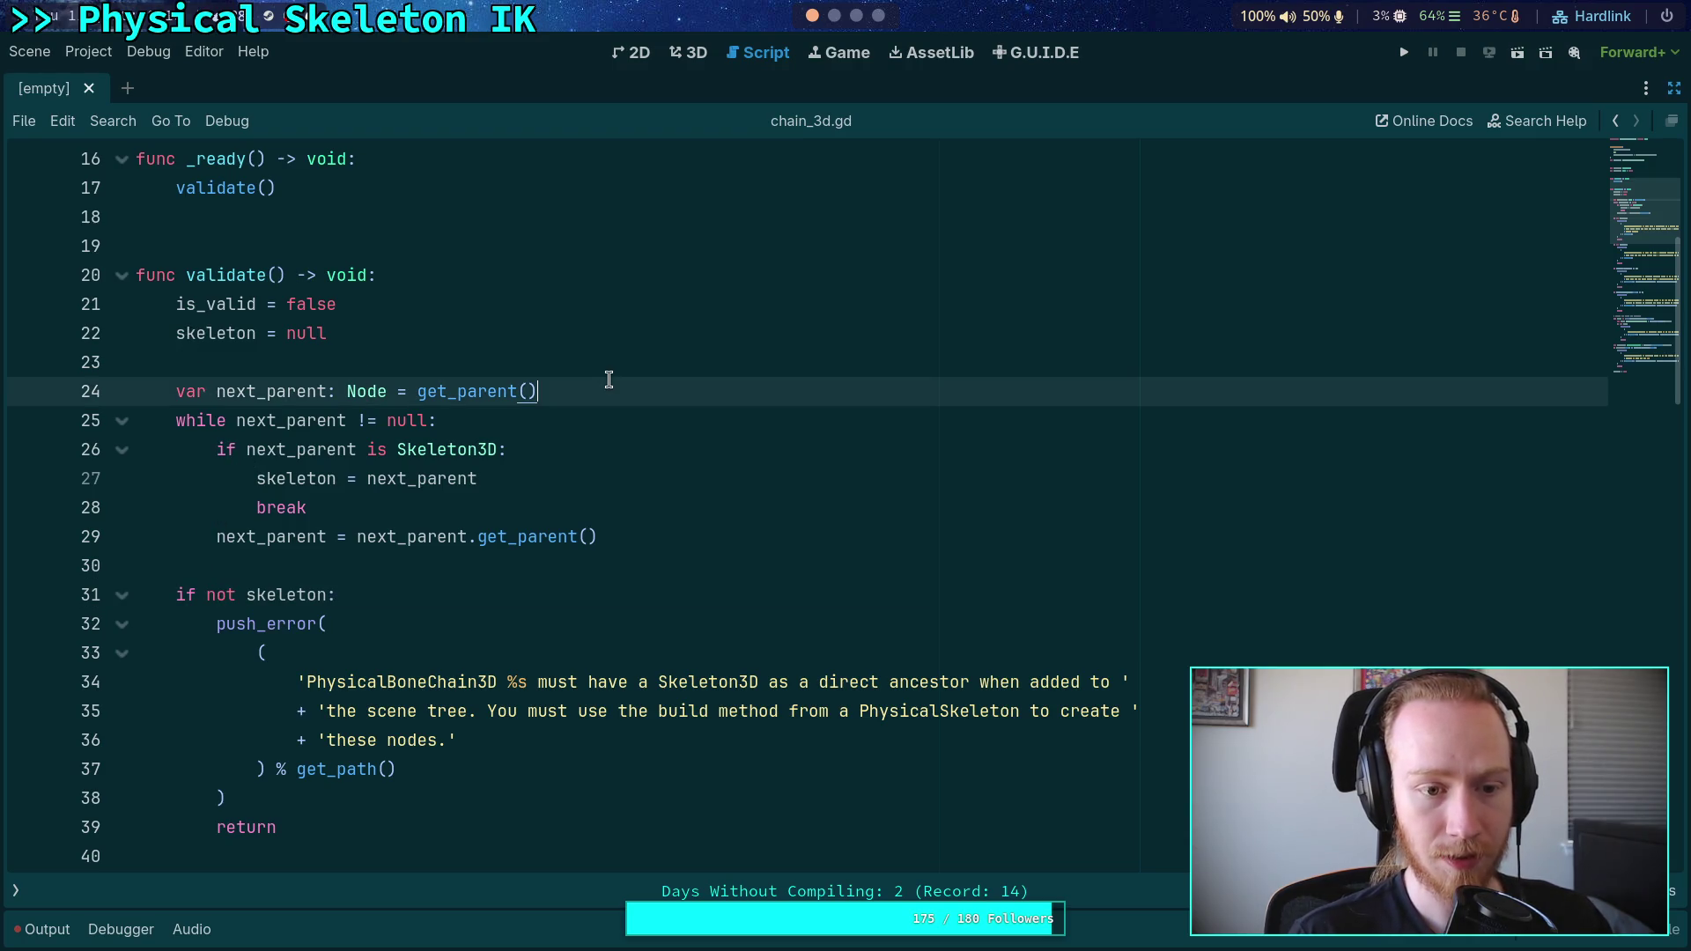
key(ctrl+shift+Return)
text(var )
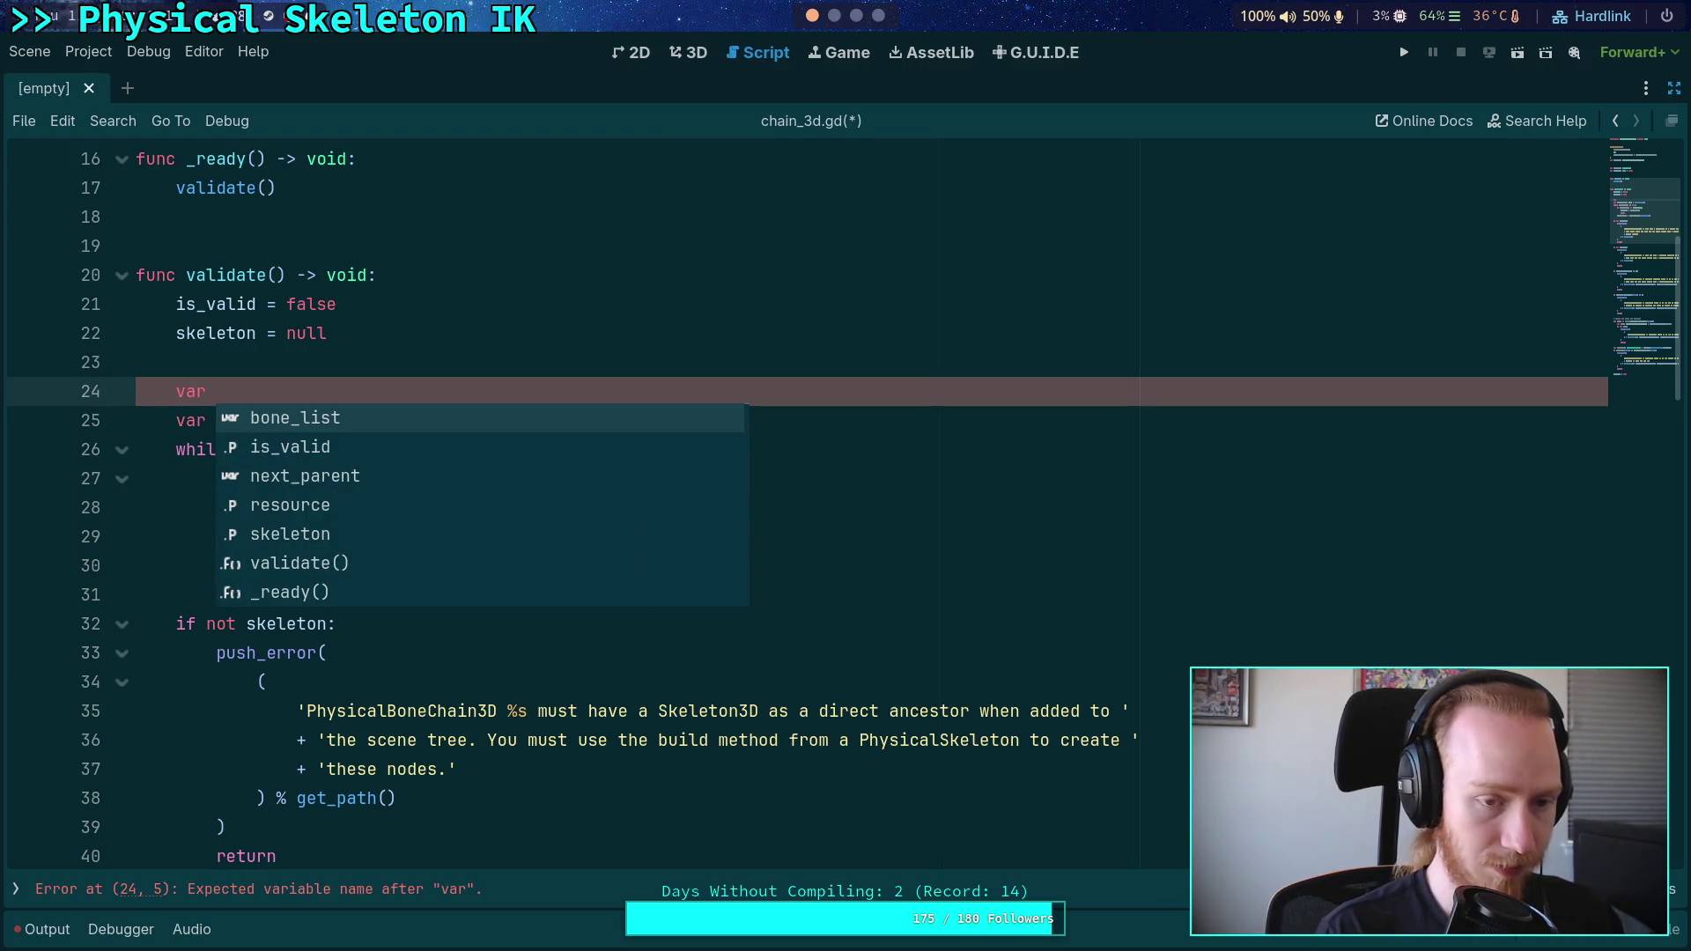
text(found_skeleton: )
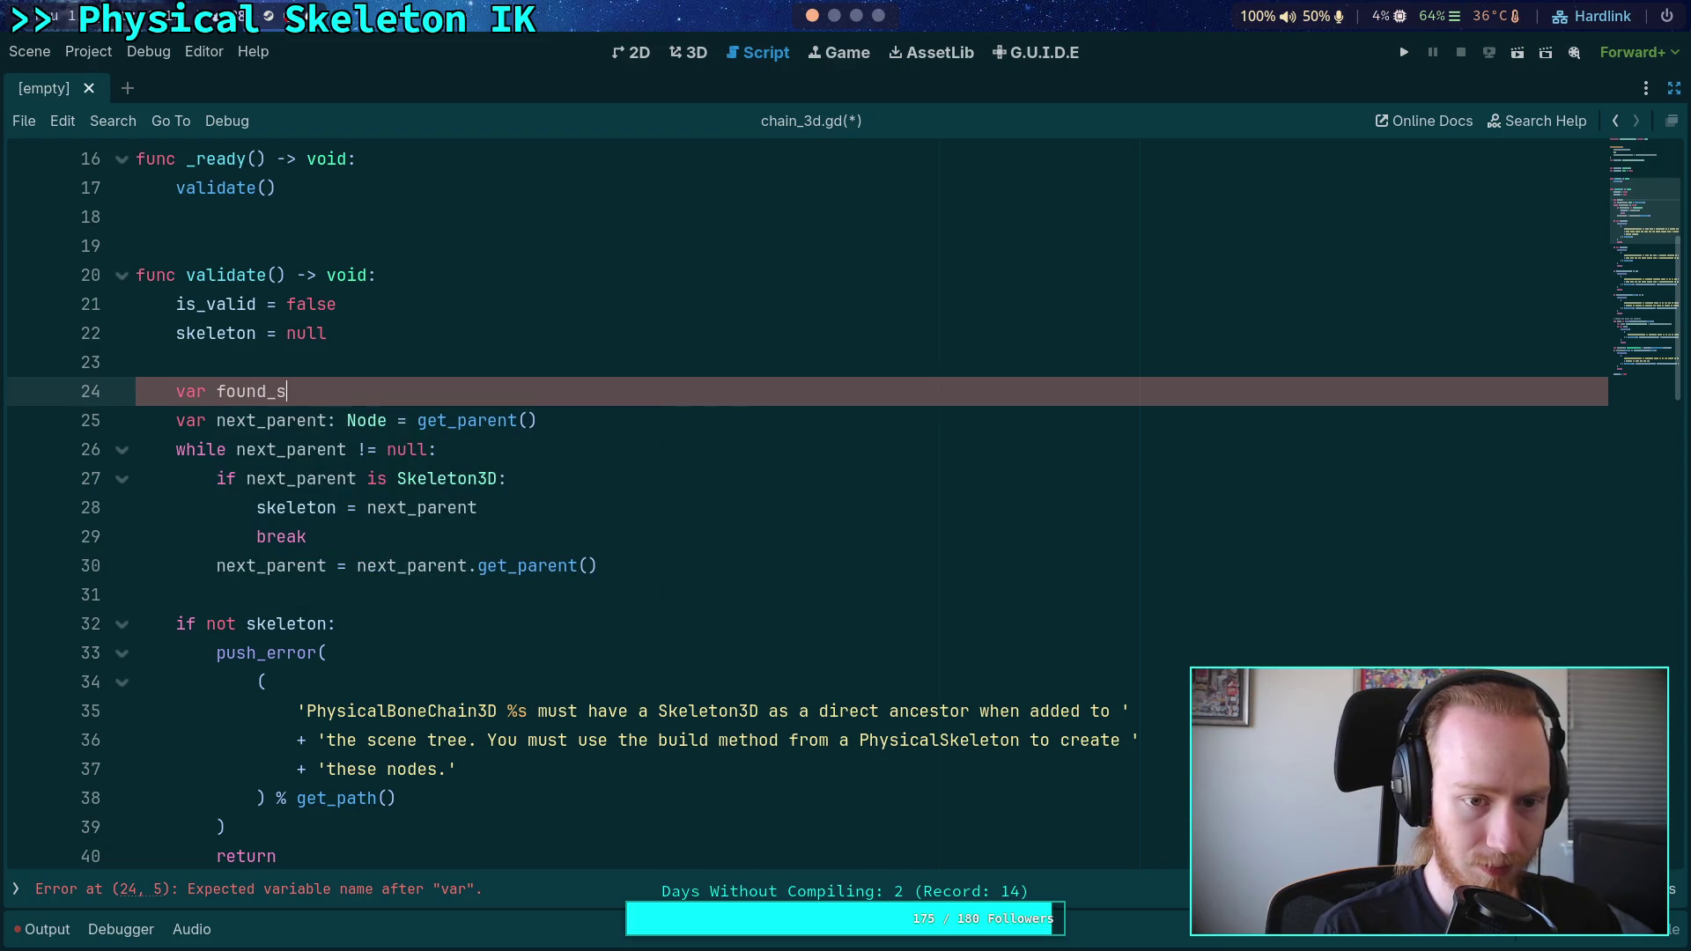
text(Skeleton: Ske)
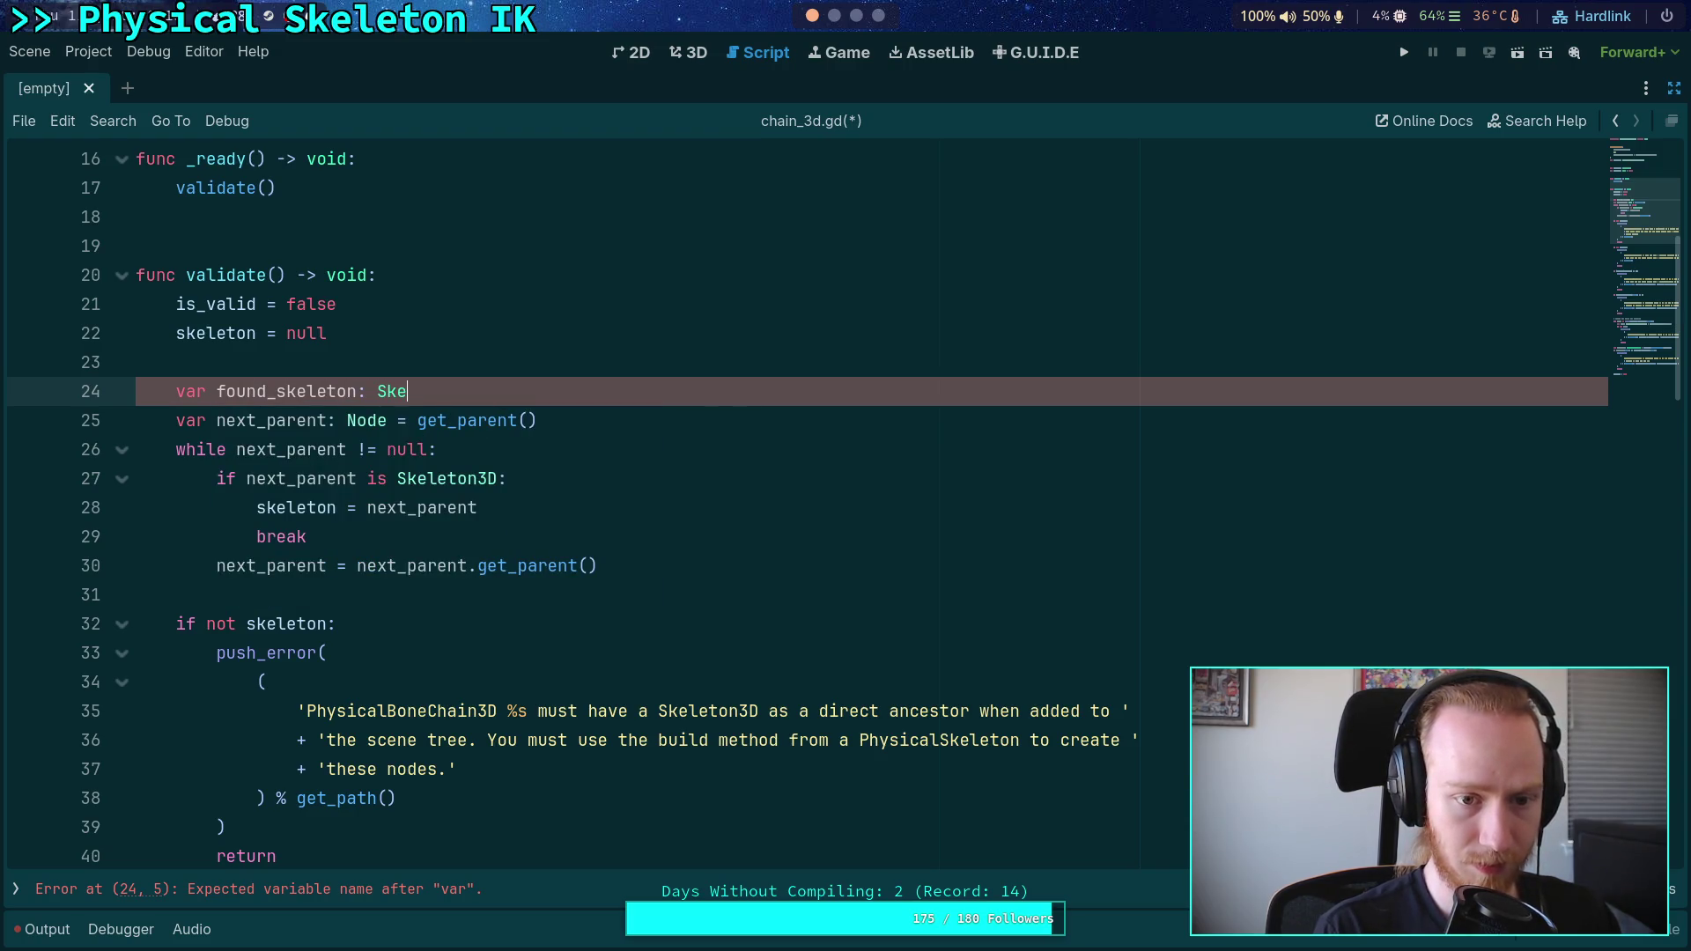
text(ton3D)
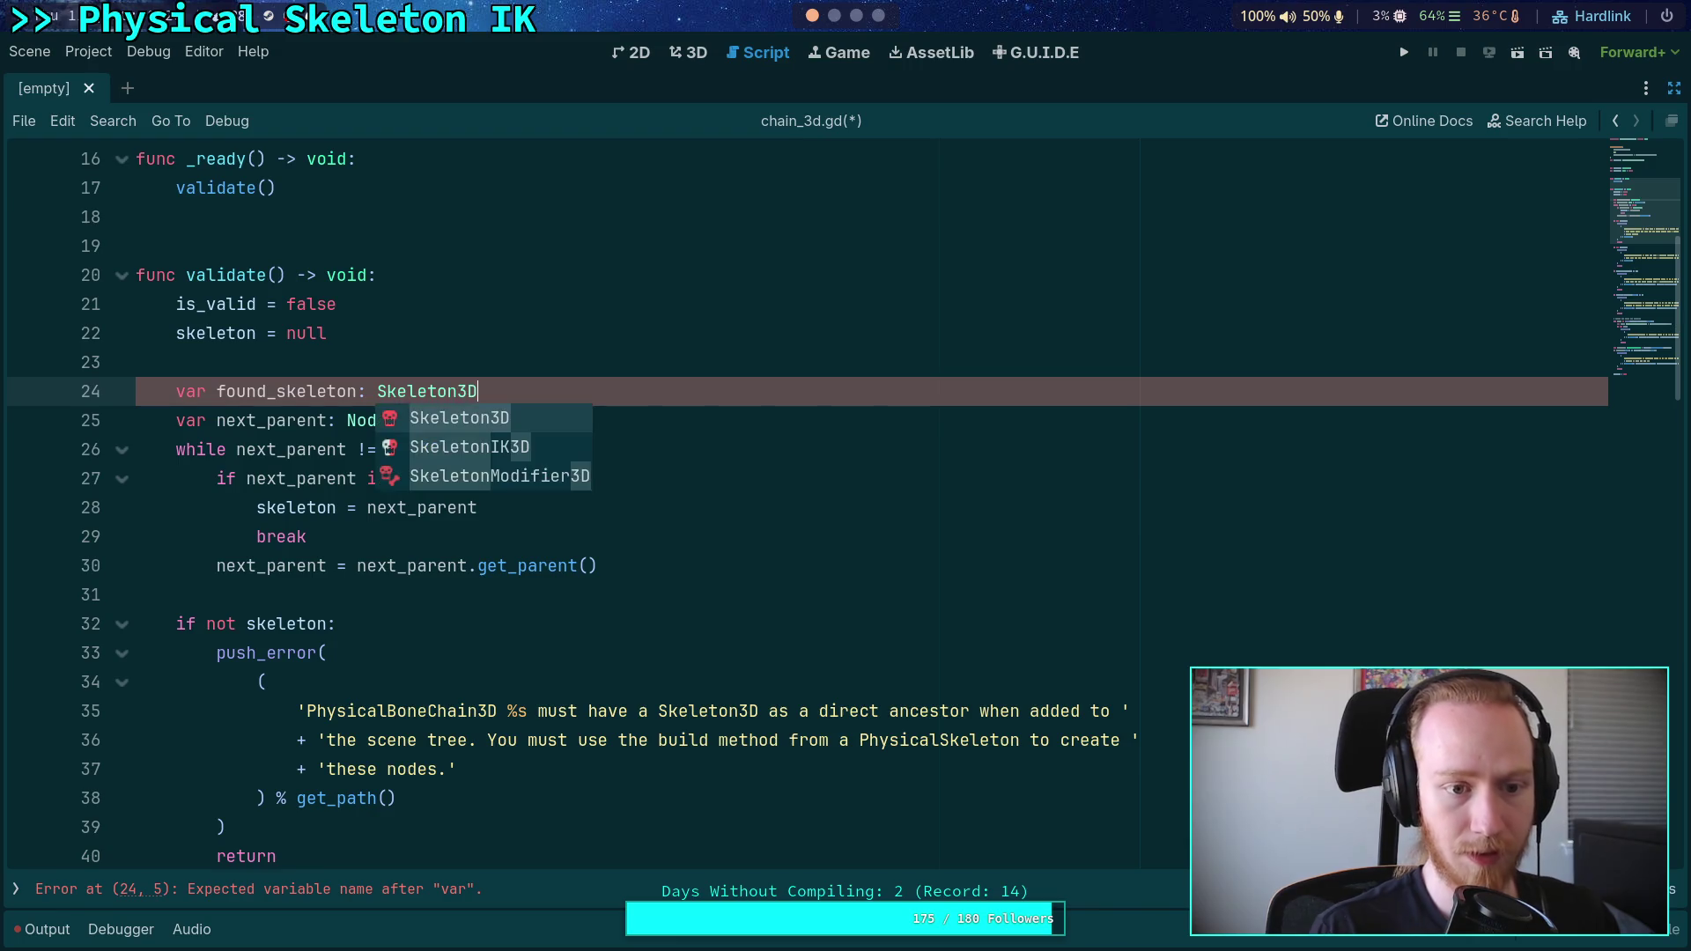
text( = null)
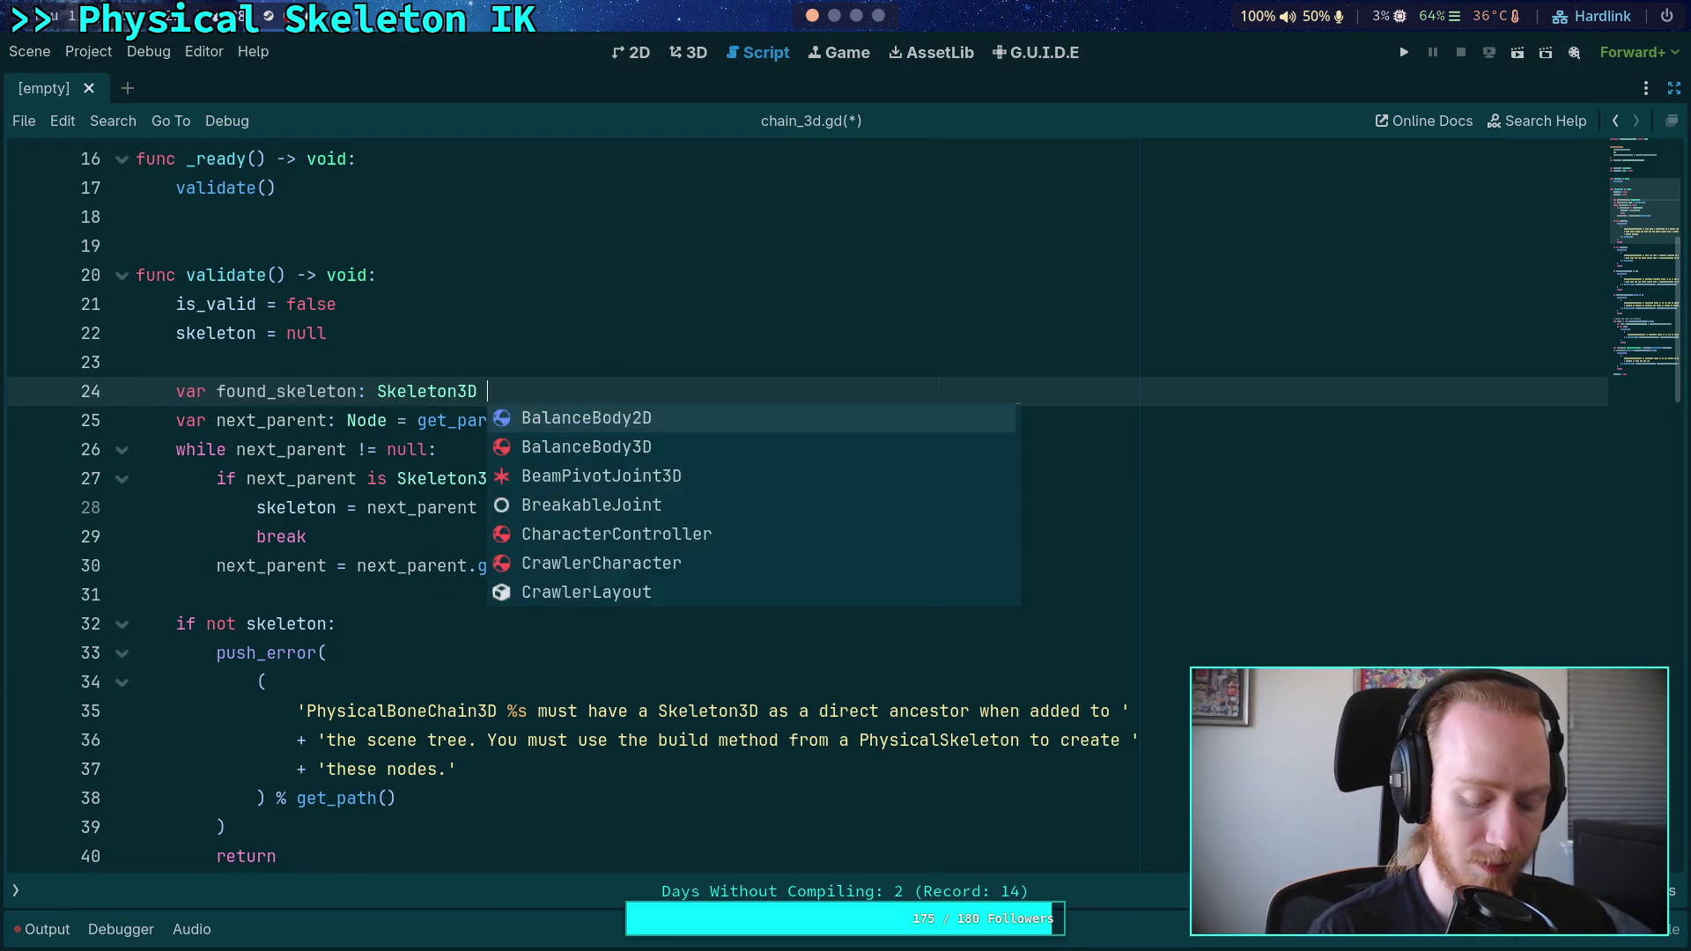
key(Escape)
Replace skeleton with found_skeleton in the loop assignment and the if-not check
double_click(300, 391)
key(ctrl+c)
right_click(301, 391)
key(Escape)
right_click(248, 394)
click(315, 489)
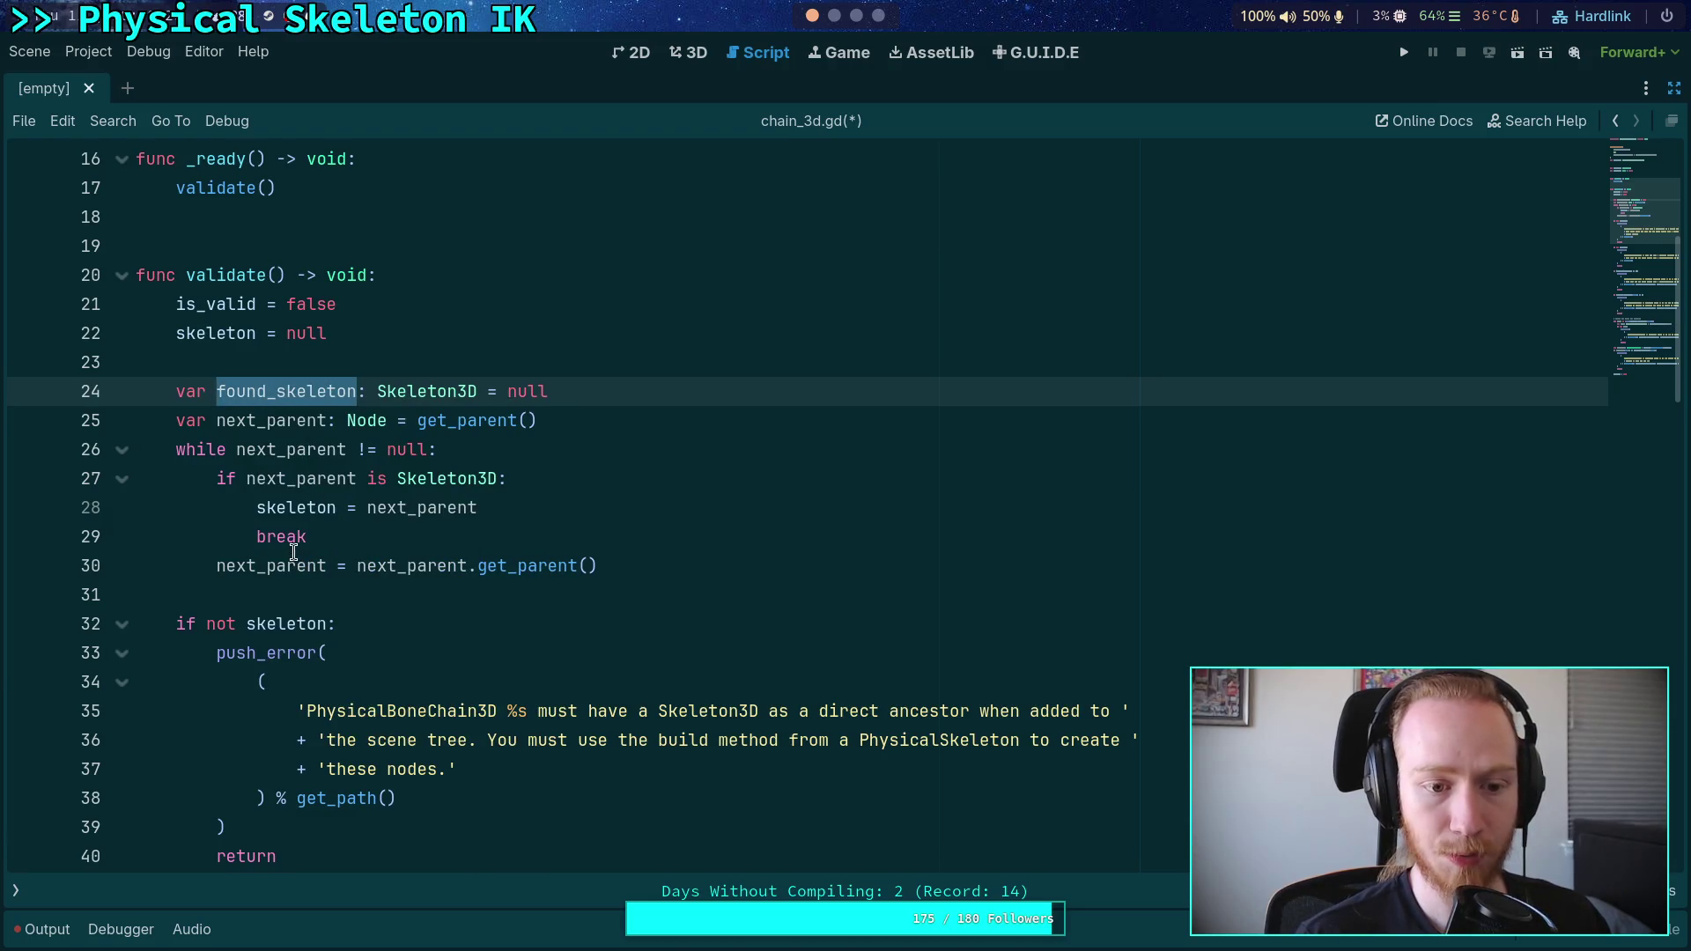
double_click(282, 506)
key(ctrl+v)
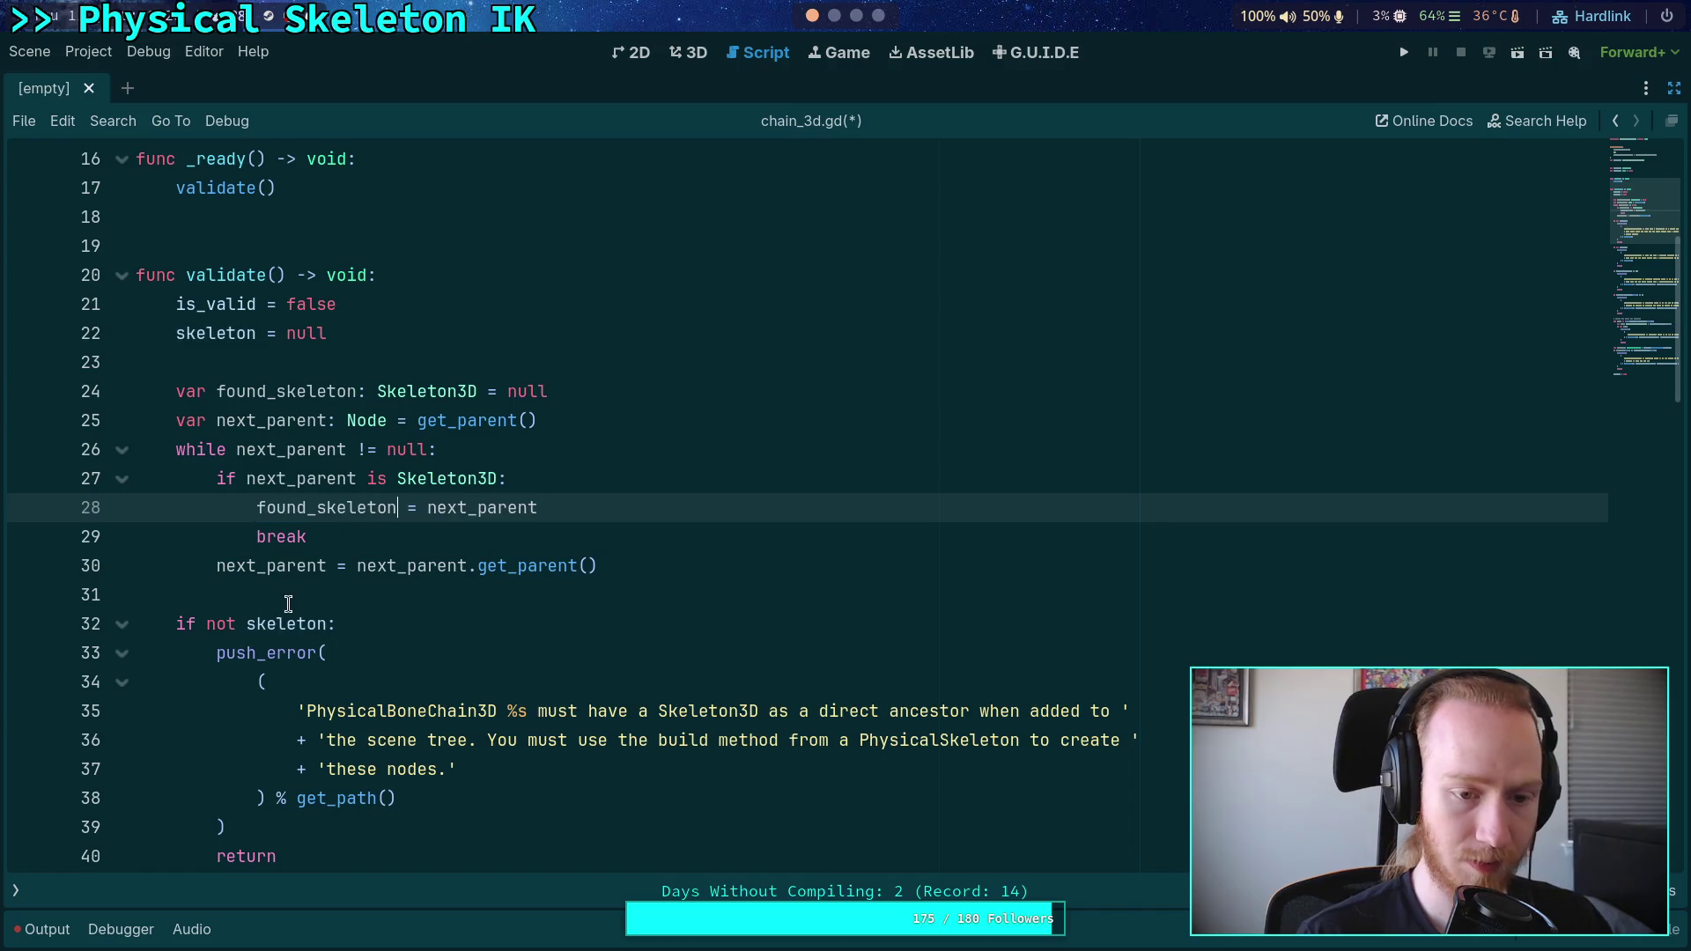
double_click(274, 623)
key(ctrl+v)
scroll(306, 566, down, 4)
scroll(307, 566, down, 14)
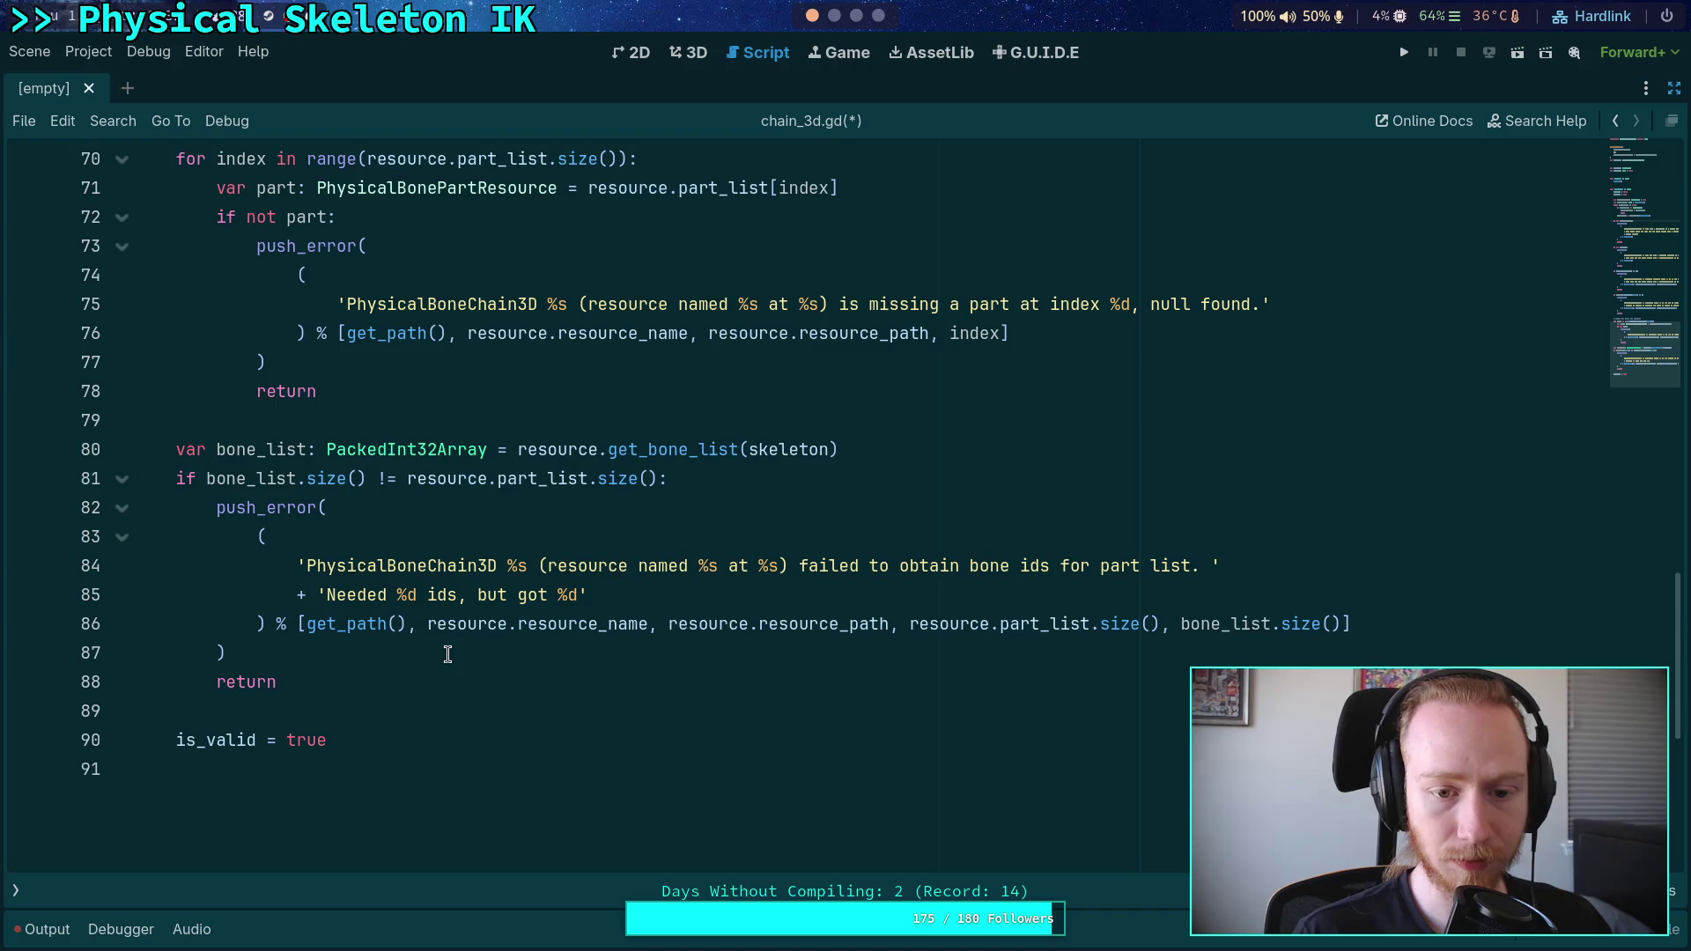
Pass found_skeleton to get_bone_list, add 'skeleton = found_skeleton' after is_valid, and save
double_click(777, 453)
key(ctrl+v)
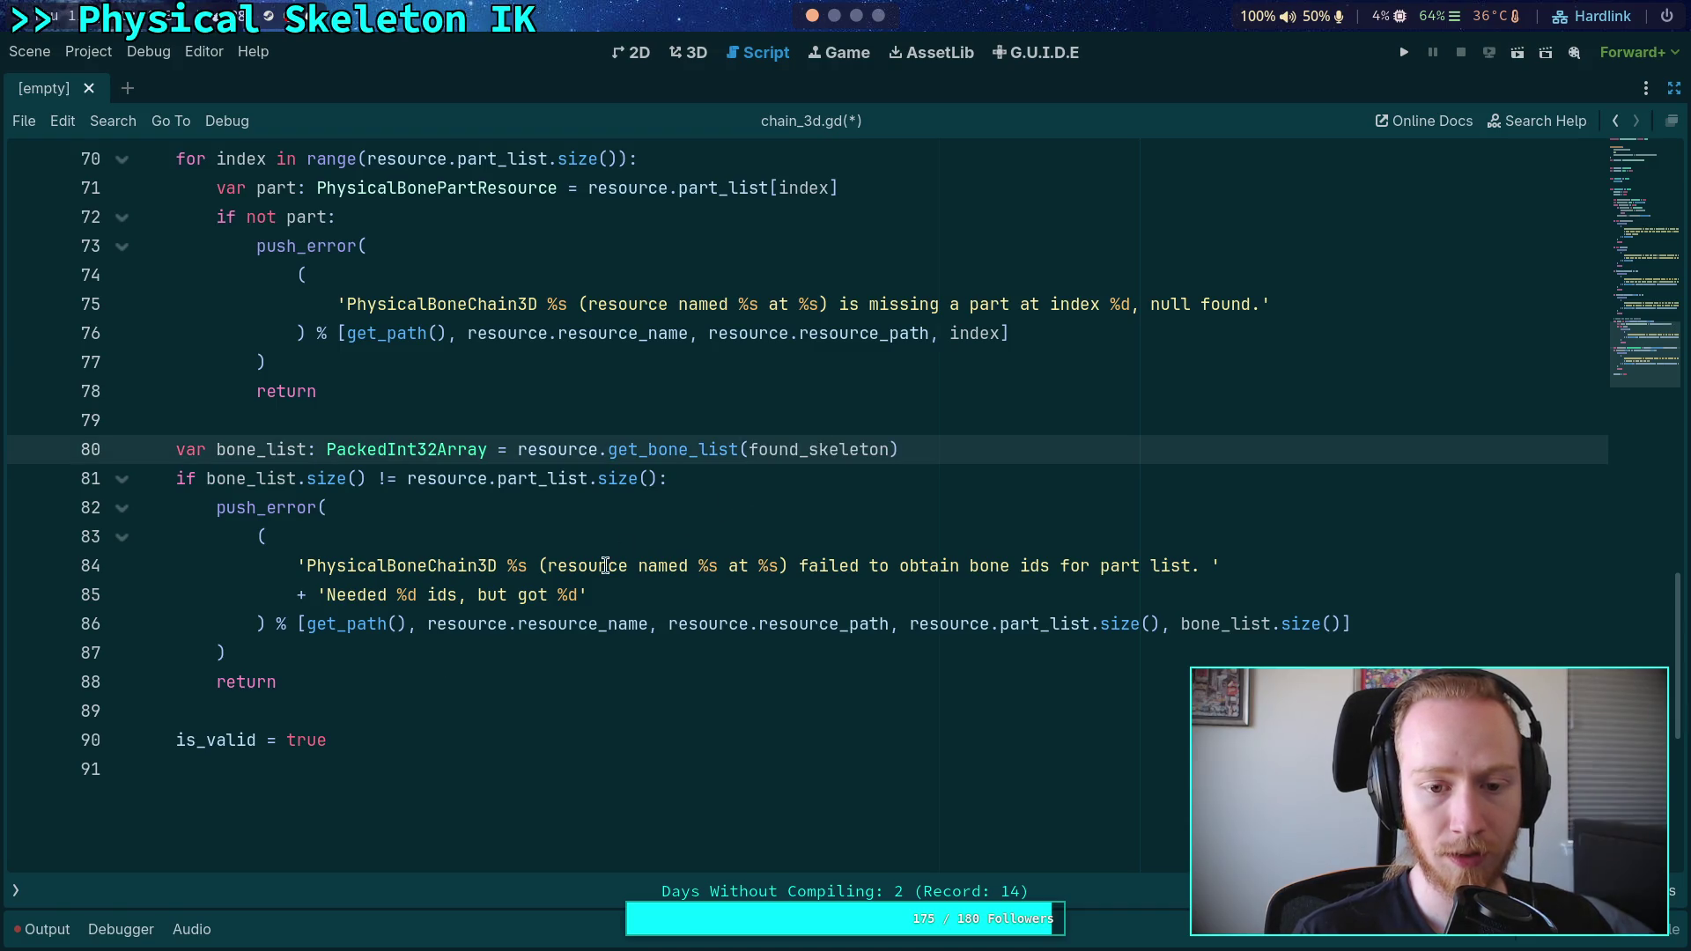
click(415, 711)
key(Down)
key(Down)
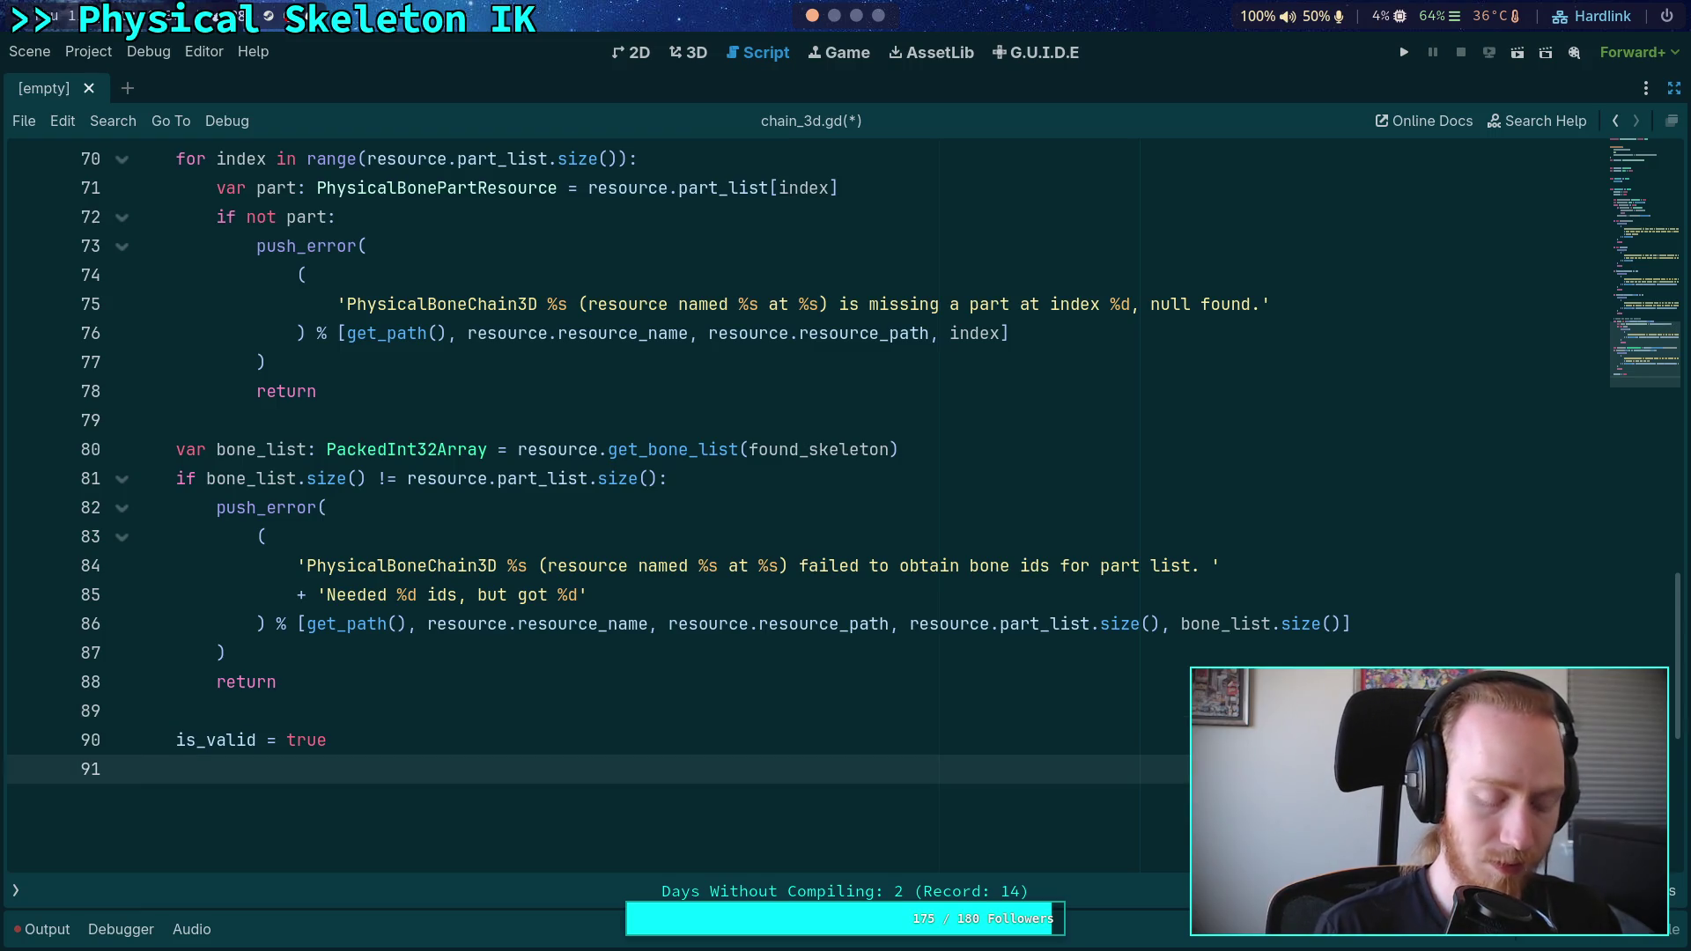
key(Return)
text(fou)
key(Return)
key(ctrl+s)
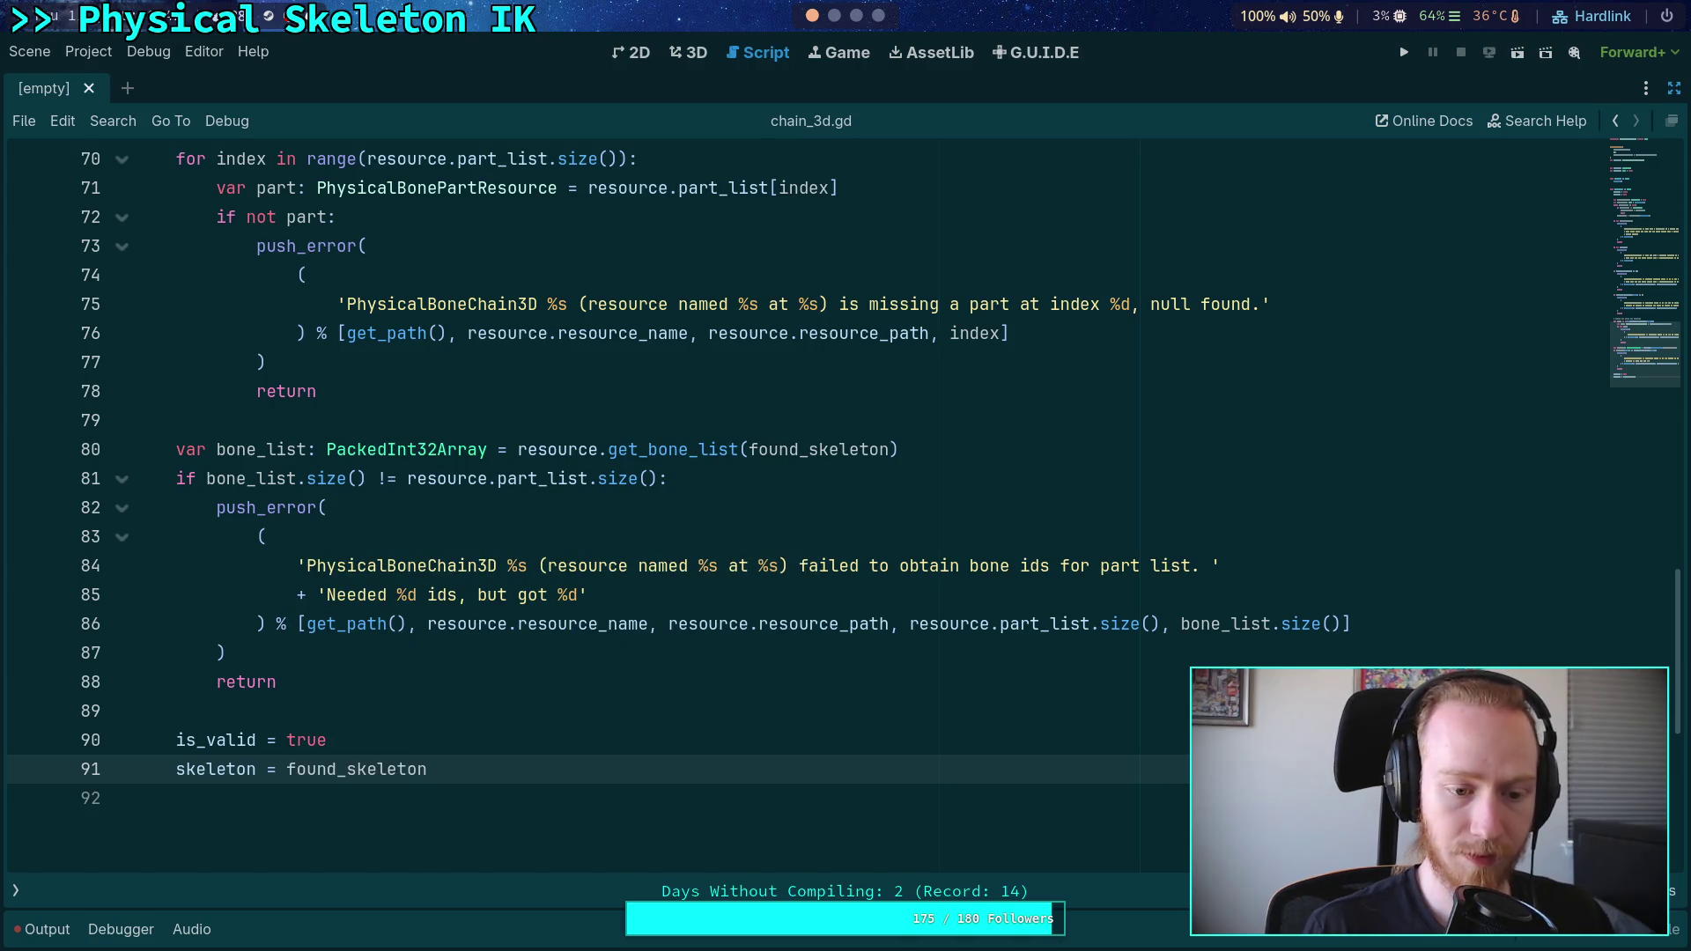
Fold the validate function, remove an extra blank line, and show the script list
click(304, 722)
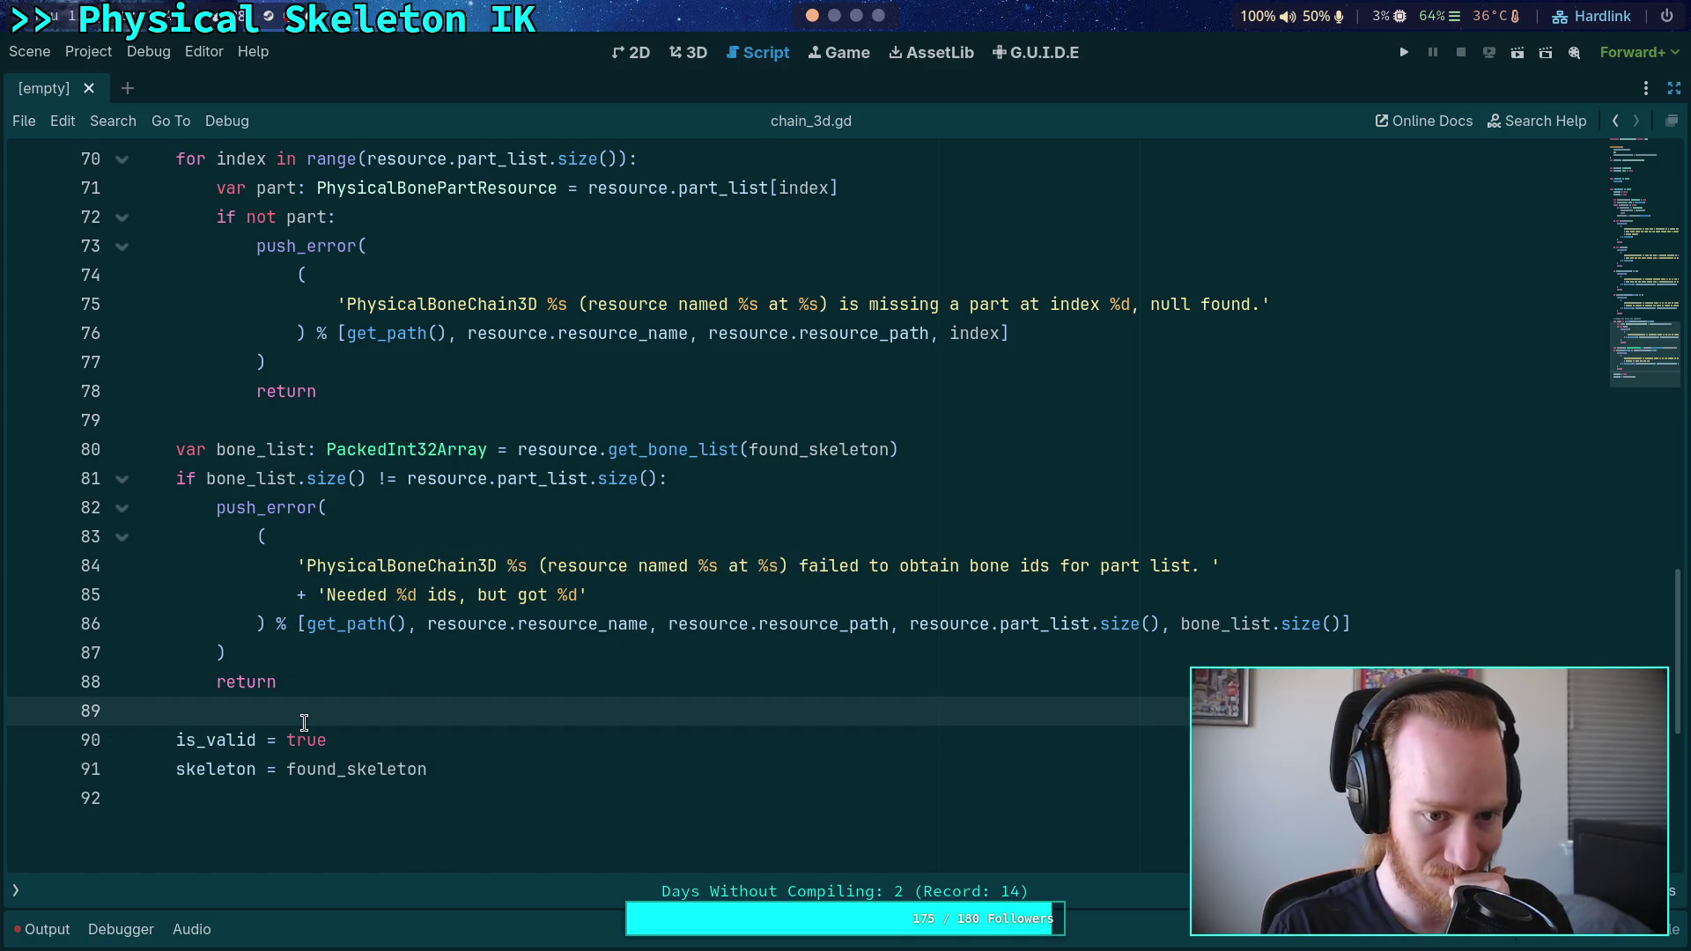
scroll(303, 723, up, 20)
scroll(239, 704, down, 4)
click(121, 363)
click(215, 303)
key(BackSpace)
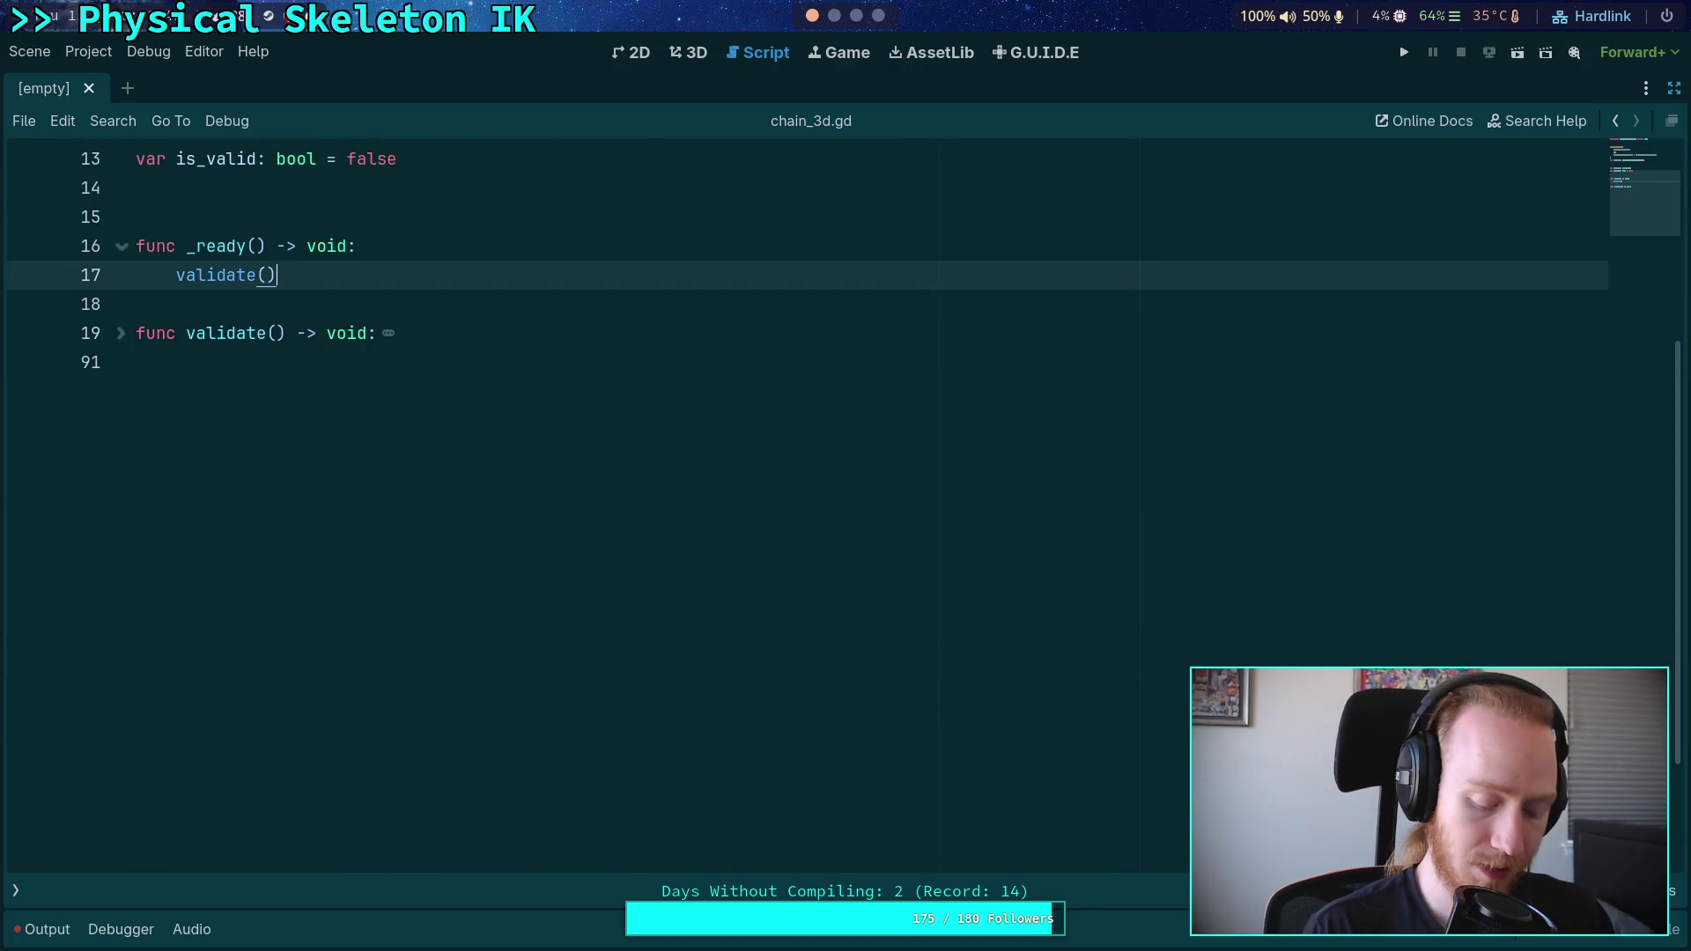
scroll(256, 449, up, 3)
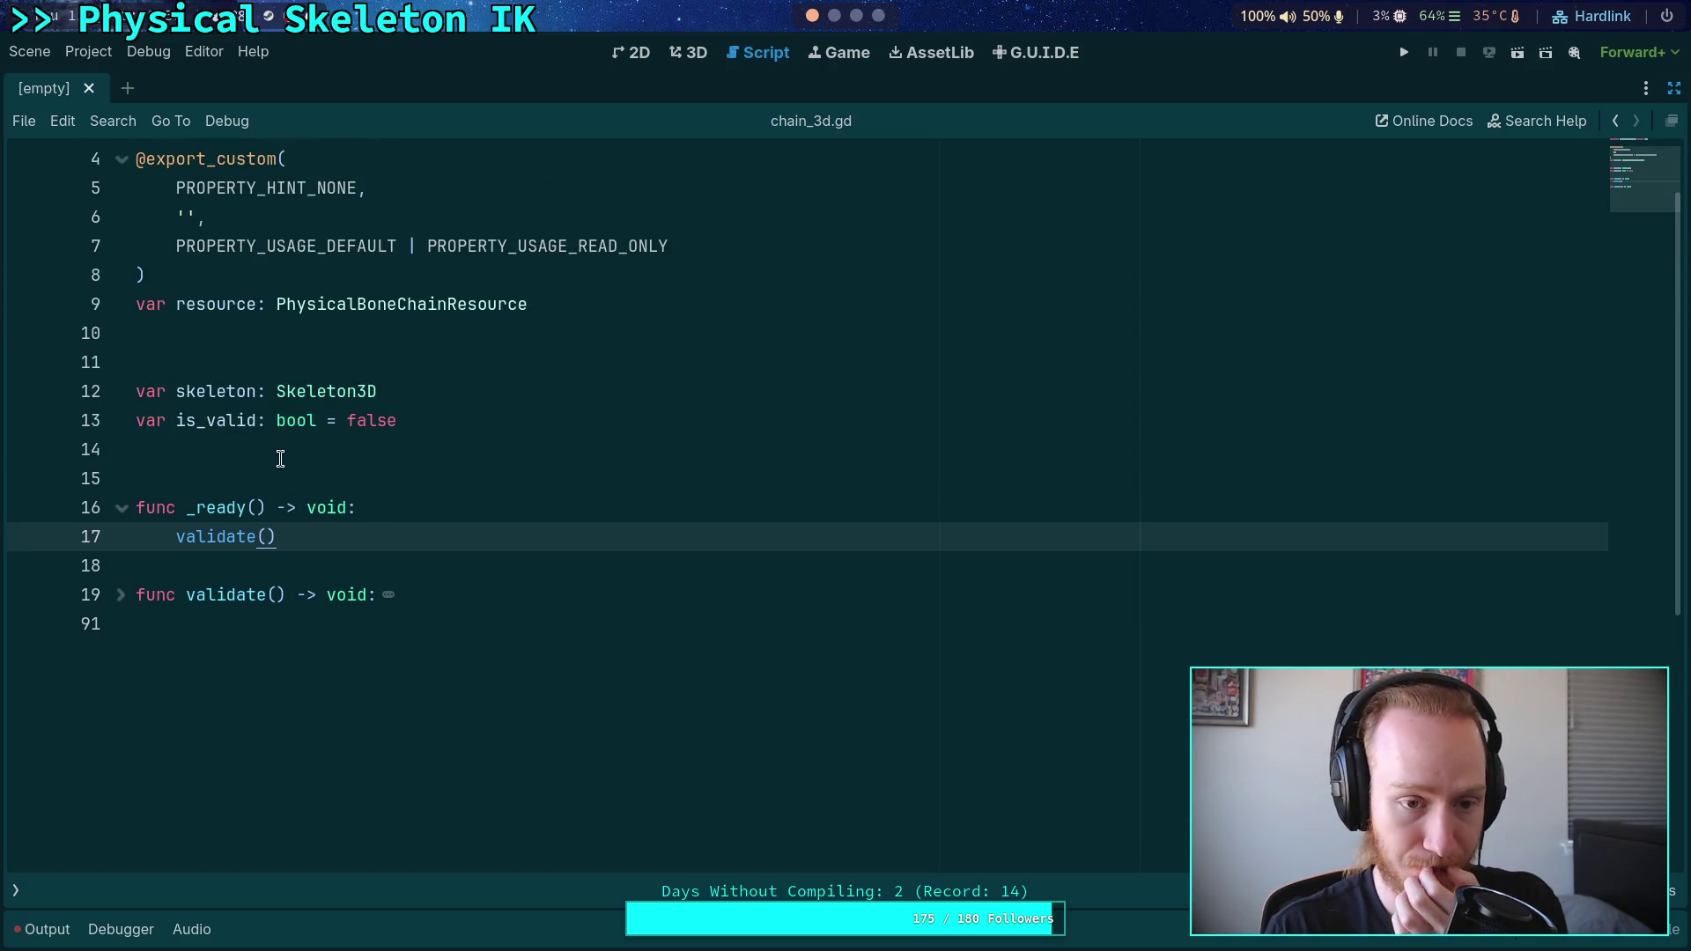
scroll(280, 458, up, 1)
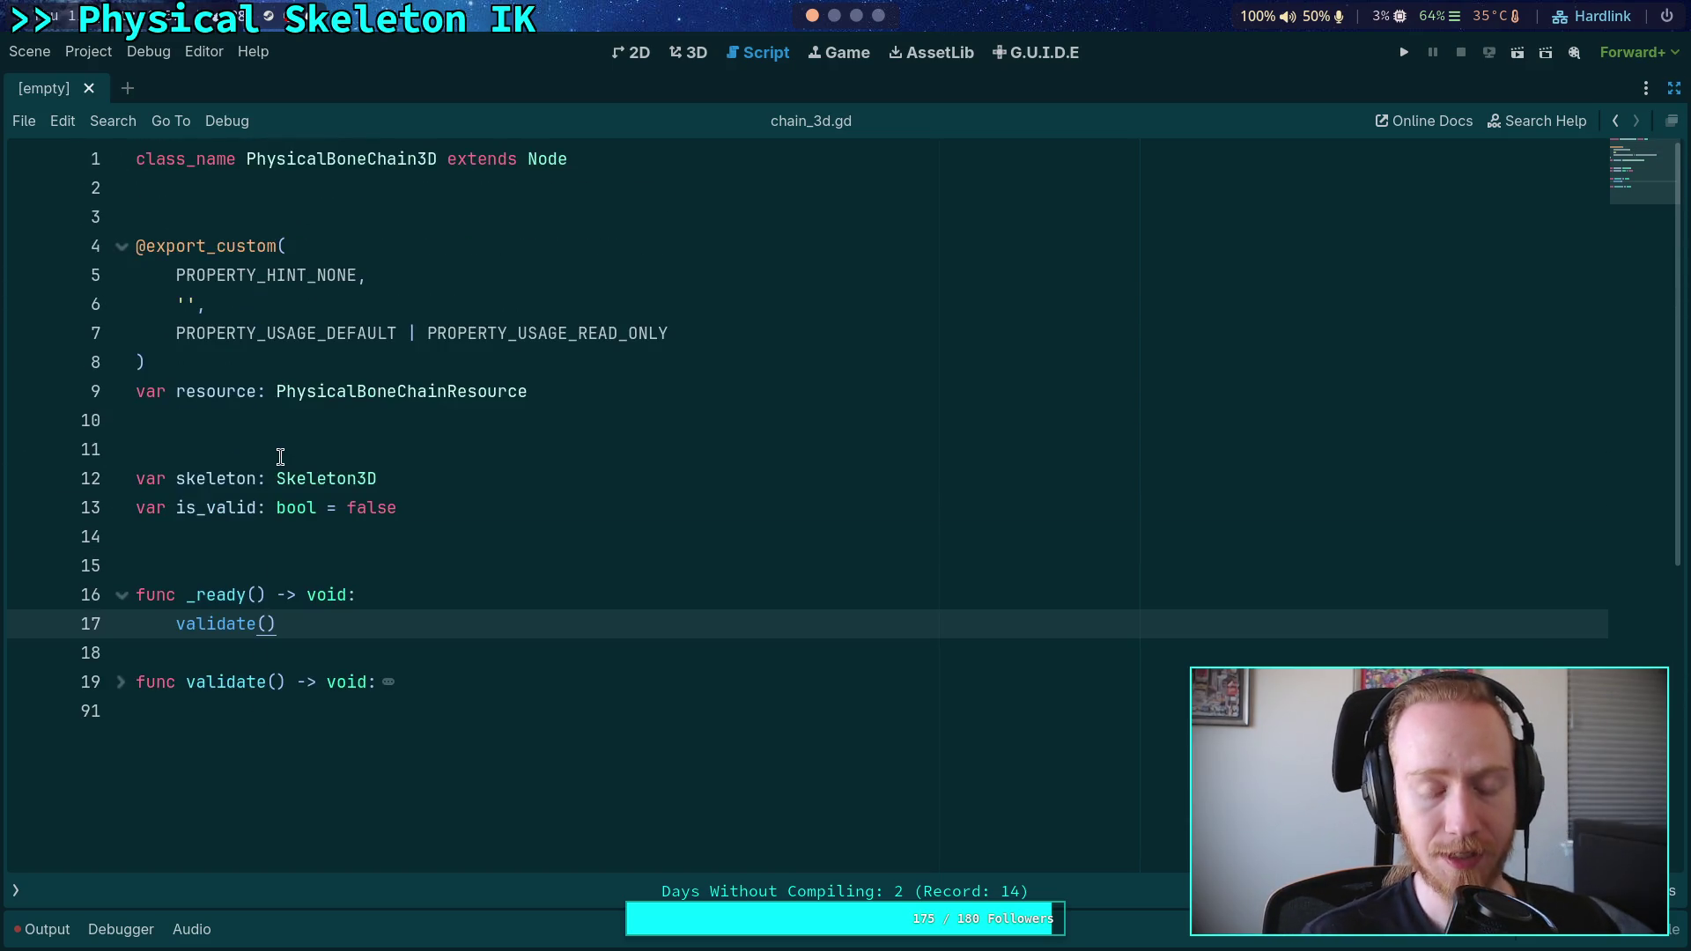
click(22, 892)
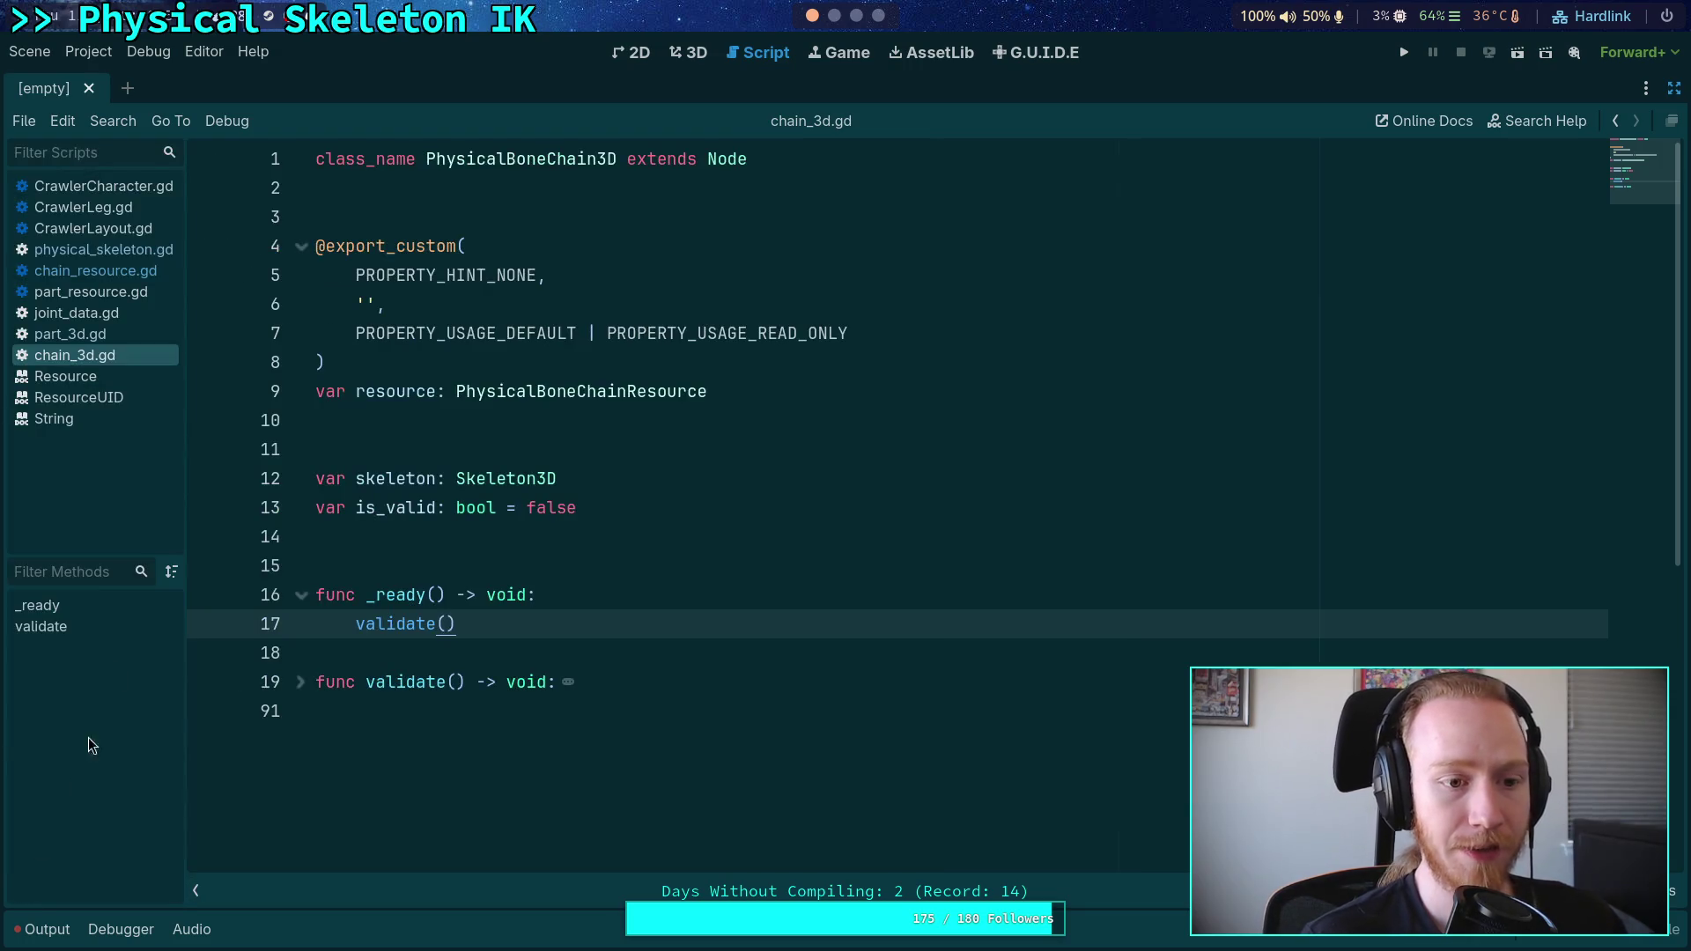
In physical_skeleton.gd, delete the extra blank line before build_chain
click(148, 251)
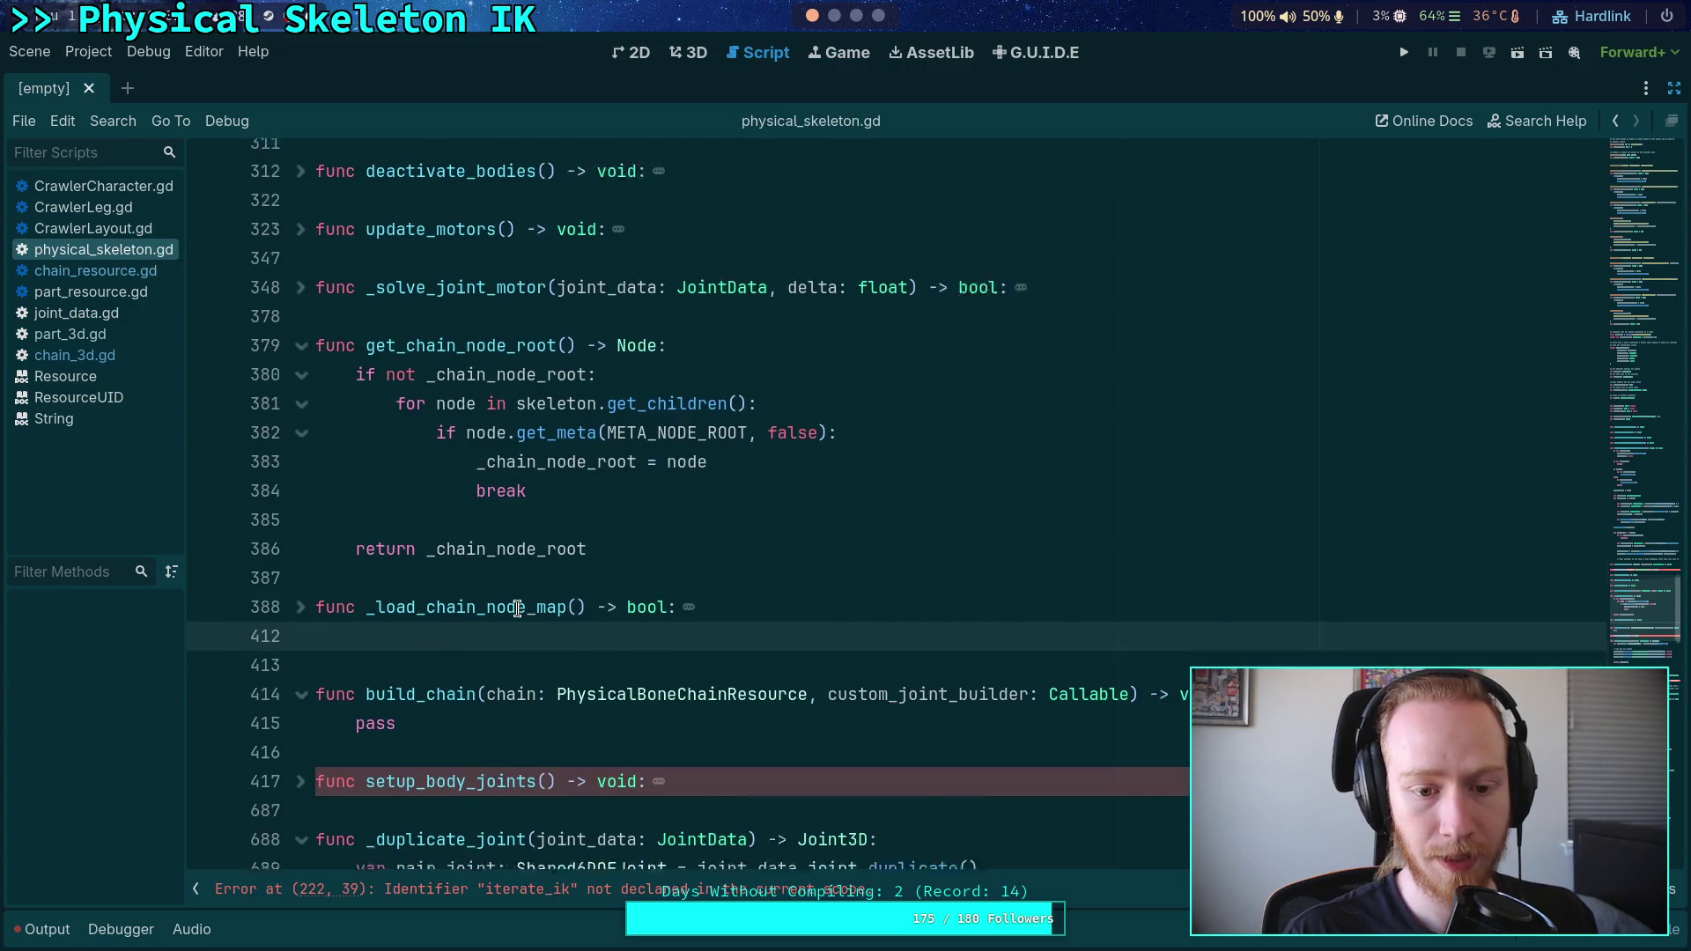
scroll(523, 592, up, 2)
scroll(494, 600, down, 2)
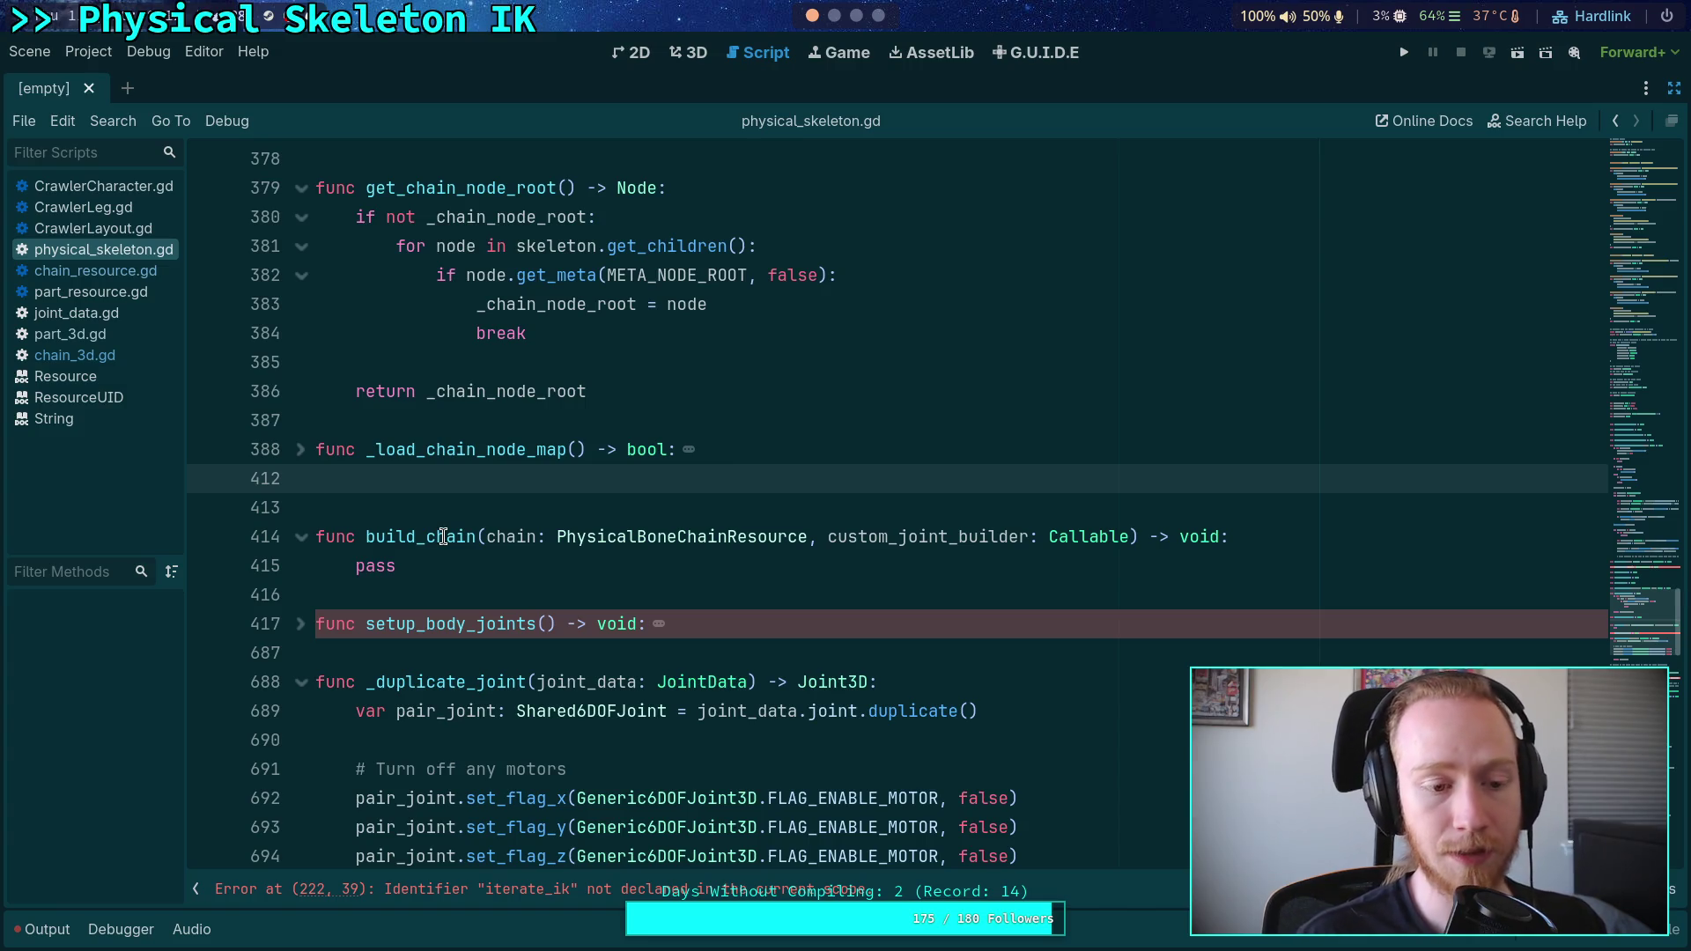
click(420, 525)
click(440, 500)
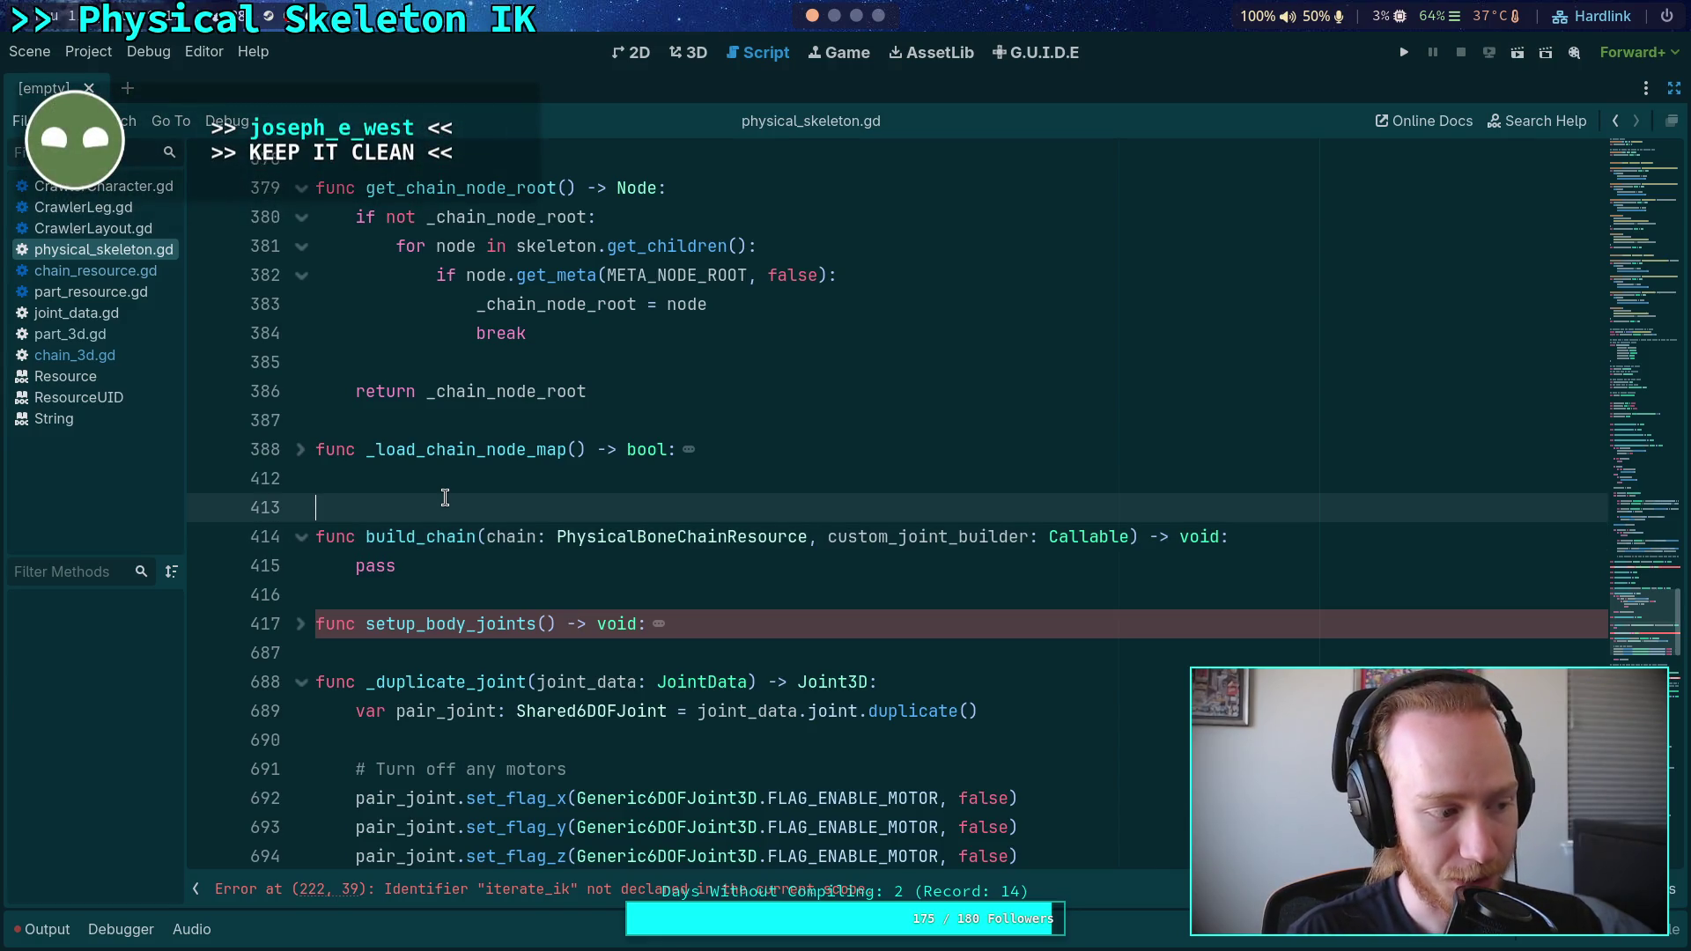
key(BackSpace)
Unfold setup_body_joints and look through its IK loading section
click(340, 623)
click(300, 595)
scroll(497, 604, down, 4)
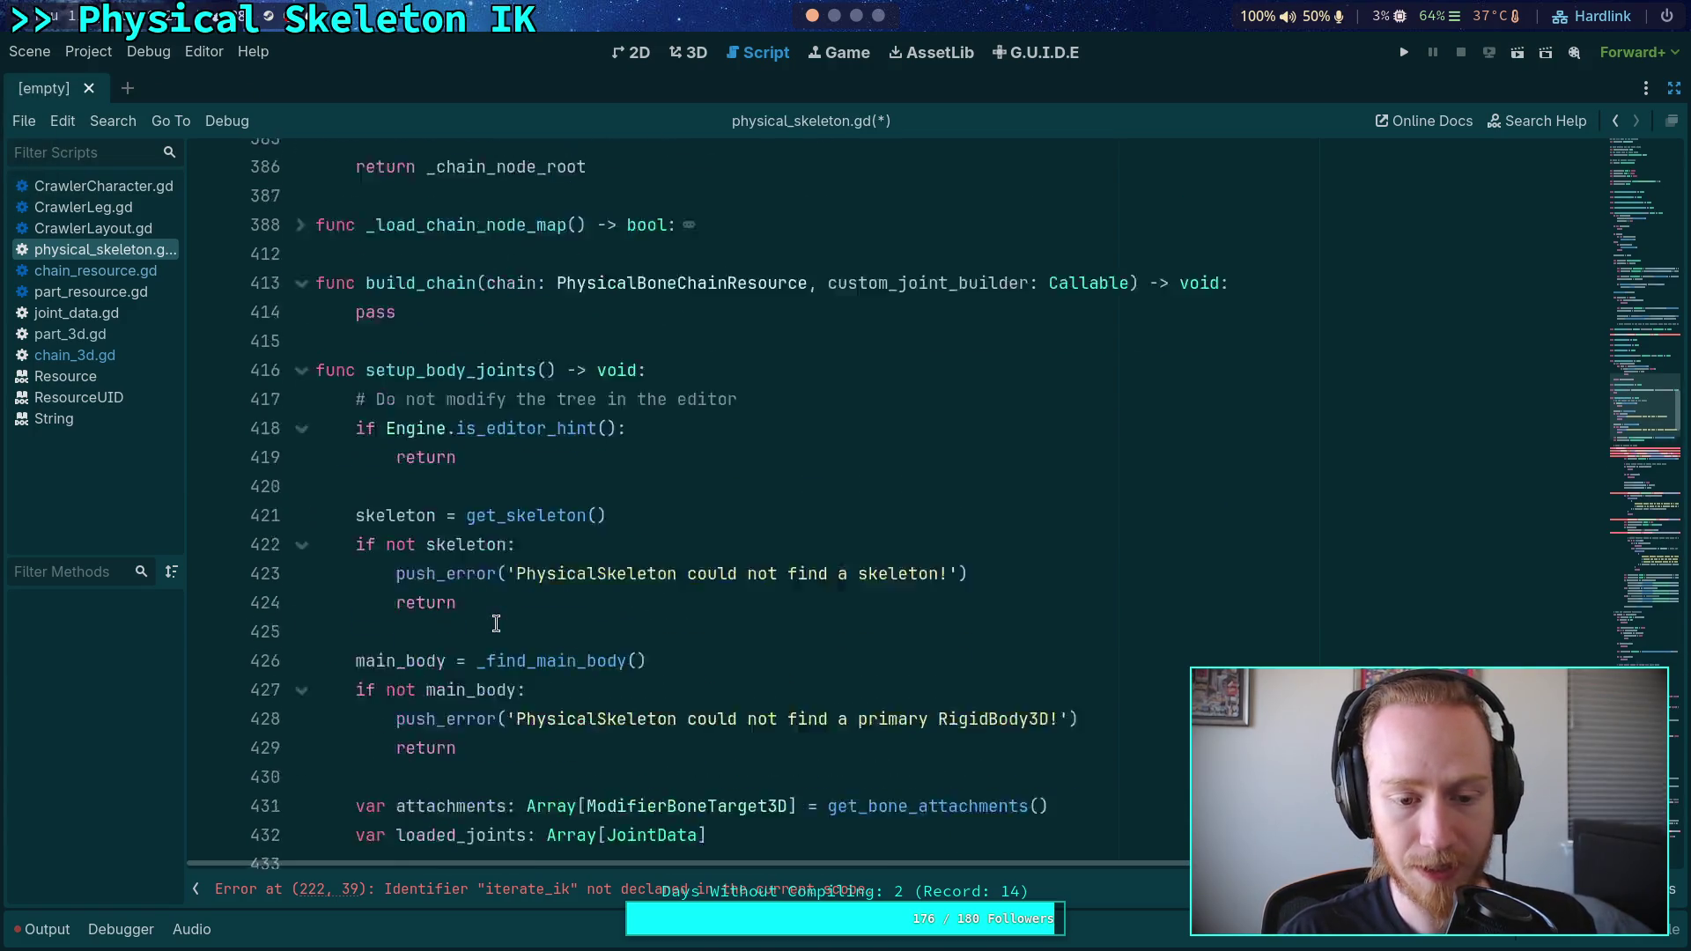
scroll(601, 578, down, 3)
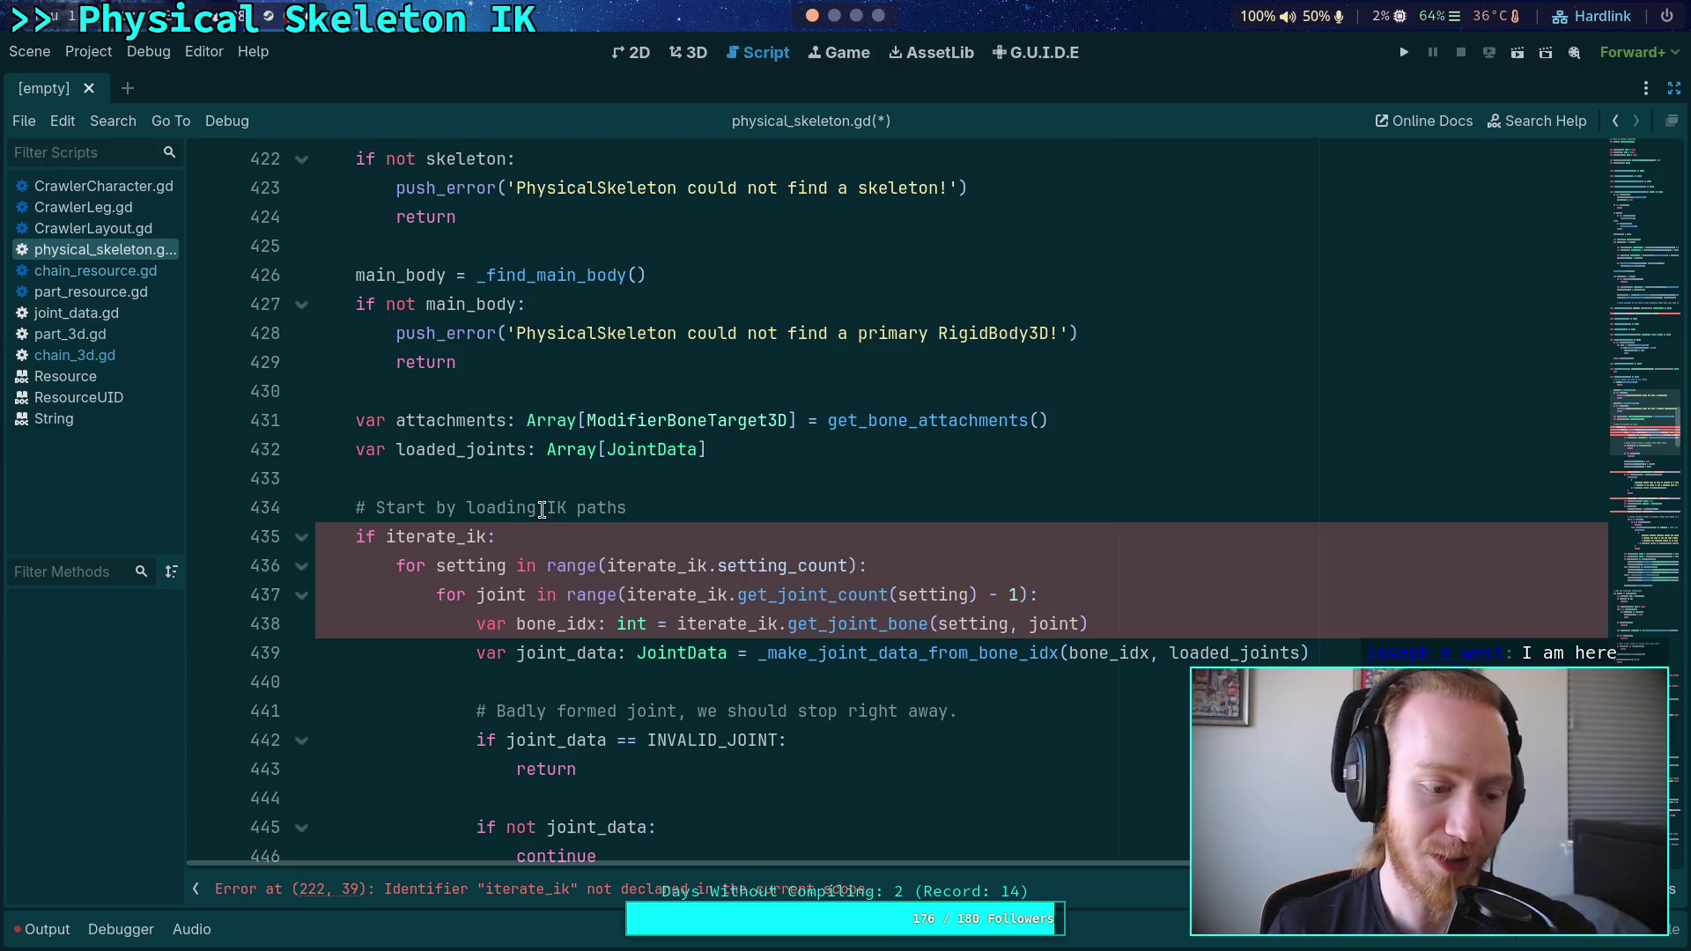
click(532, 475)
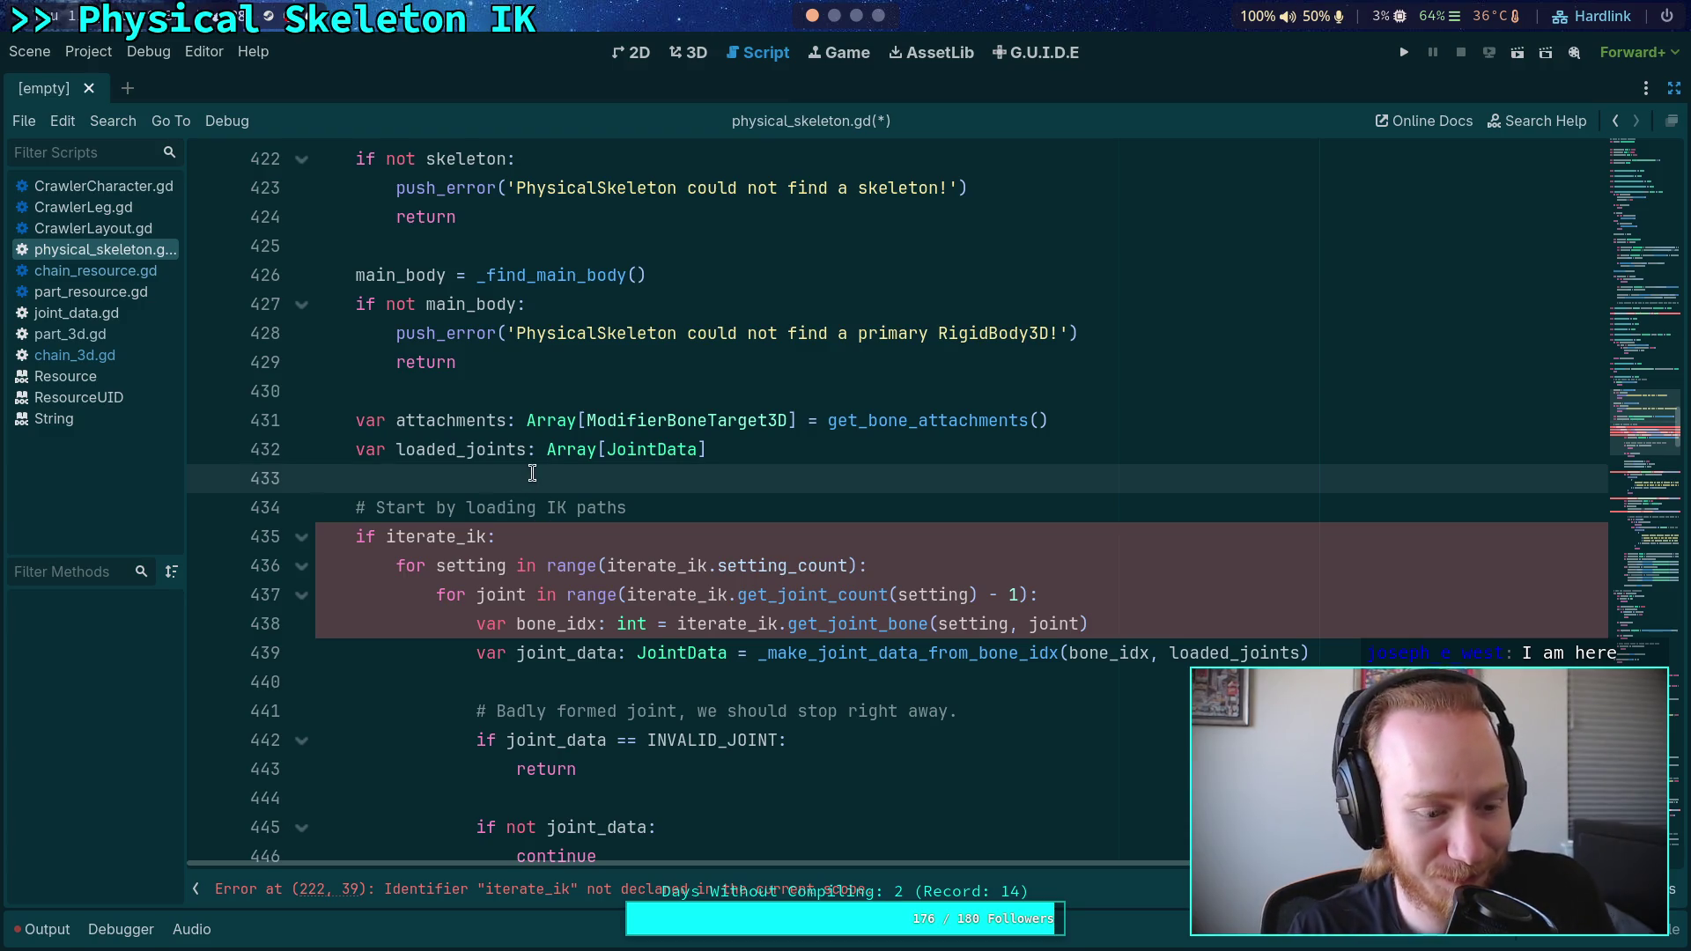
scroll(609, 547, down, 6)
scroll(616, 529, up, 9)
scroll(620, 513, down, 4)
scroll(619, 513, up, 4)
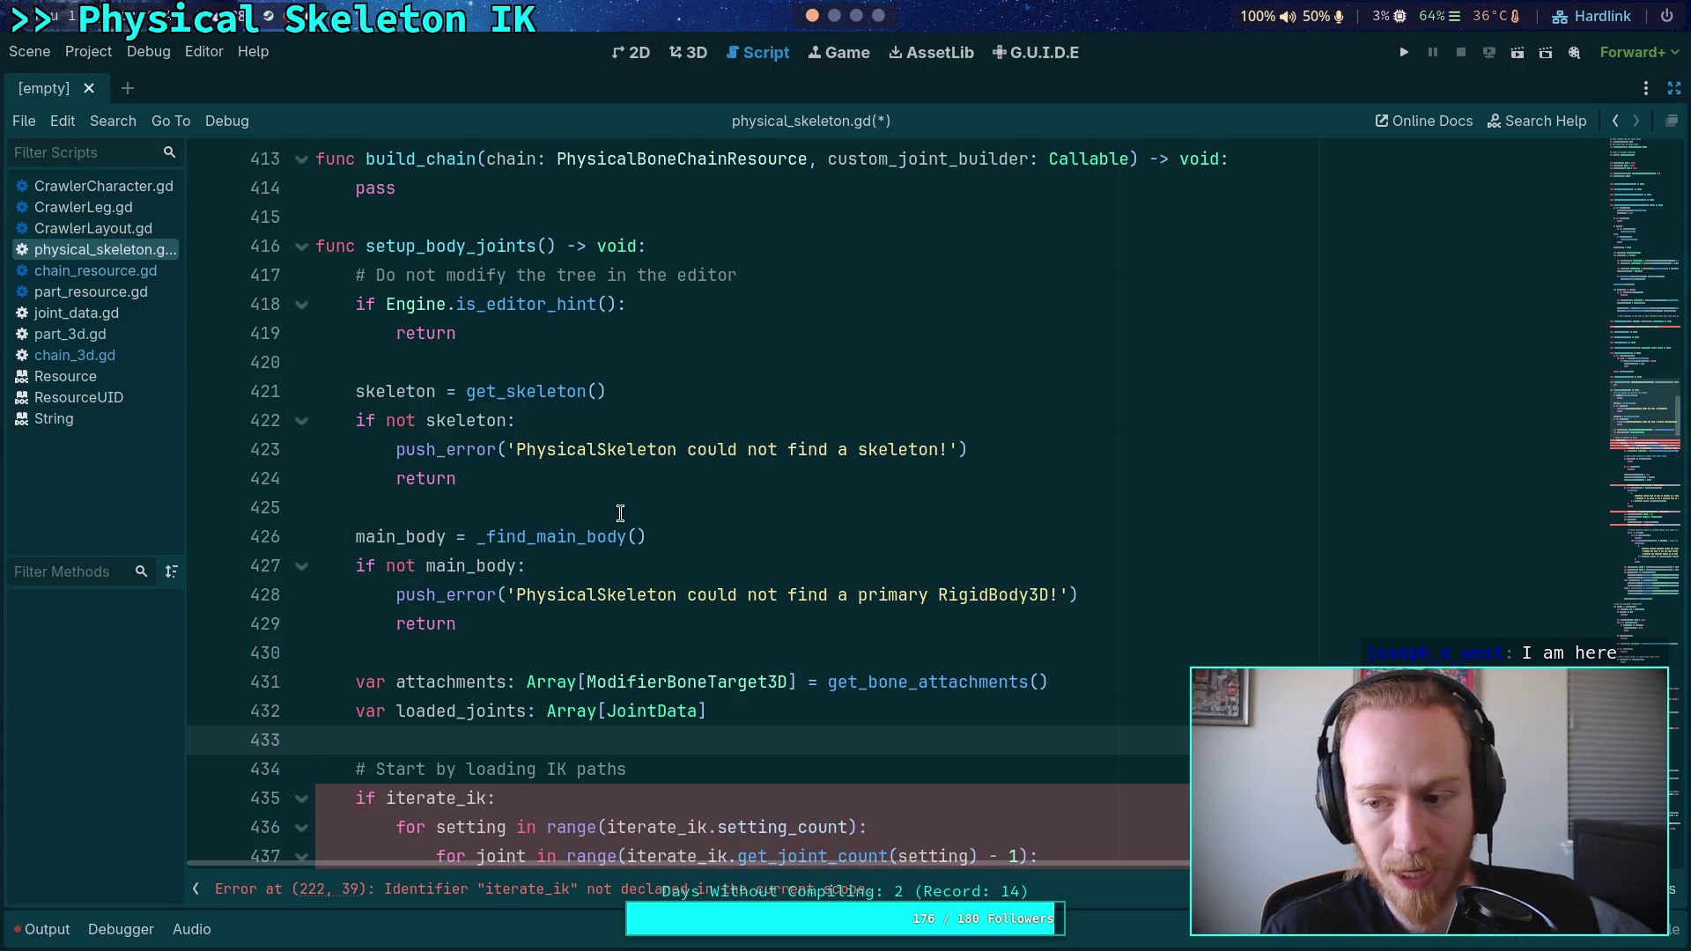
click(614, 515)
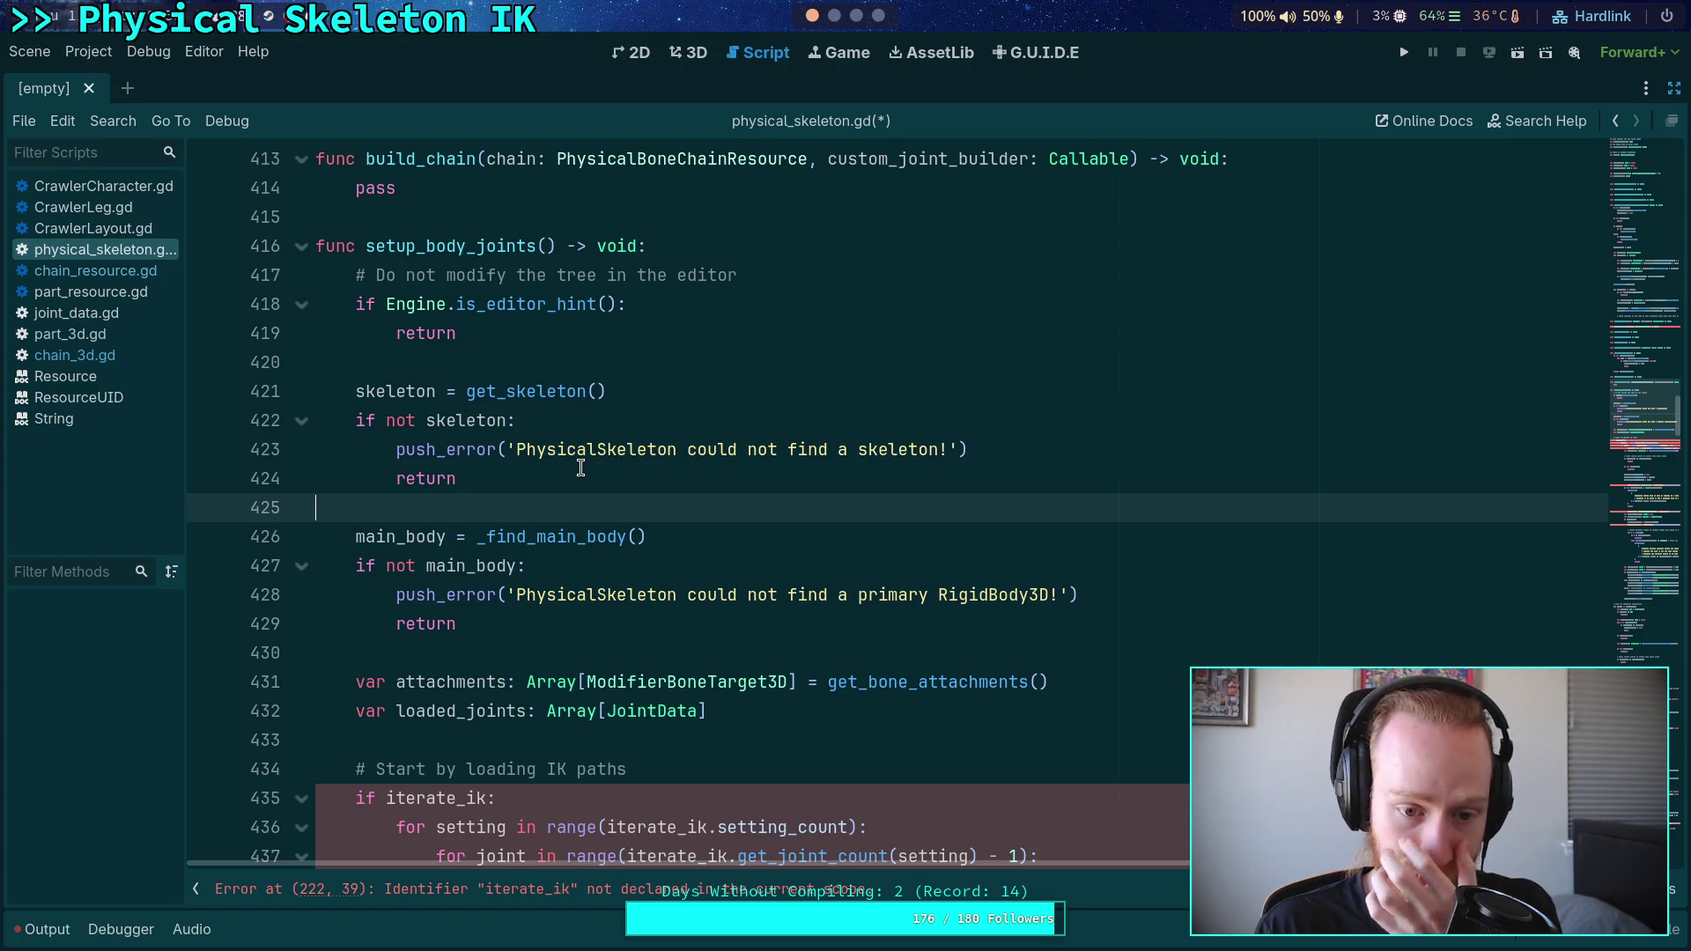
scroll(581, 468, down, 4)
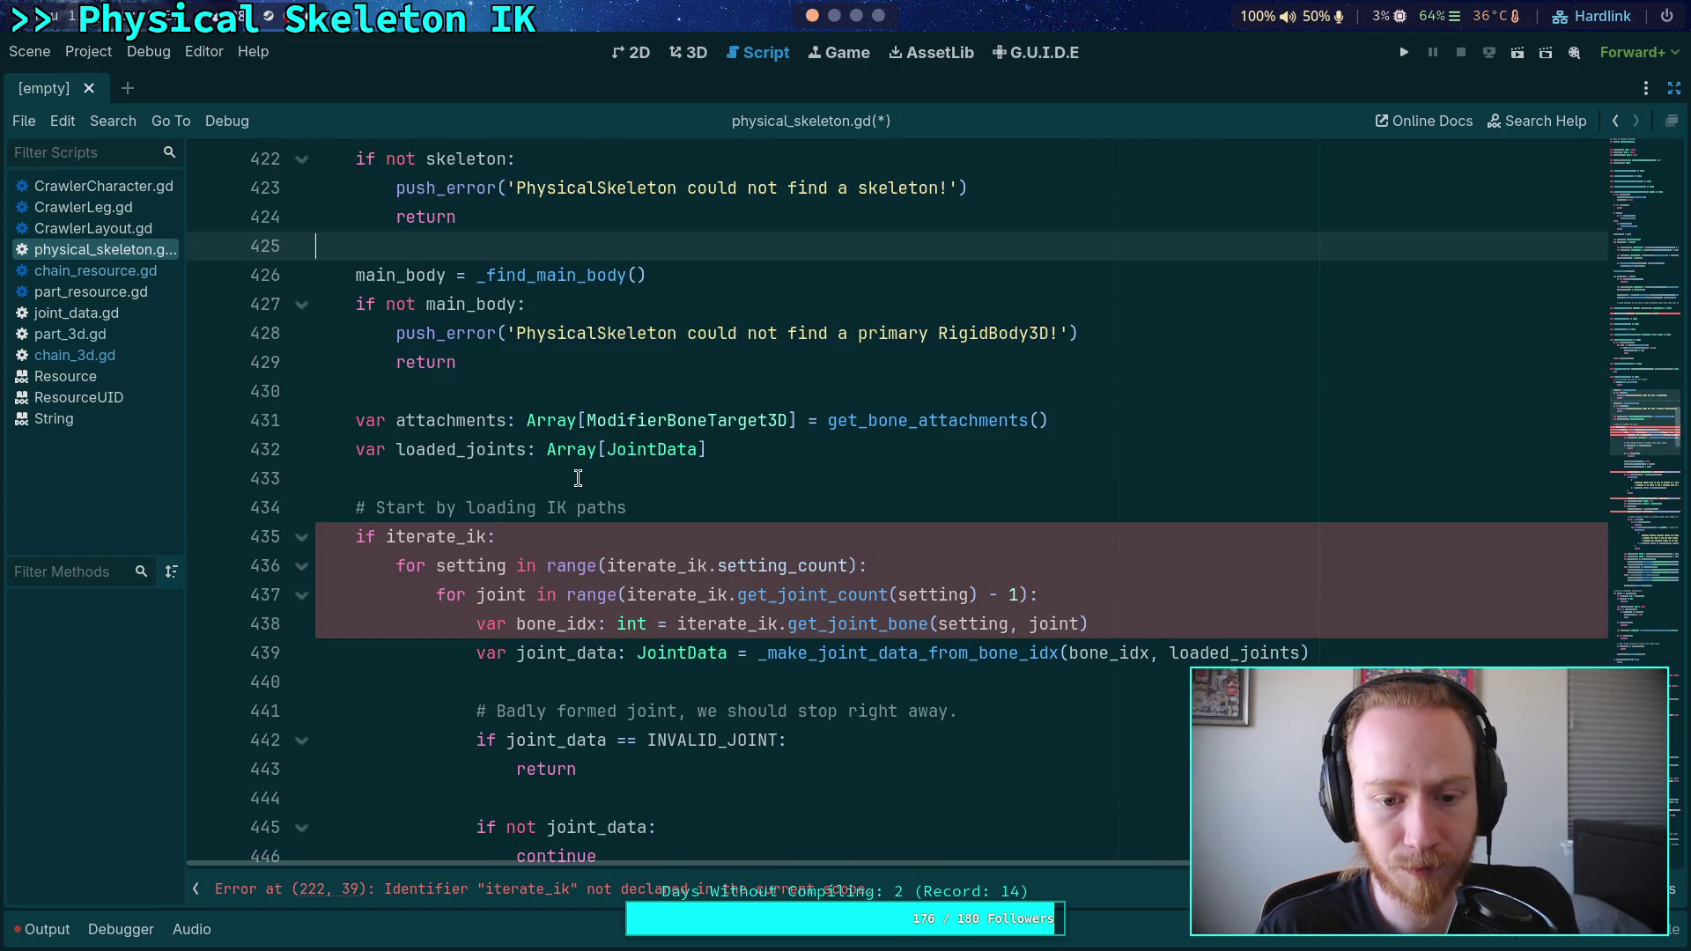
click(495, 377)
scroll(497, 423, up, 4)
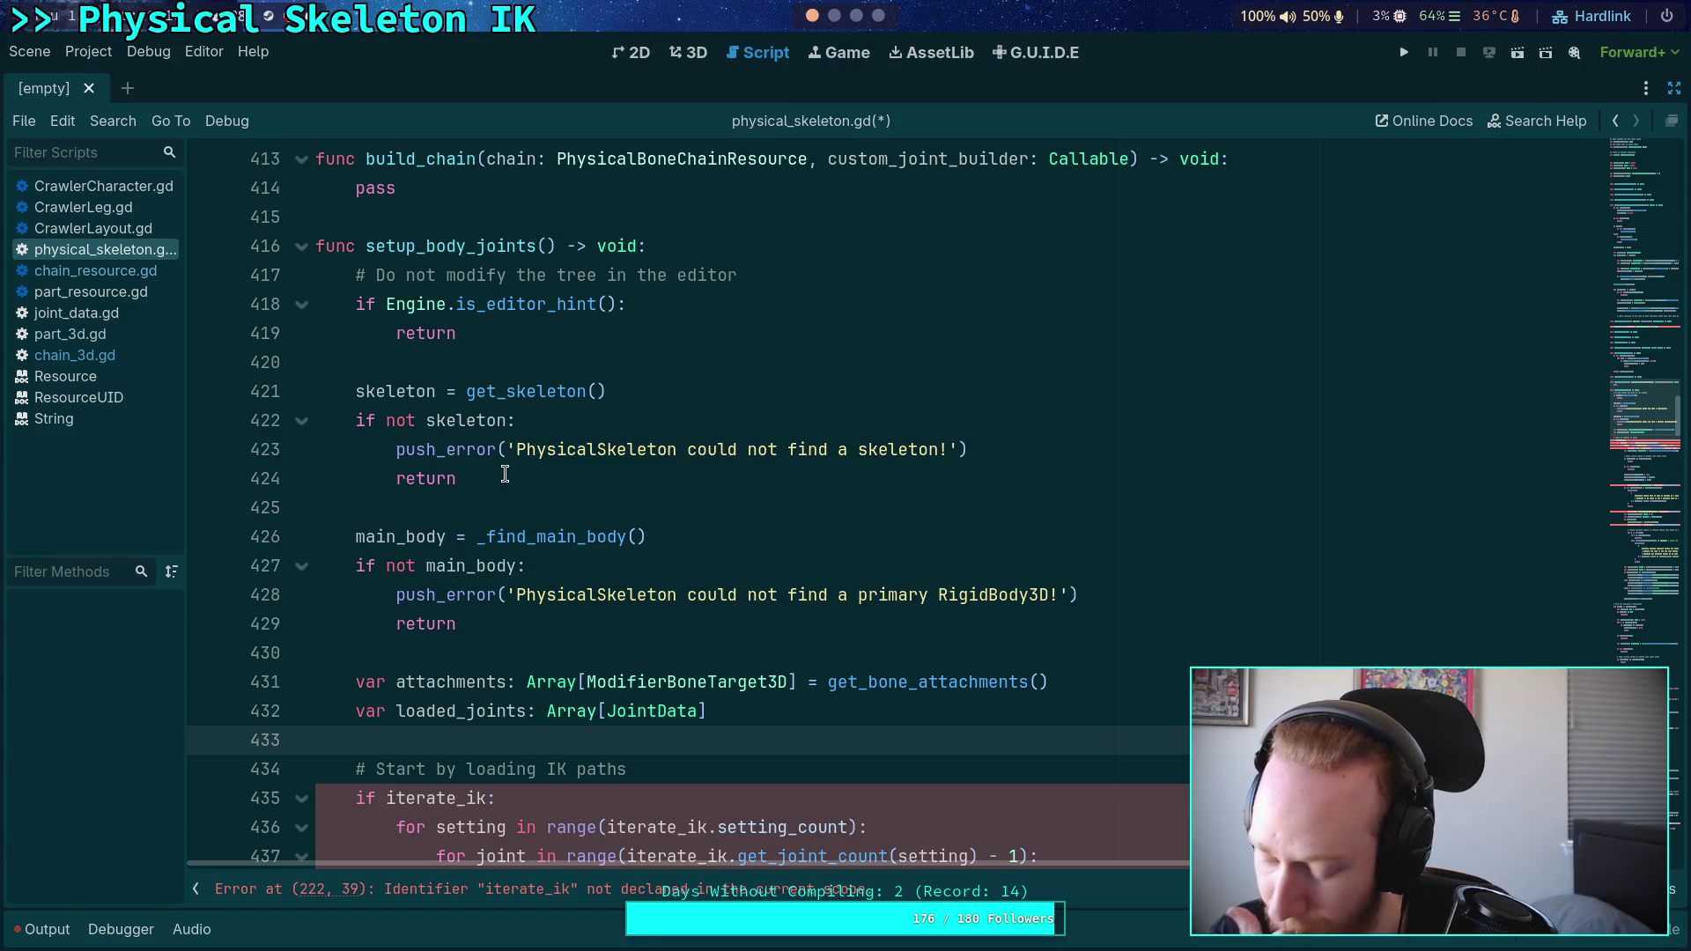
click(98, 340)
In chain_3d.gd, unfold validate() and add two blank lines after the line 87 return
click(102, 356)
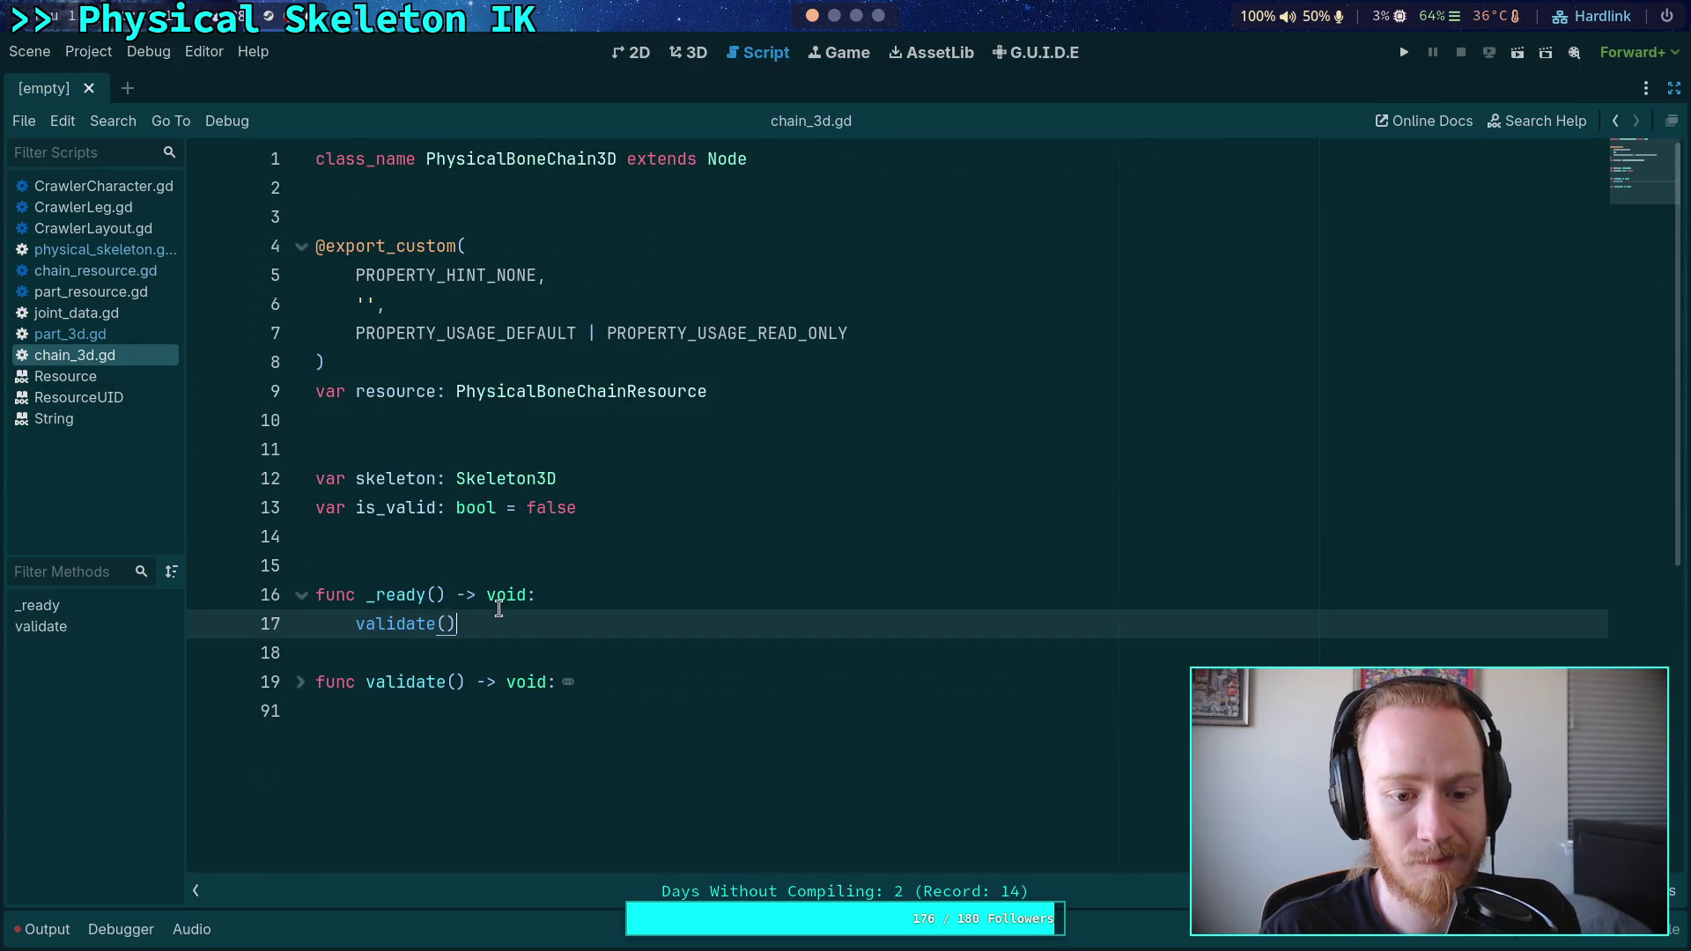
click(301, 681)
scroll(646, 628, down, 15)
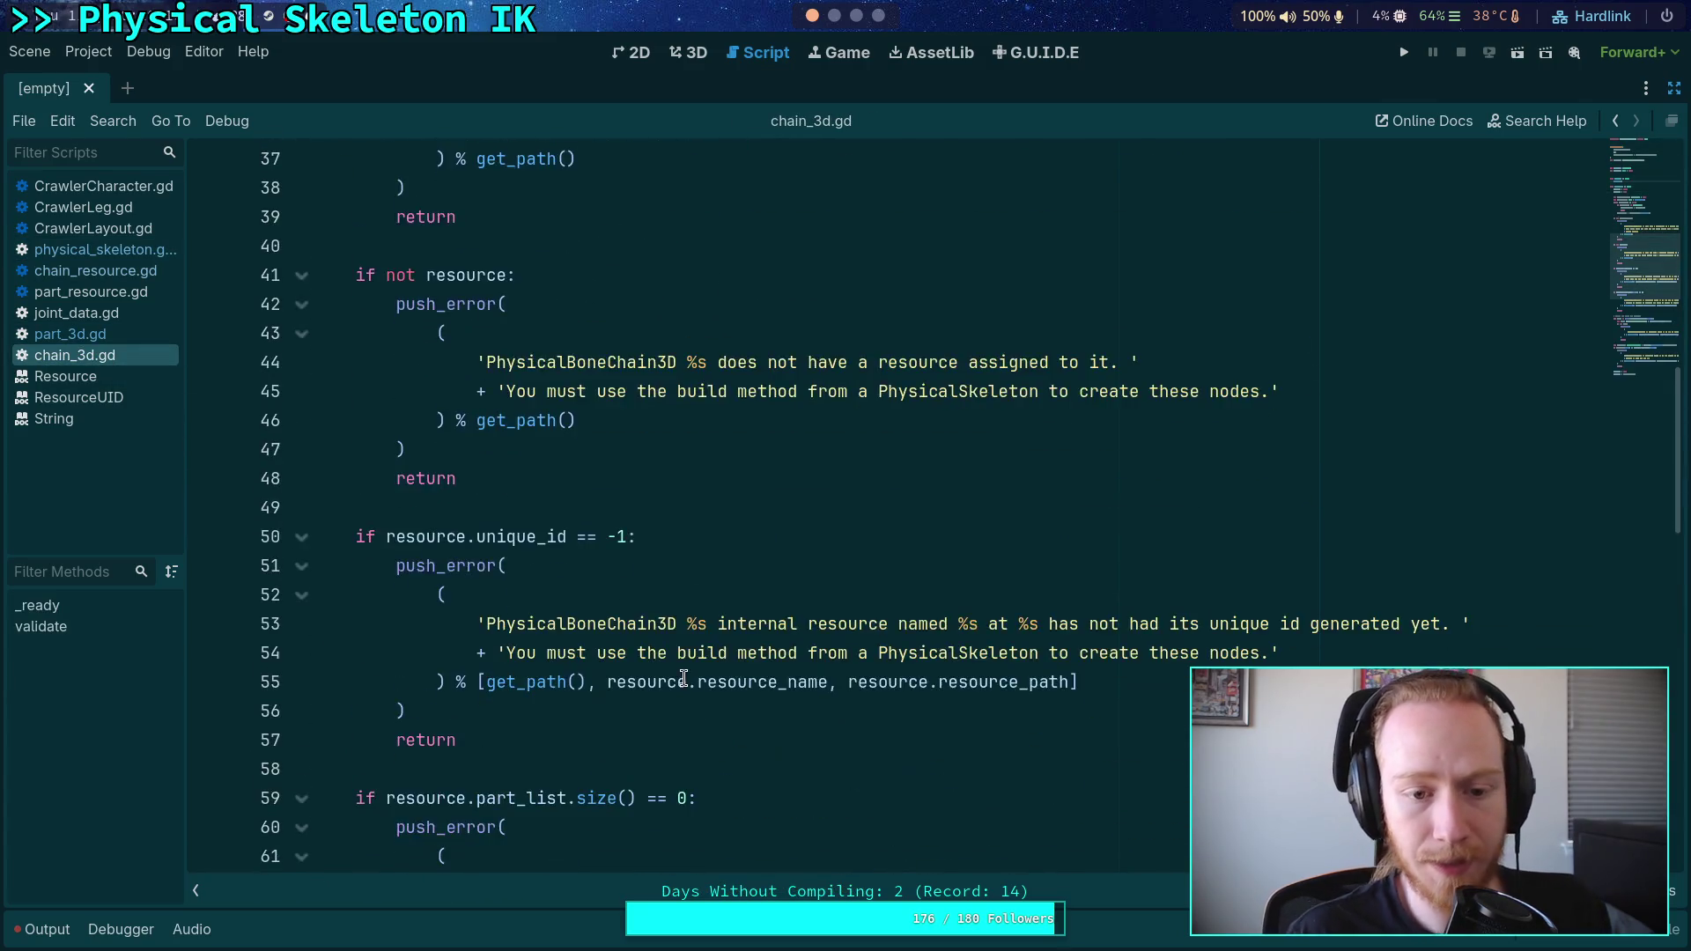
scroll(642, 621, down, 2)
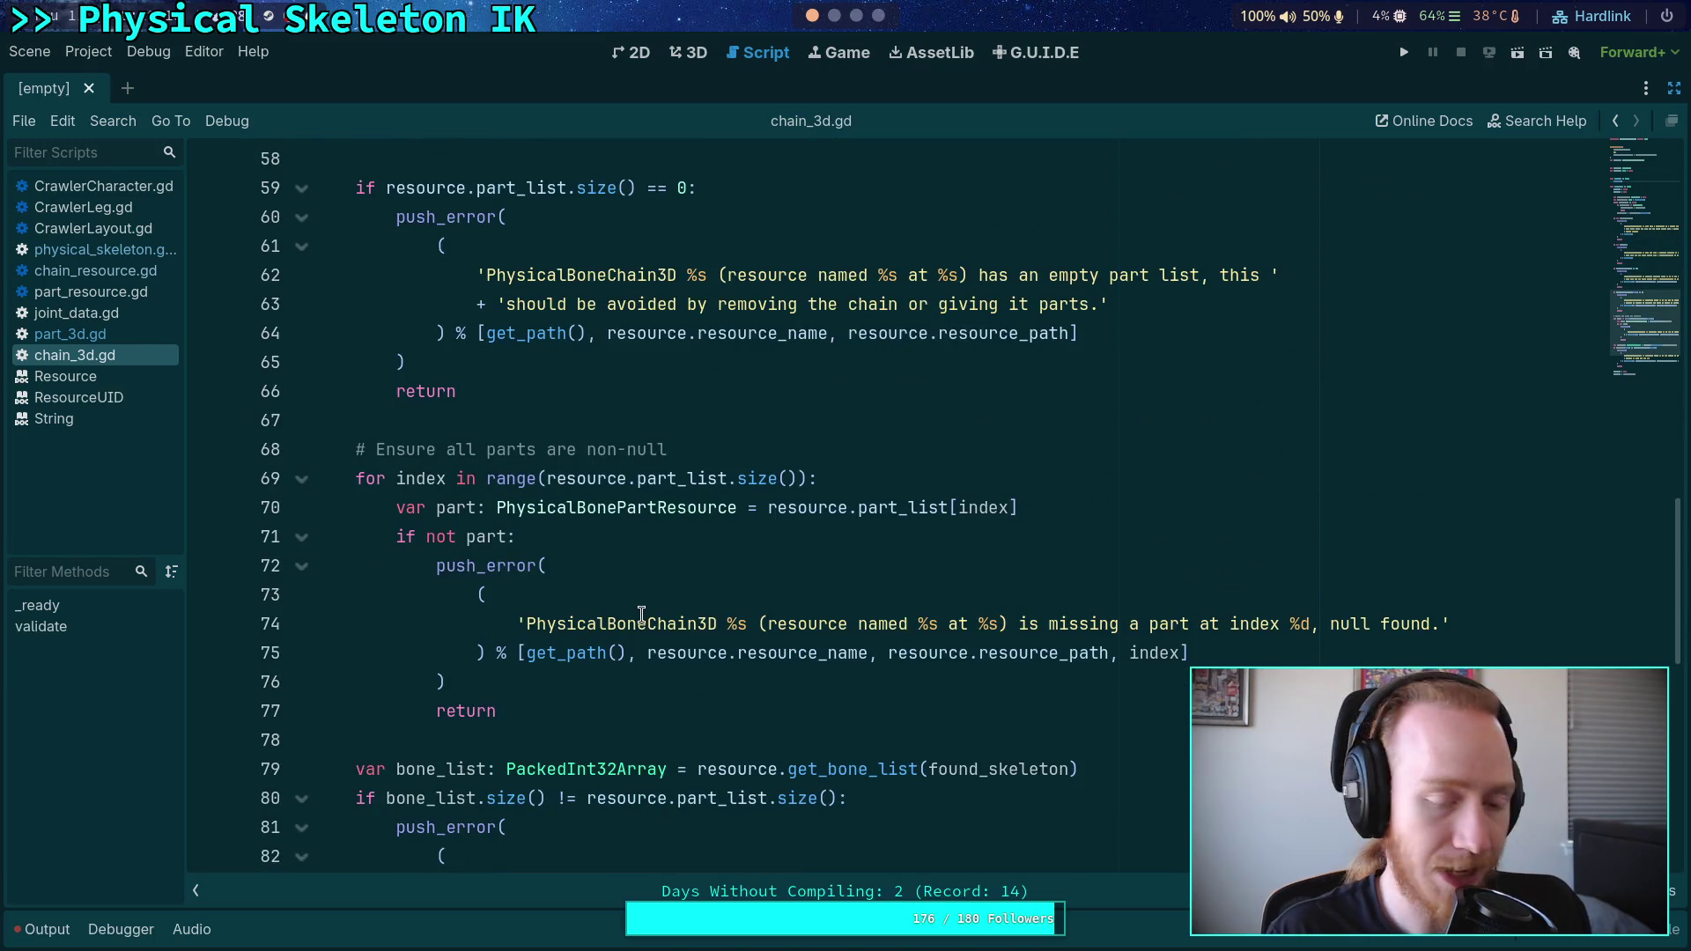
scroll(641, 614, down, 5)
scroll(641, 614, up, 2)
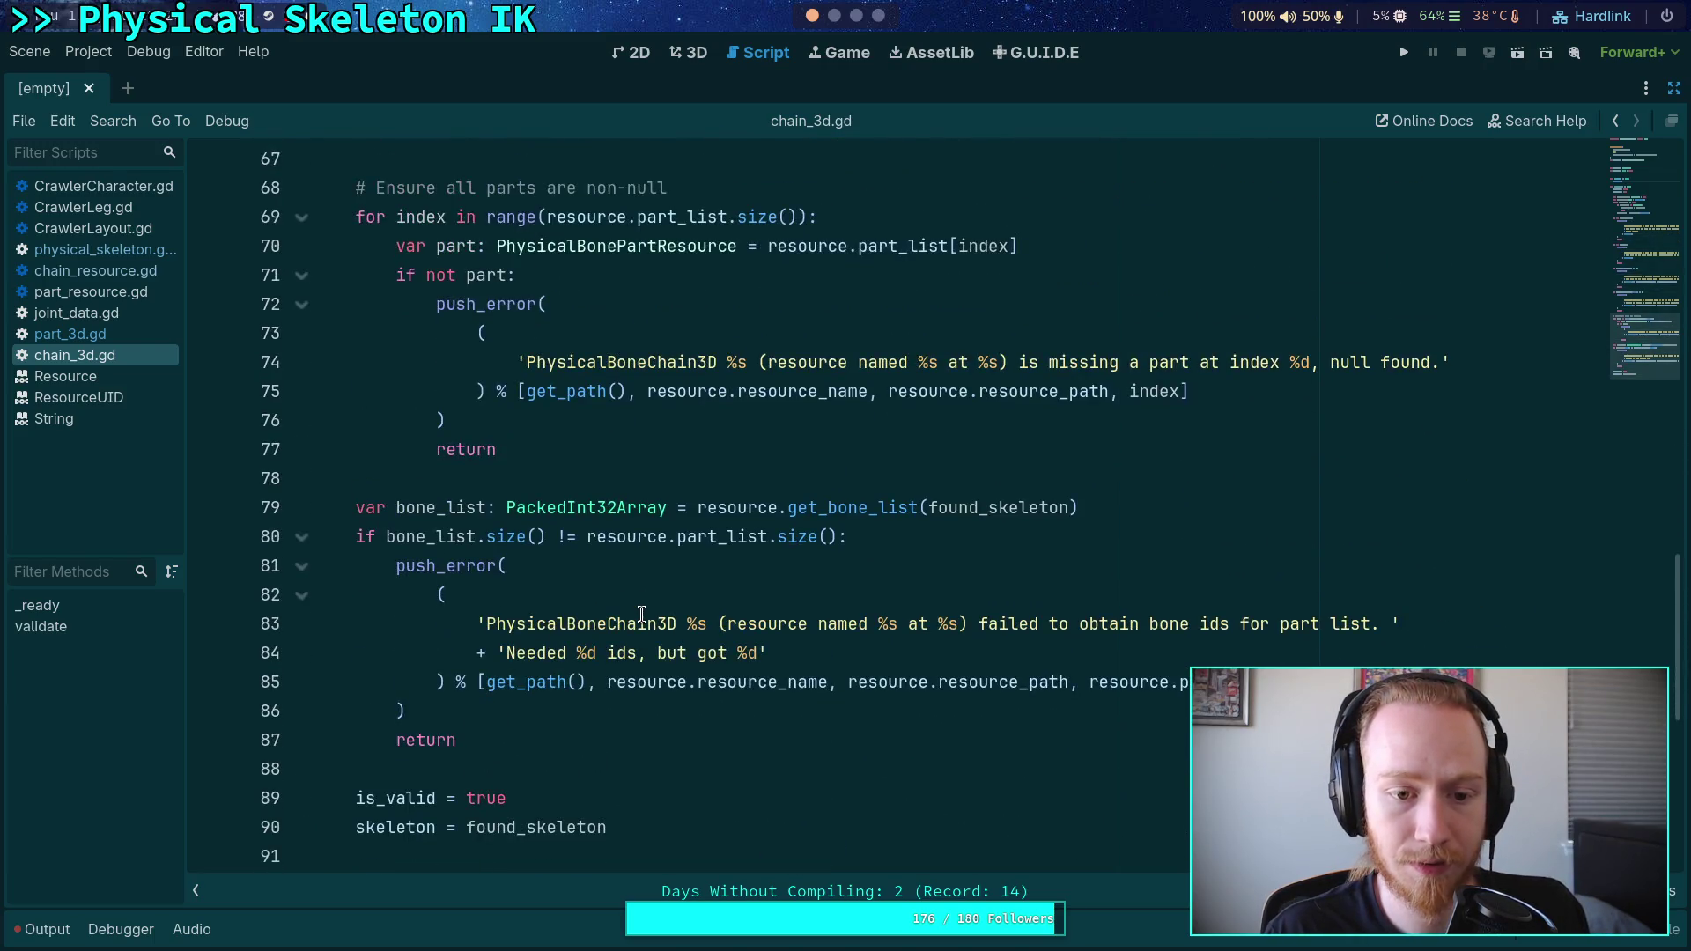
mouse_move(372, 509)
mouse_down()
mouse_move(414, 704)
mouse_move(484, 710)
mouse_up()
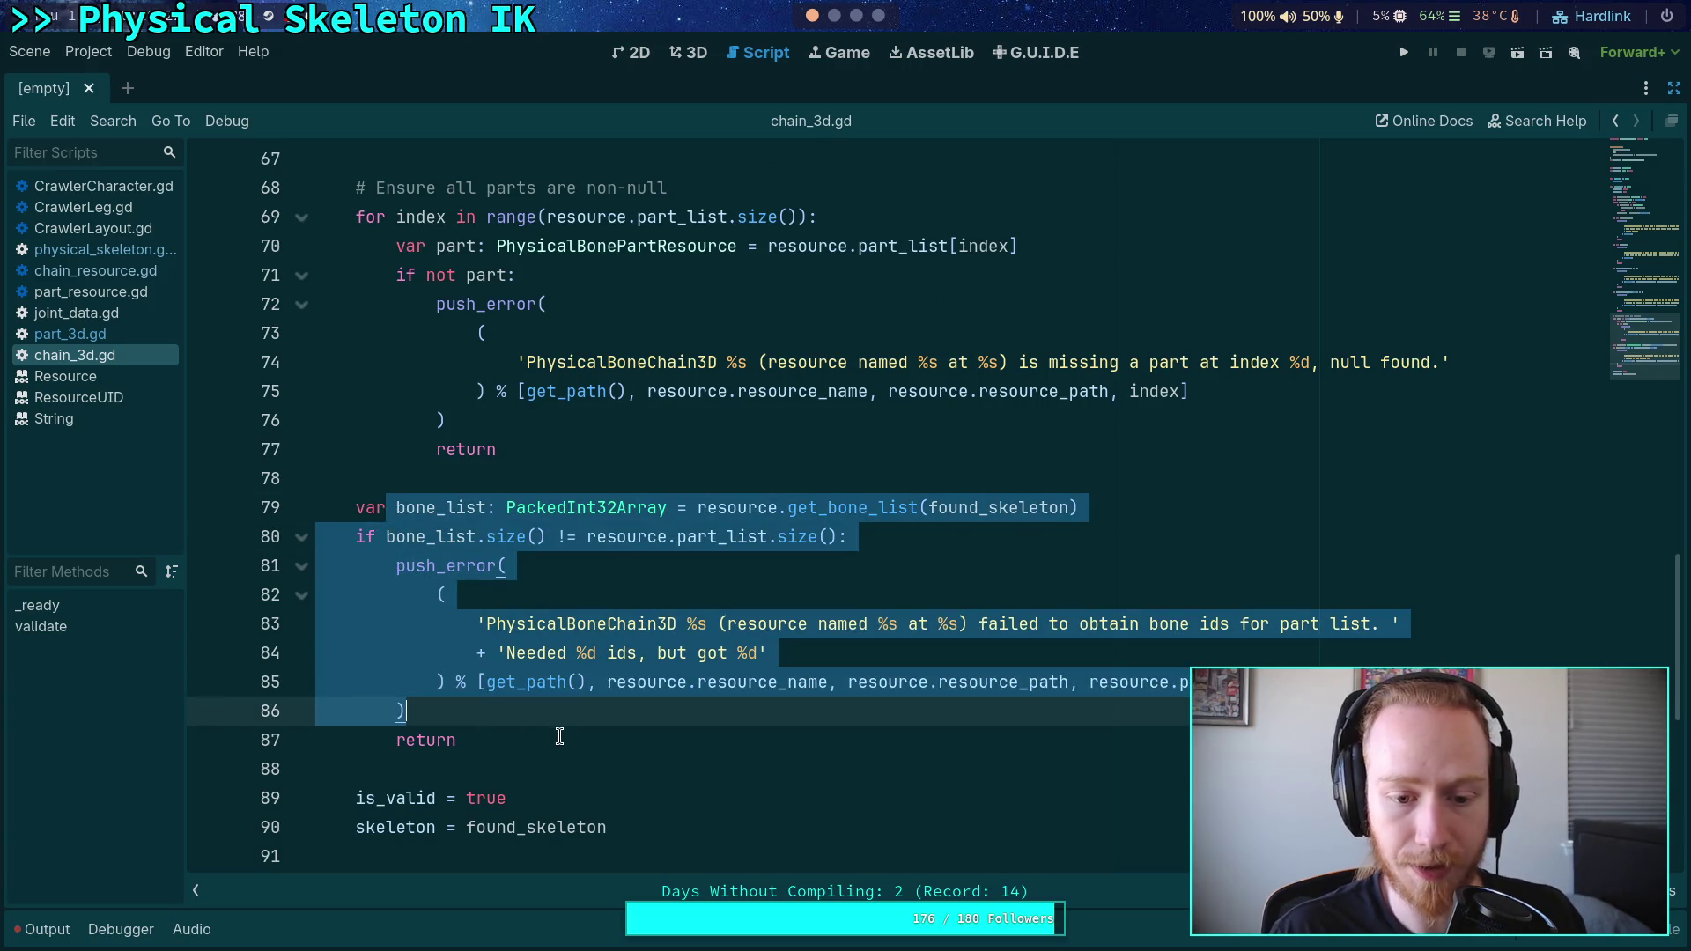
click(559, 740)
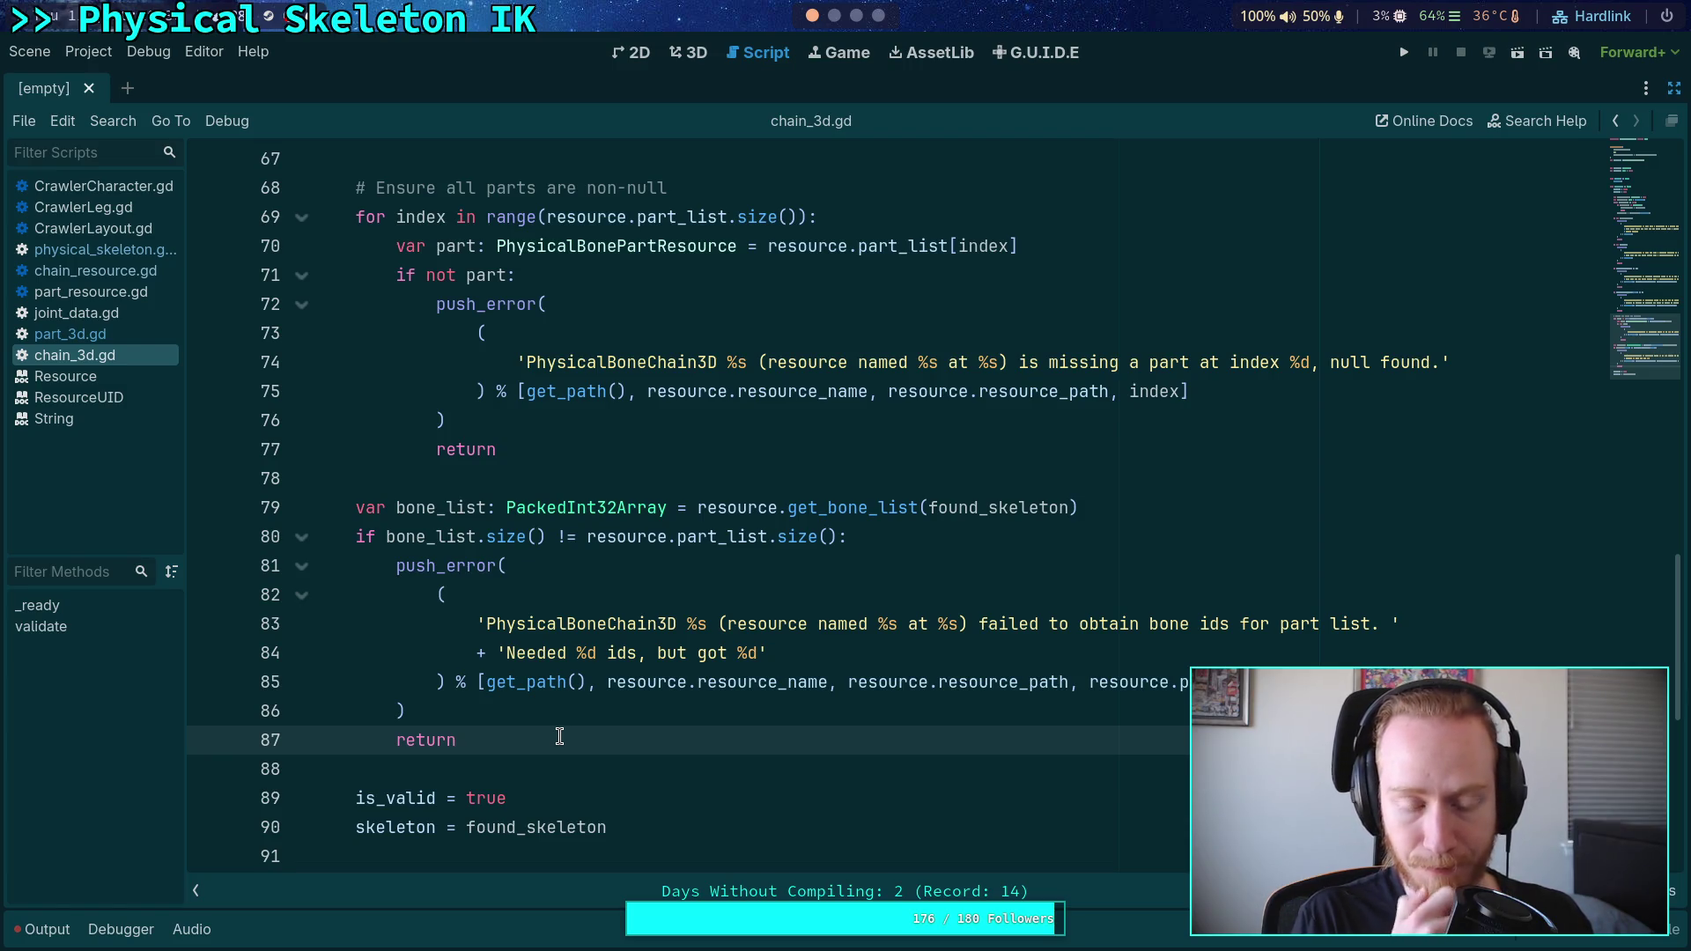
key(Return)
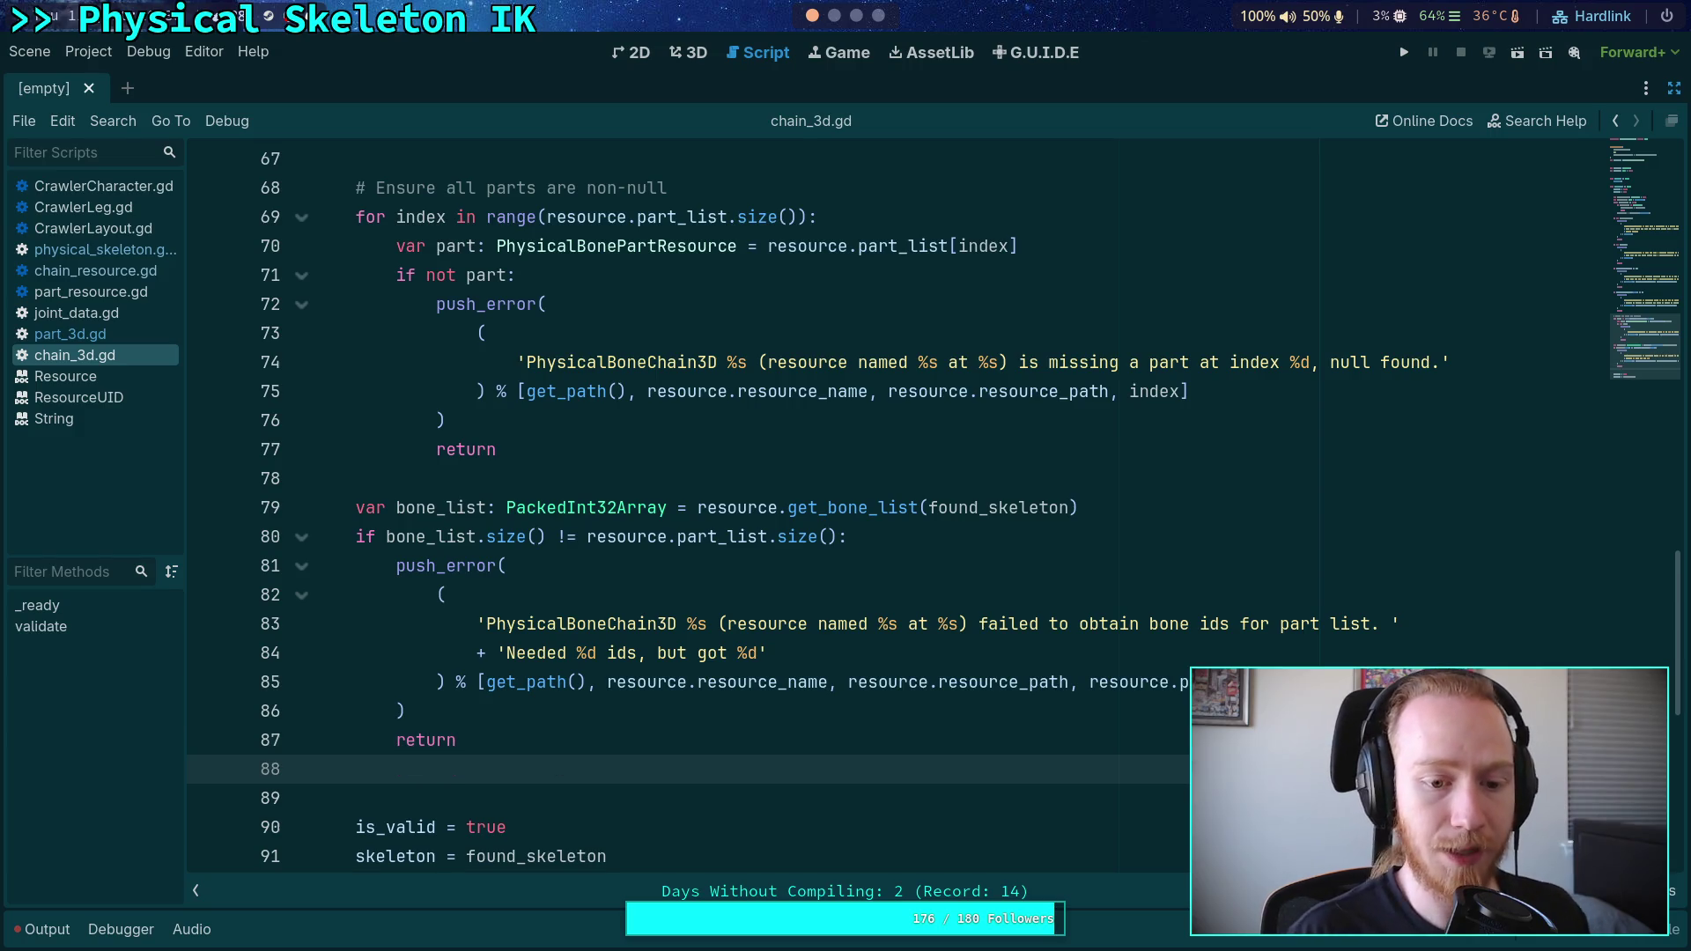
key(Return)
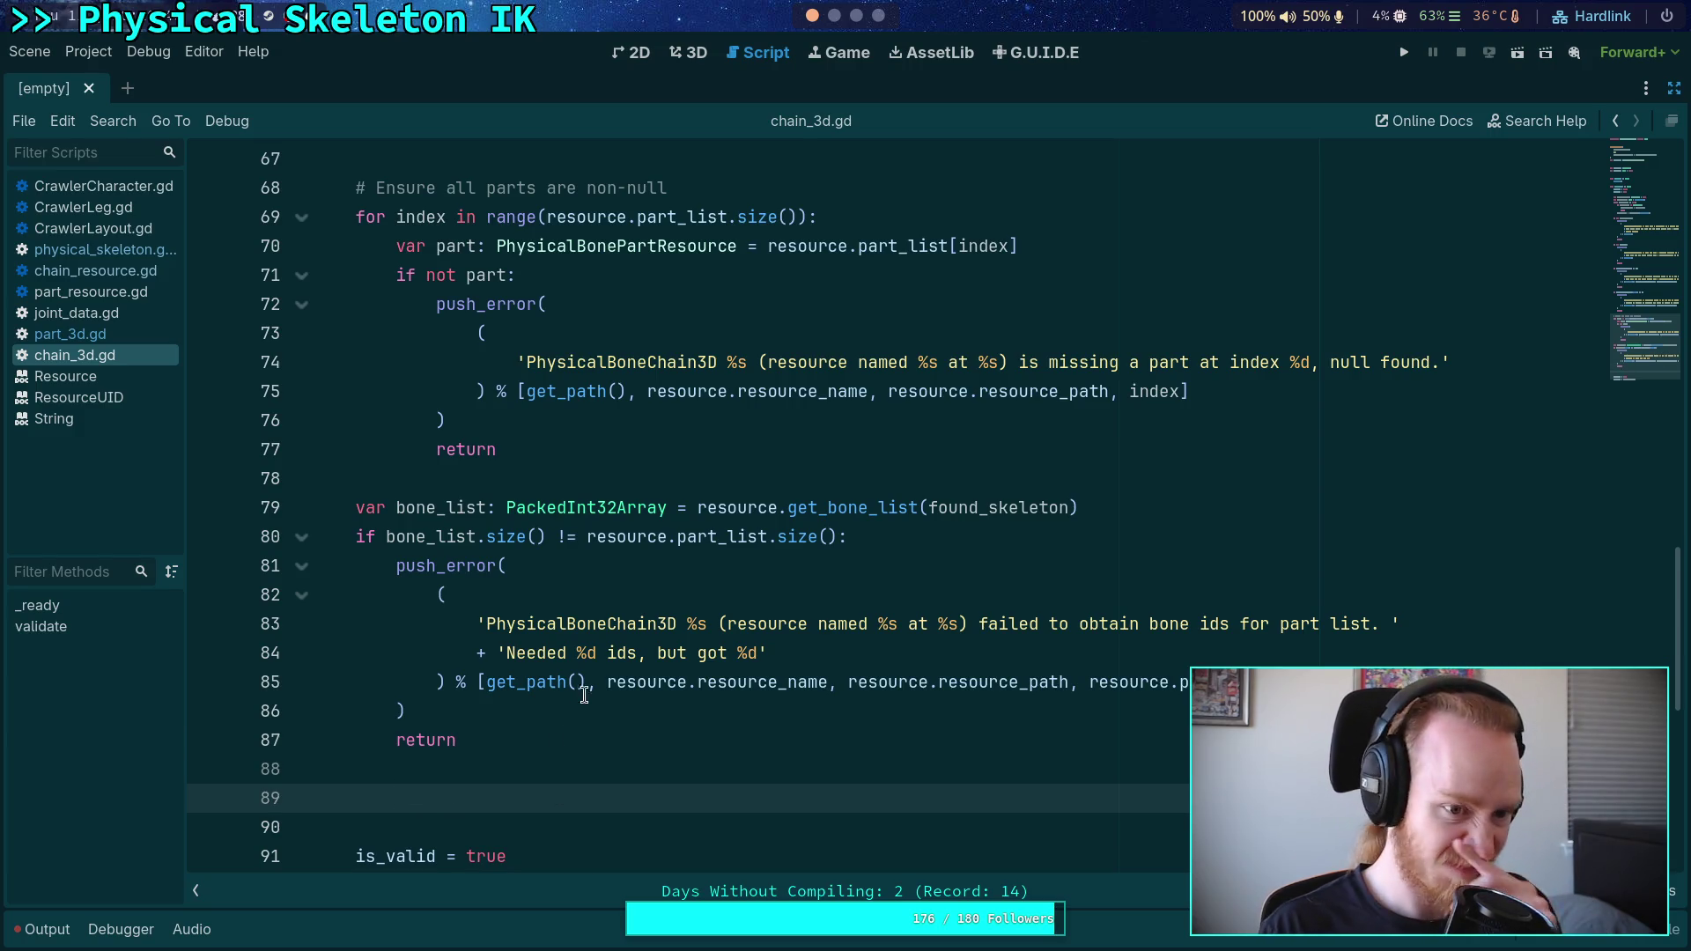
Open a new line below is_valid for a part_list variable
scroll(584, 696, up, 20)
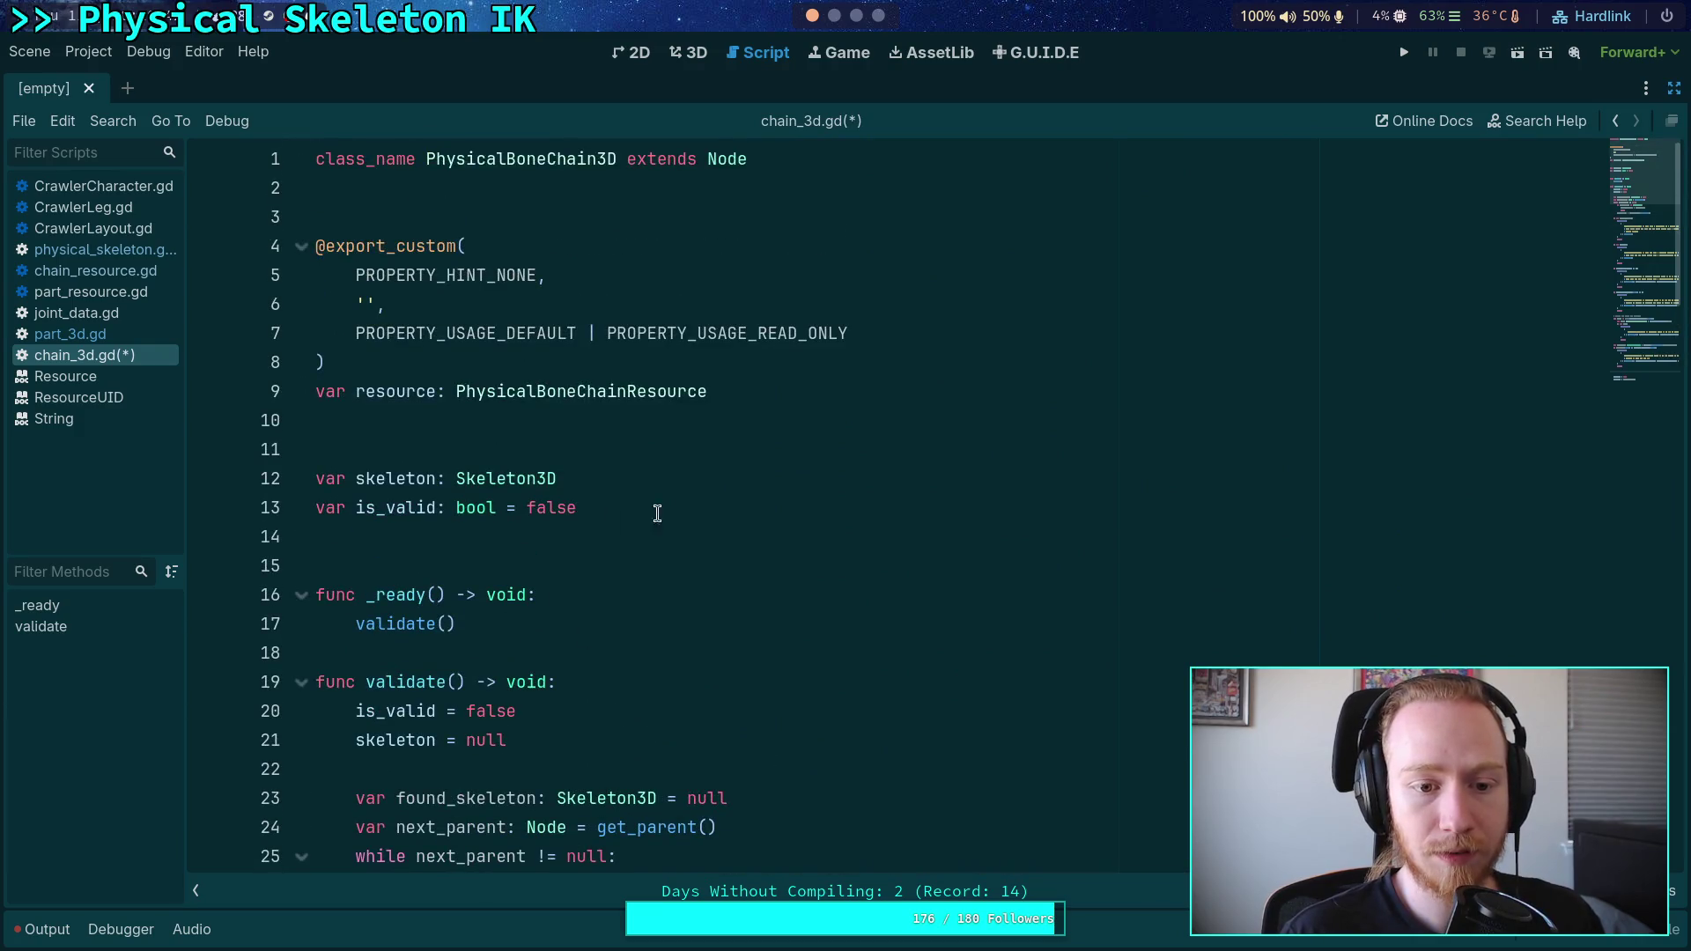
click(656, 513)
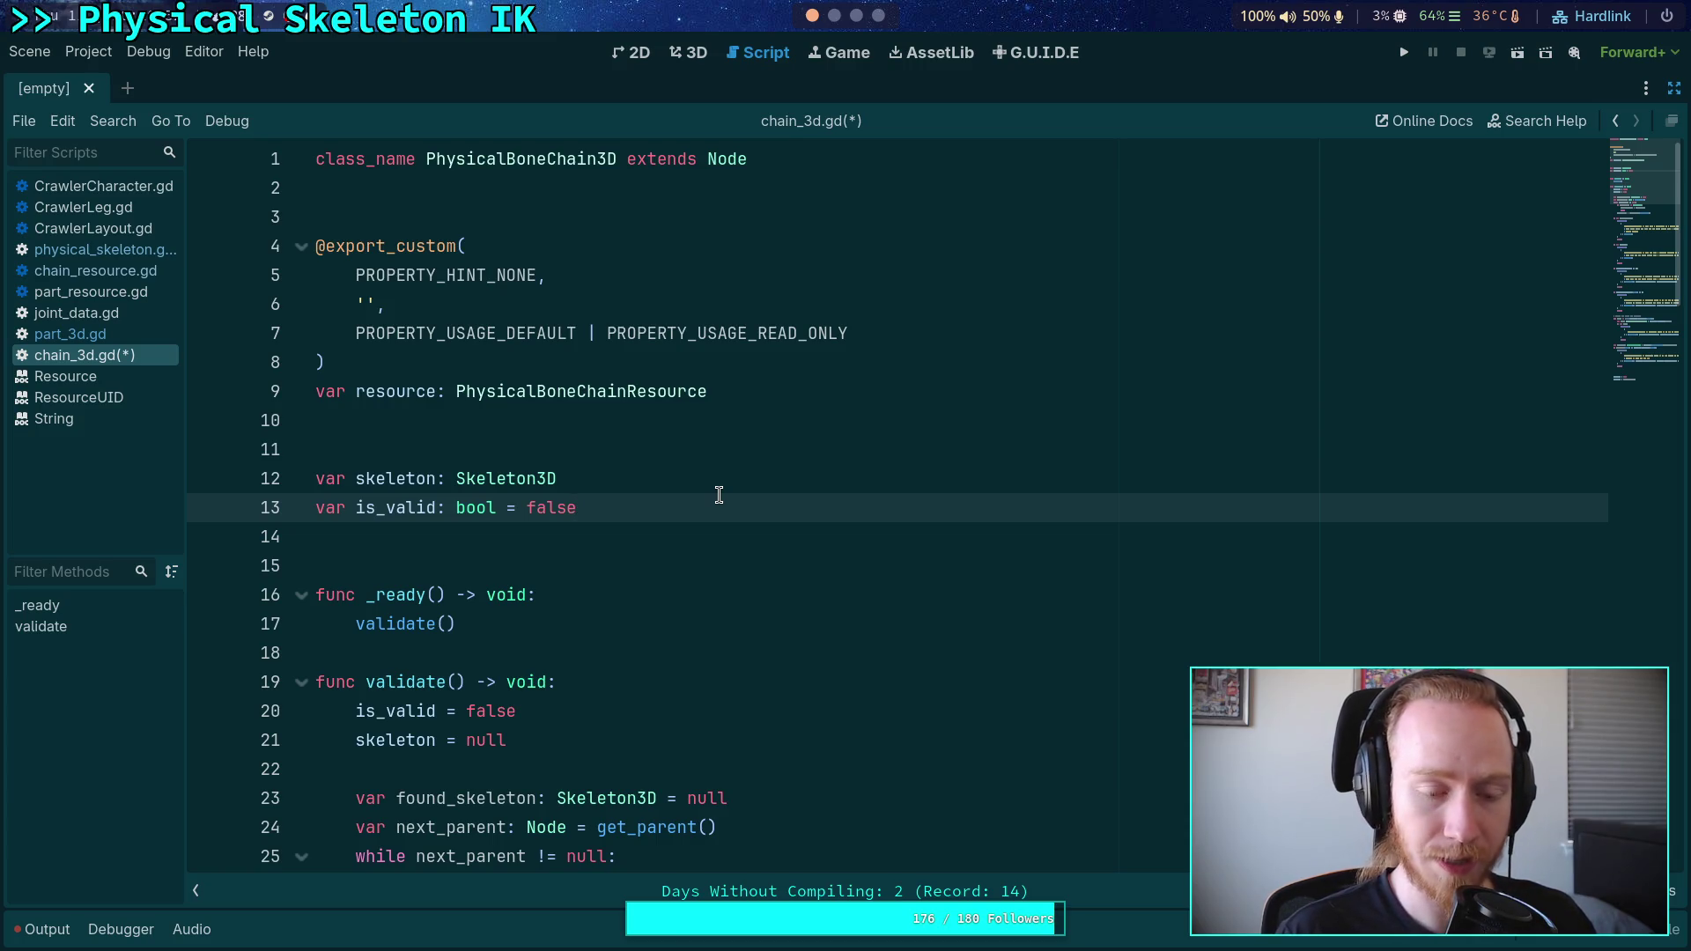
key(Return)
key(Return)
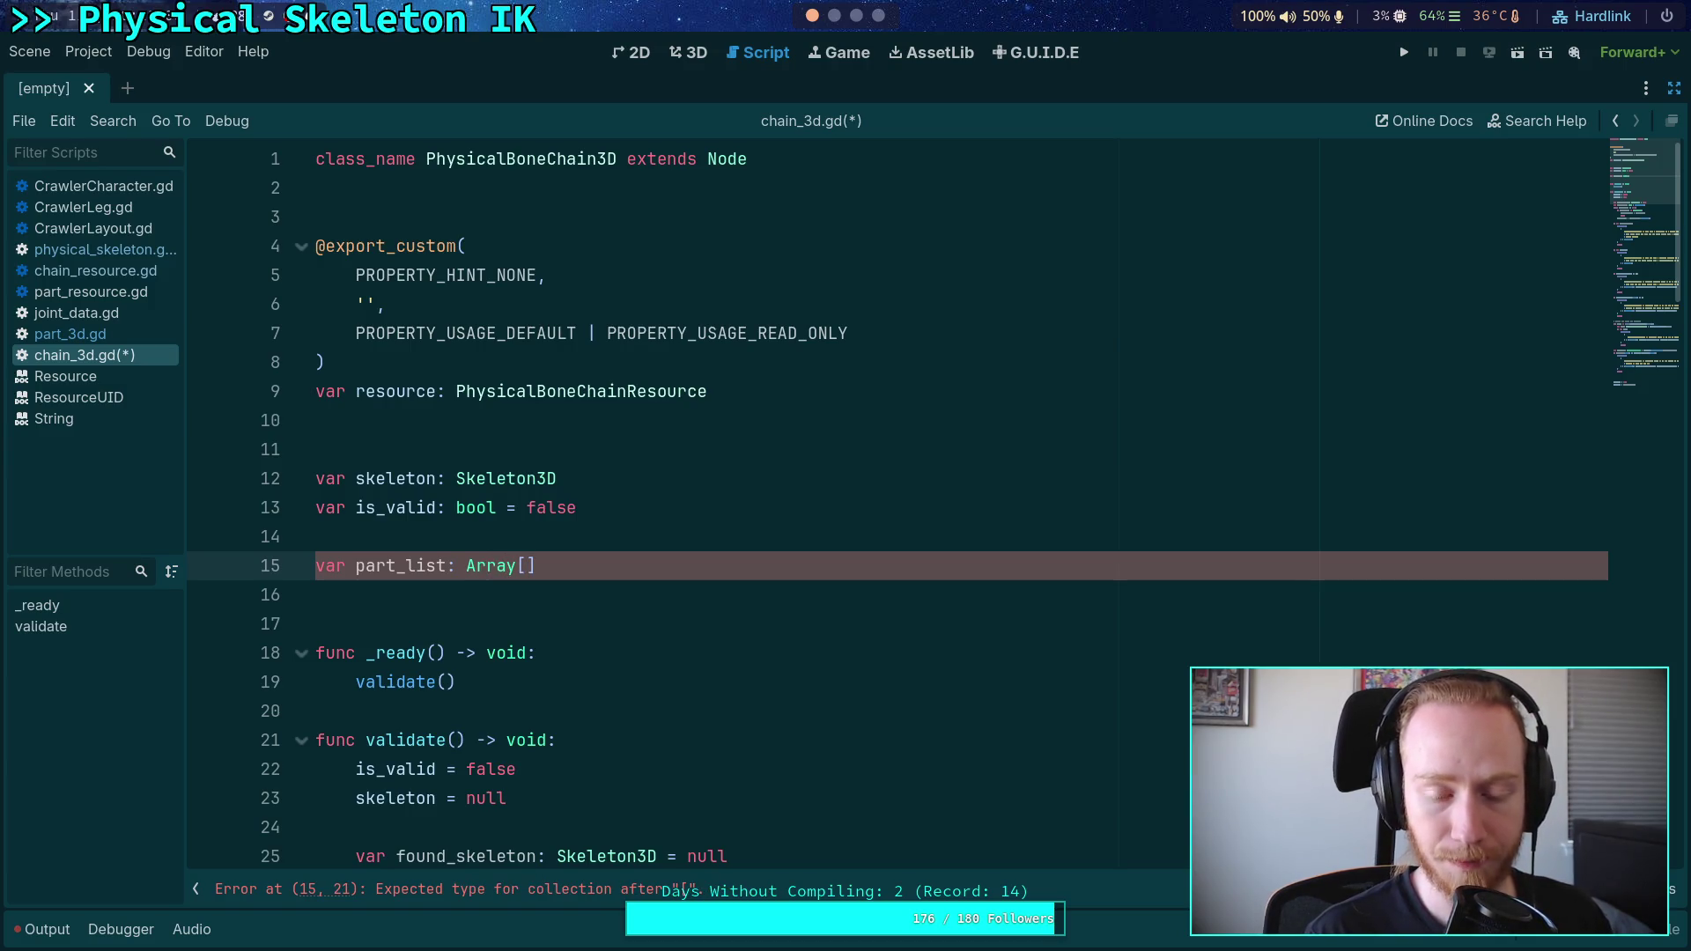
Declare 'var part_list: Array[PhysicalBonePart3D]' on line 15 and save chain_3d.gd
text(Physi)
key(BackSpace)
key(BackSpace)
key(BackSpace)
text(ysic)
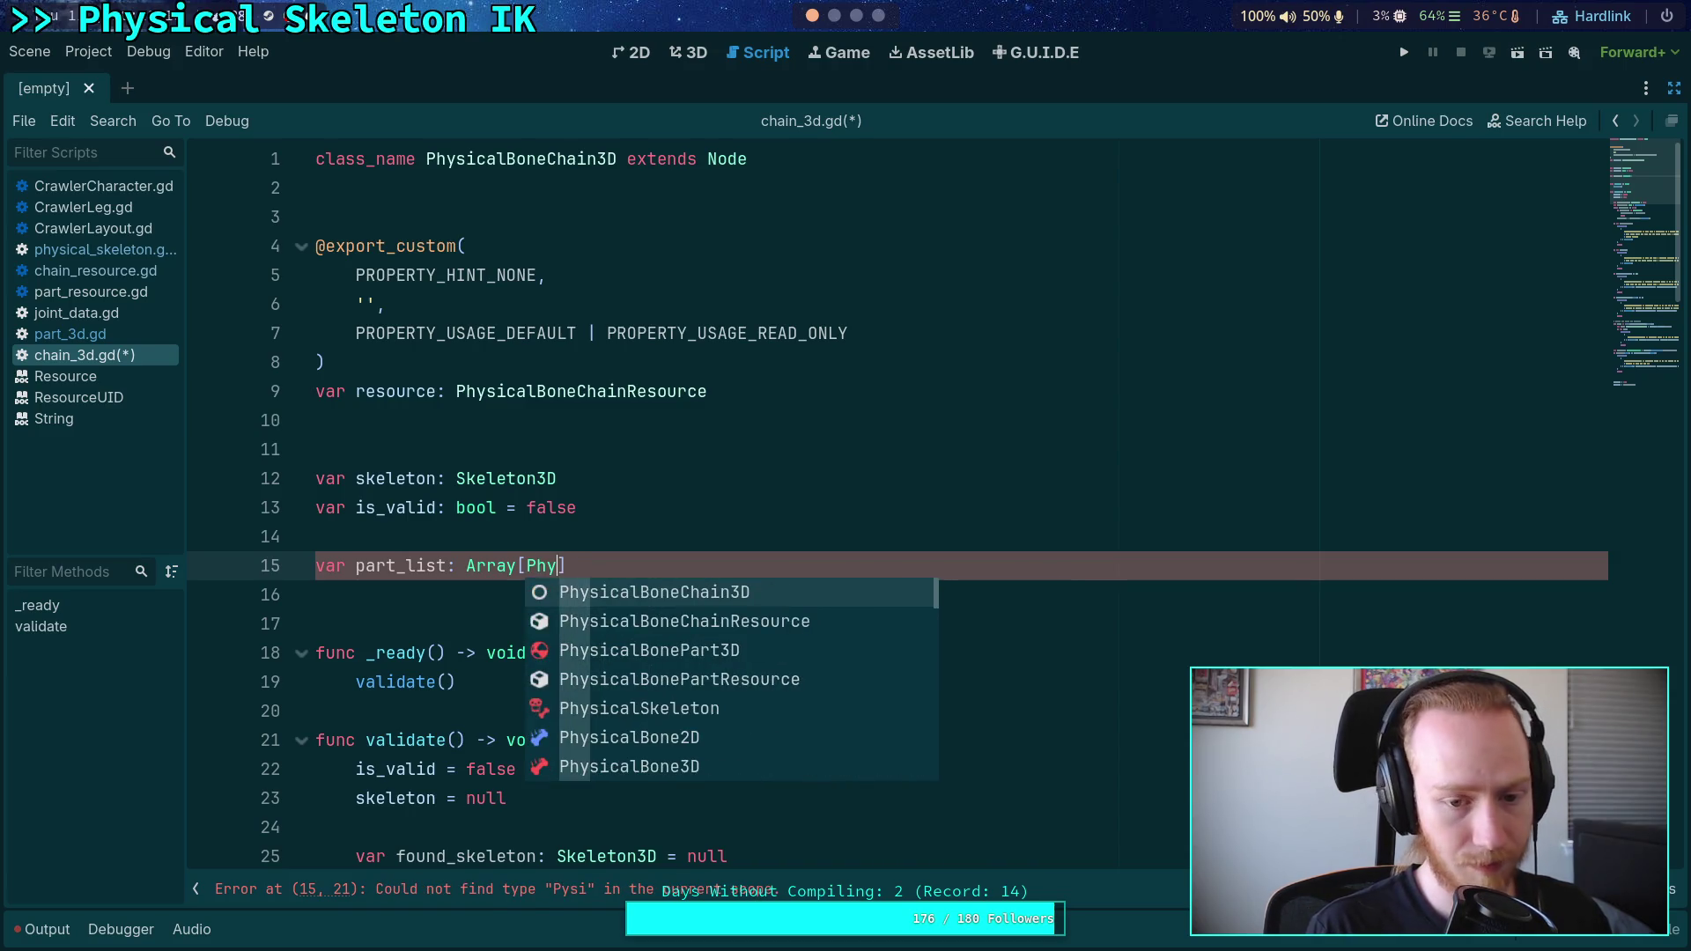
key(Down)
key(Down)
key(Down)
key(Up)
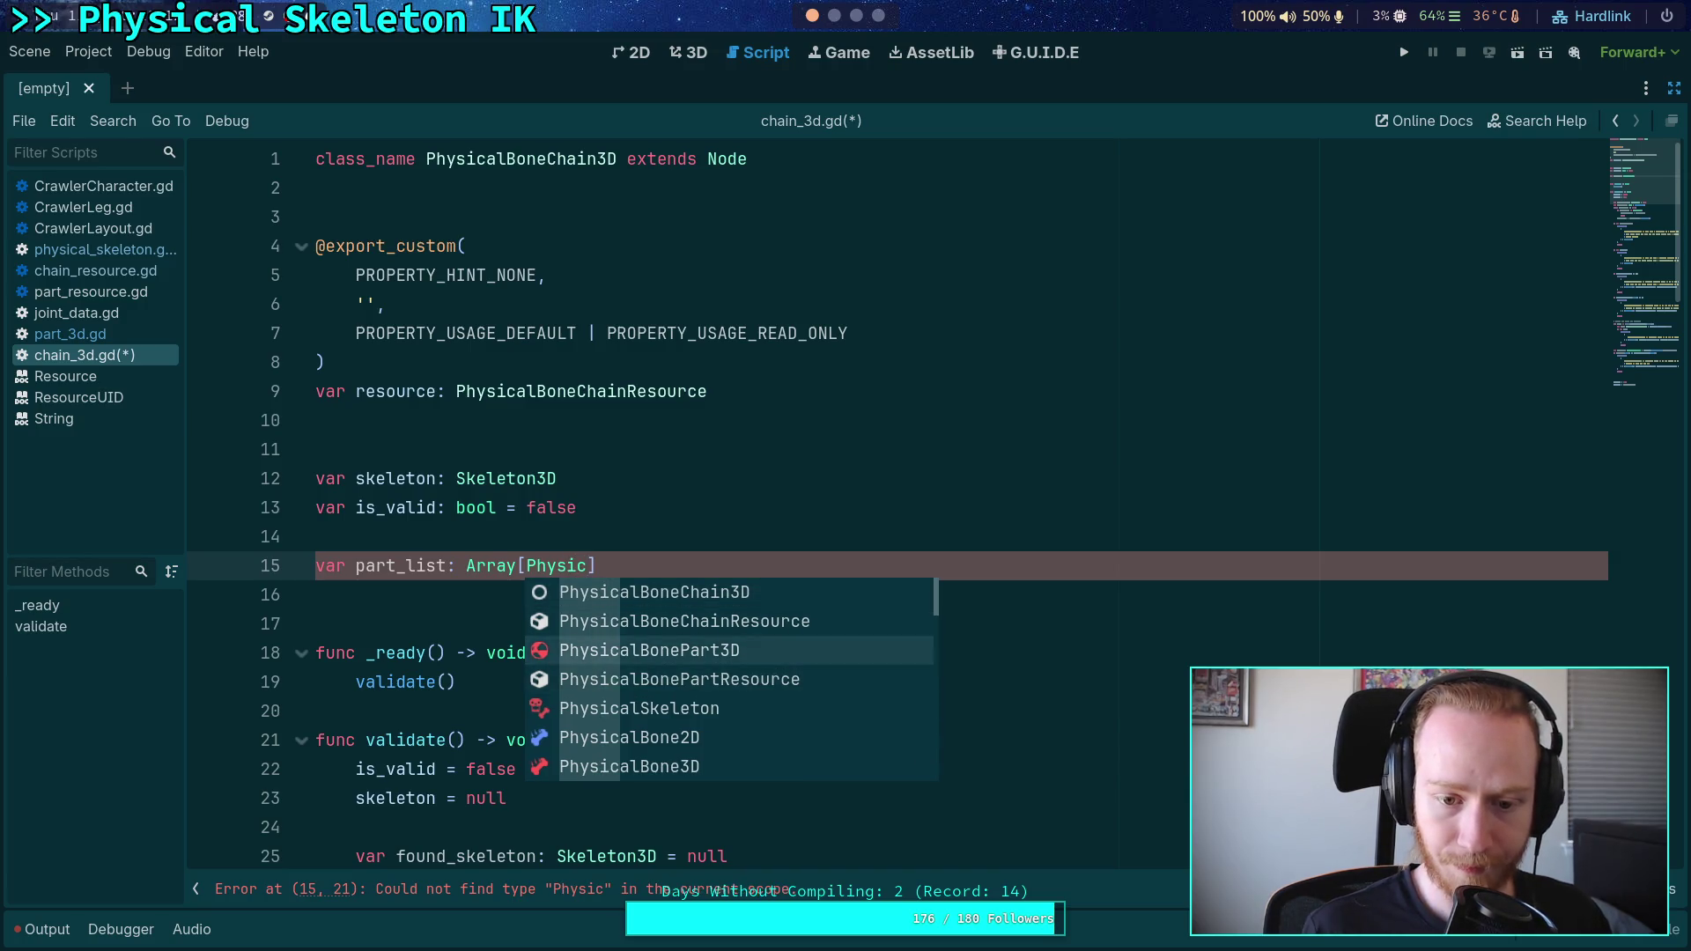
key(Return)
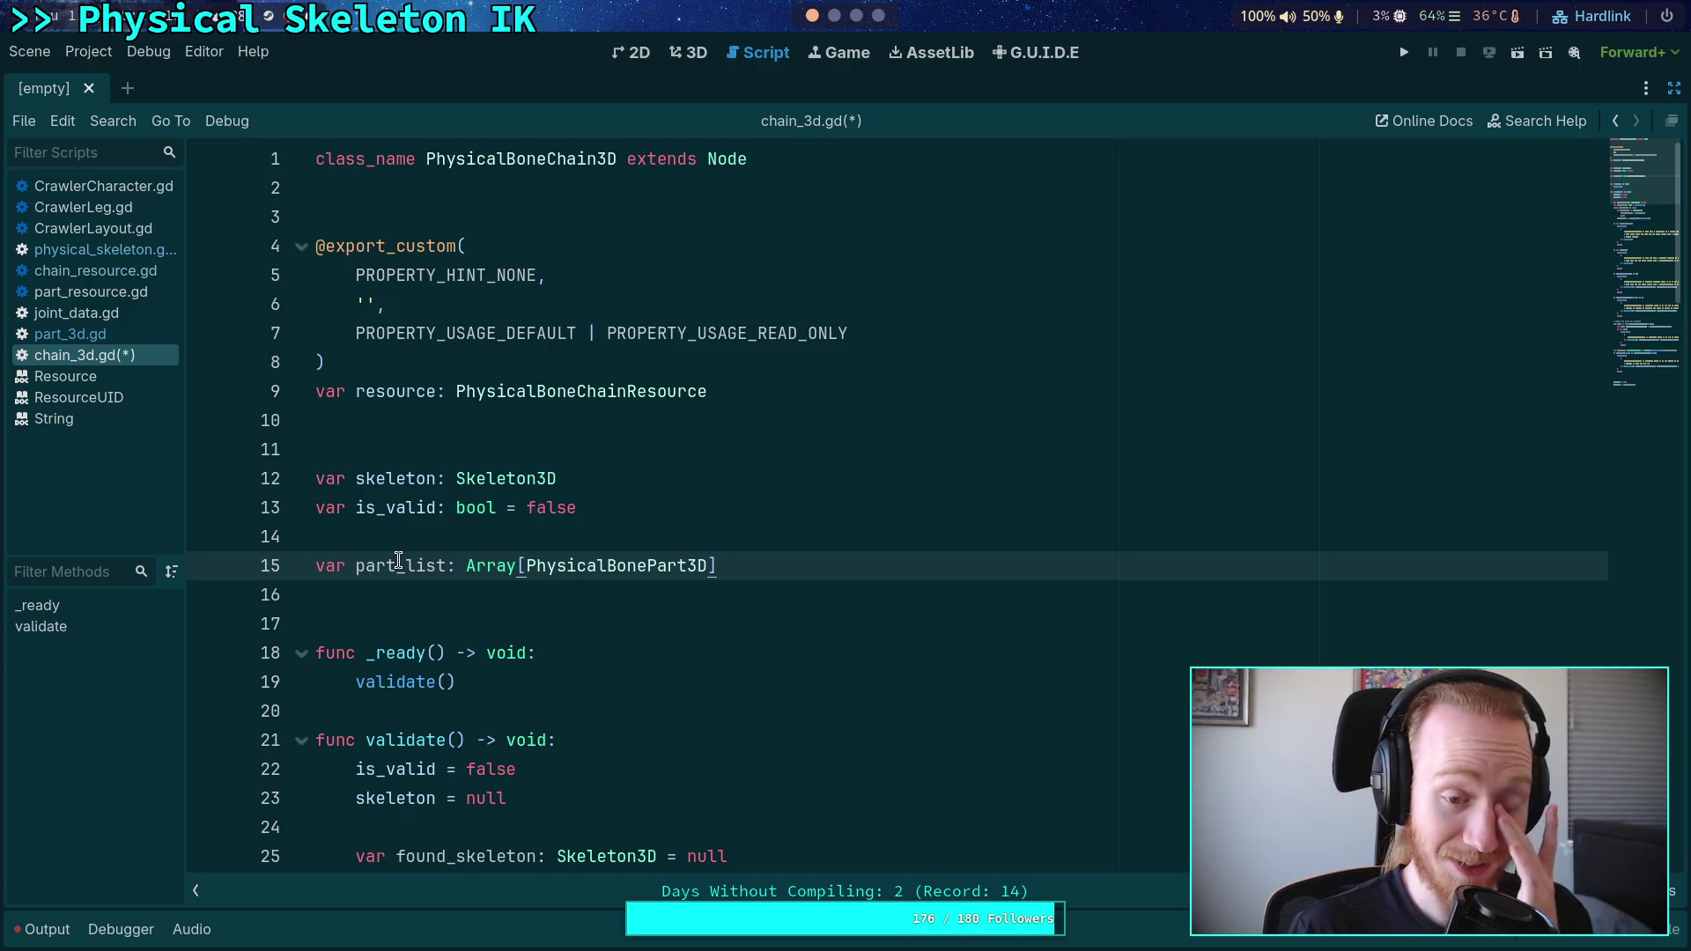
click(649, 601)
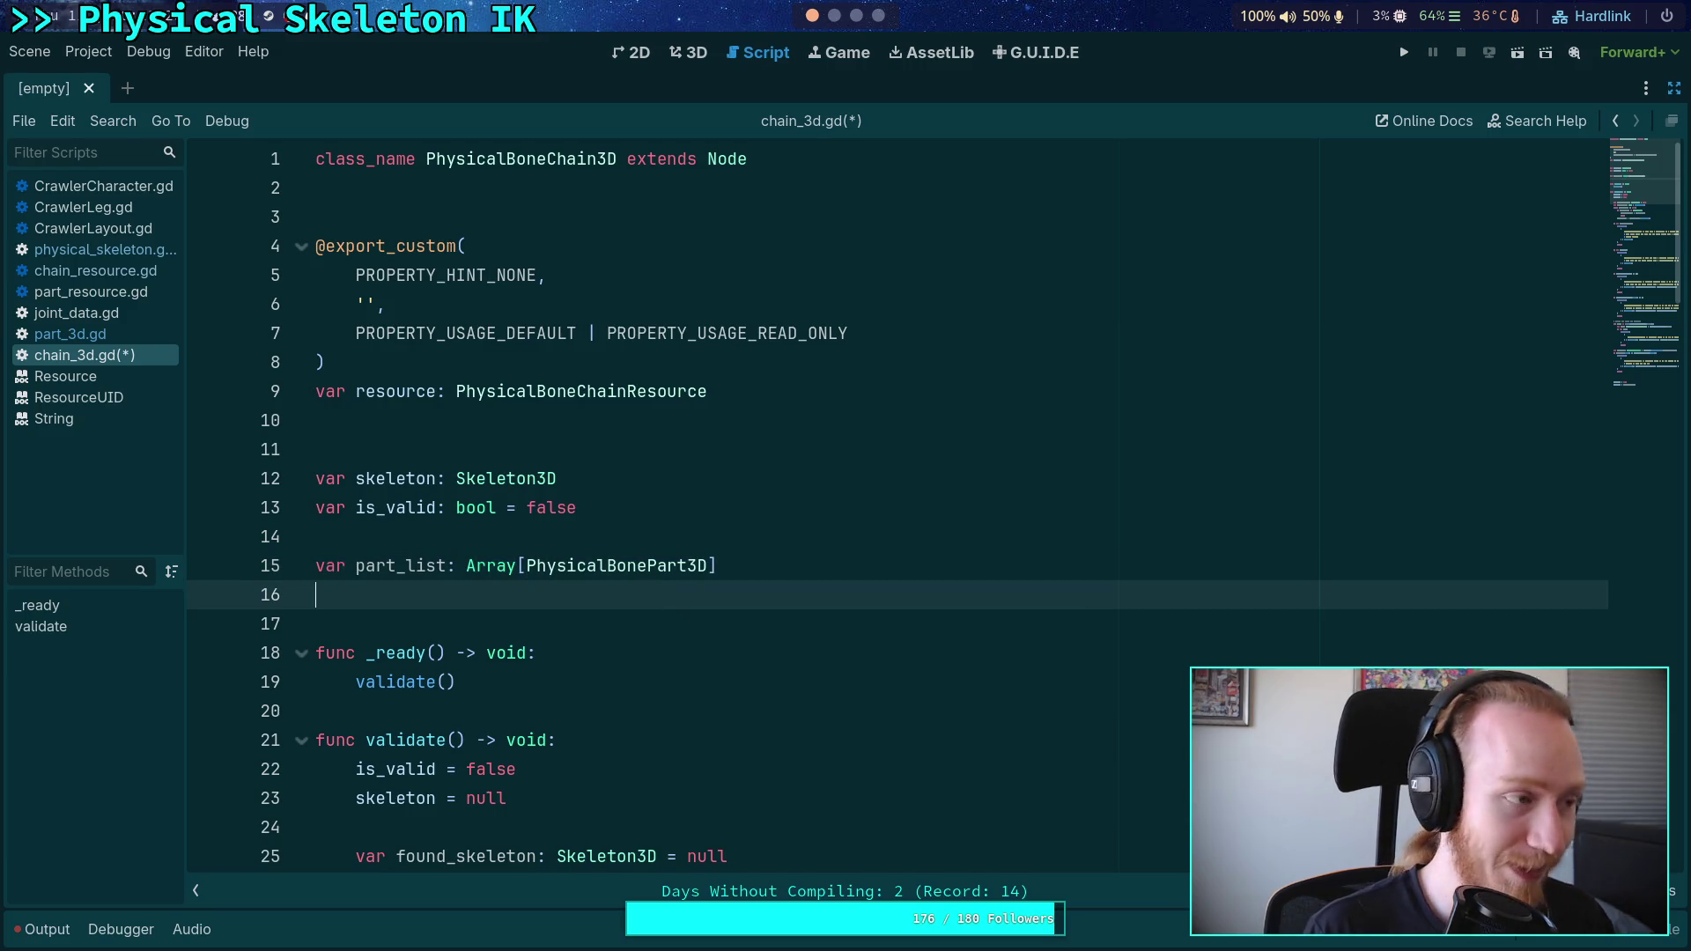
key(ctrl+s)
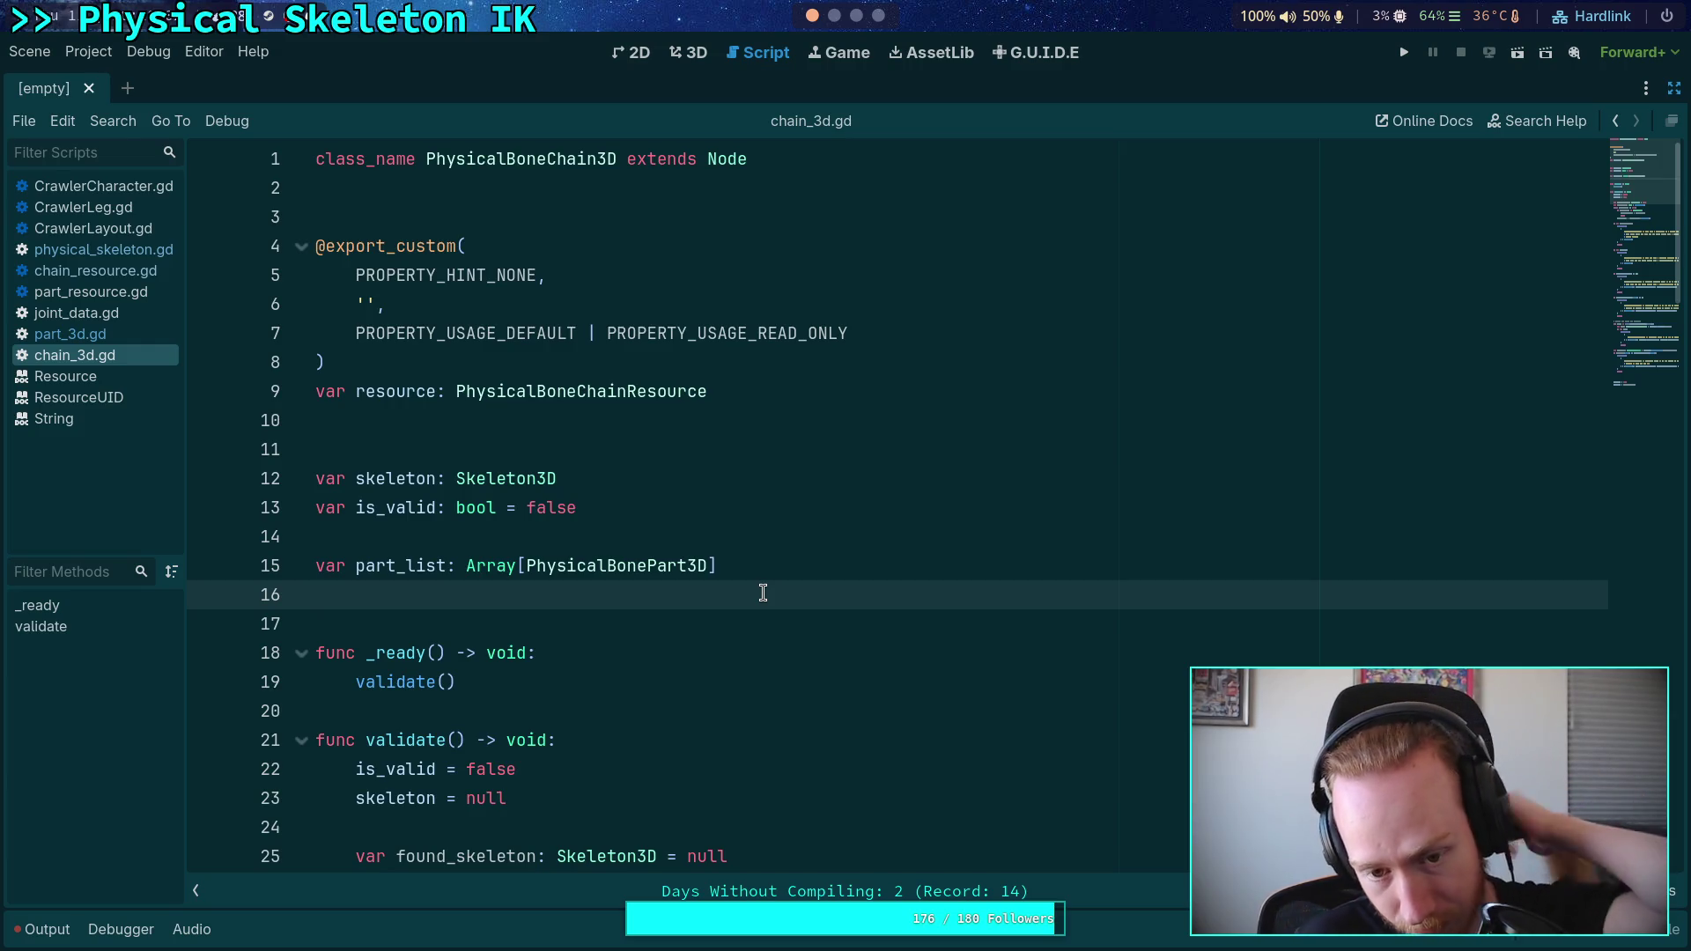
Scroll down through validate() in chain_3d.gd to read its part-list checks
scroll(763, 592, down, 4)
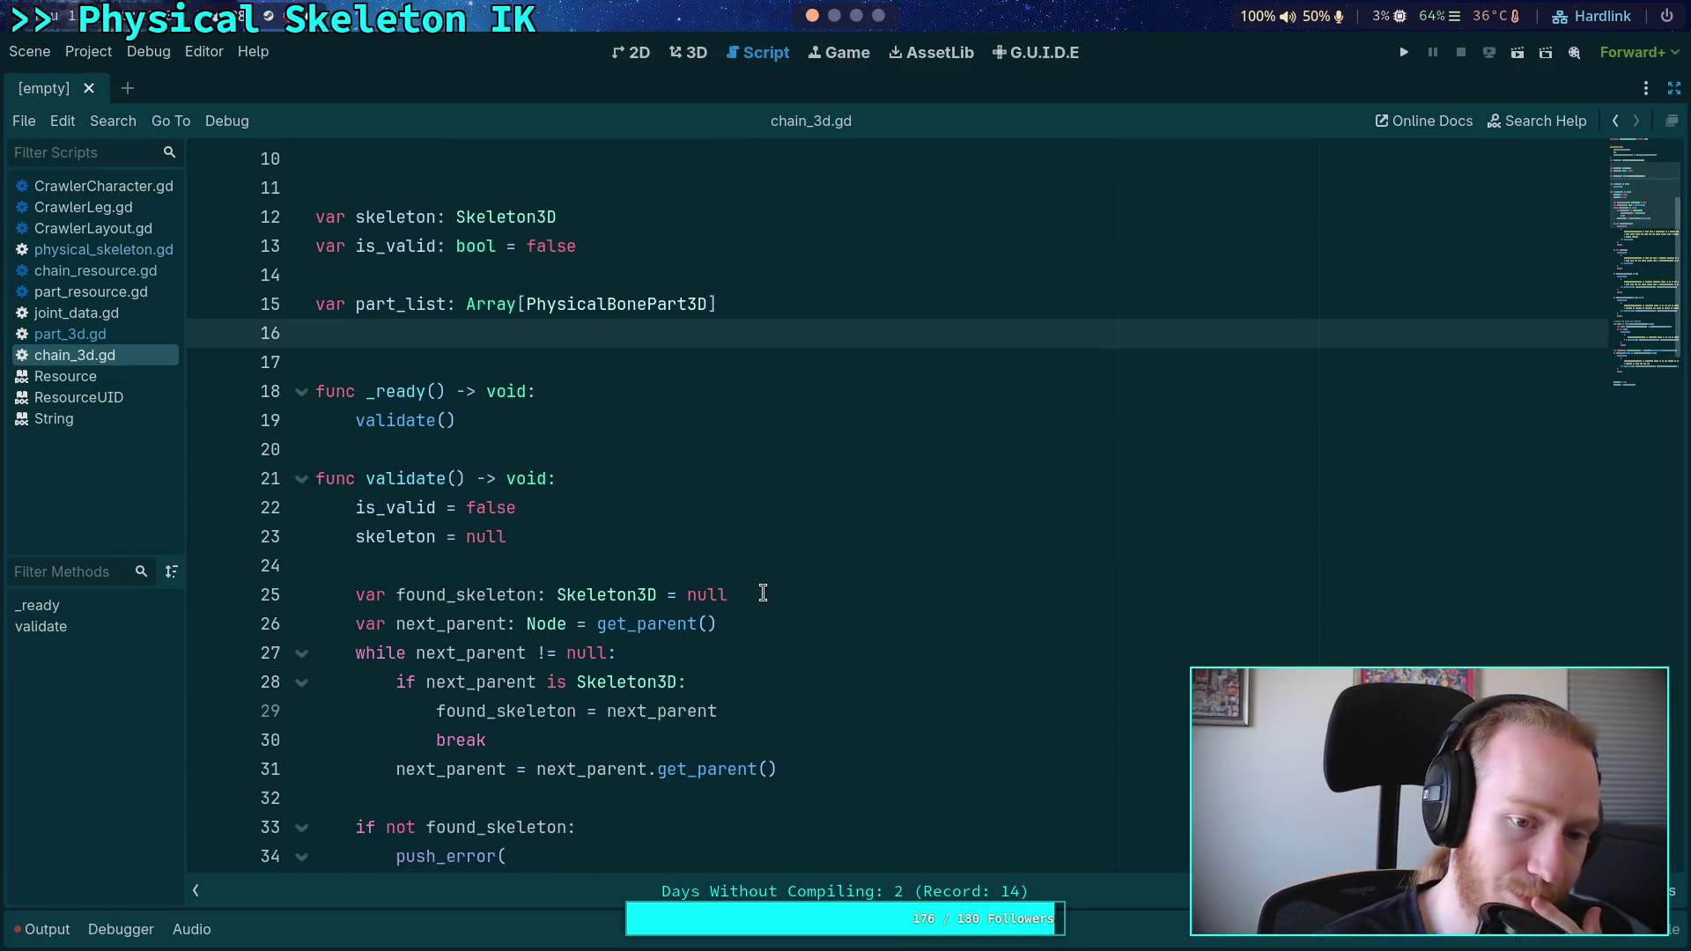
scroll(762, 592, down, 20)
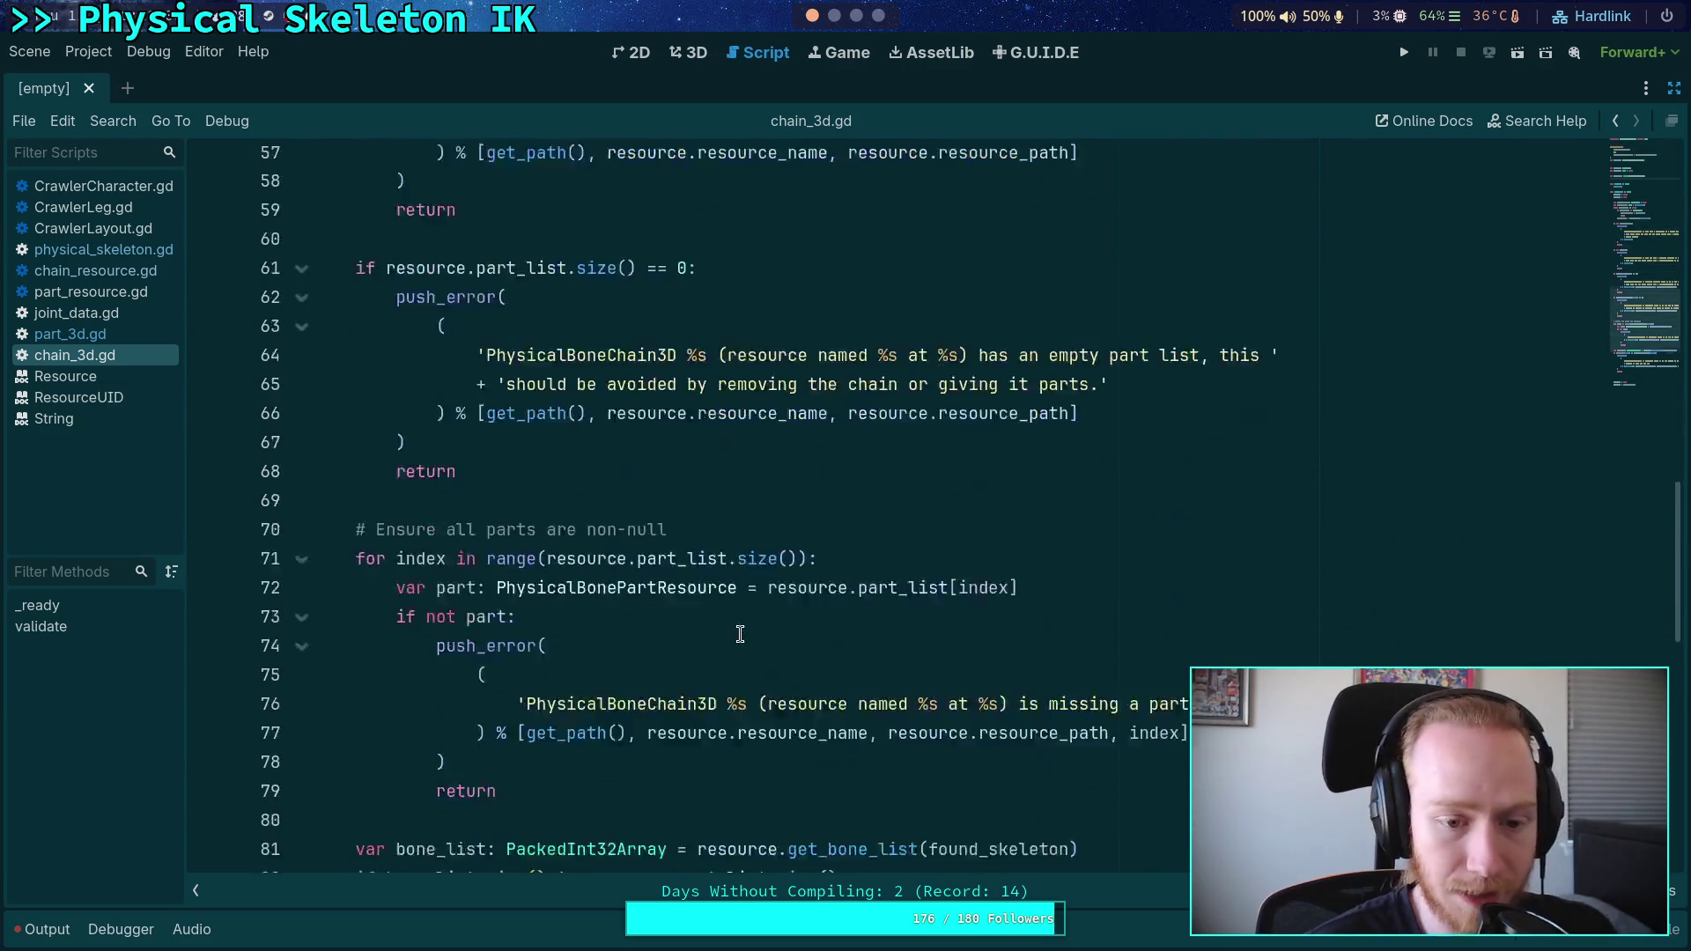
scroll(687, 678, down, 1)
Start an indented 'var' declaration on line 91 inside validate()
click(622, 593)
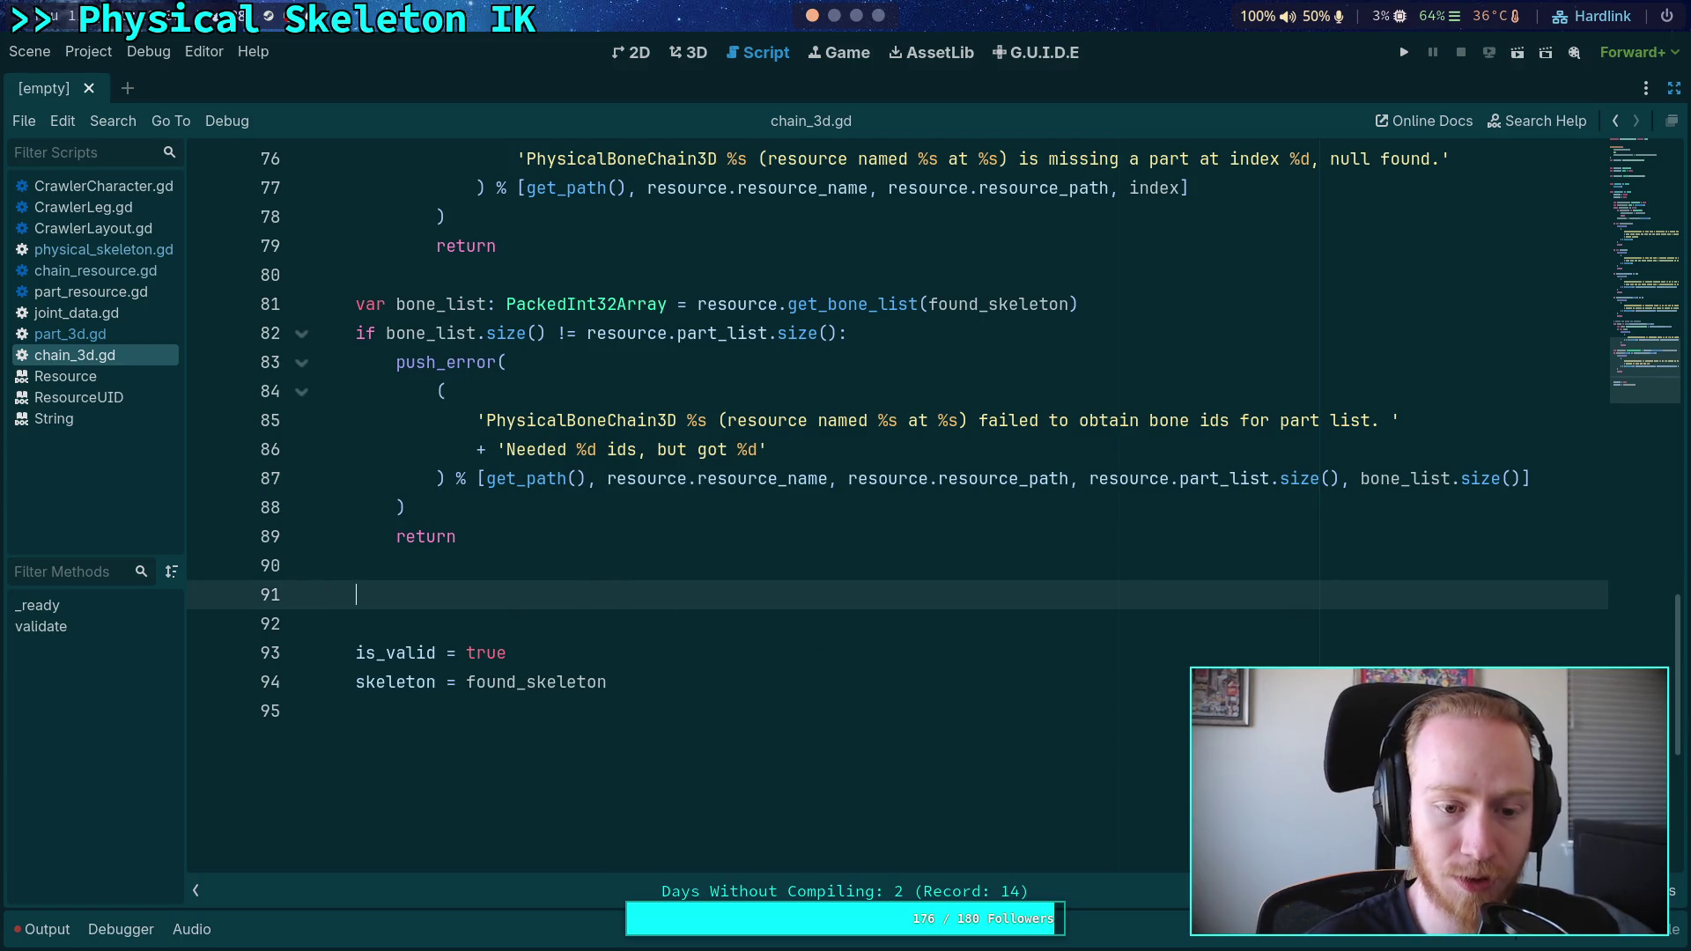
key(Tab)
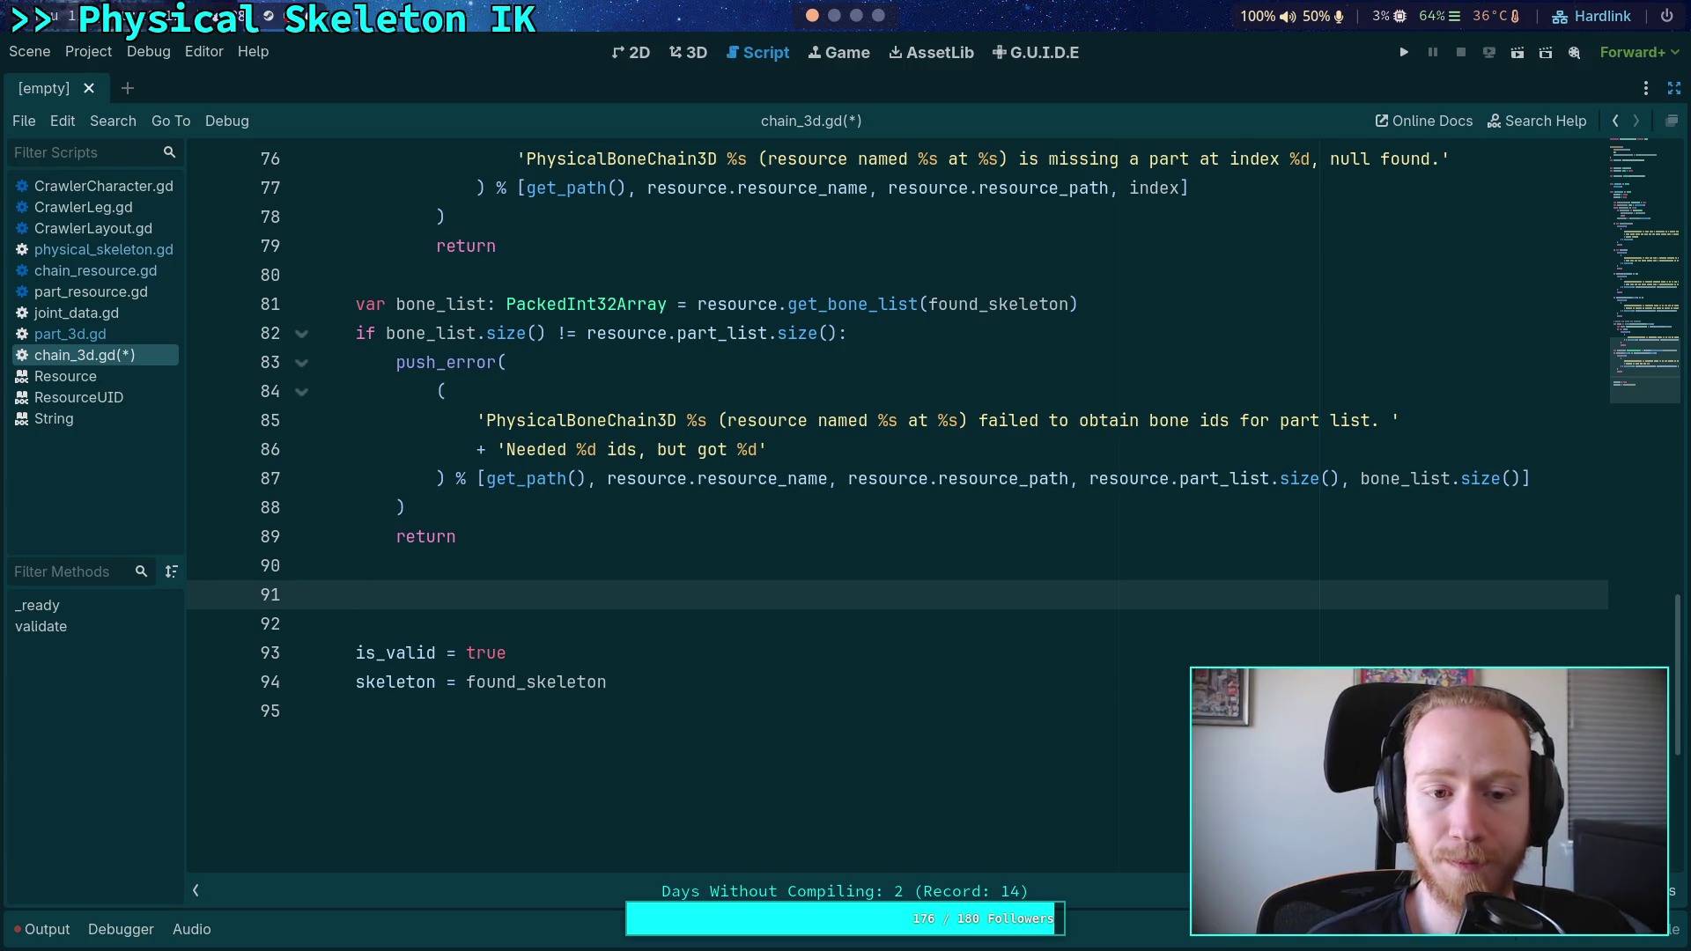
text(var)
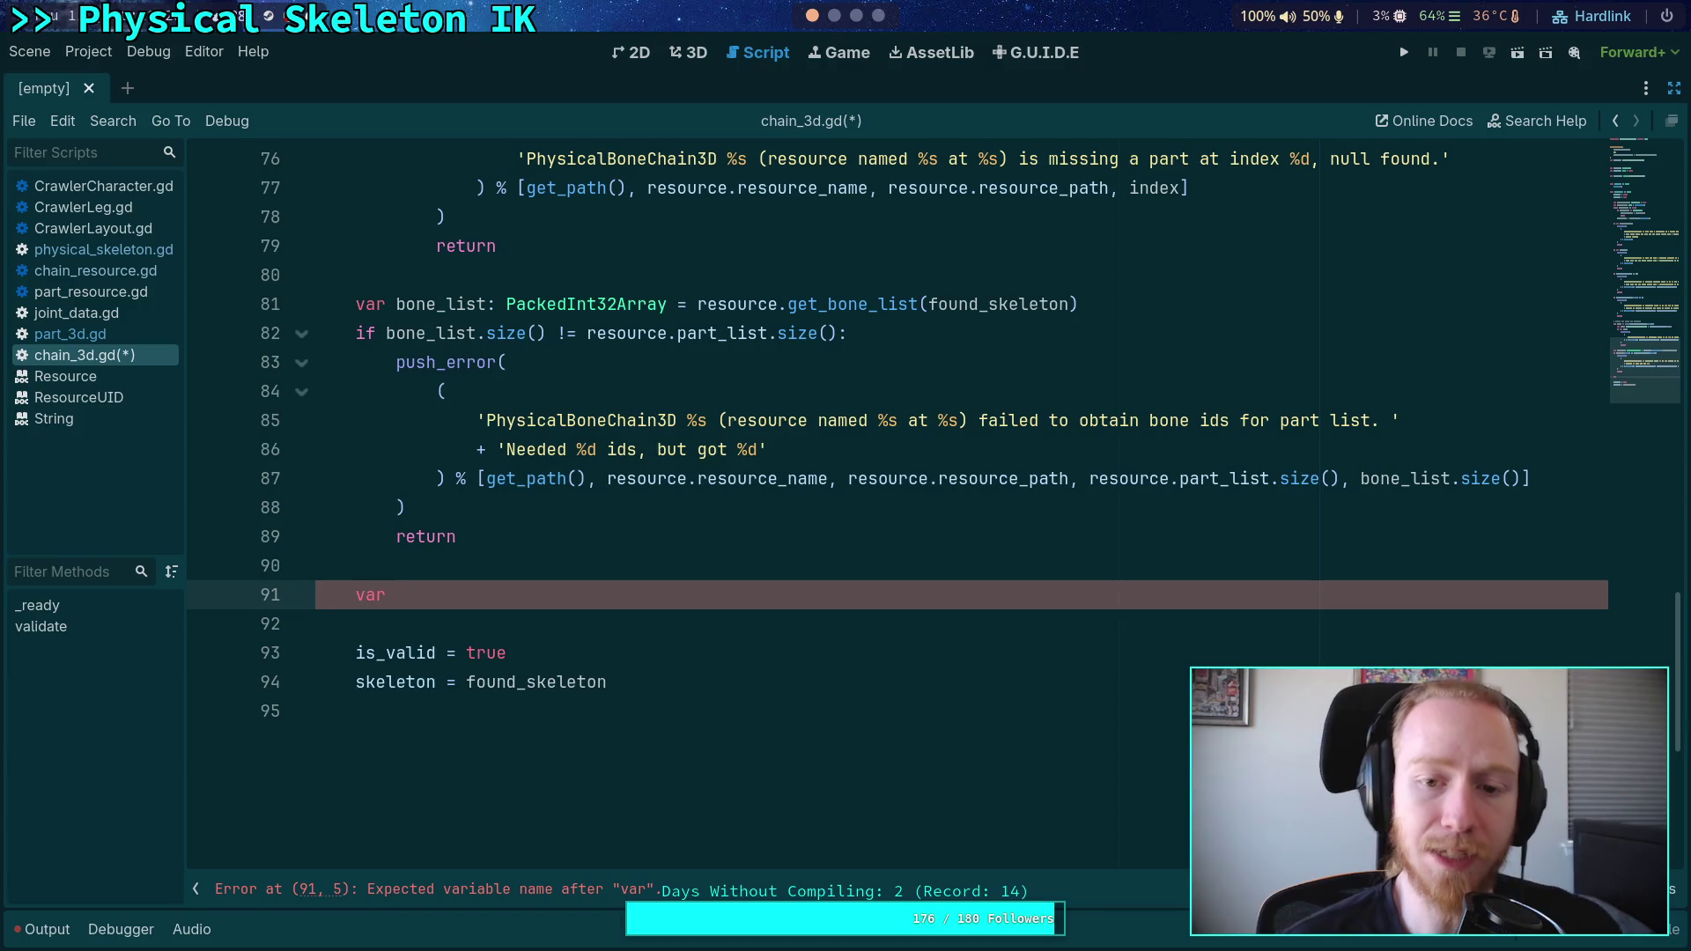
Check the bone_list and part_list declarations, then bring up part_3d.gd
click(481, 313)
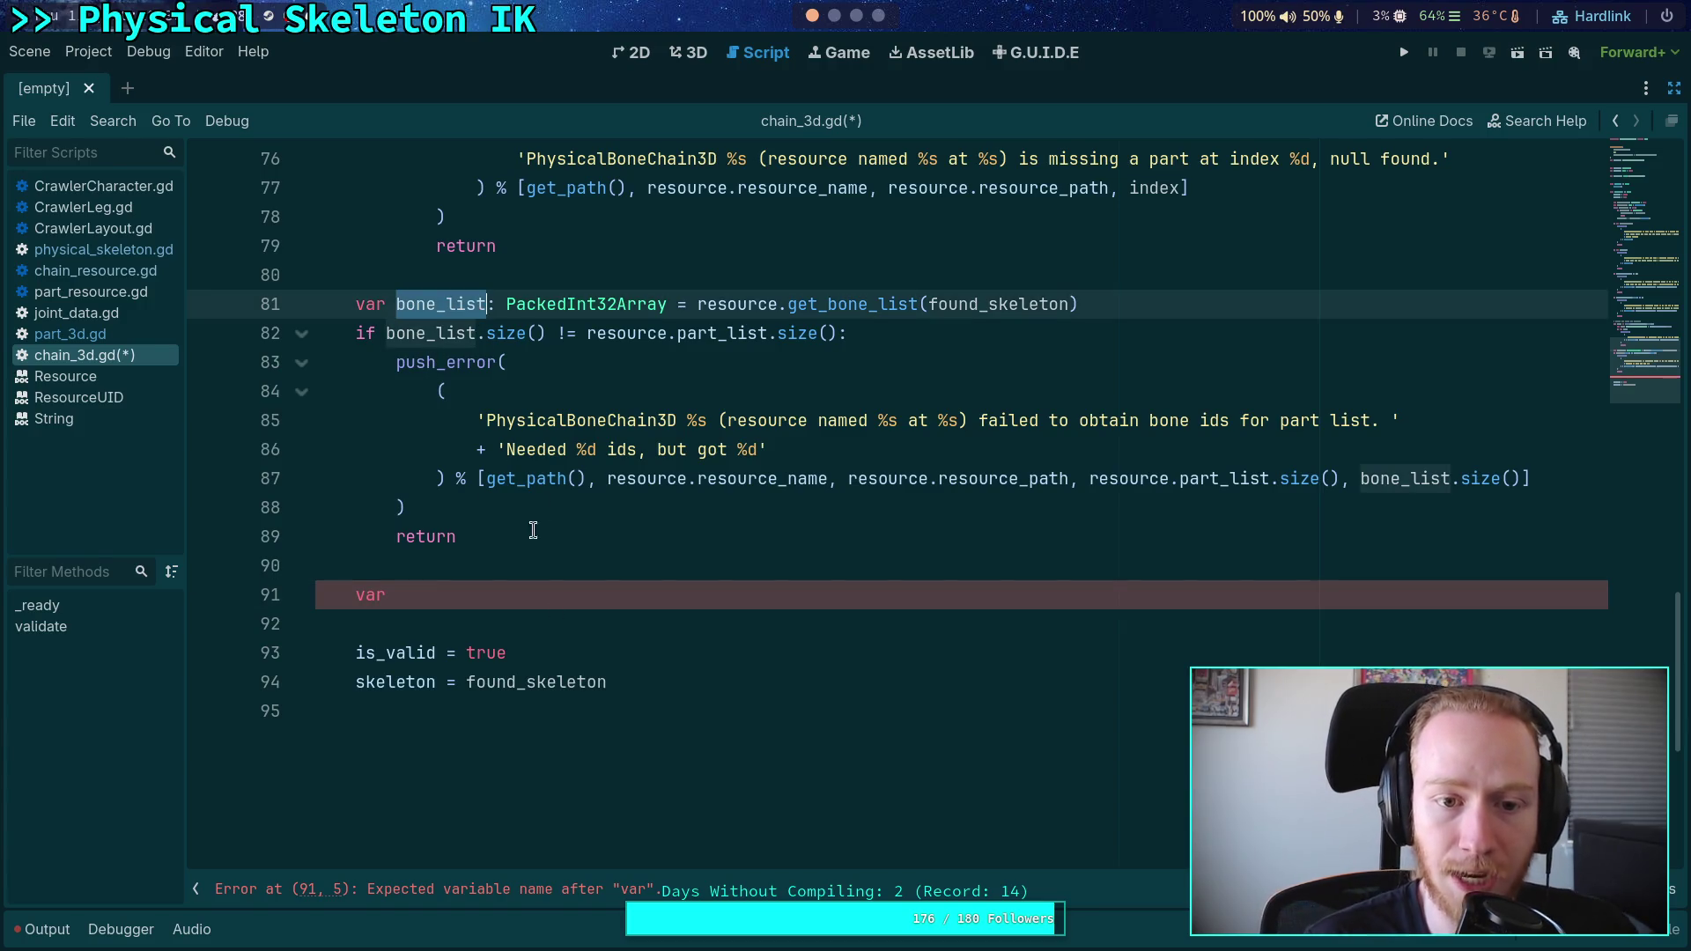
click(466, 594)
scroll(616, 643, up, 12)
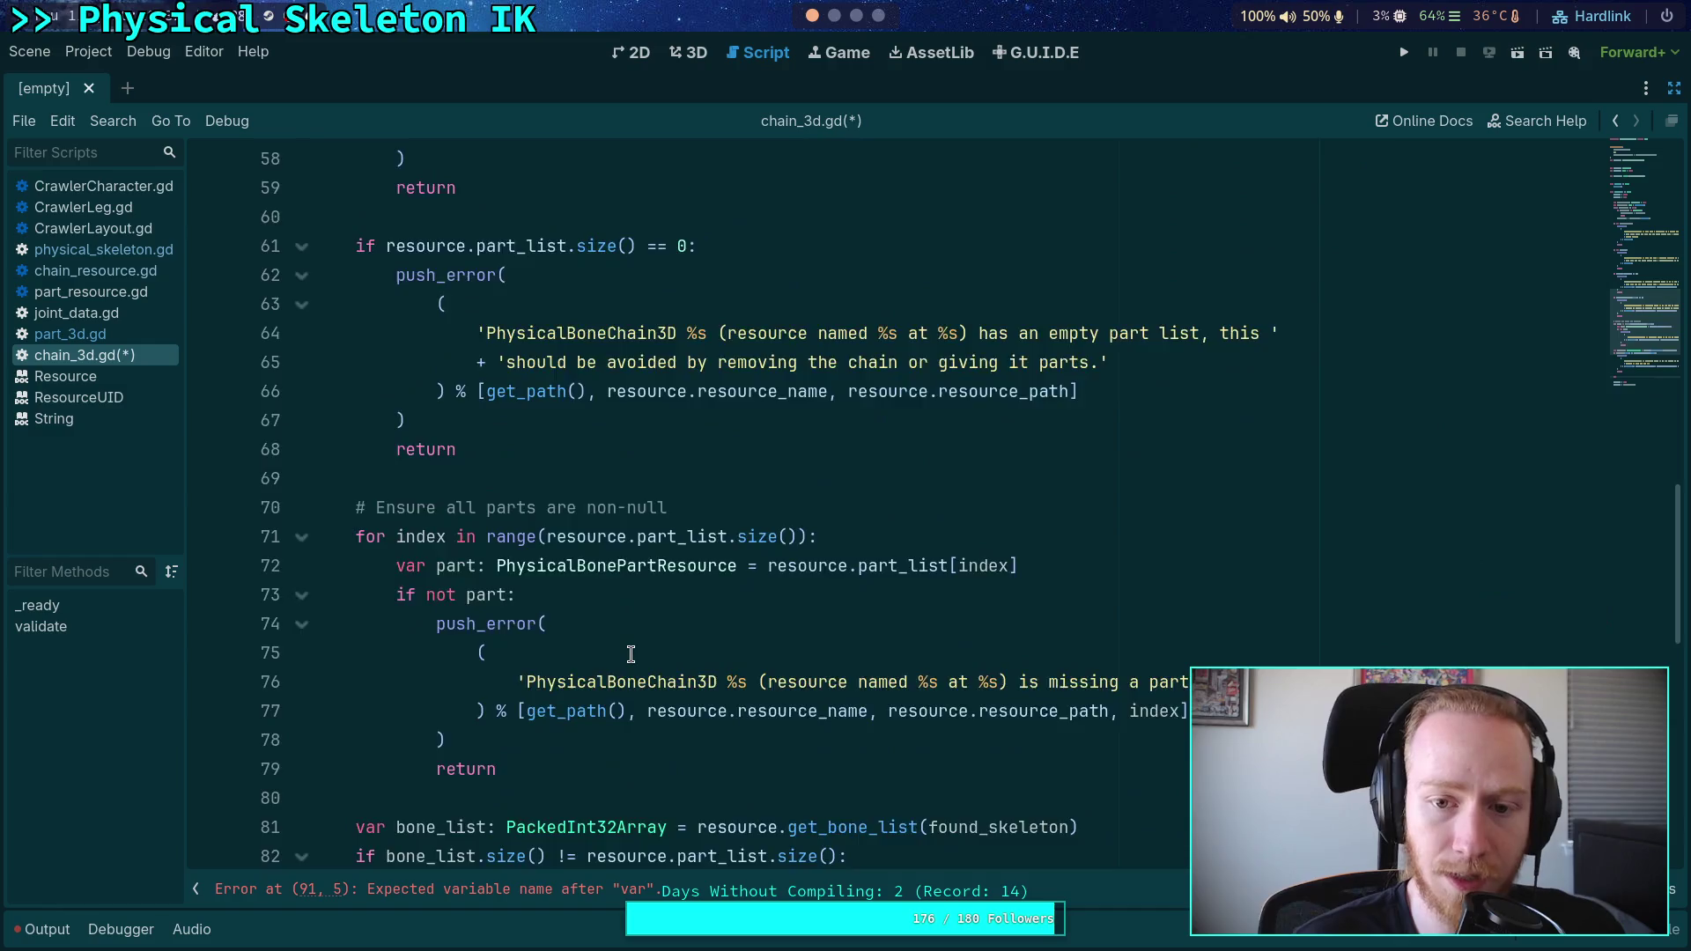
scroll(630, 653, up, 10)
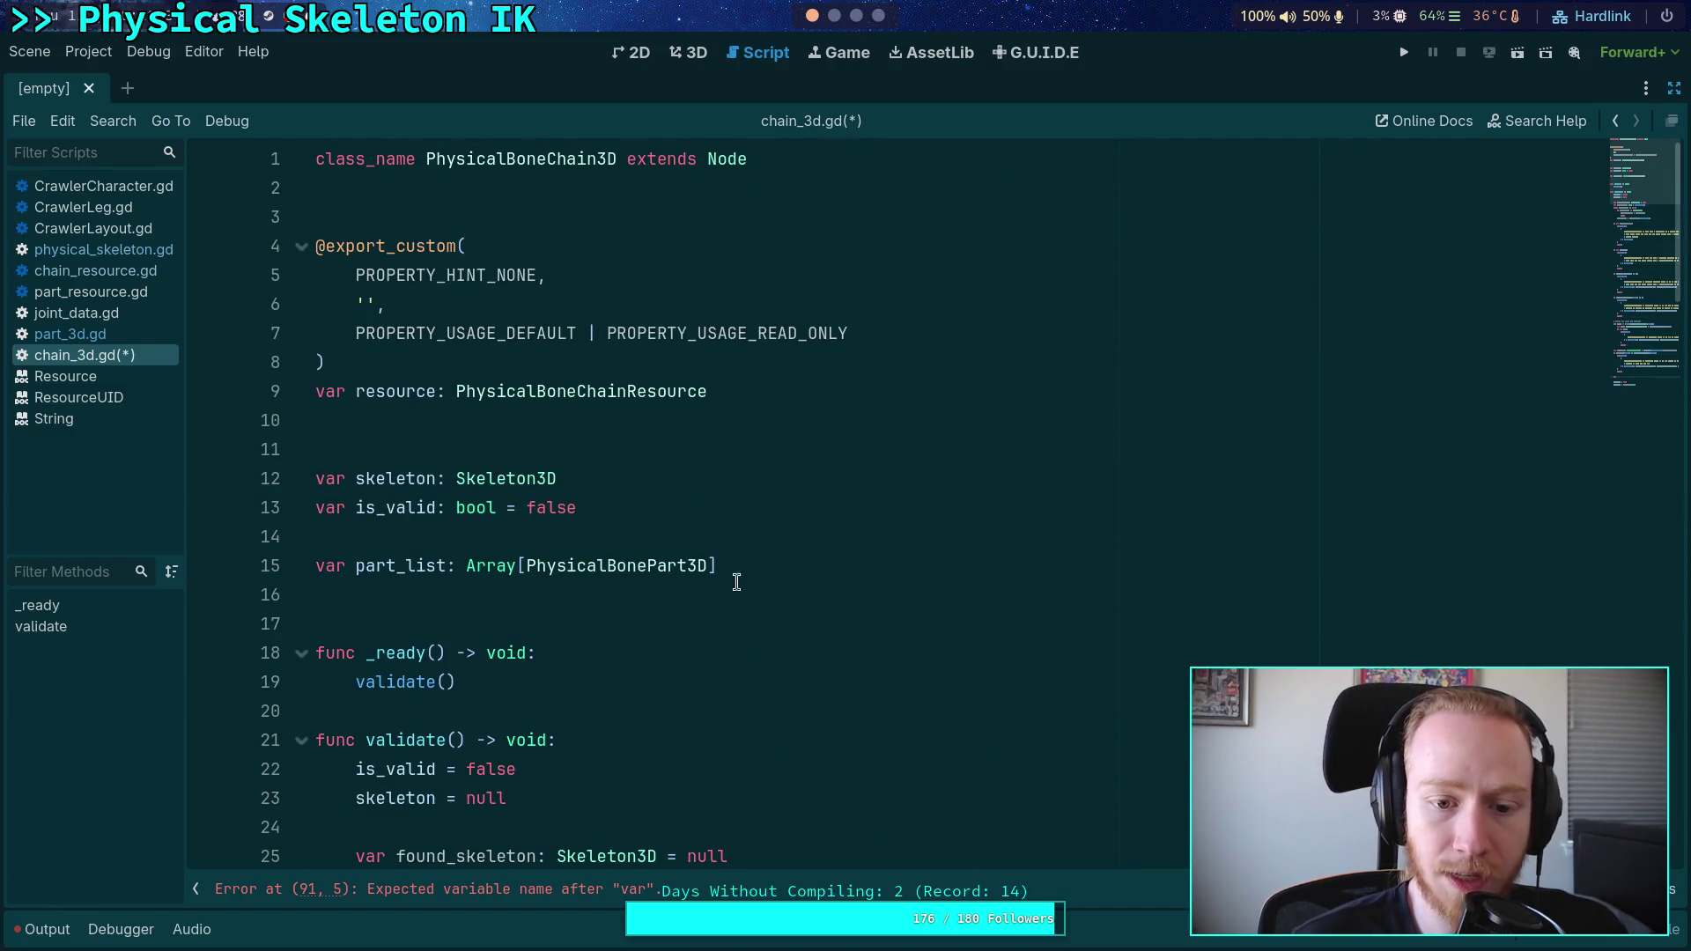
click(828, 564)
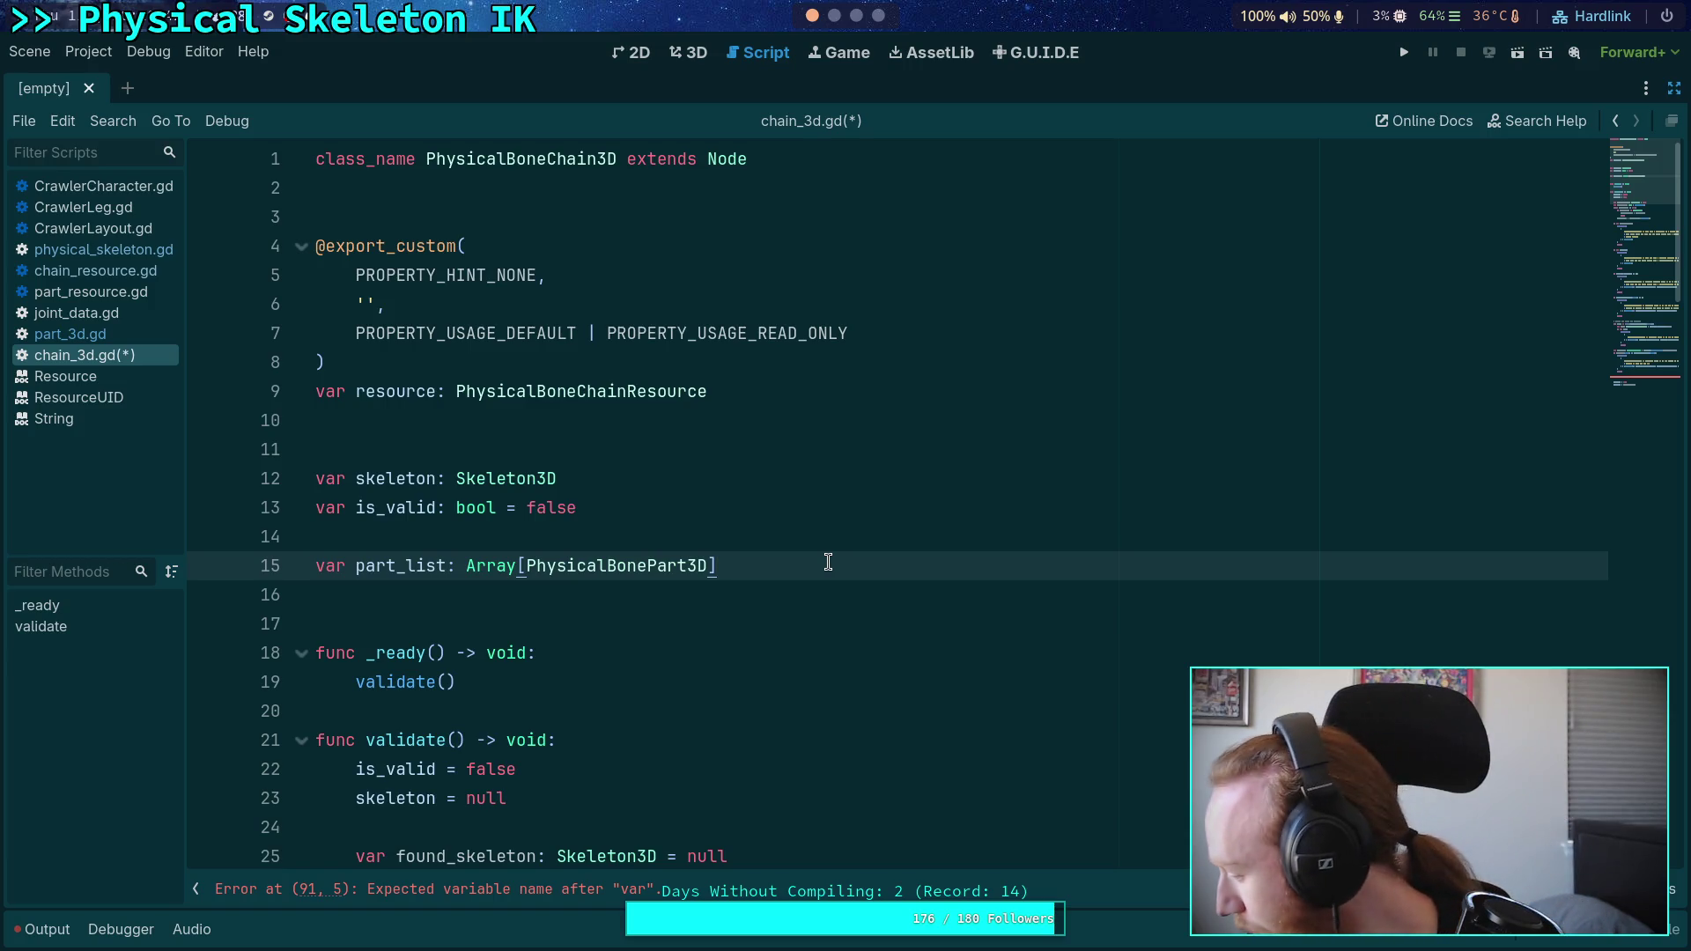
scroll(828, 562, down, 10)
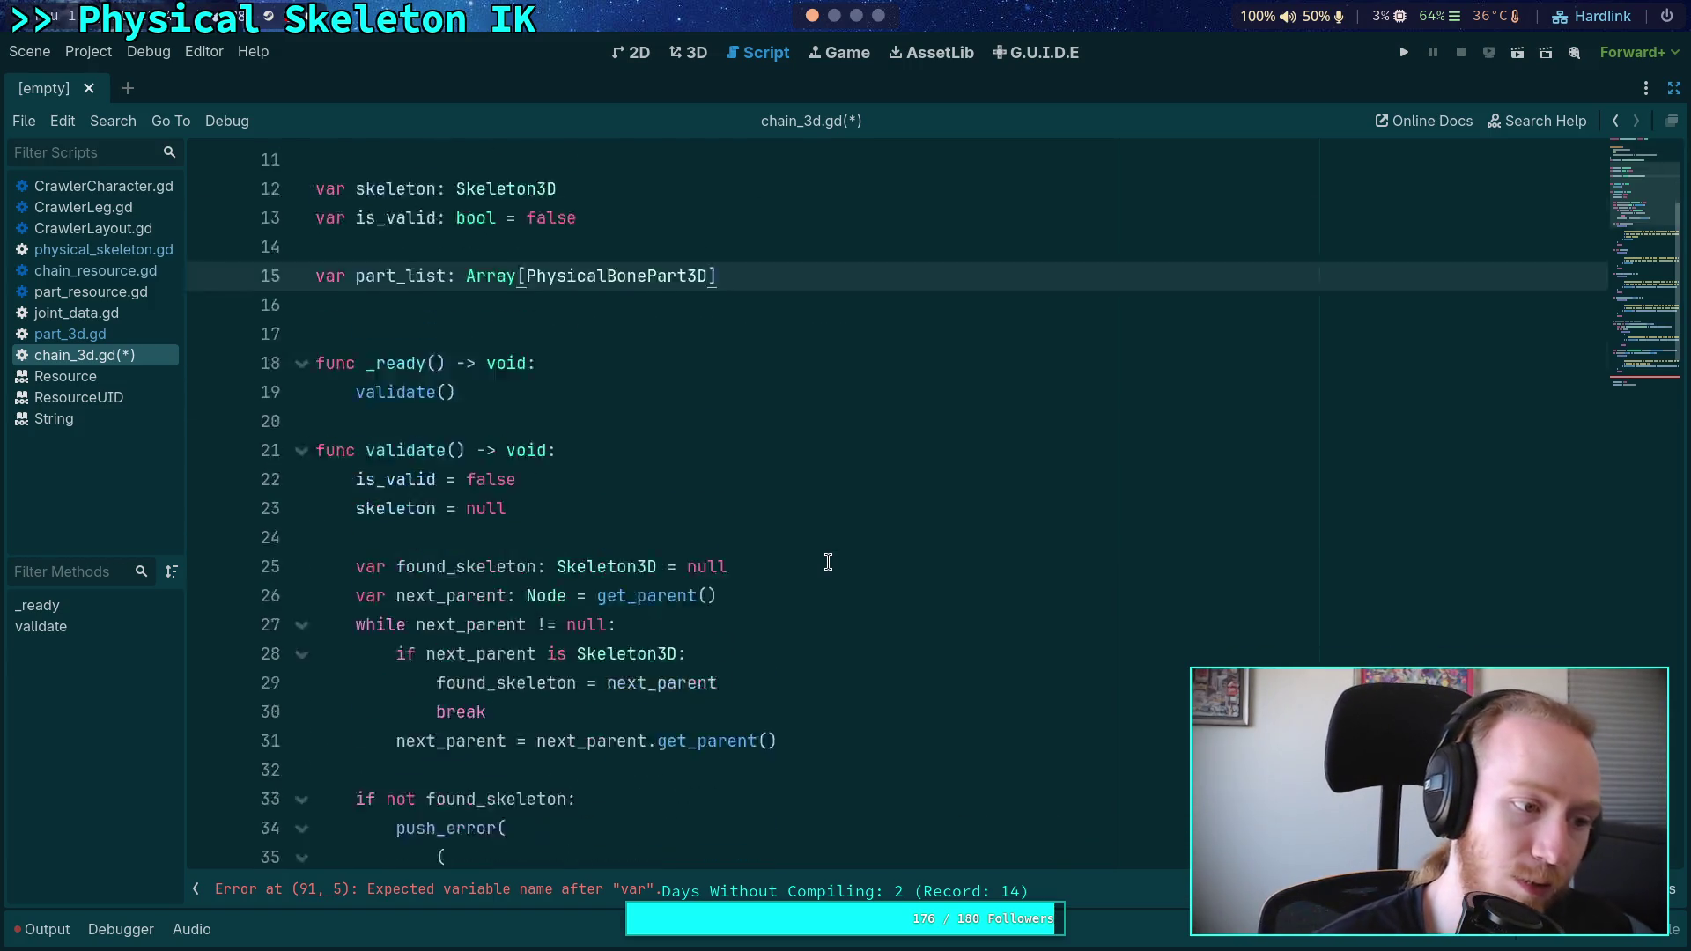
scroll(828, 562, down, 15)
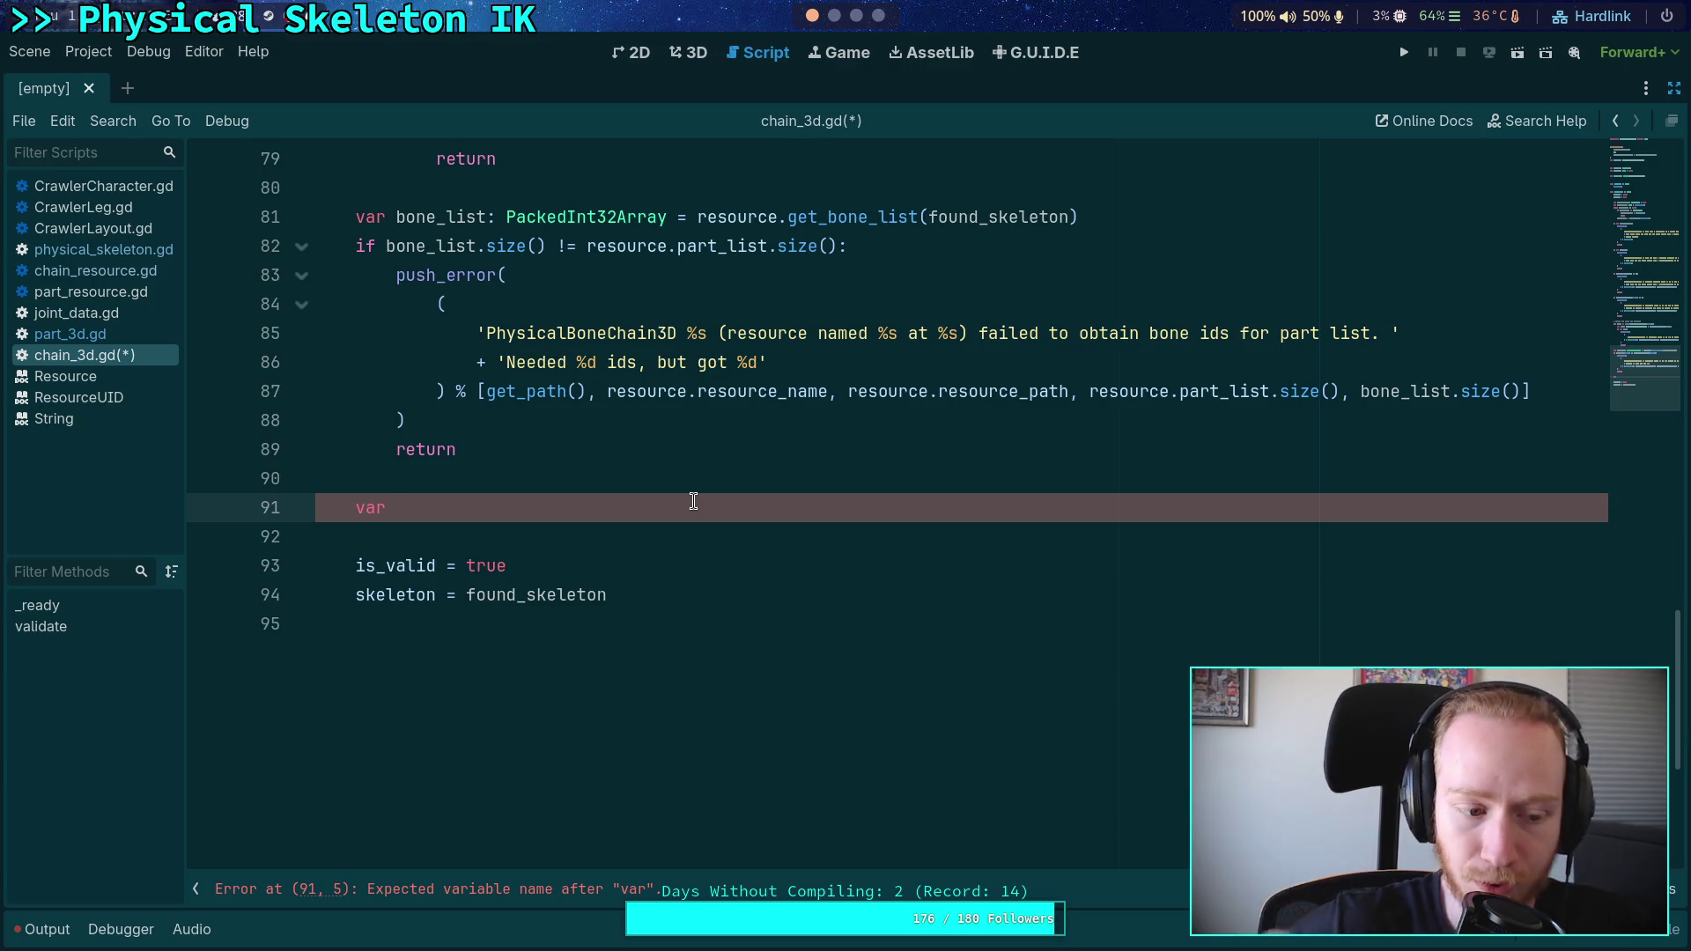
key(ctrl+shift+comma)
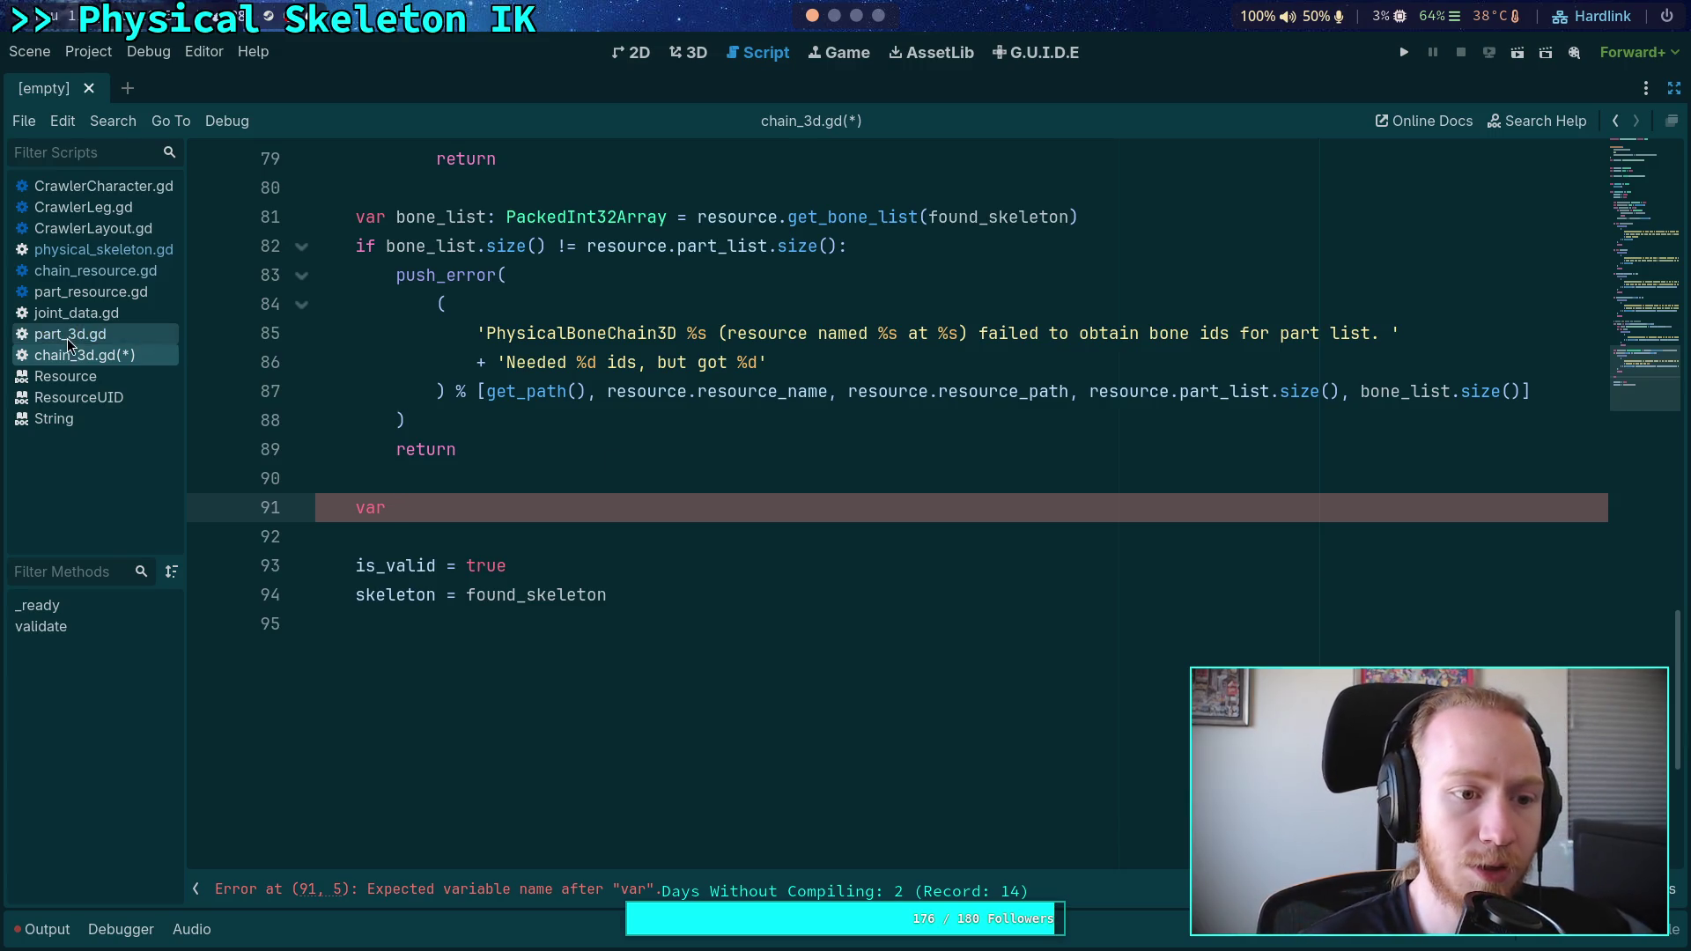
click(679, 425)
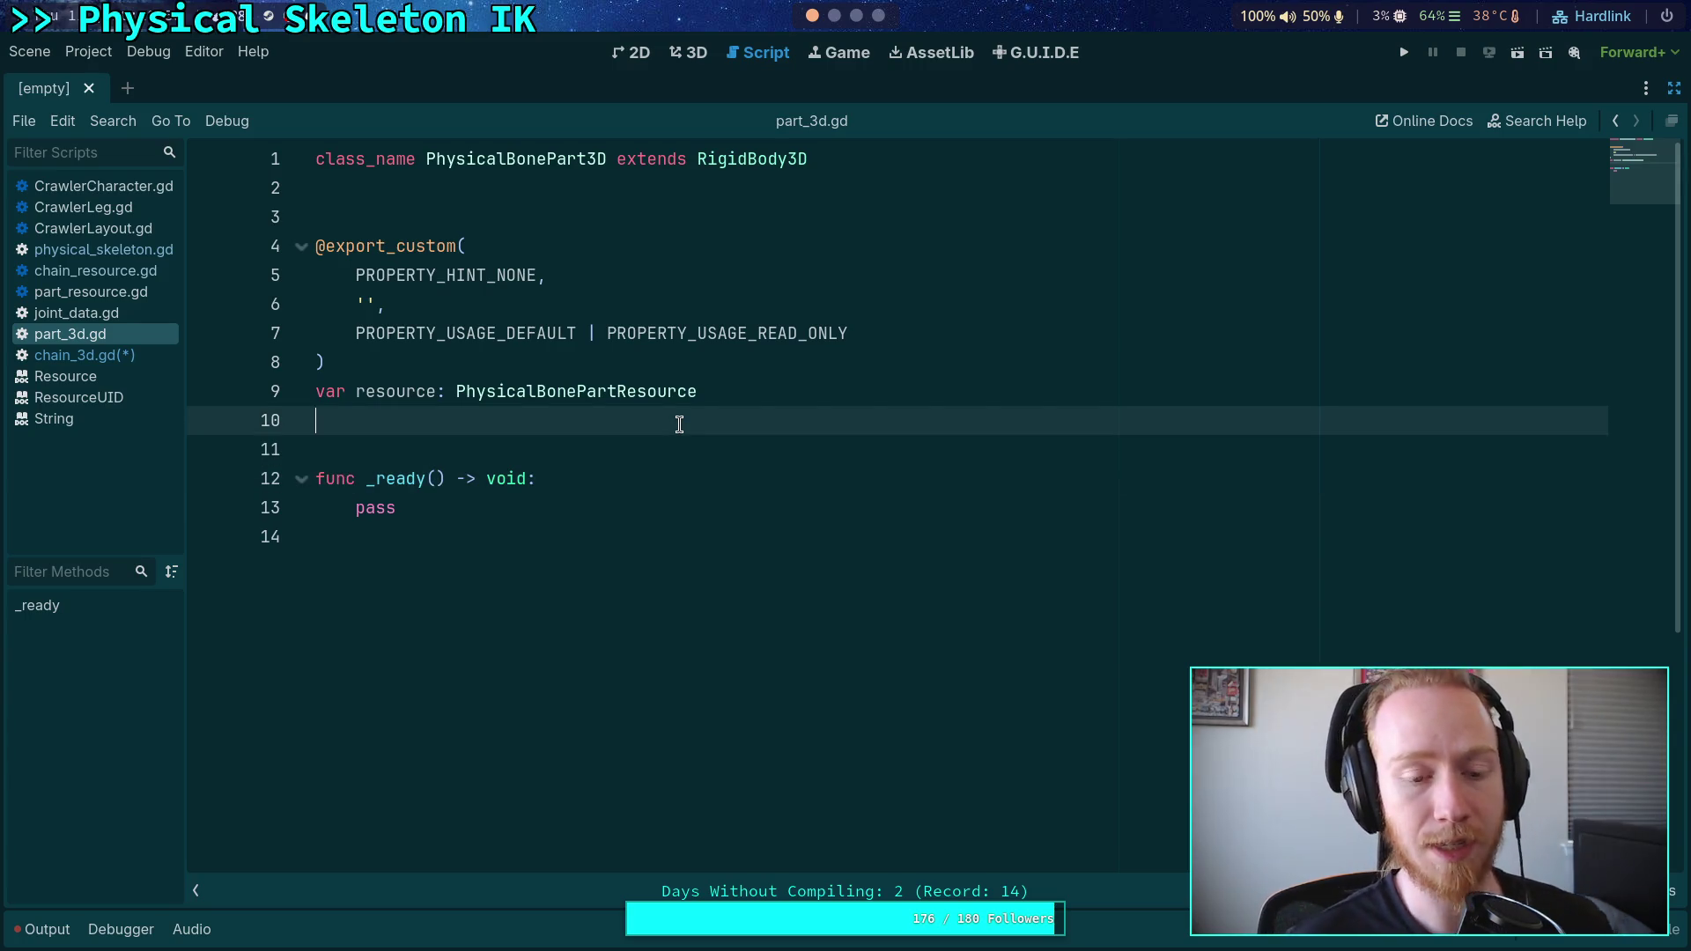
Declare 'var bone_idx: int = -1' below the resource property in part_3d.gd and save the script
key(Return)
key(Return)
key(Up)
key(Return)
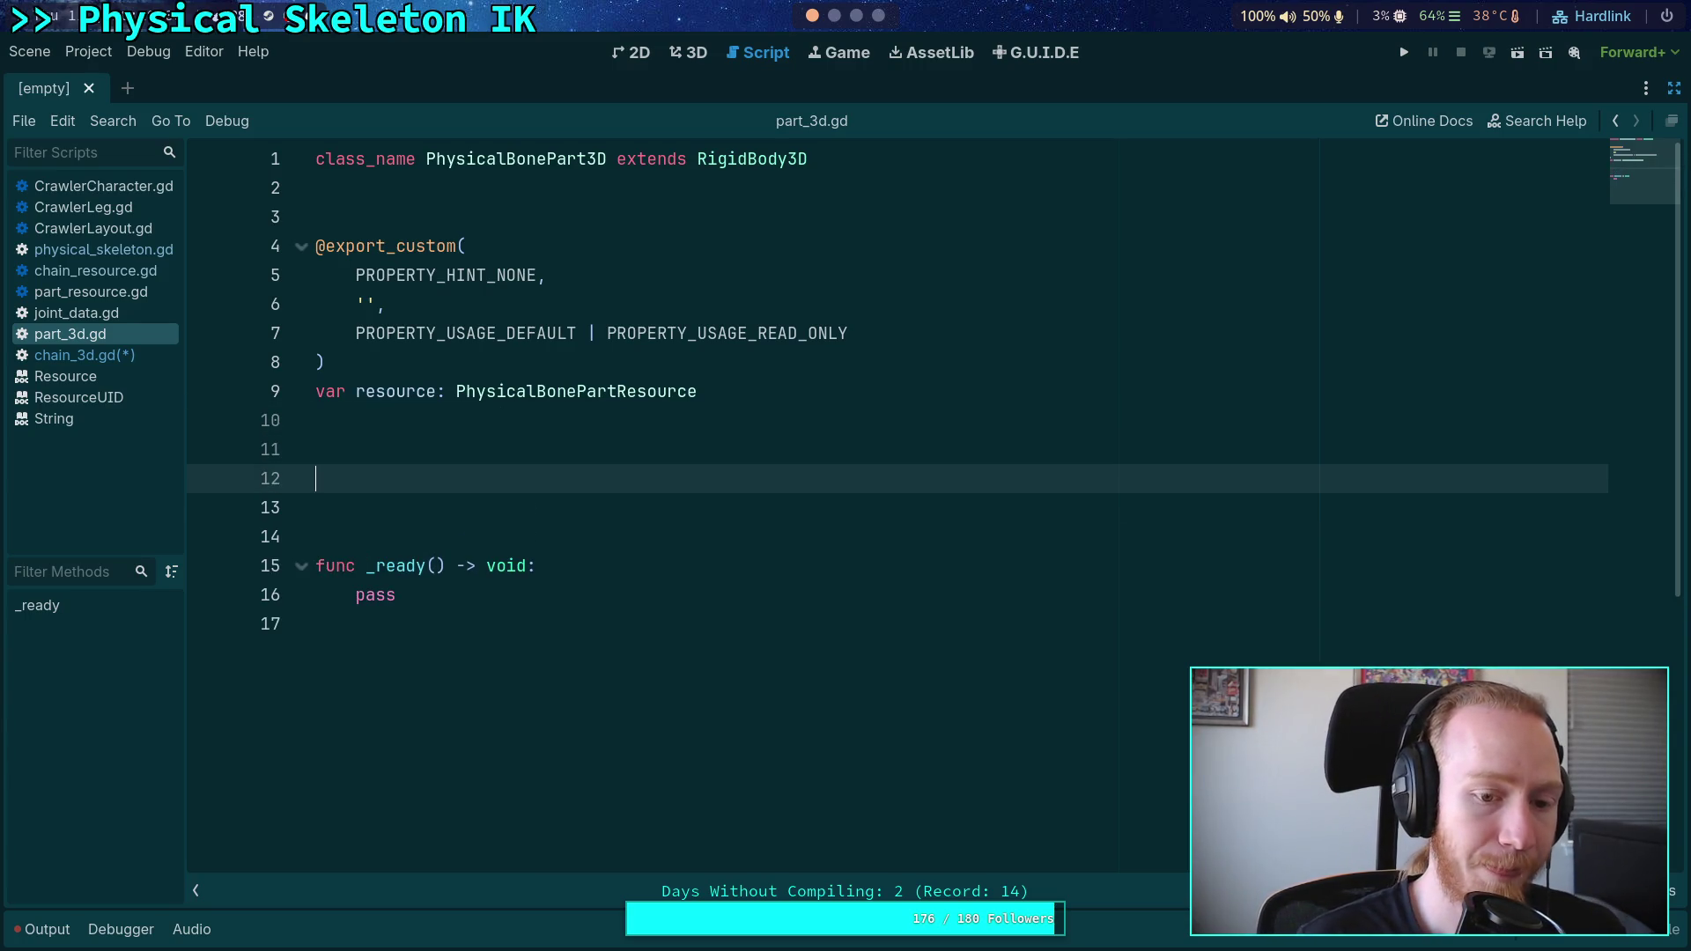
text(var )
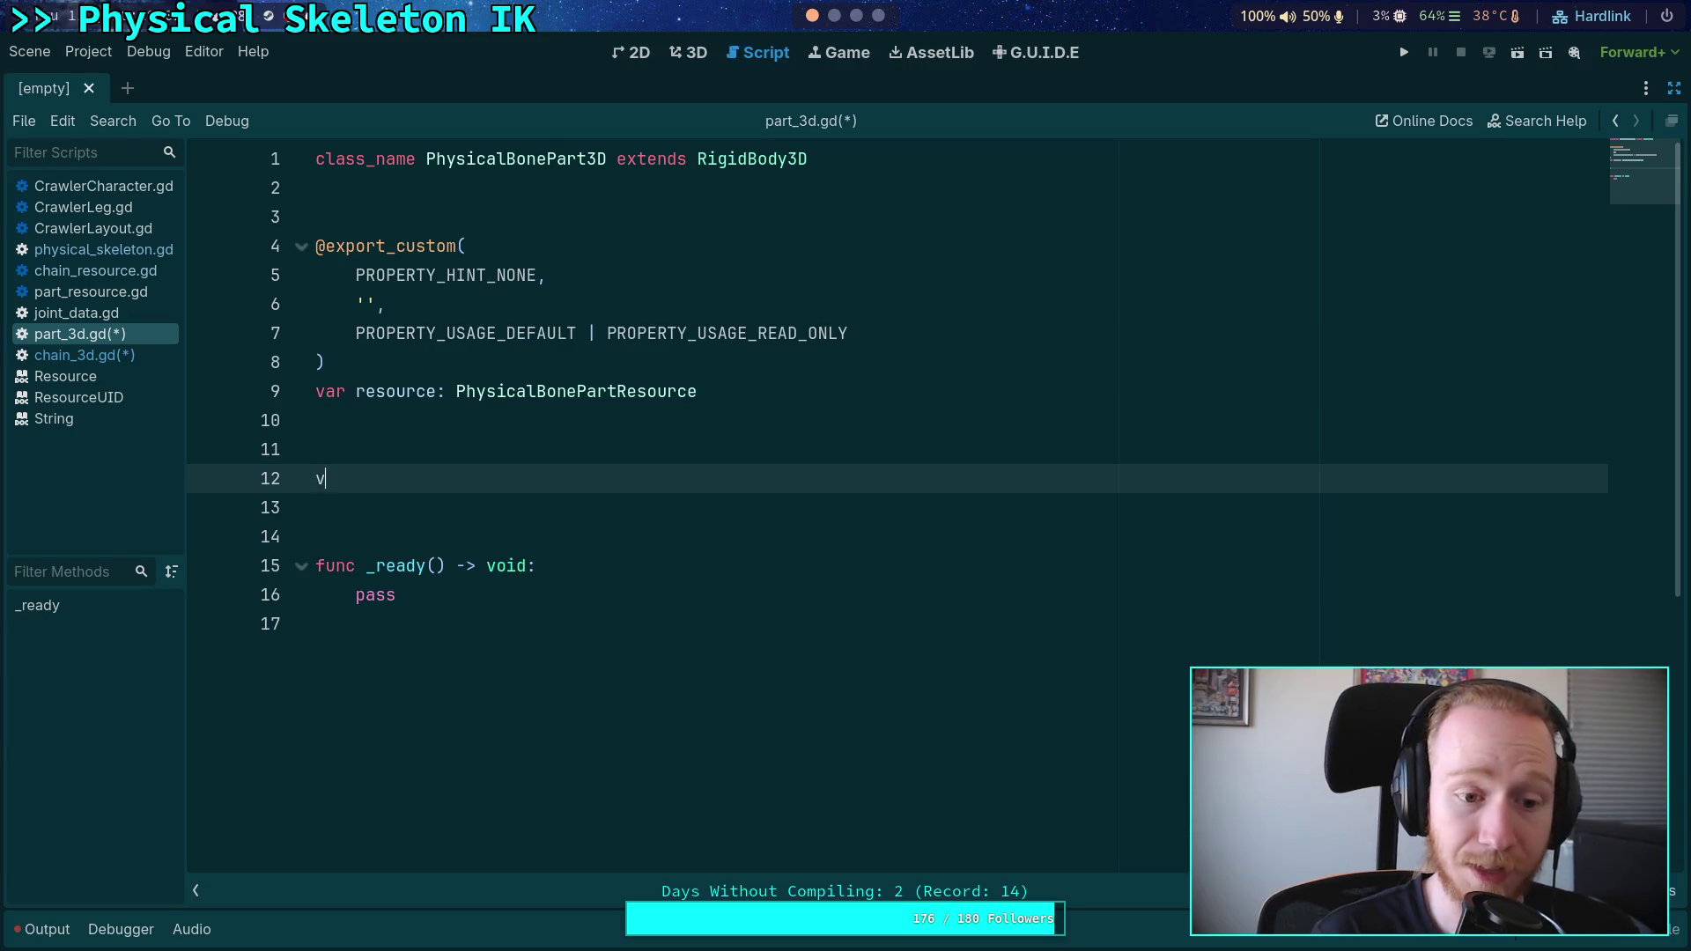
text(bone)
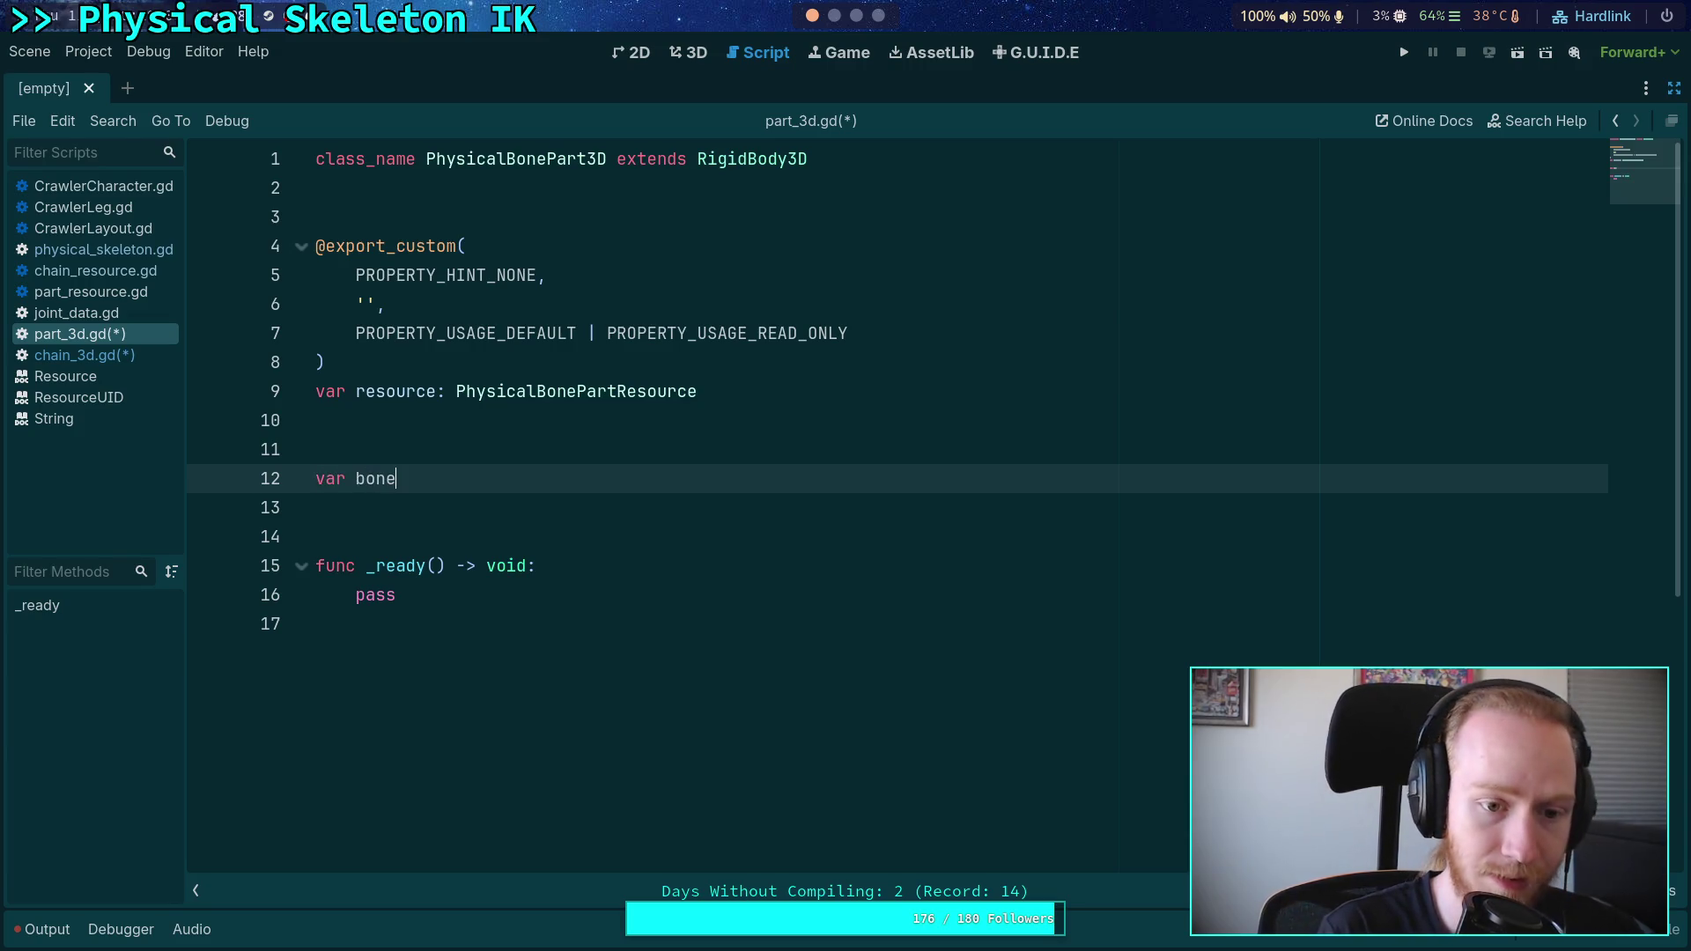
text(_idx)
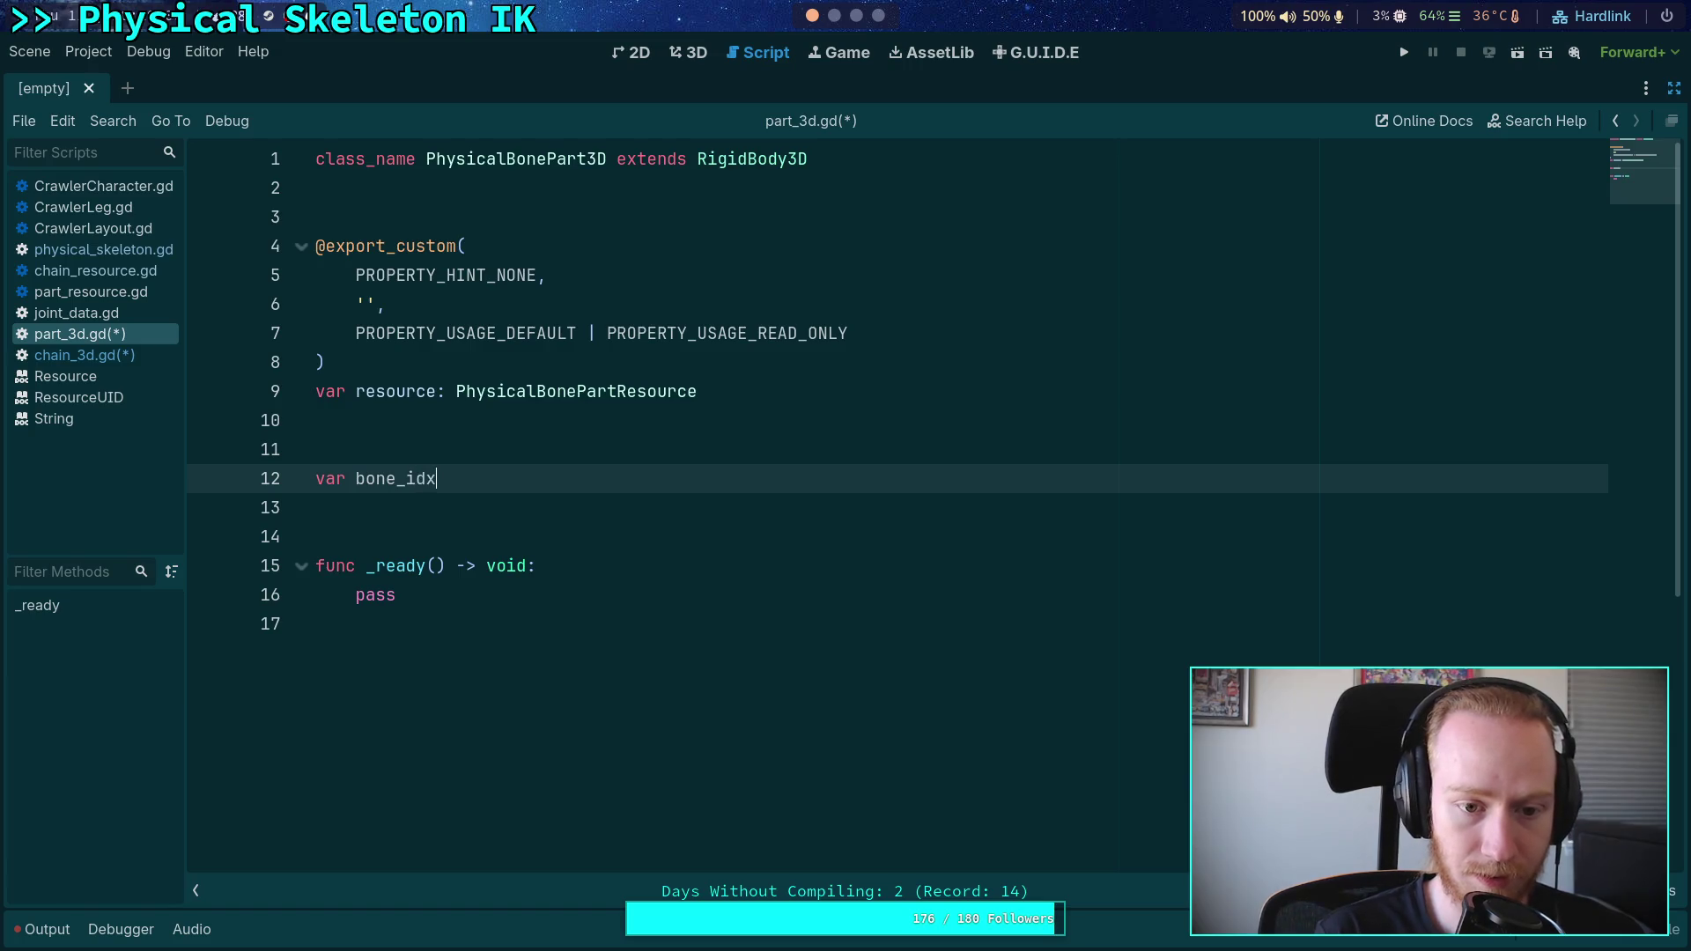
text(: )
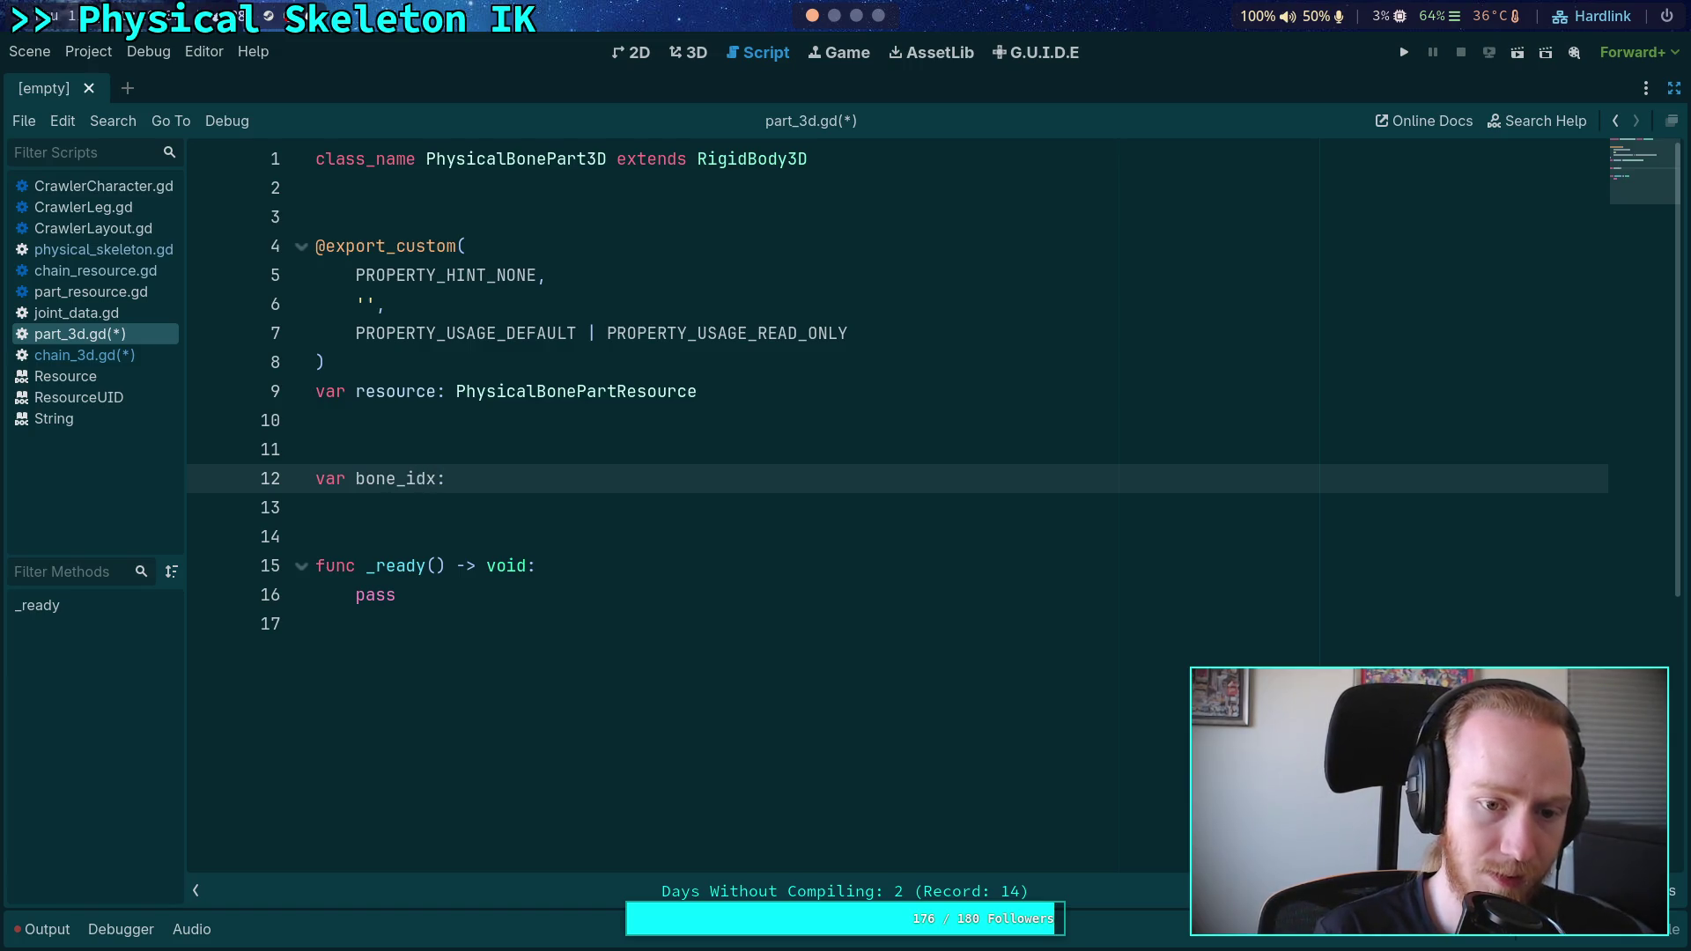
text(int = -1)
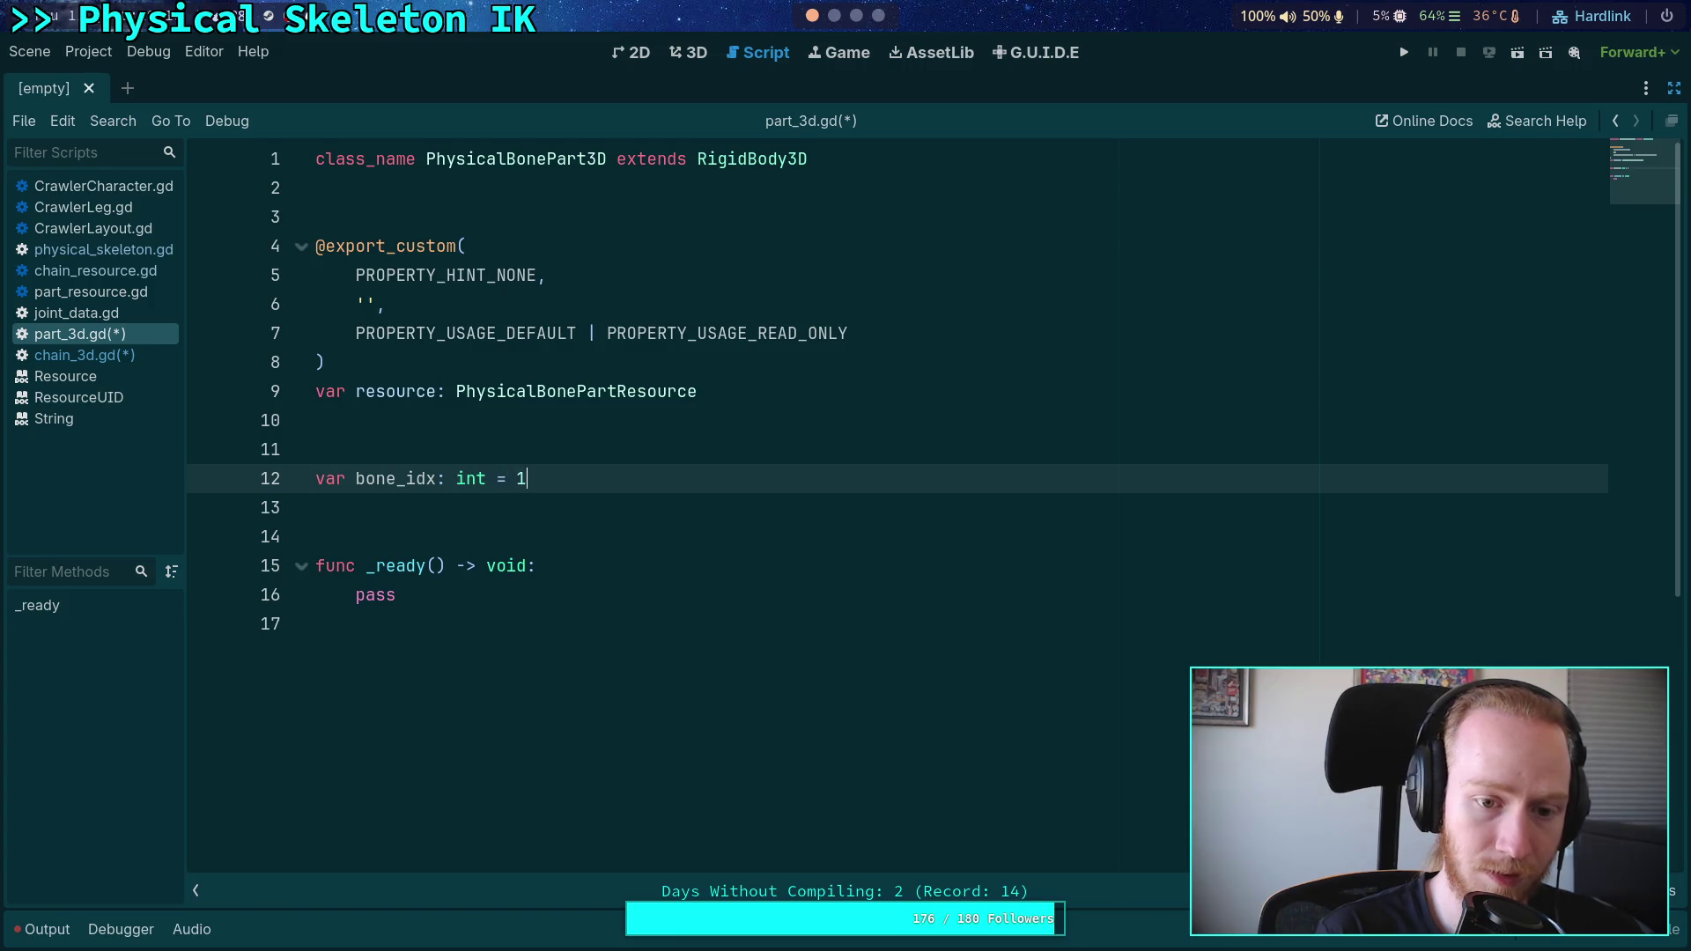
key(BackSpace)
key(BackSpace)
text(Skel)
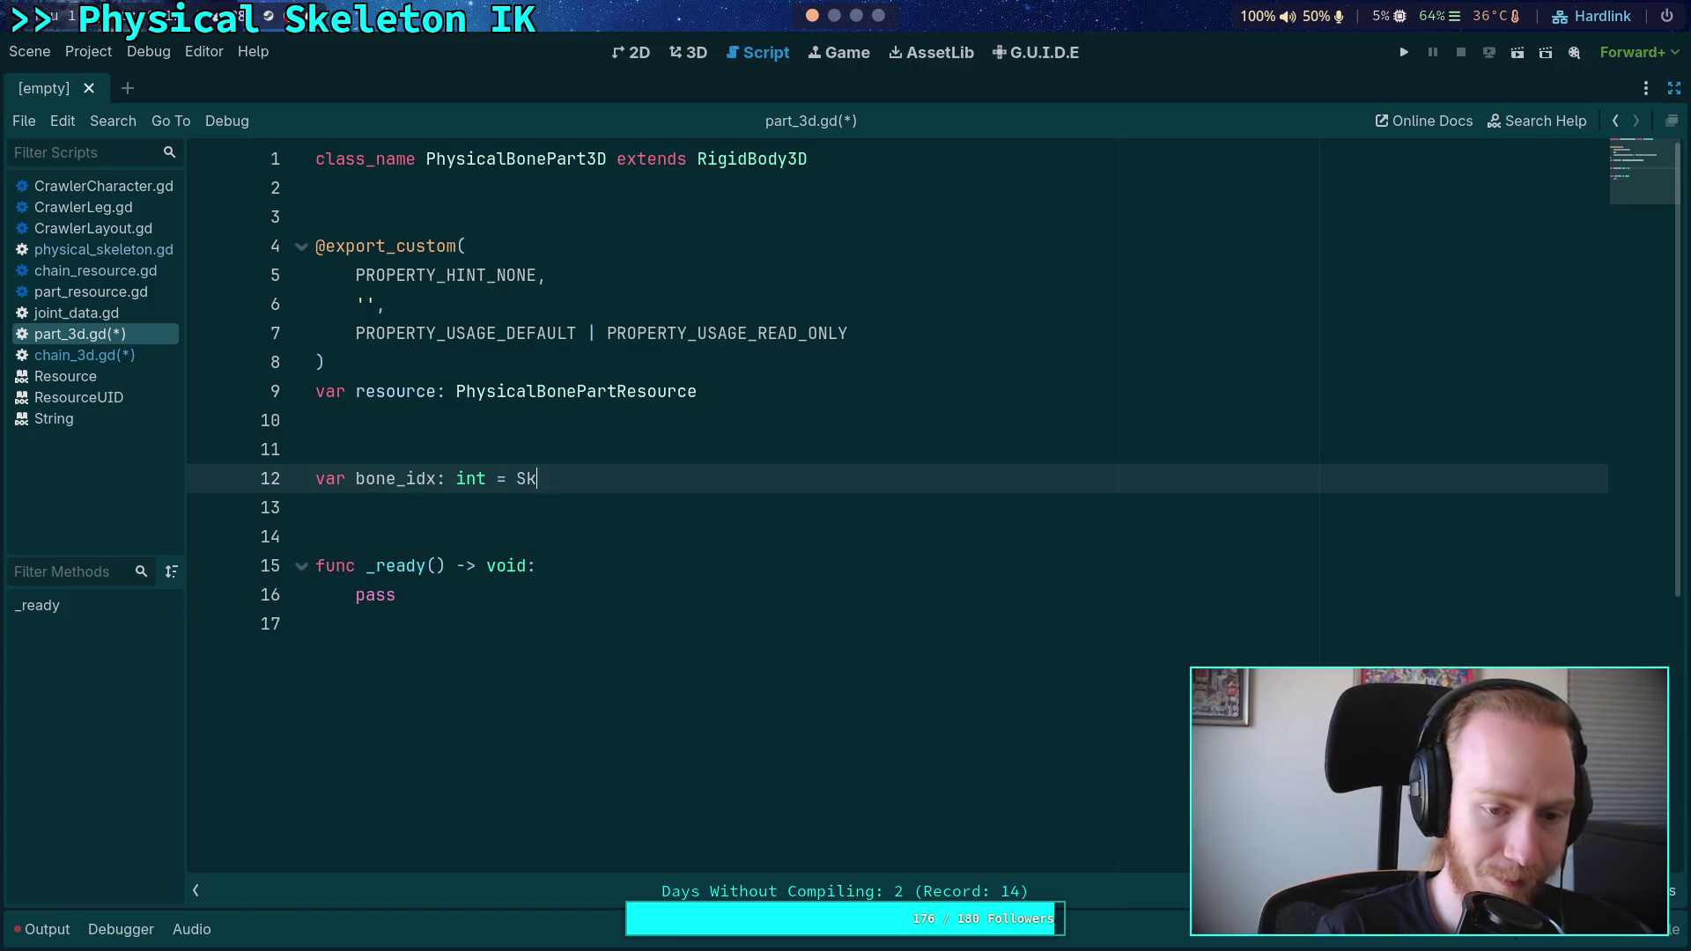
key(Down)
key(Return)
text(.INVA)
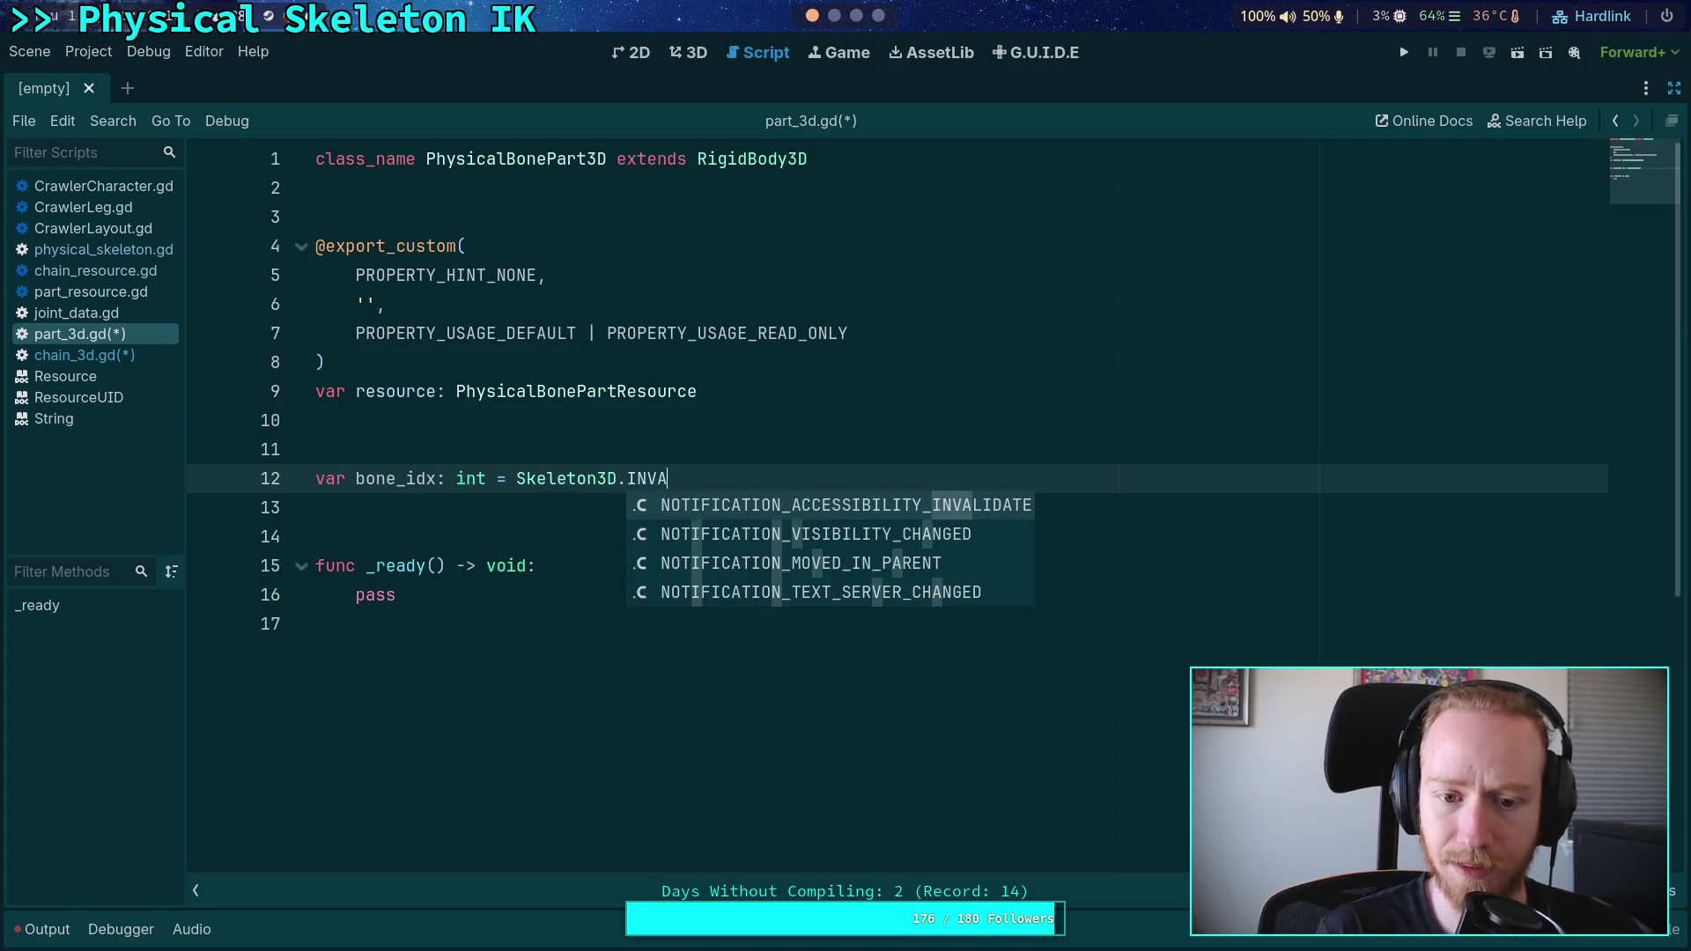
key(BackSpace)
key(BackSpace)
key(BackSpace)
key(BackSpace)
key(BackSpace)
key(BackSpace)
text(-1)
key(ctrl+s)
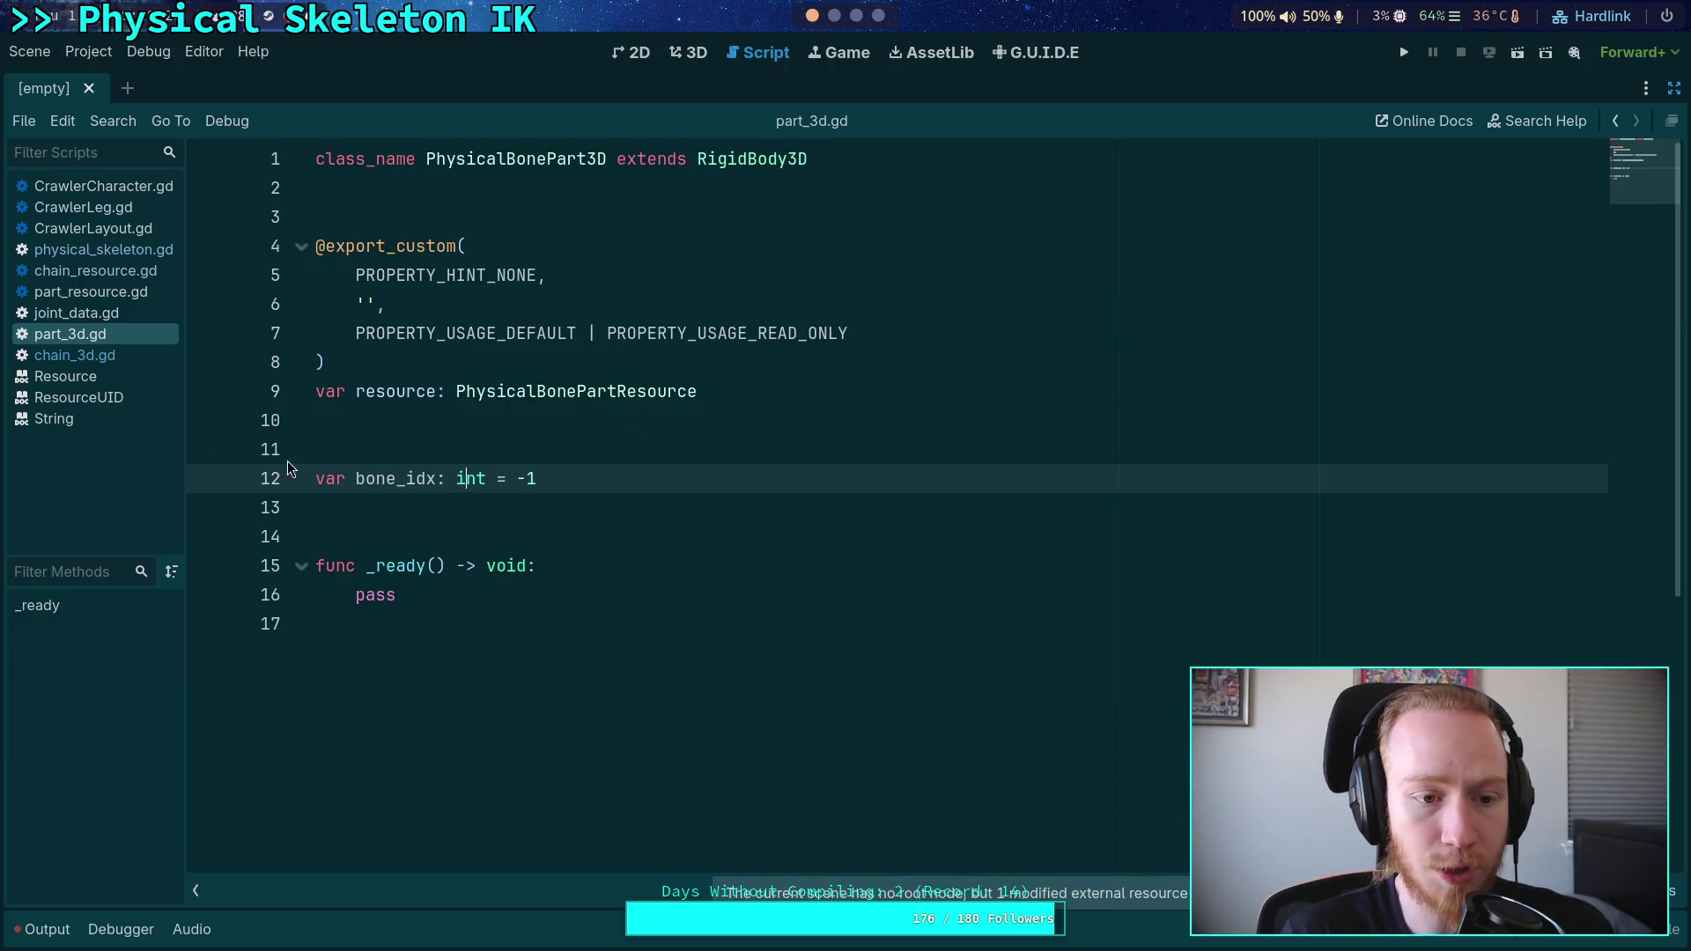
click(93, 361)
click(656, 528)
click(630, 490)
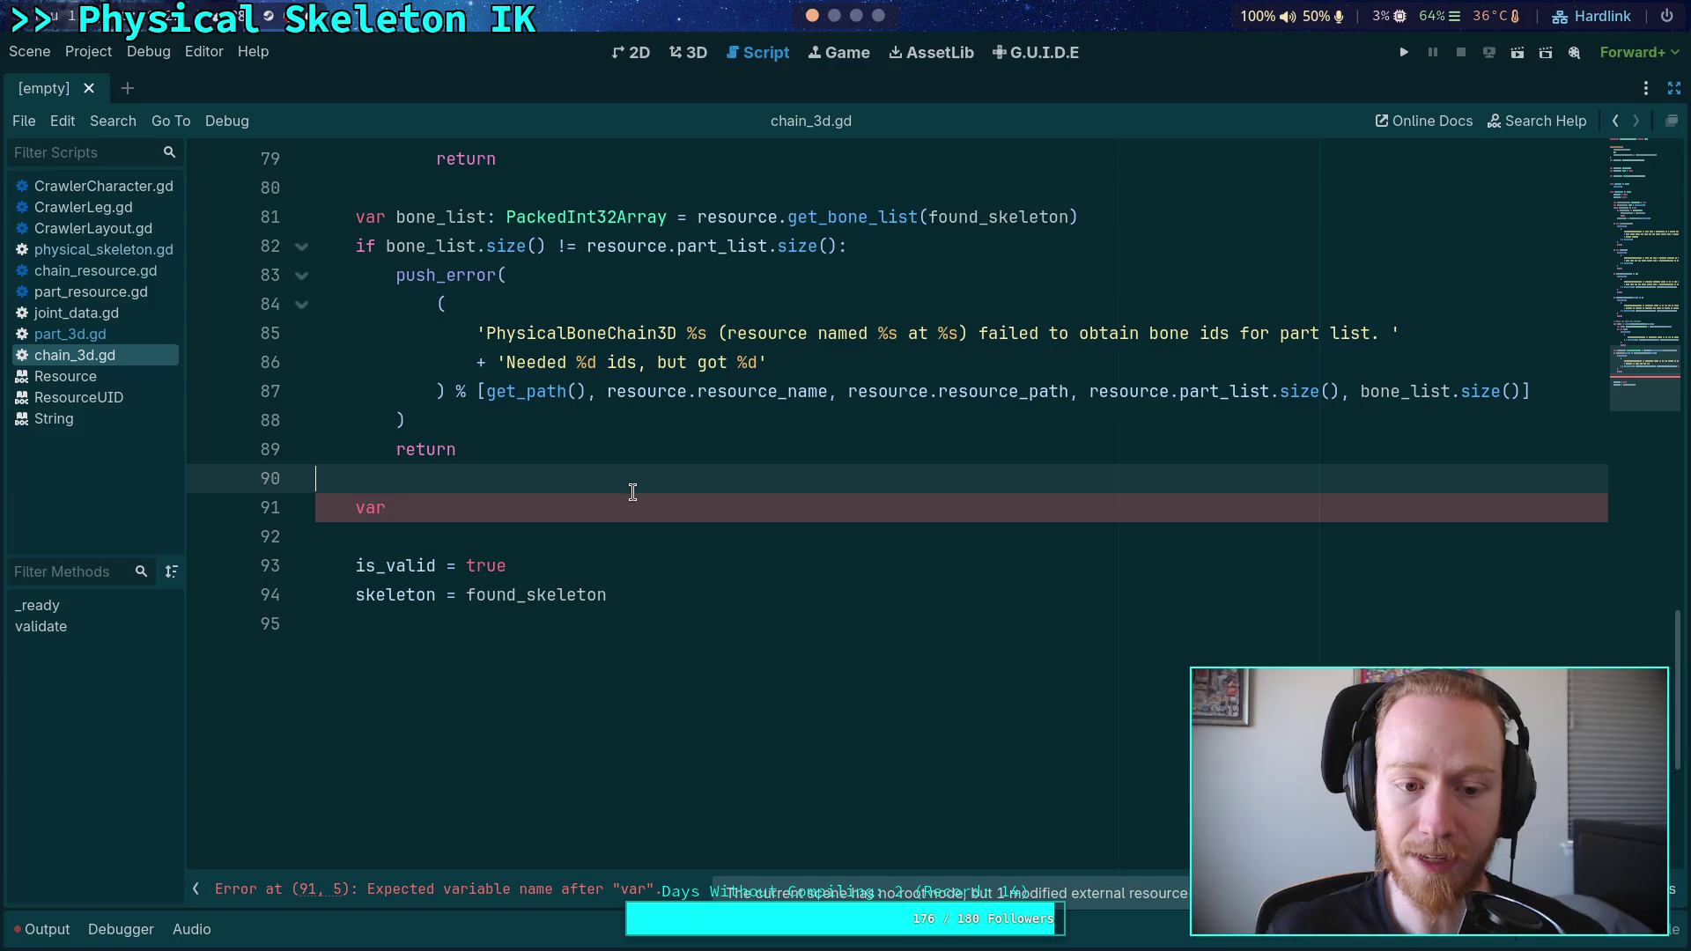
click(622, 503)
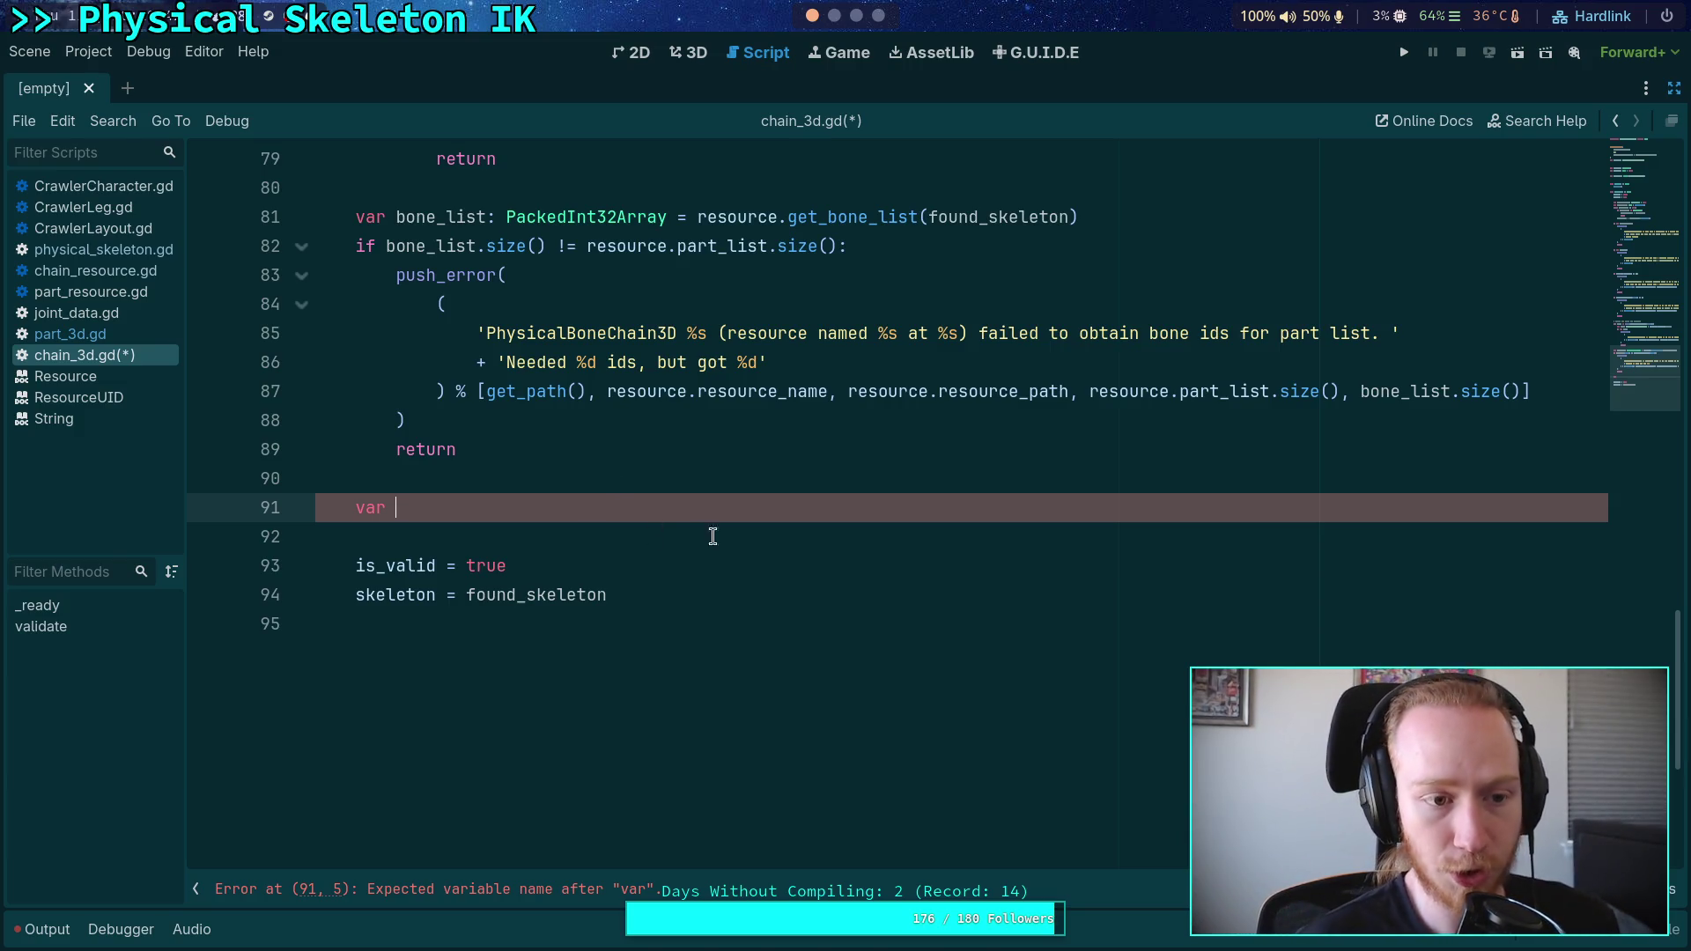
scroll(1621, 351, up, 20)
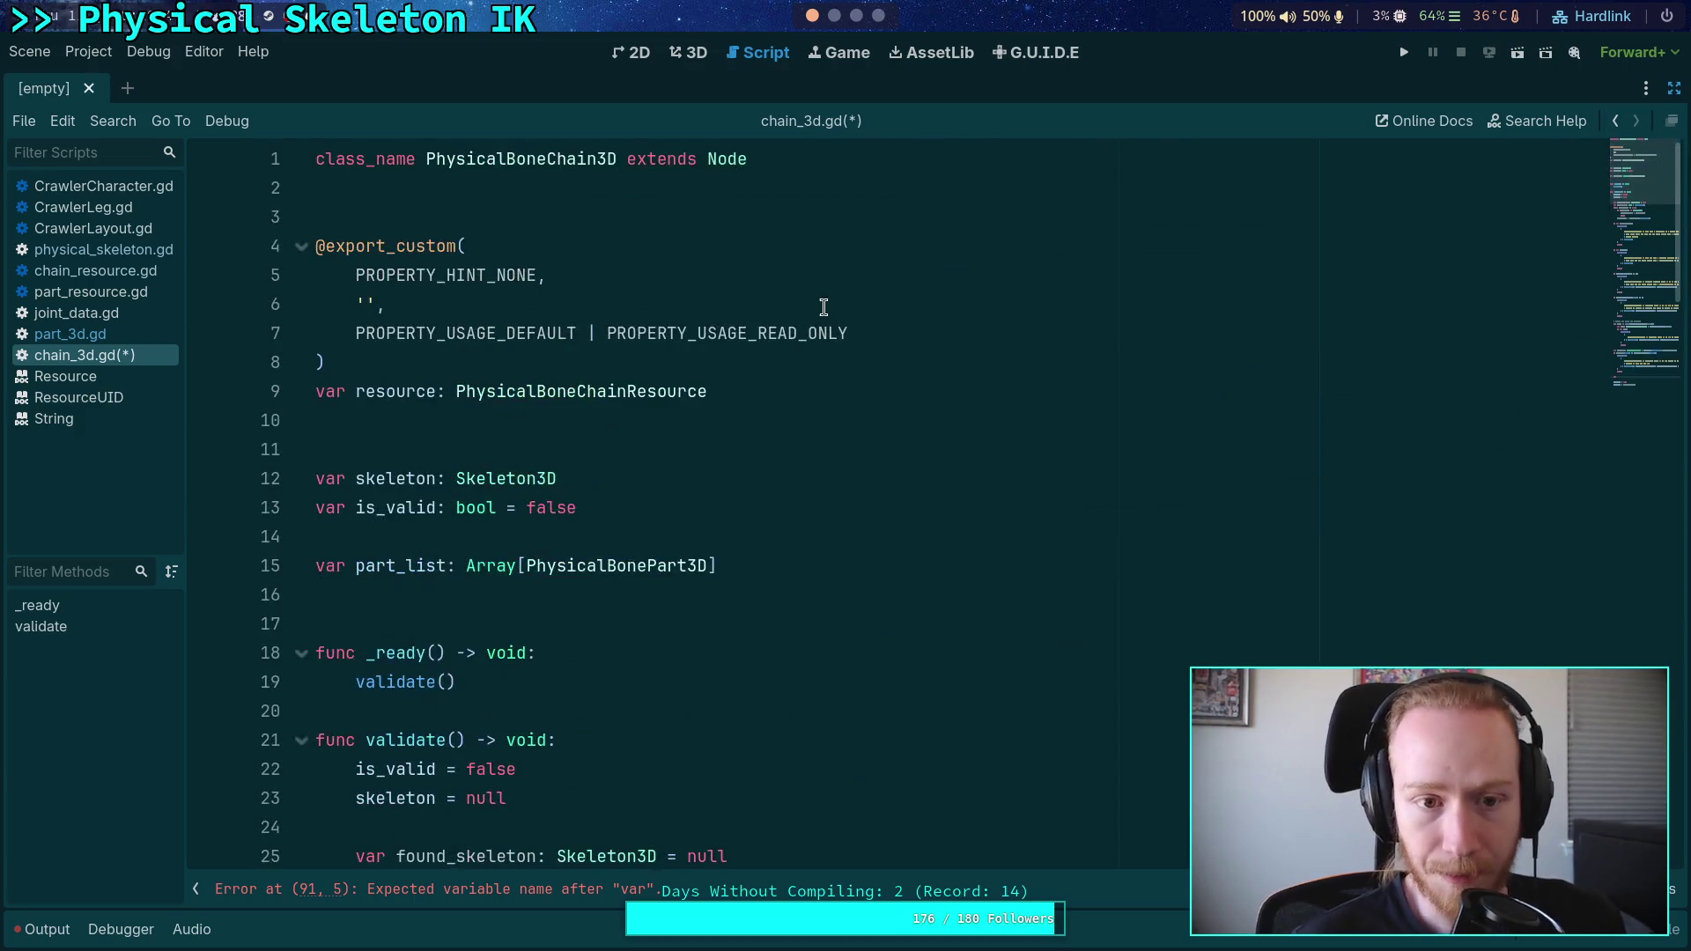
click(120, 334)
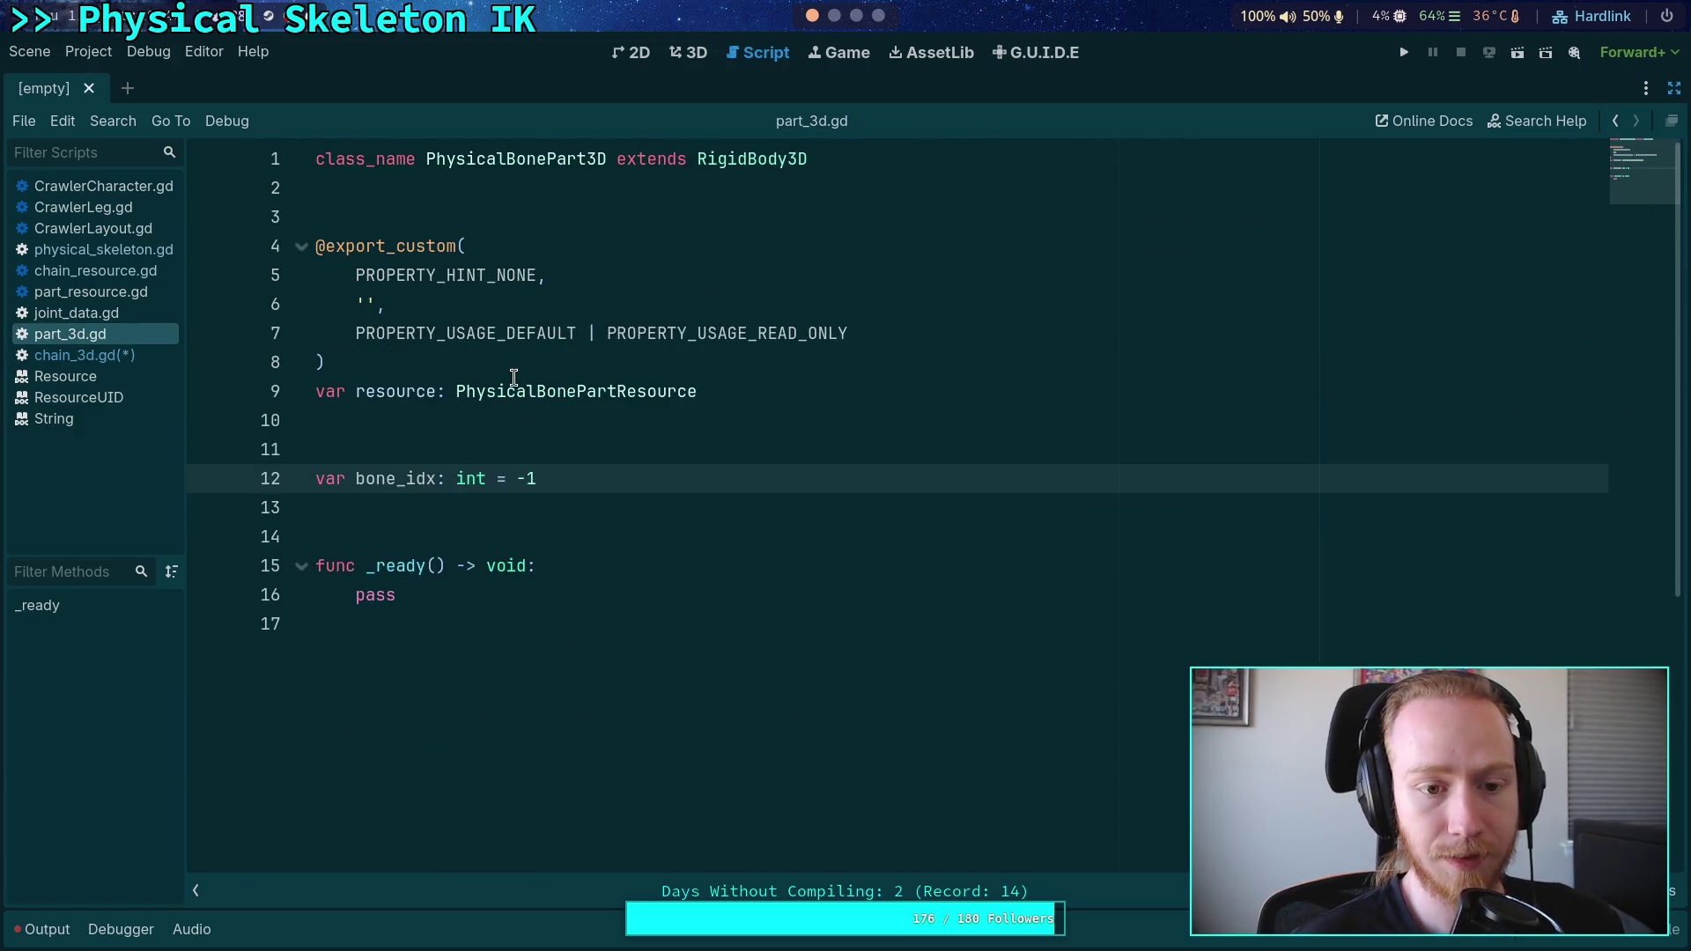
Tidy the blank lines under the class declaration and reach the empty line after resource
click(667, 199)
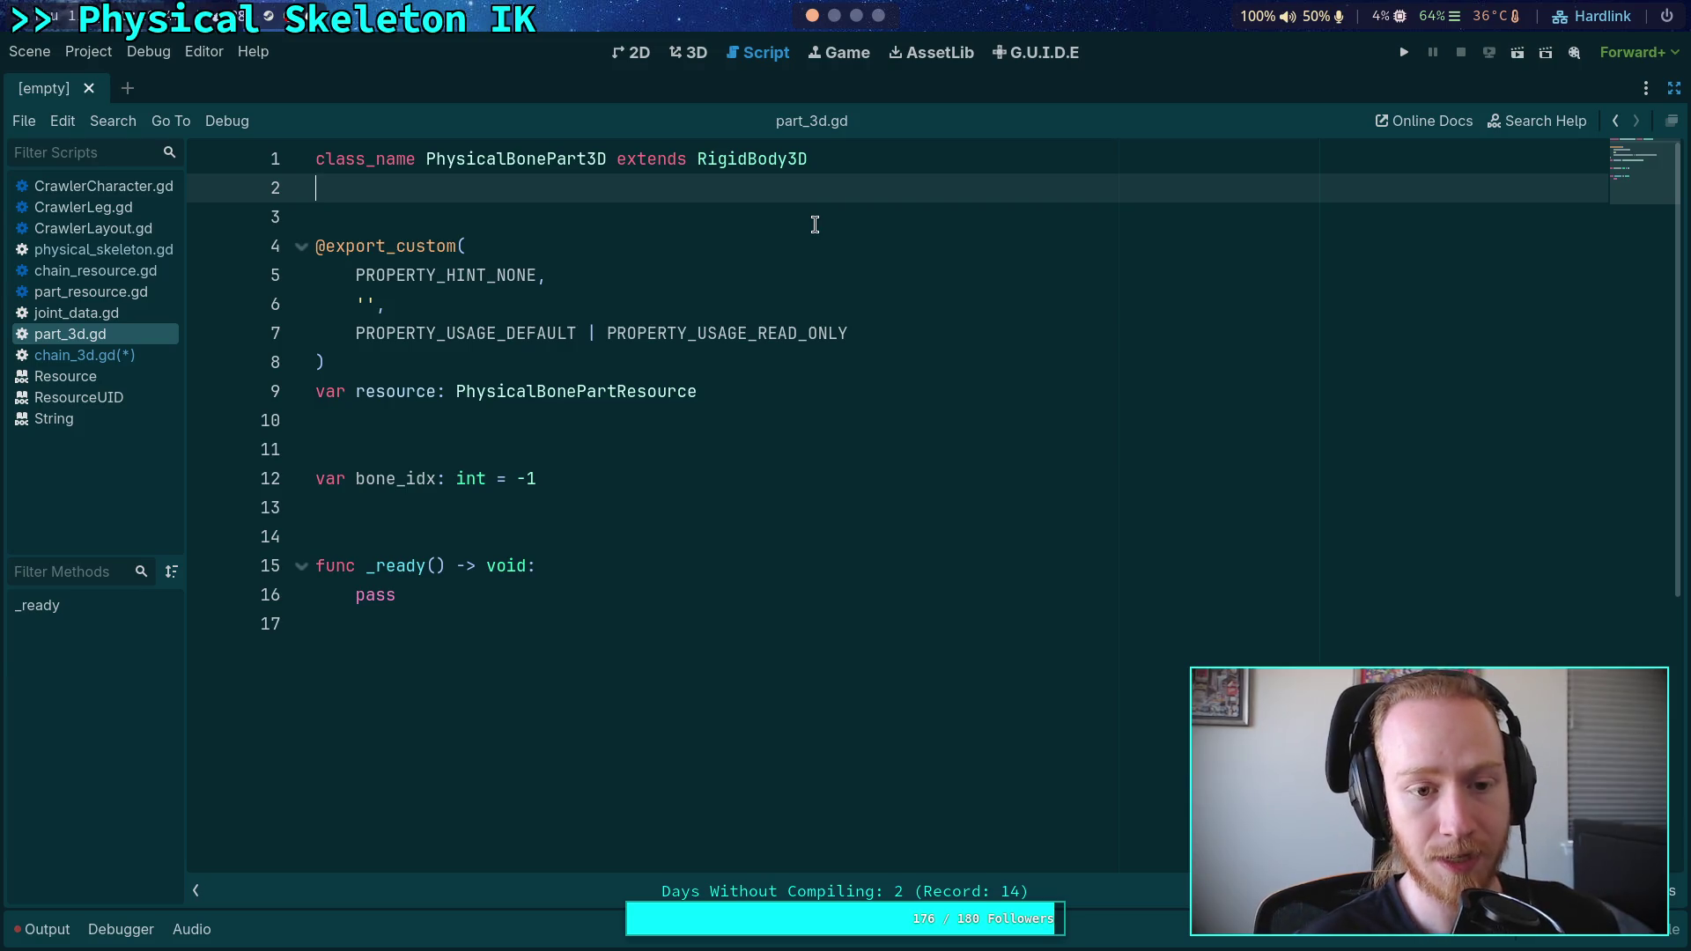
key(Return)
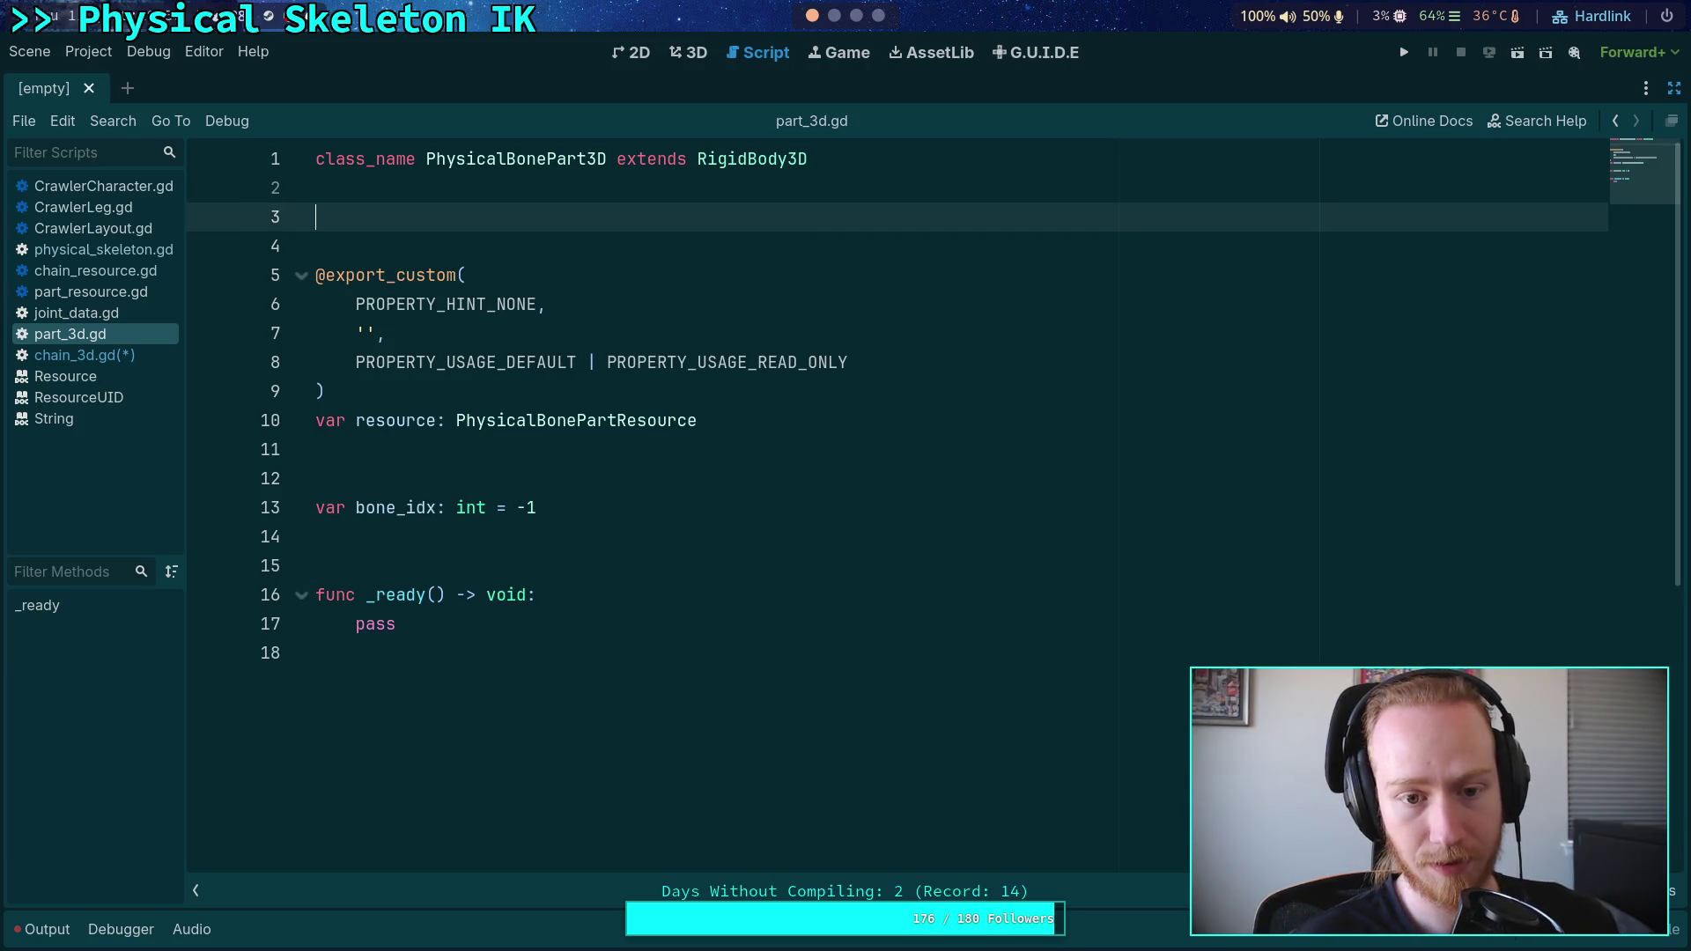
key(BackSpace)
key(BackSpace)
key(Down)
key(Return)
key(Down)
key(Down)
key(Down)
key(Up)
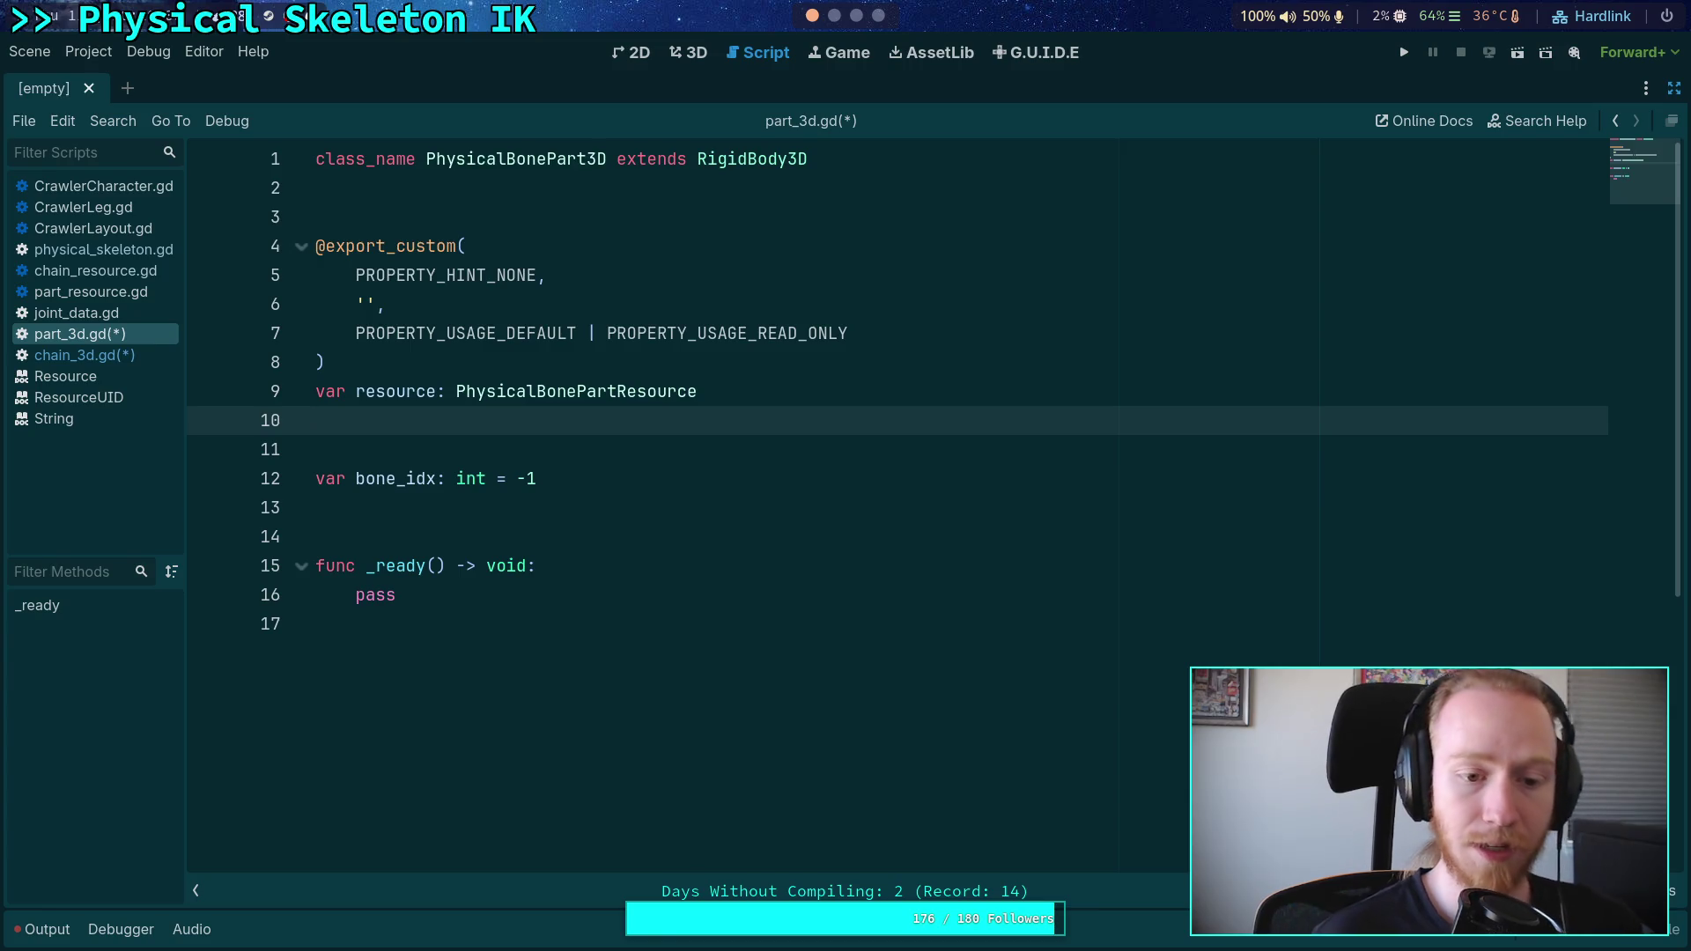
text(@export_cus)
key(Return)
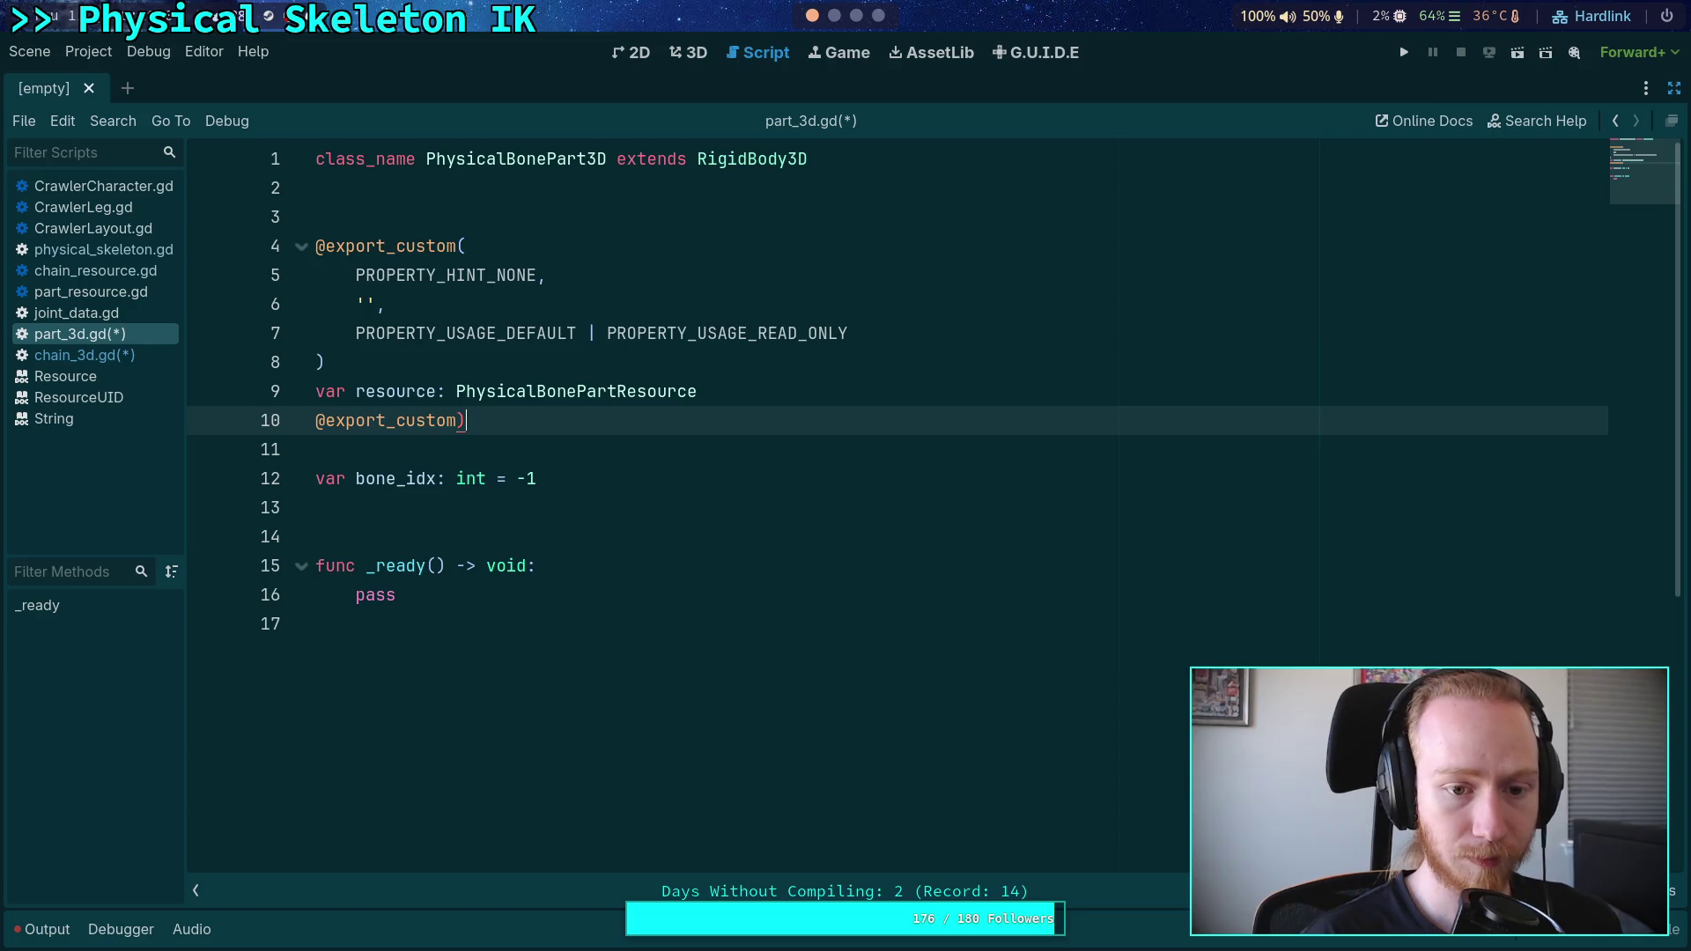
text(P)
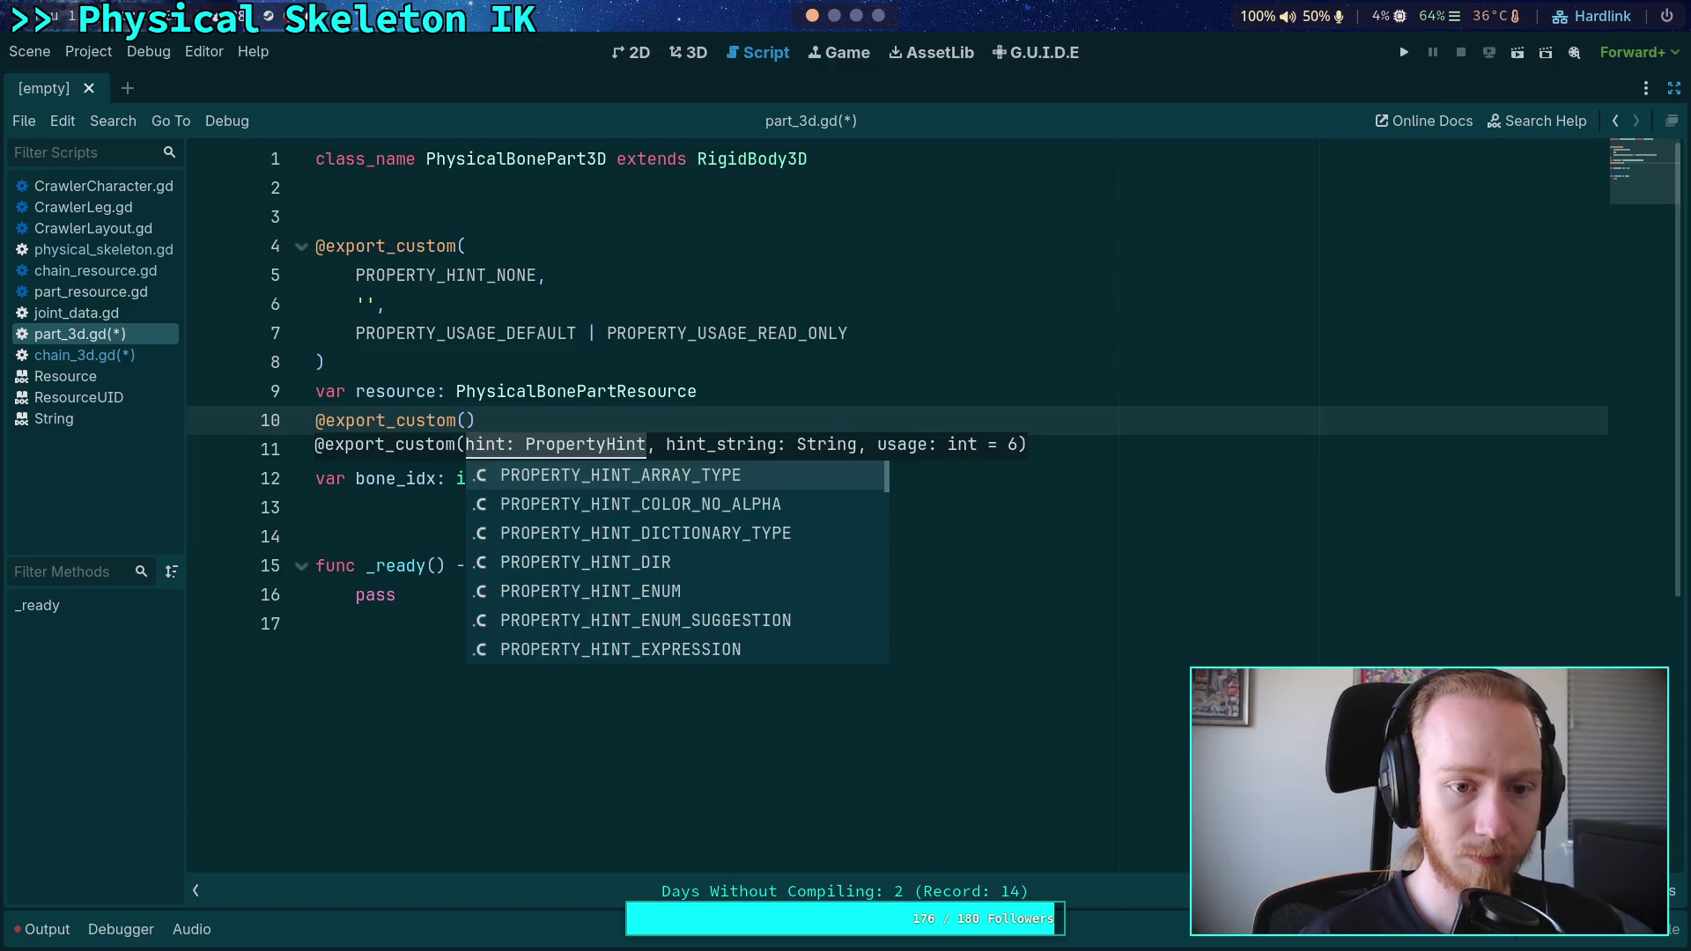
key(Return)
key(ctrl+BackSpace)
key(Return)
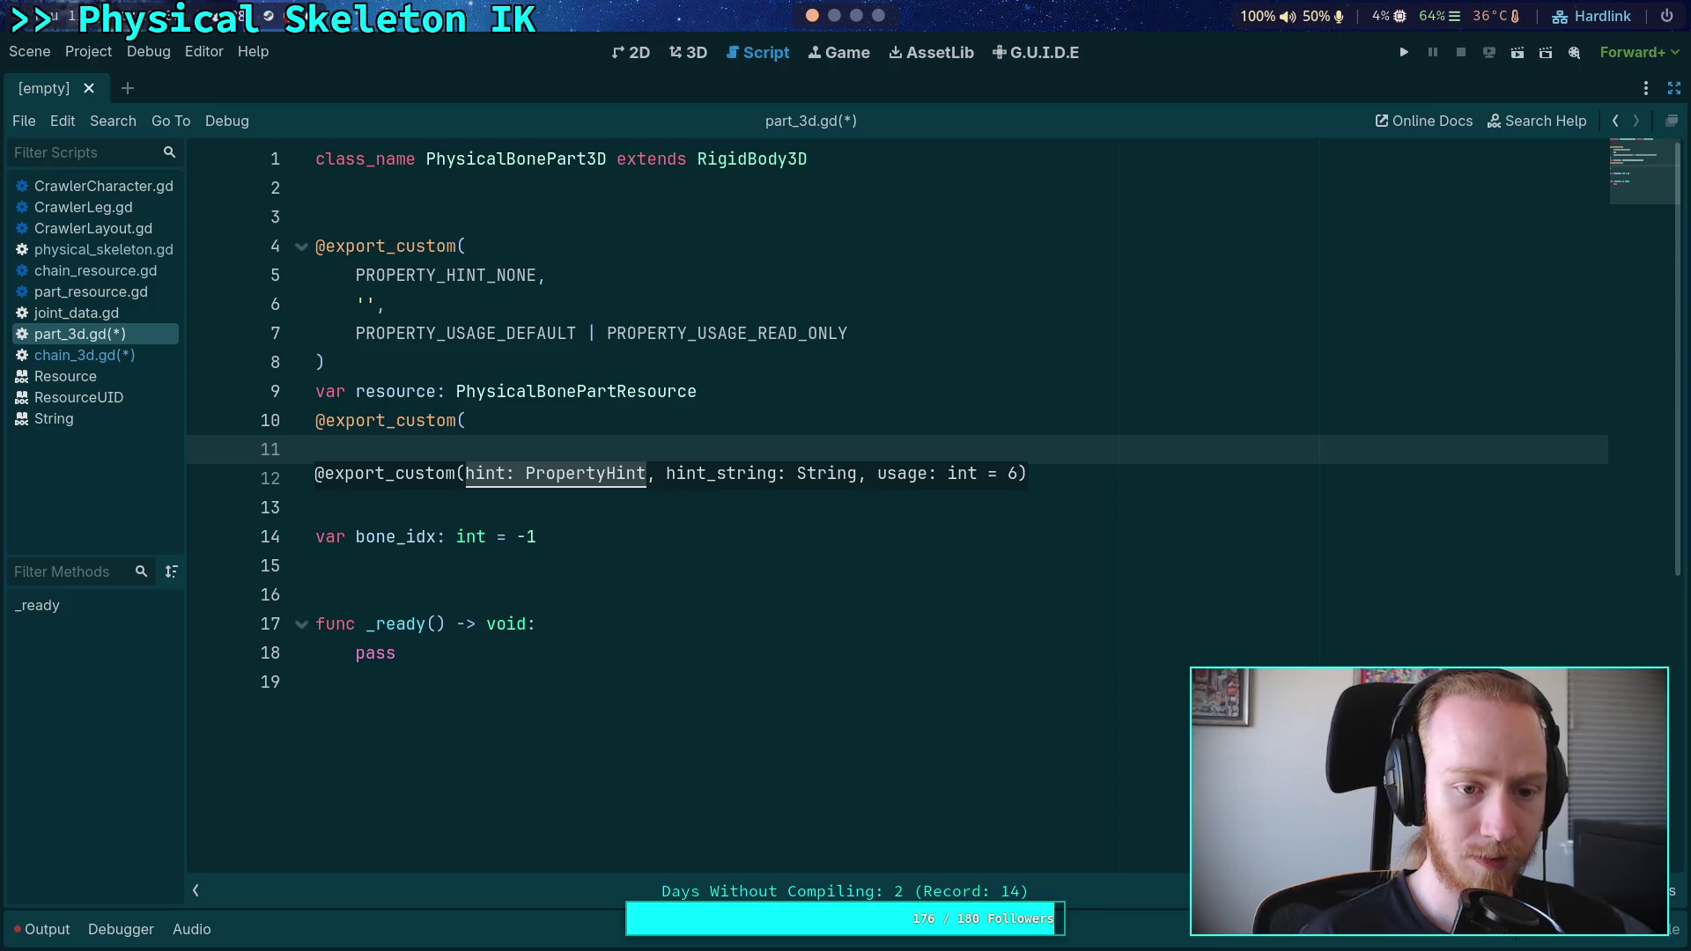
text(HINT_NONE,)
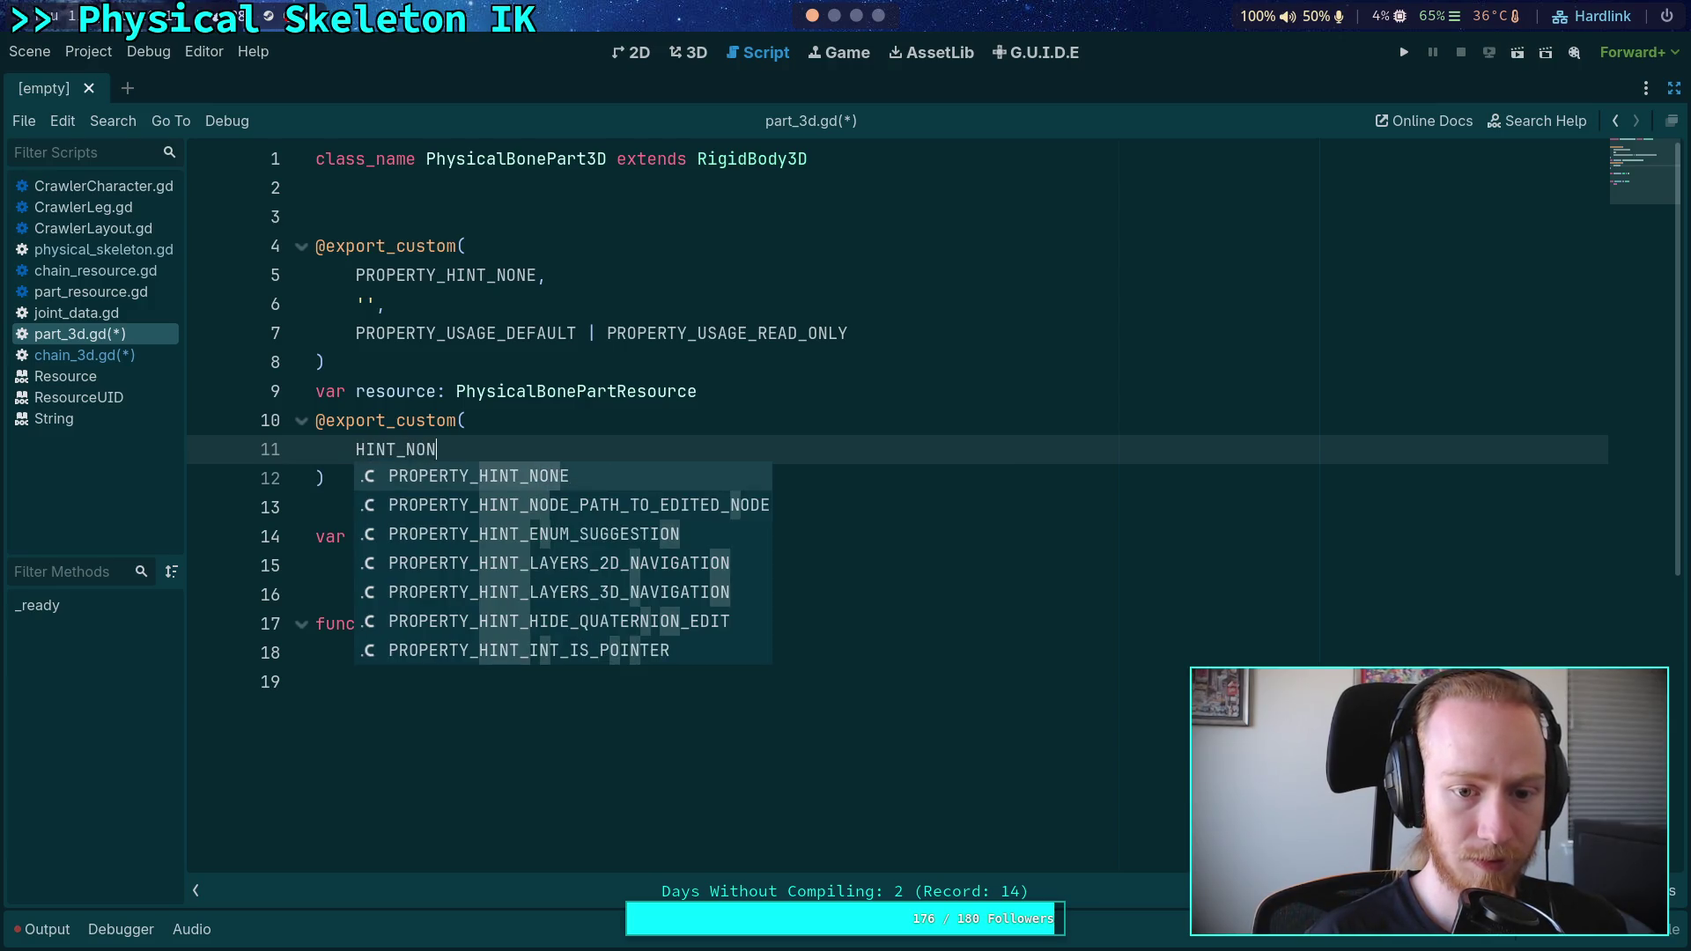
key(Return)
key(Return)
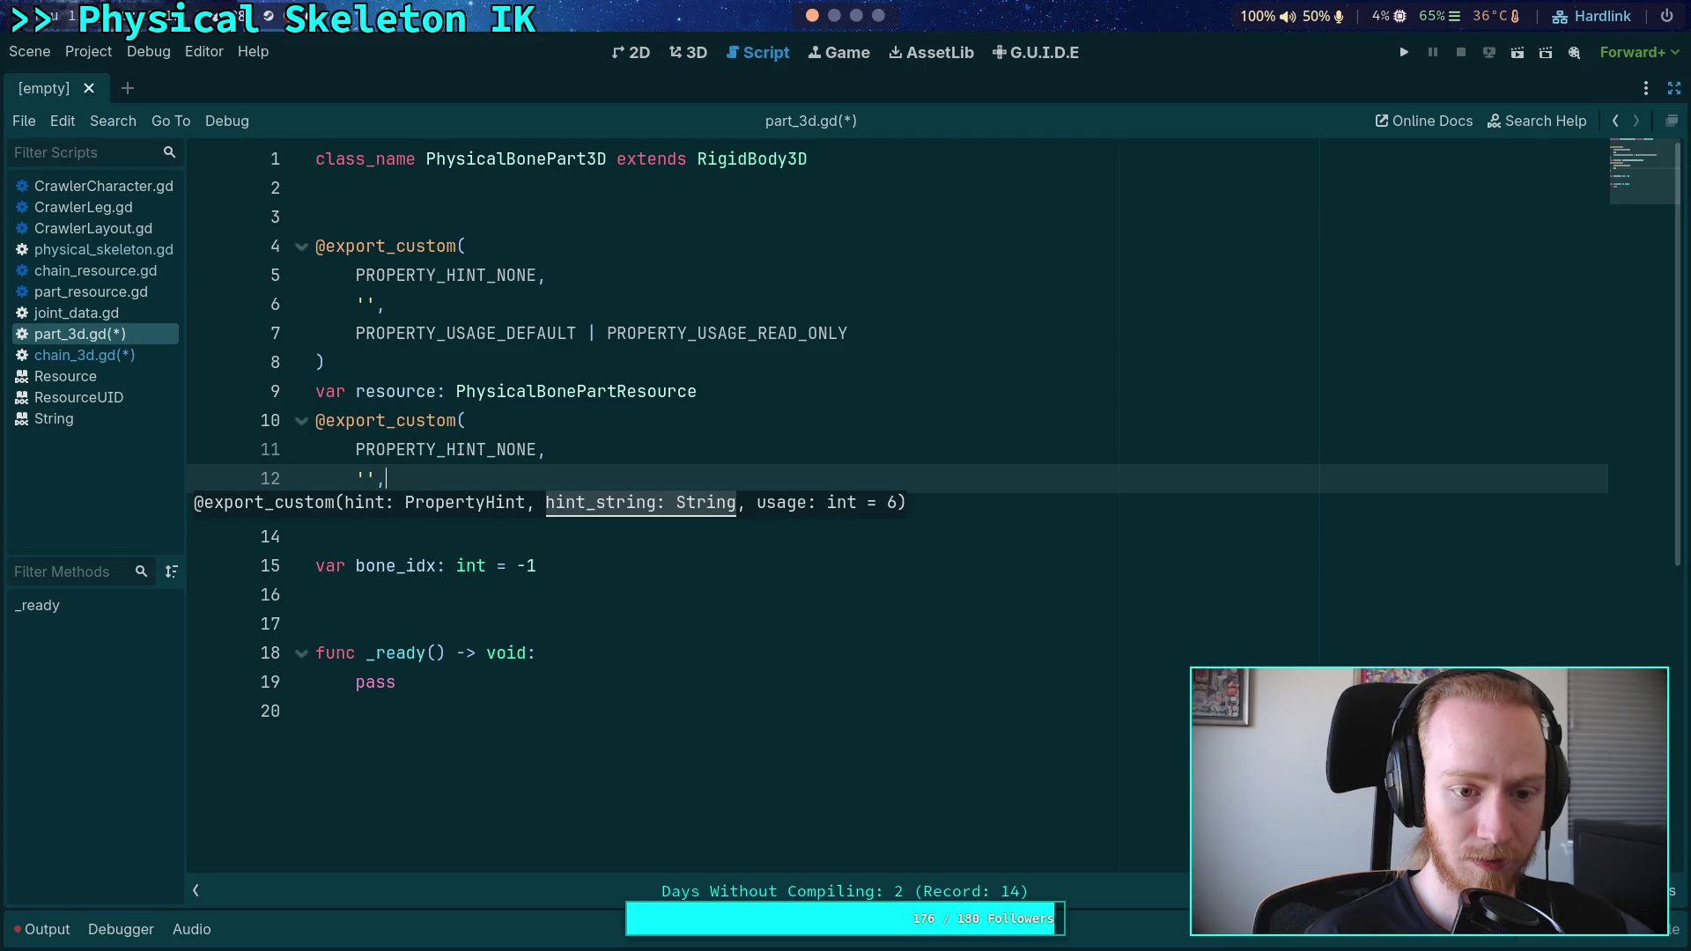
text(USA)
key(Return)
key(ctrl+BackSpace)
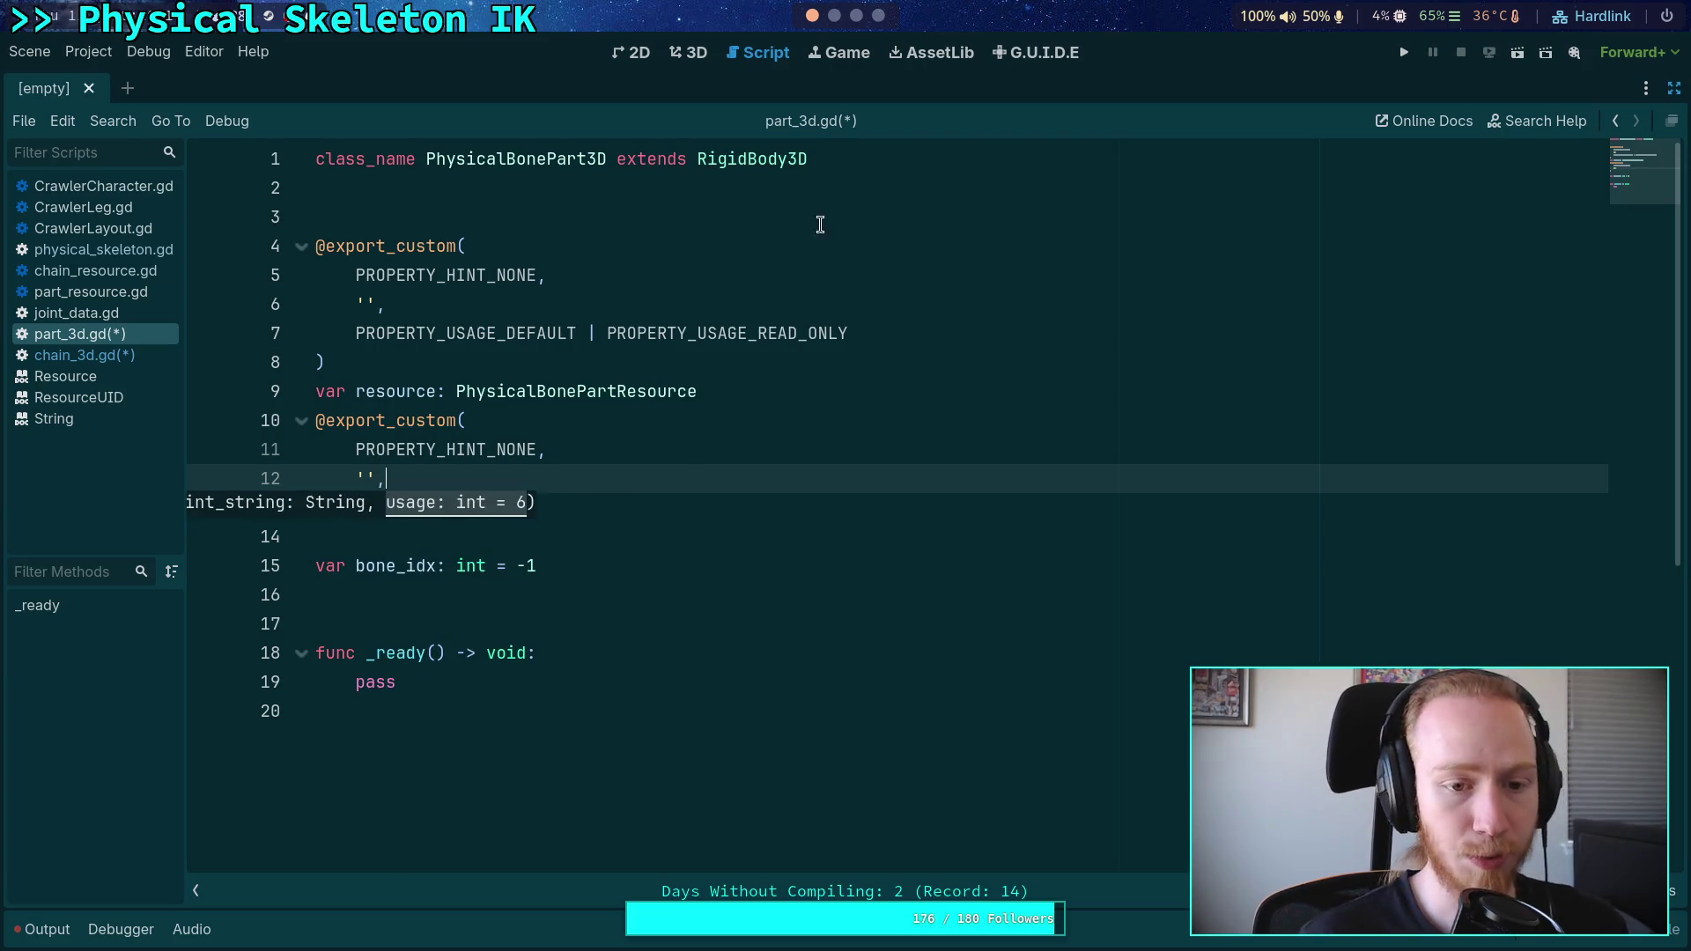
Copy the default and read-only usage flags into the new block, then open a line below it
mouse_move(847, 333)
mouse_down()
mouse_move(520, 332)
mouse_move(393, 308)
mouse_up()
right_click(393, 307)
click(414, 401)
click(425, 475)
drag(385, 479, 377, 484)
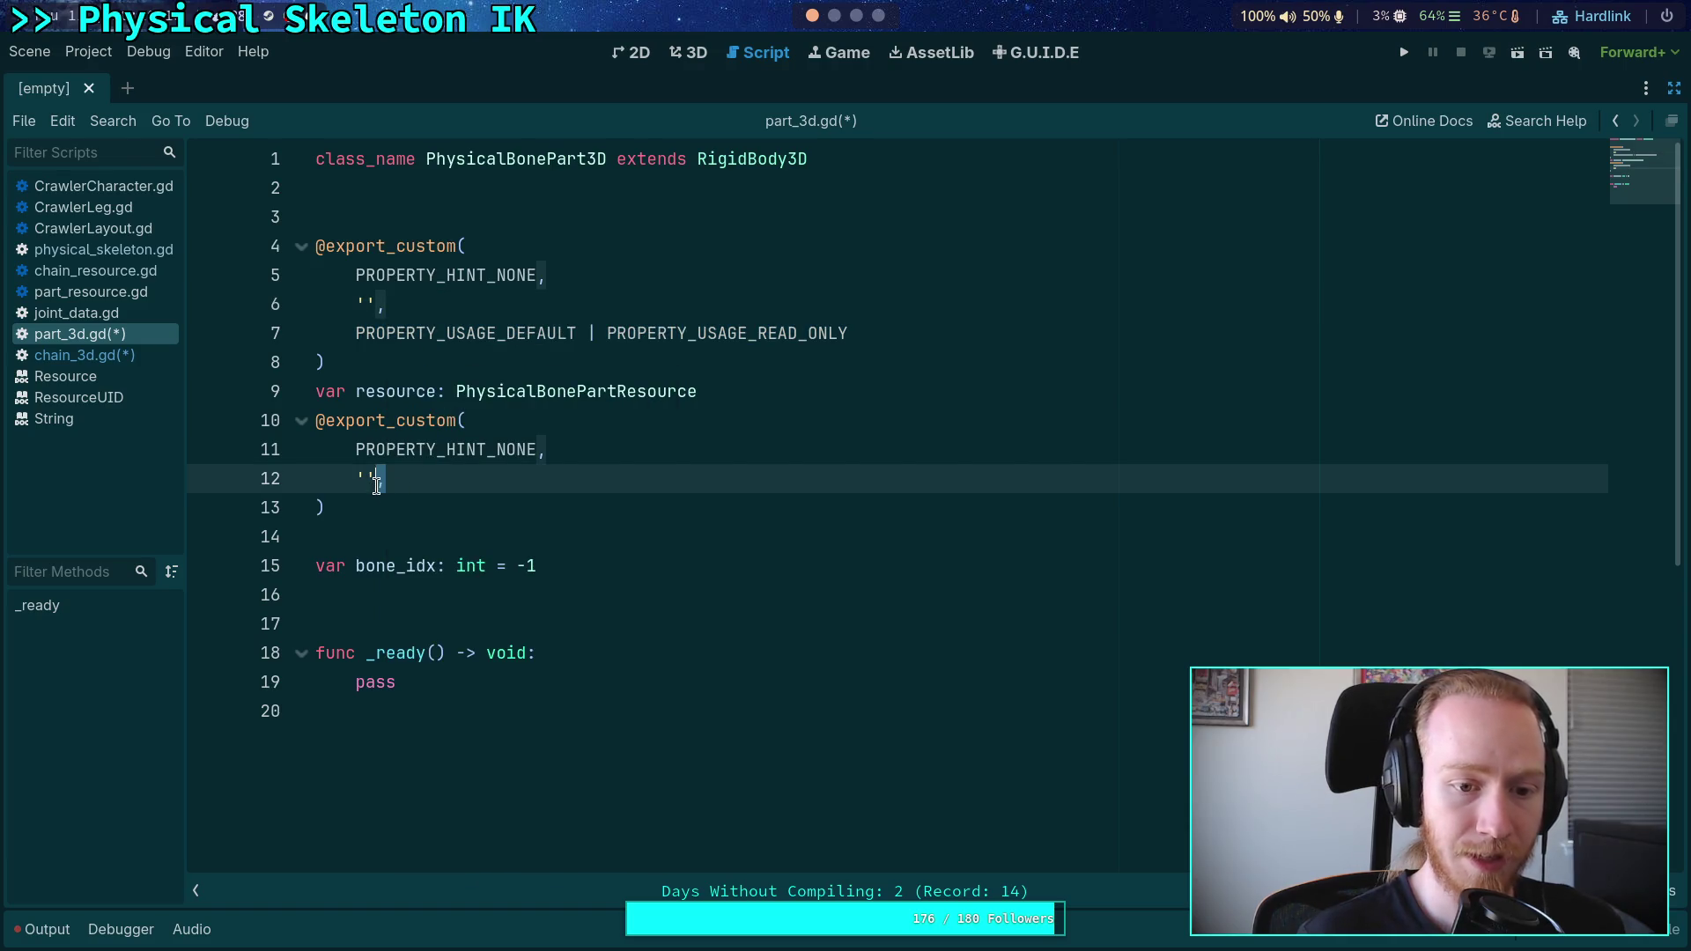
key(ctrl+v)
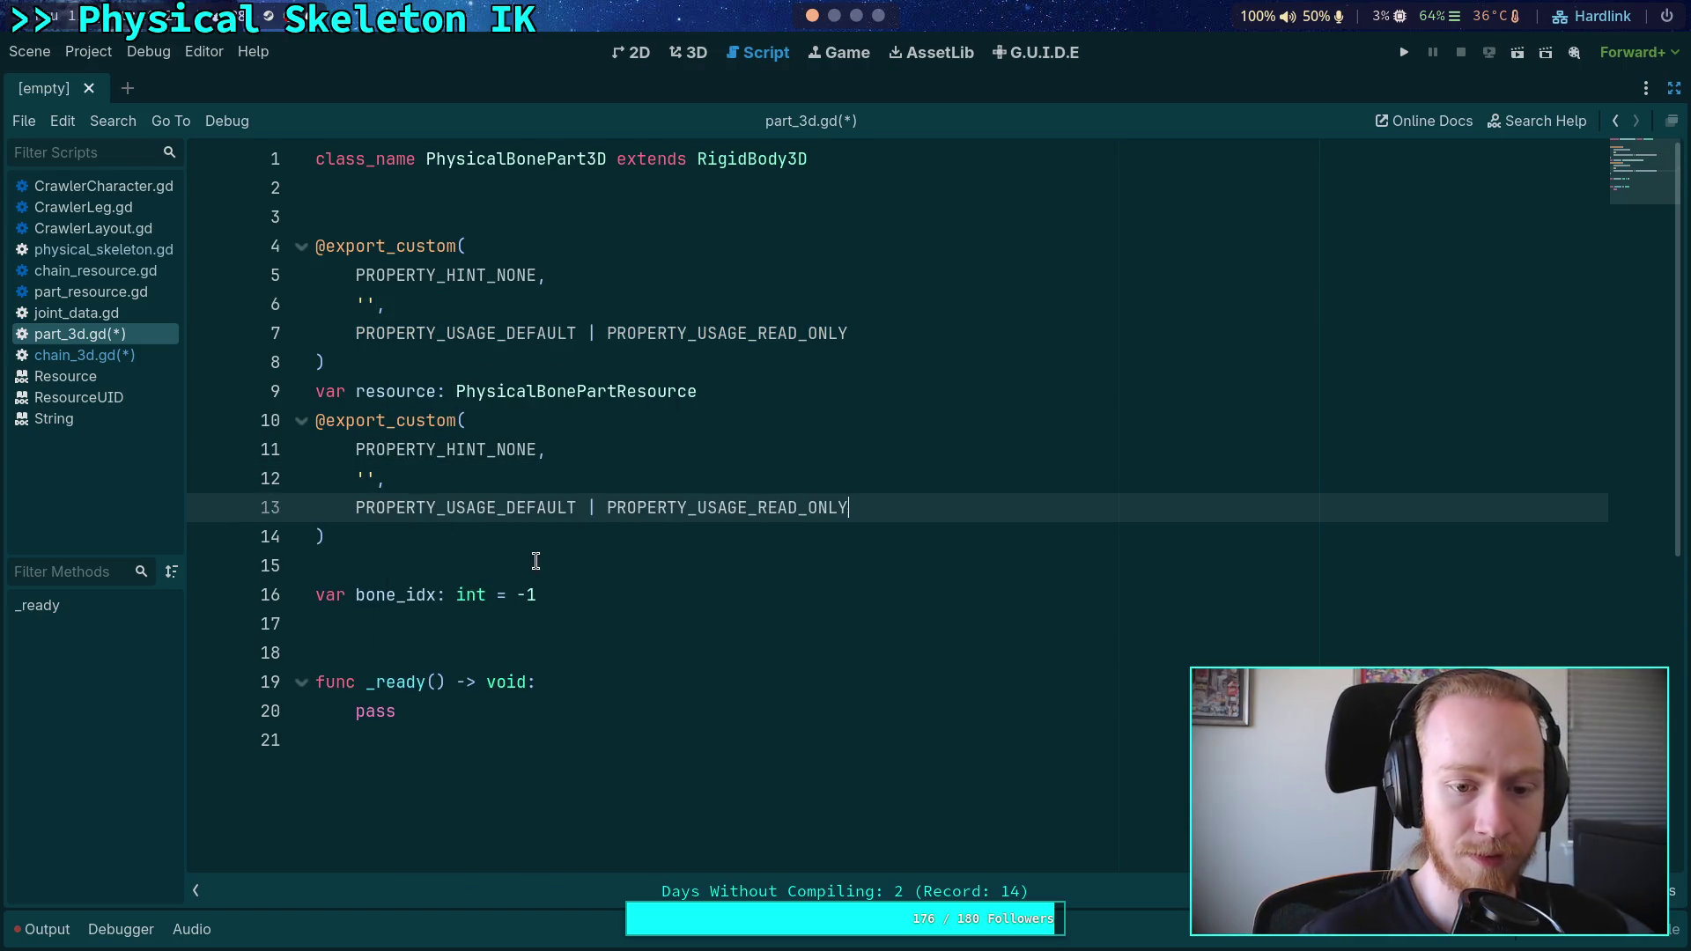
click(414, 541)
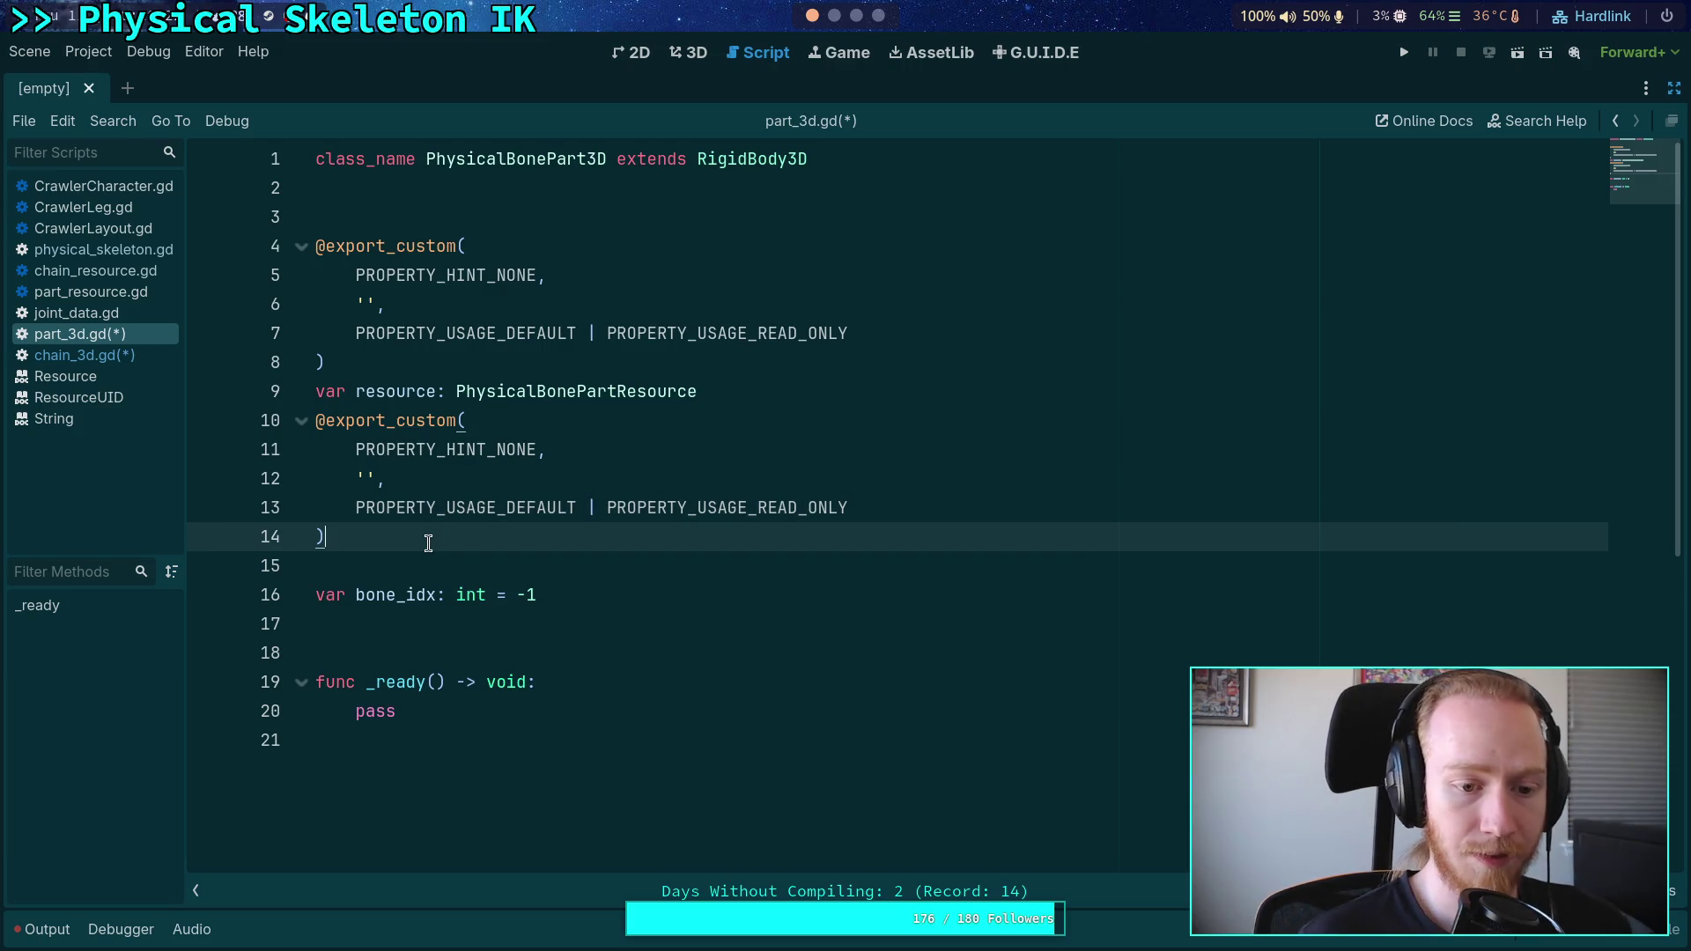
key(Return)
Declare 'var part_index: int', separate the export blocks with a blank line, and rename bone_idx to bone_index
text(var)
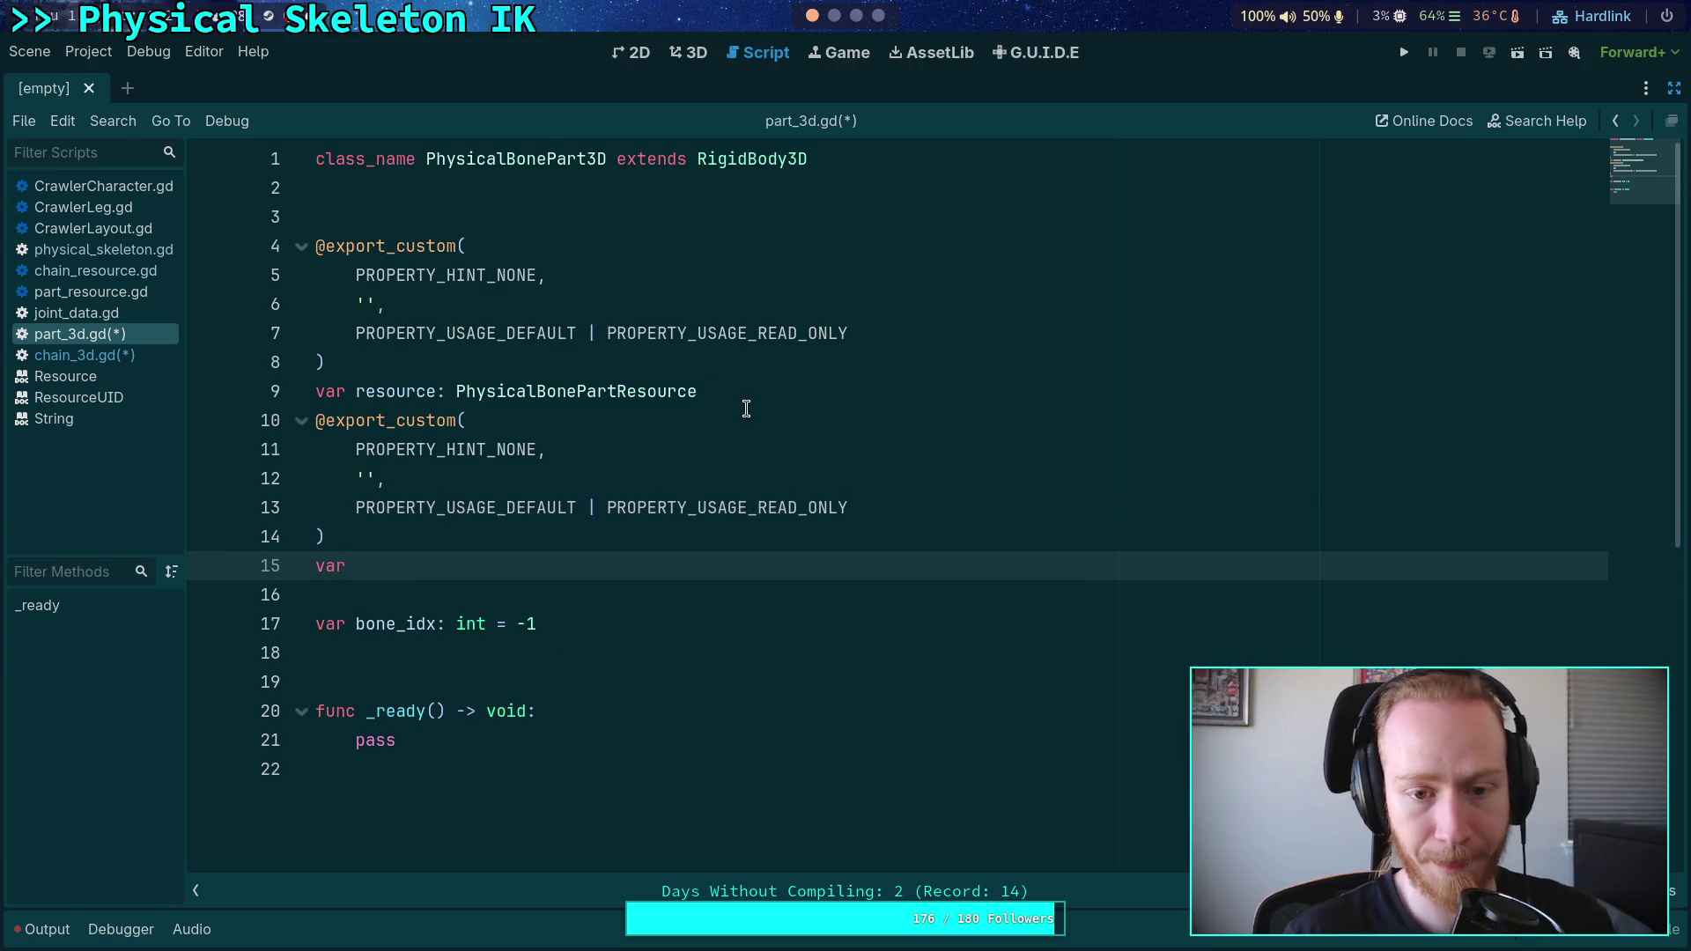
click(709, 392)
key(Return)
click(496, 595)
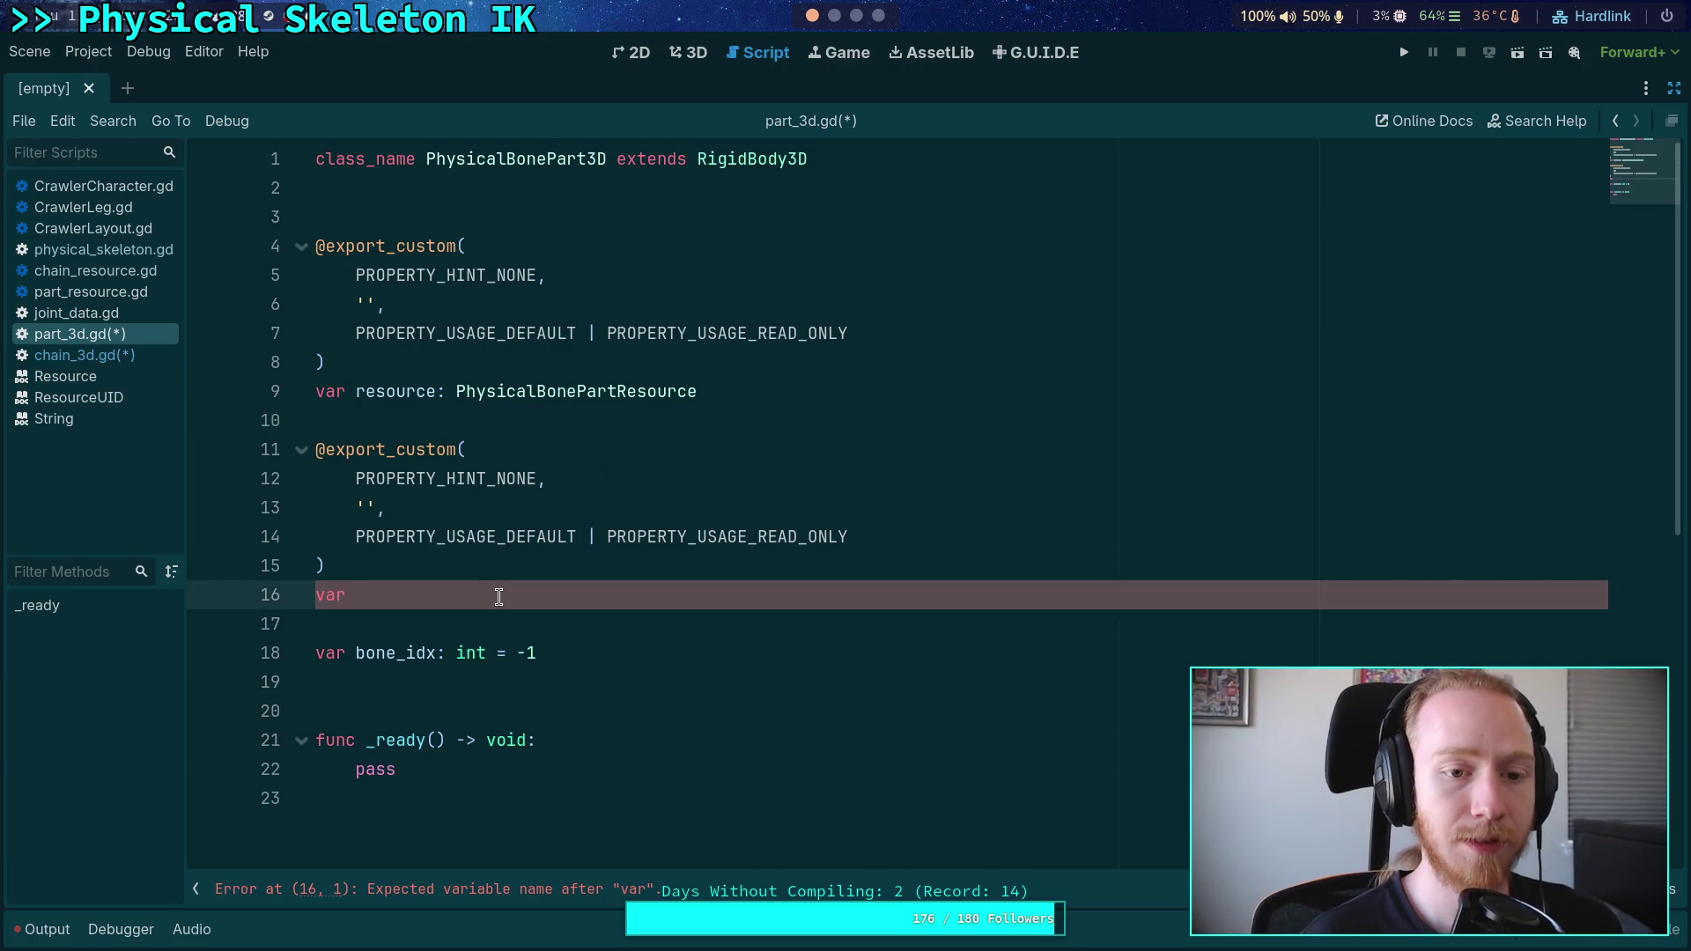
text(part_index:)
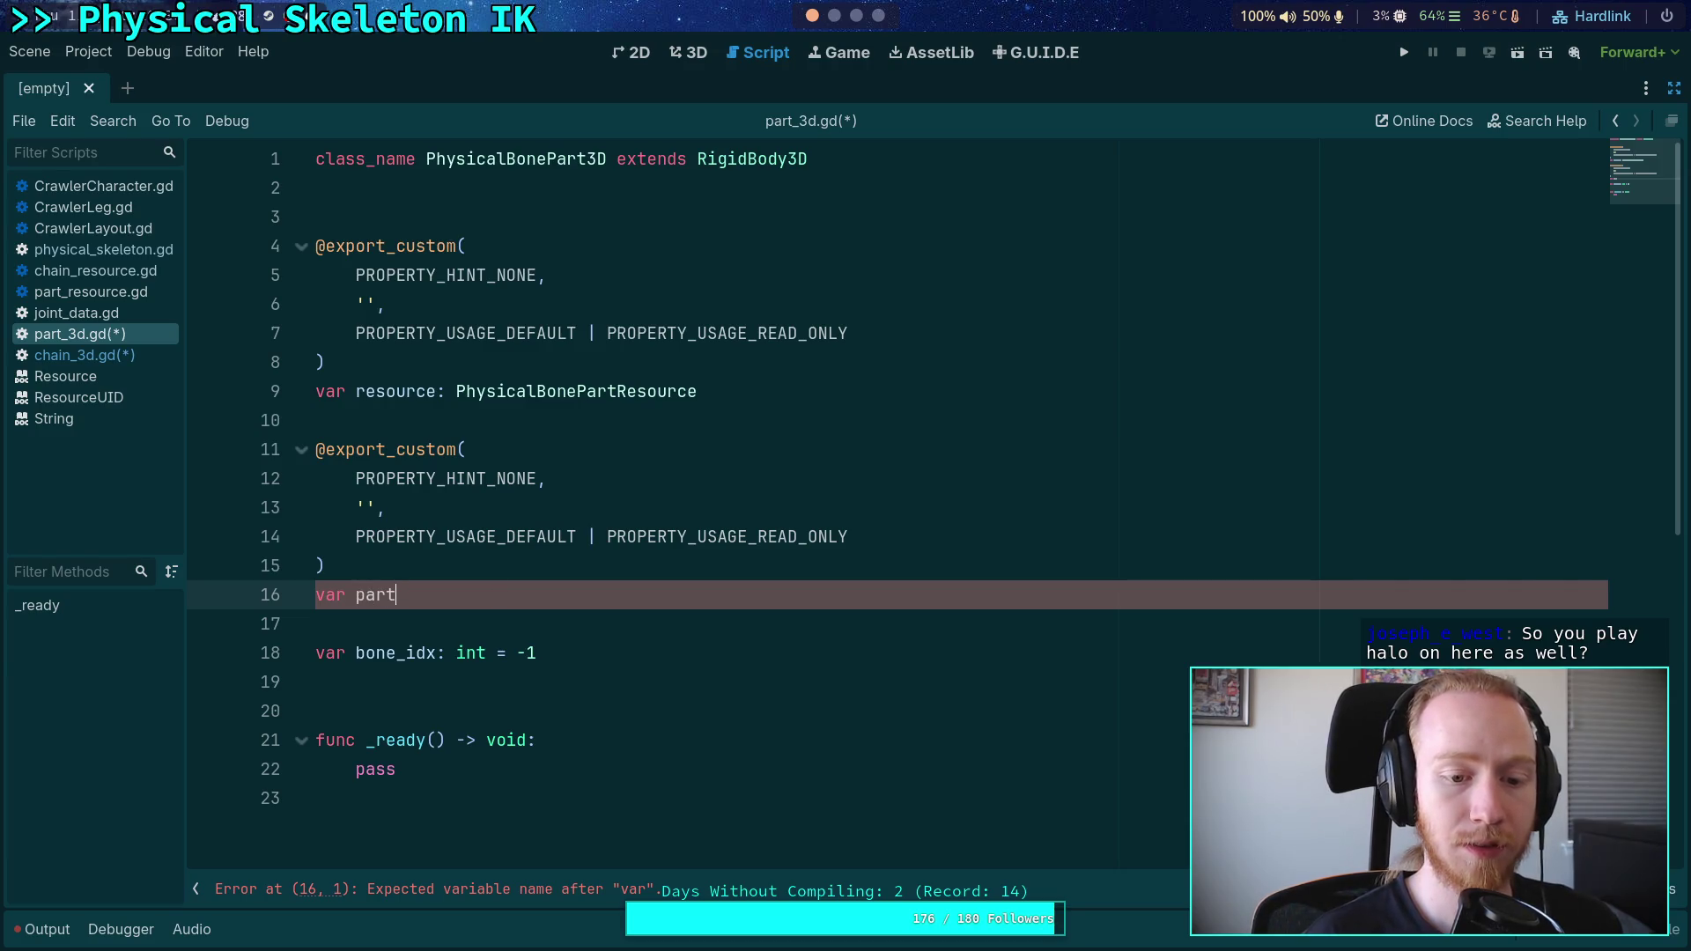
text( int)
click(419, 654)
text(ne)
click(423, 621)
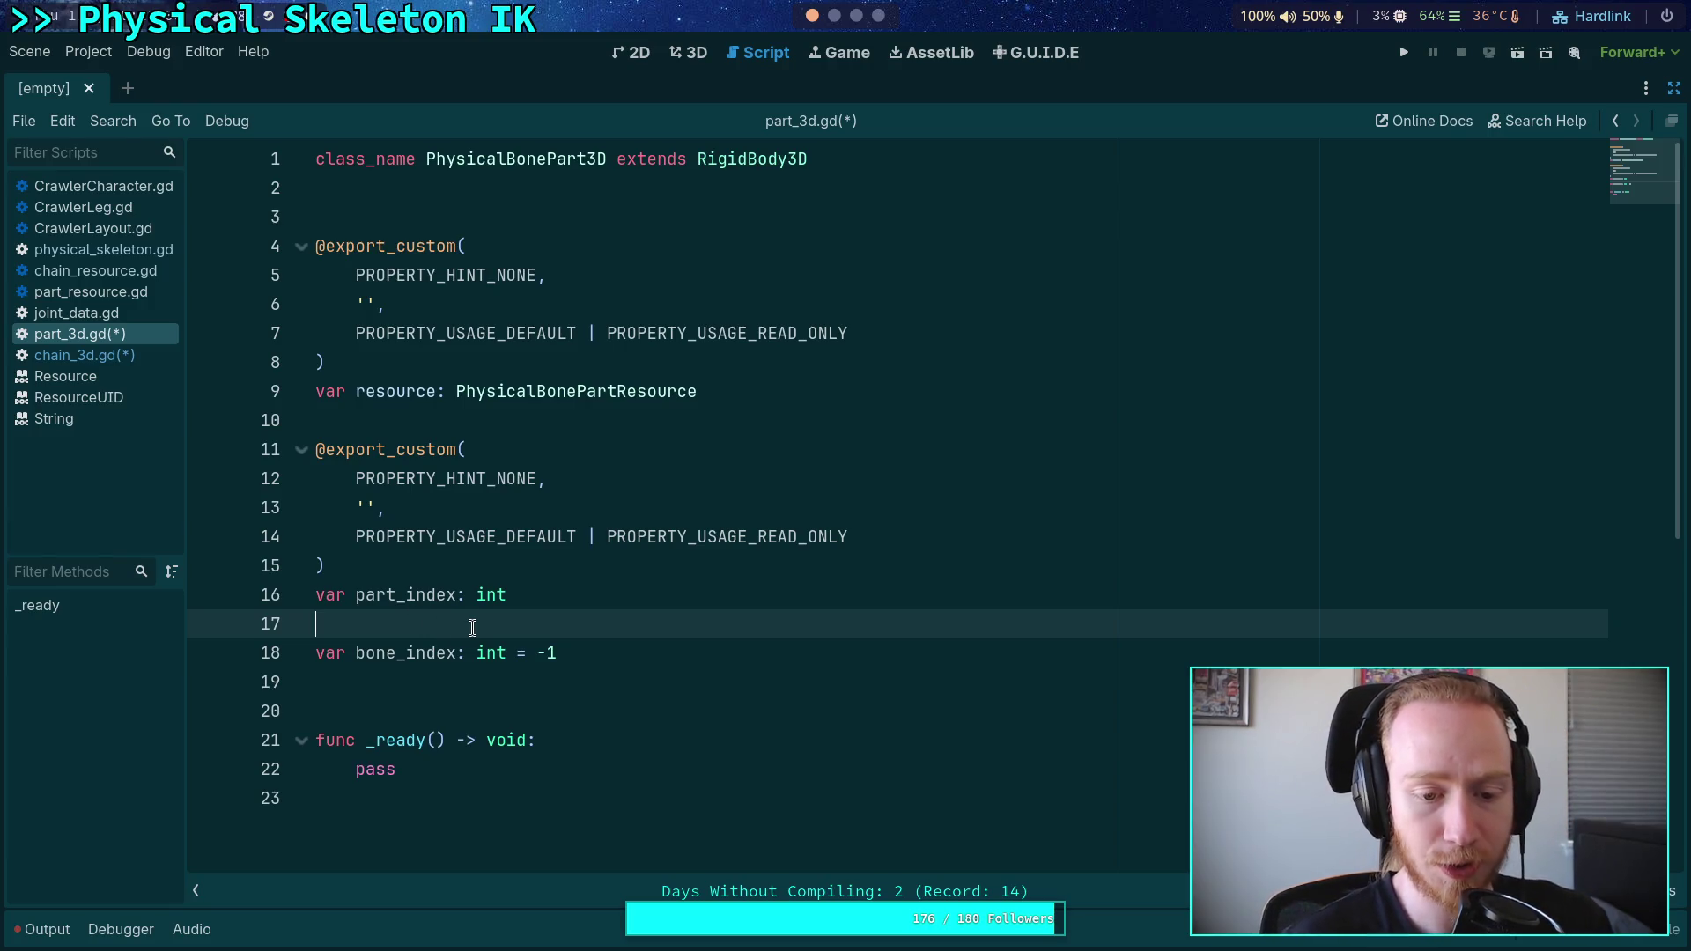
Inspect the pass in the _ready() stub, then return to the line above the first export block
click(607, 662)
click(603, 678)
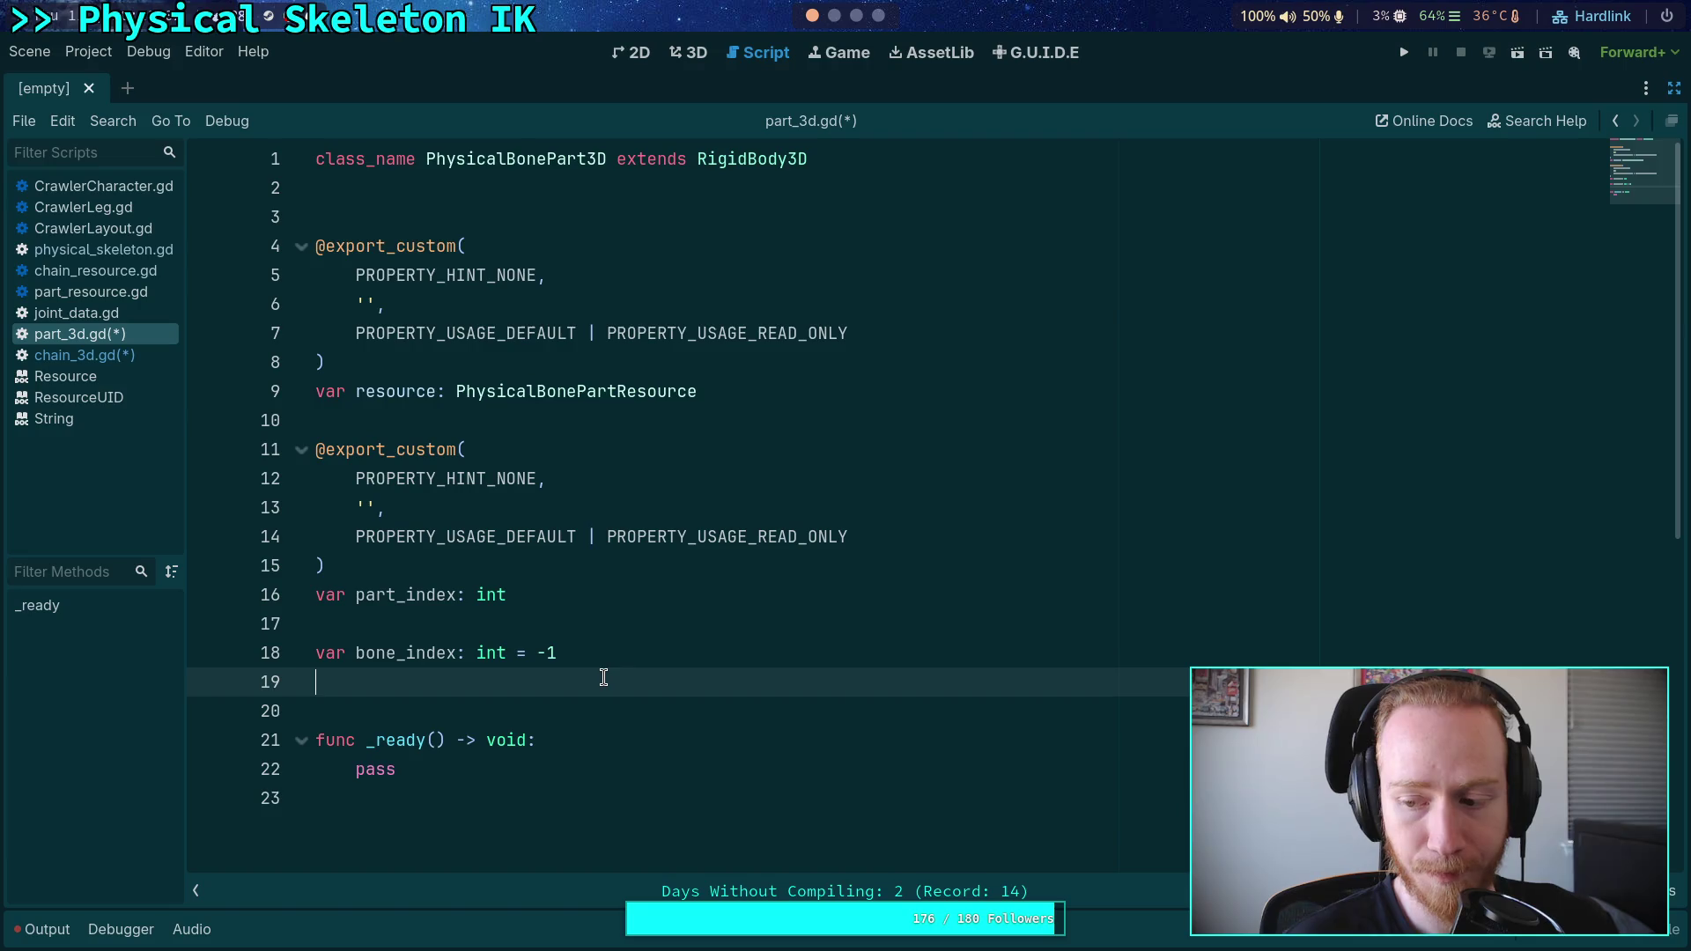
drag(529, 775, 348, 768)
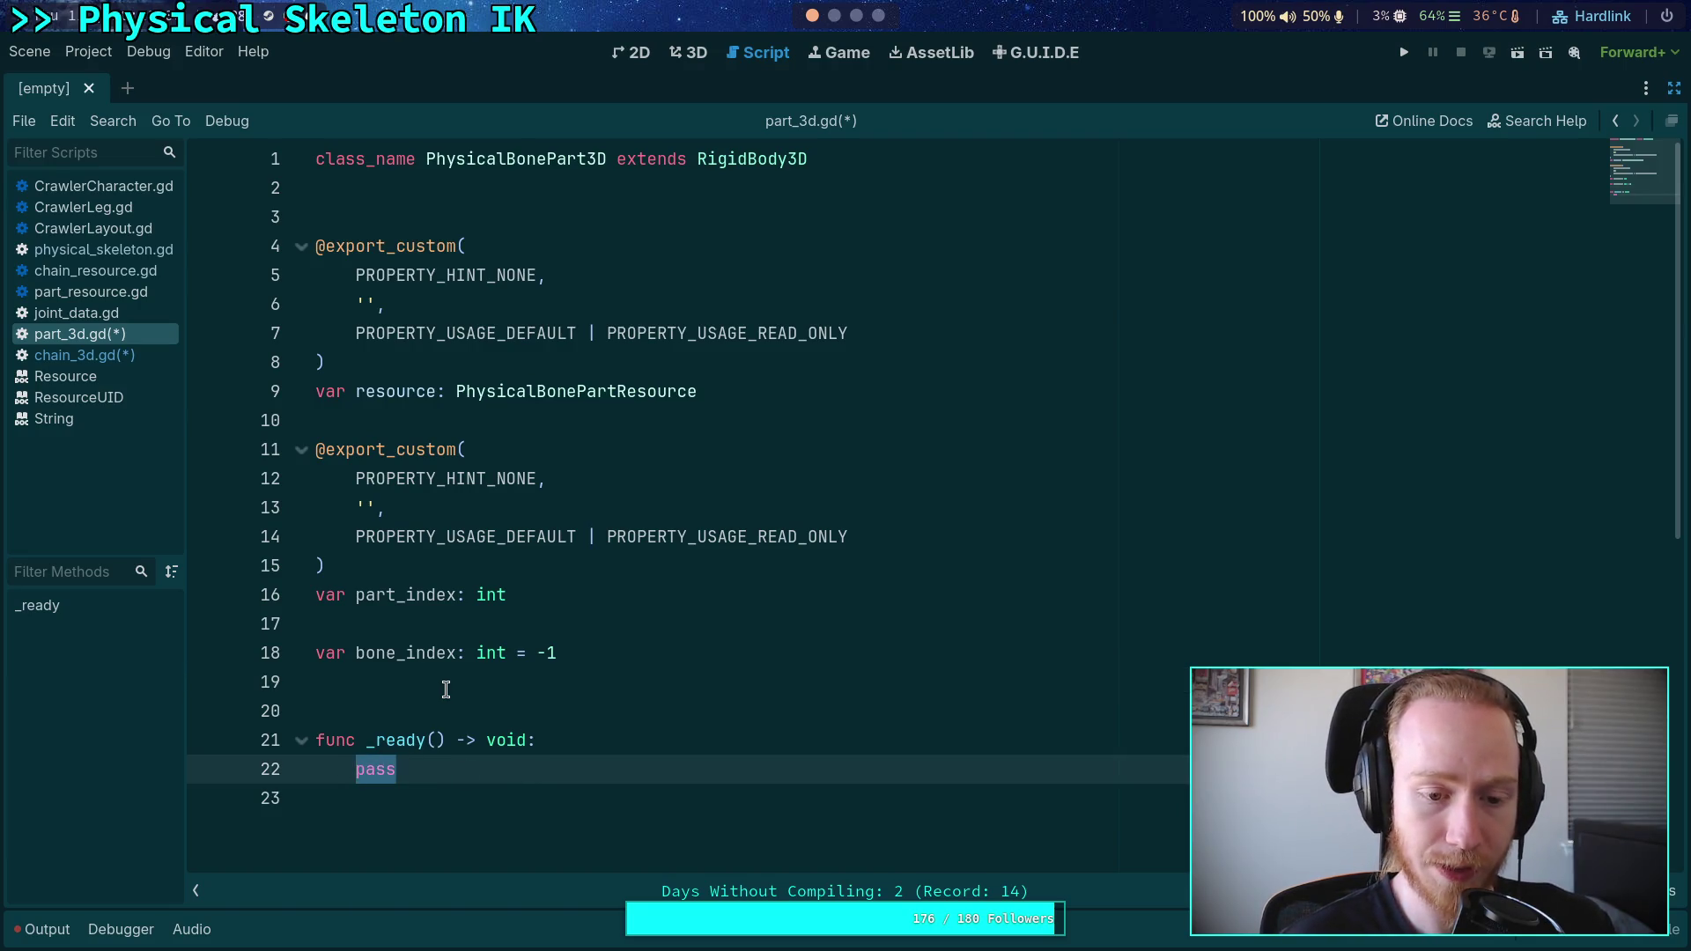
click(512, 629)
drag(501, 756, 352, 768)
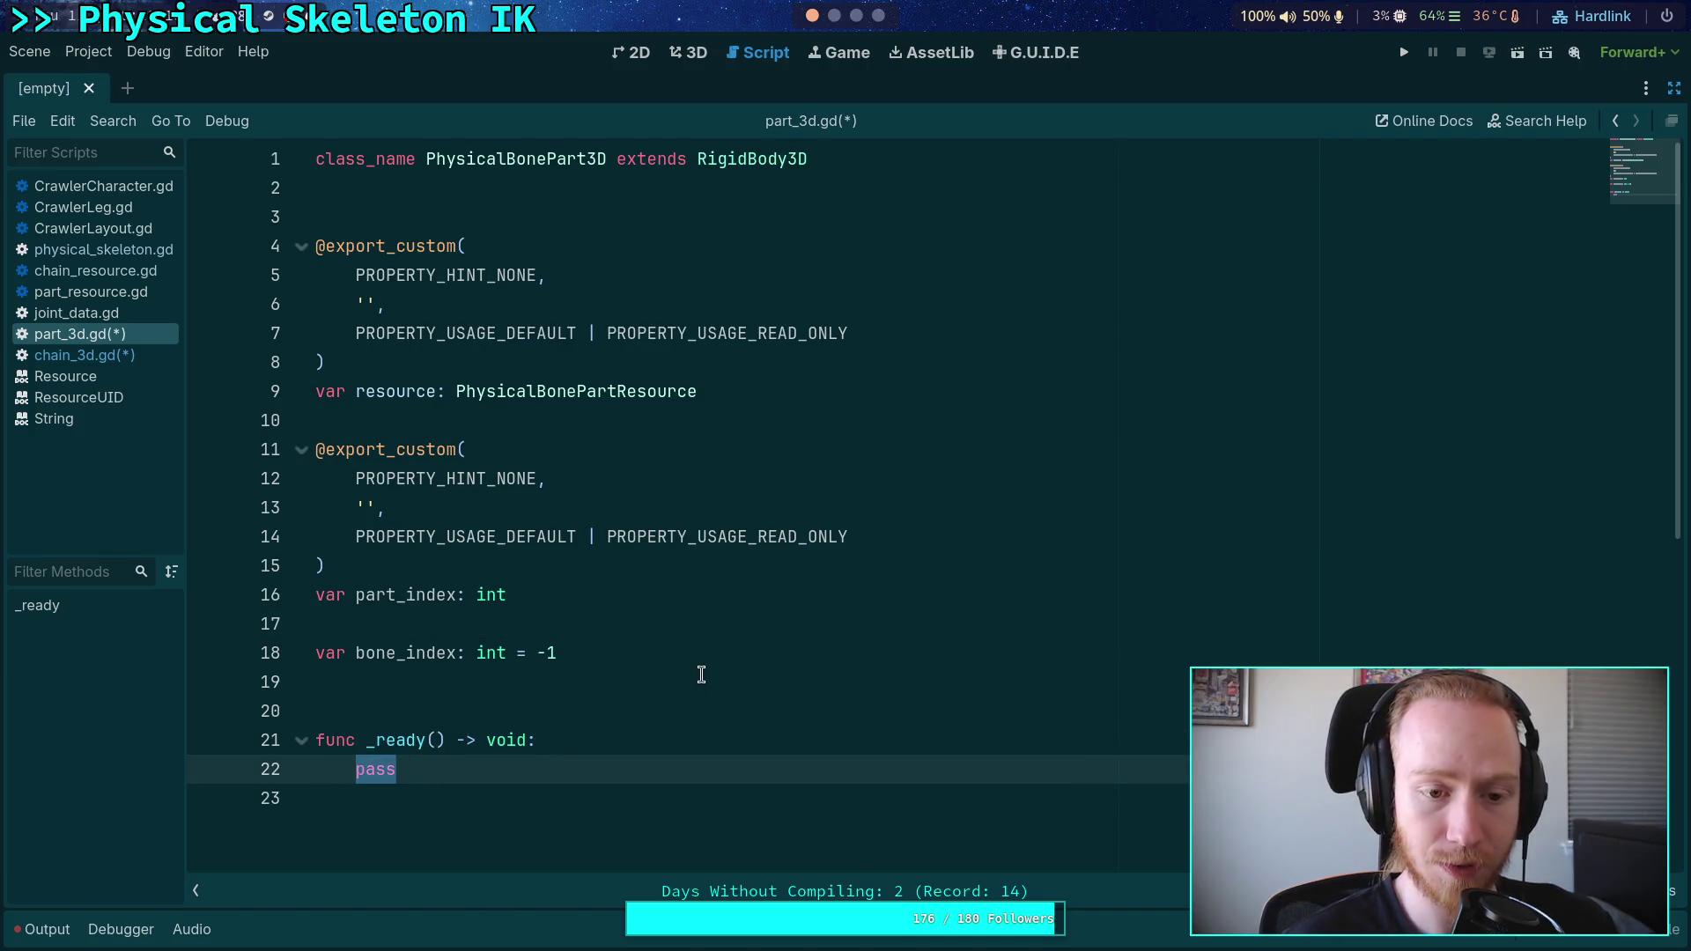
scroll(704, 669, down, 1)
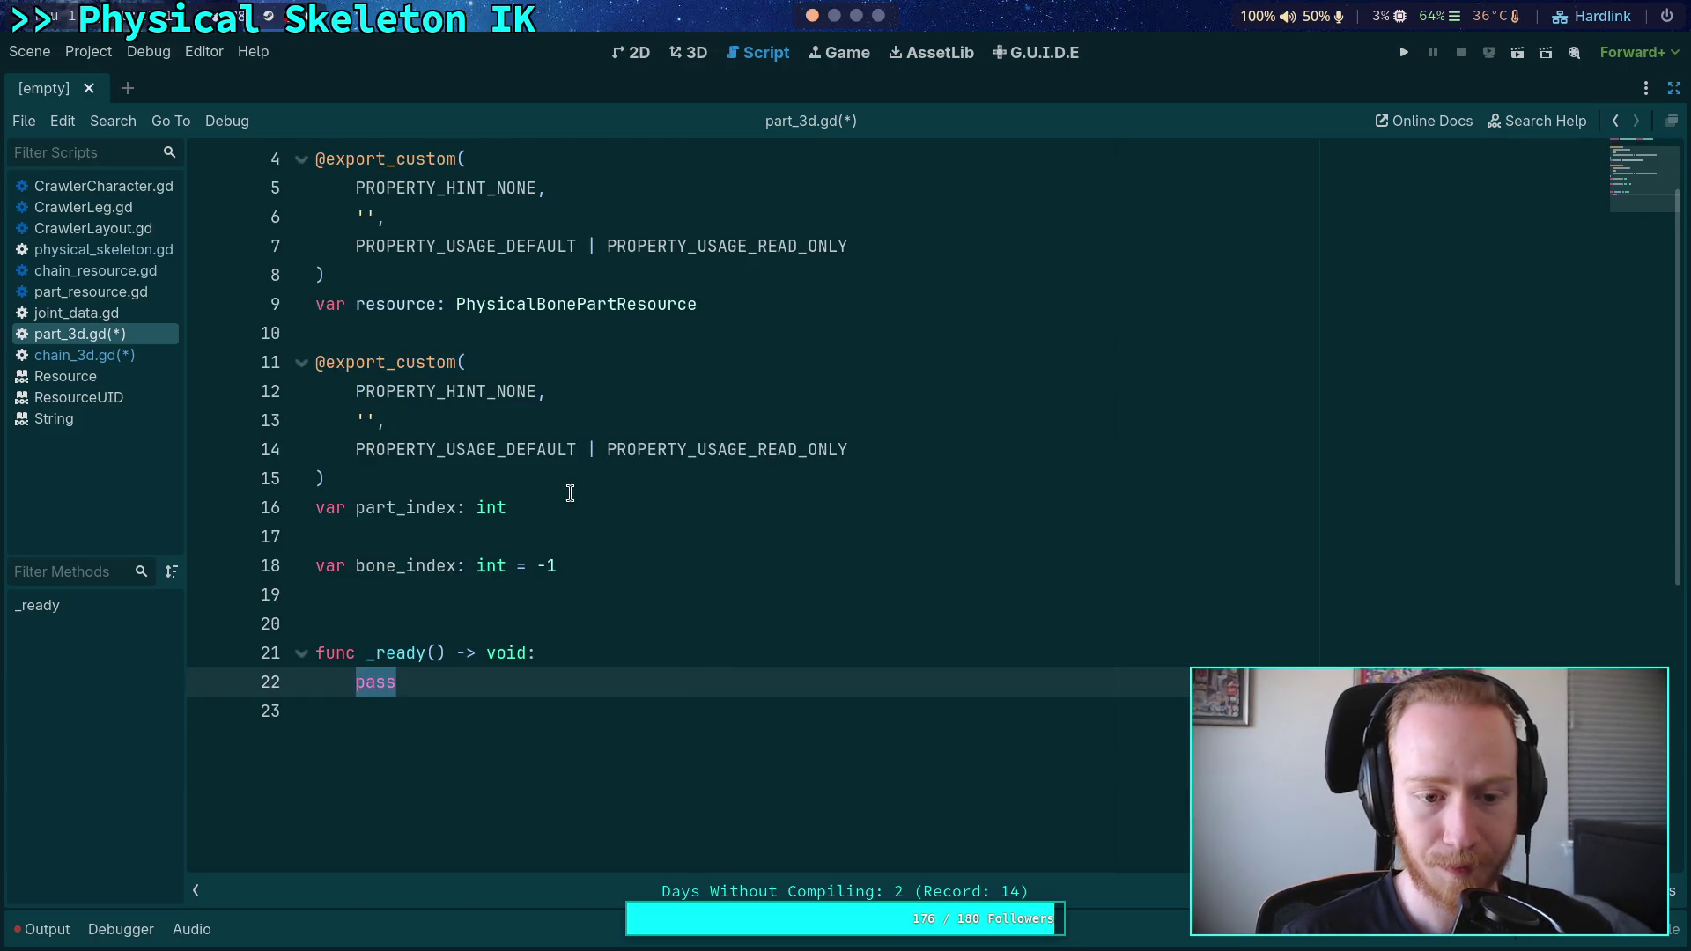
click(516, 537)
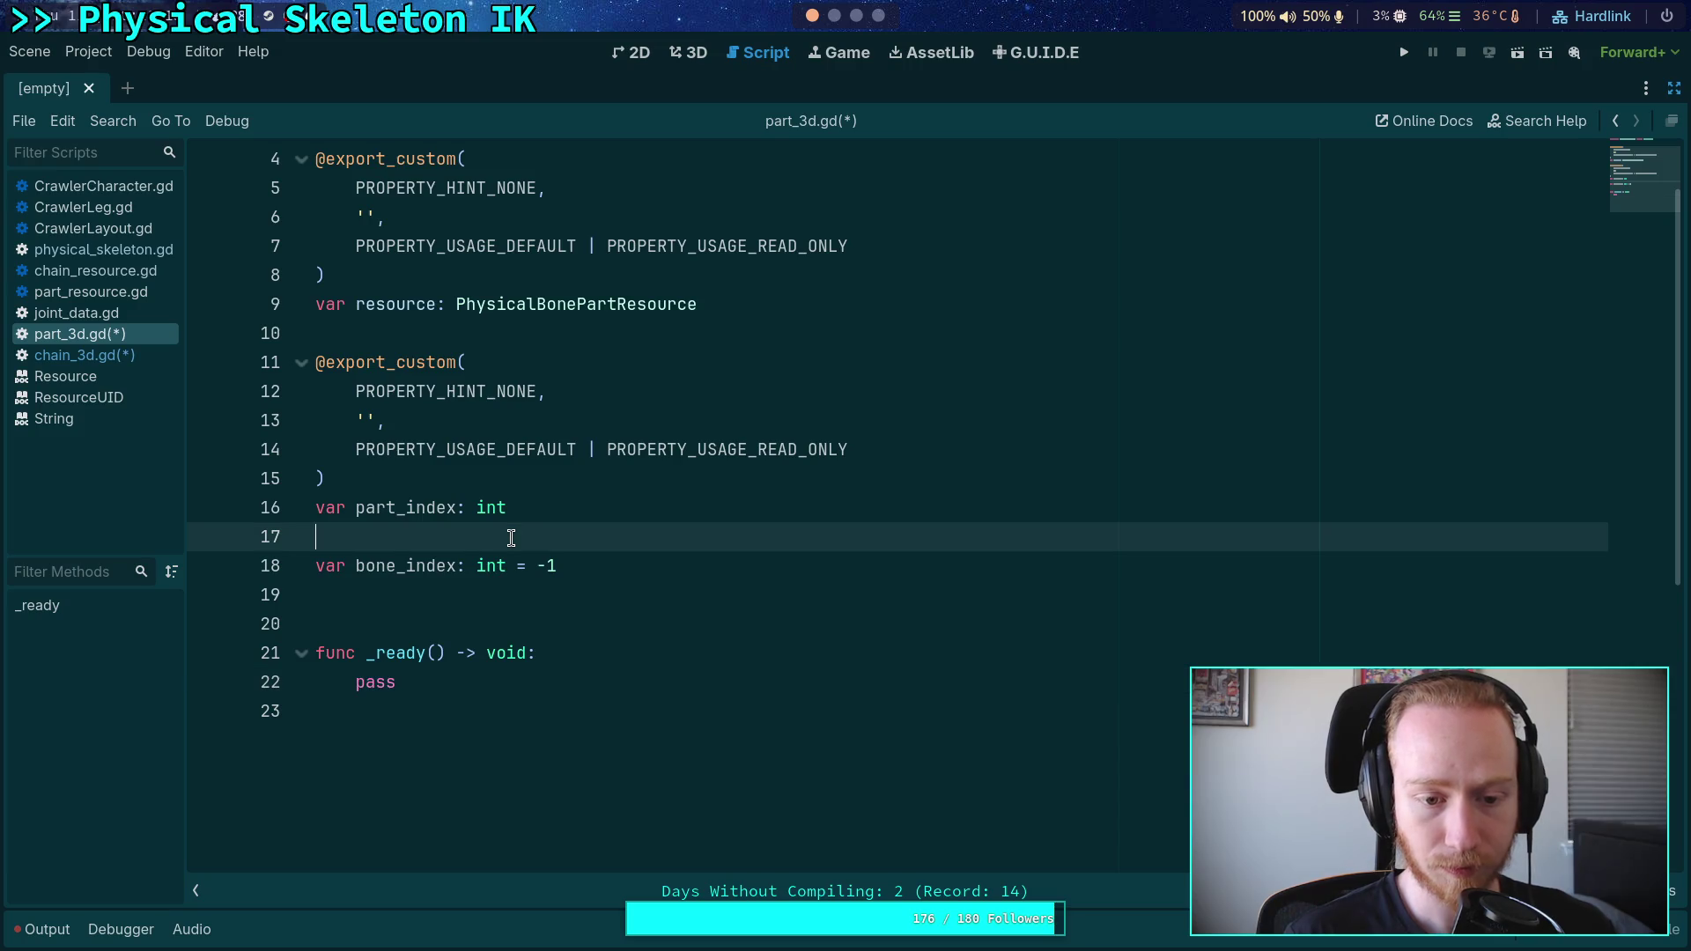
click(419, 556)
click(571, 537)
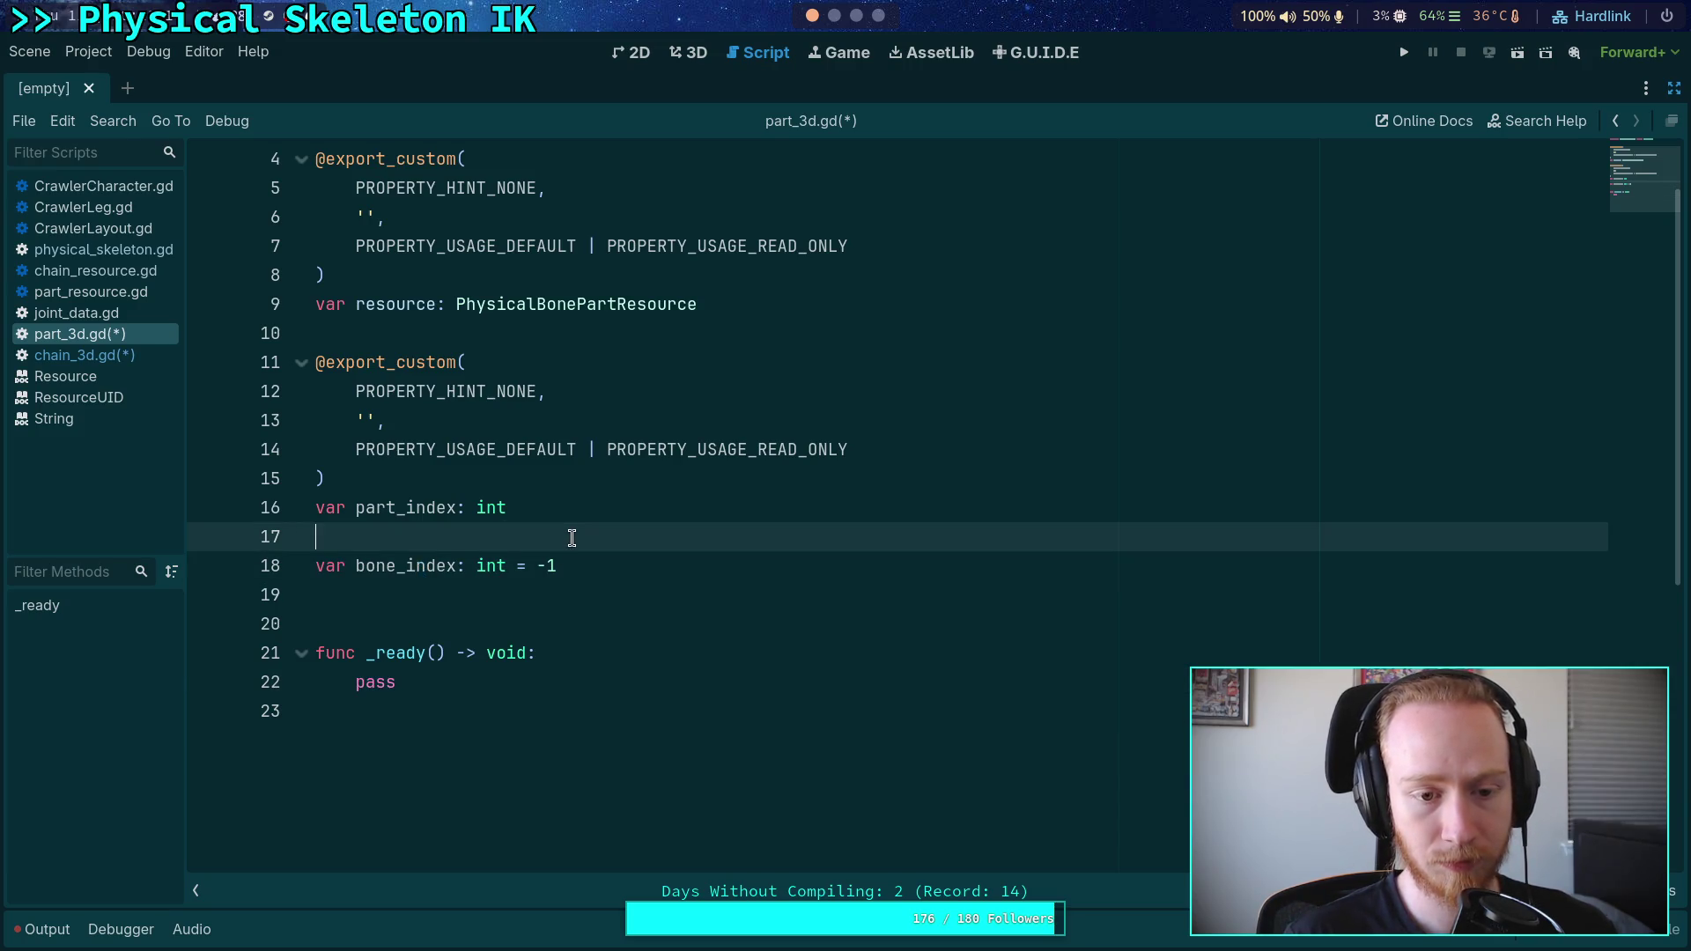
click(407, 332)
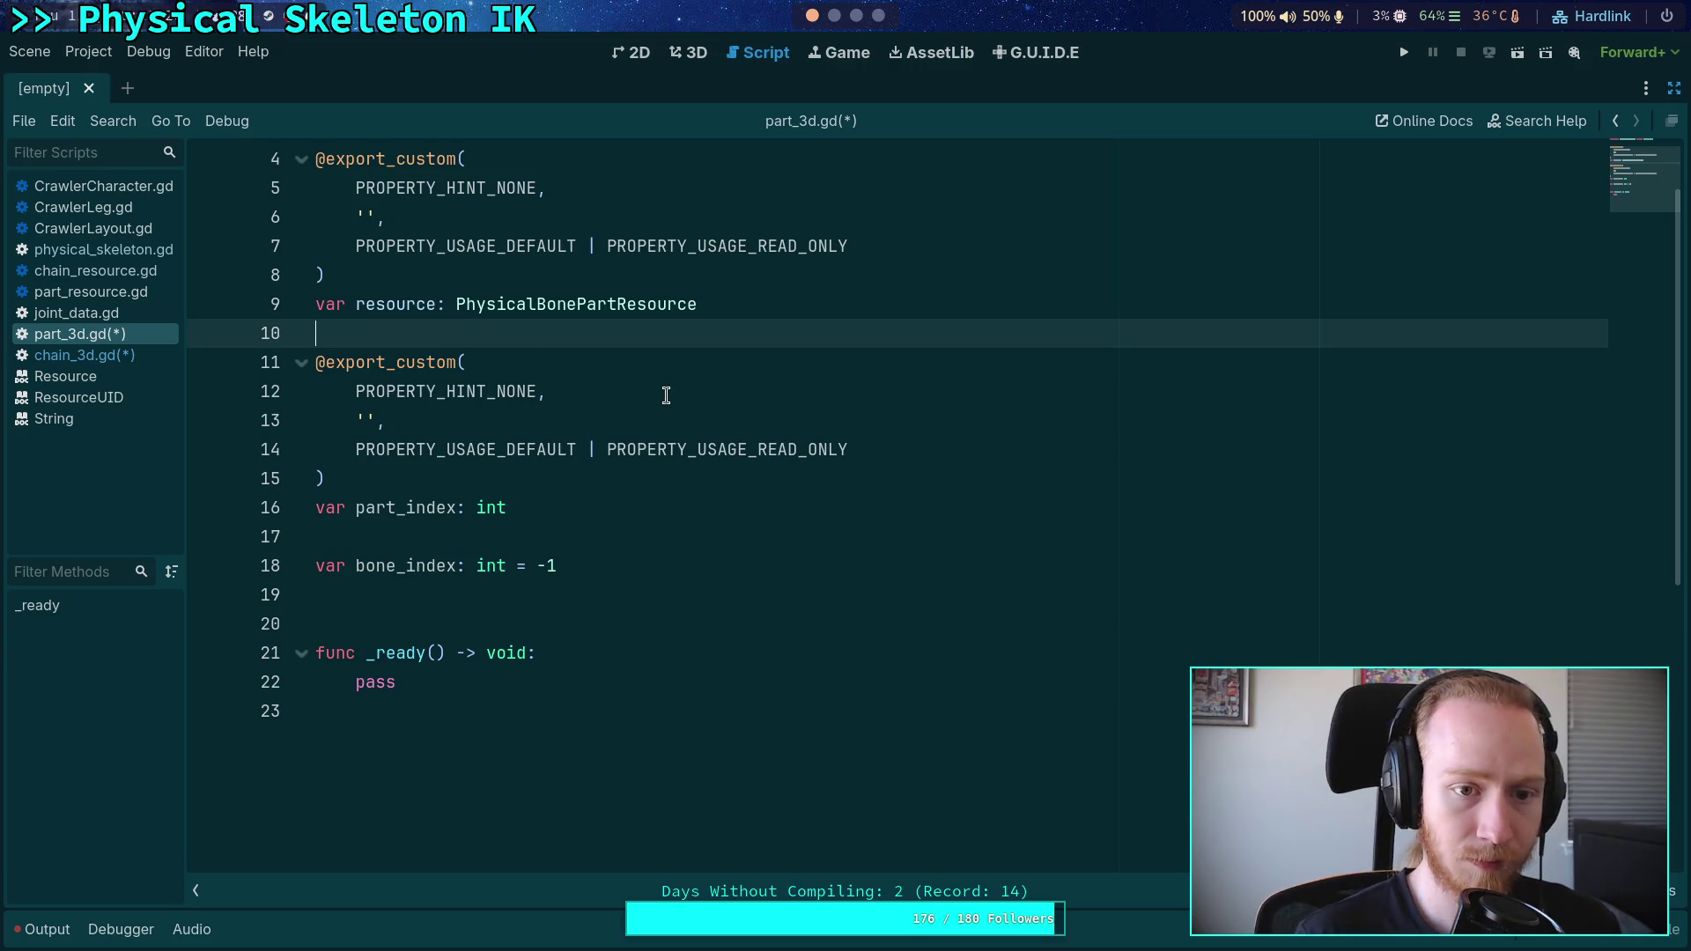
scroll(667, 395, up, 2)
click(458, 220)
Add the doc comment '## The resource assigned to this part' above the resource property
key(Return)
text(## )
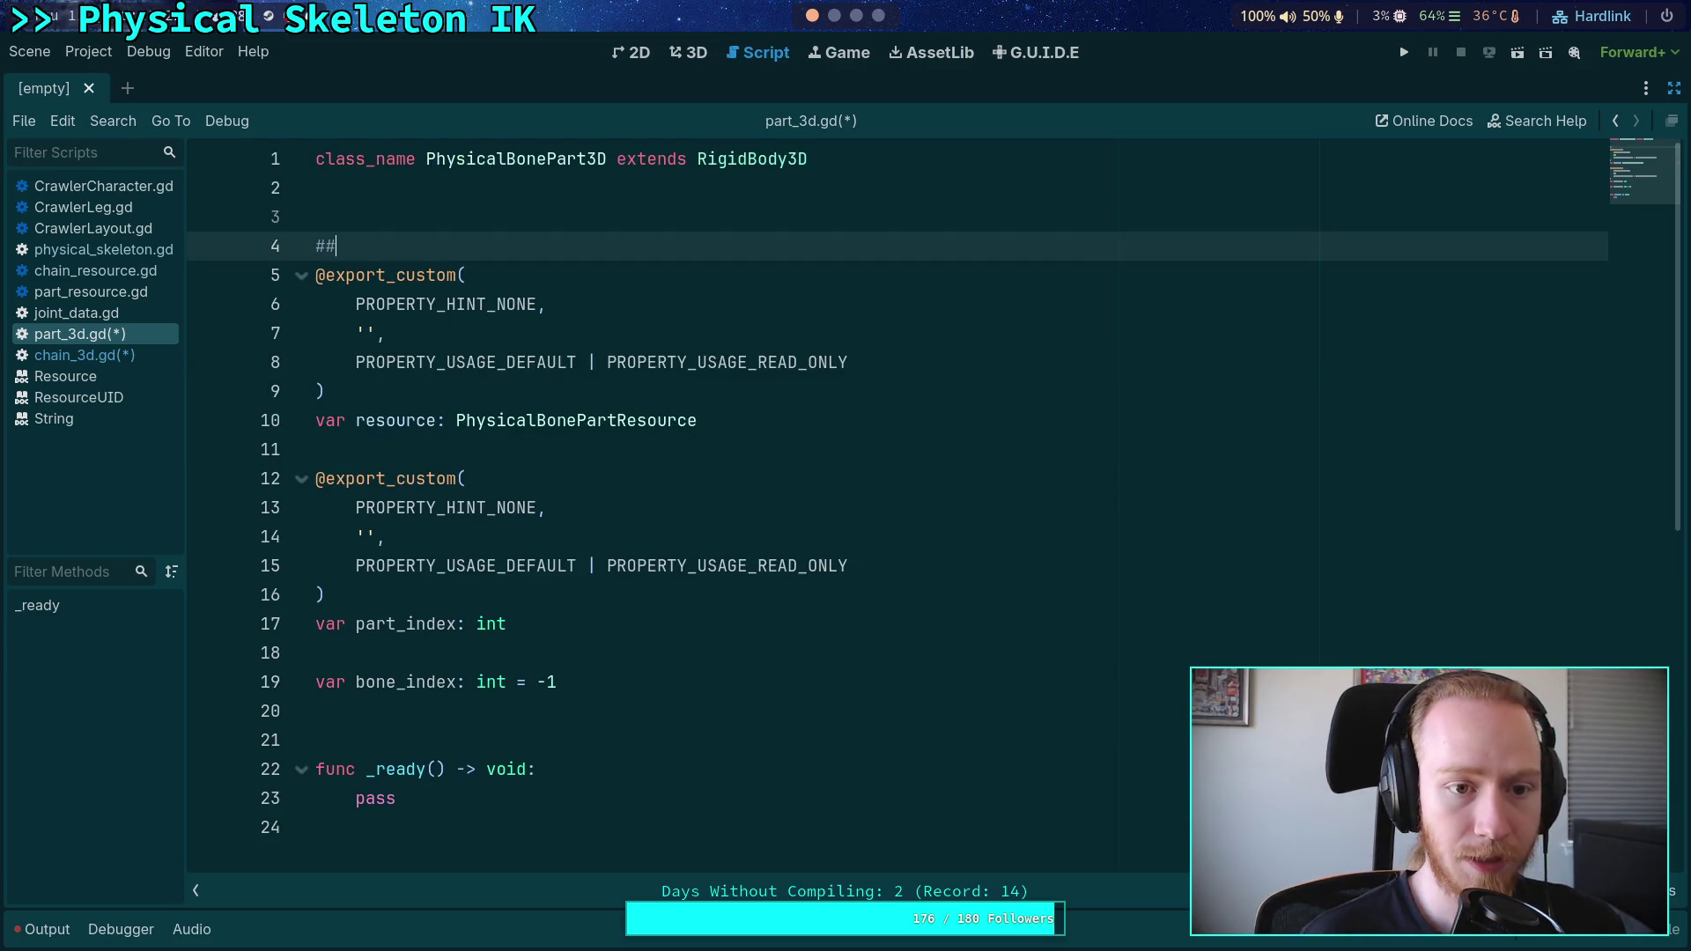
text(R)
key(BackSpace)
text(The resource )
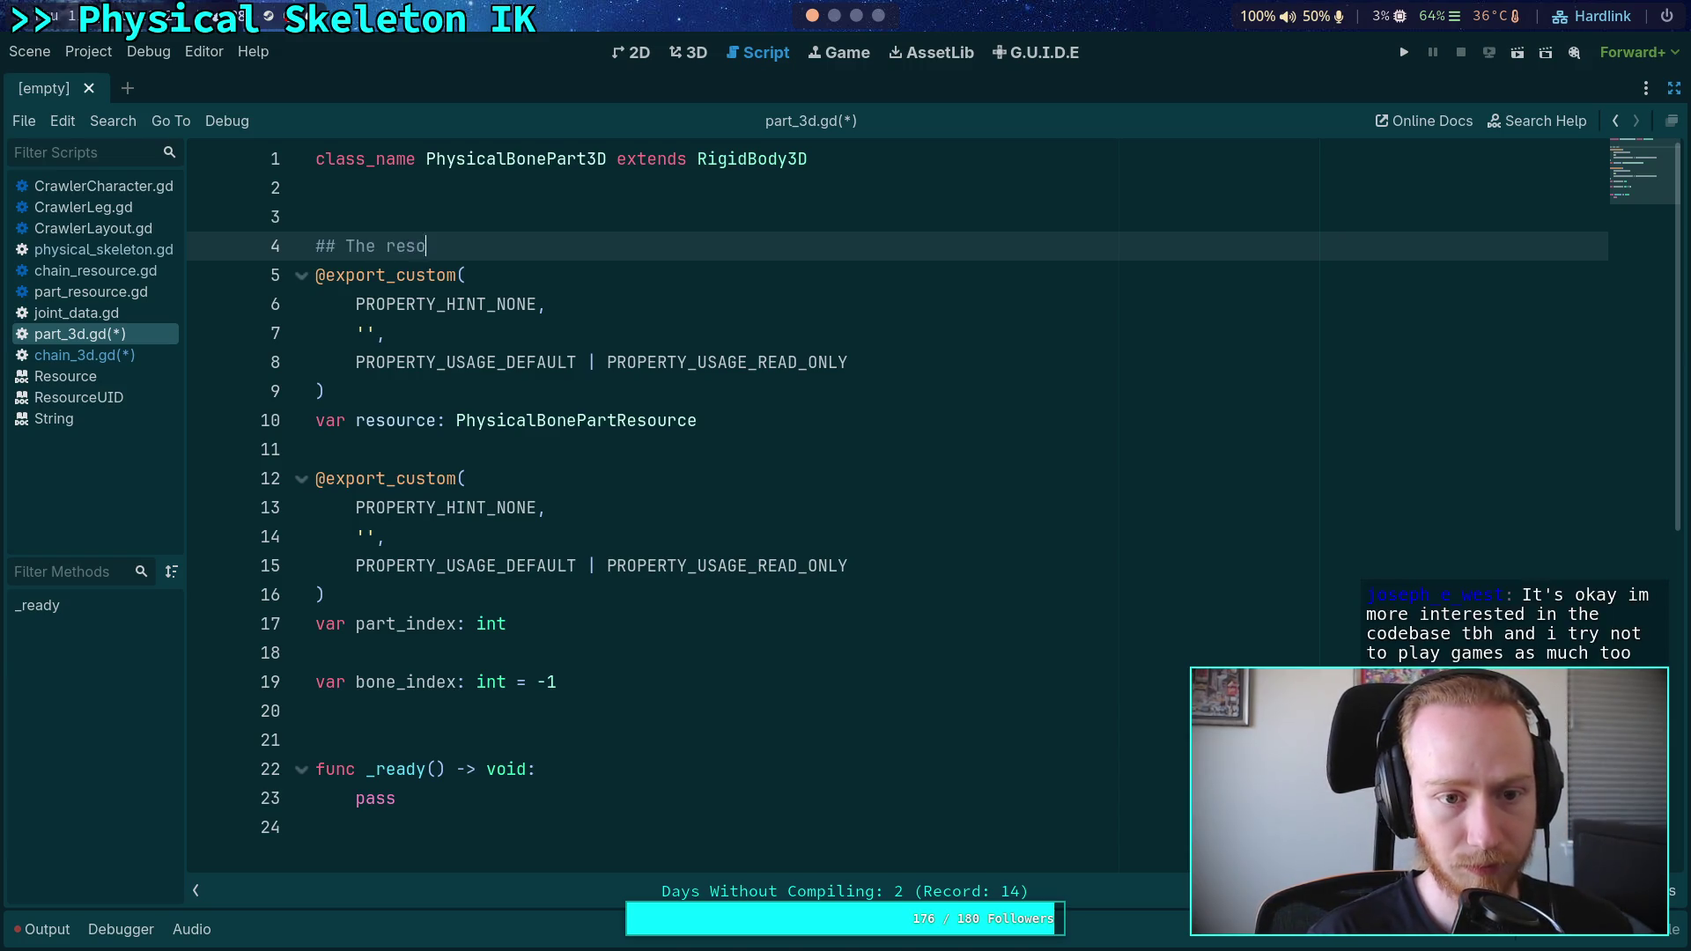
text(assigned to this )
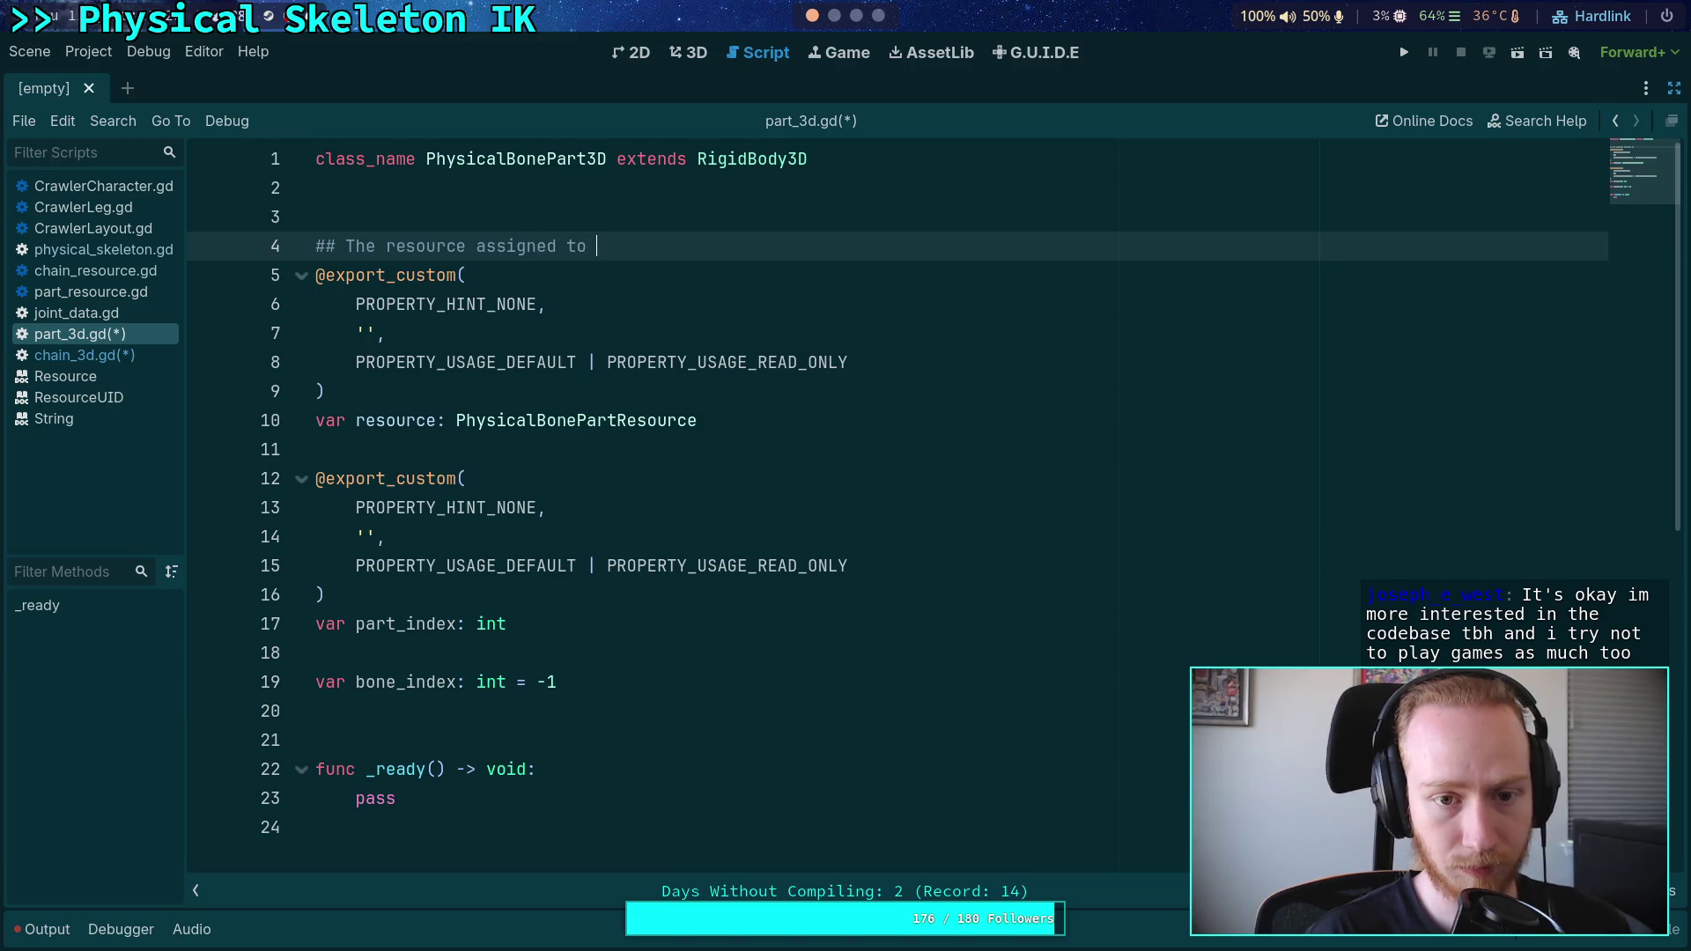
text(part)
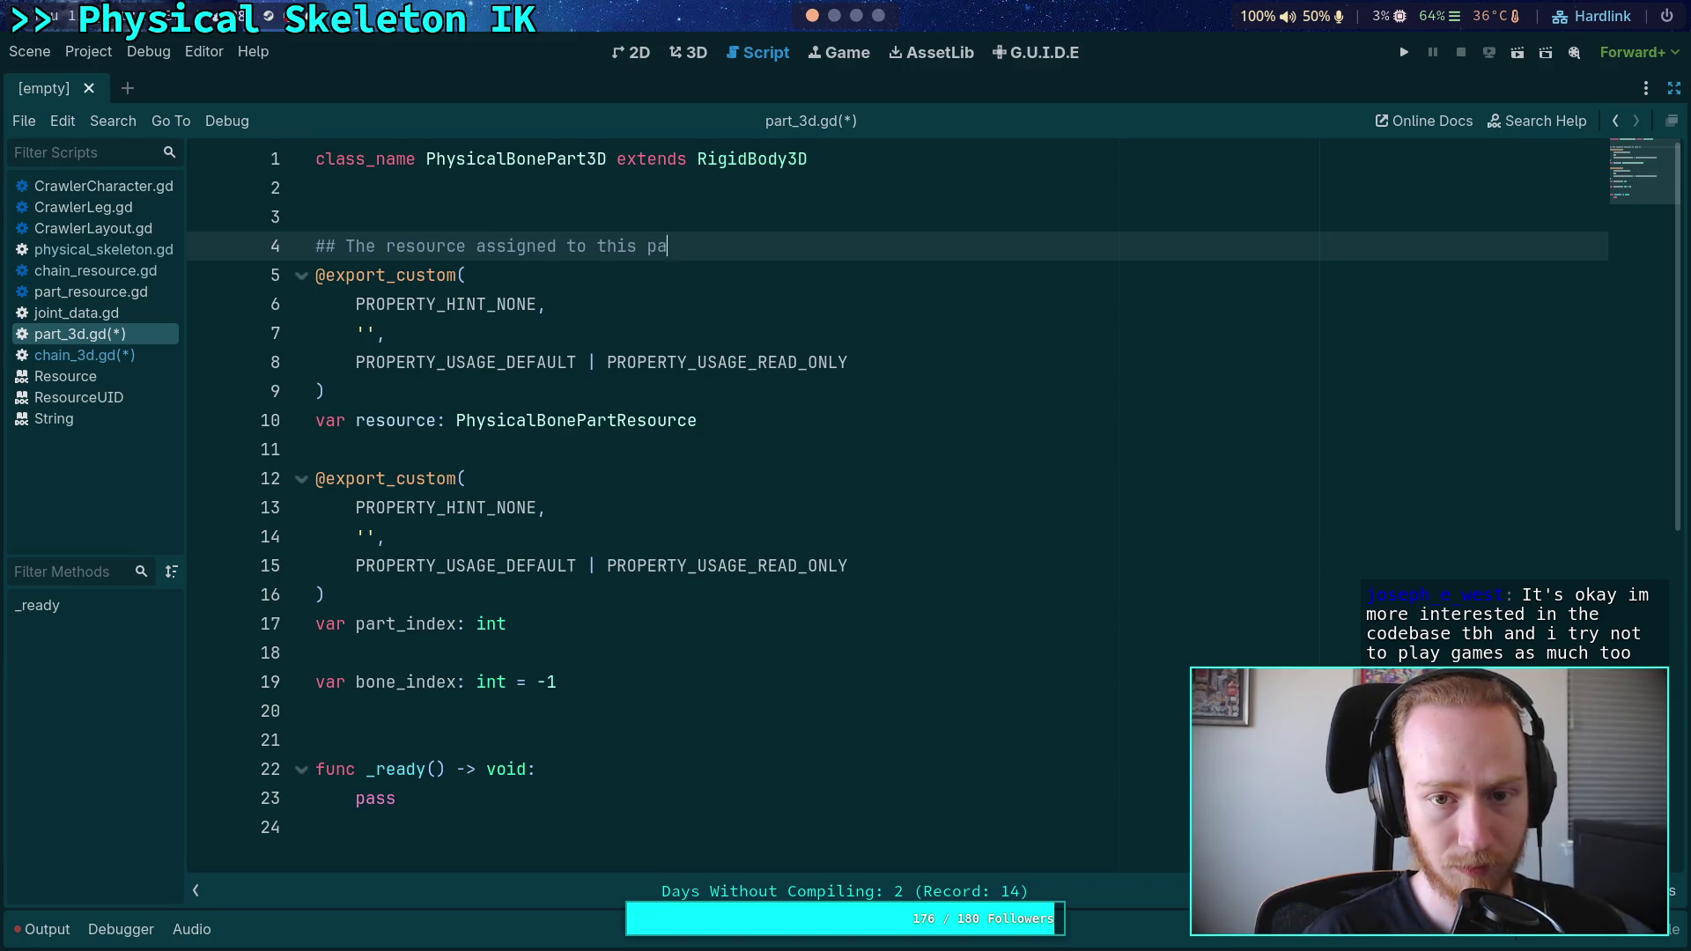
Document part_index as the index it was created with from a PhysicalBoneChainResource, and save
click(395, 441)
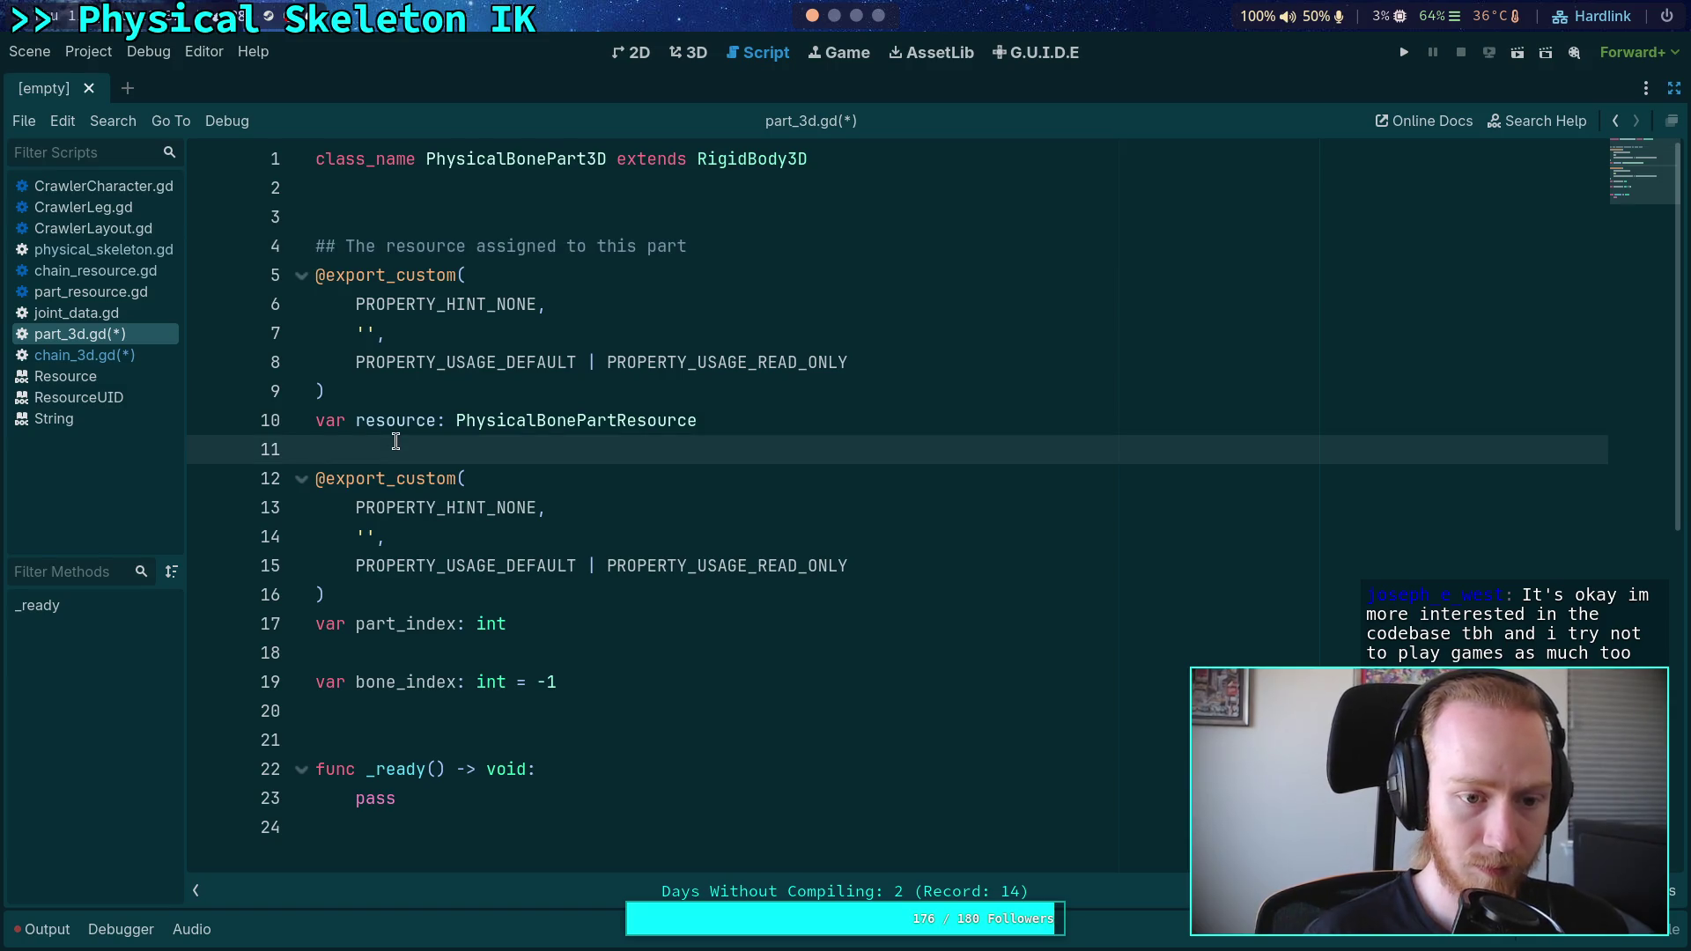
key(Return)
text(## Thi)
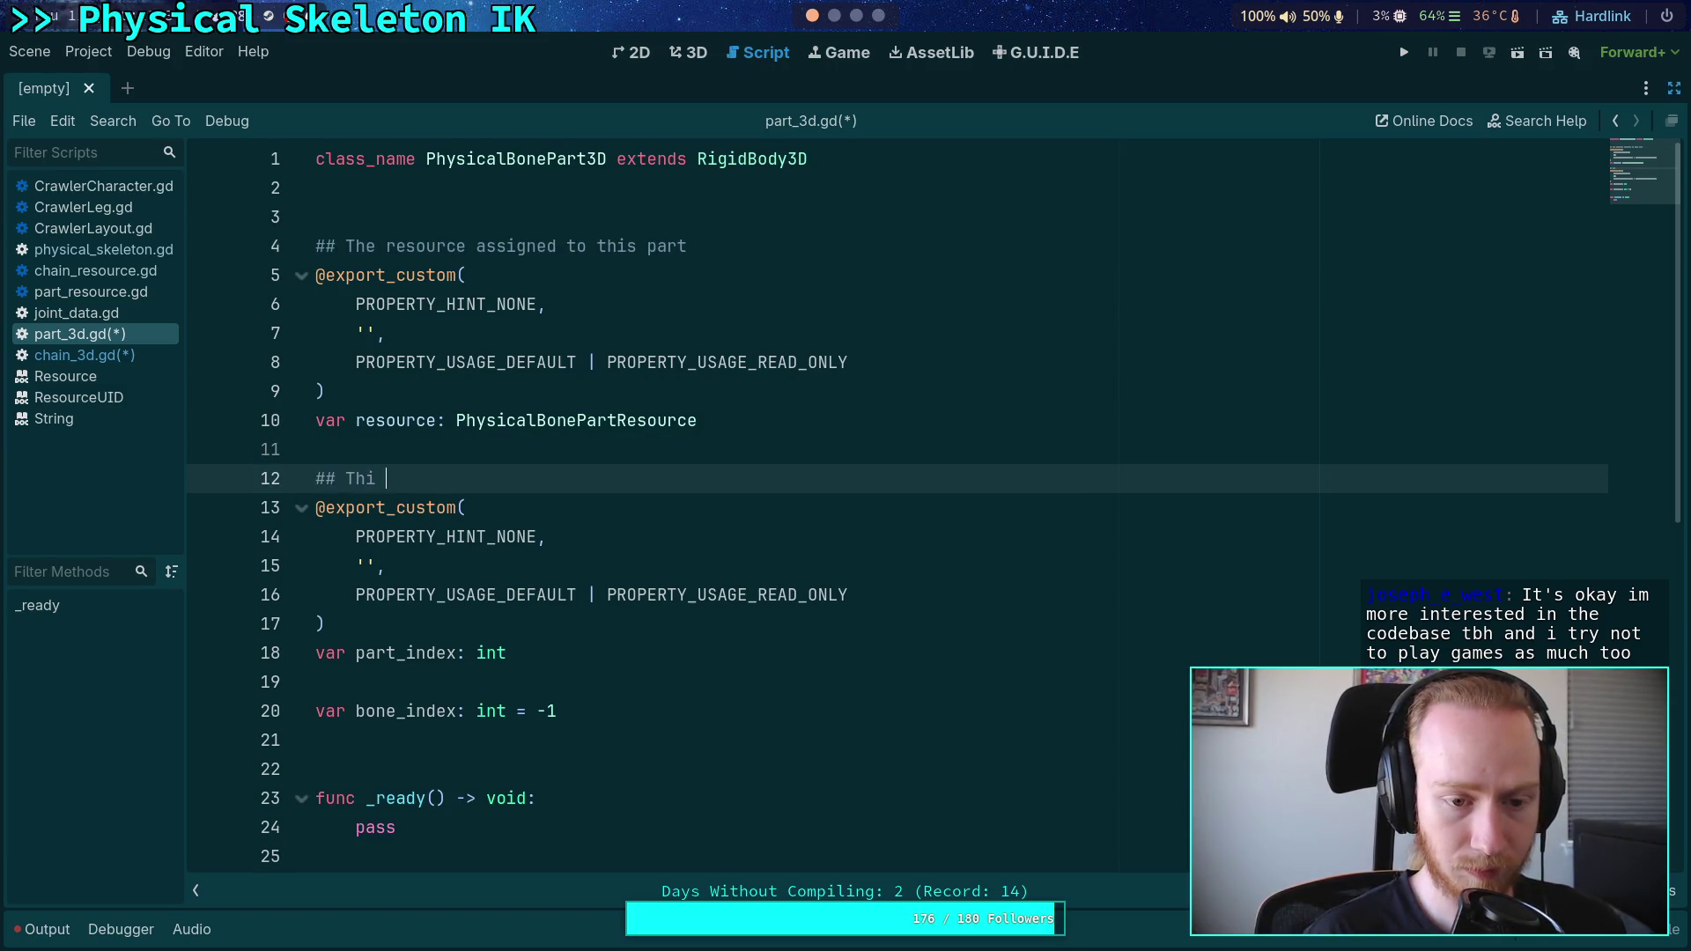
text(index of this )
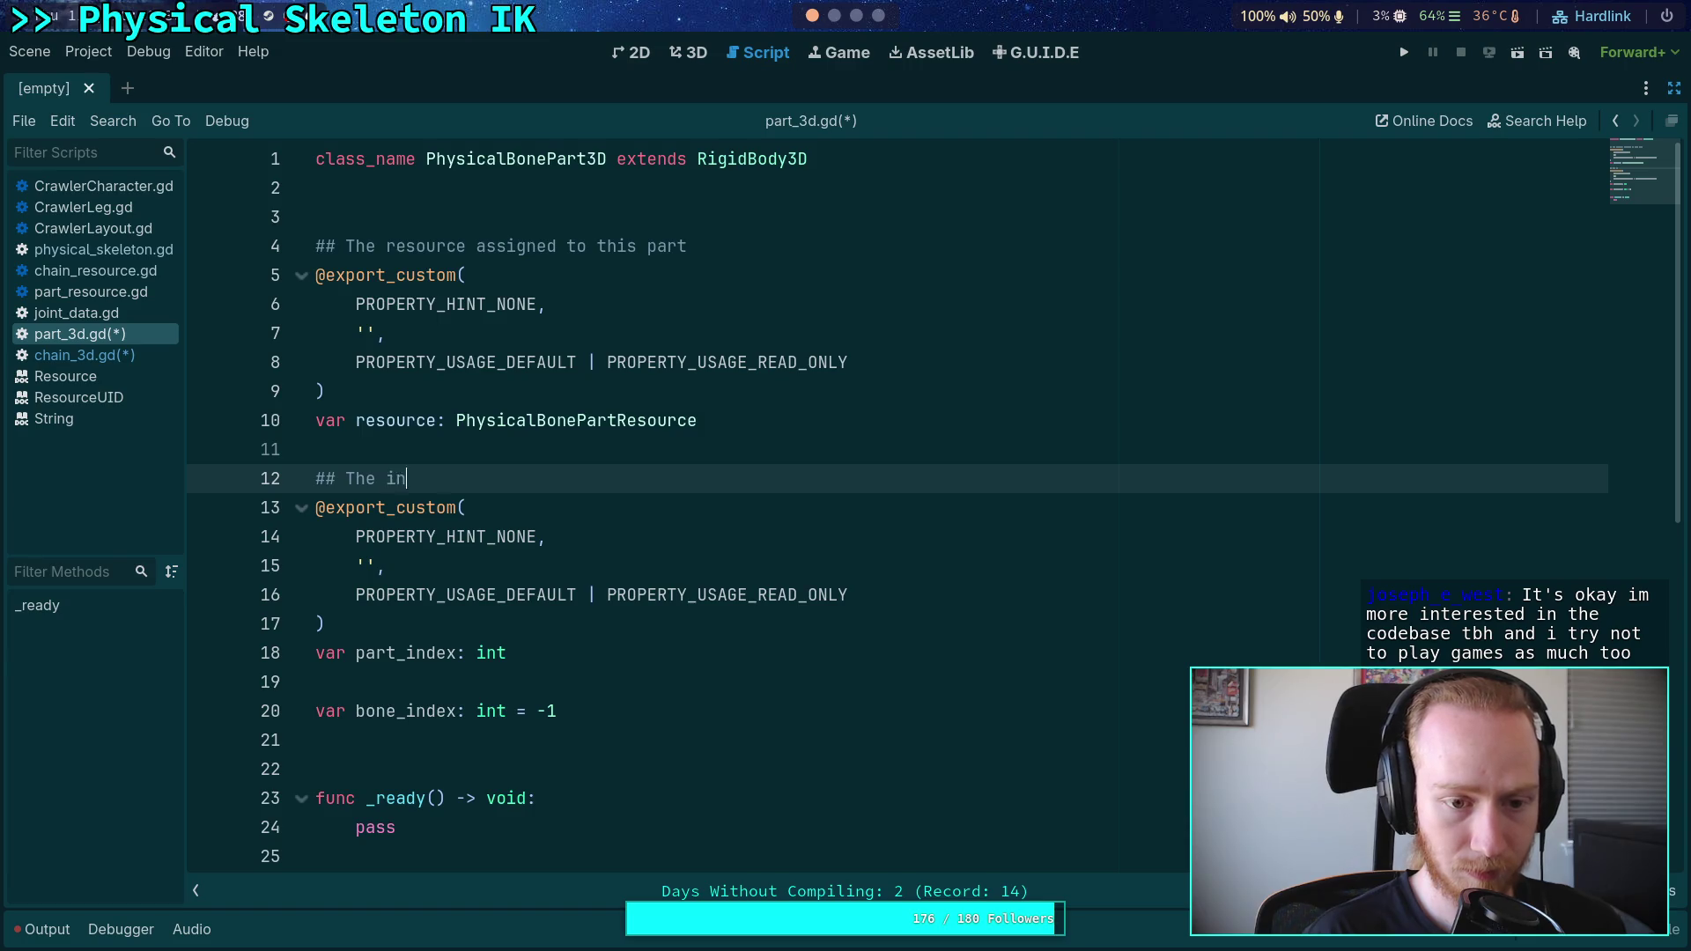
text(part)
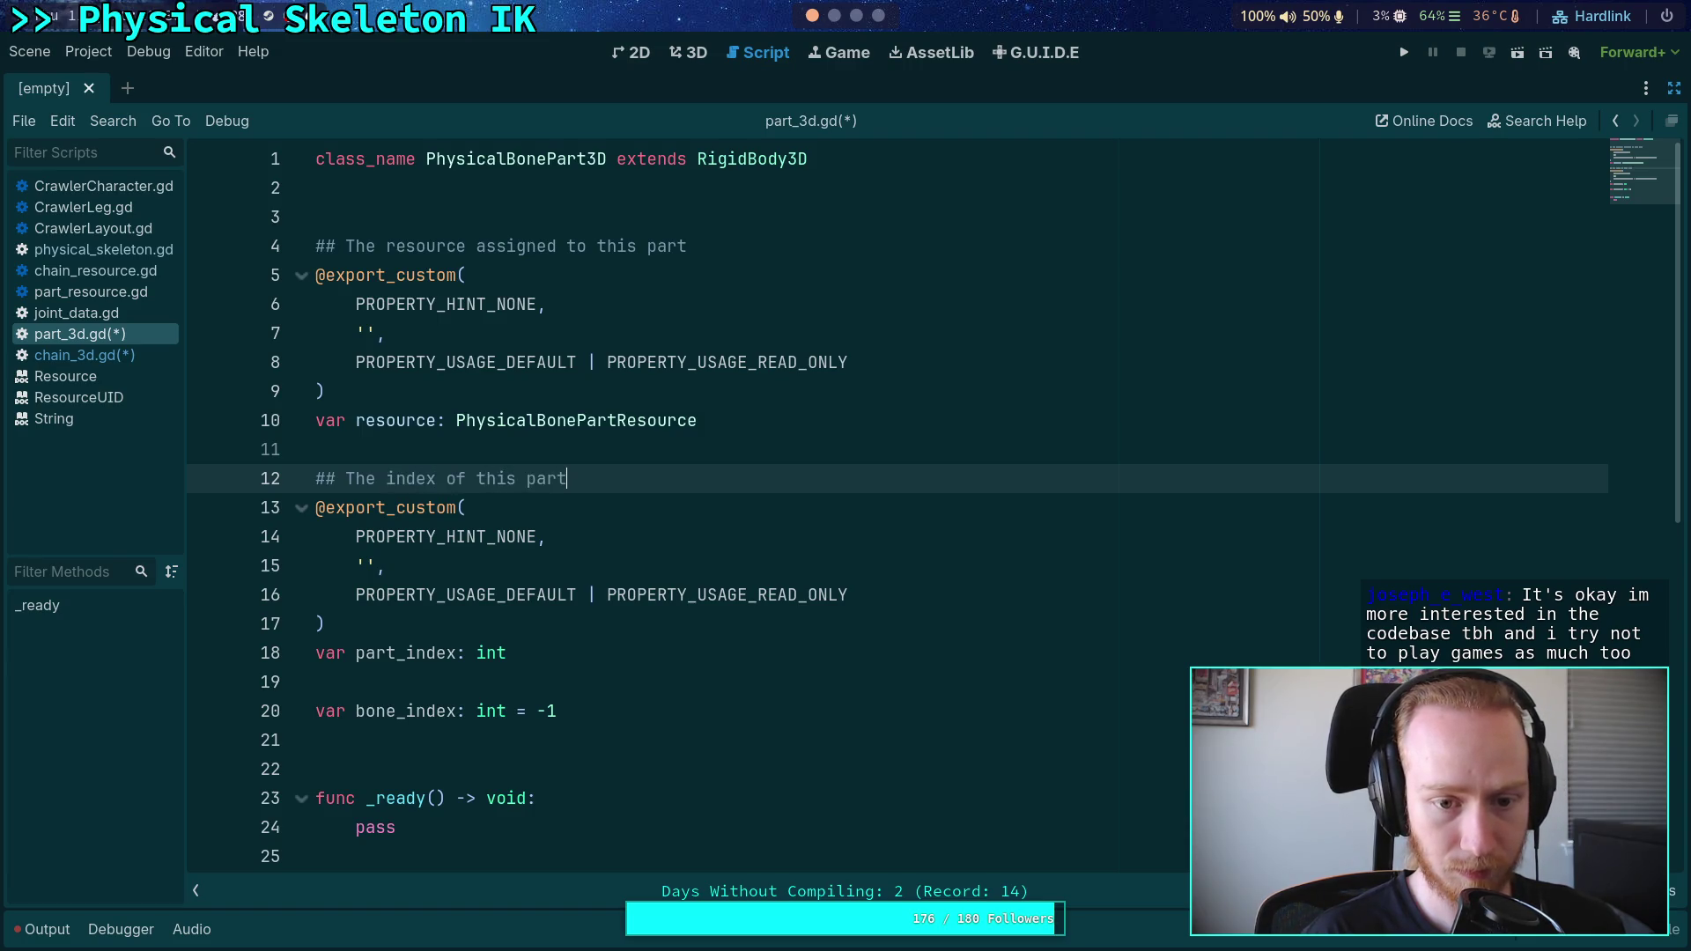
text( corresponds)
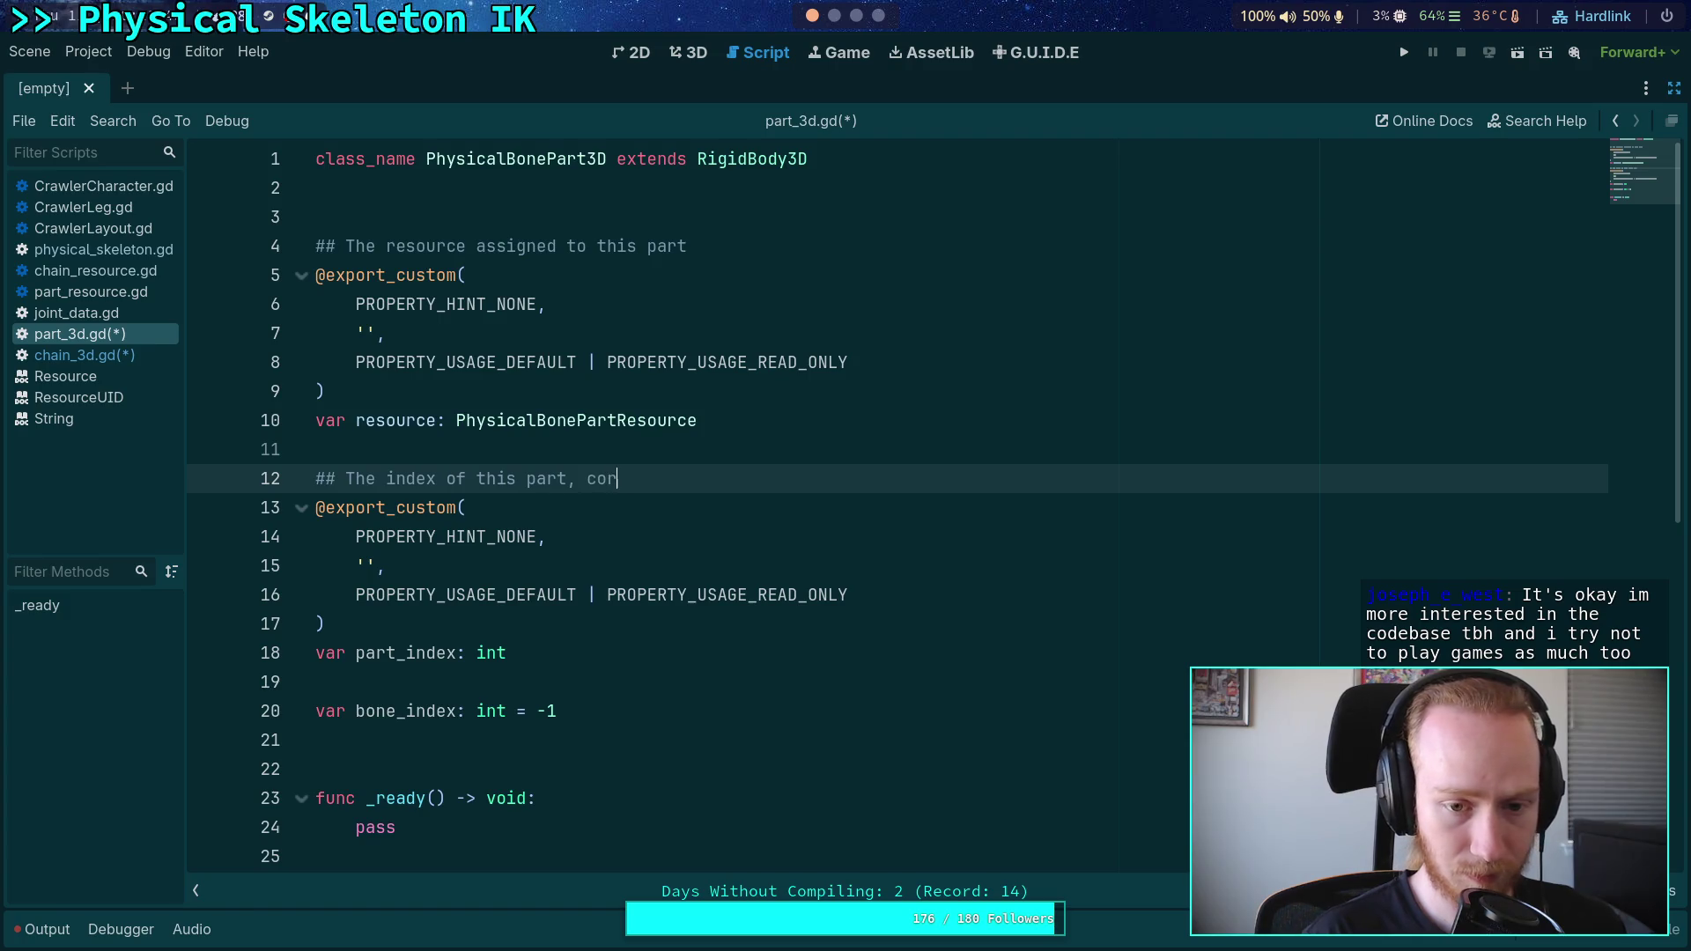
text( to the index )
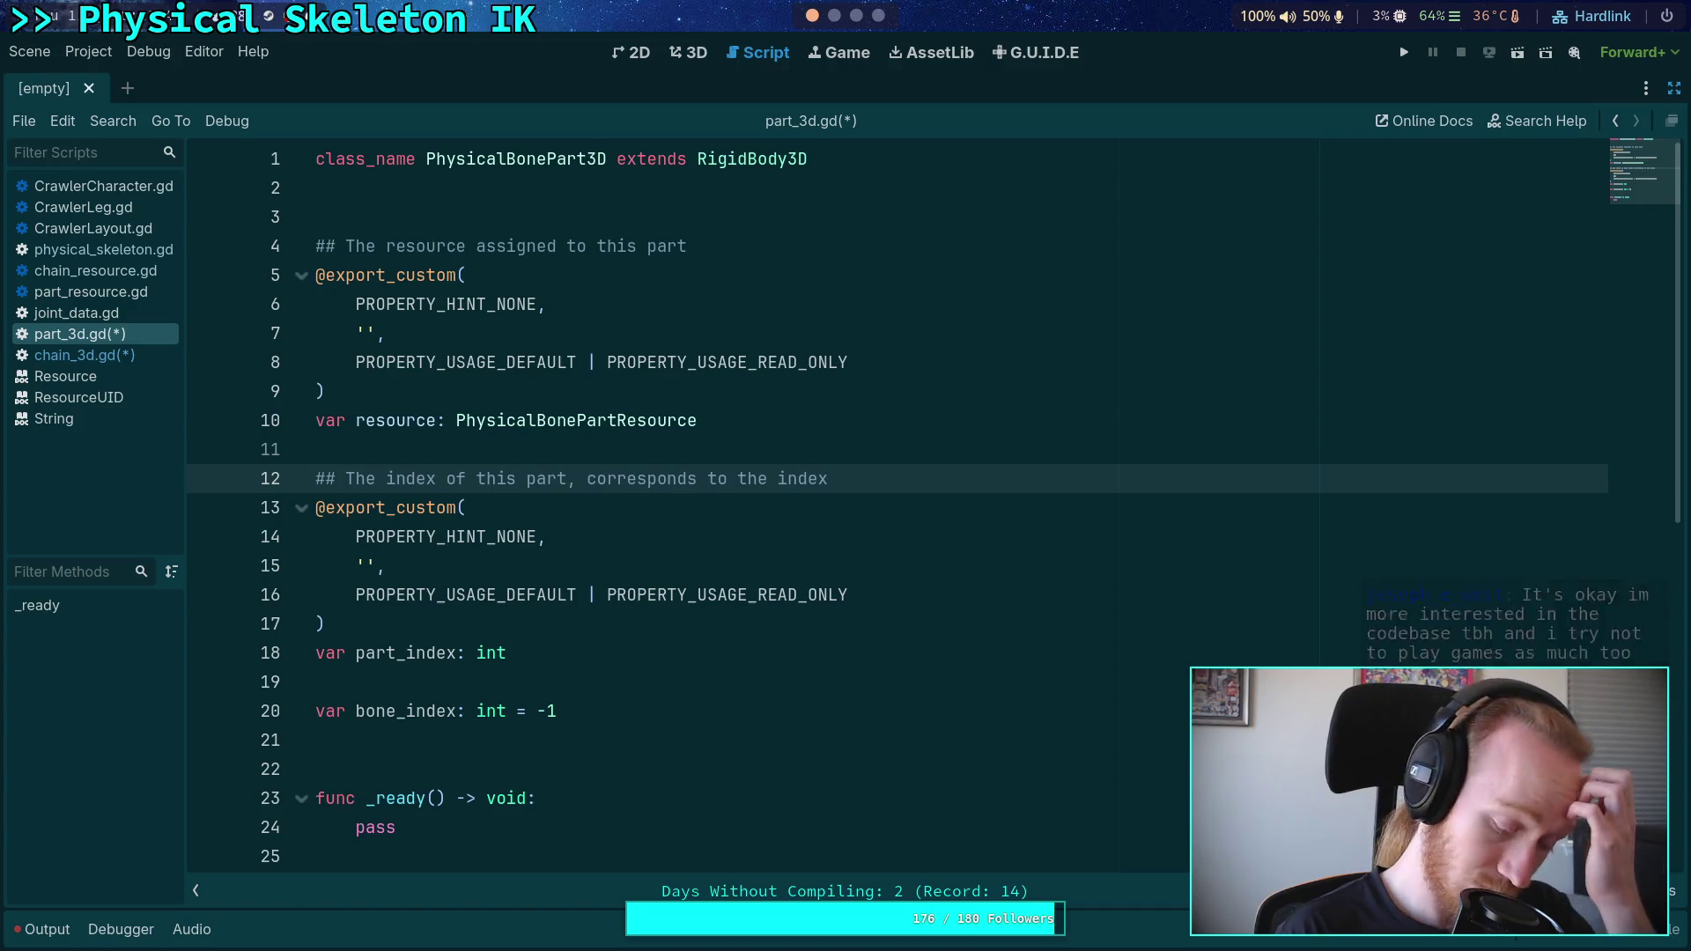
text(it was created )
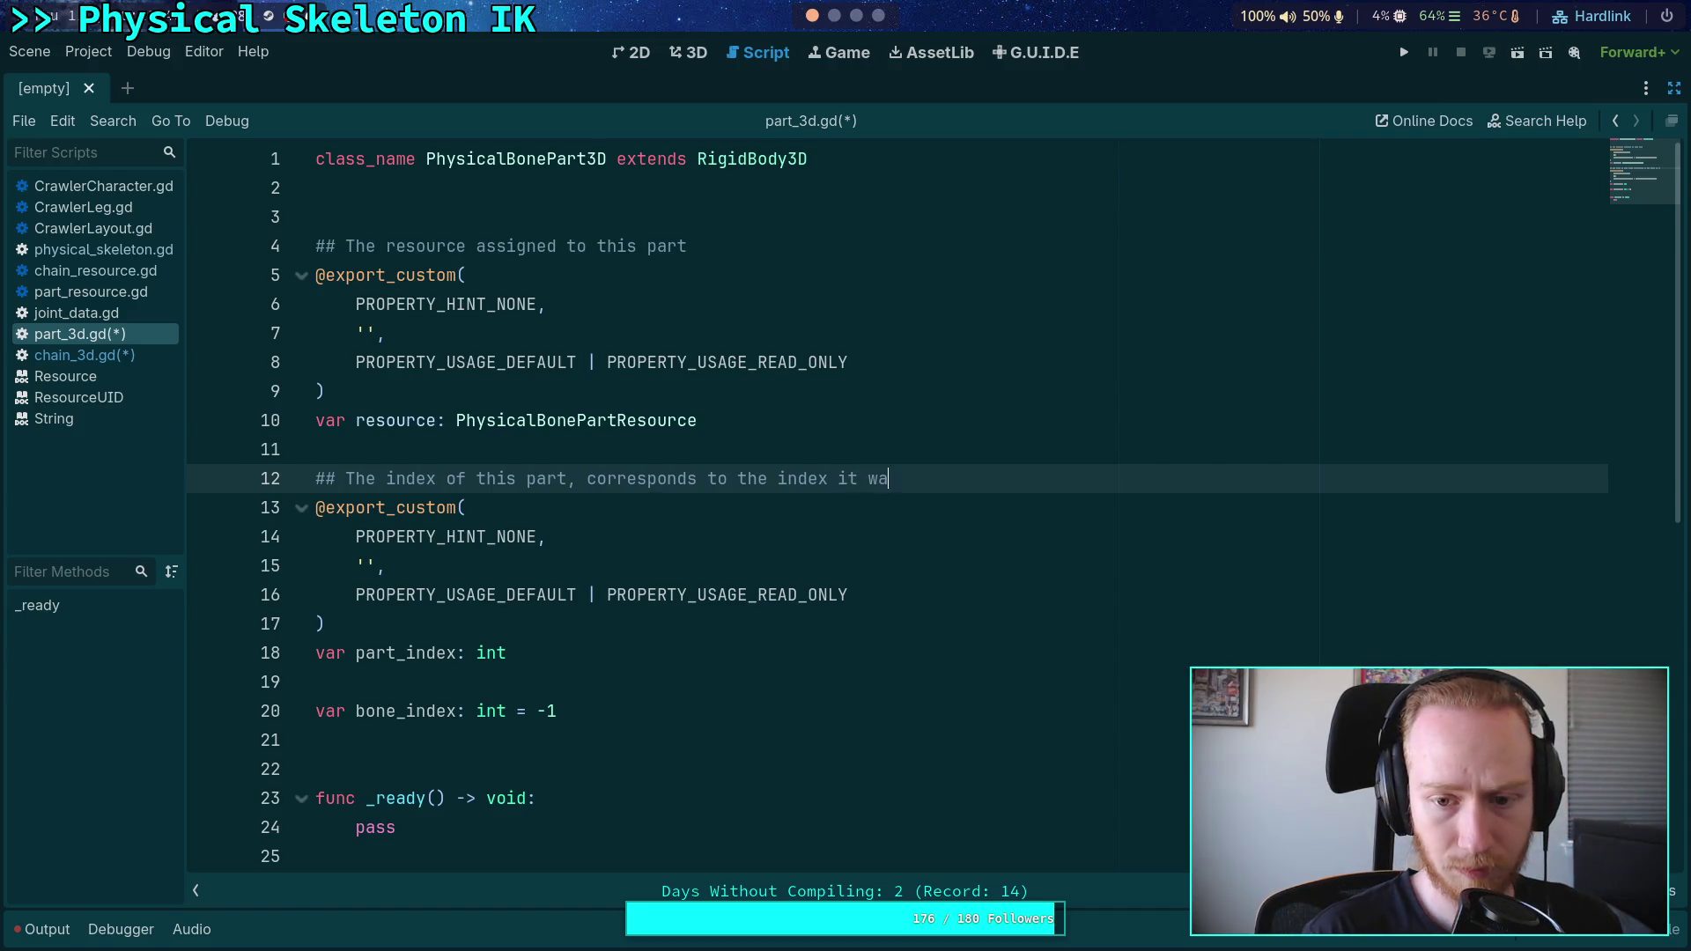
text(w)
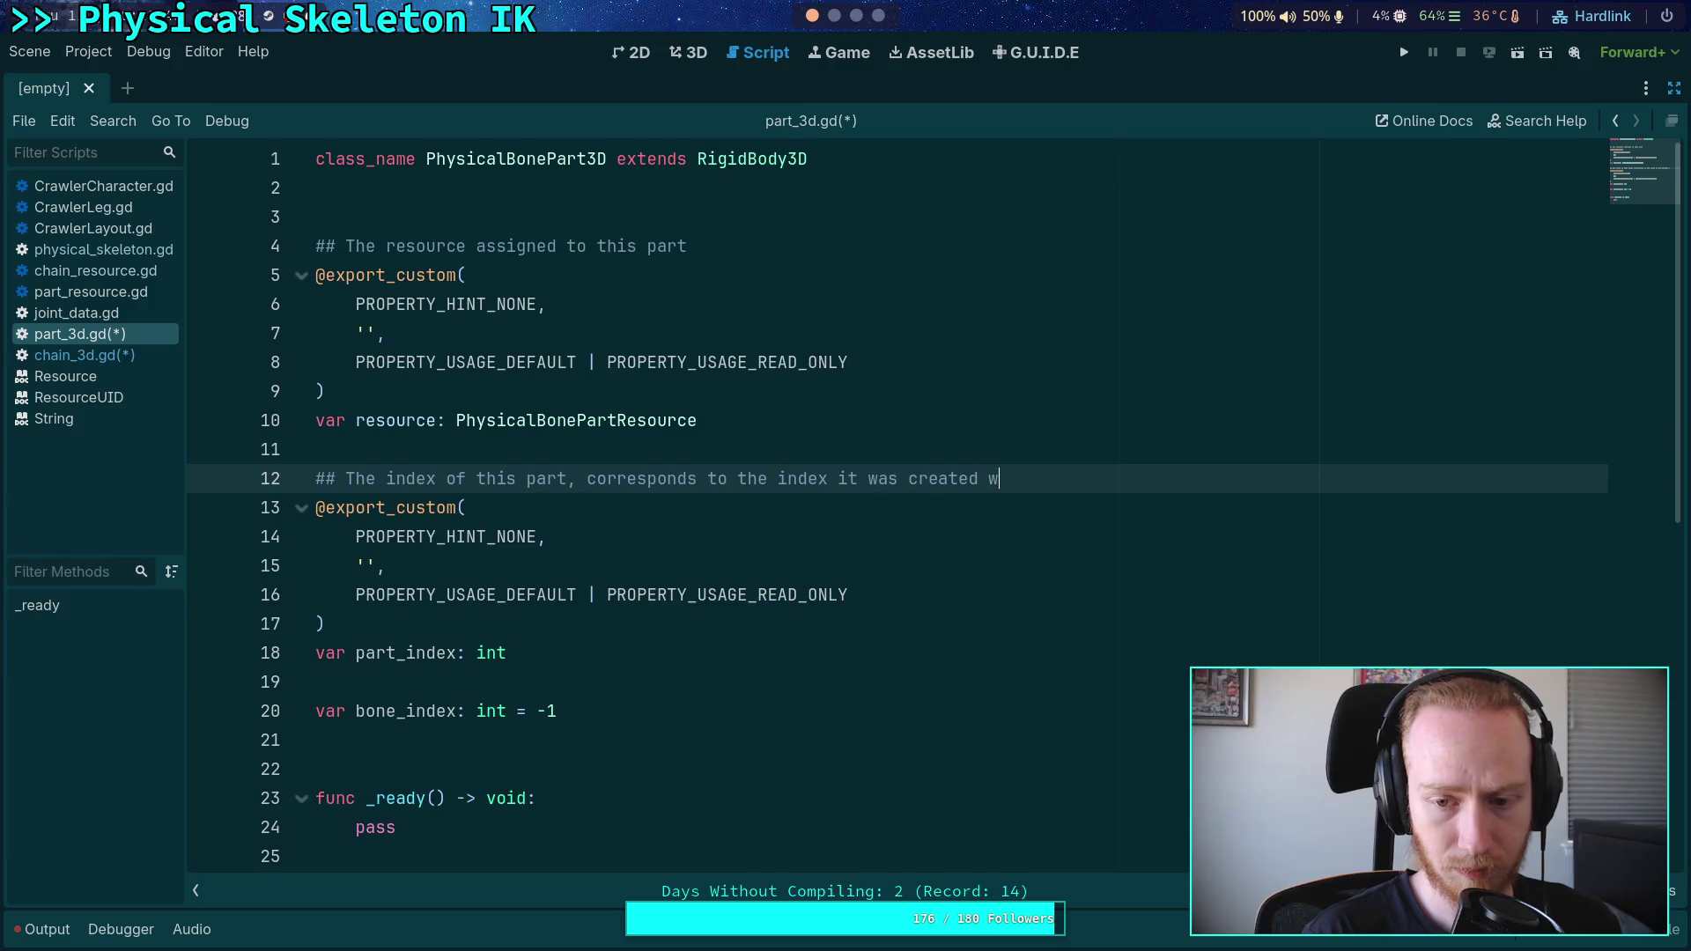
text(ith from)
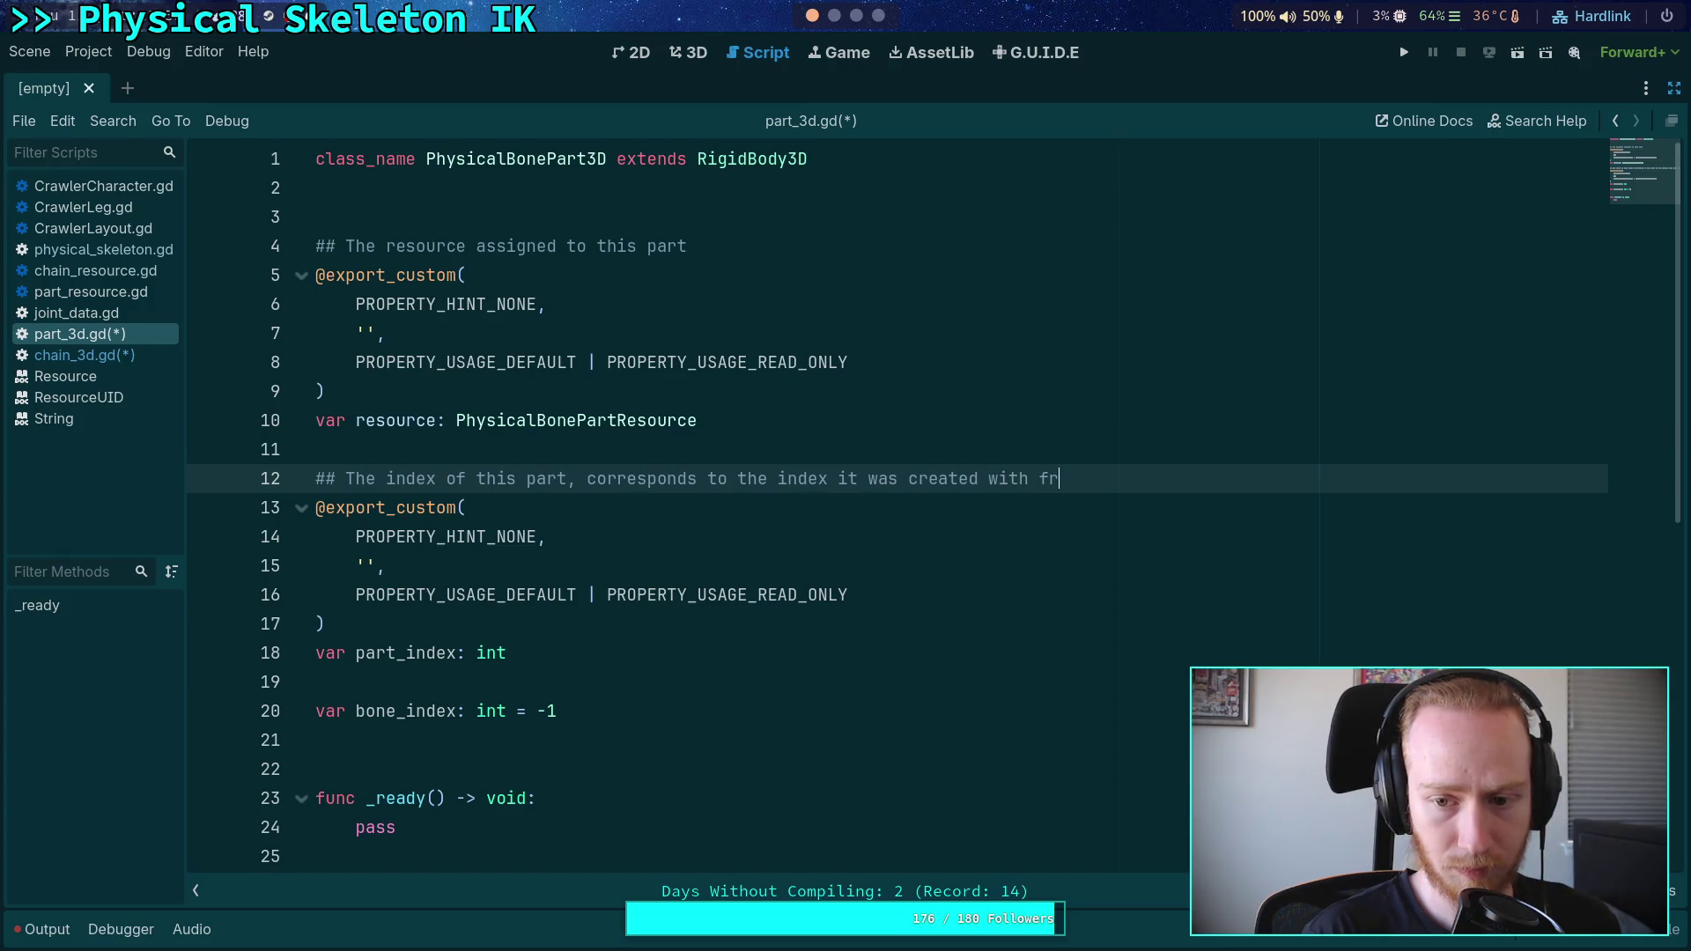
text(a)
key(Return)
text(## )
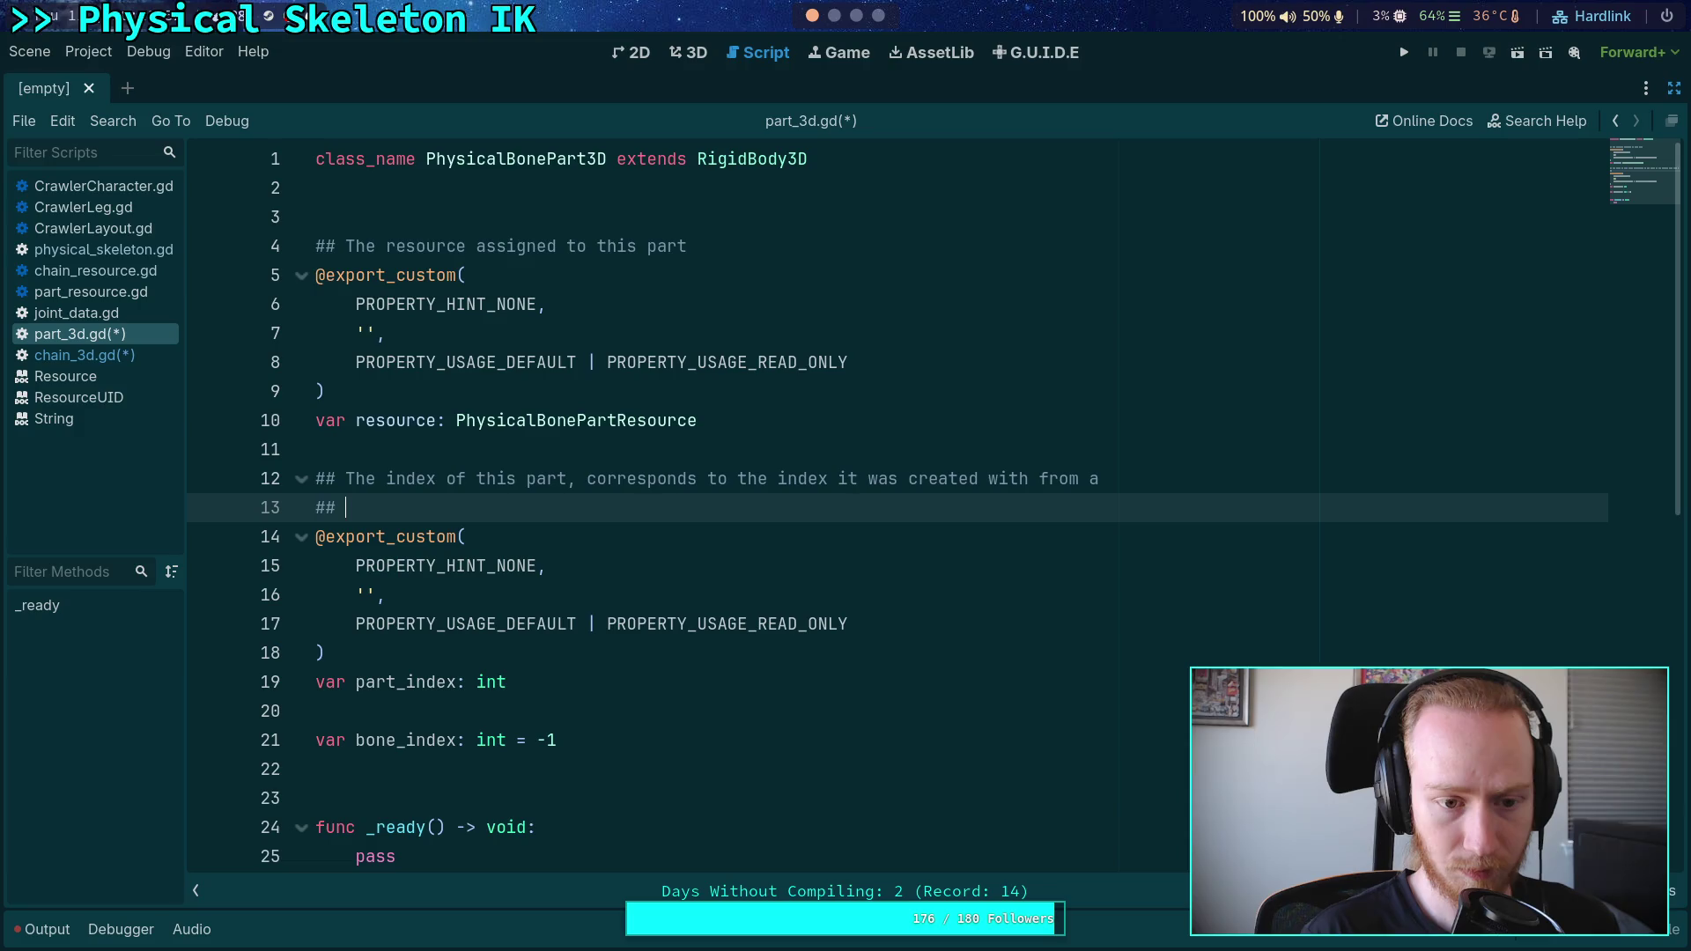
text(Physical)
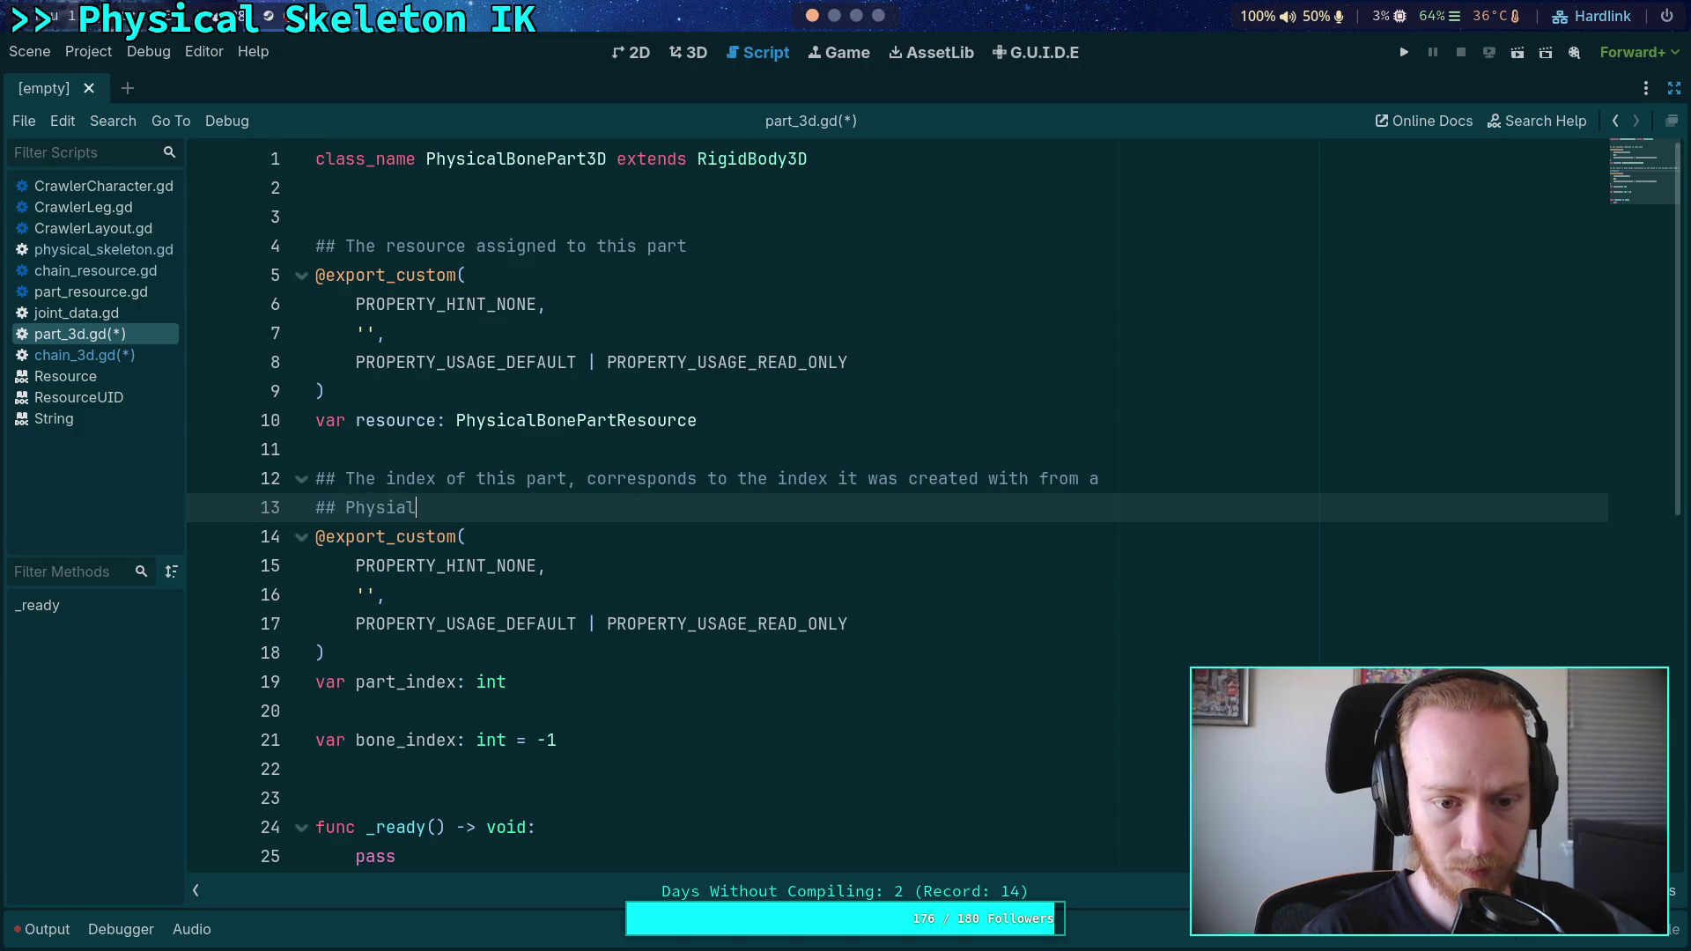
text(BoneChainResourc)
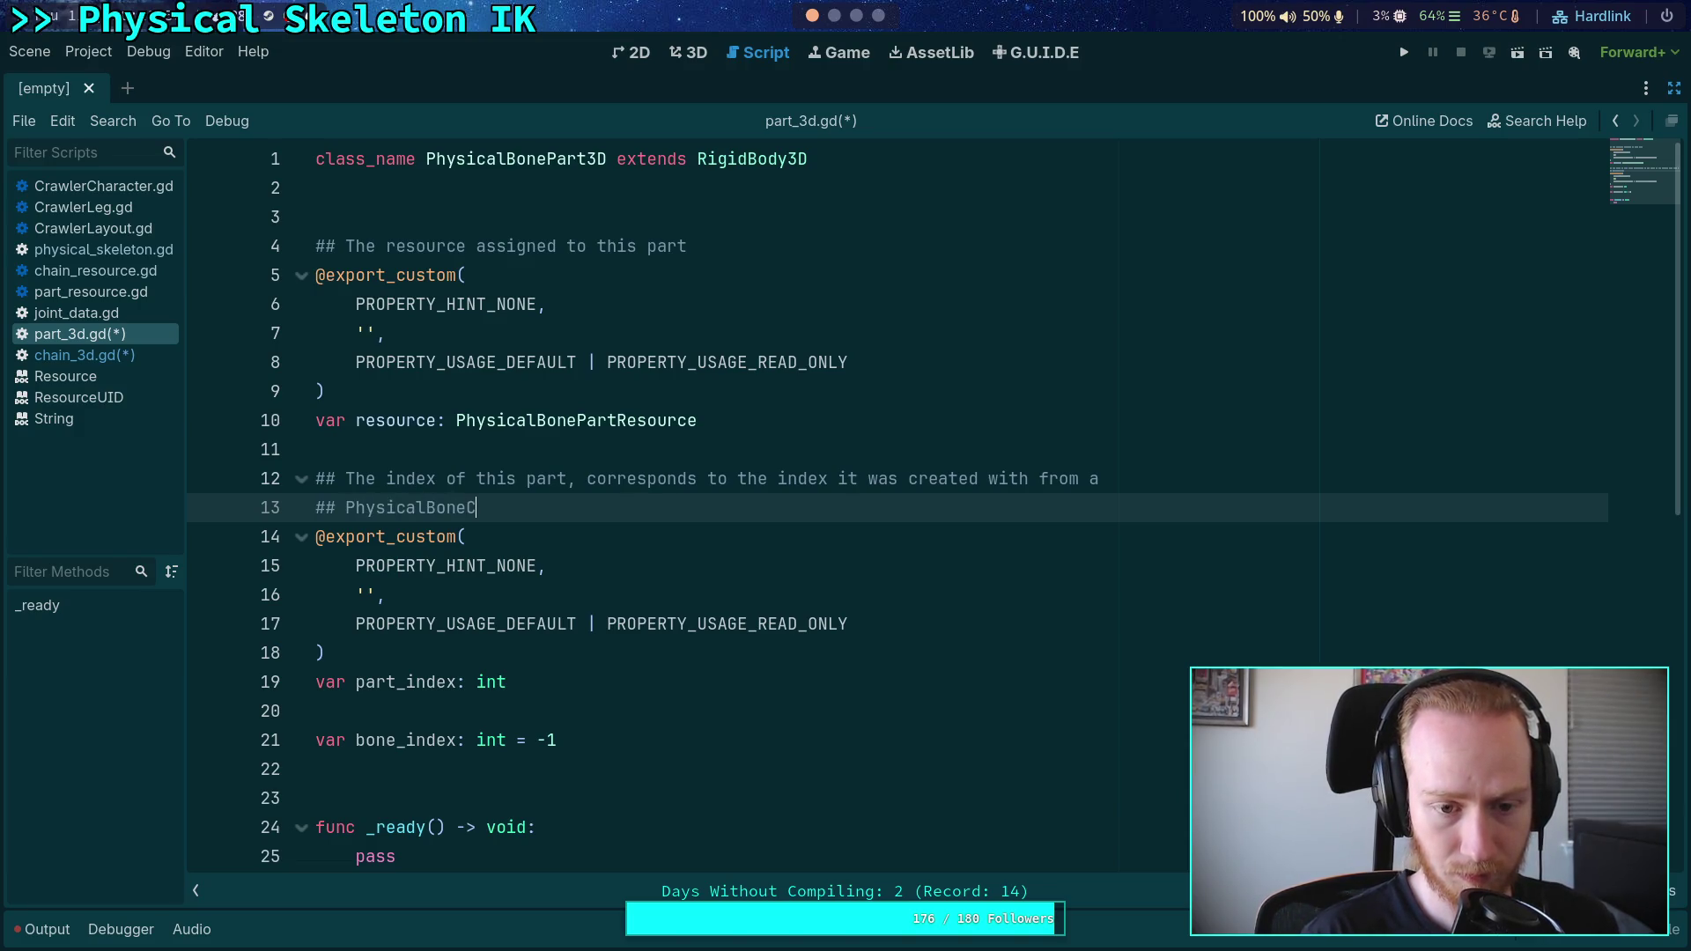
text(e)
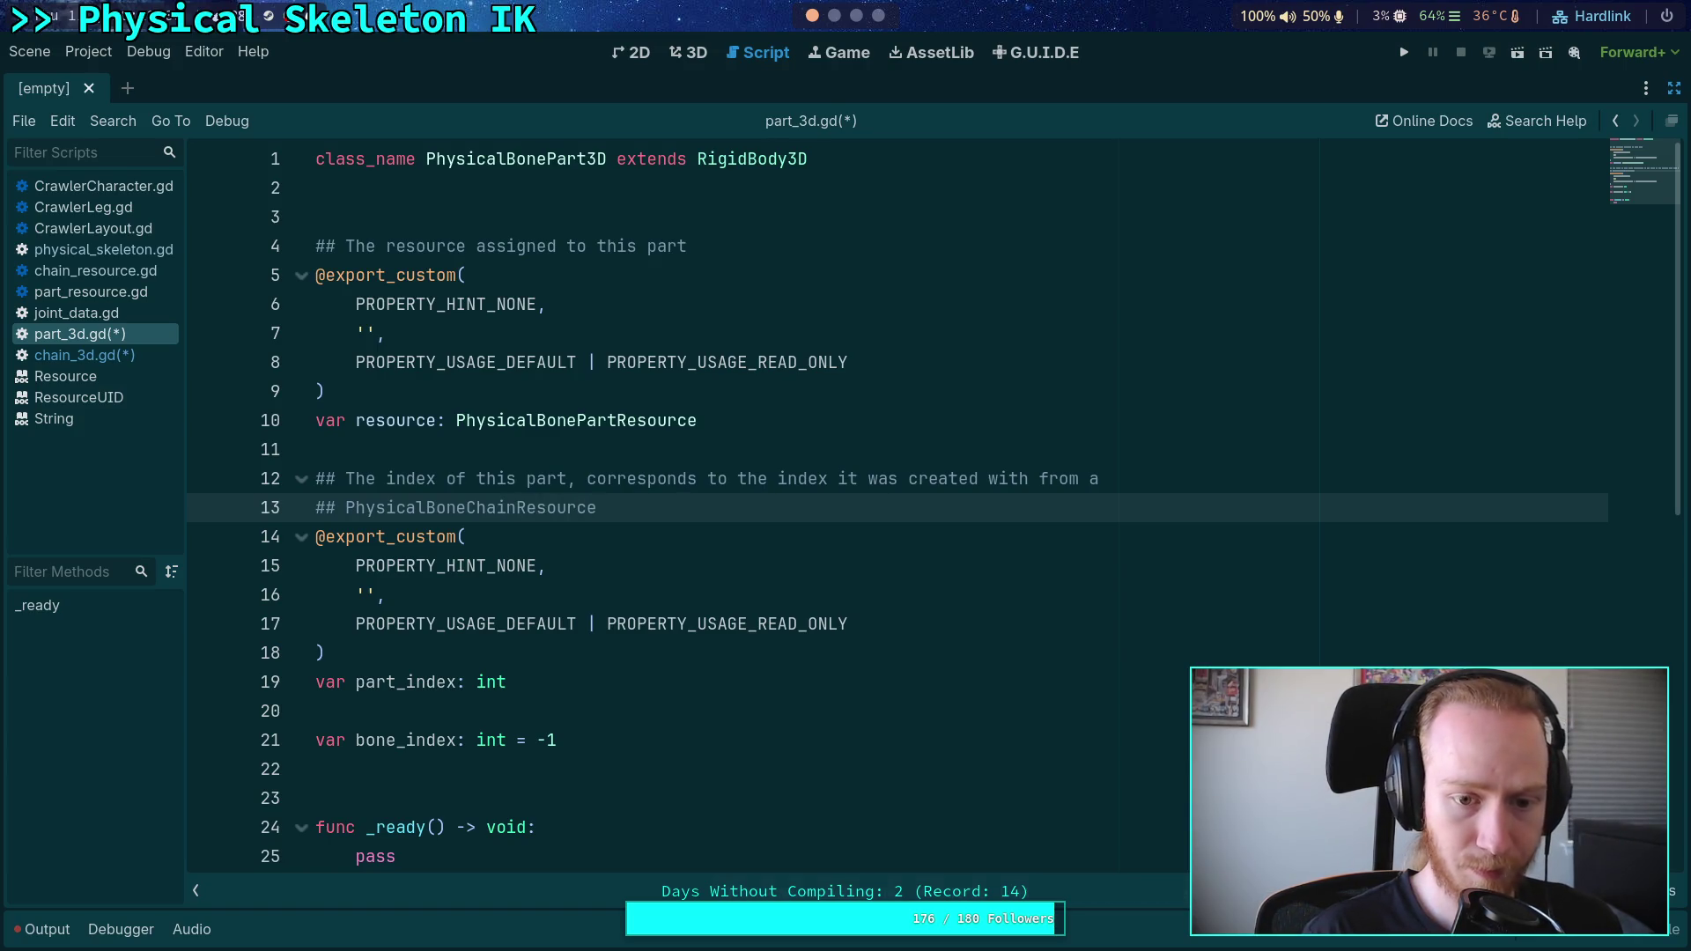
key(ctrl+s)
click(531, 713)
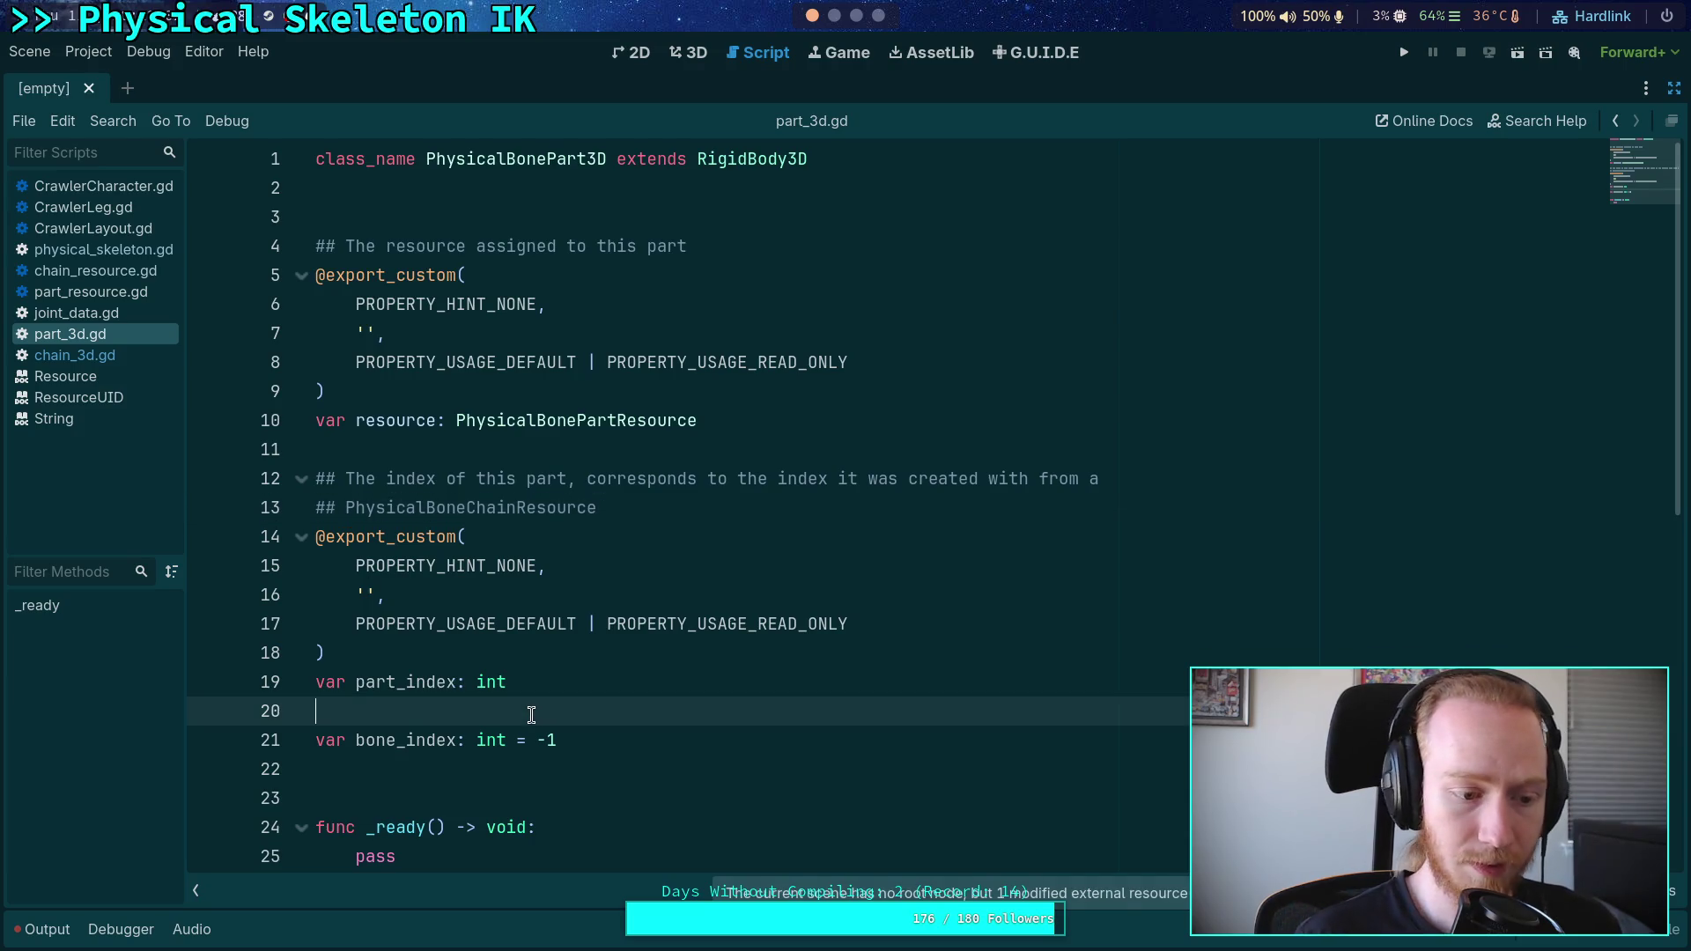
Write a two-line ## comment on bone_index: may change with skeleton structure, recomputed on load; save
key(Return)
text(##)
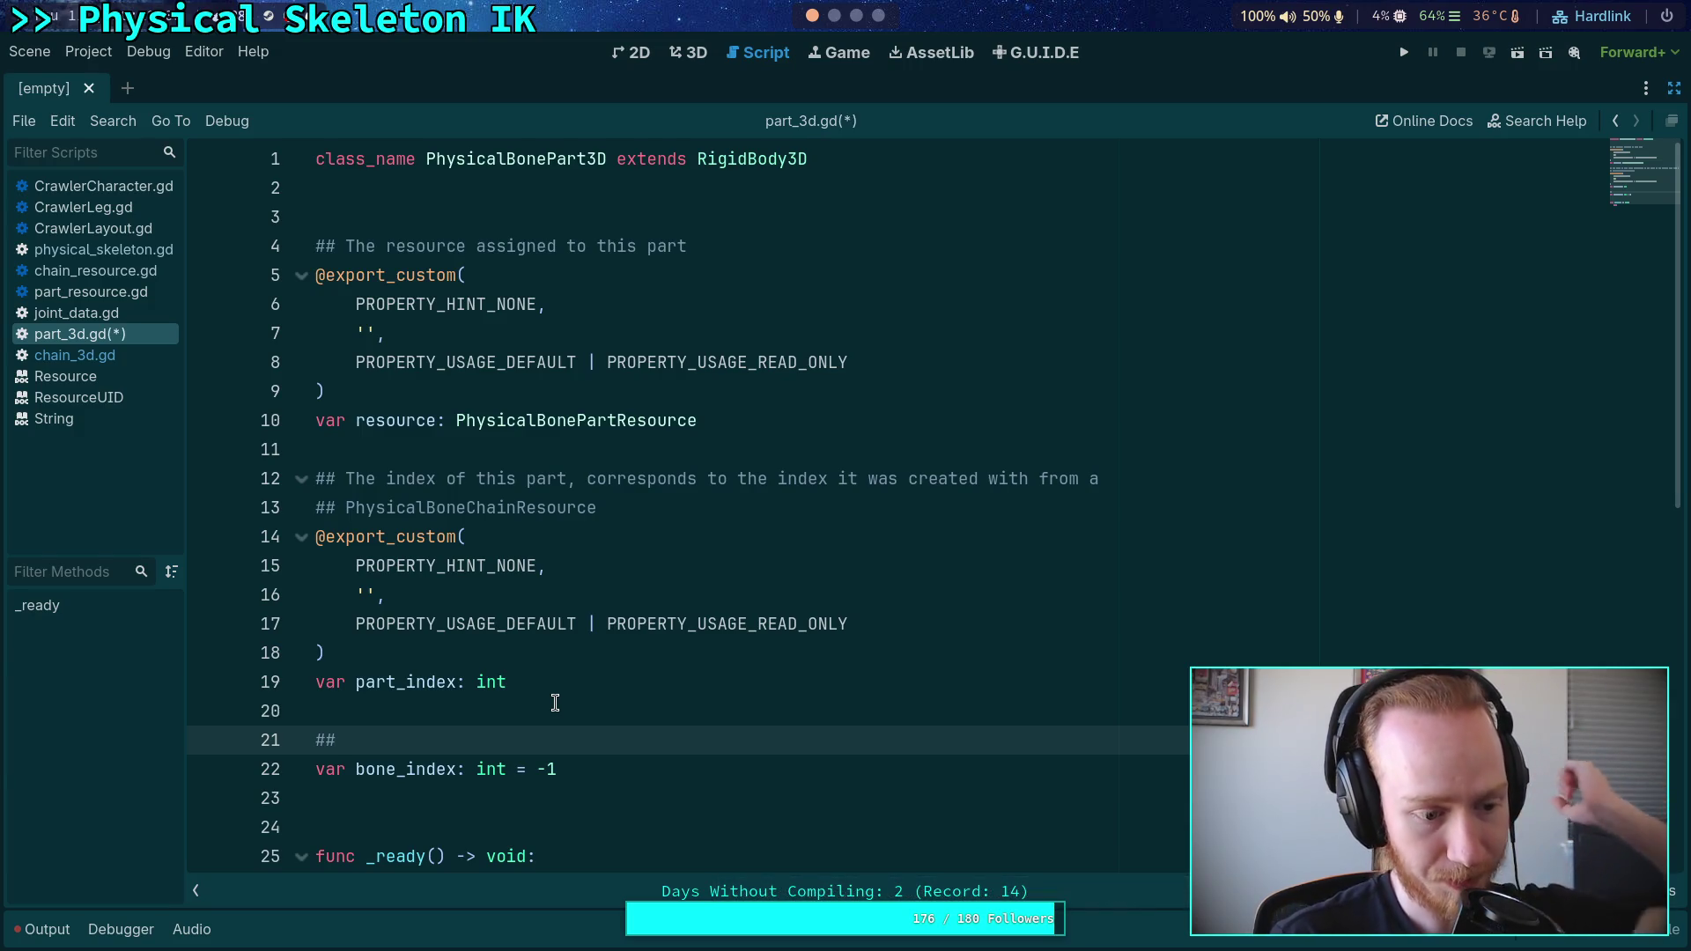
scroll(604, 700, down, 1)
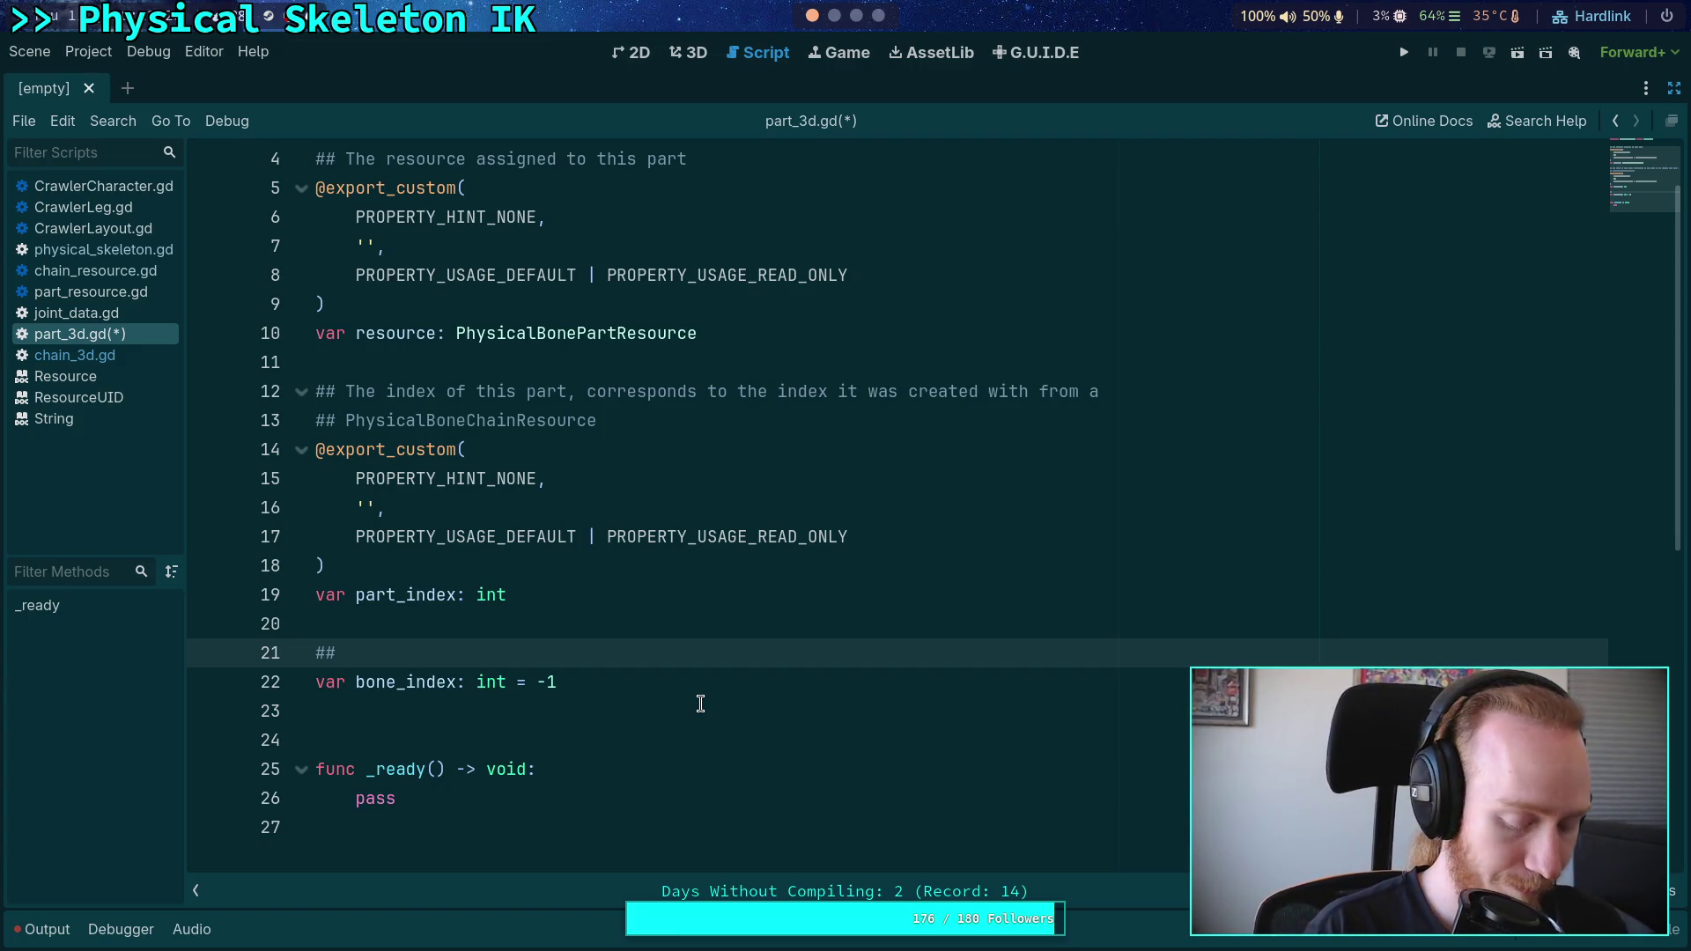
text(The )
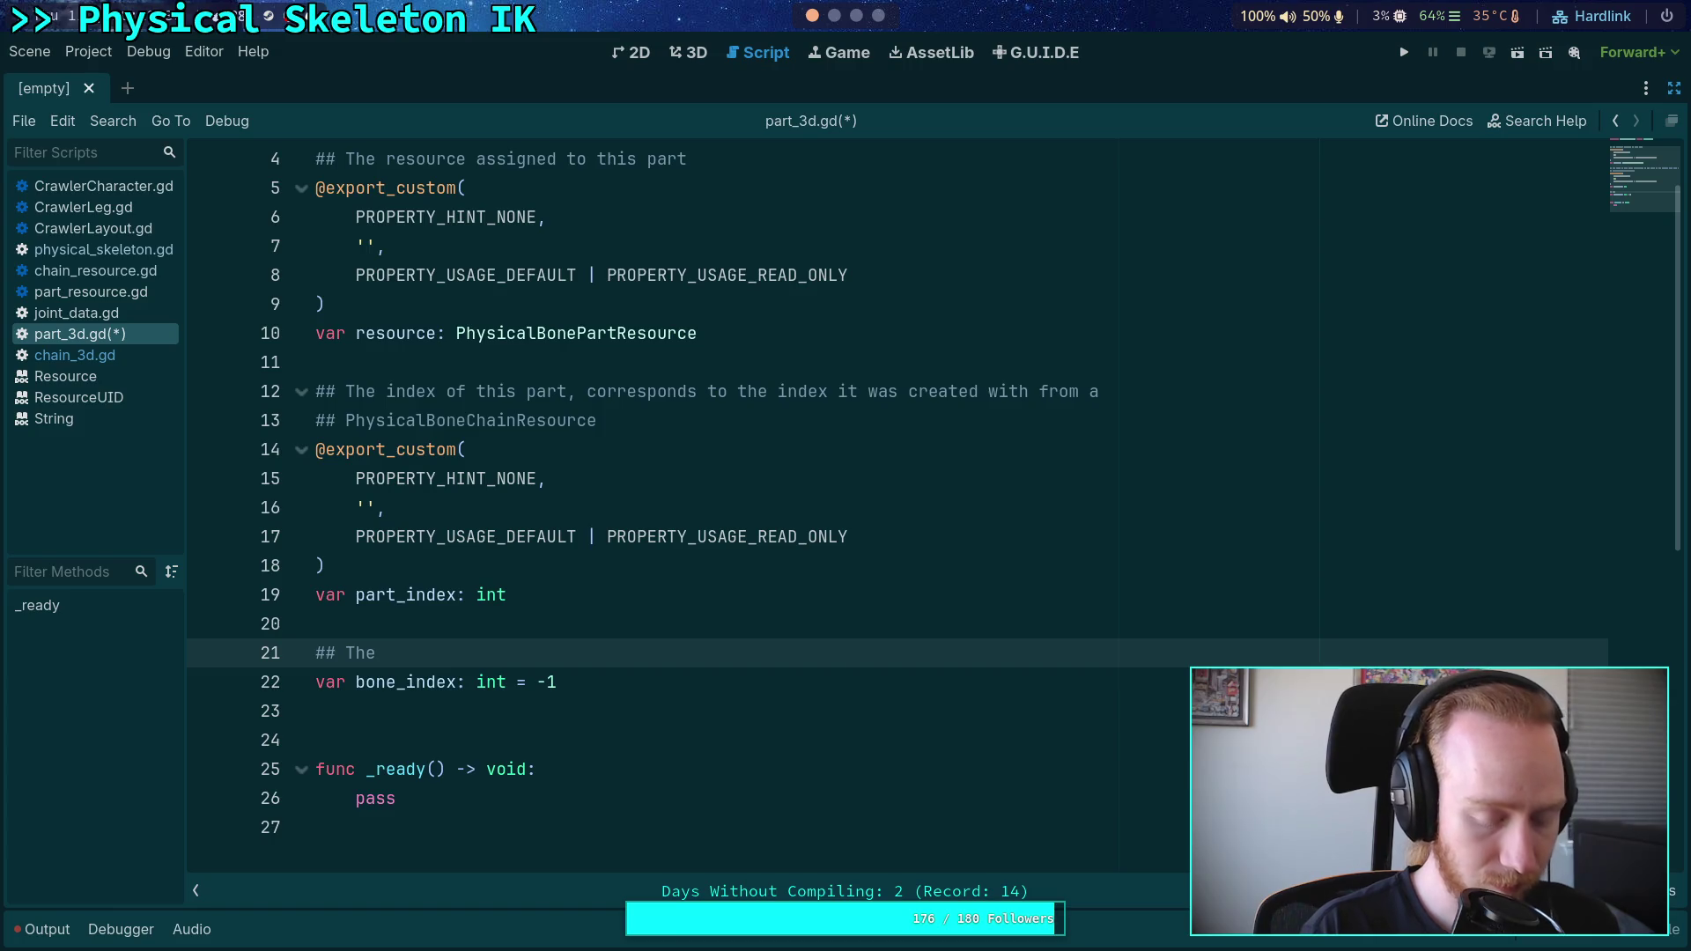
text(bone)
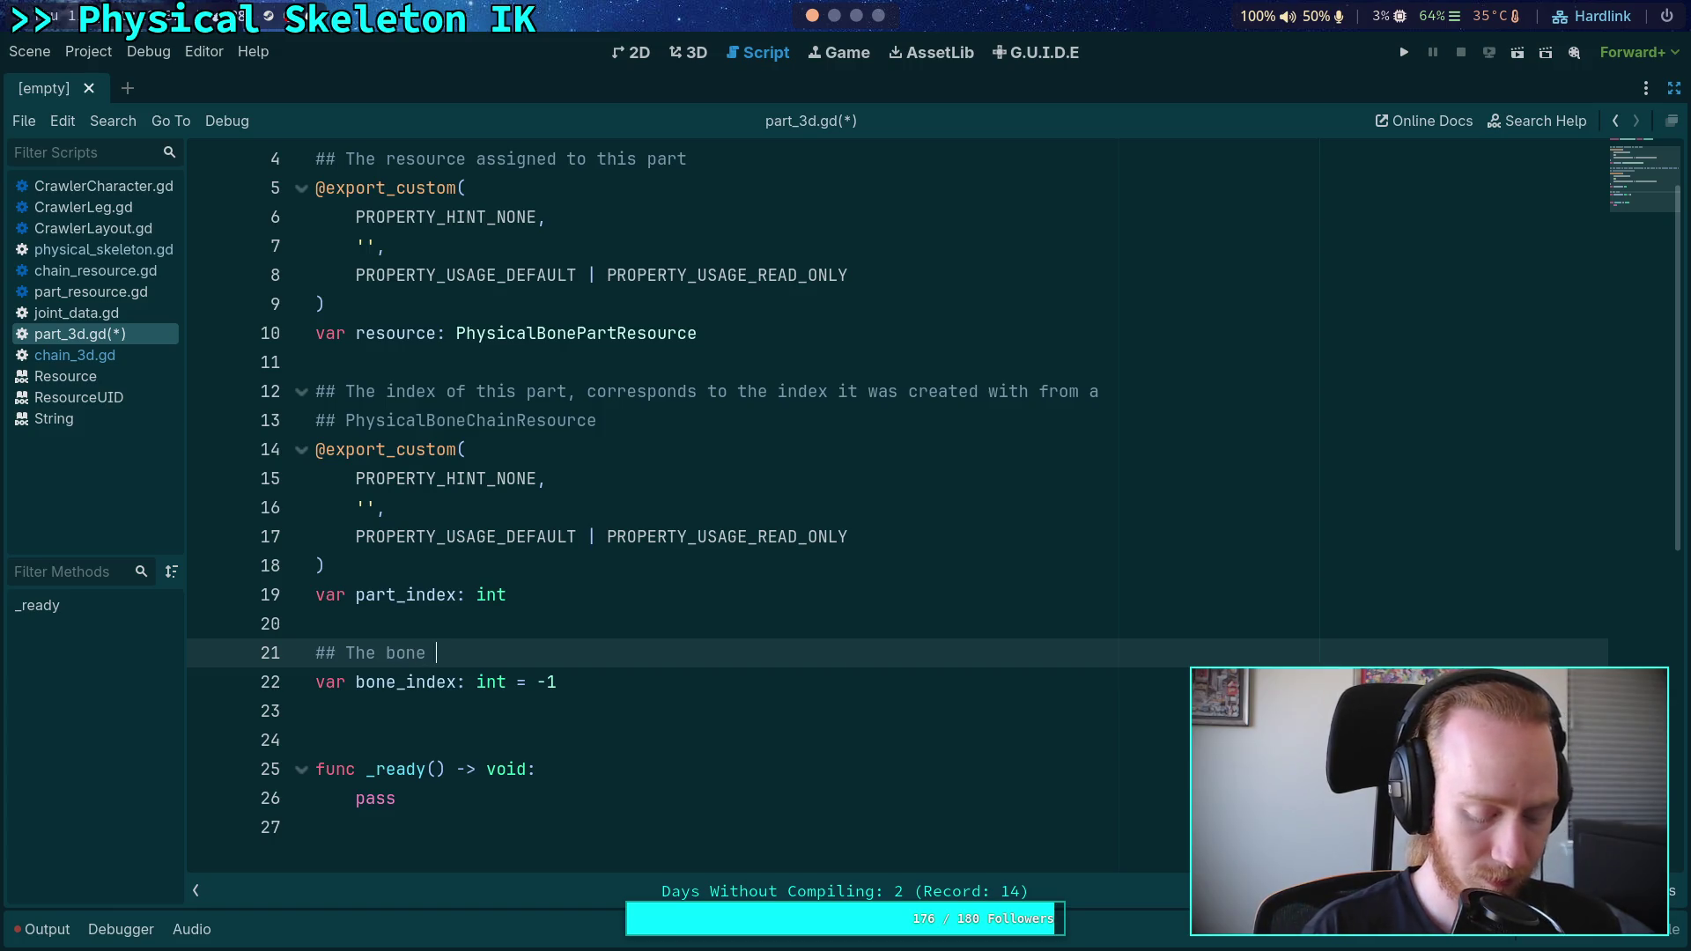
text(ndex)
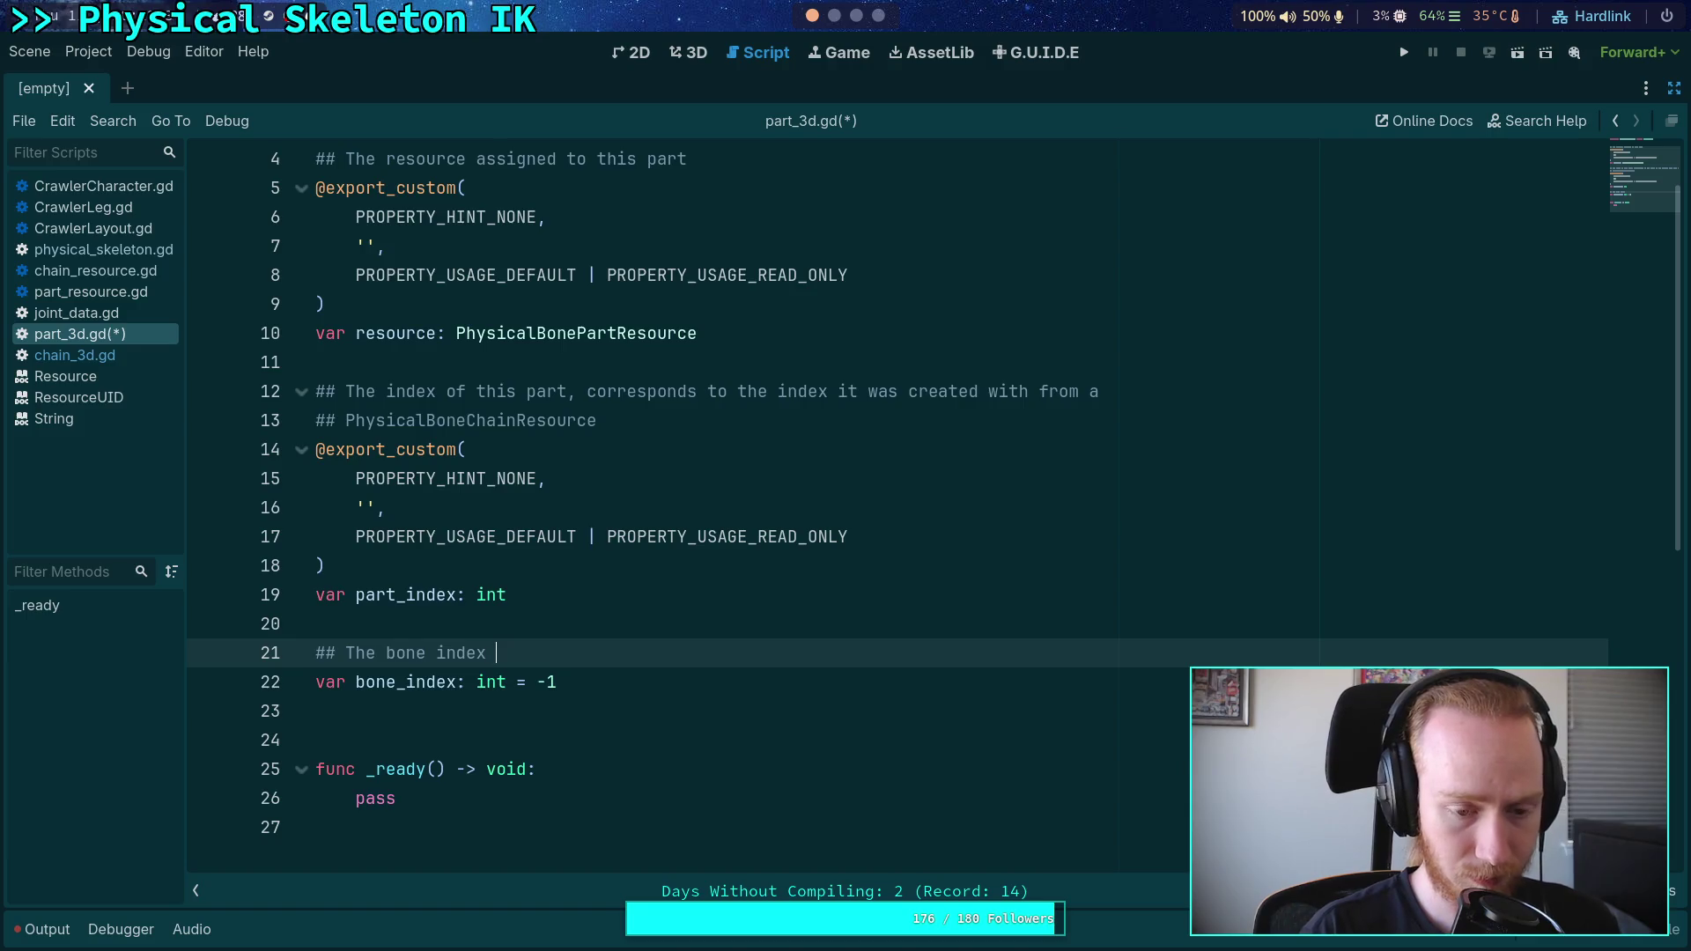
text(this part,)
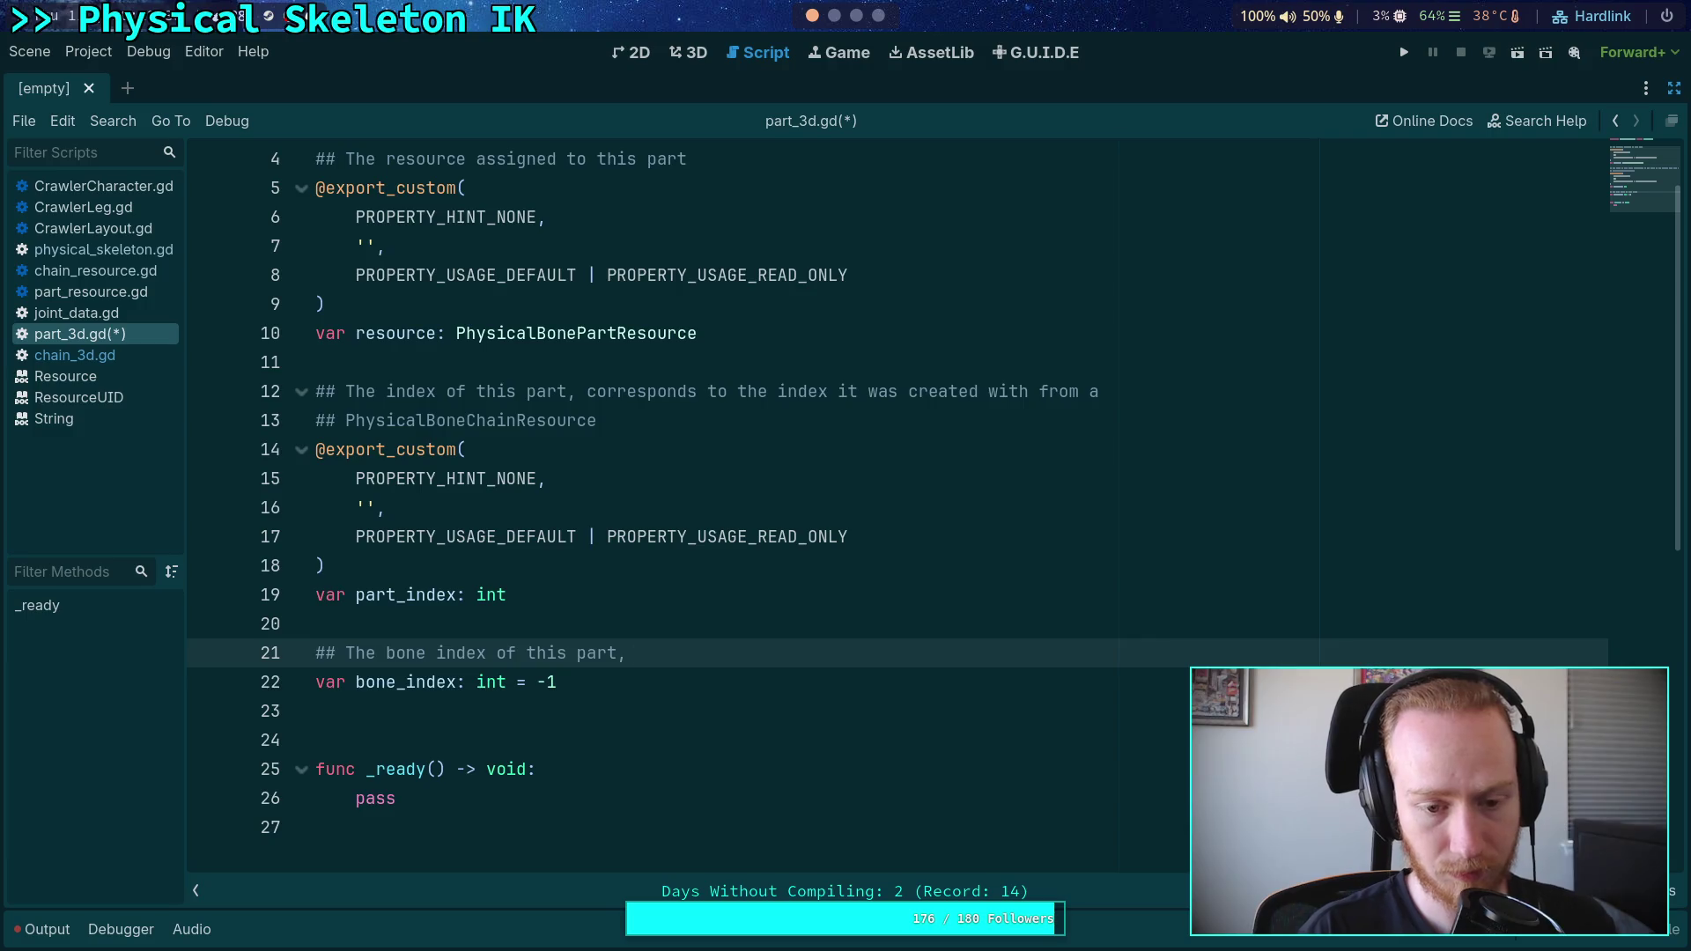
text( maychang)
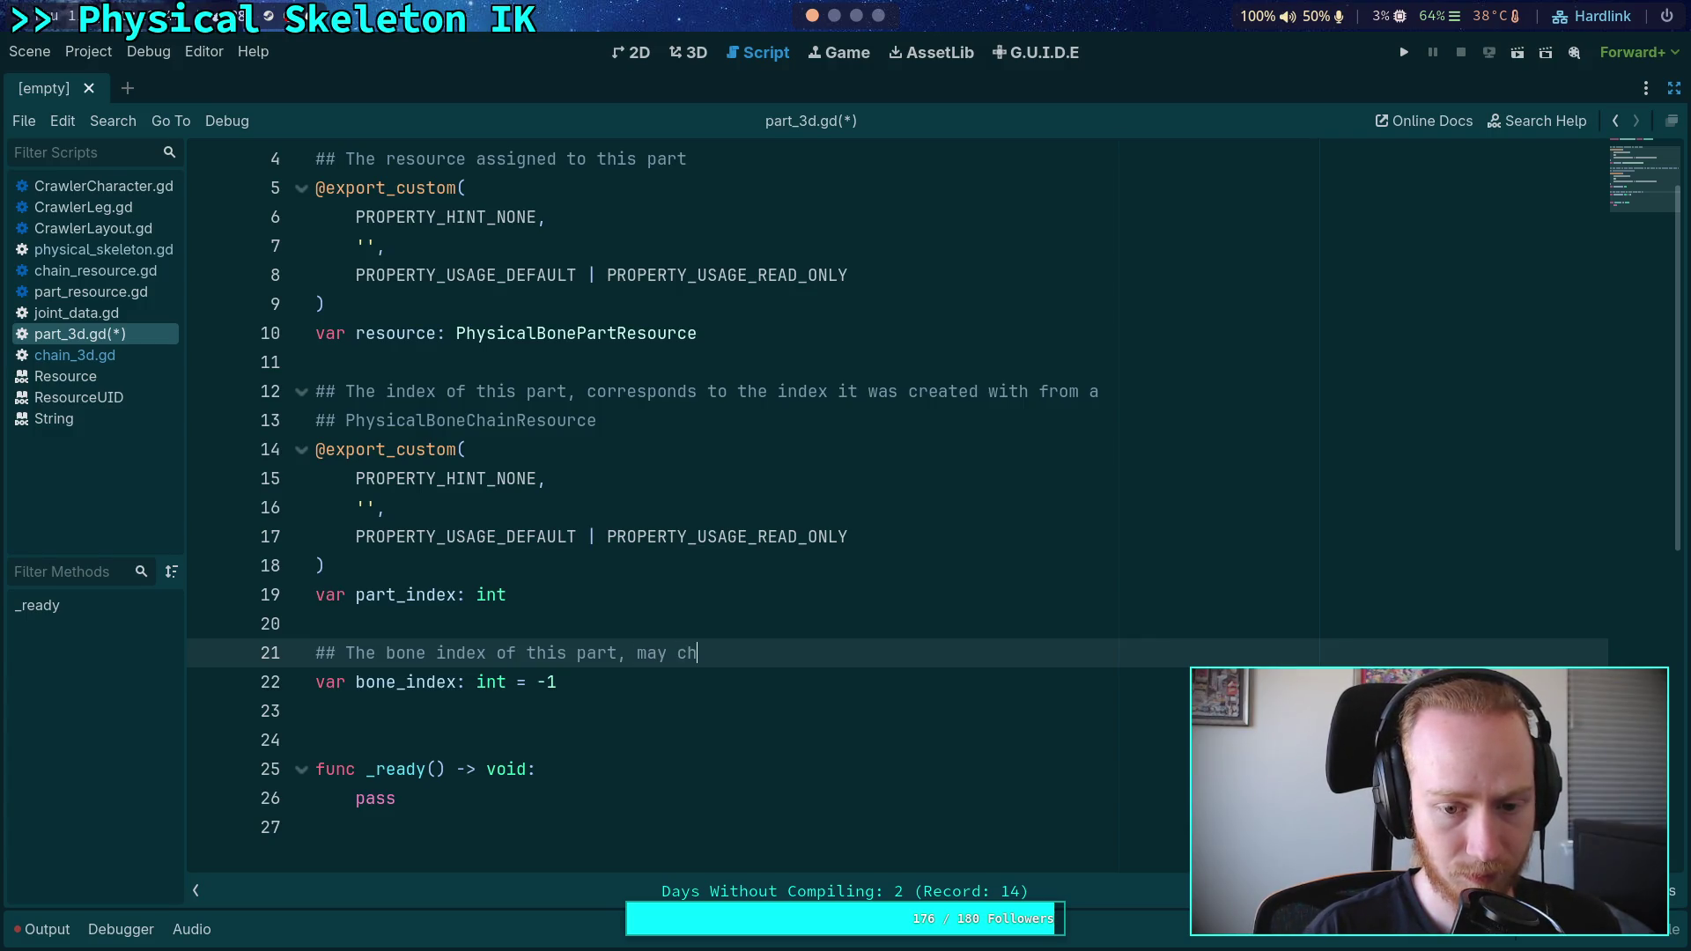
key(BackSpace)
key(BackSpace)
key(BackSpace)
text(change if skeleton structure changes, so it)
key(Return)
text(## is r)
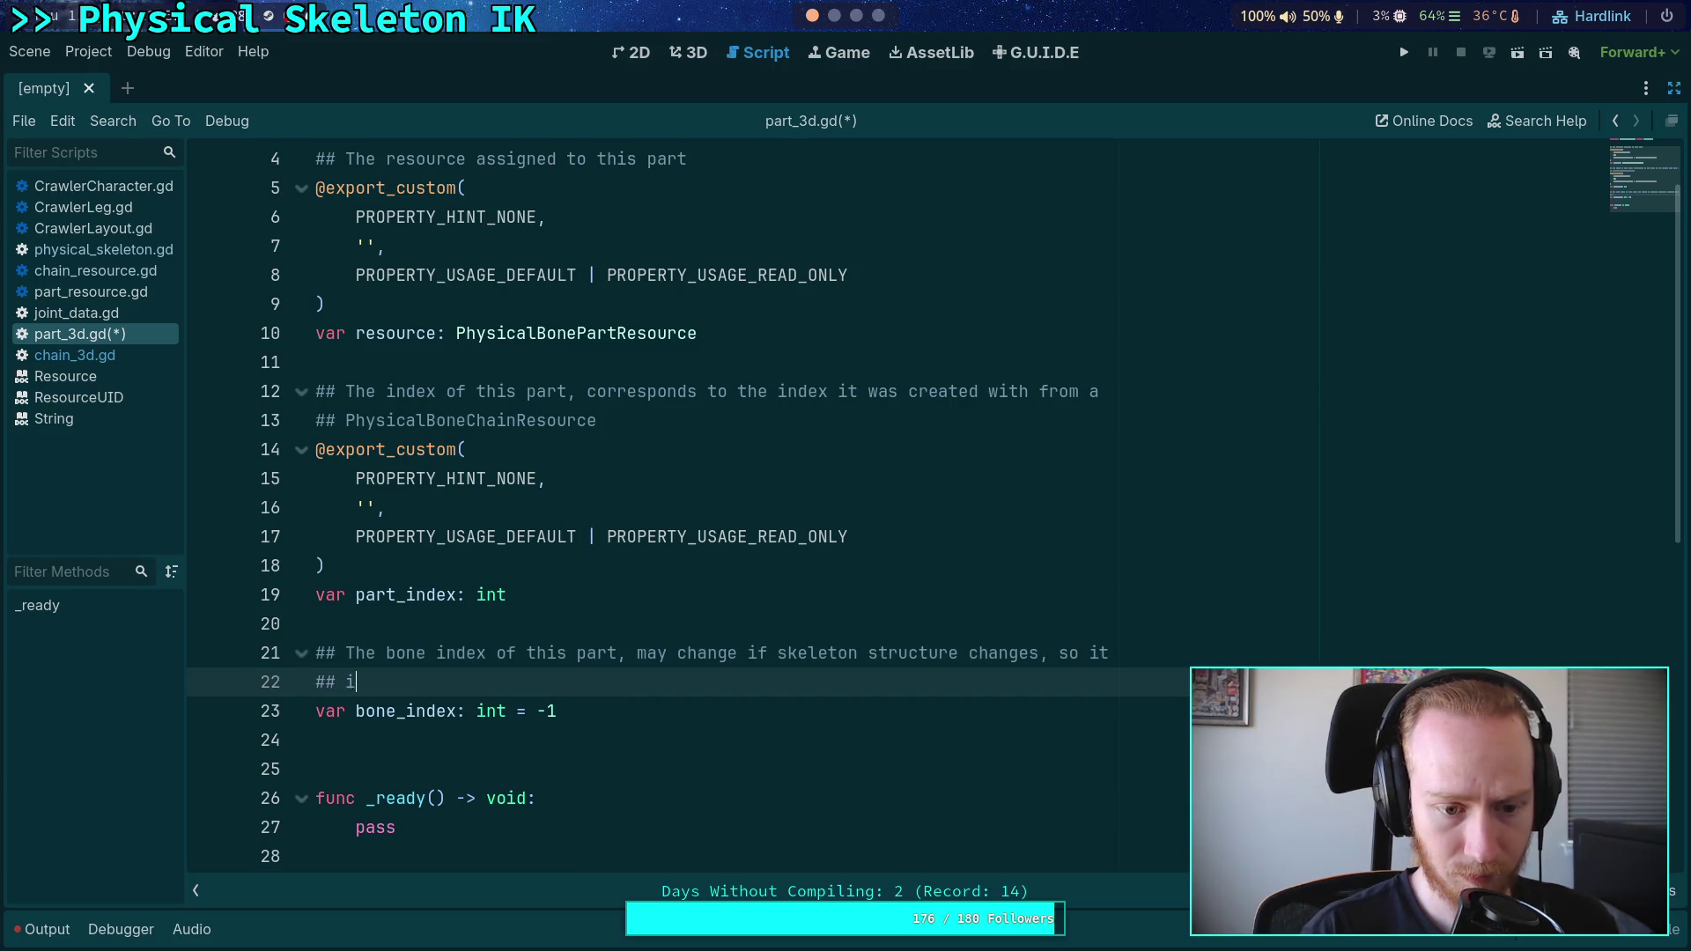
text(ecomputed )
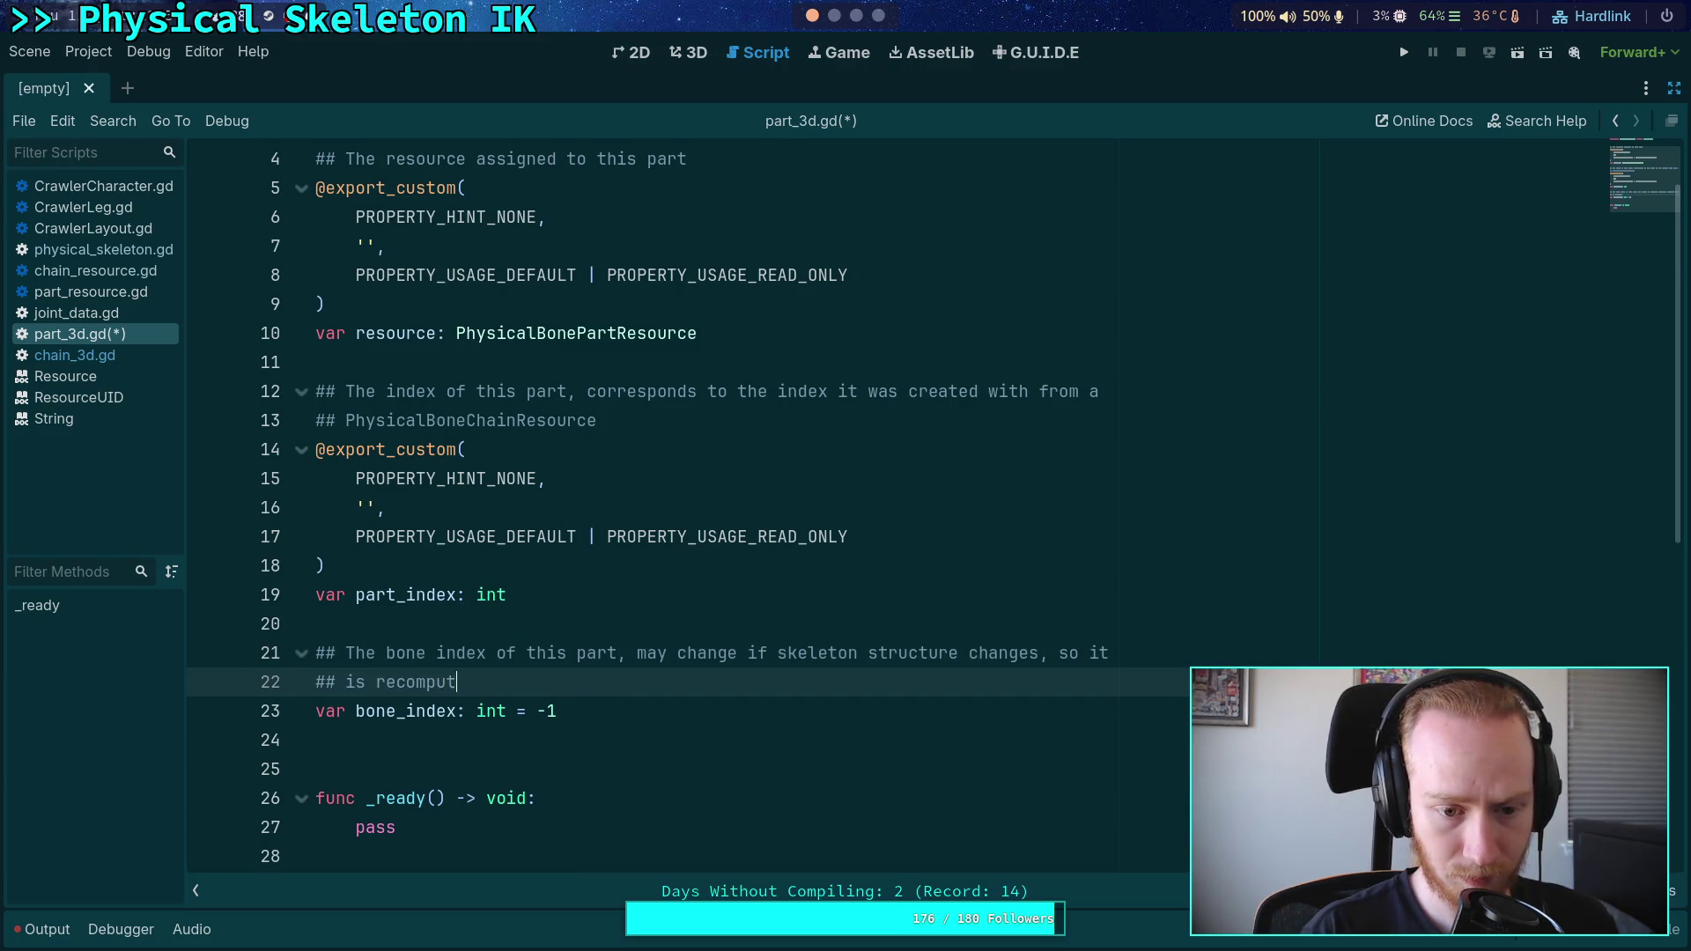
text(on load.)
scroll(698, 699, down, 2)
key(ctrl+s)
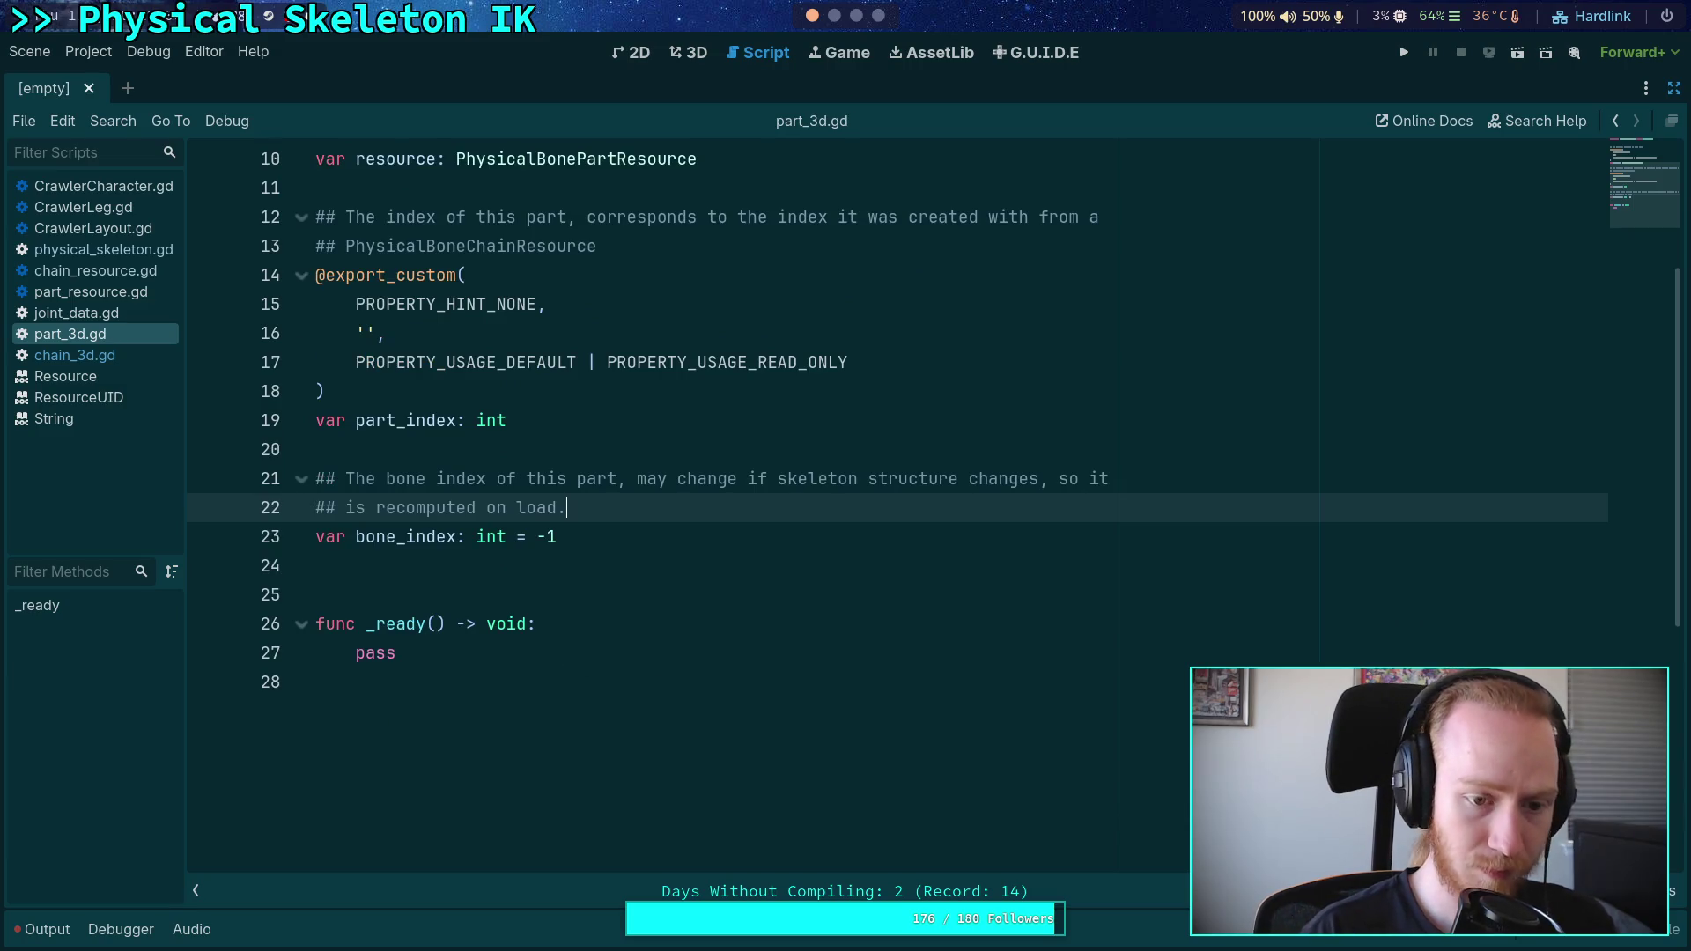
Reword the comment to say bone_index is provided by the parent PhysicalBoneChain3D on load, and save
click(104, 355)
click(105, 336)
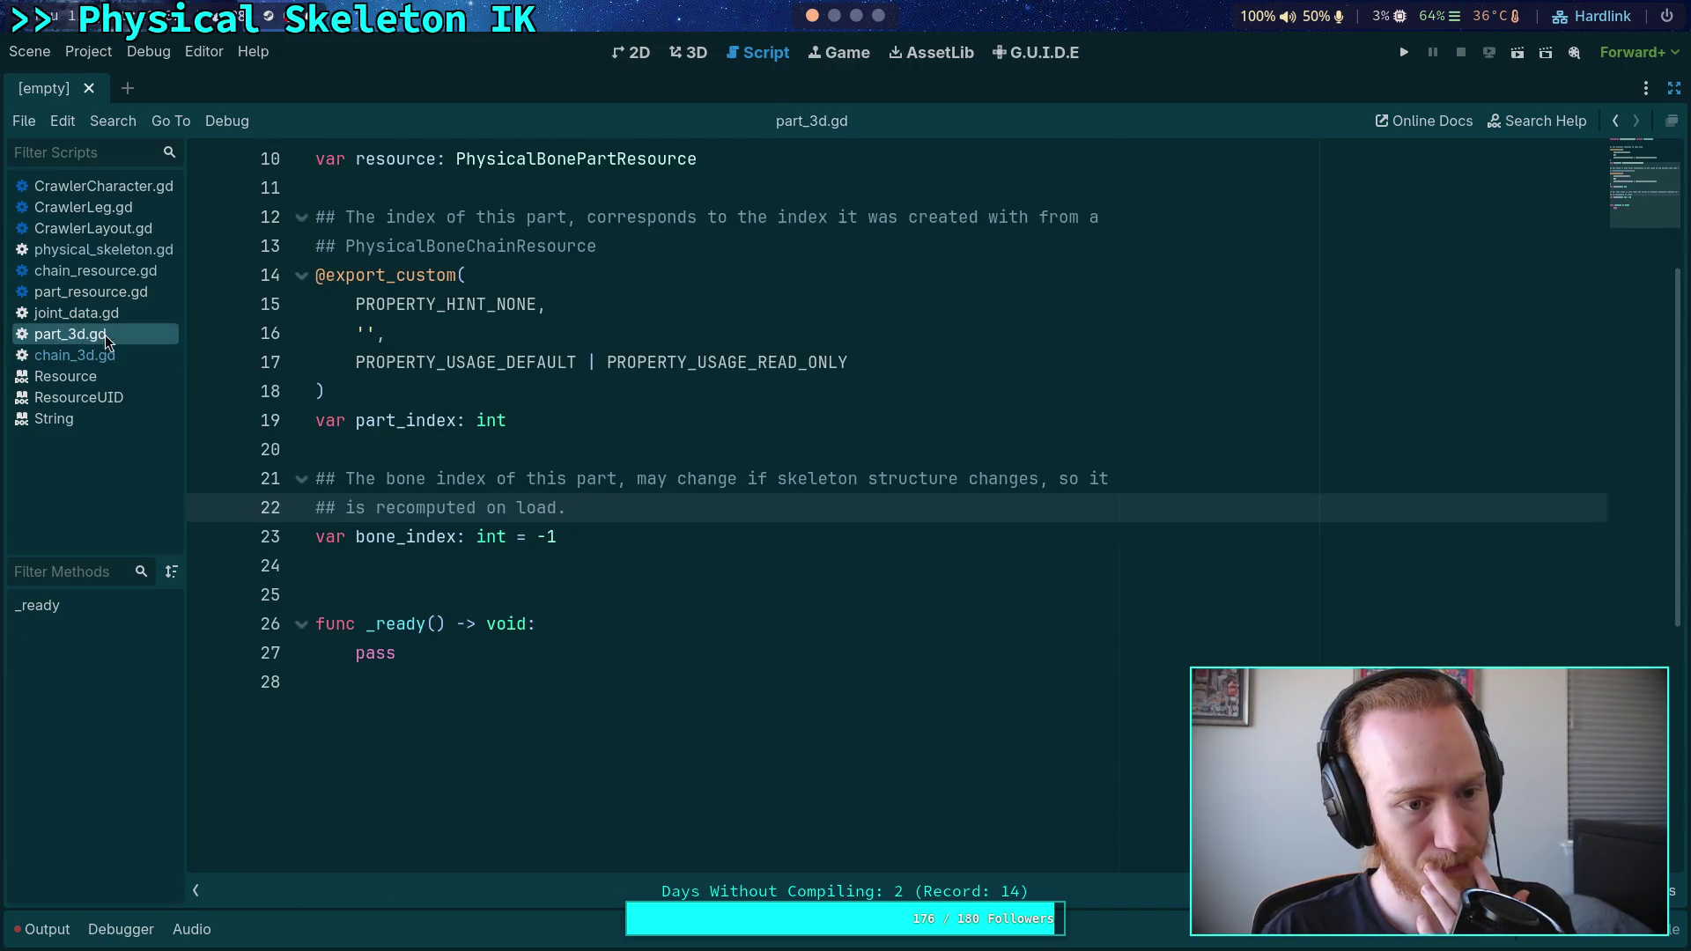
mouse_move(566, 507)
mouse_down()
mouse_move(375, 507)
mouse_move(555, 507)
mouse_up()
click(558, 508)
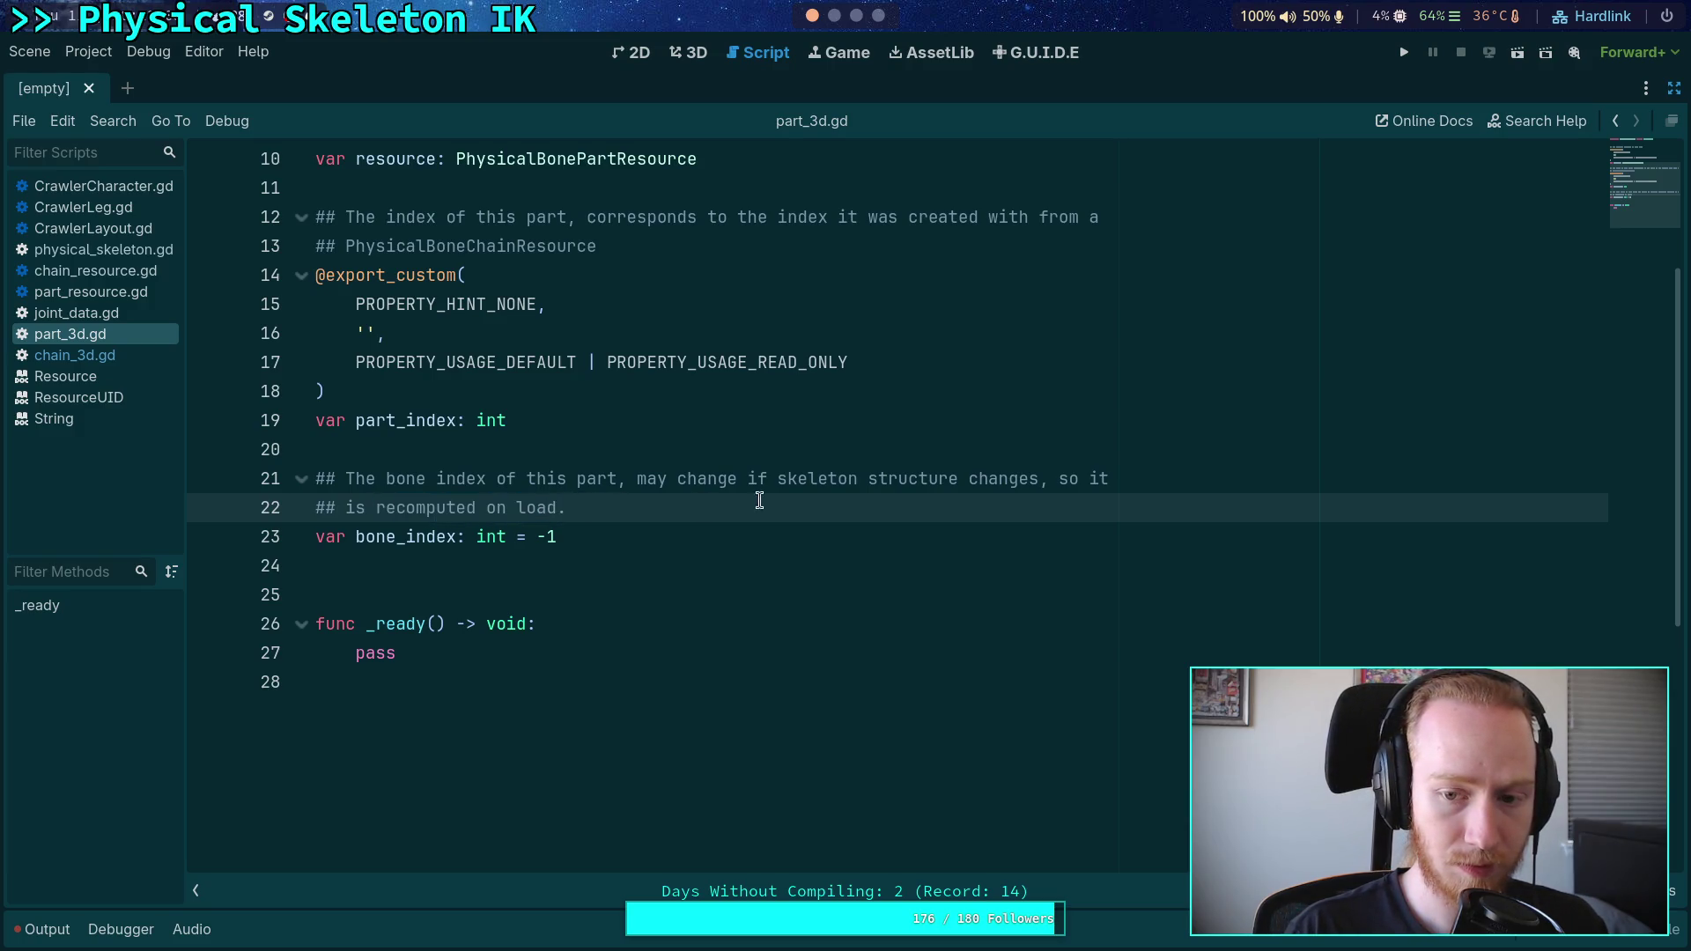
click(374, 507)
text(provided by the parent )
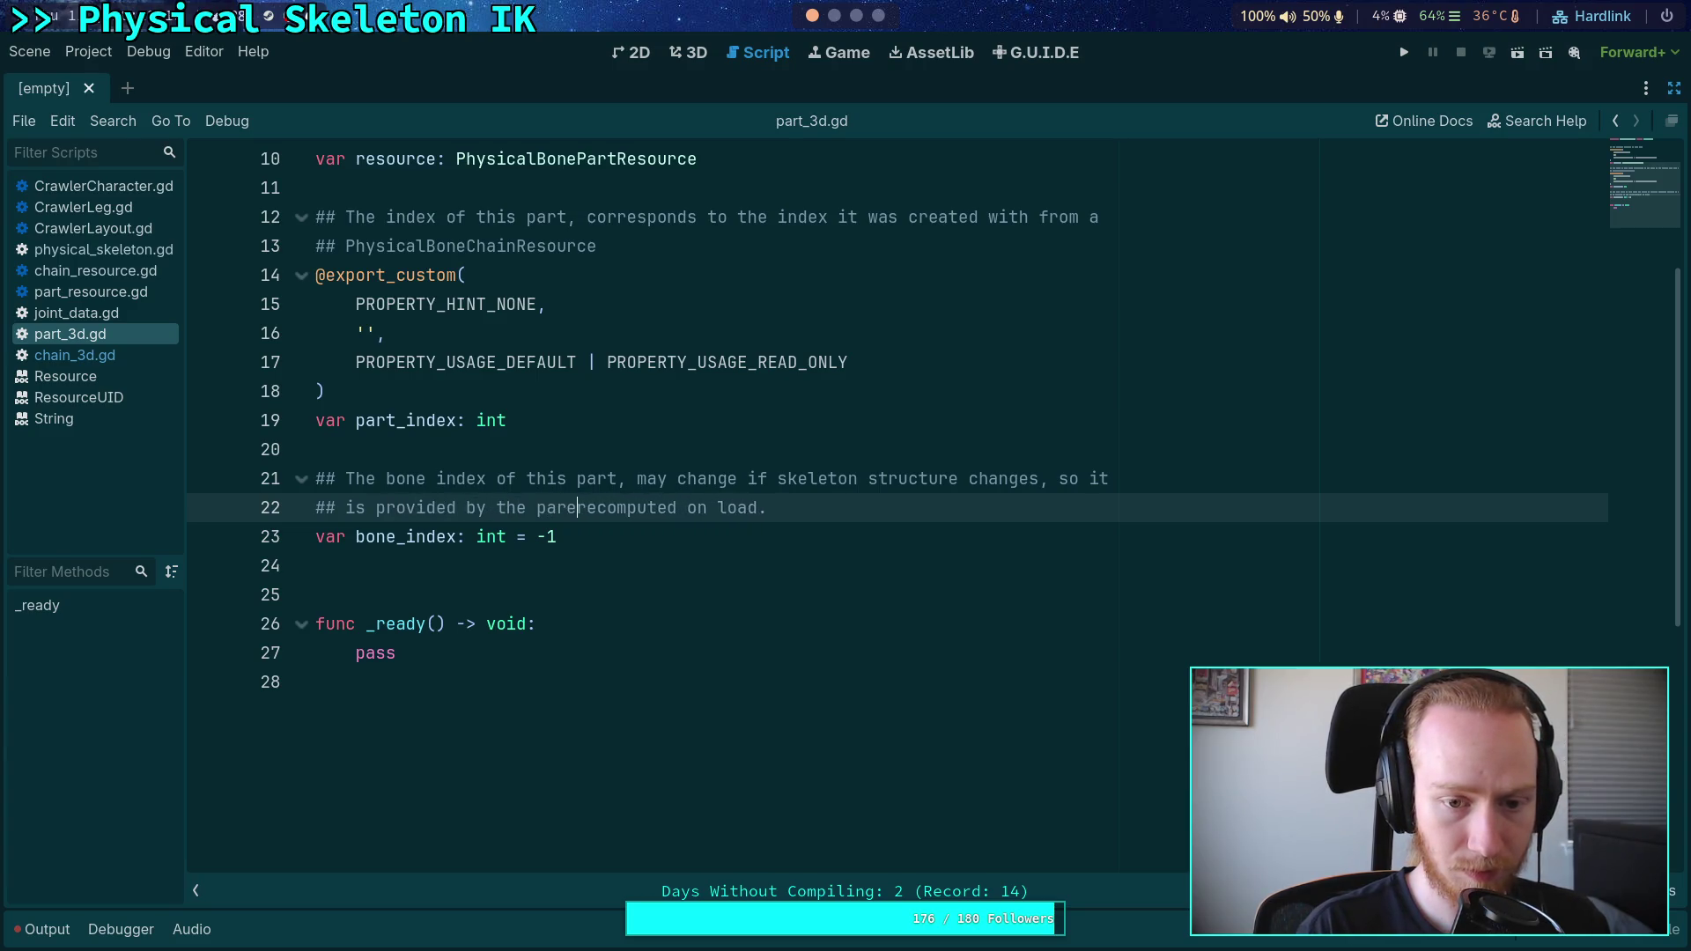
text(PhysicalBoneCh)
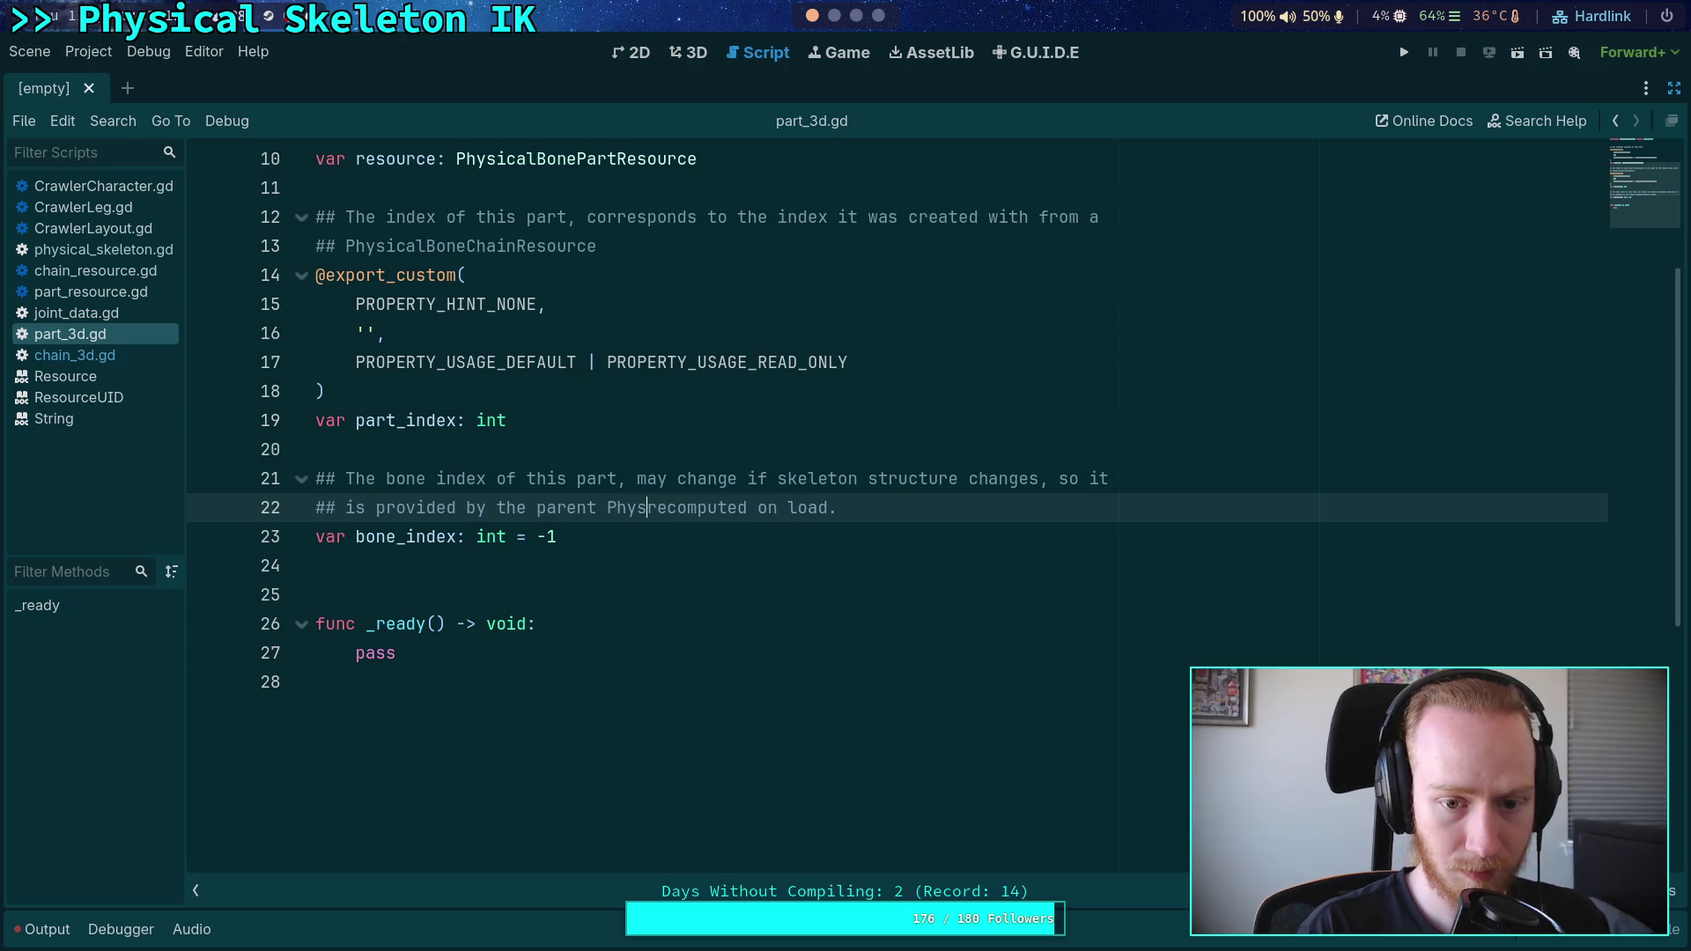
text(ain3D)
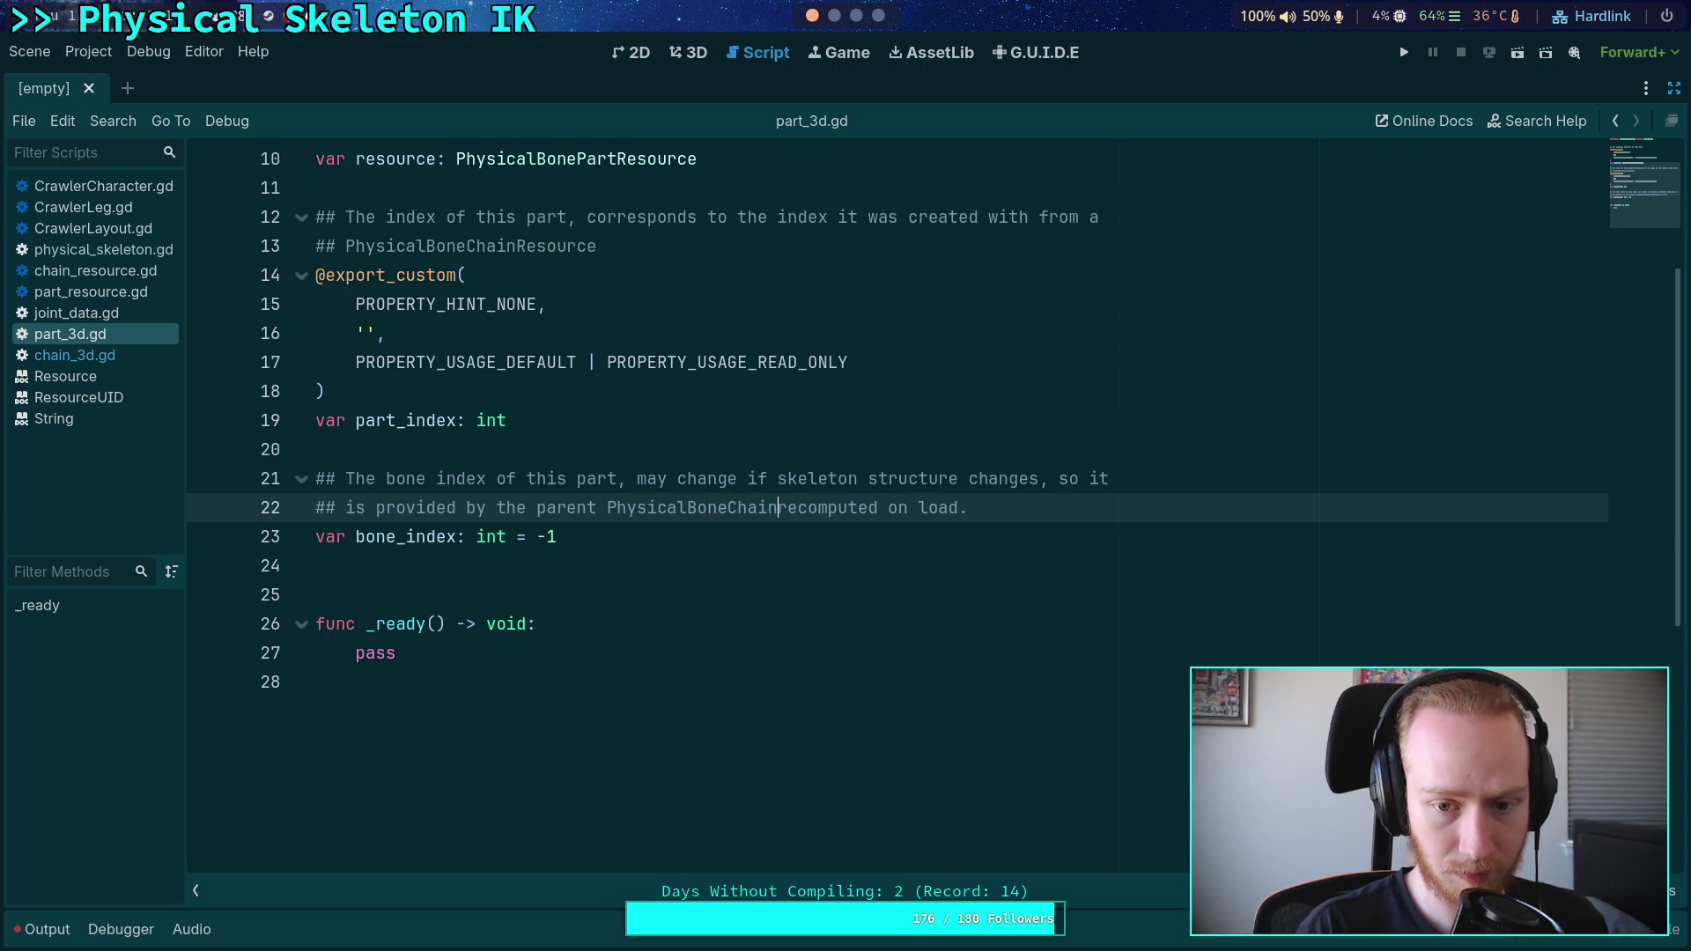
key(BackSpace)
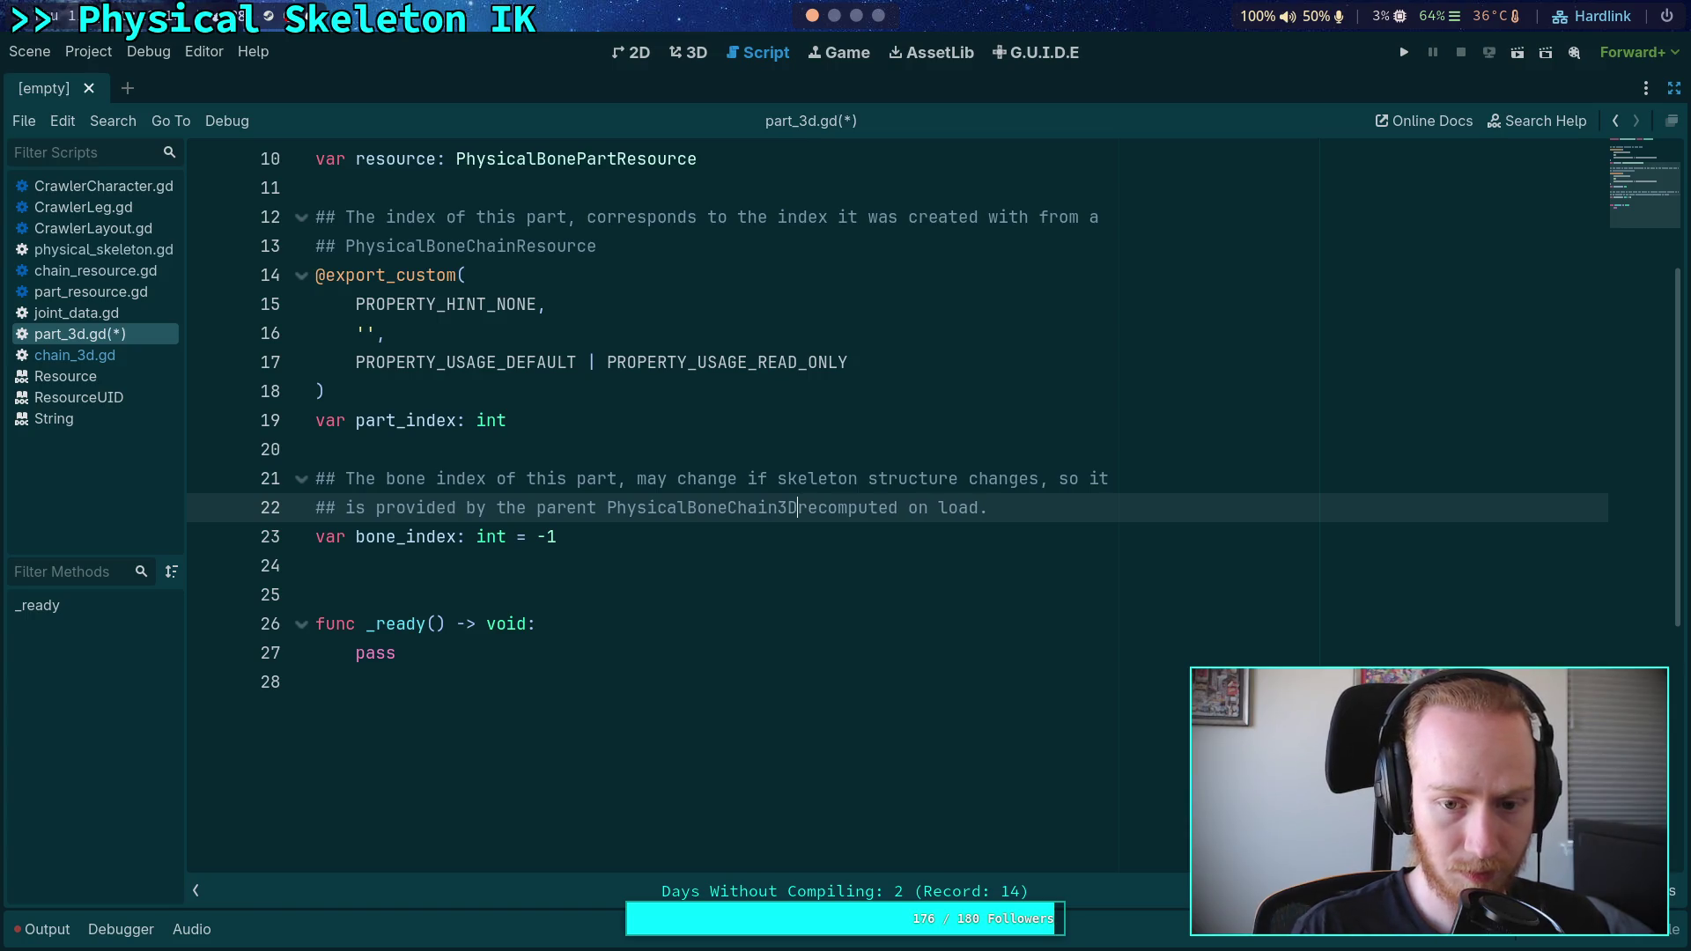
drag(798, 507, 897, 507)
key(BackSpace)
click(924, 507)
key(ctrl+s)
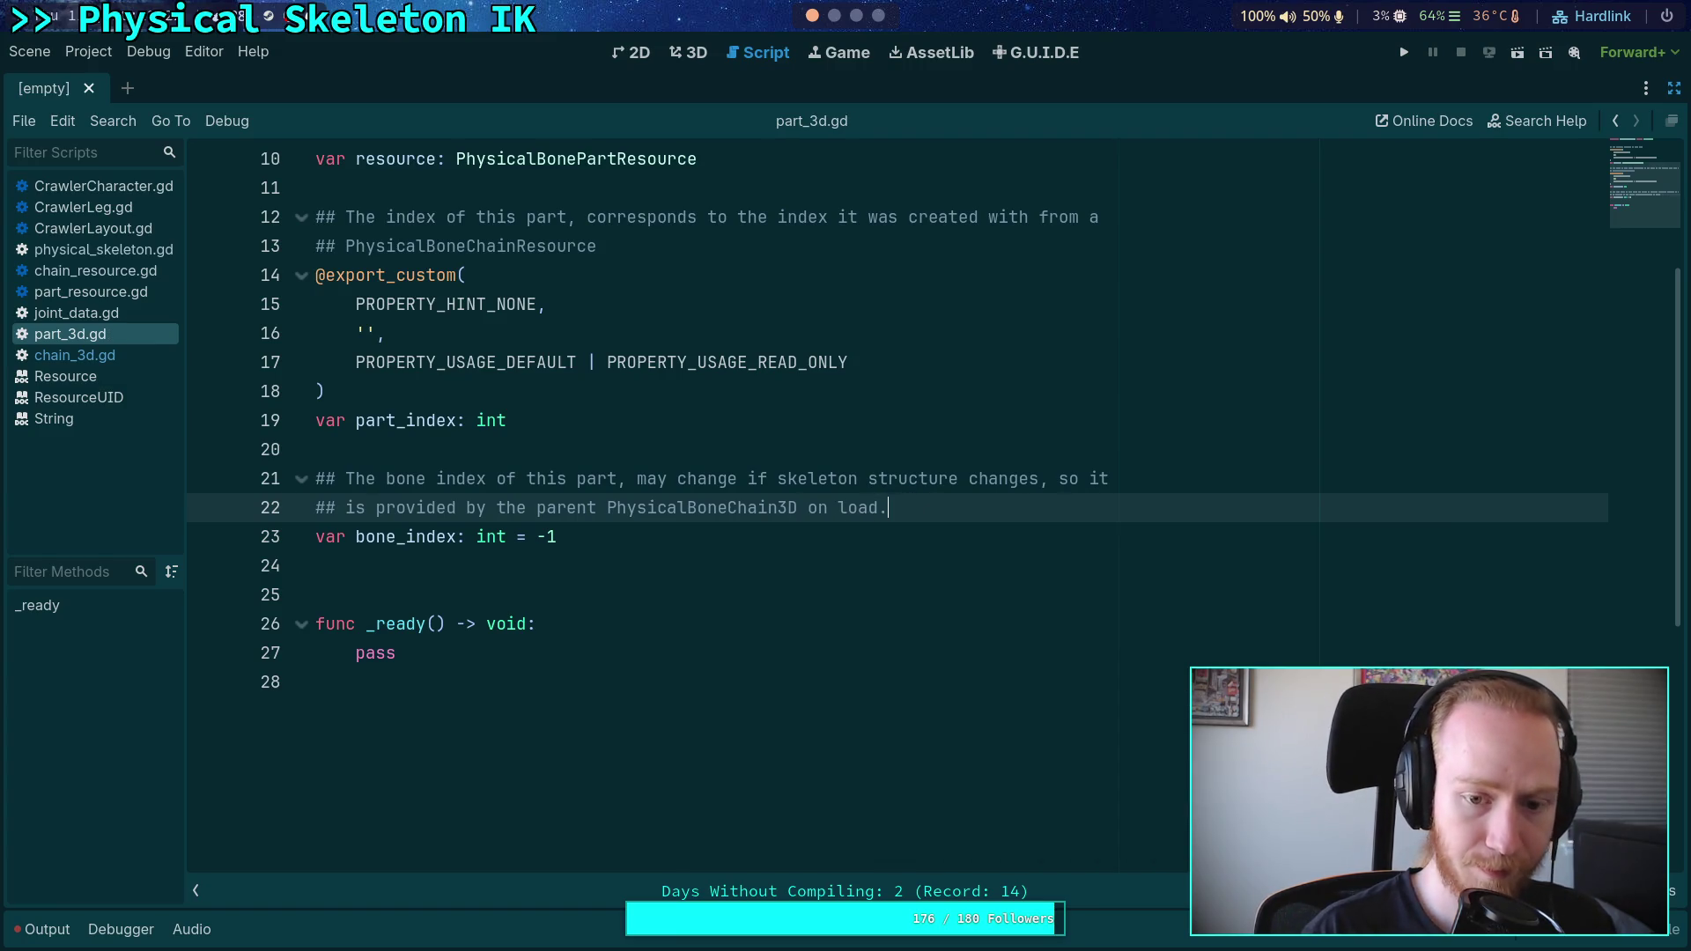
click(663, 572)
click(116, 356)
Scroll through validate() in chain_3d.gd to the unfinished var on line 91
scroll(643, 711, down, 6)
scroll(691, 606, up, 6)
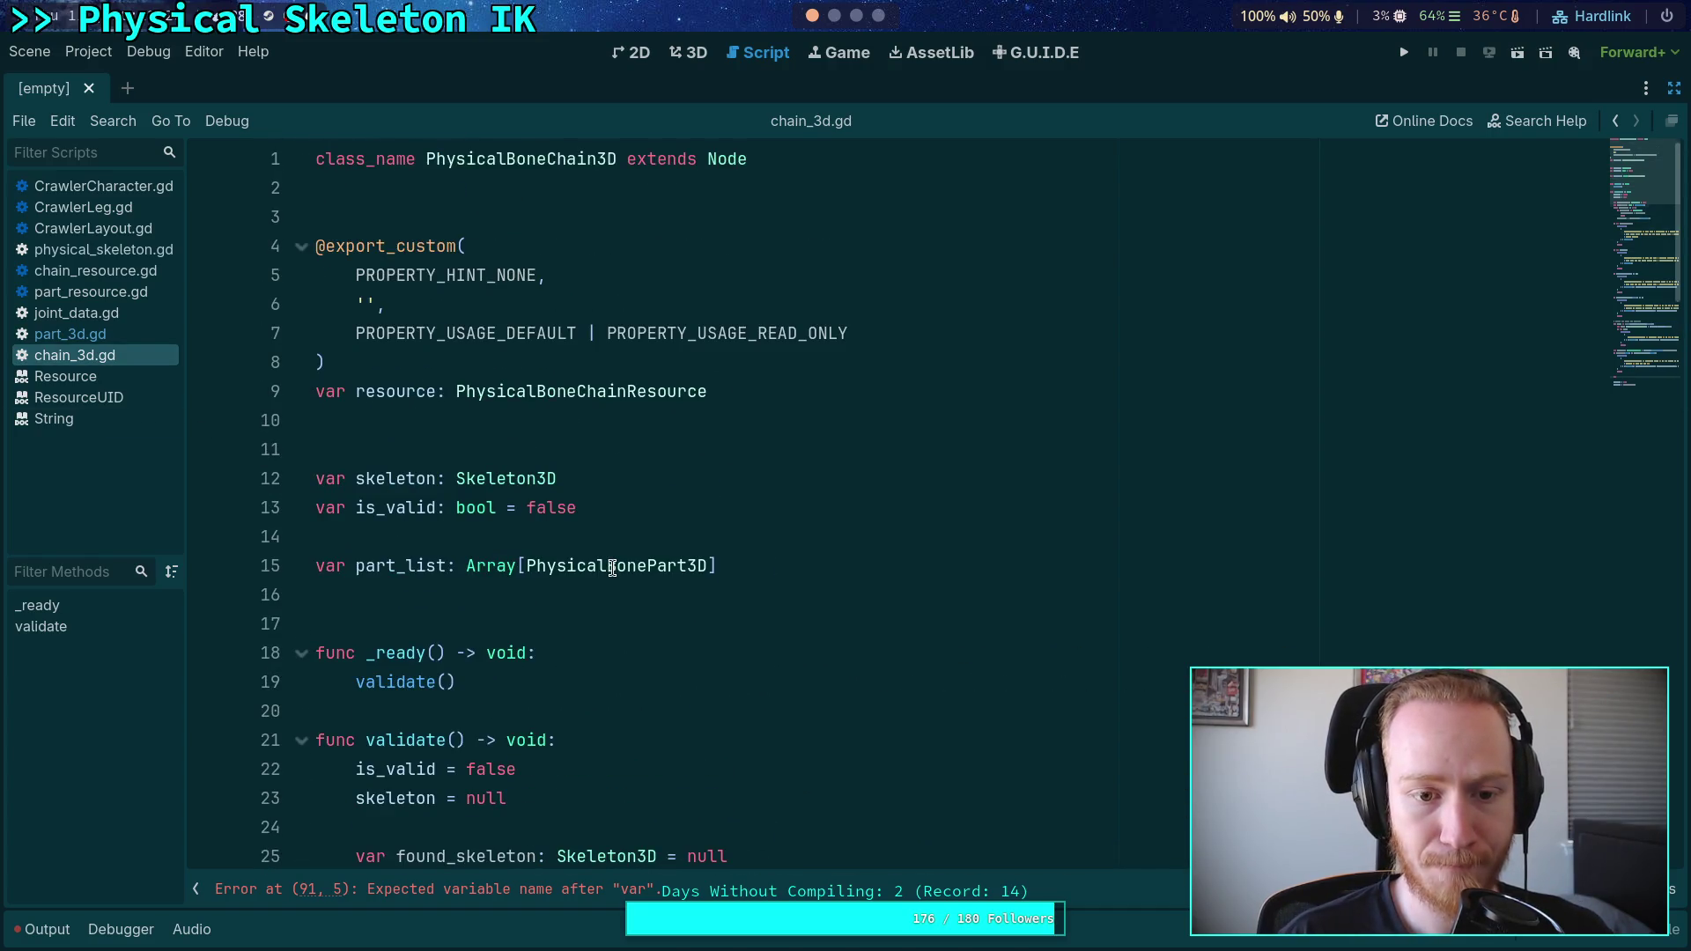
scroll(612, 568, down, 6)
scroll(616, 563, up, 6)
scroll(624, 561, down, 5)
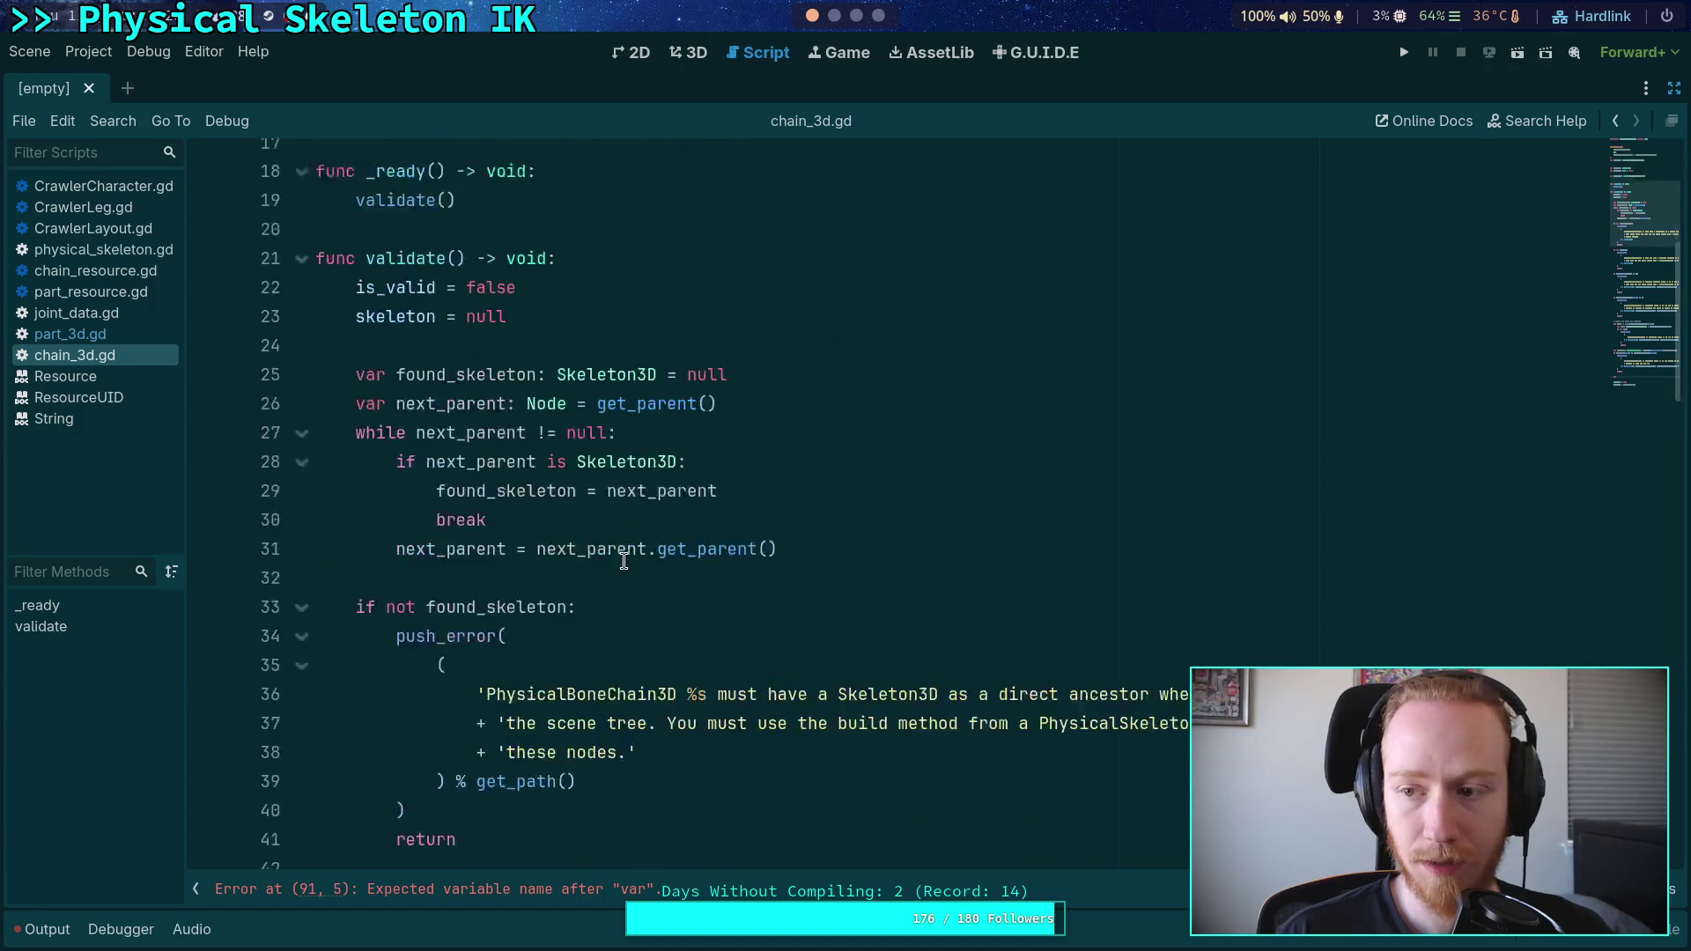
scroll(623, 561, down, 20)
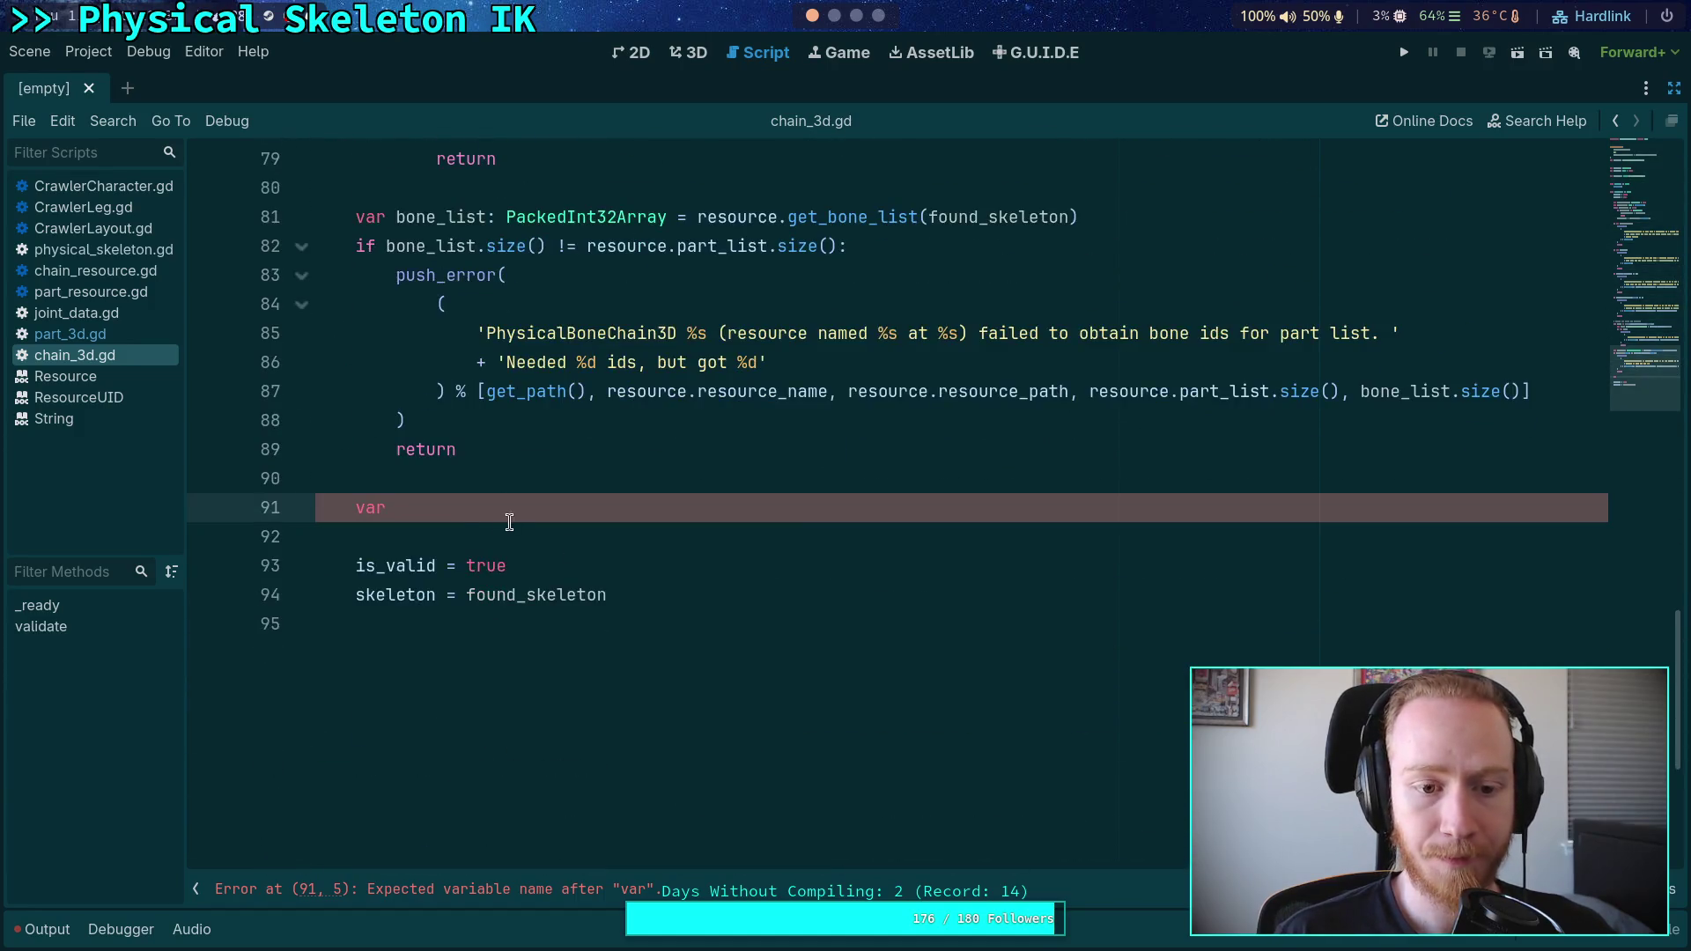
scroll(509, 523, up, 1)
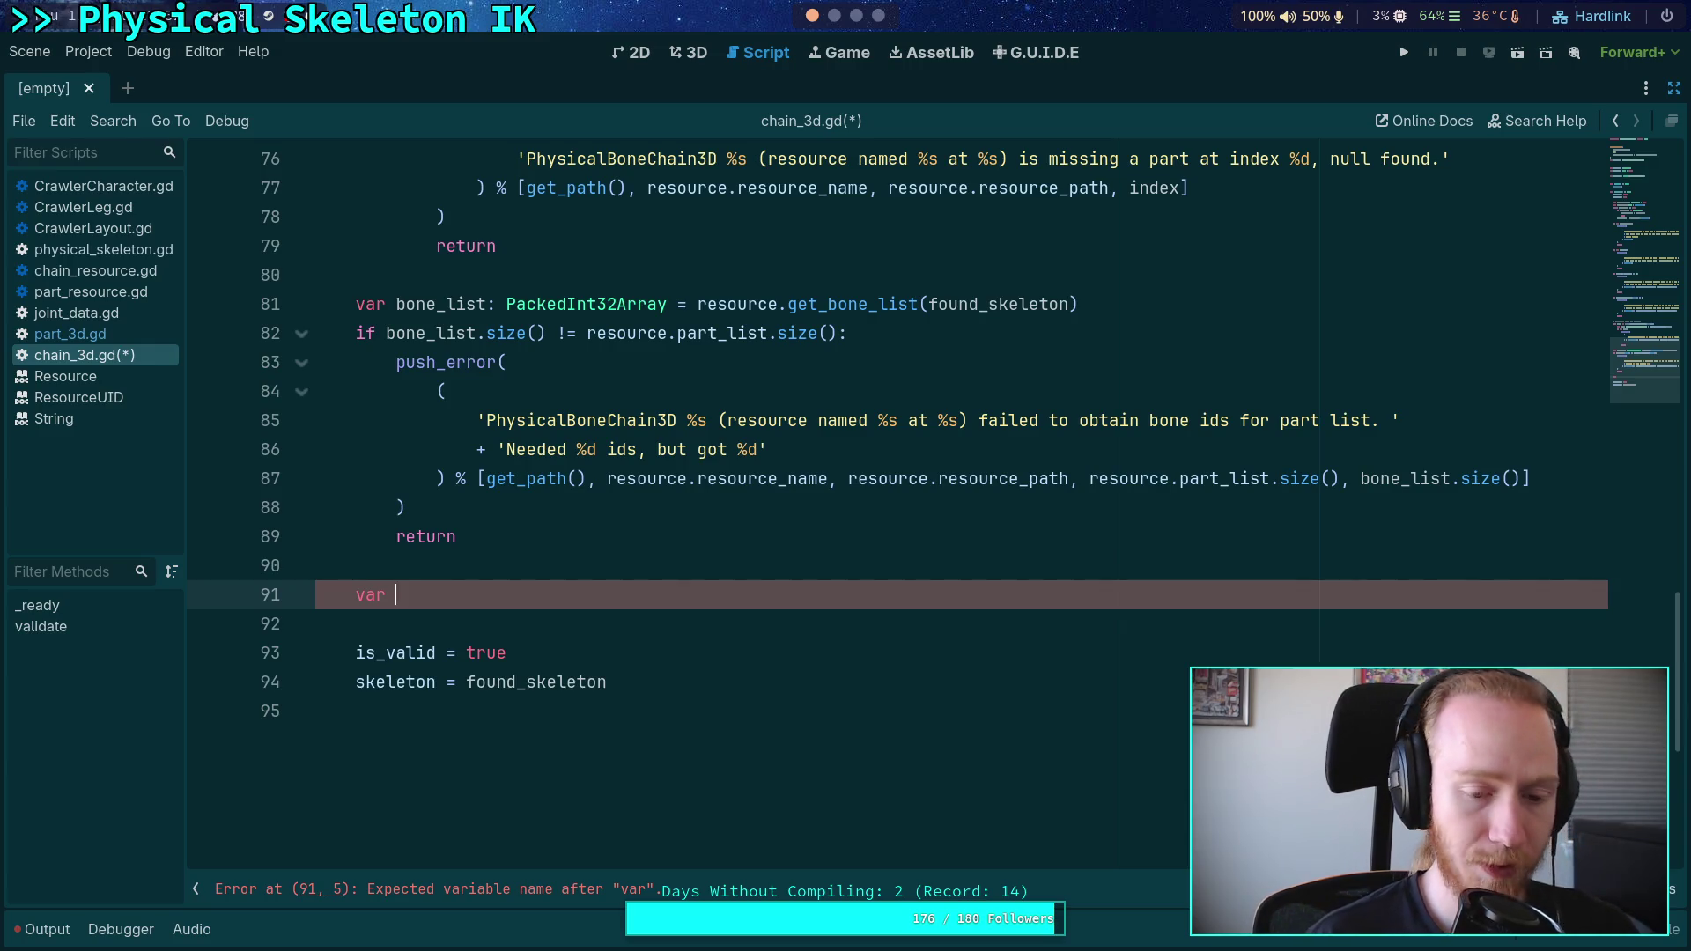
scroll(631, 610, up, 20)
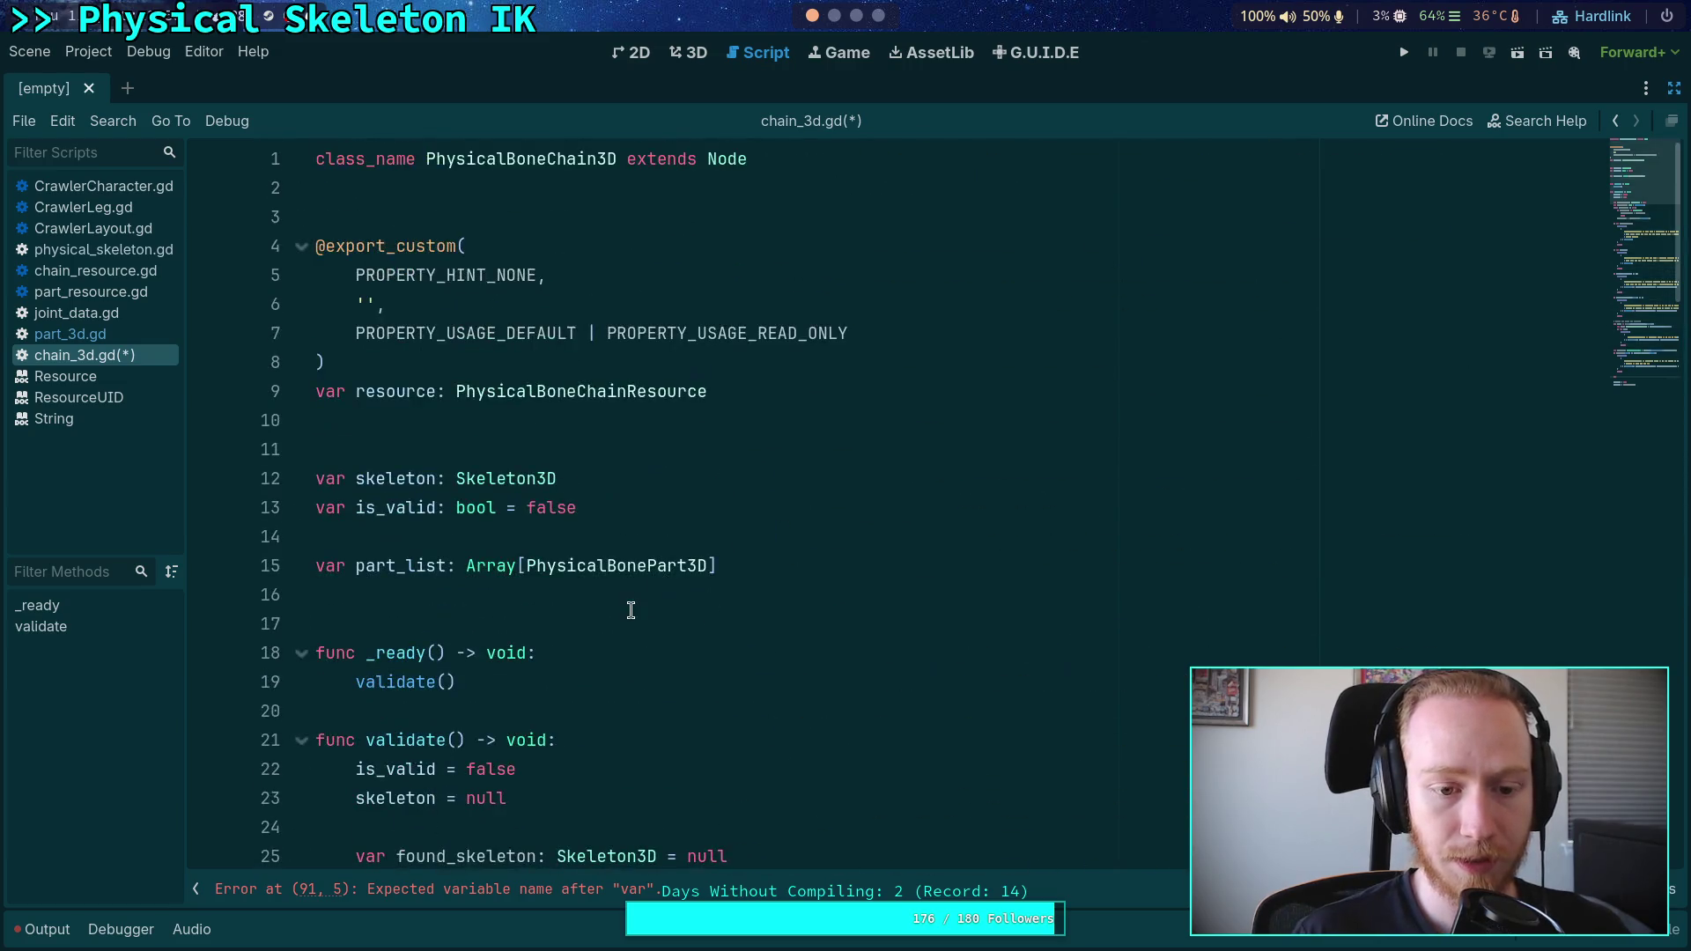
scroll(564, 599, down, 20)
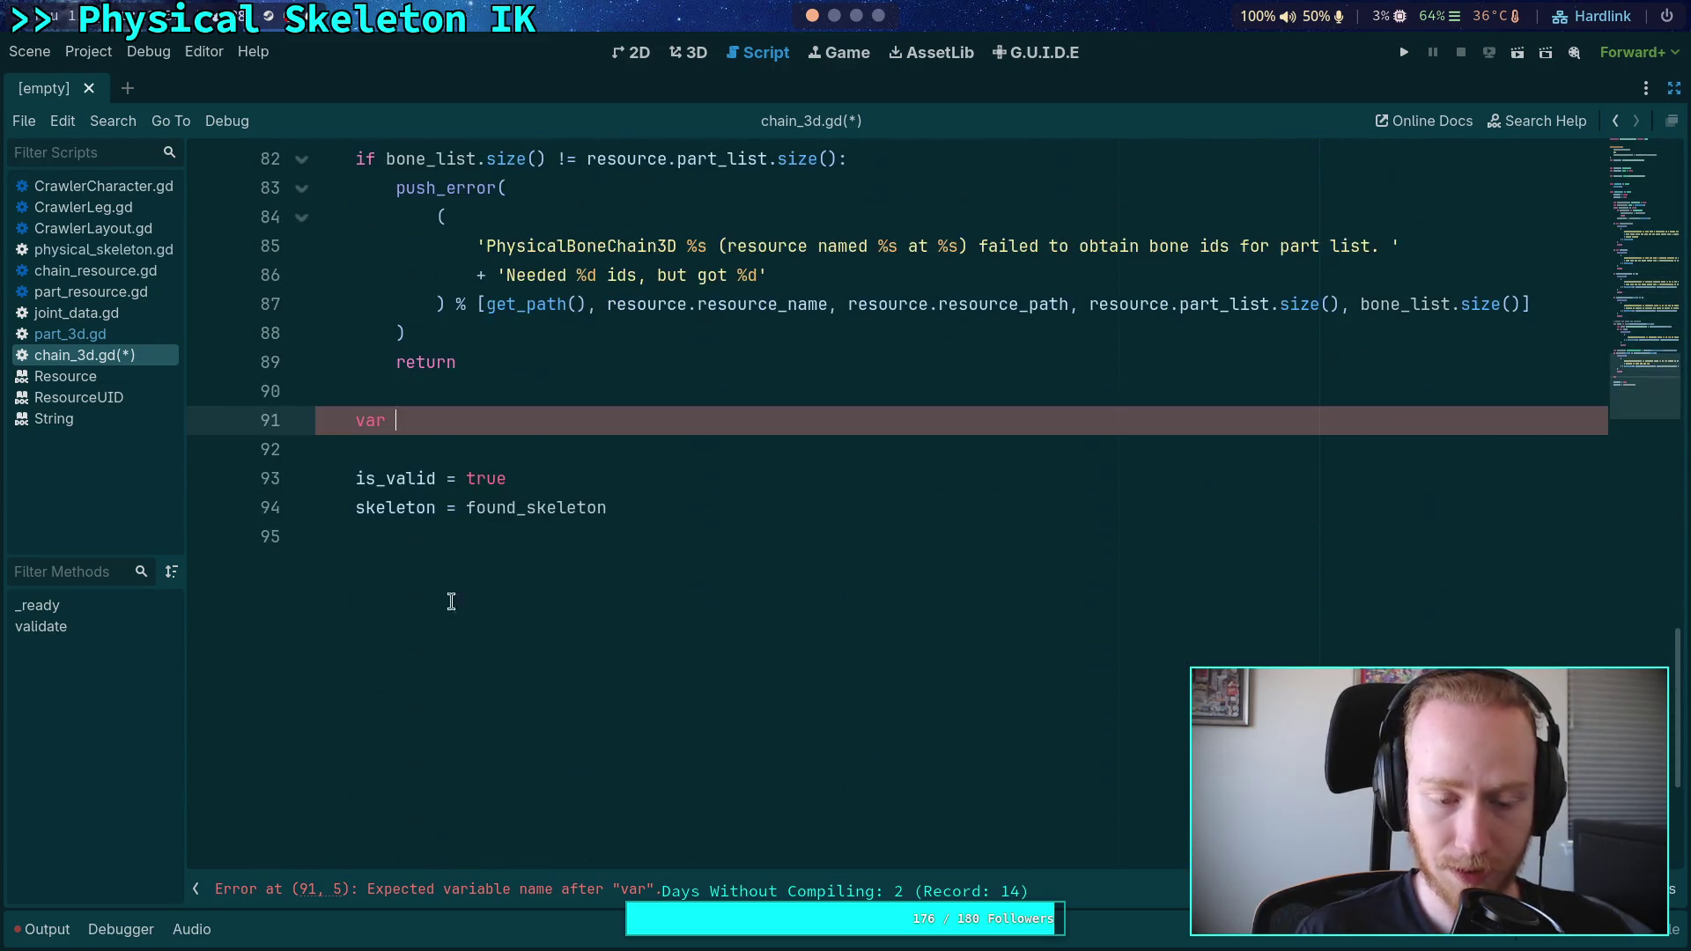
scroll(451, 602, up, 3)
drag(428, 681, 352, 681)
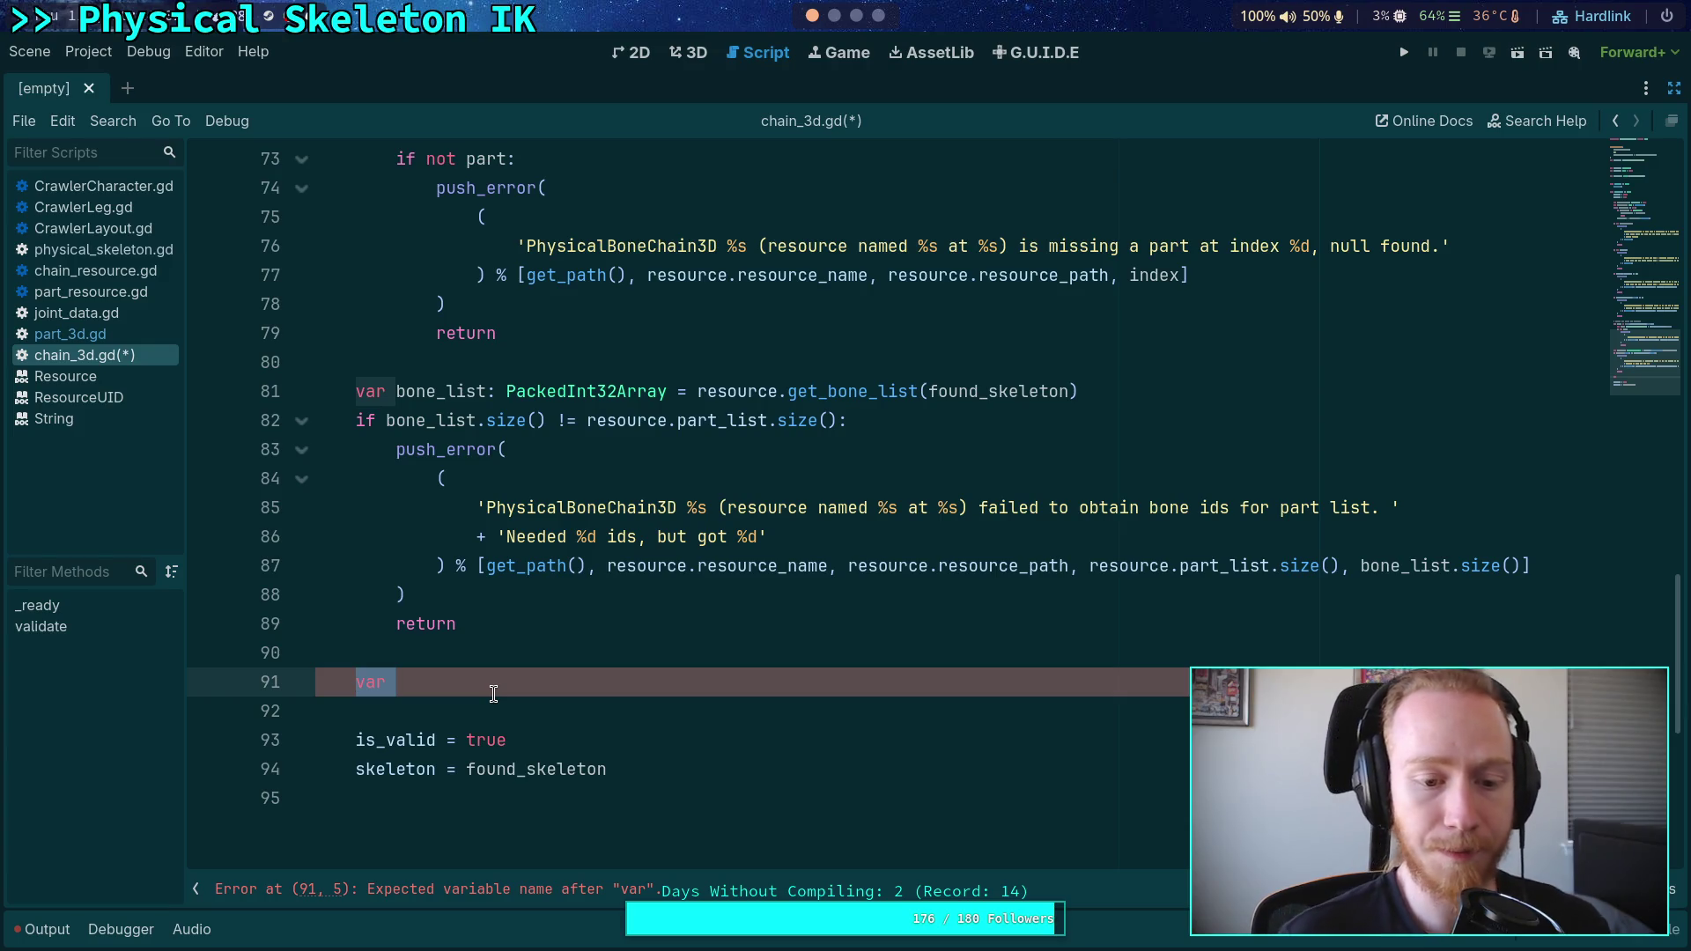
Declare 'var children_part_list: Array[PhysicalBonePart3D]' in chain_3d.gd
text(var )
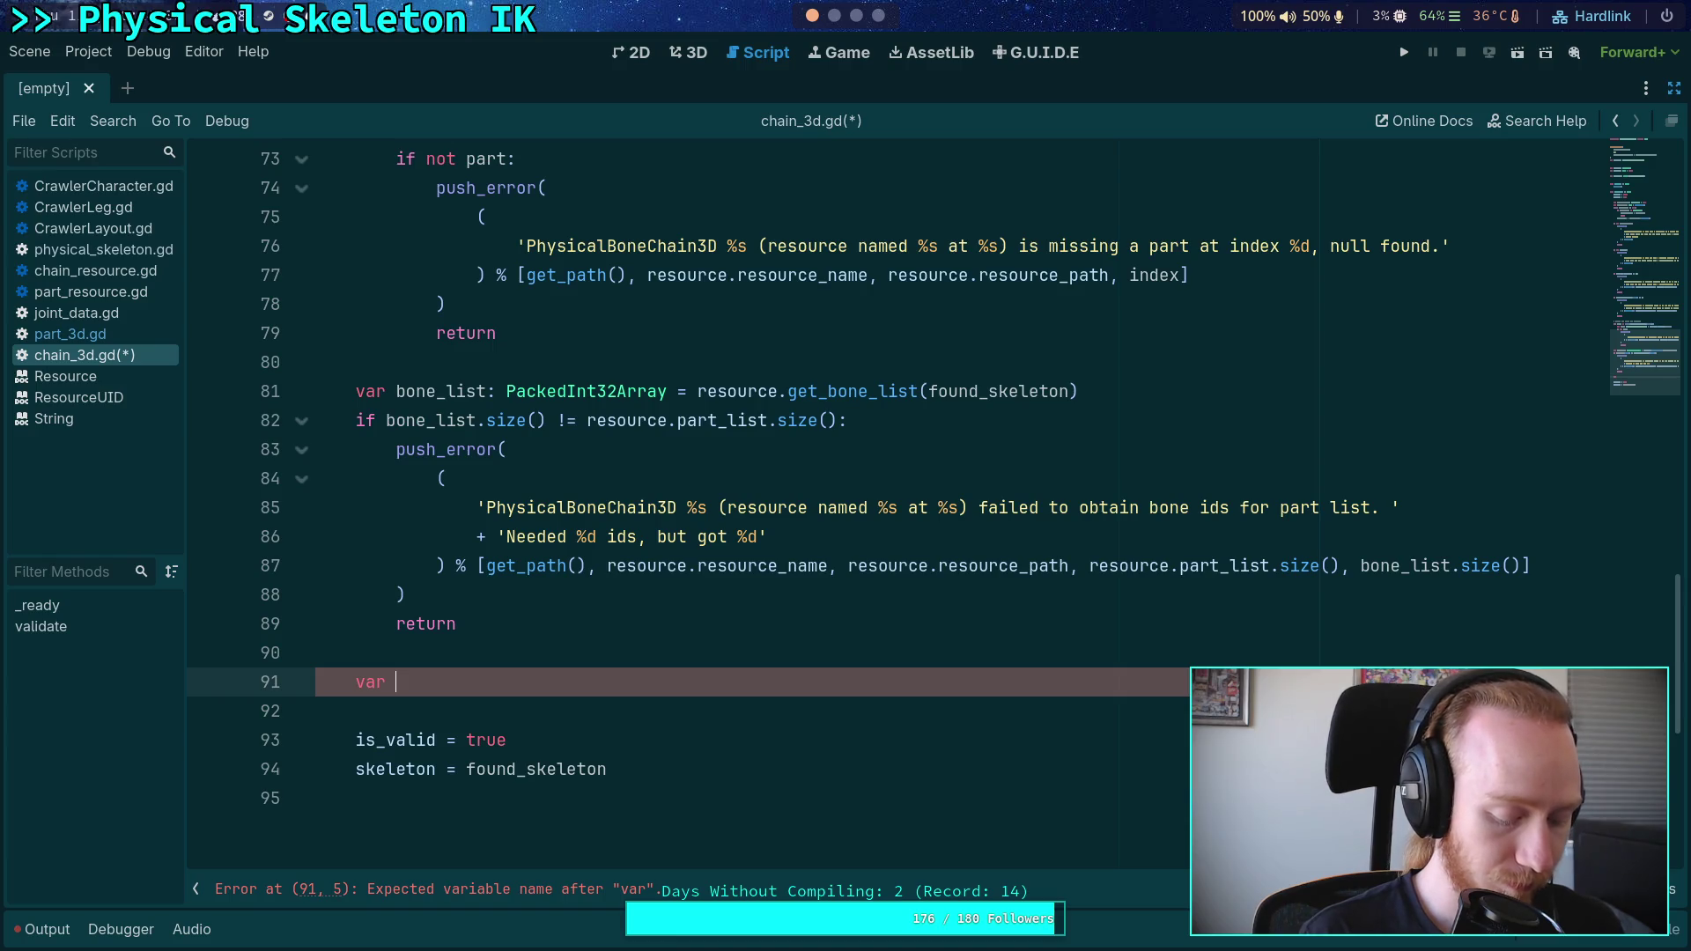
text(children_)
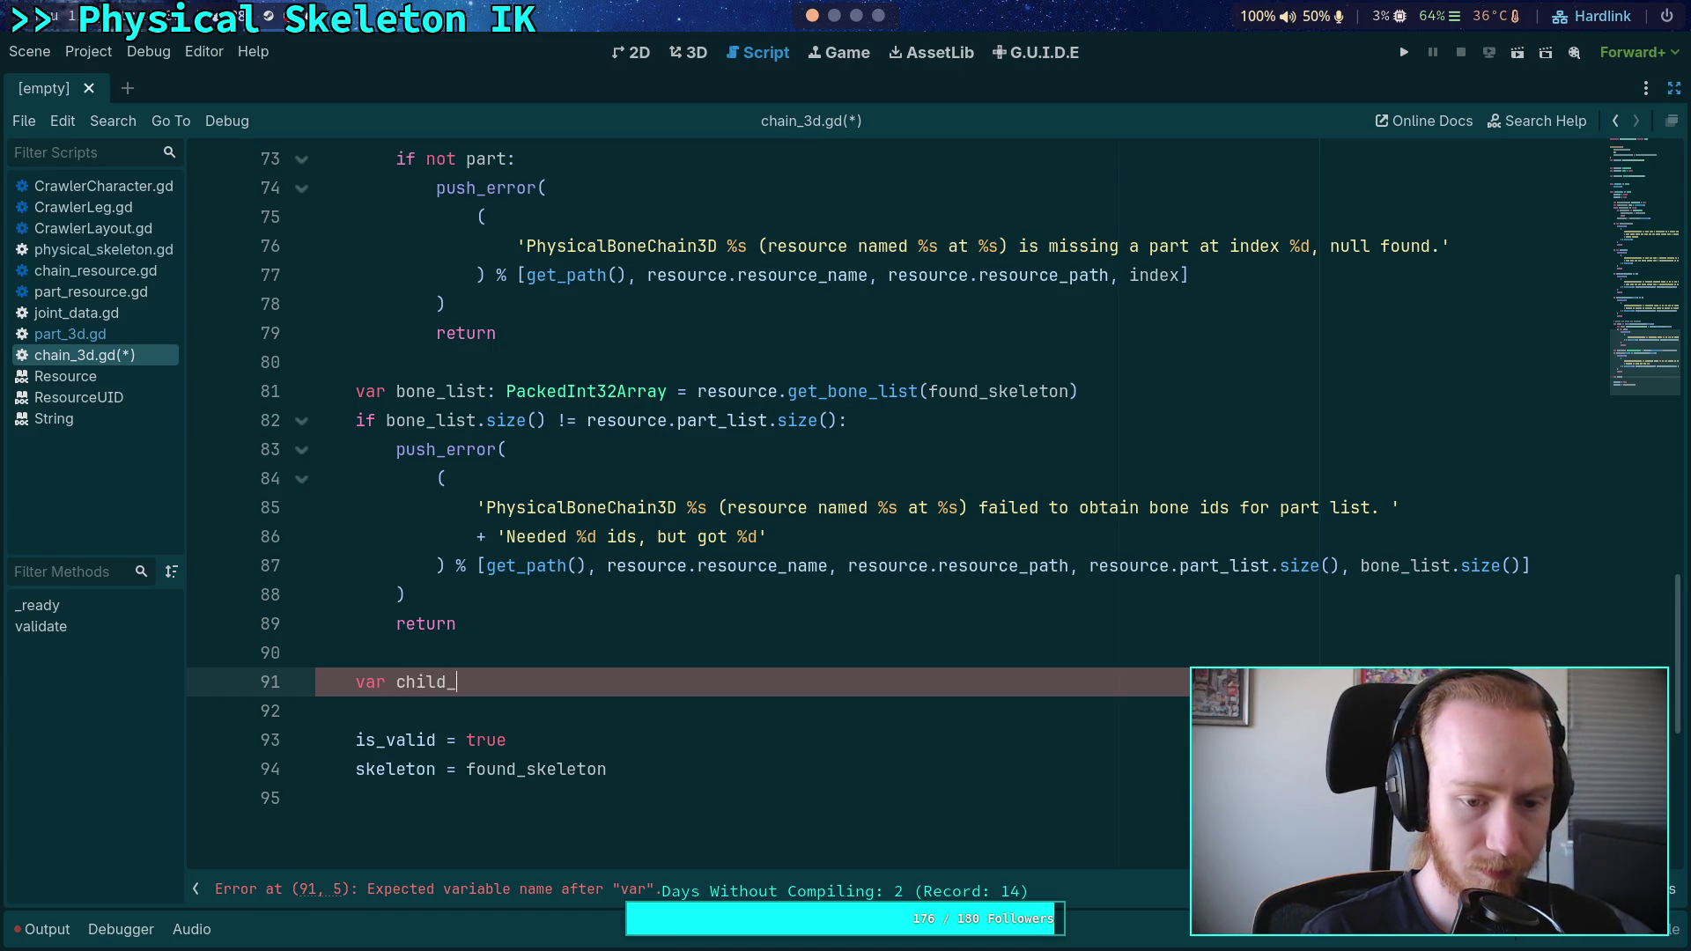
text(part_li)
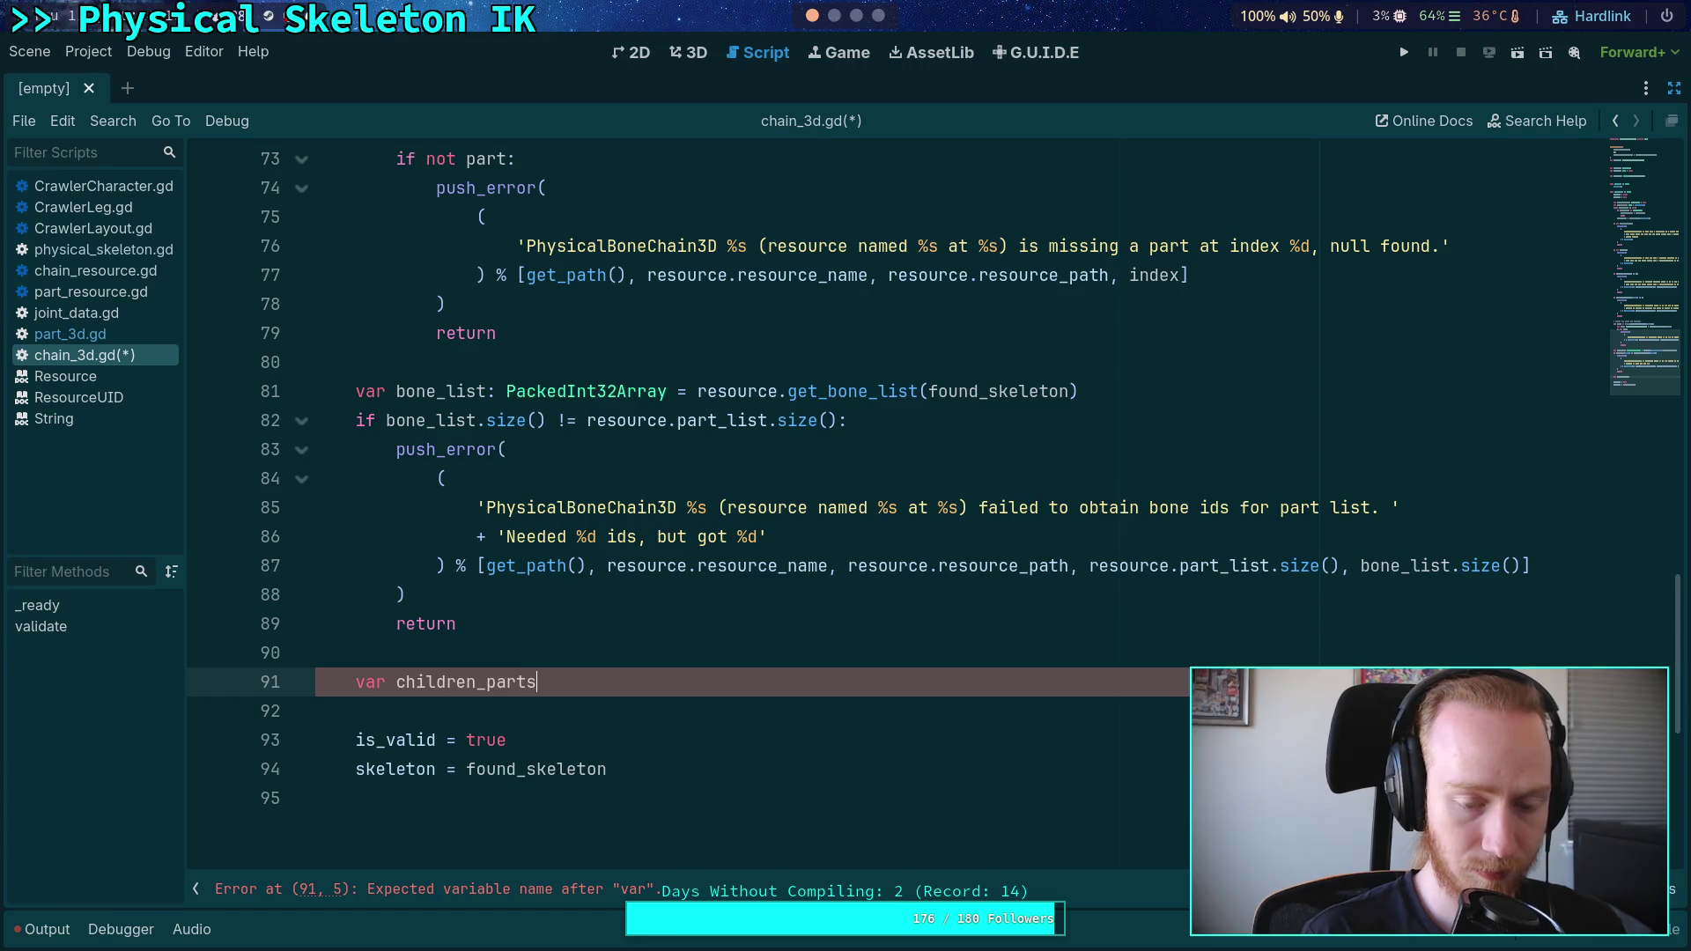
text(st: Array[)
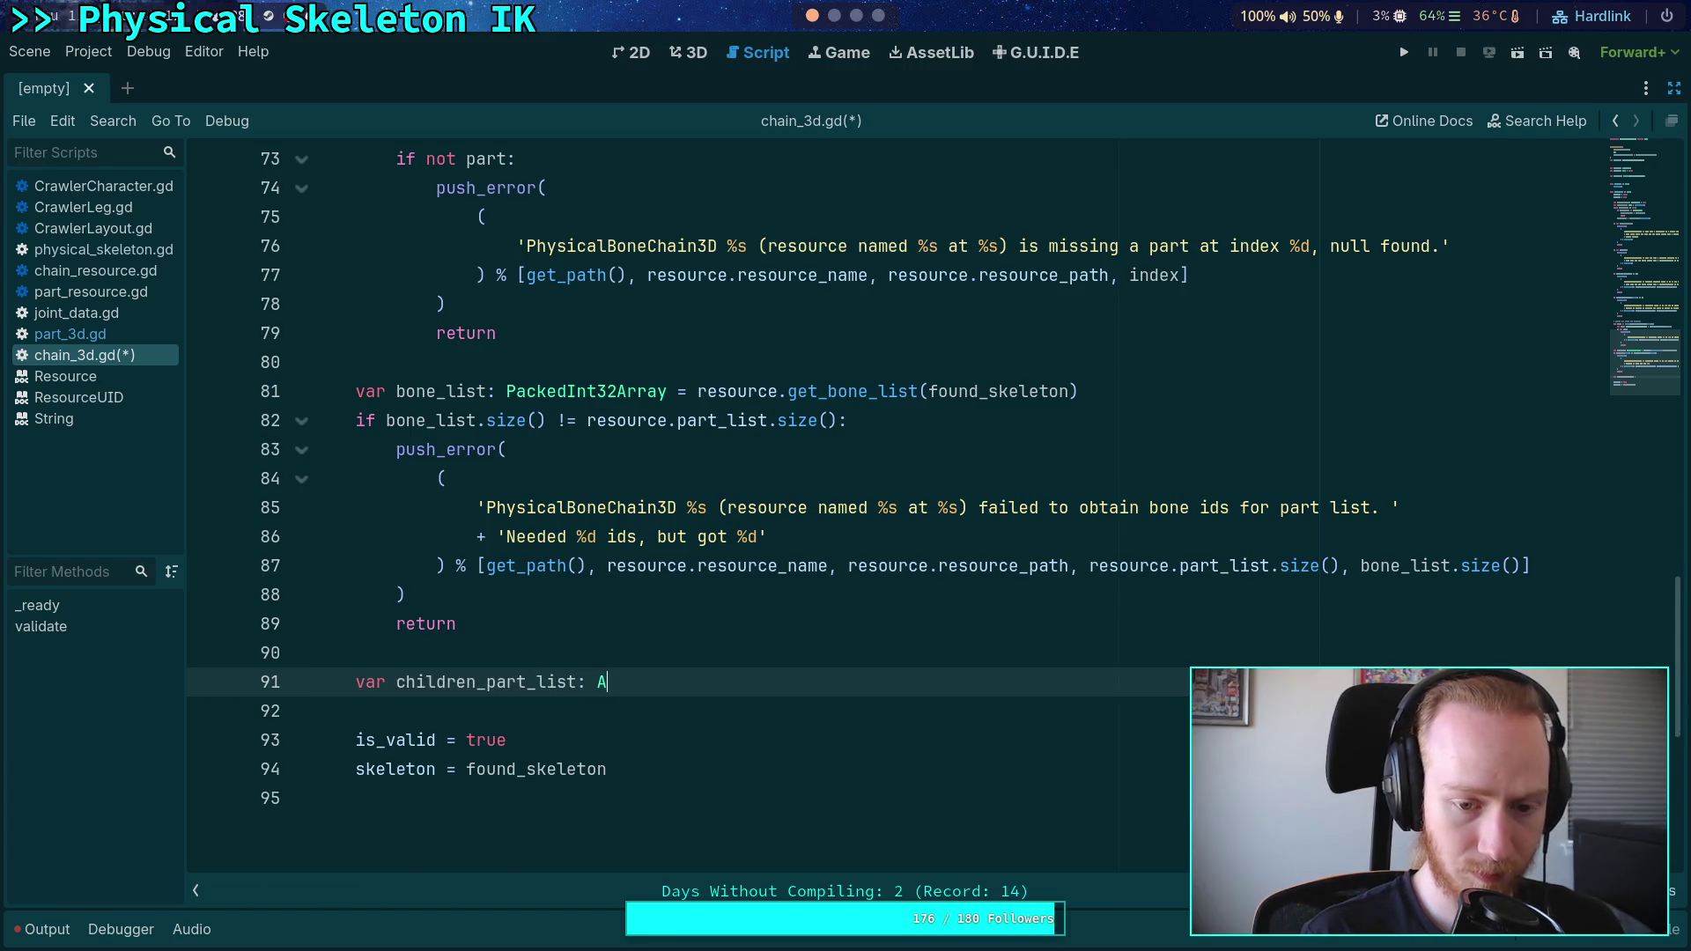
text(Physical)
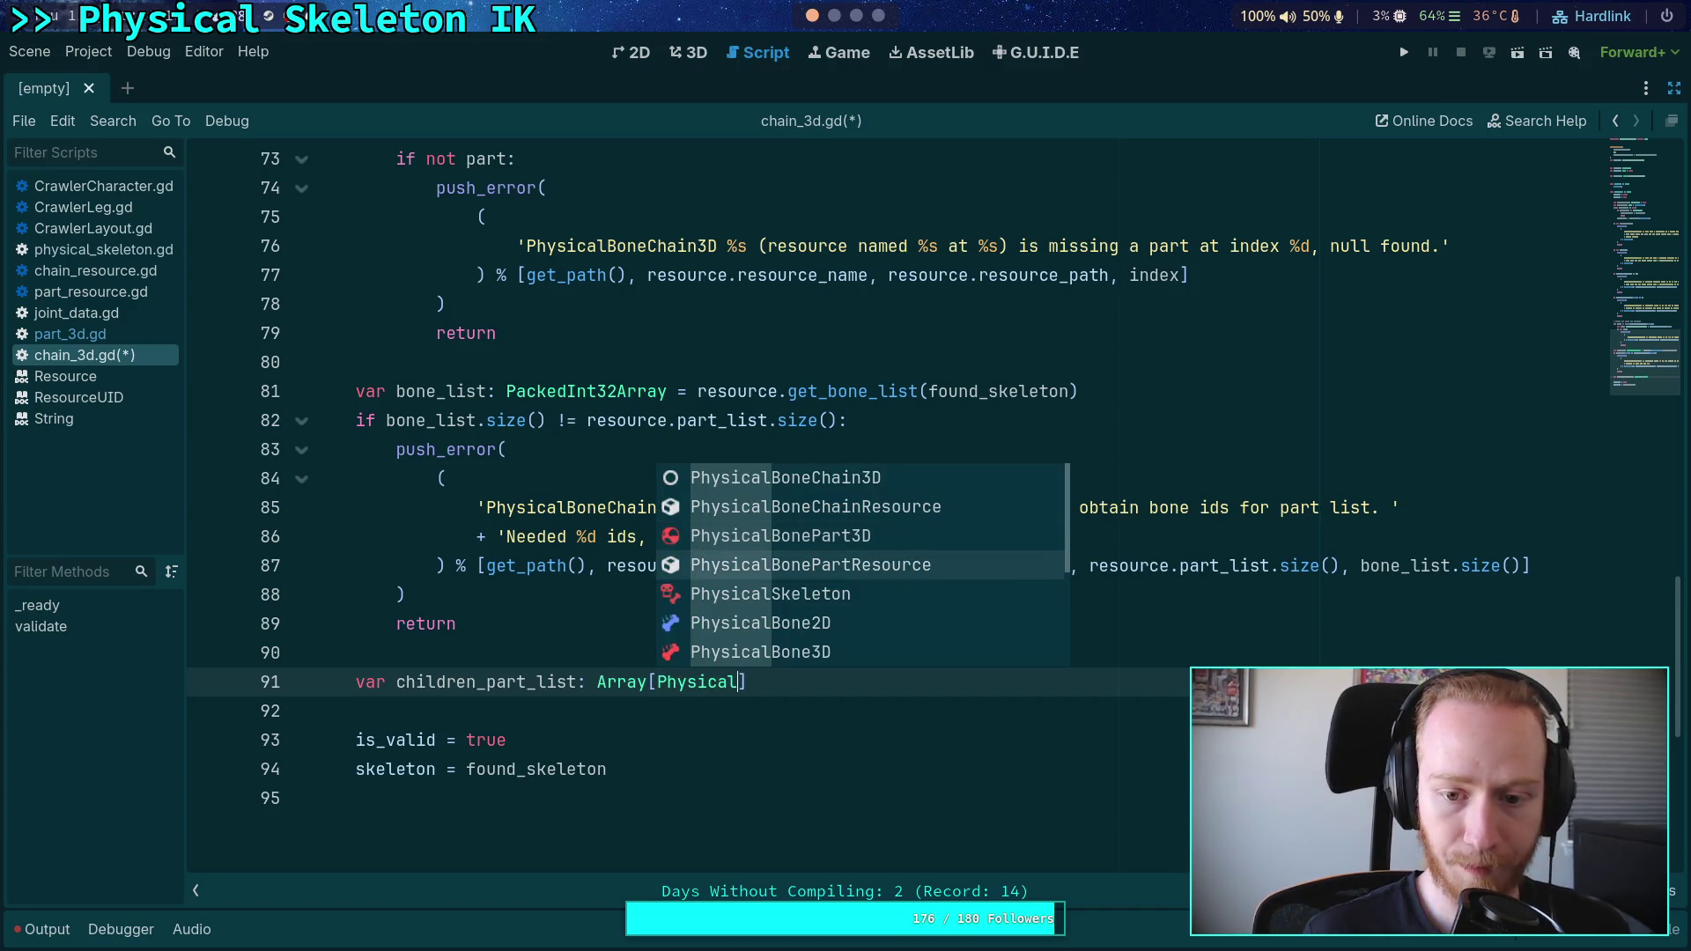
key(Up)
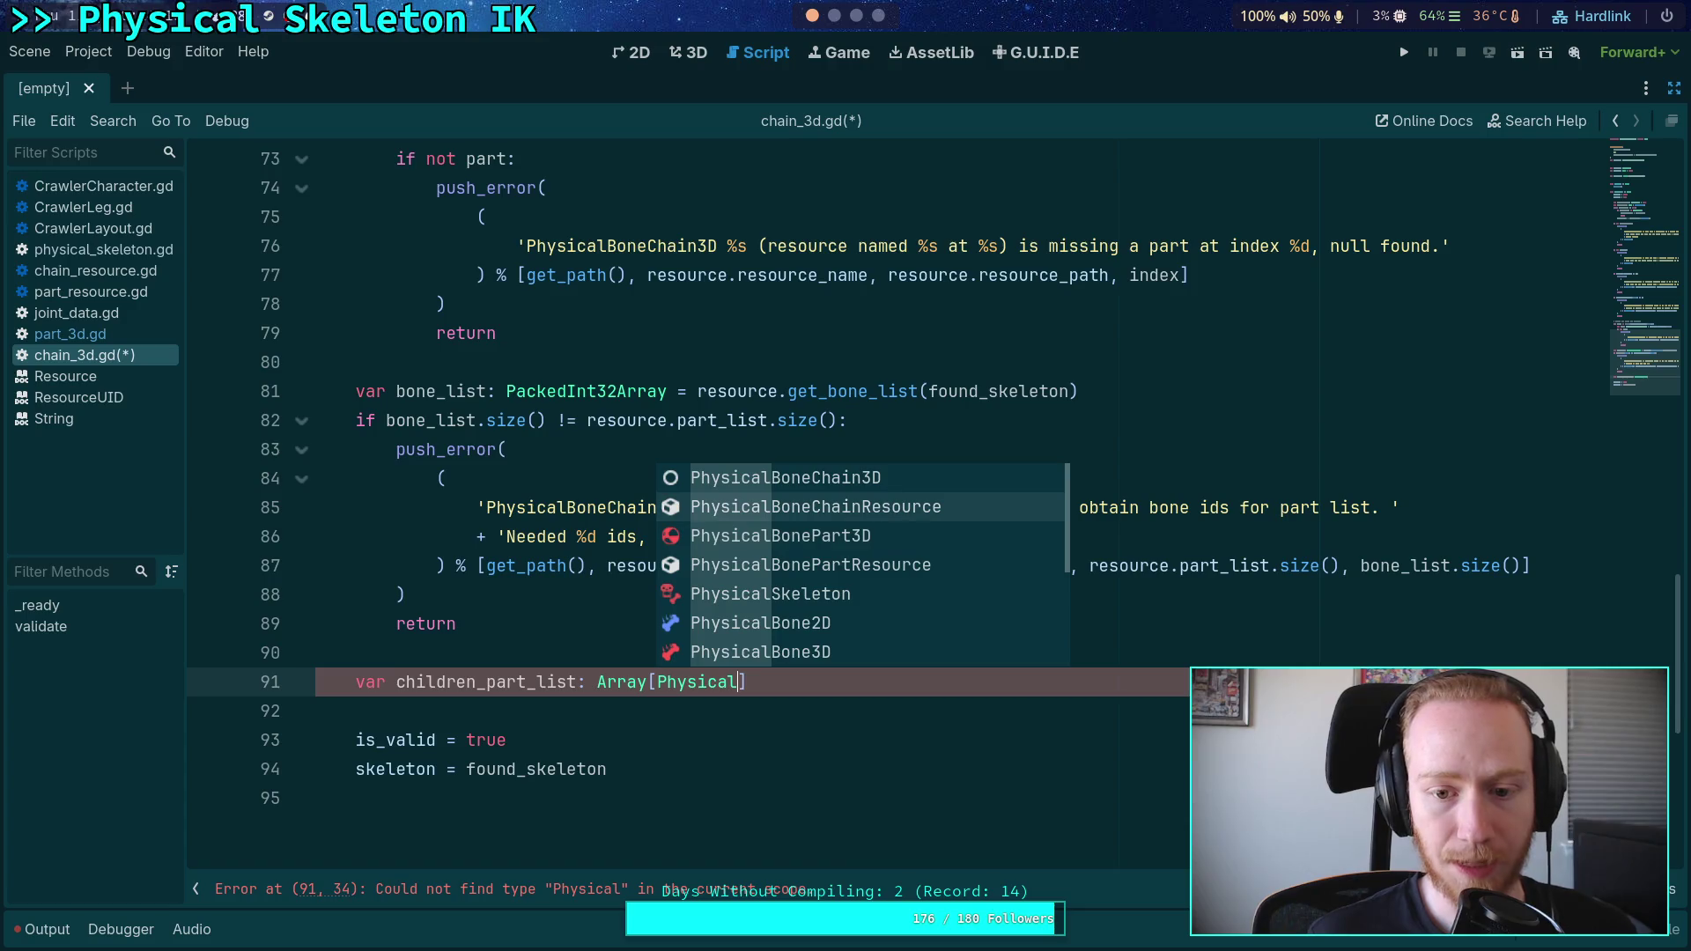
key(Down)
key(Return)
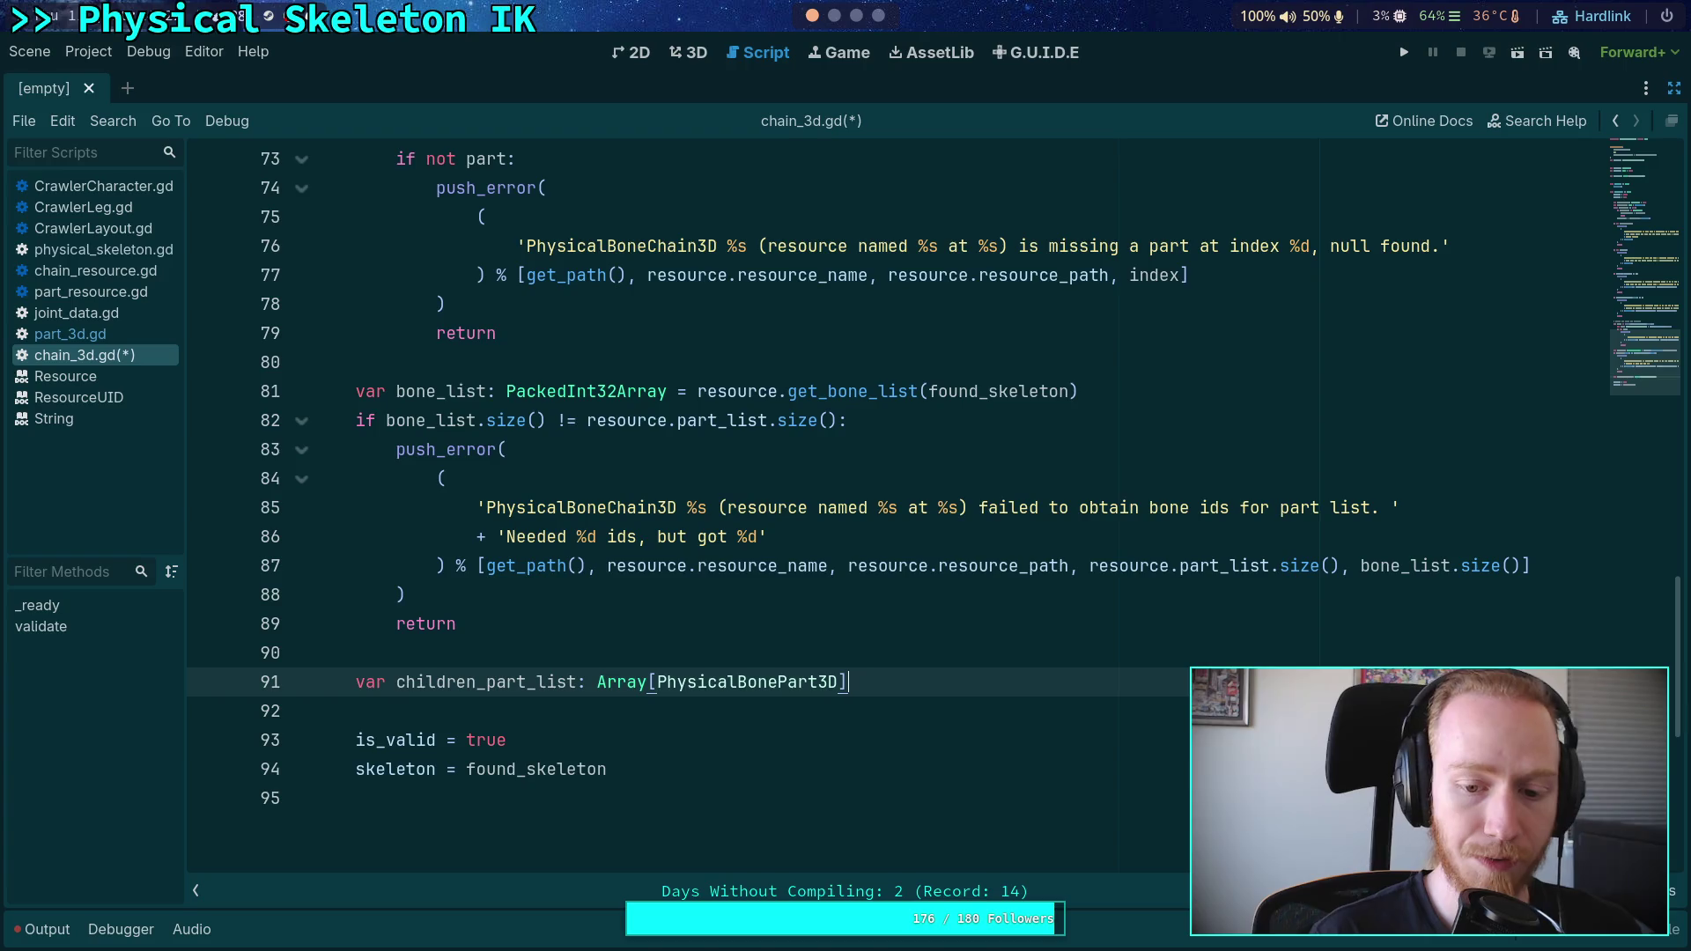
Fill it with children_part_list.assign(find_children('', 'PhysicalBonePart3D'))
key(Return)
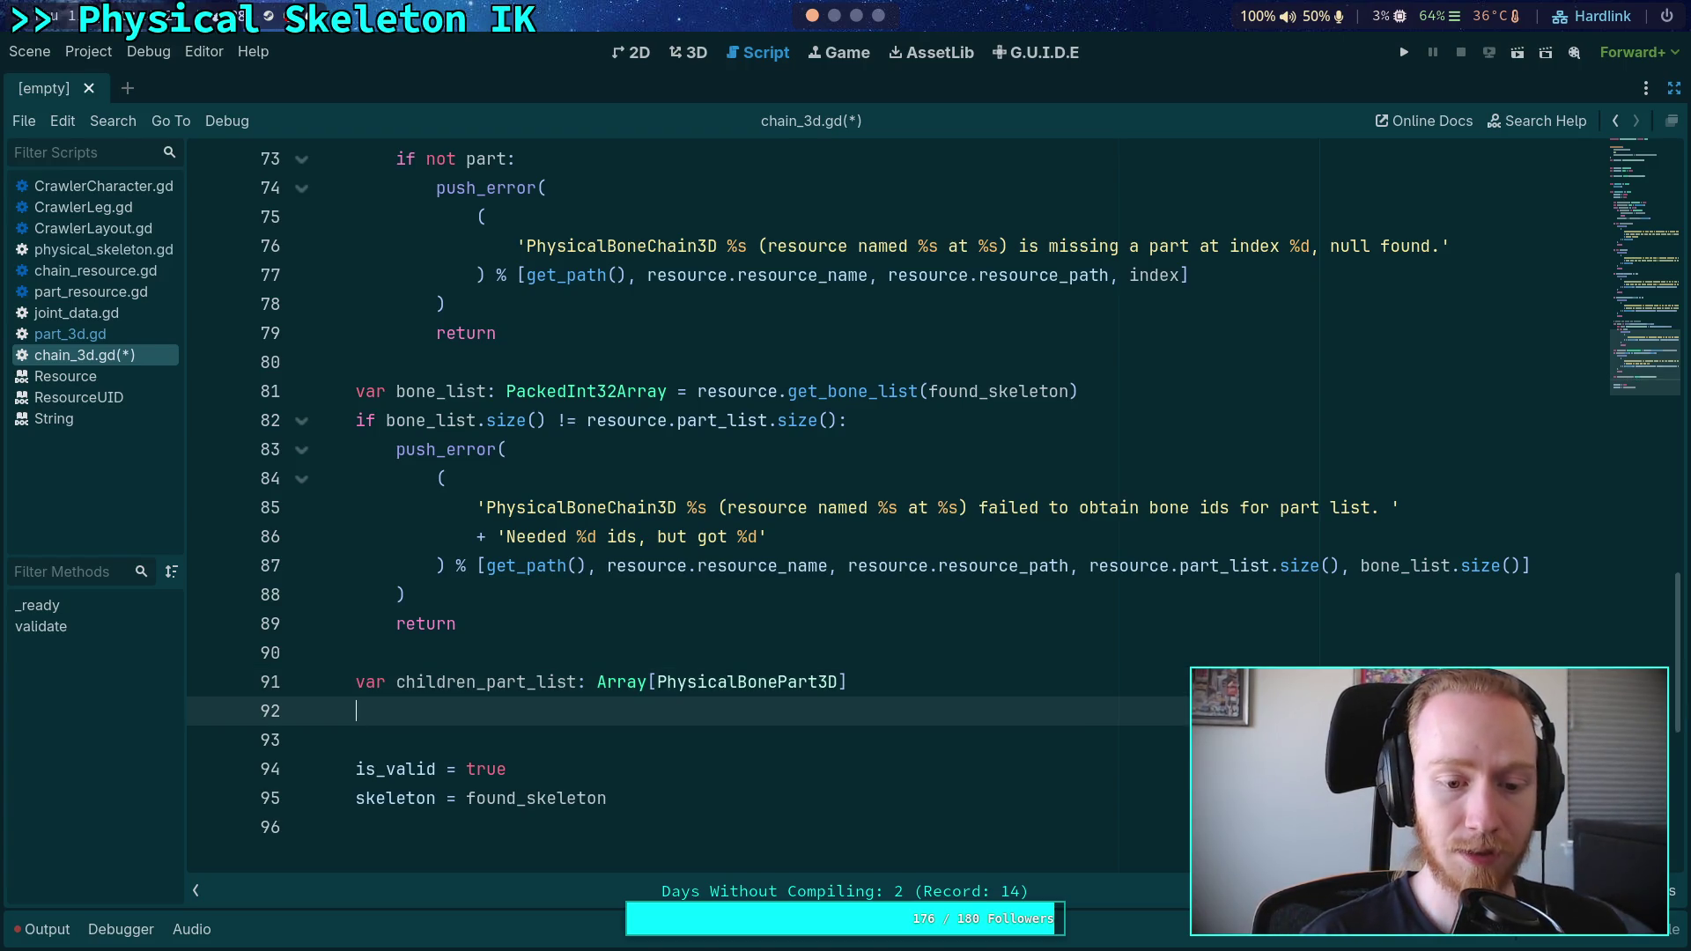
text(child)
key(Return)
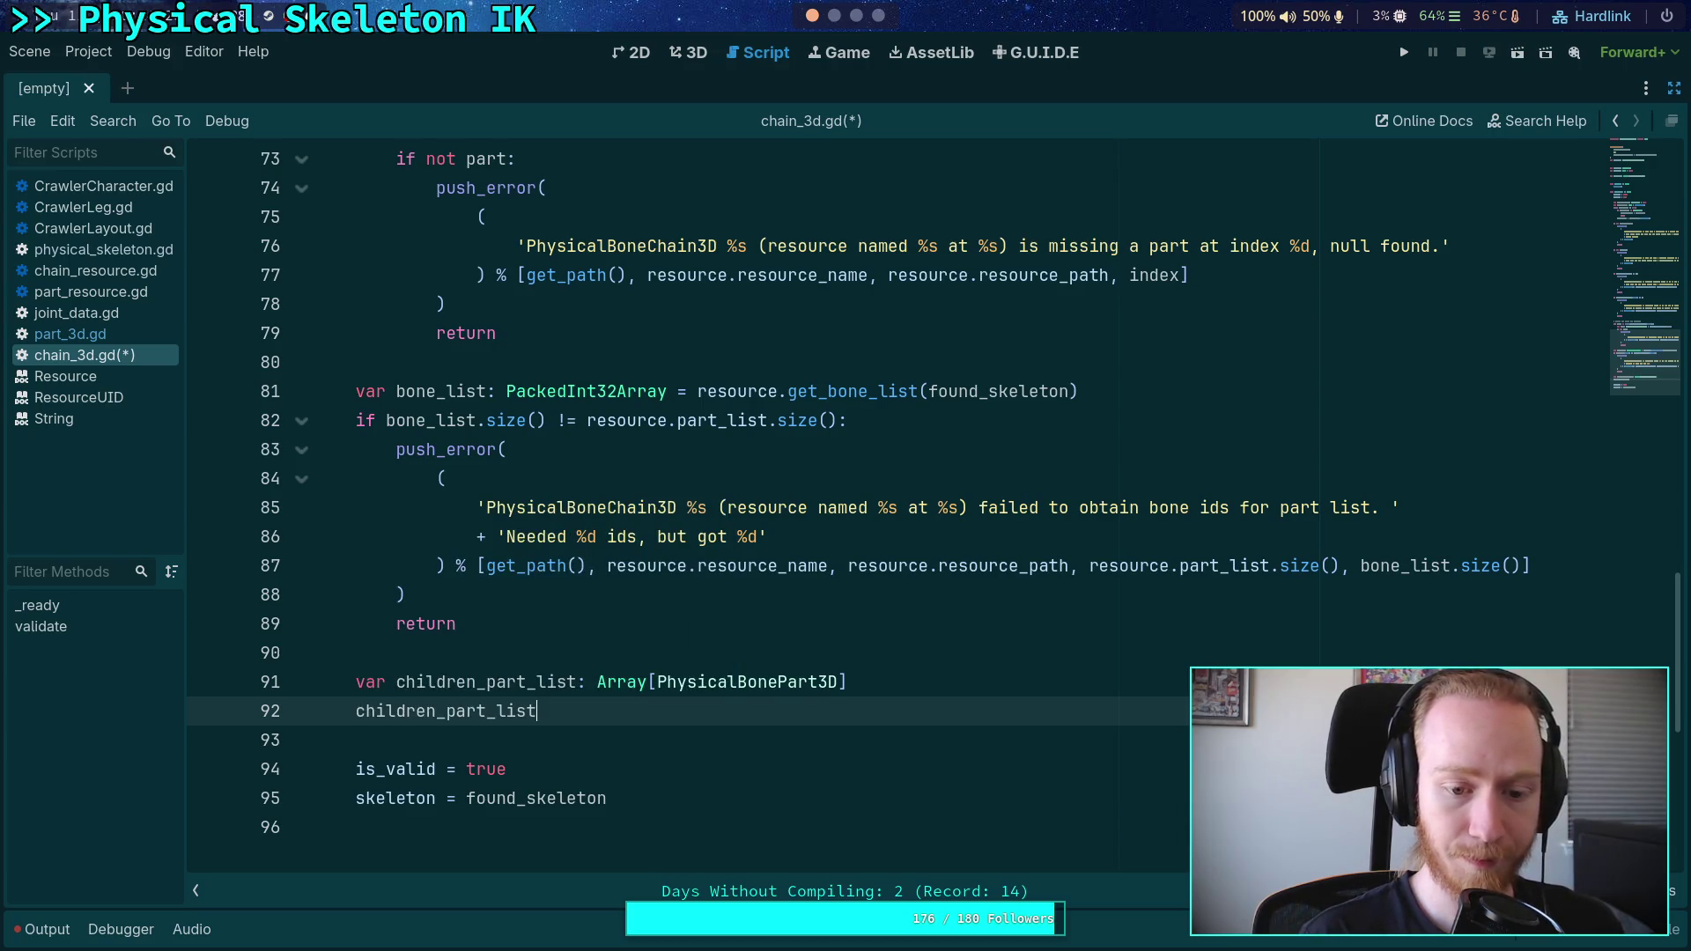
text(.as)
key(Return)
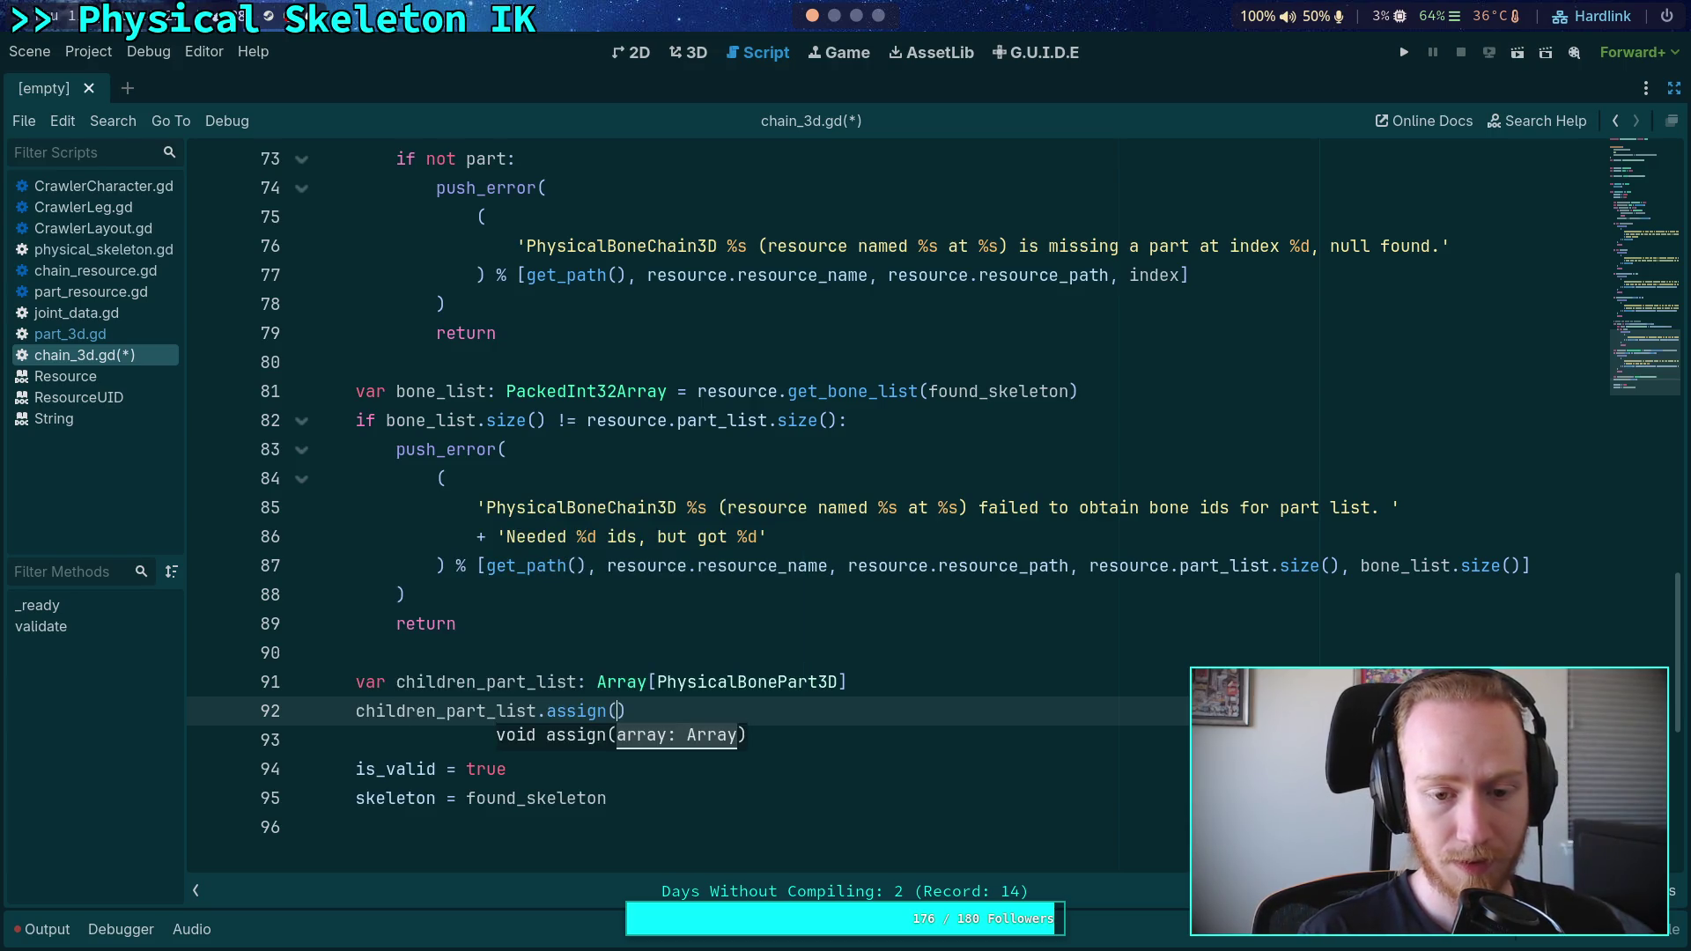
text(g)
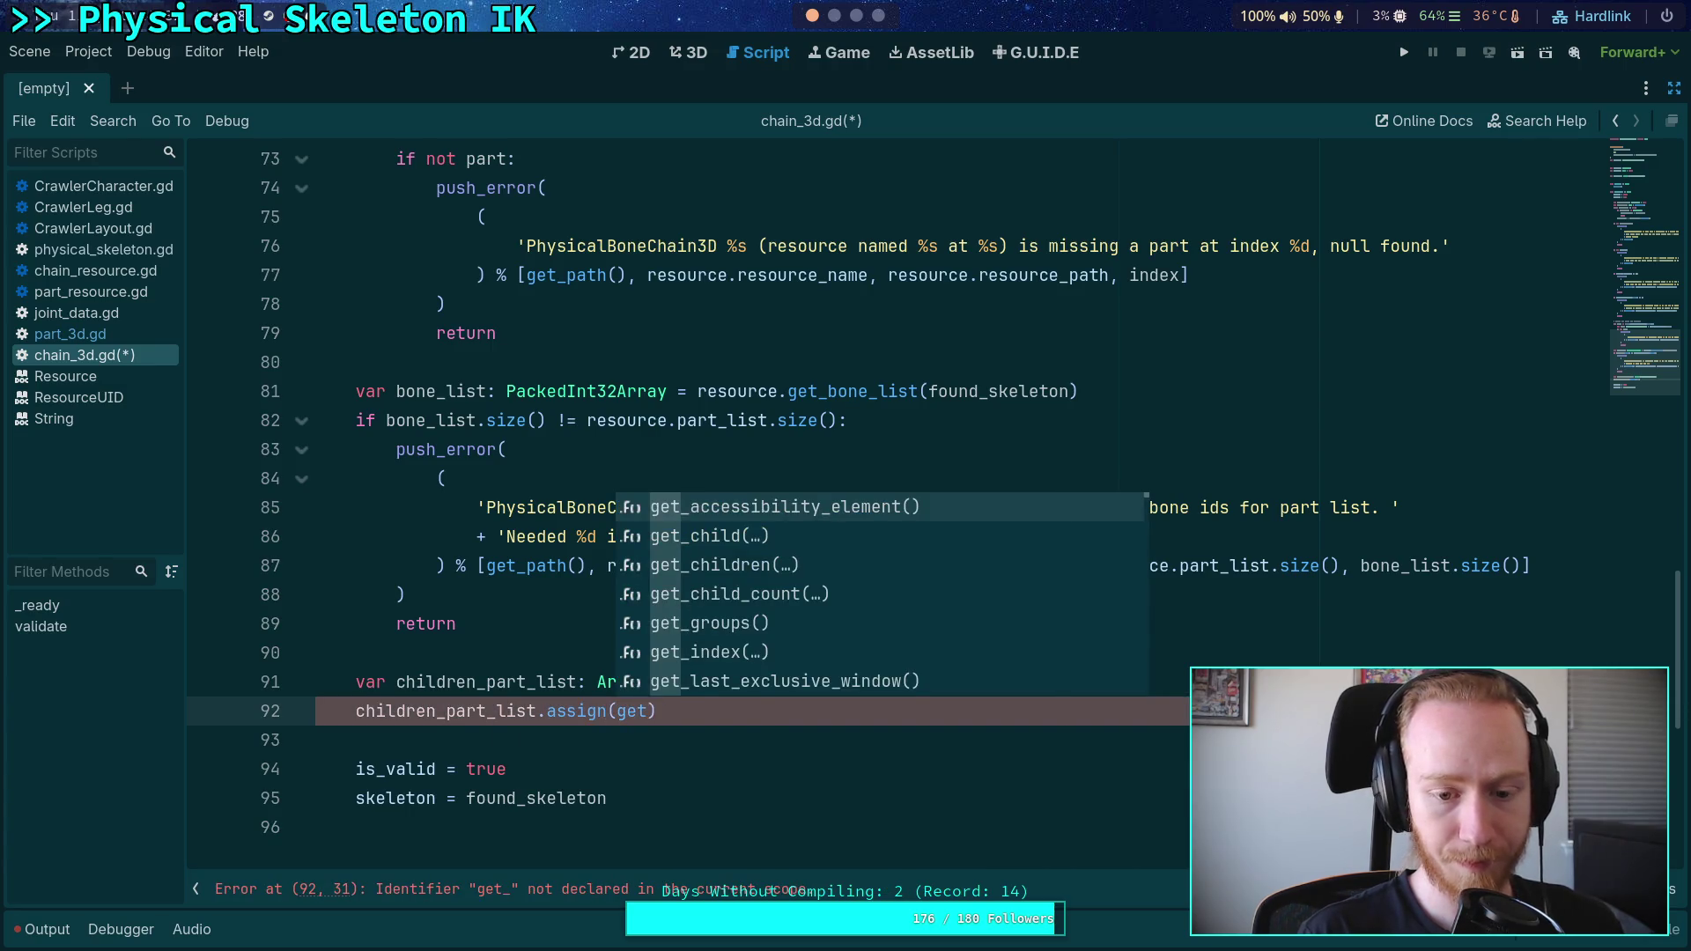
key(BackSpace)
text(find_c)
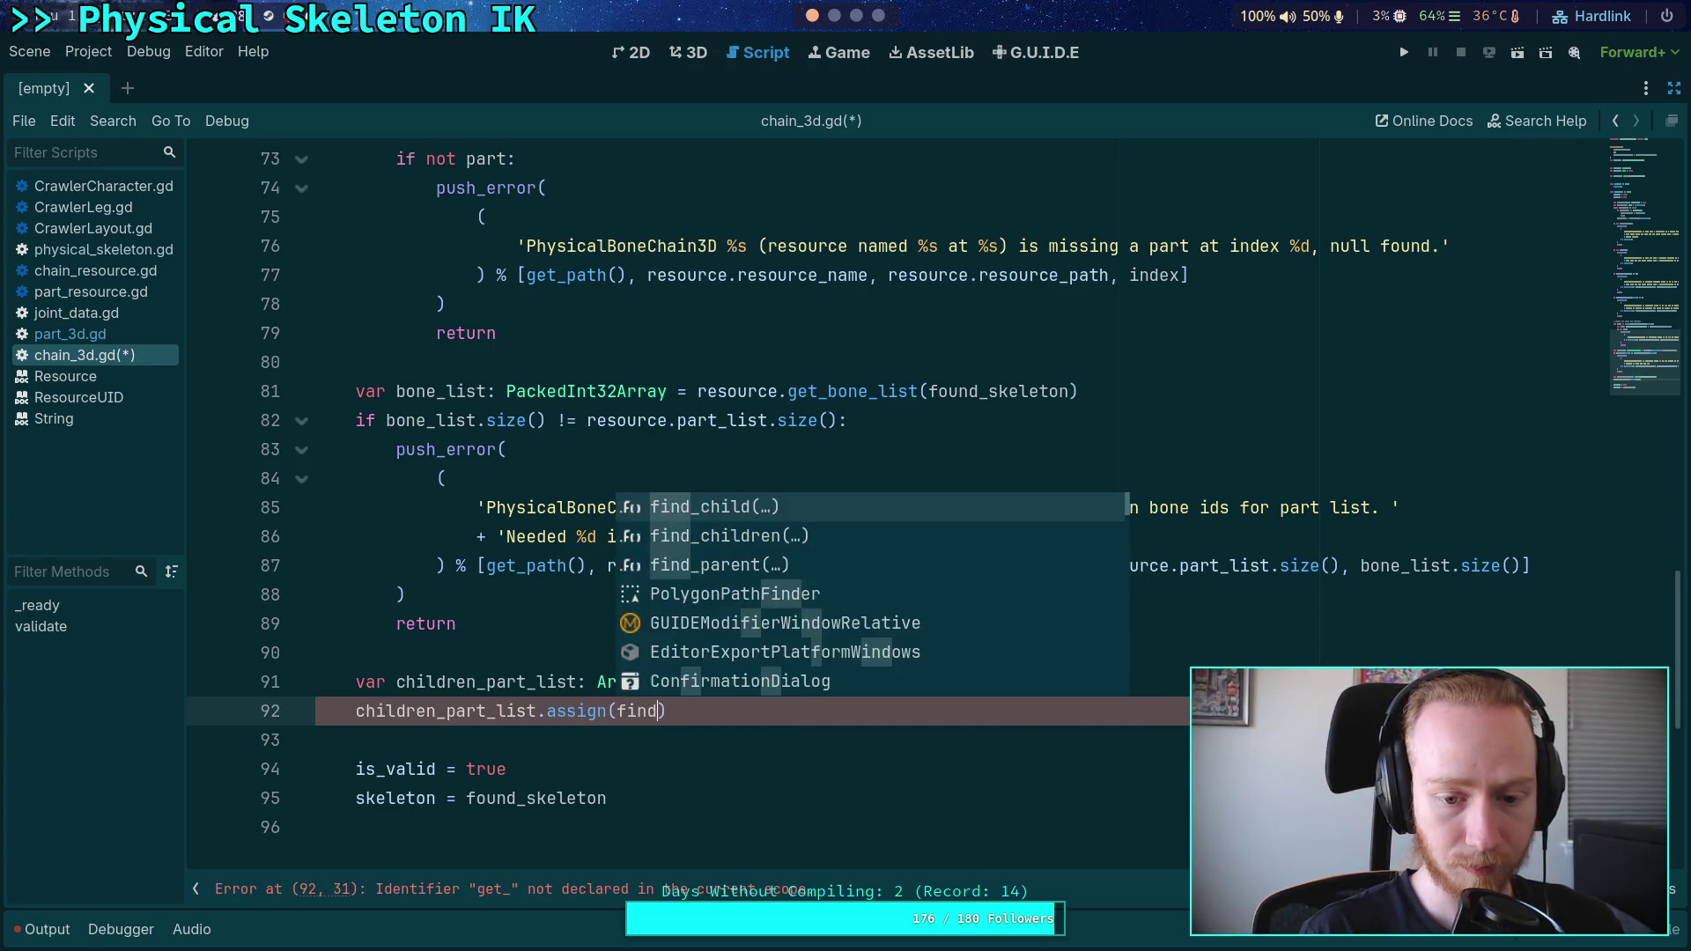
text(h)
key(Down)
key(Return)
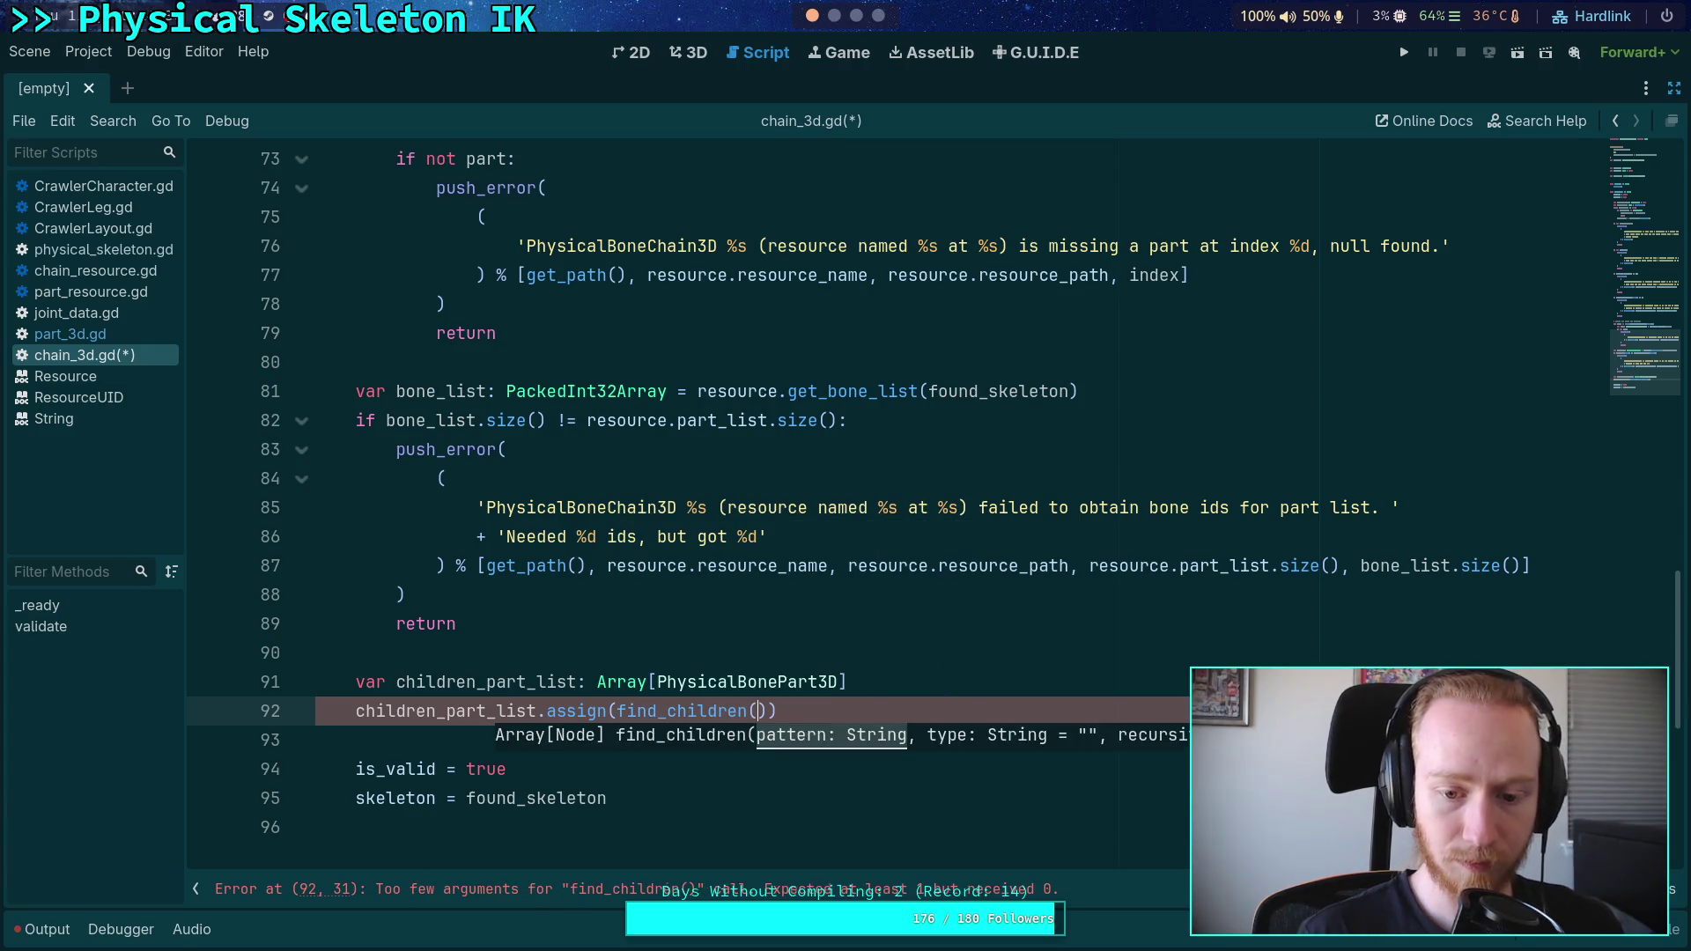
text('', '')
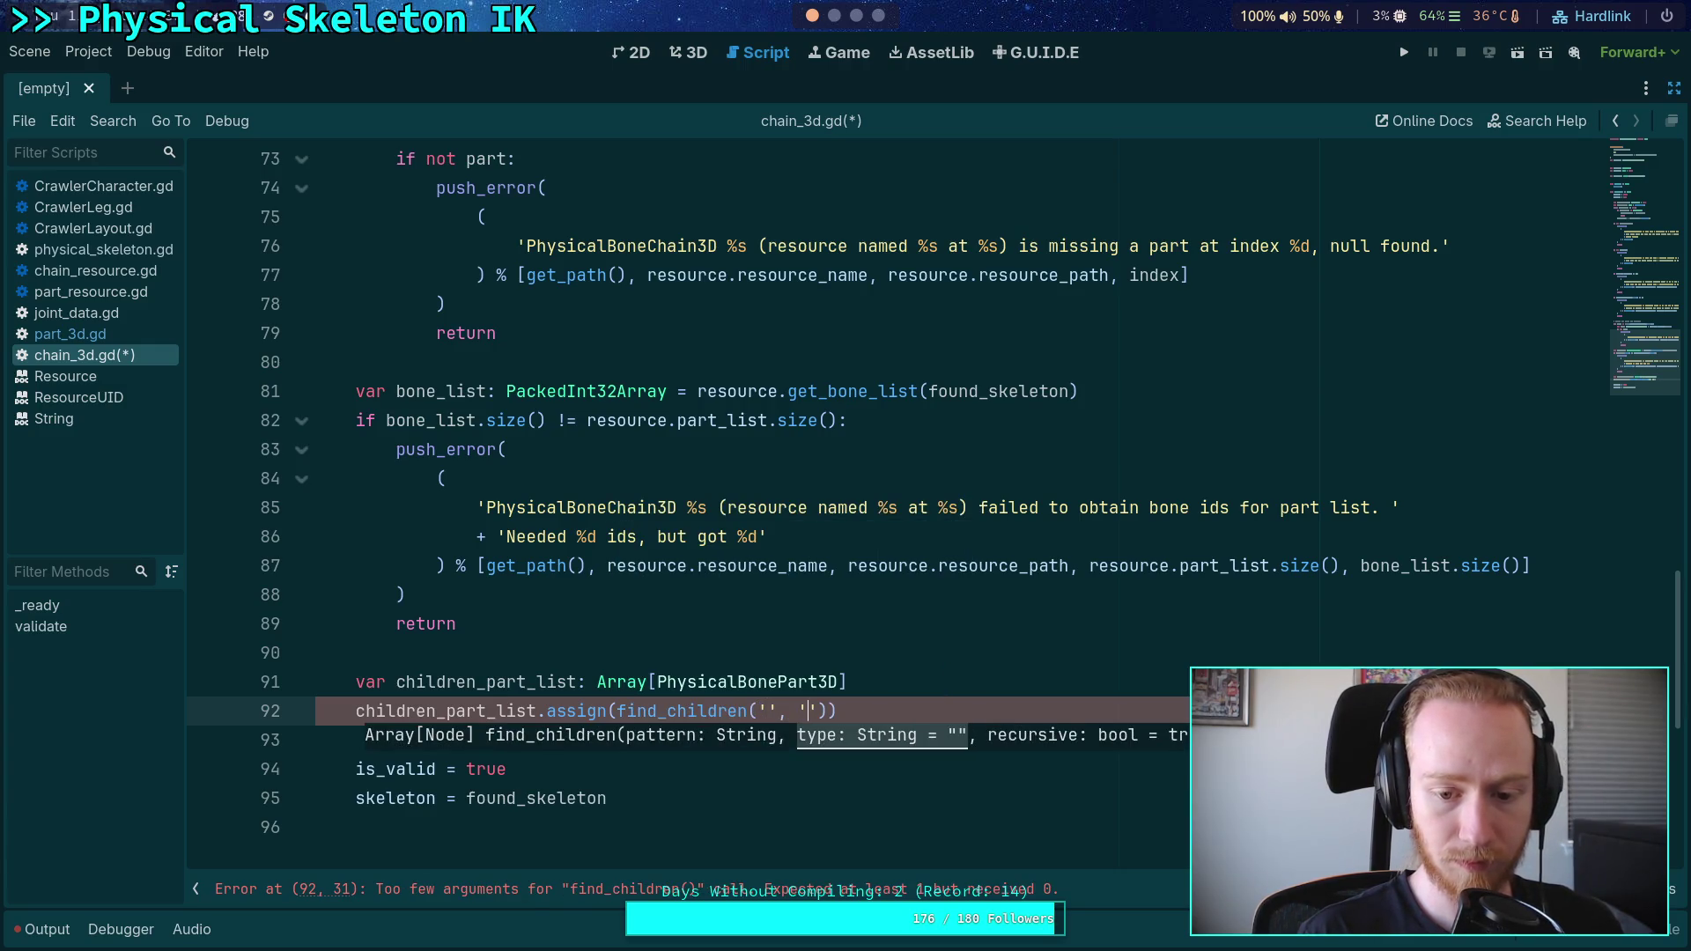
text(PhysicalBone)
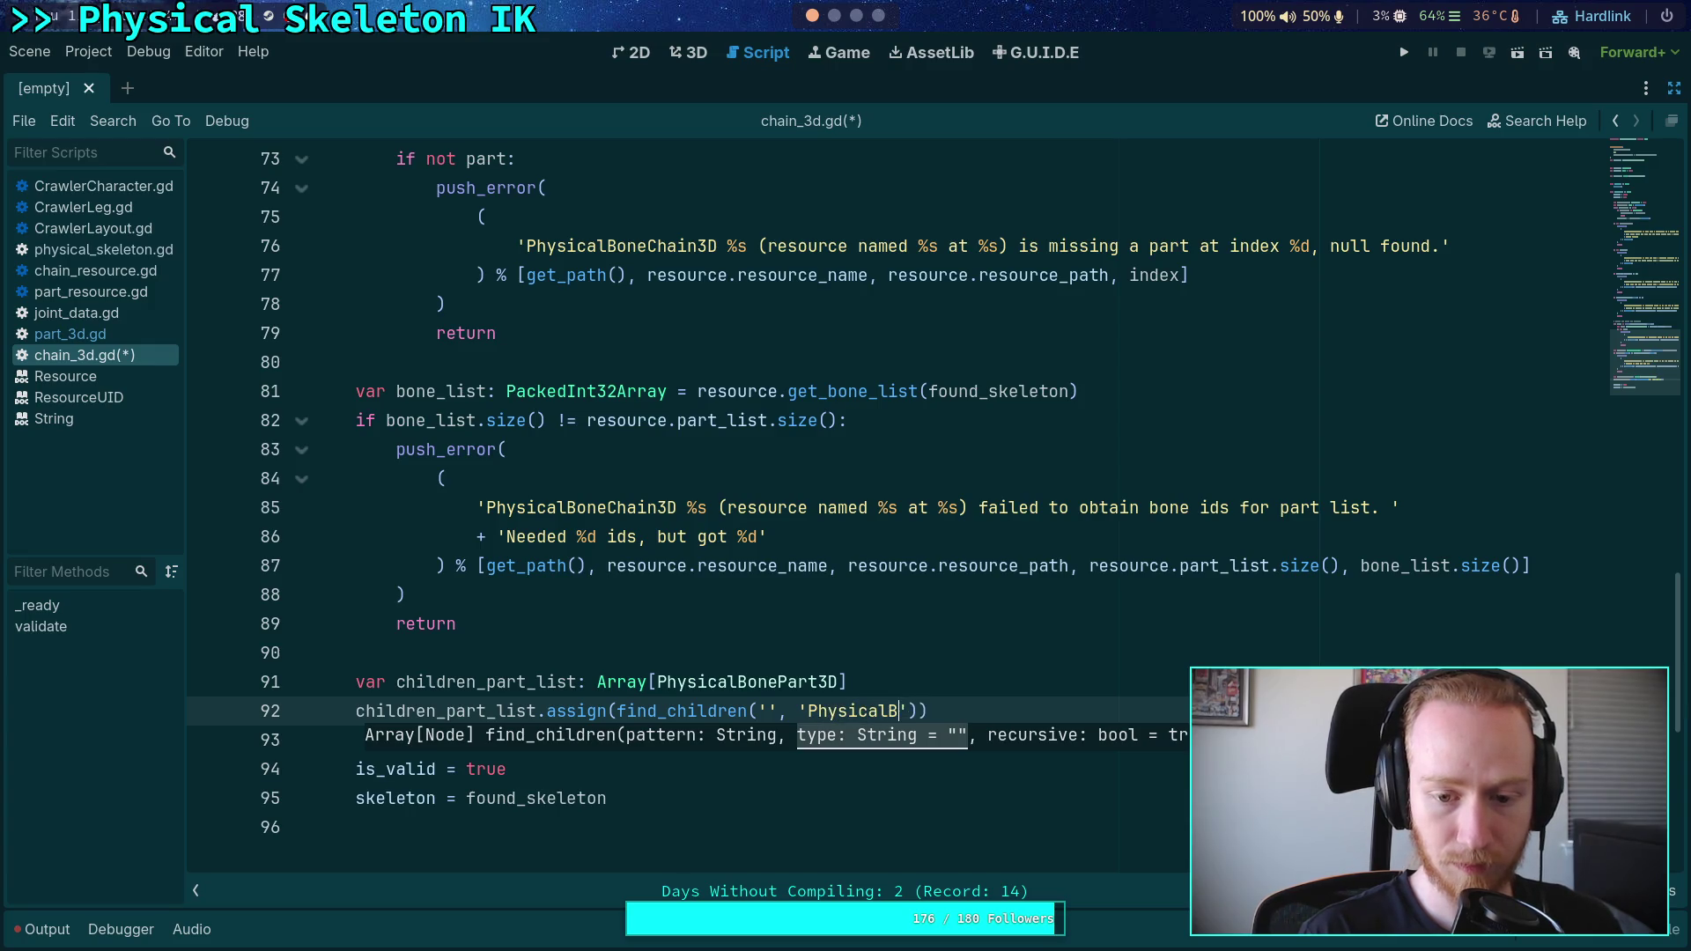
text(Part3D)
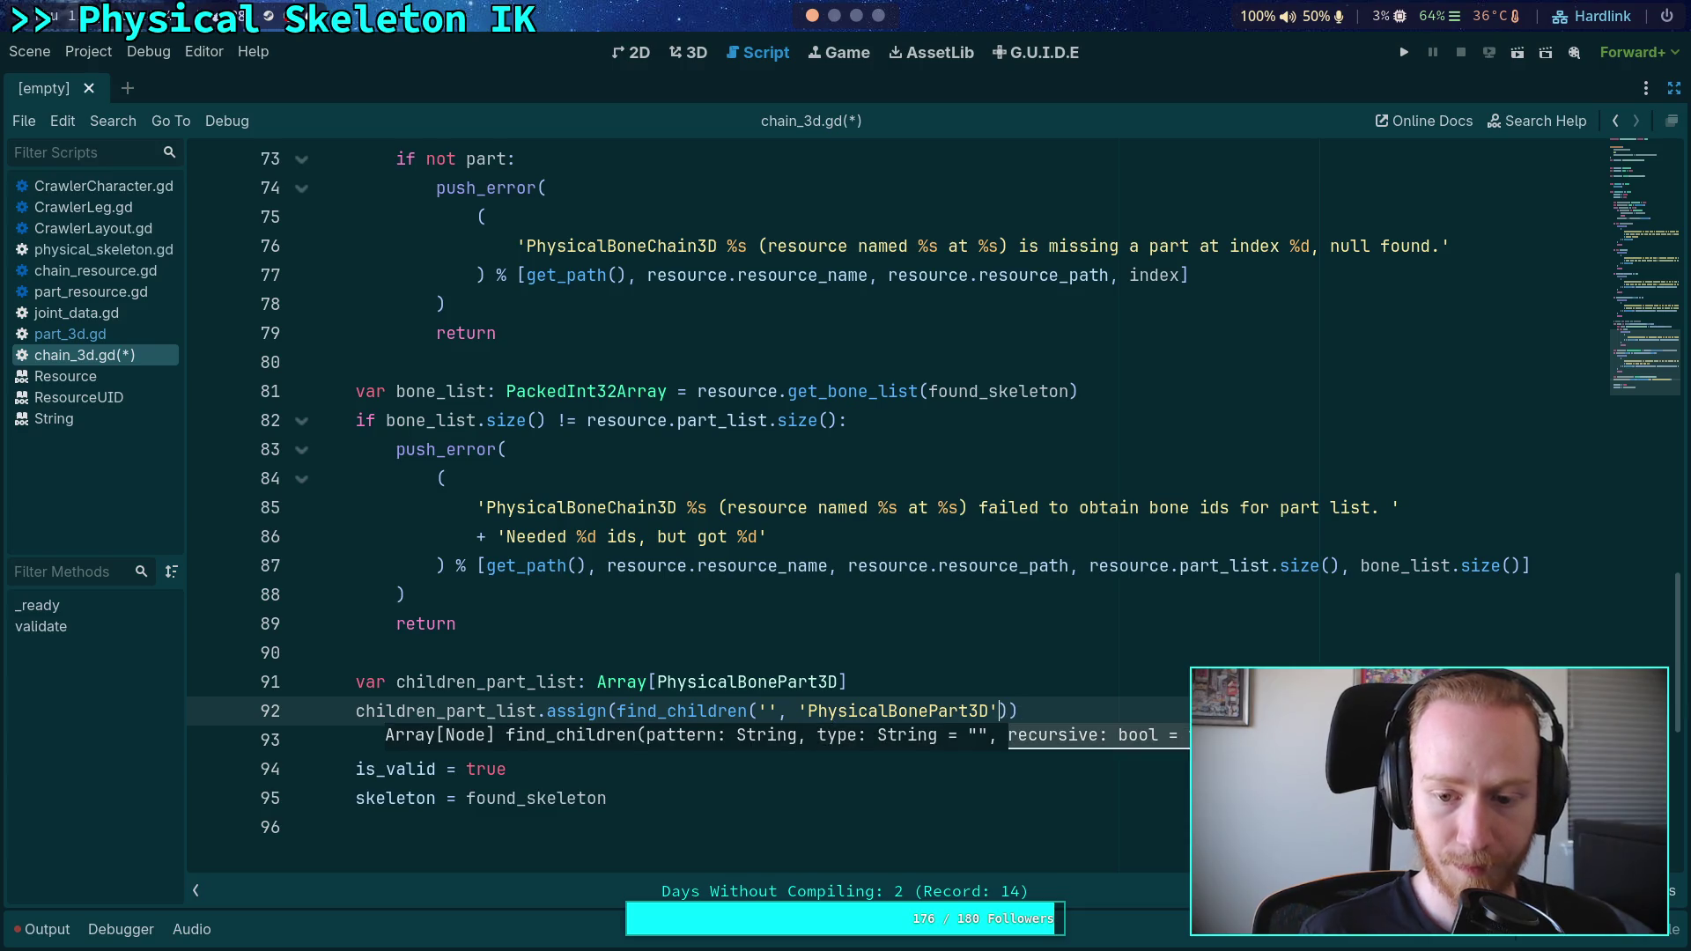
key(End)
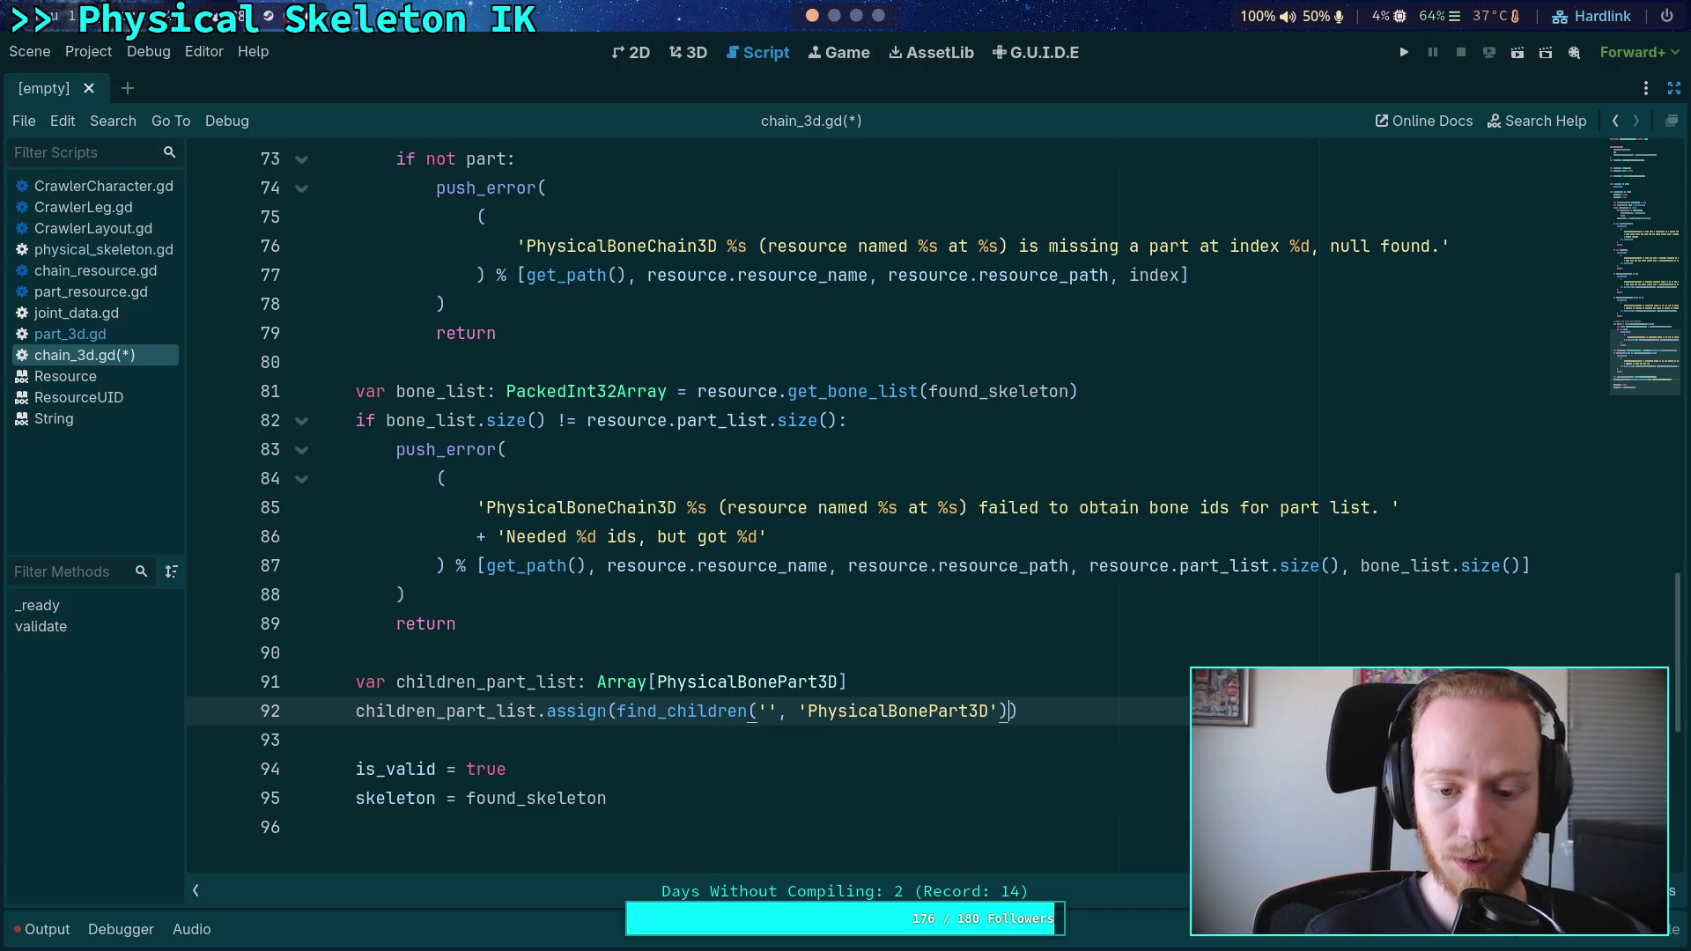
Begin a for loop on a new line after the assign statement
key(Return)
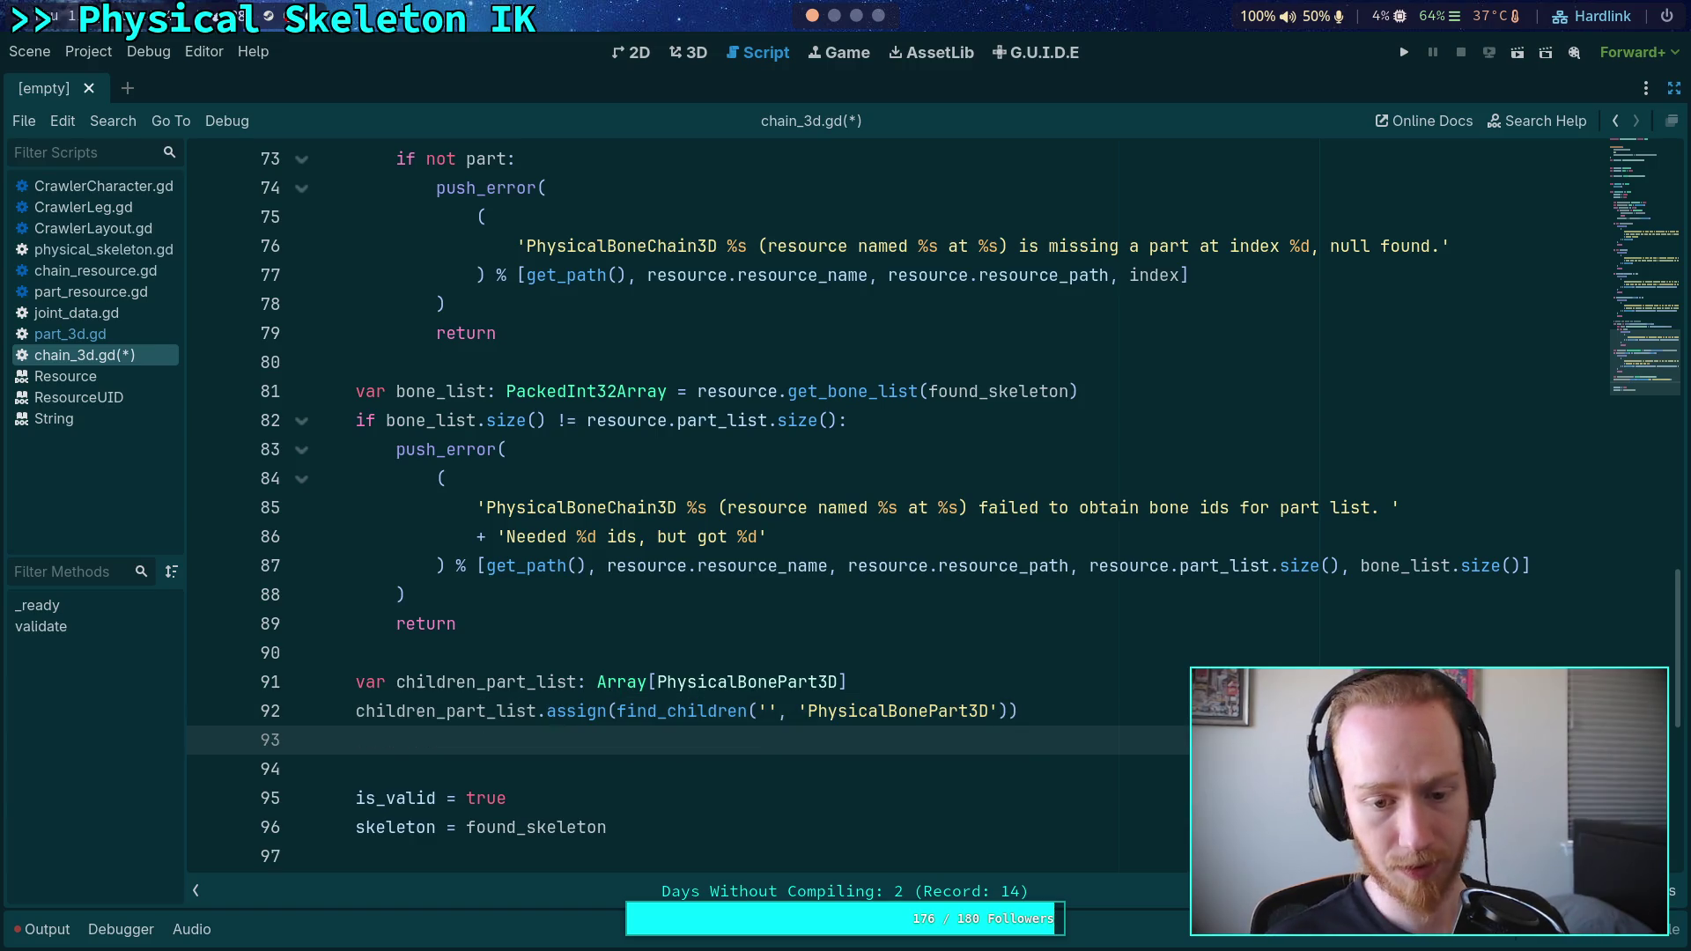
scroll(933, 542, down, 1)
text(for)
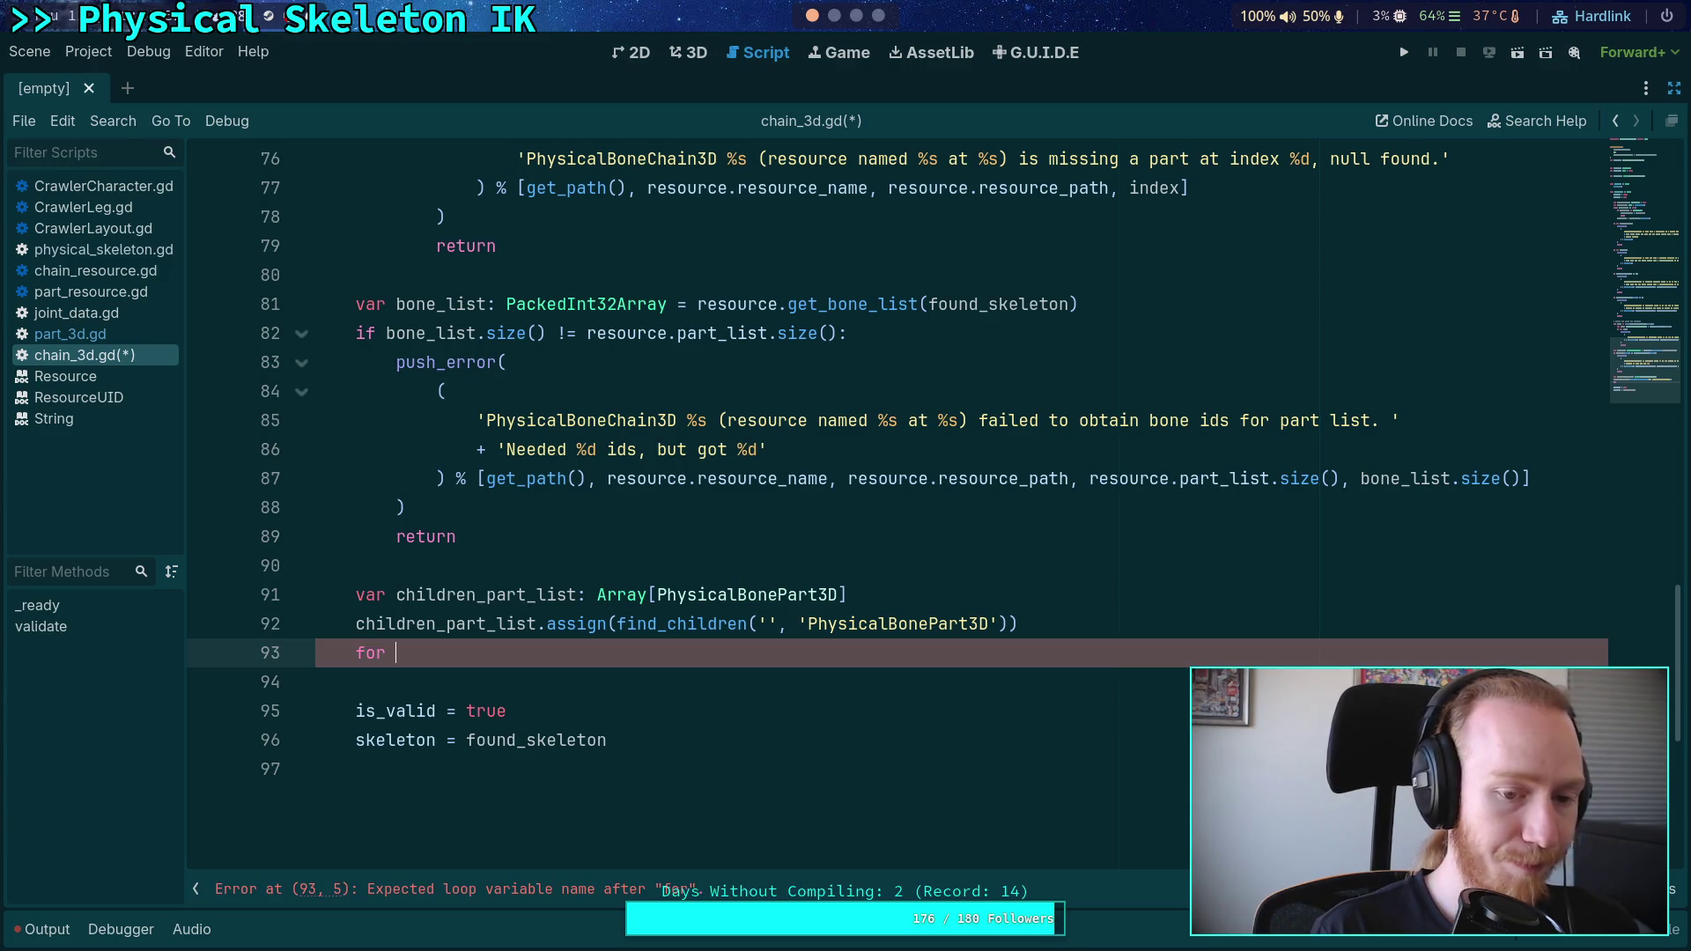
click(1019, 623)
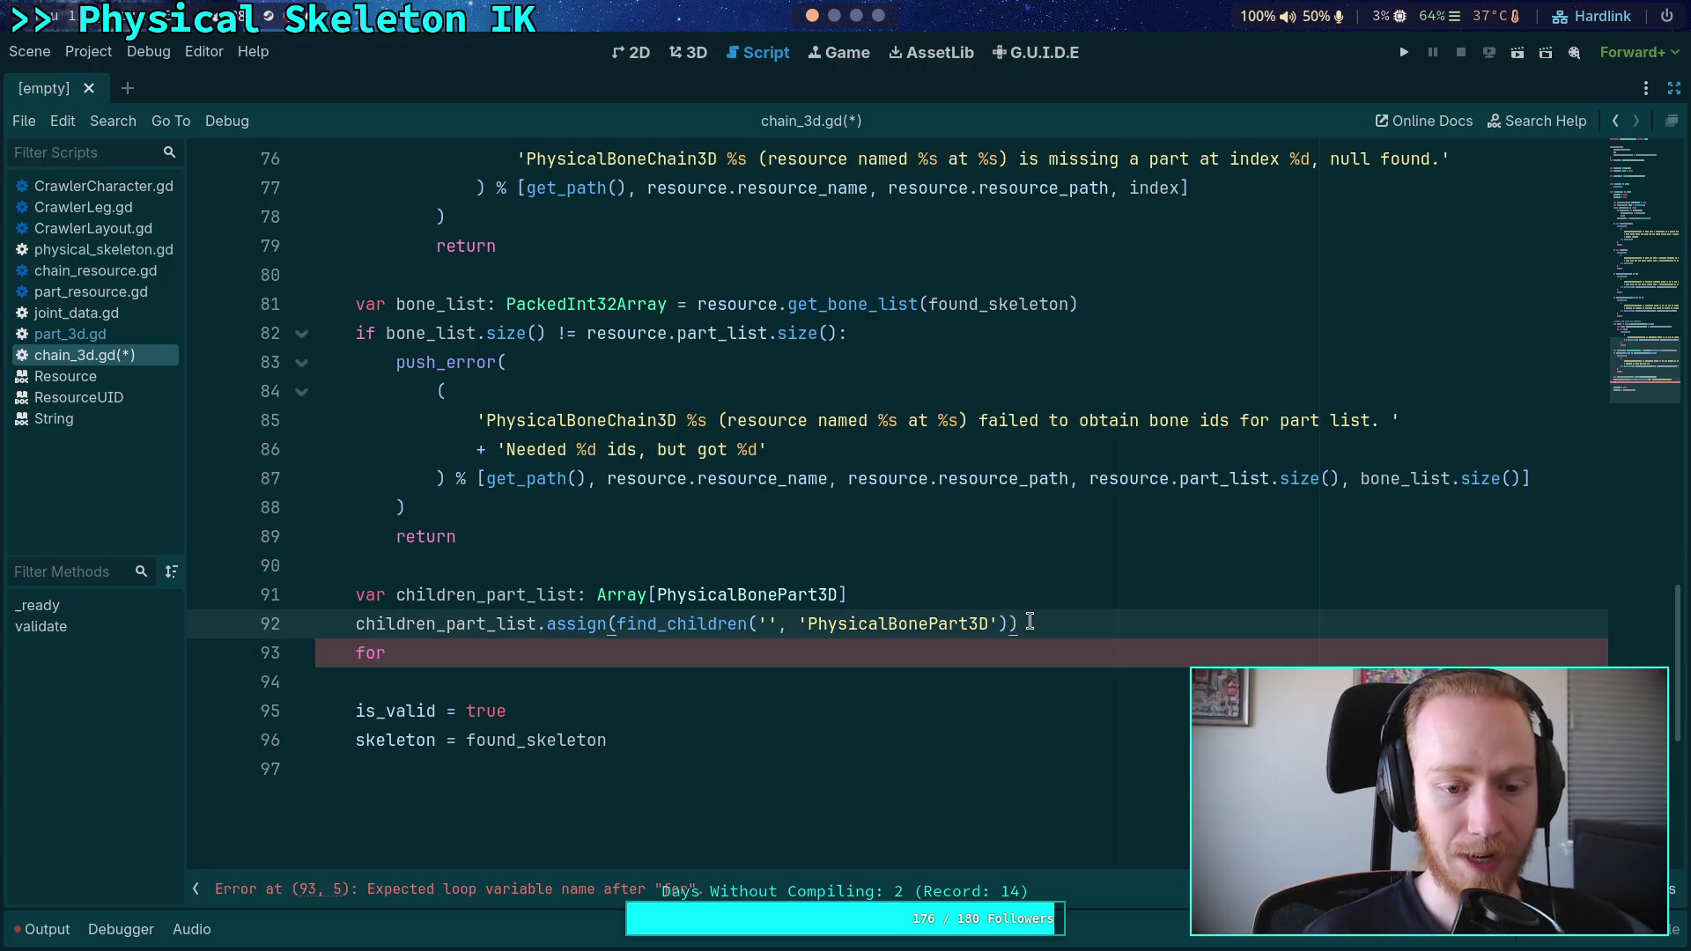
key(Return)
key(Return)
text(var)
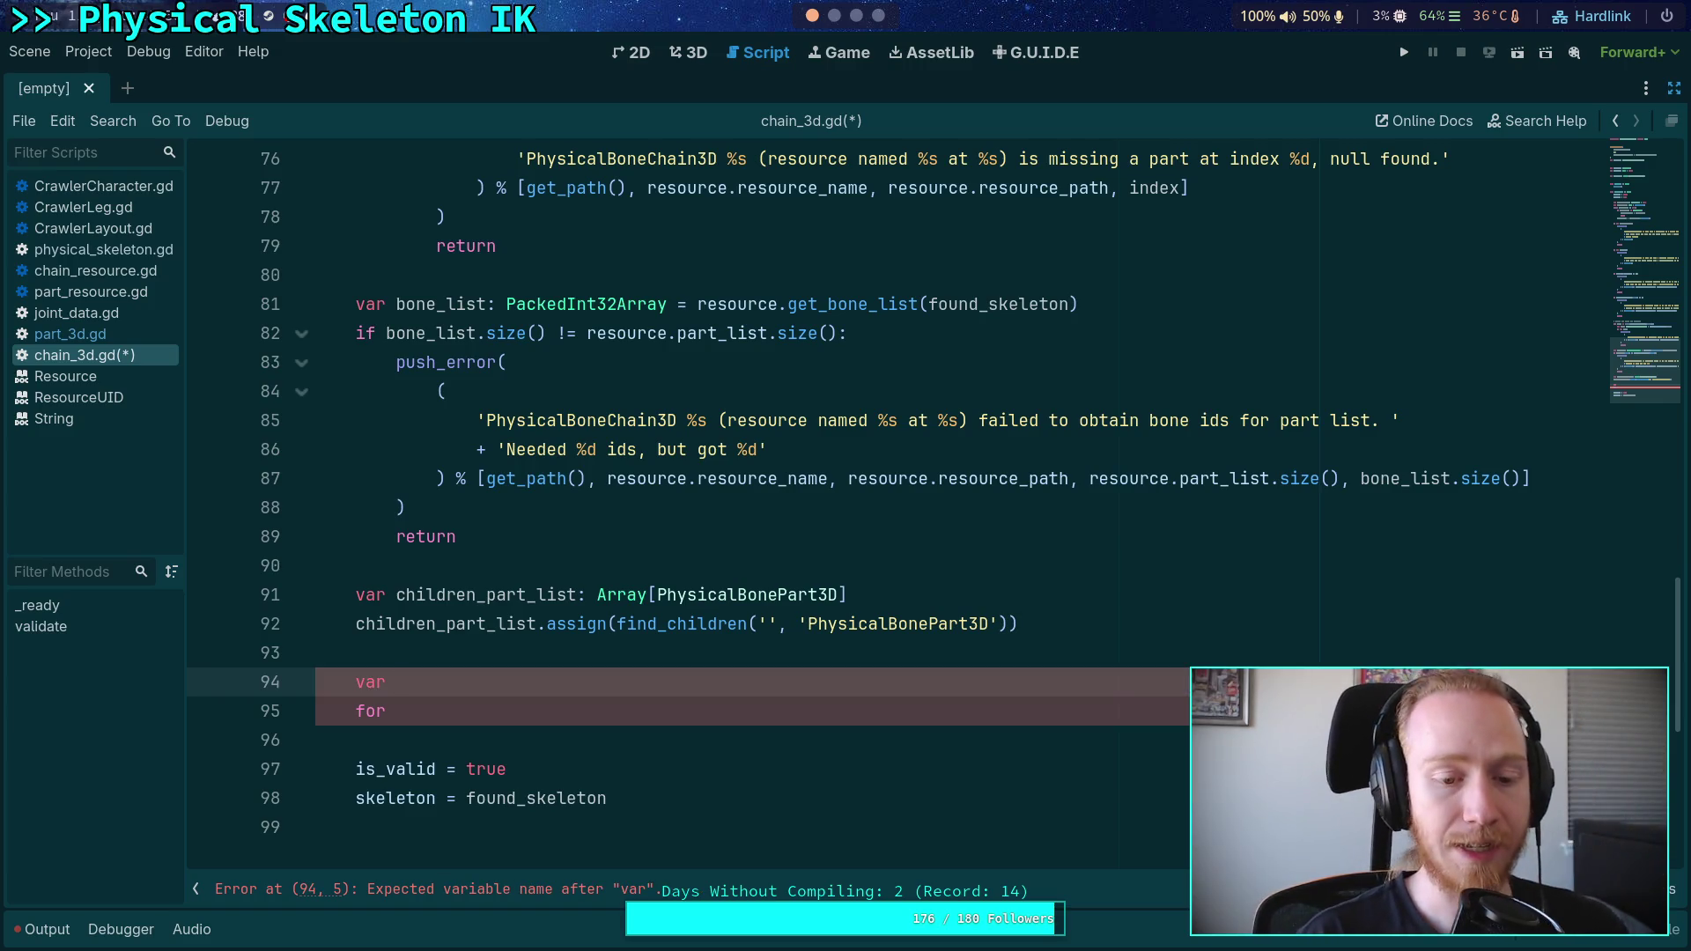
key(BackSpace)
key(BackSpace)
key(BackSpace)
click(826, 673)
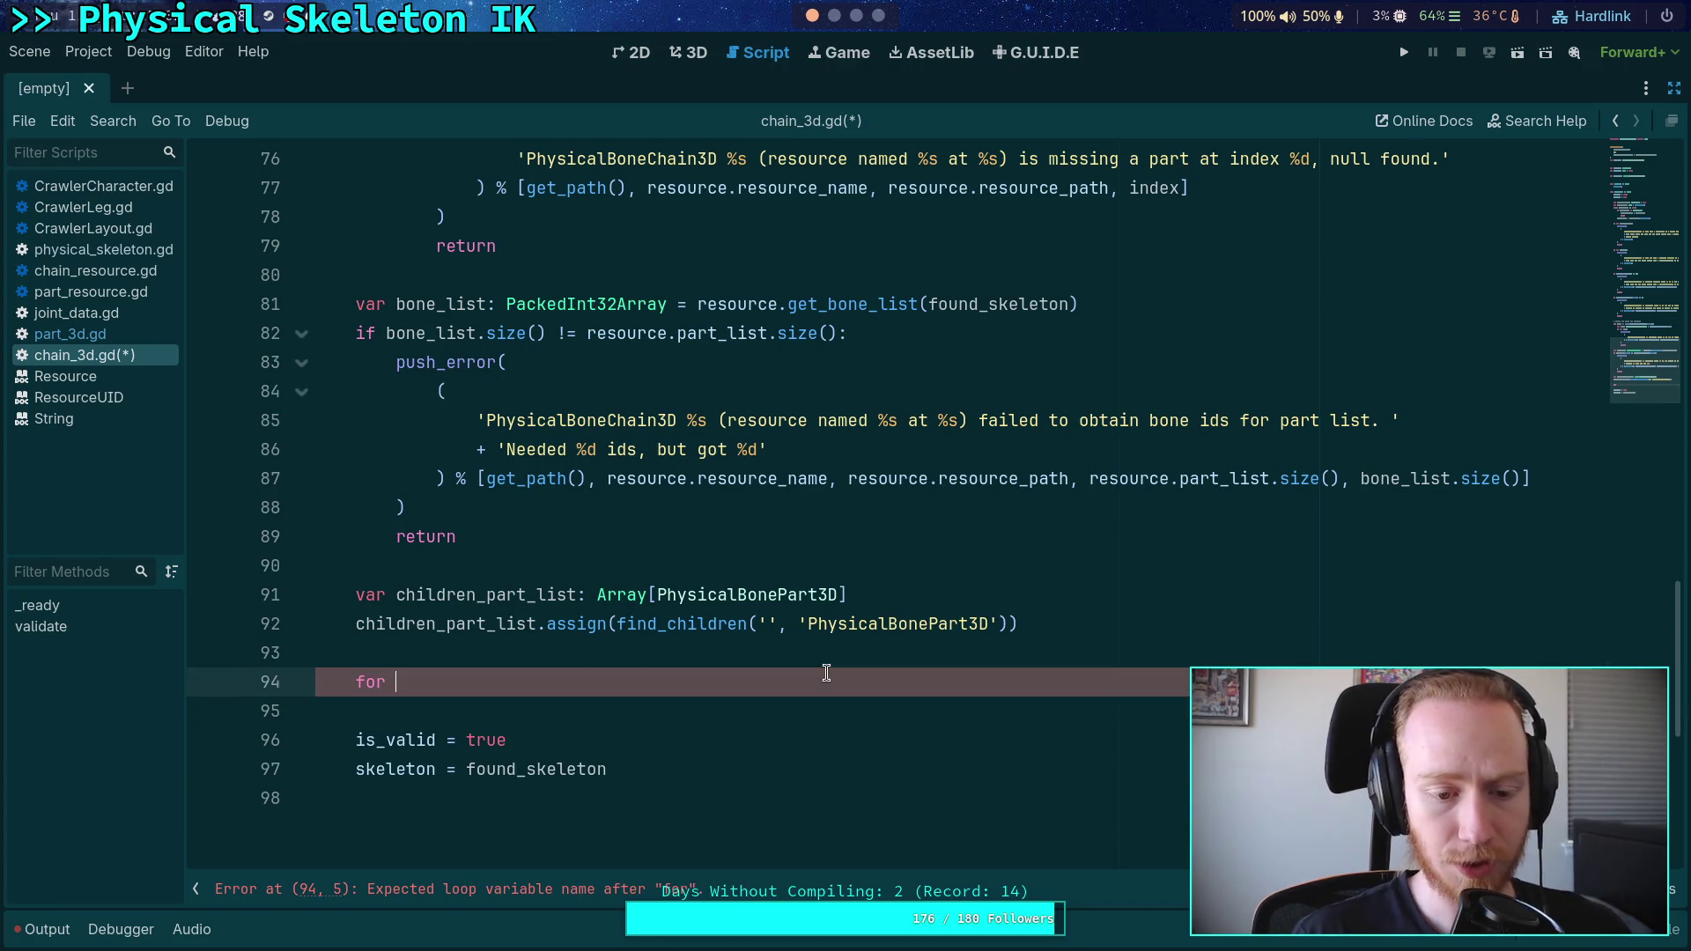
scroll(634, 671, up, 15)
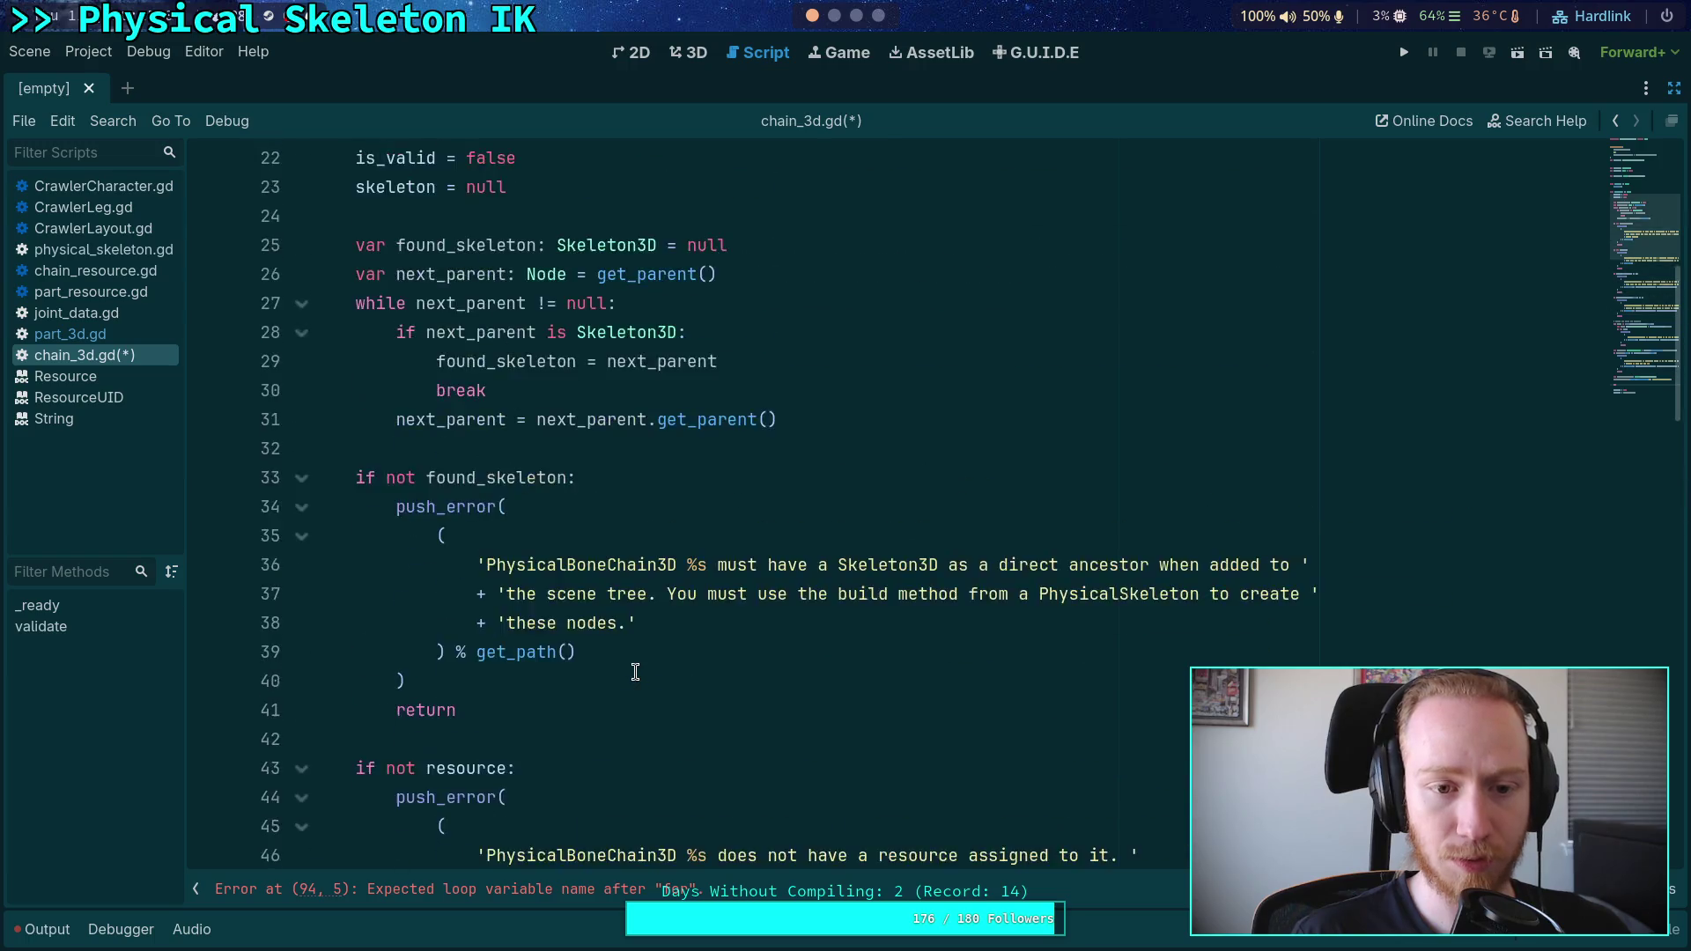
Insert part_list.clear() after 'skeleton = null' in validate(), then return to the for loop
scroll(635, 672, up, 6)
click(616, 705)
key(Return)
text(part_list.cl)
key(Return)
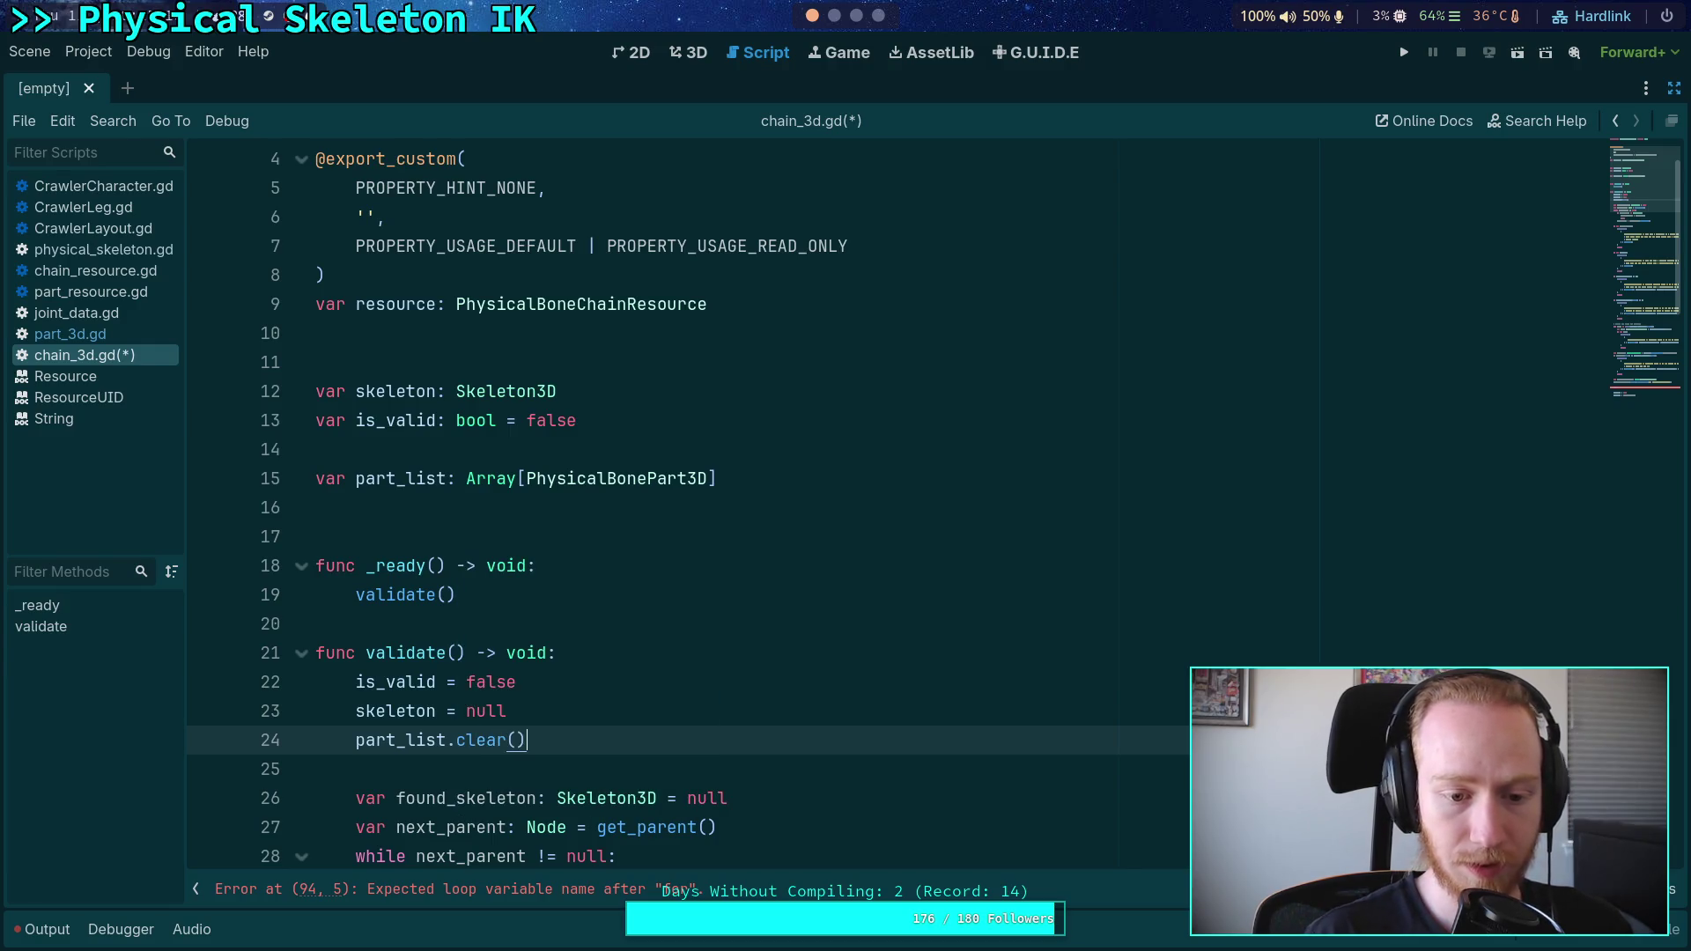
scroll(537, 576, down, 20)
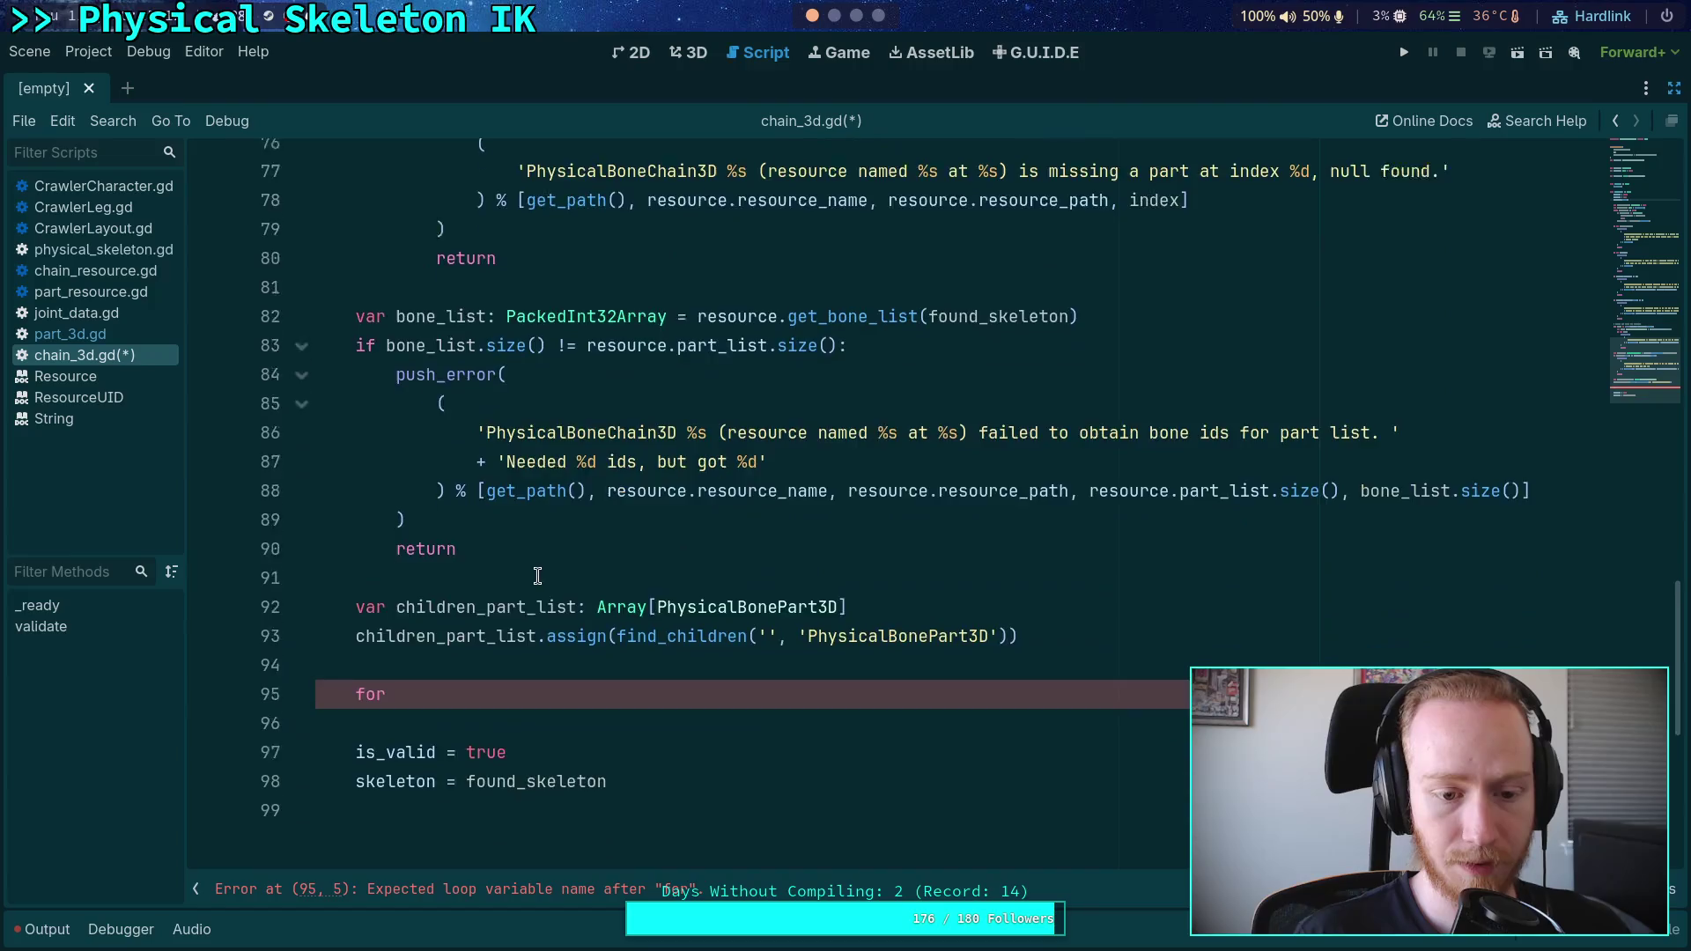
click(537, 507)
Declare 'var indexed_part_list: Array[PhysicalBonePart3D]' above the for loop using autocomplete
key(Return)
text(var indexed_par)
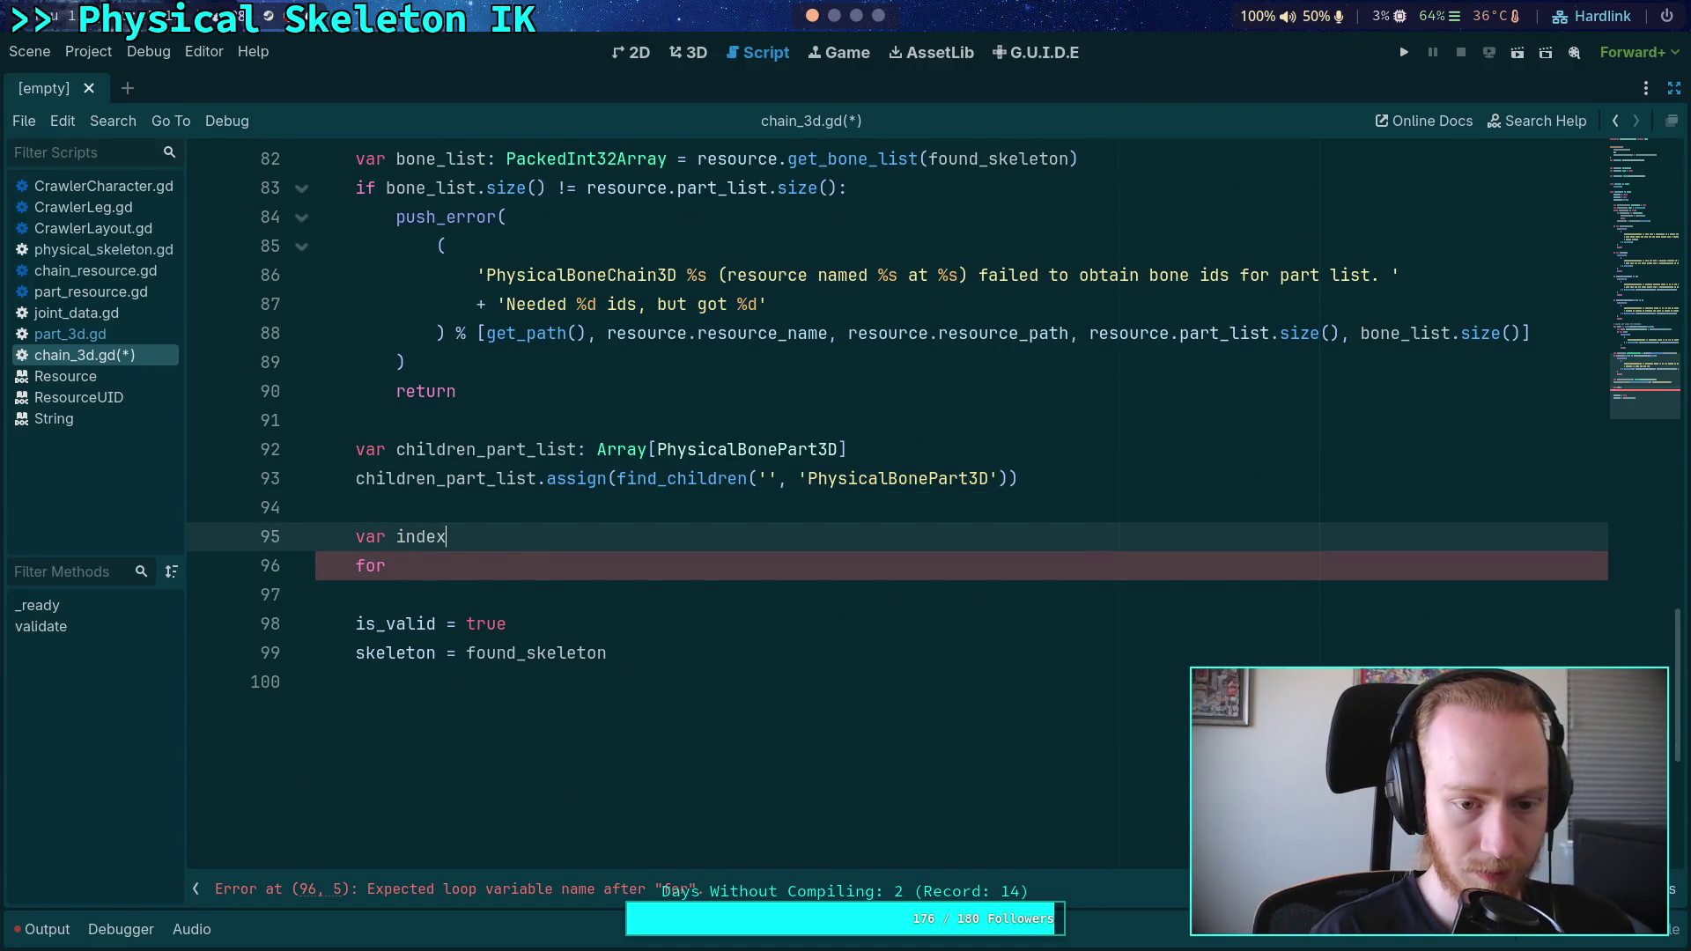
text(t_list)
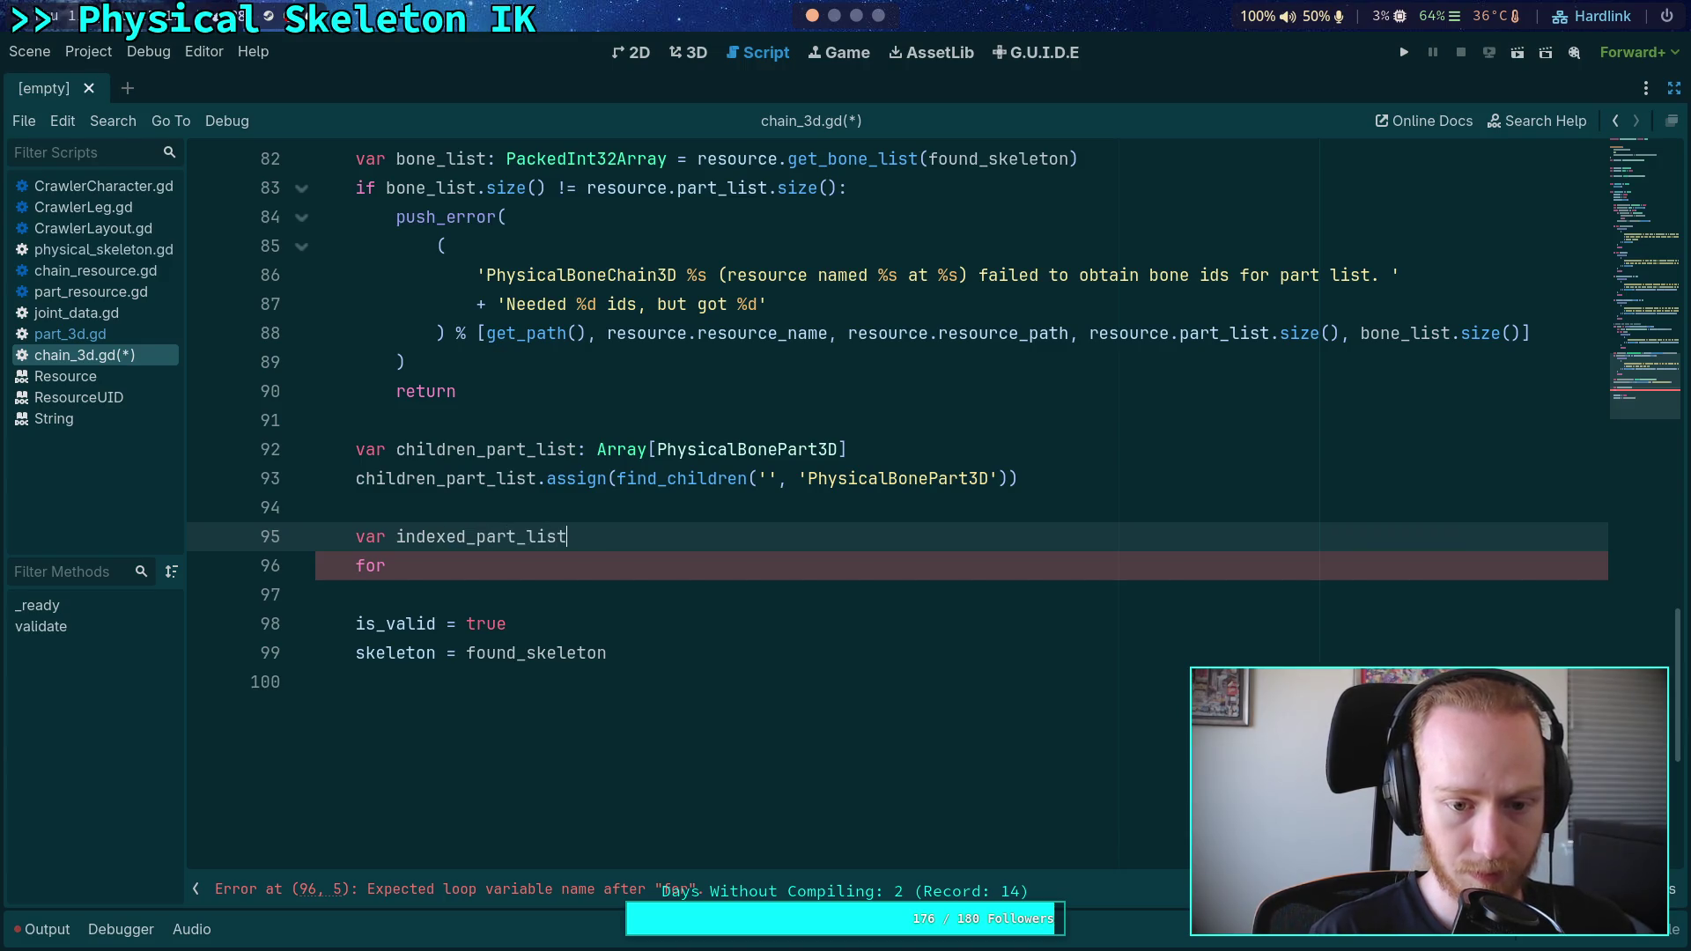
text(: Array[Phys)
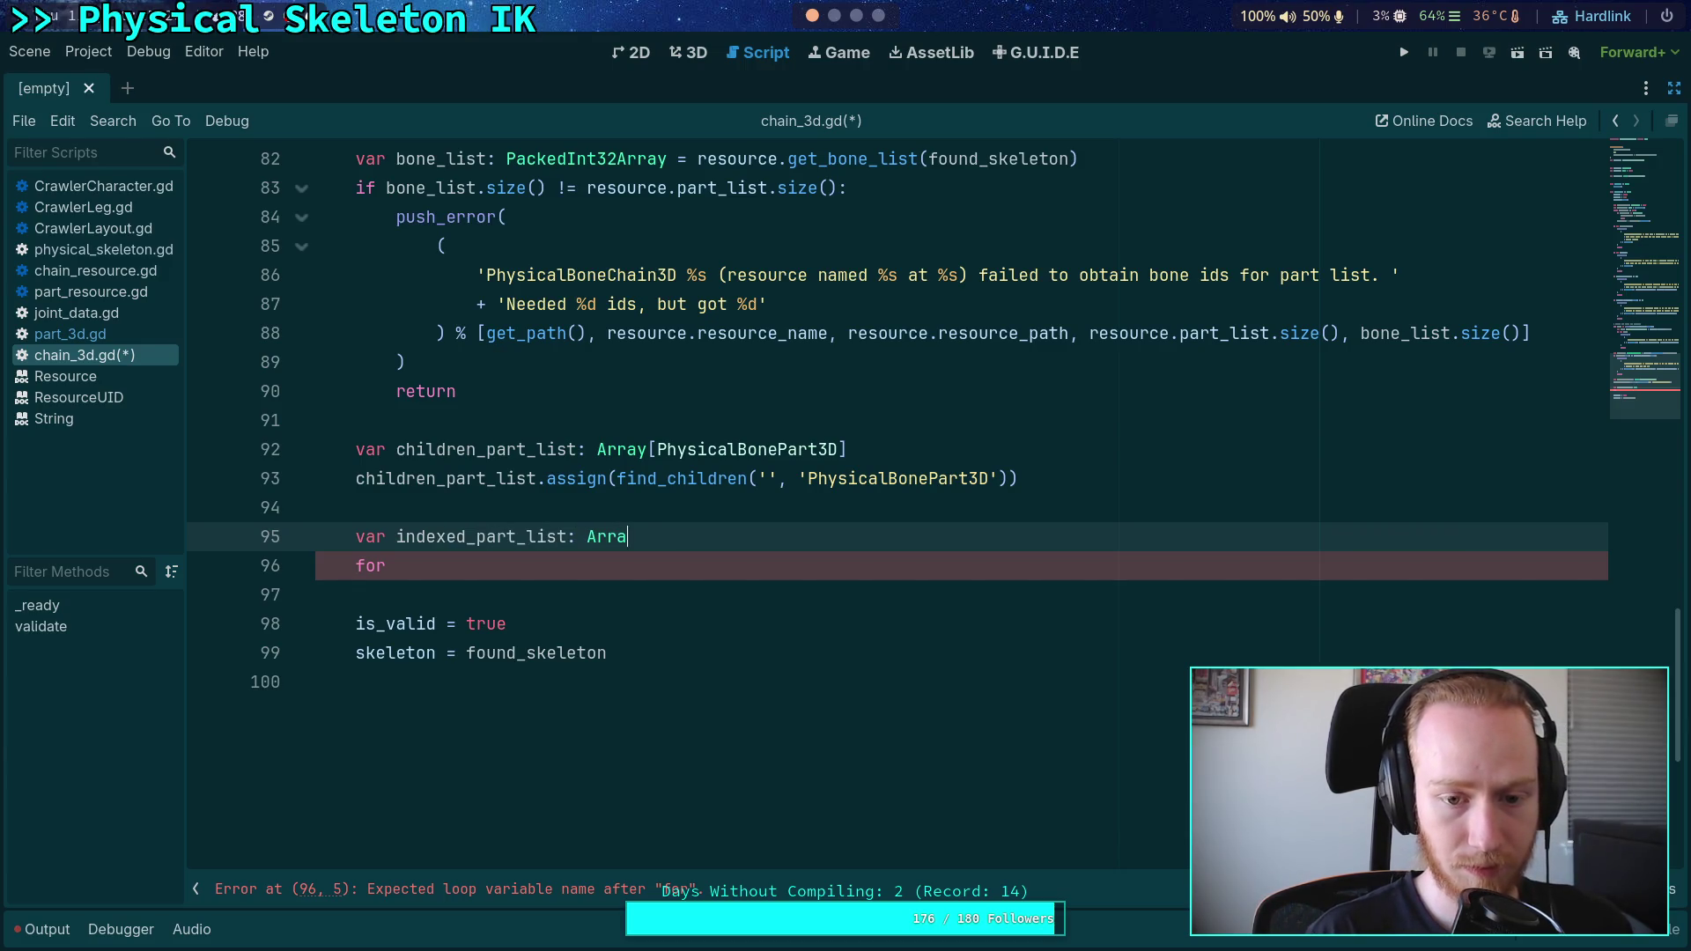
text(icalBo)
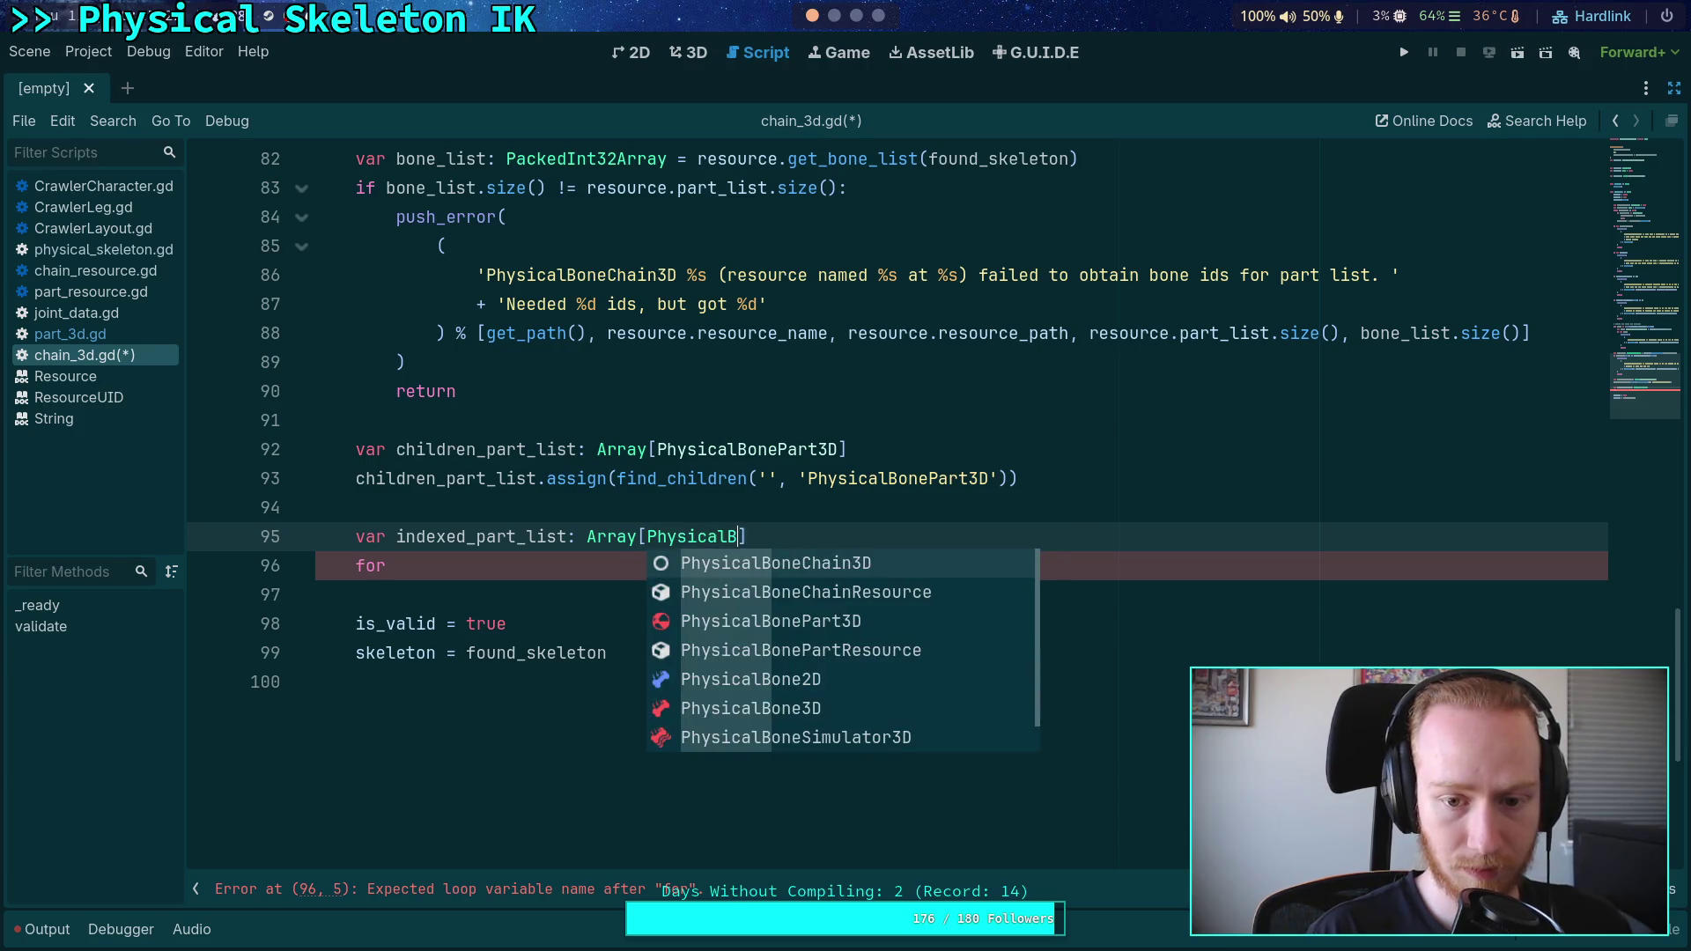
key(Down)
key(Down)
key(Return)
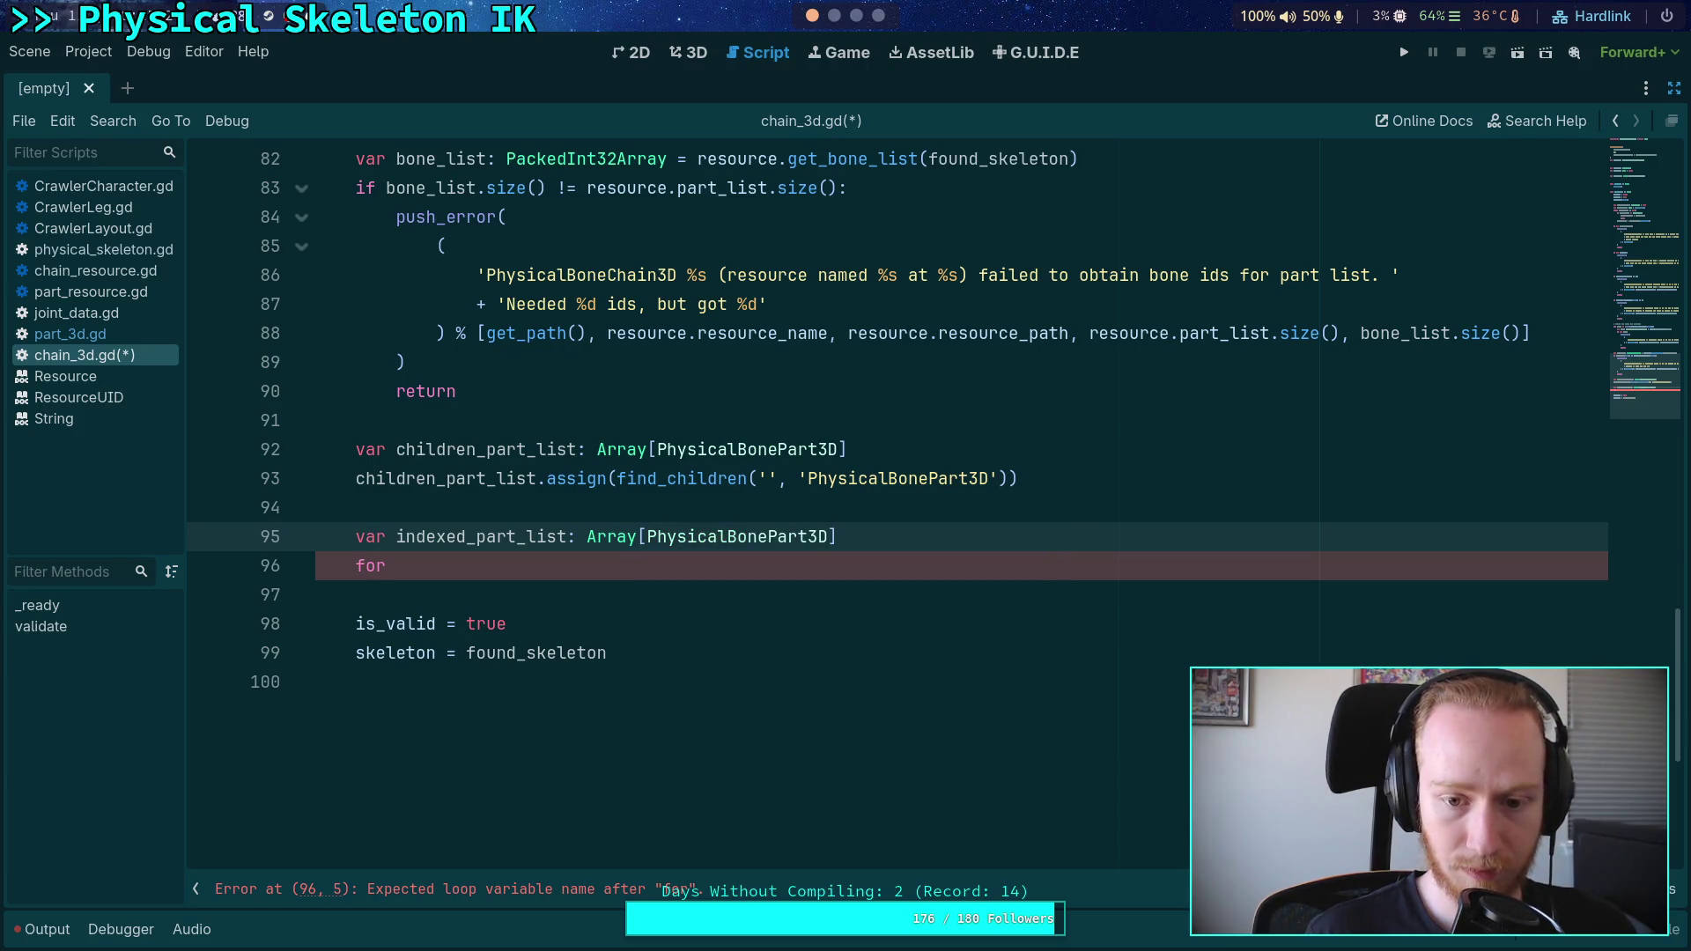
key(Down)
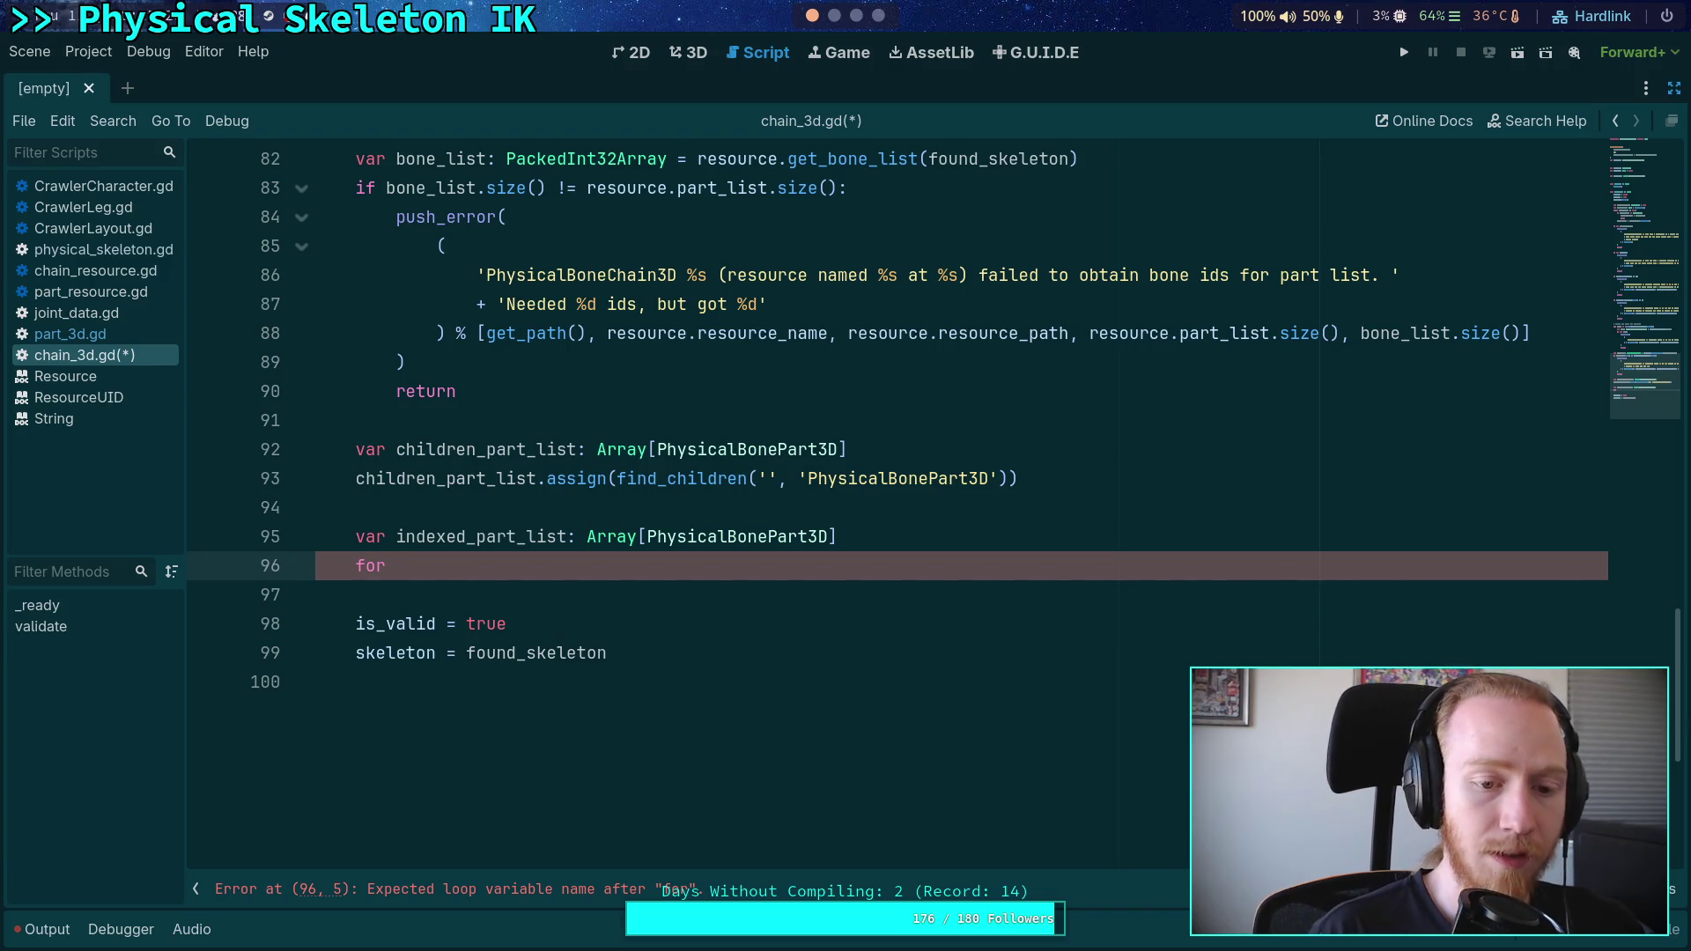
Add a 'for part in children_part_list:' loop with an if check on part.part_index
text(part in child)
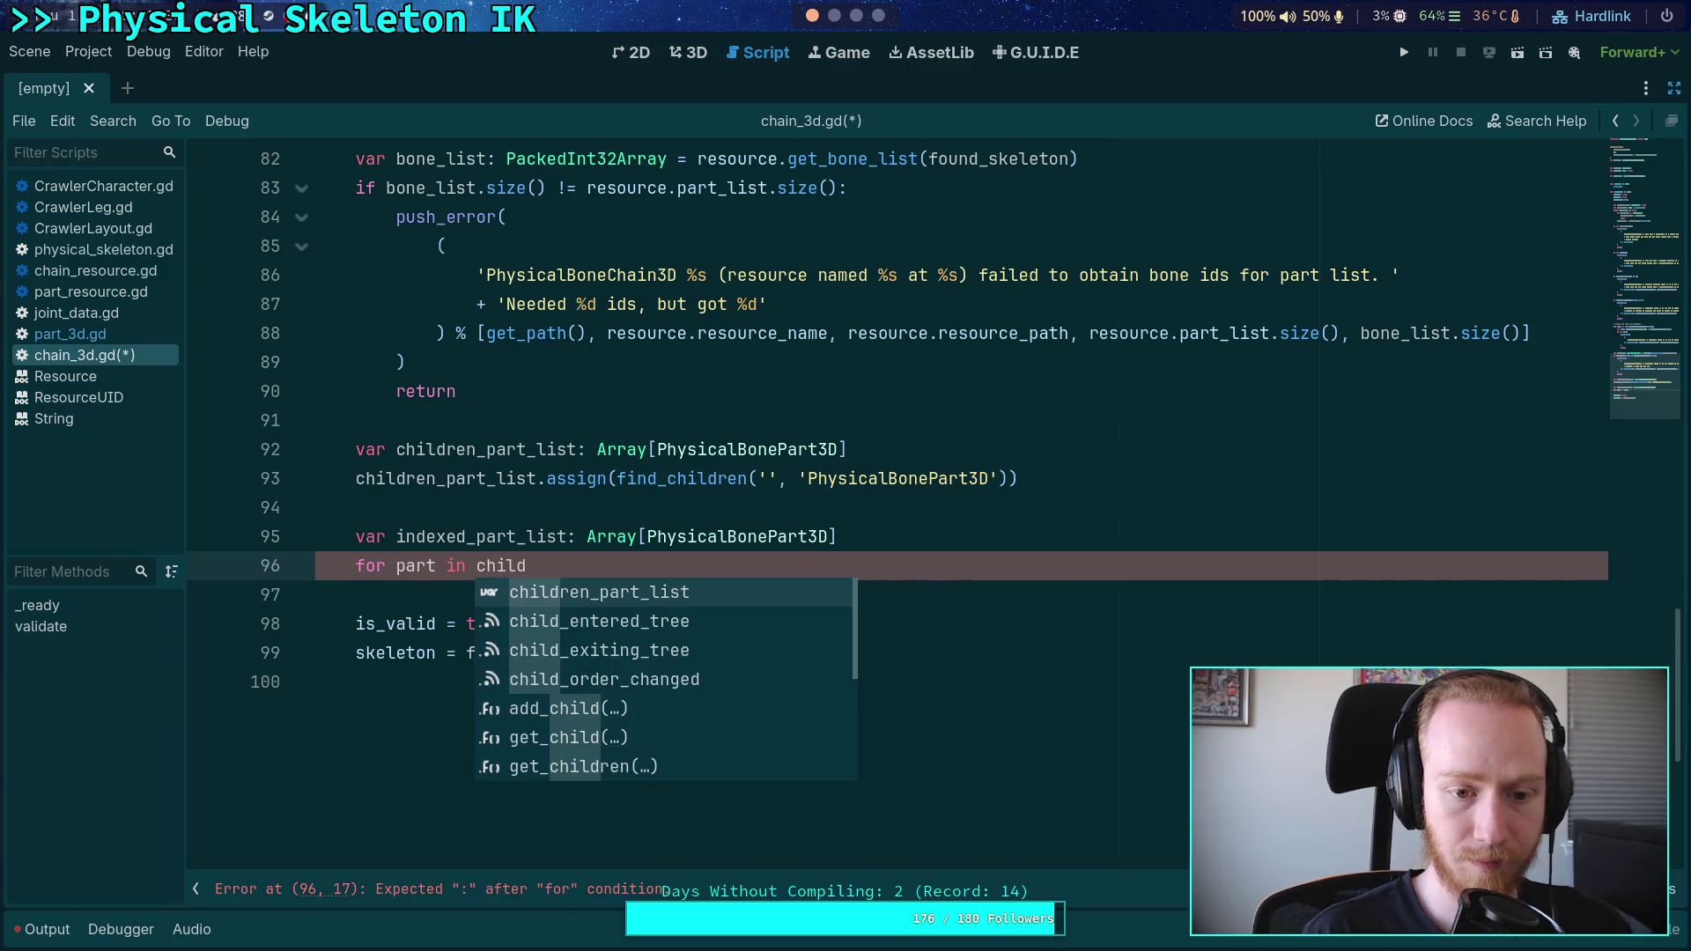
key(Return)
text(:)
key(Return)
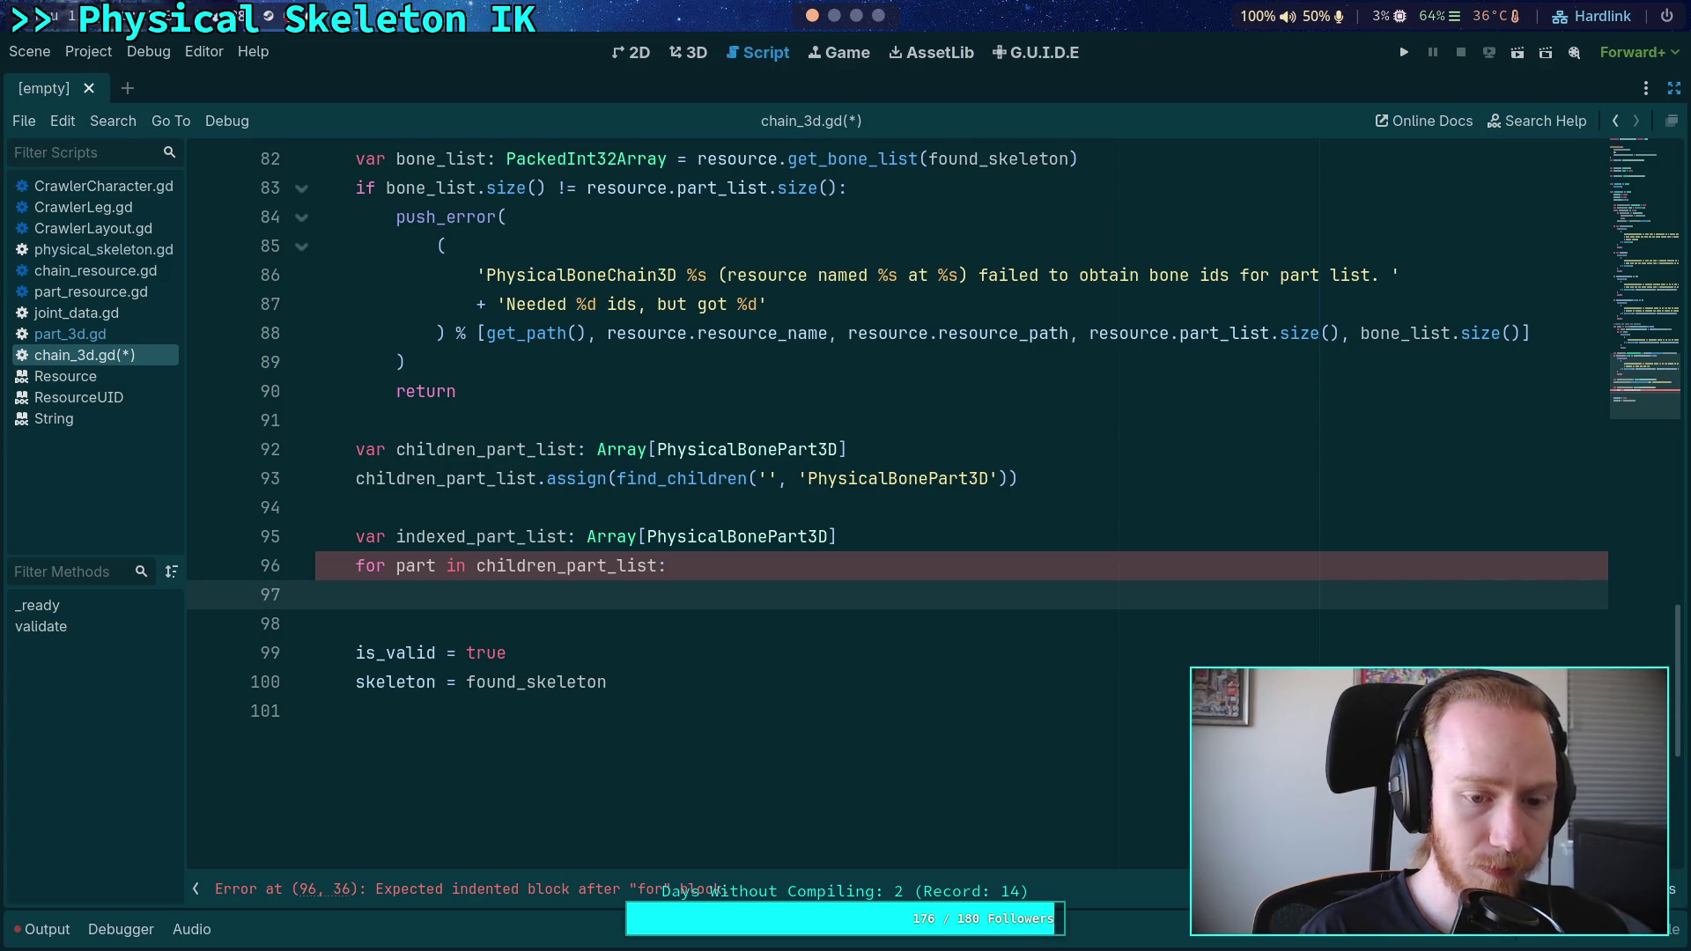
text(if )
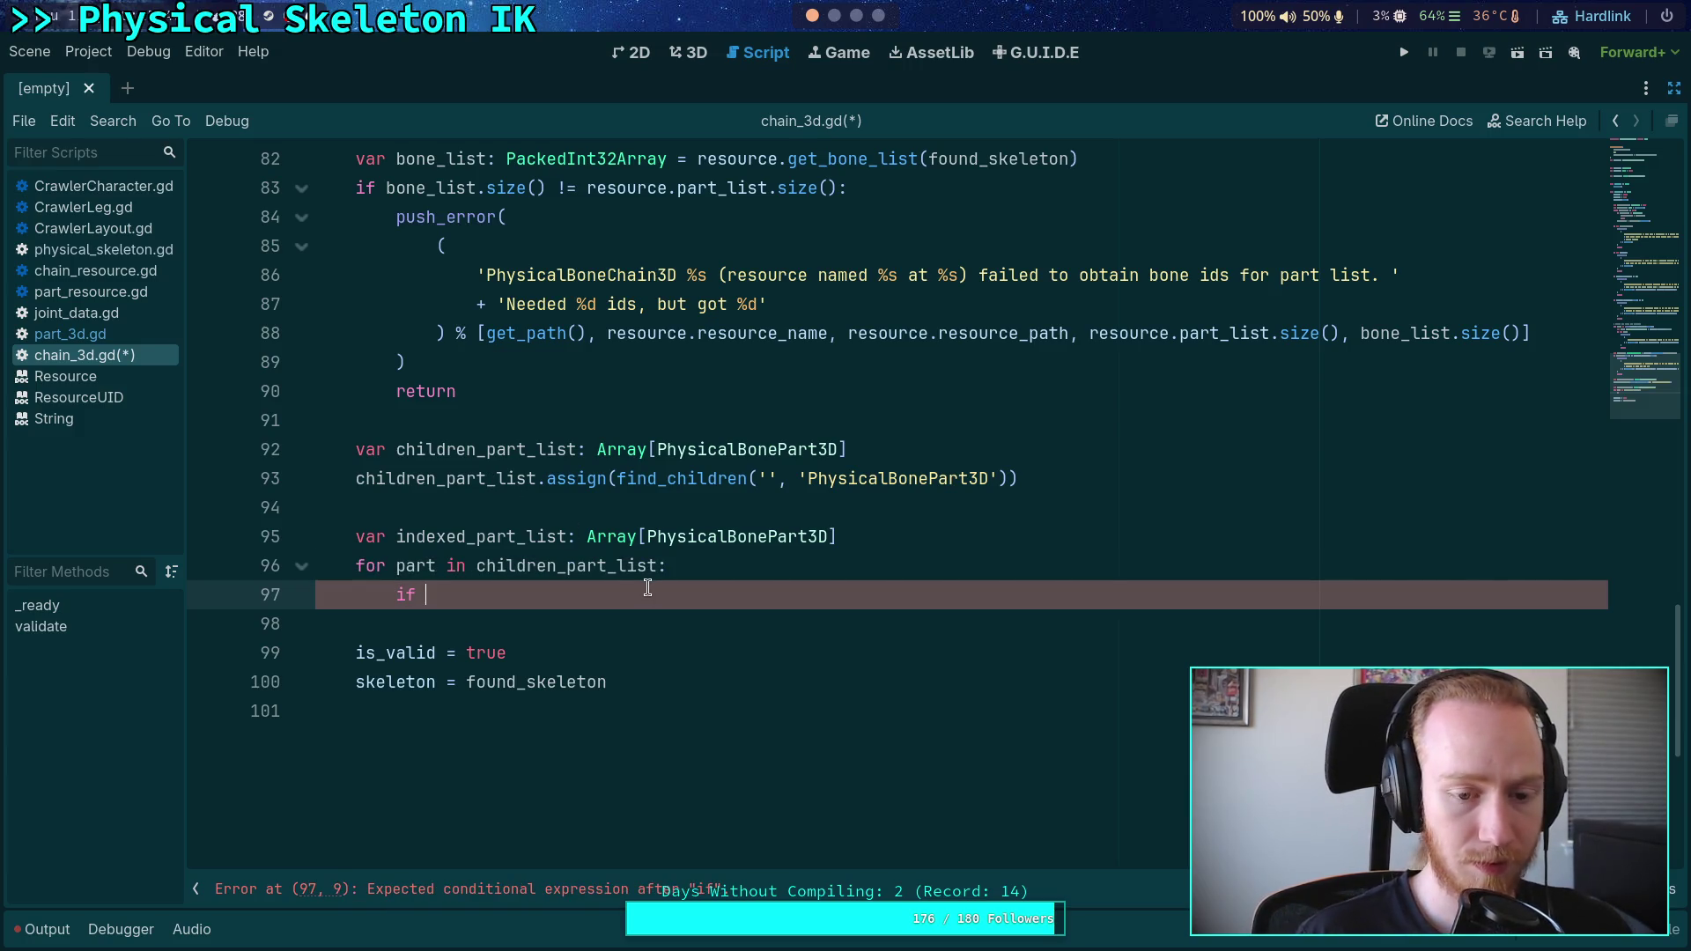
text(part.part_index )
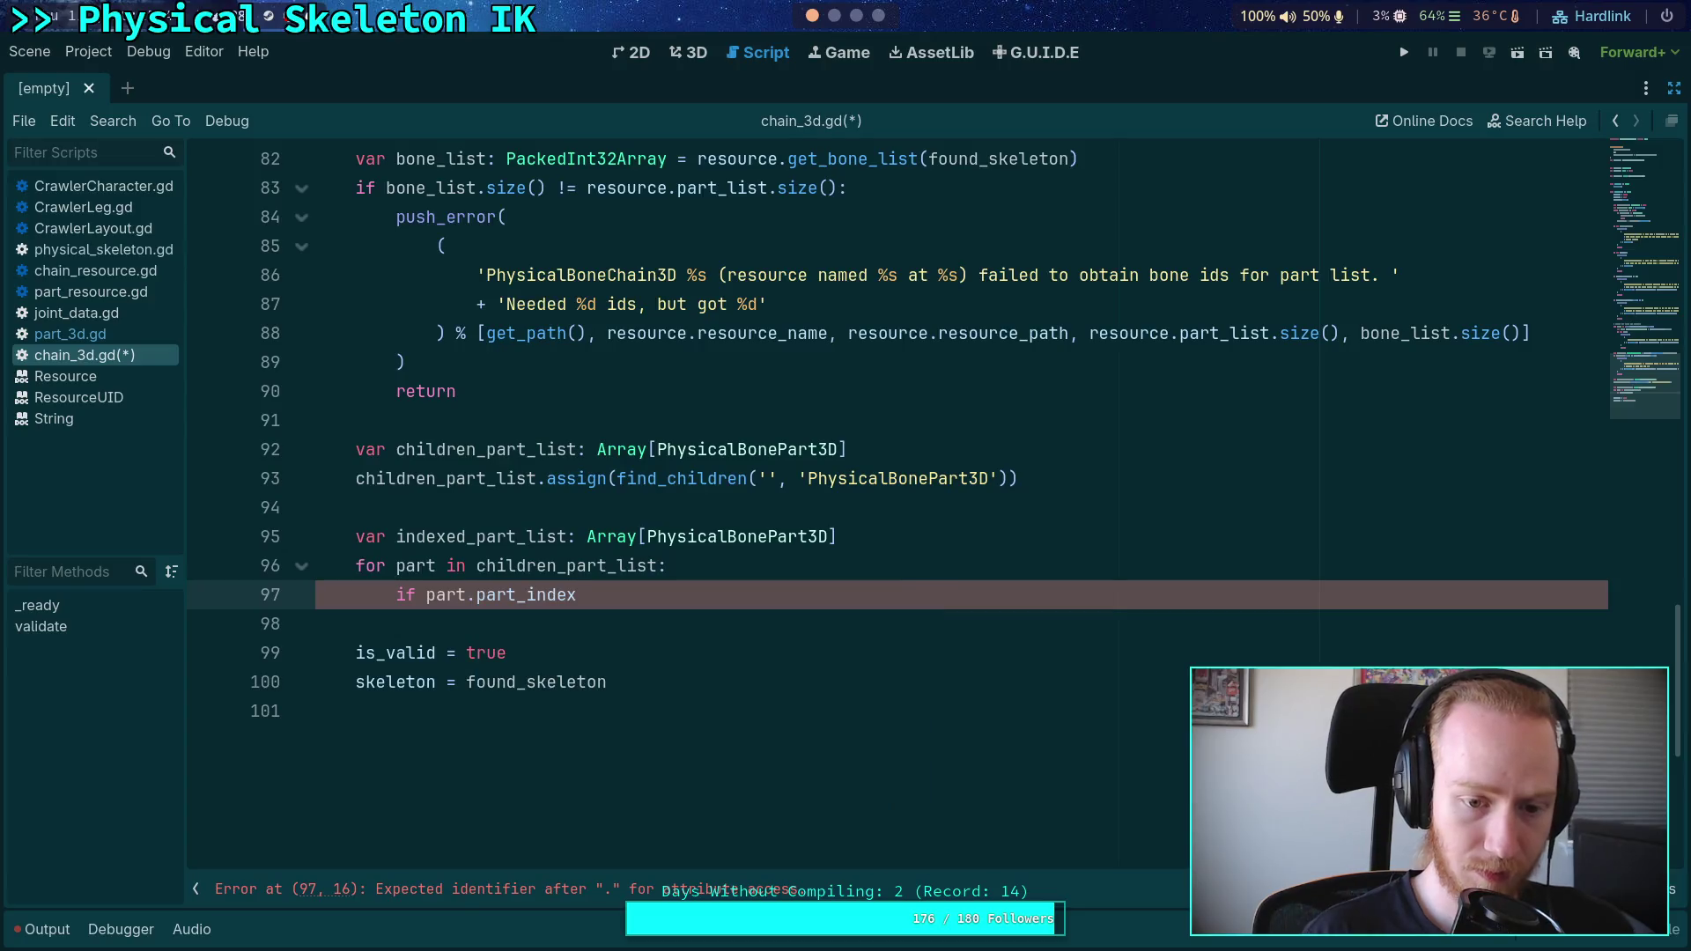
text(== -1)
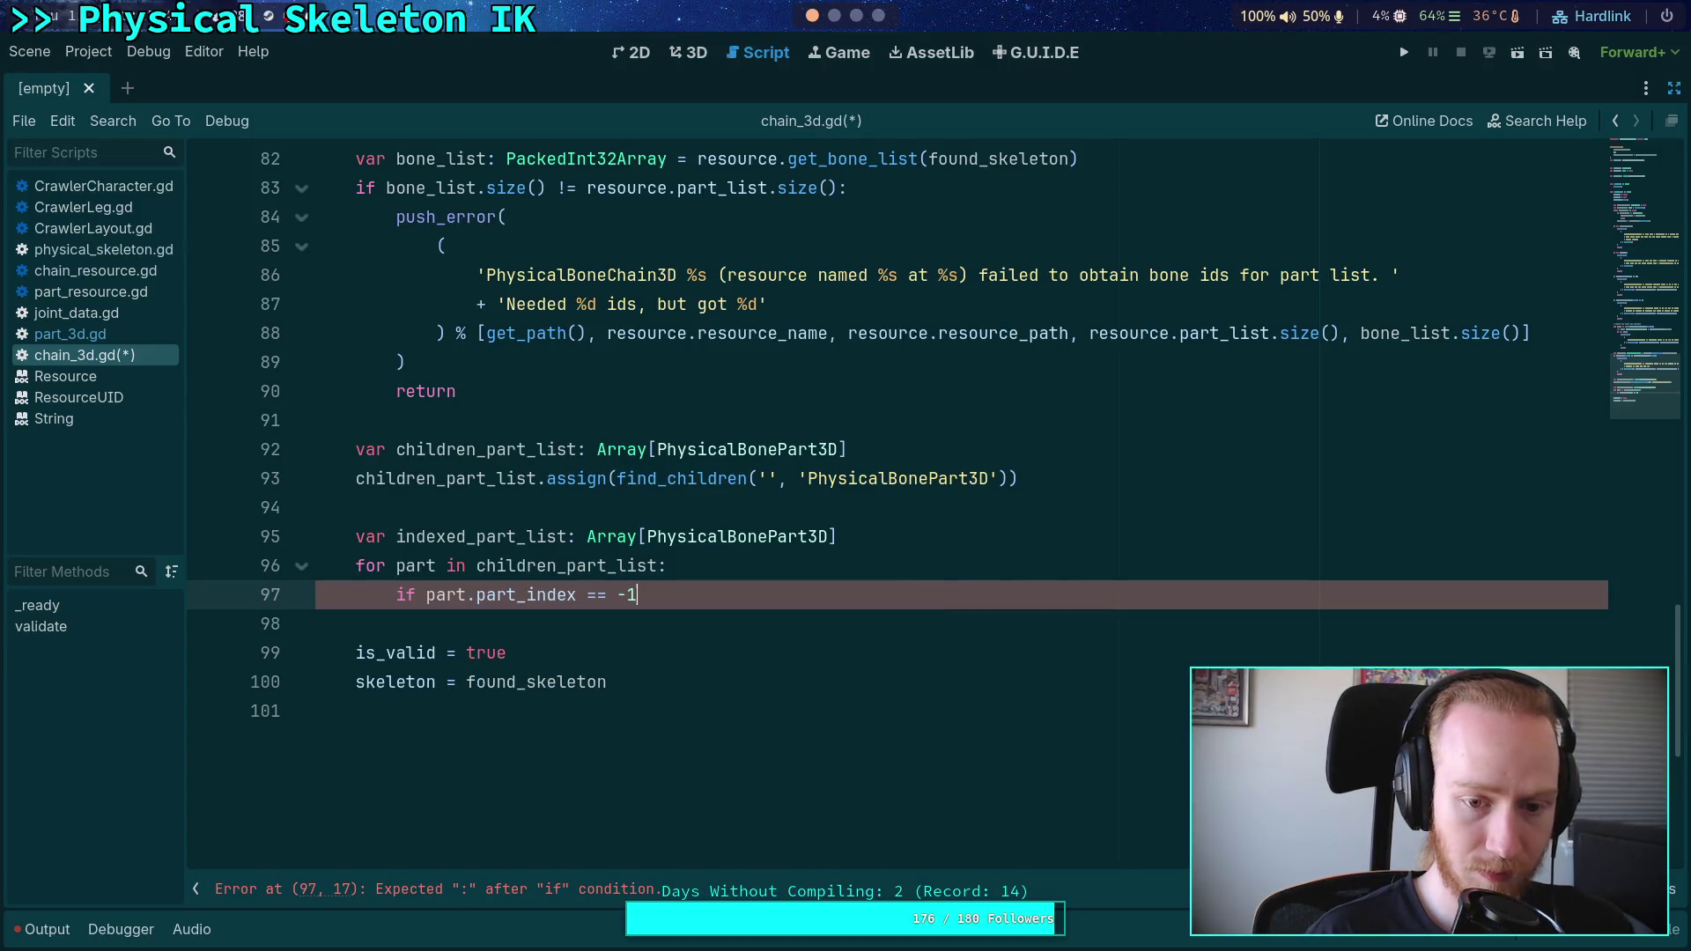
key(BackSpace)
key(BackSpace)
key(BackSpace)
text(< 0:)
key(Return)
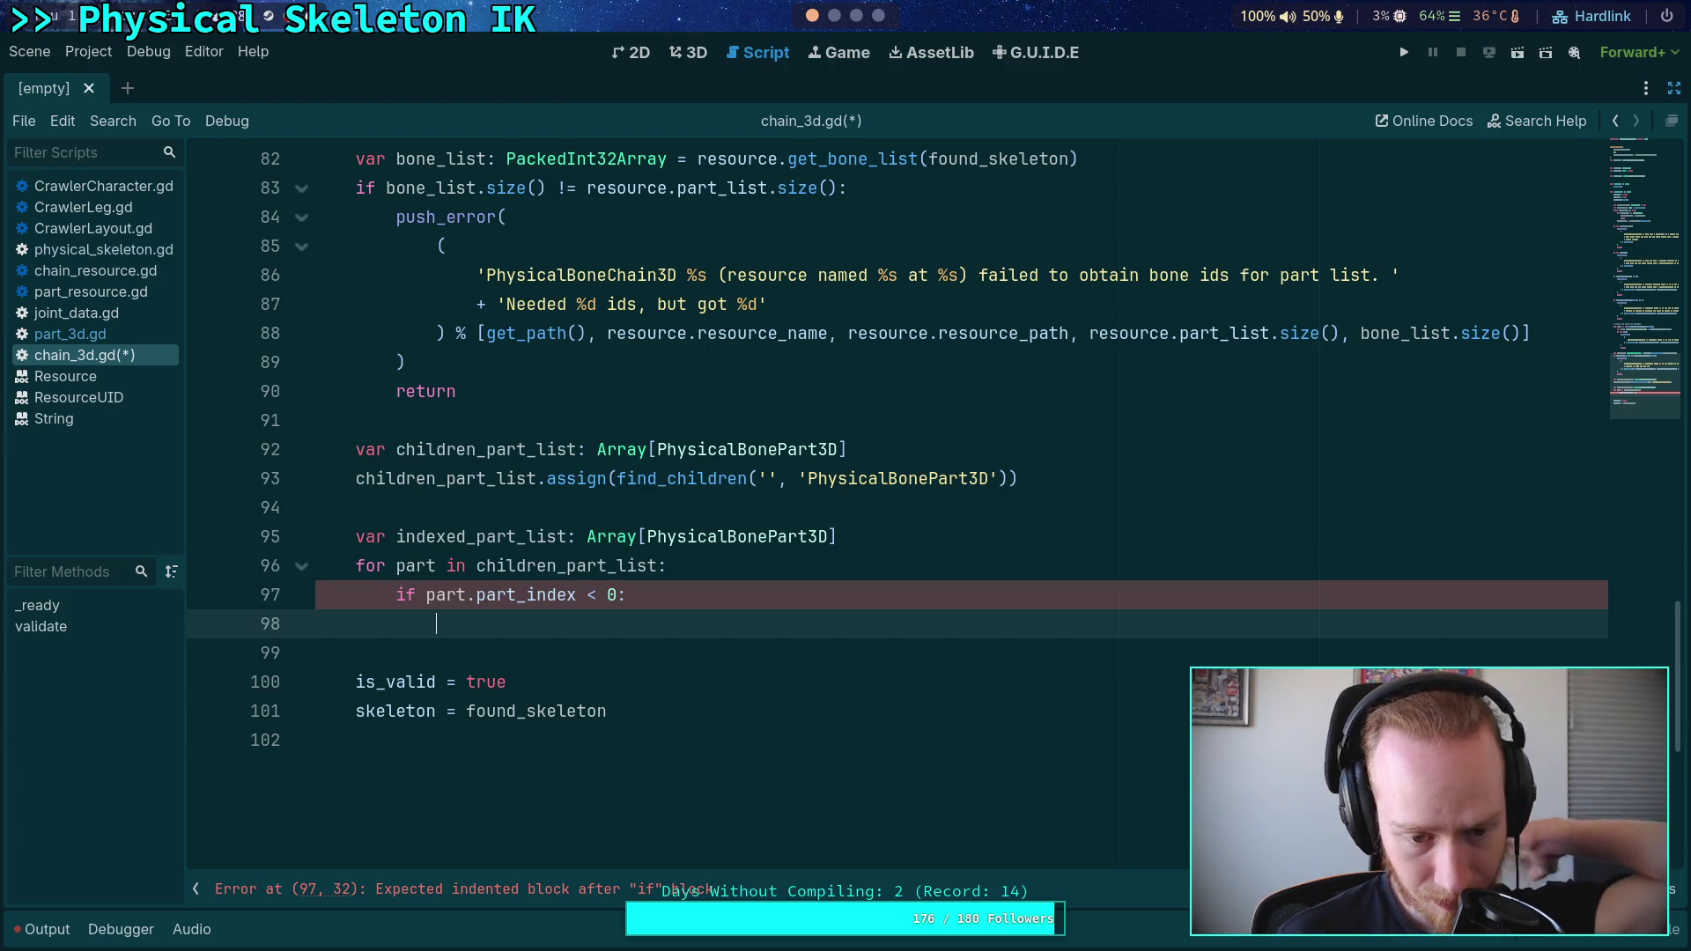
key(BackSpace)
key(BackSpace)
key(BackSpace)
key(BackSpace)
Complete 'if part.part_index == -1:' with a push_error() about a misconfigured part missing its index
text(== -1:)
key(Return)
text(push_error()
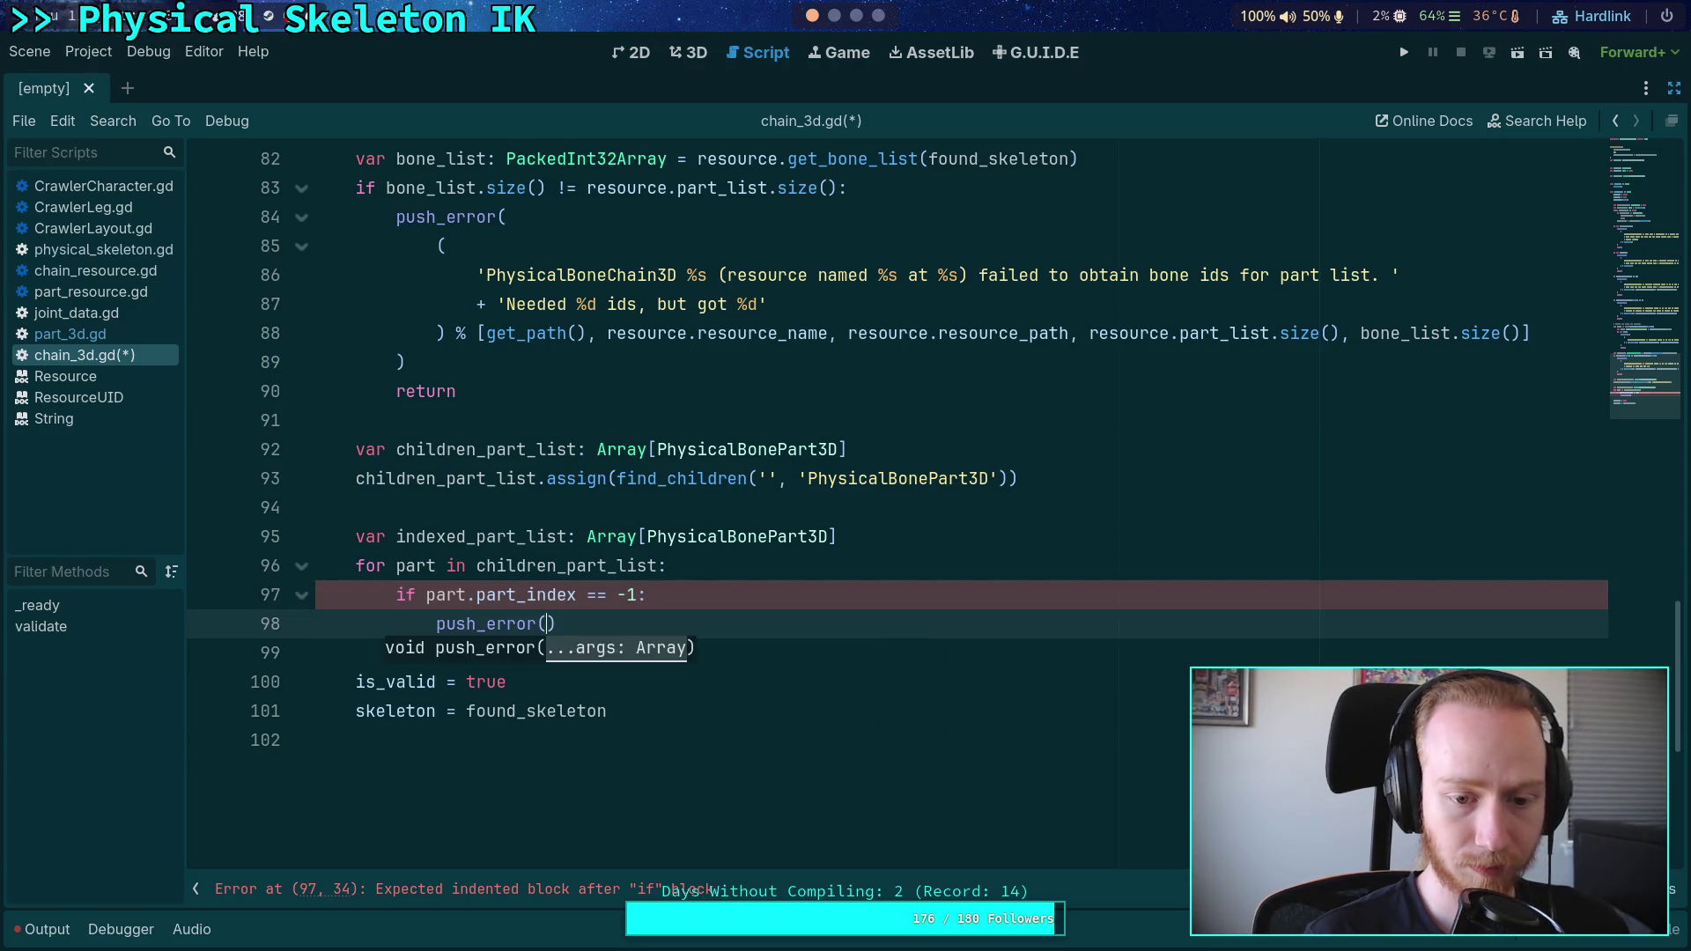
key(Return)
text(()
key(Return)
text(')
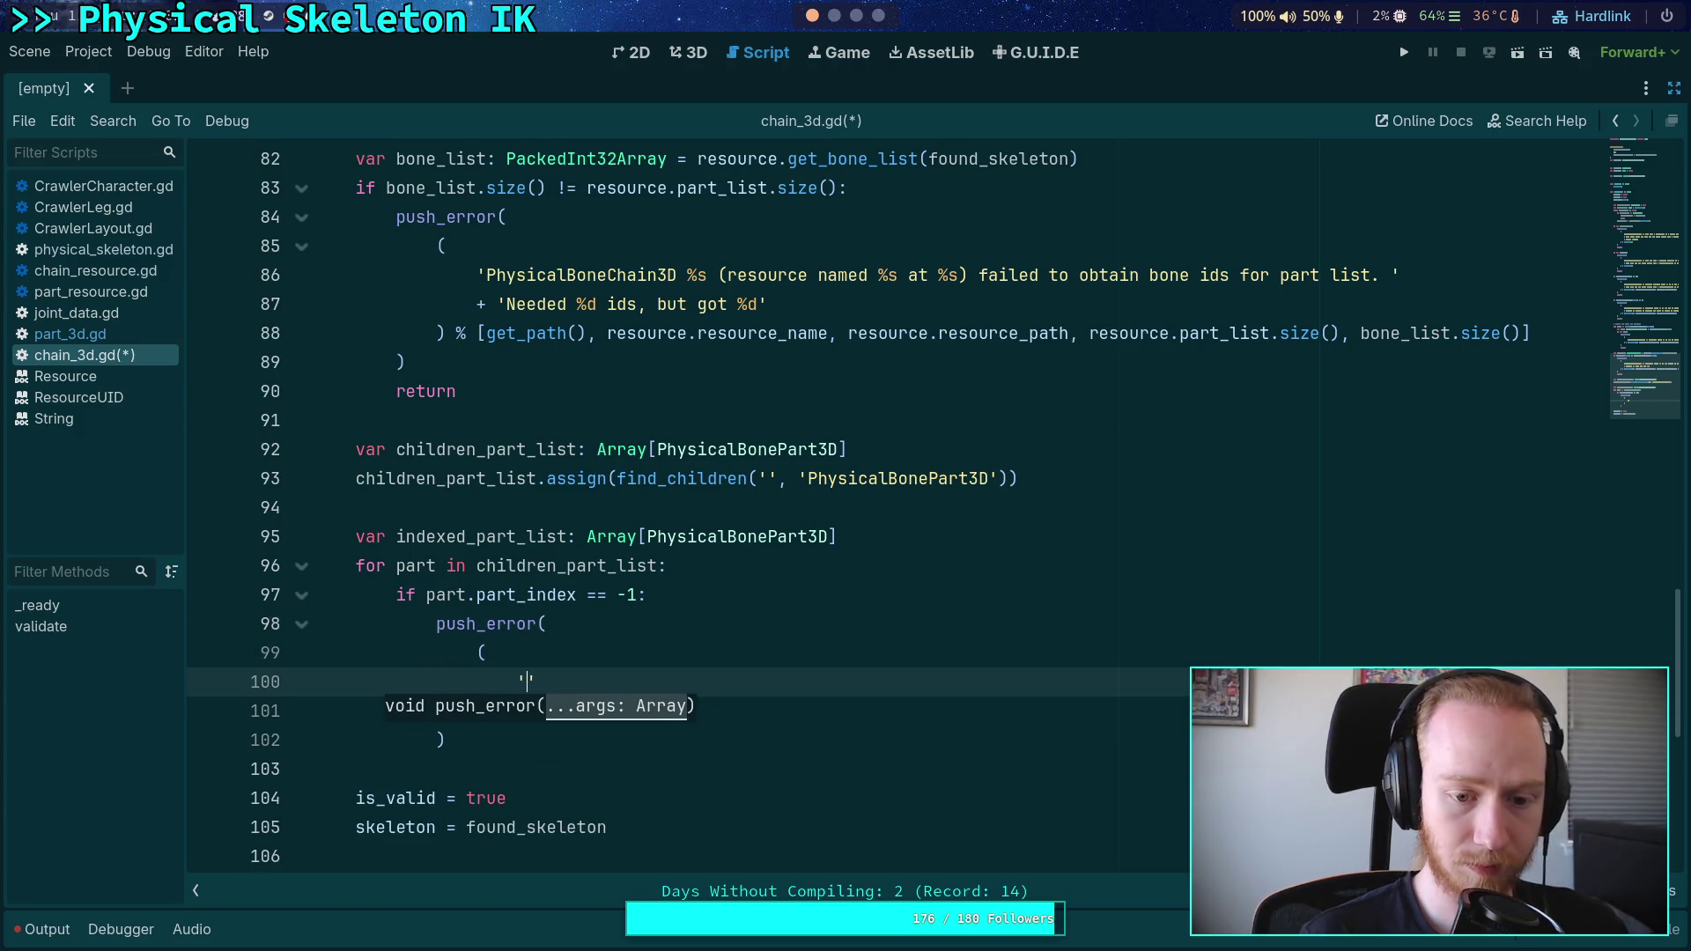
text(Physic)
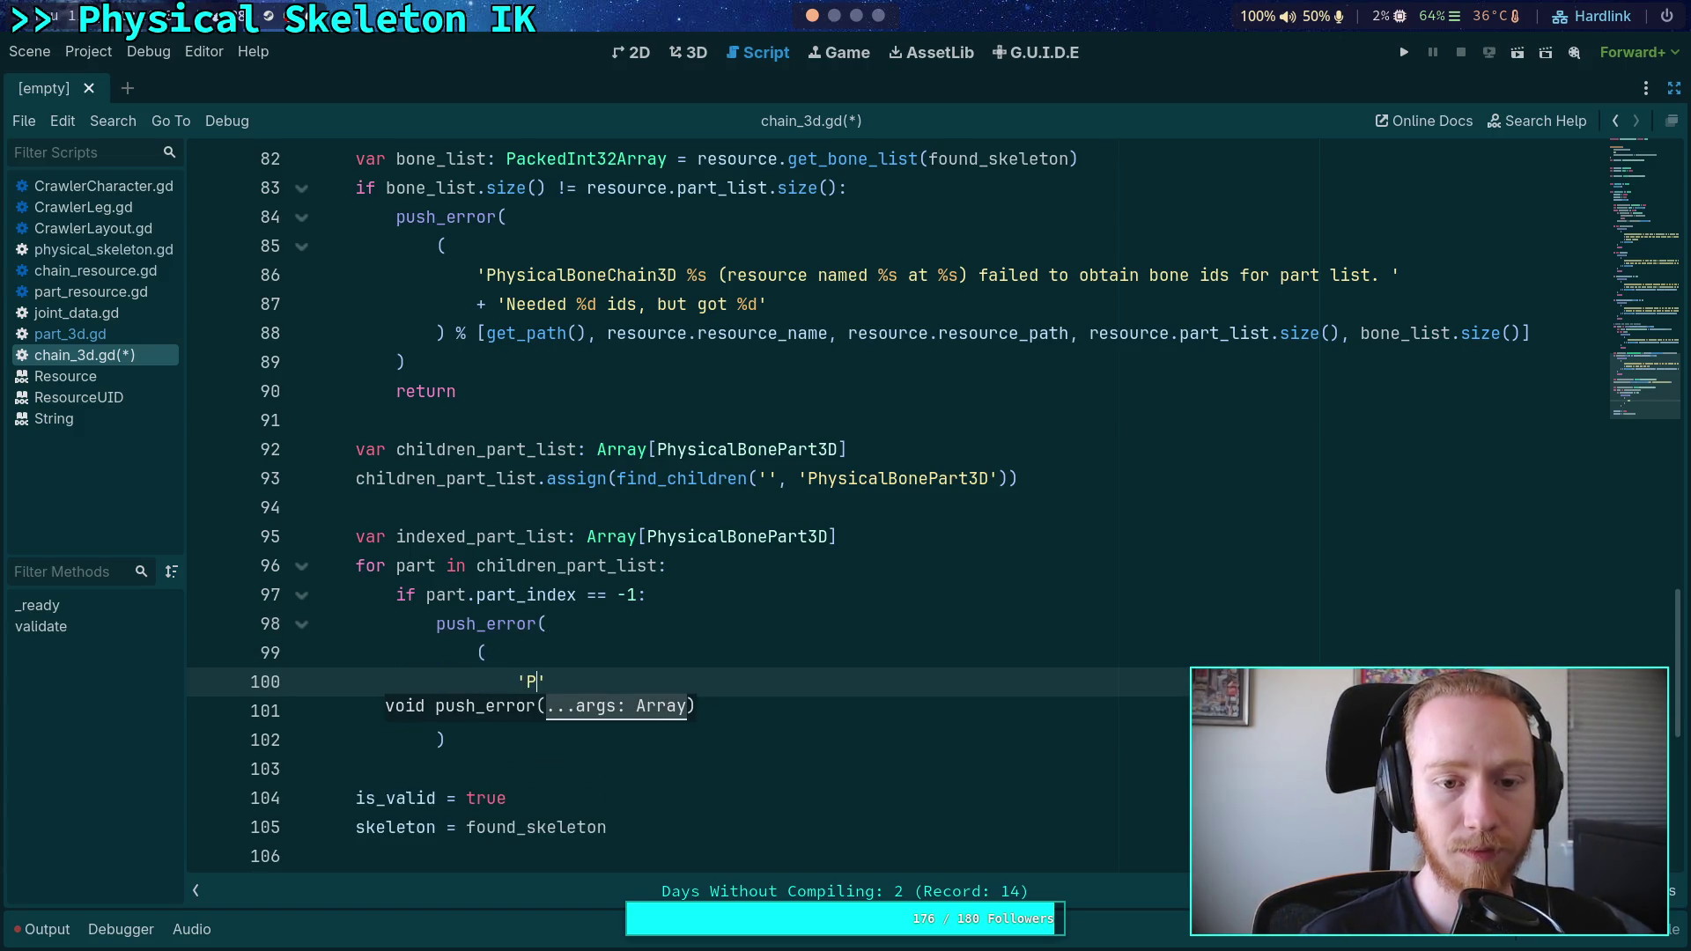
text(alBoneChain)
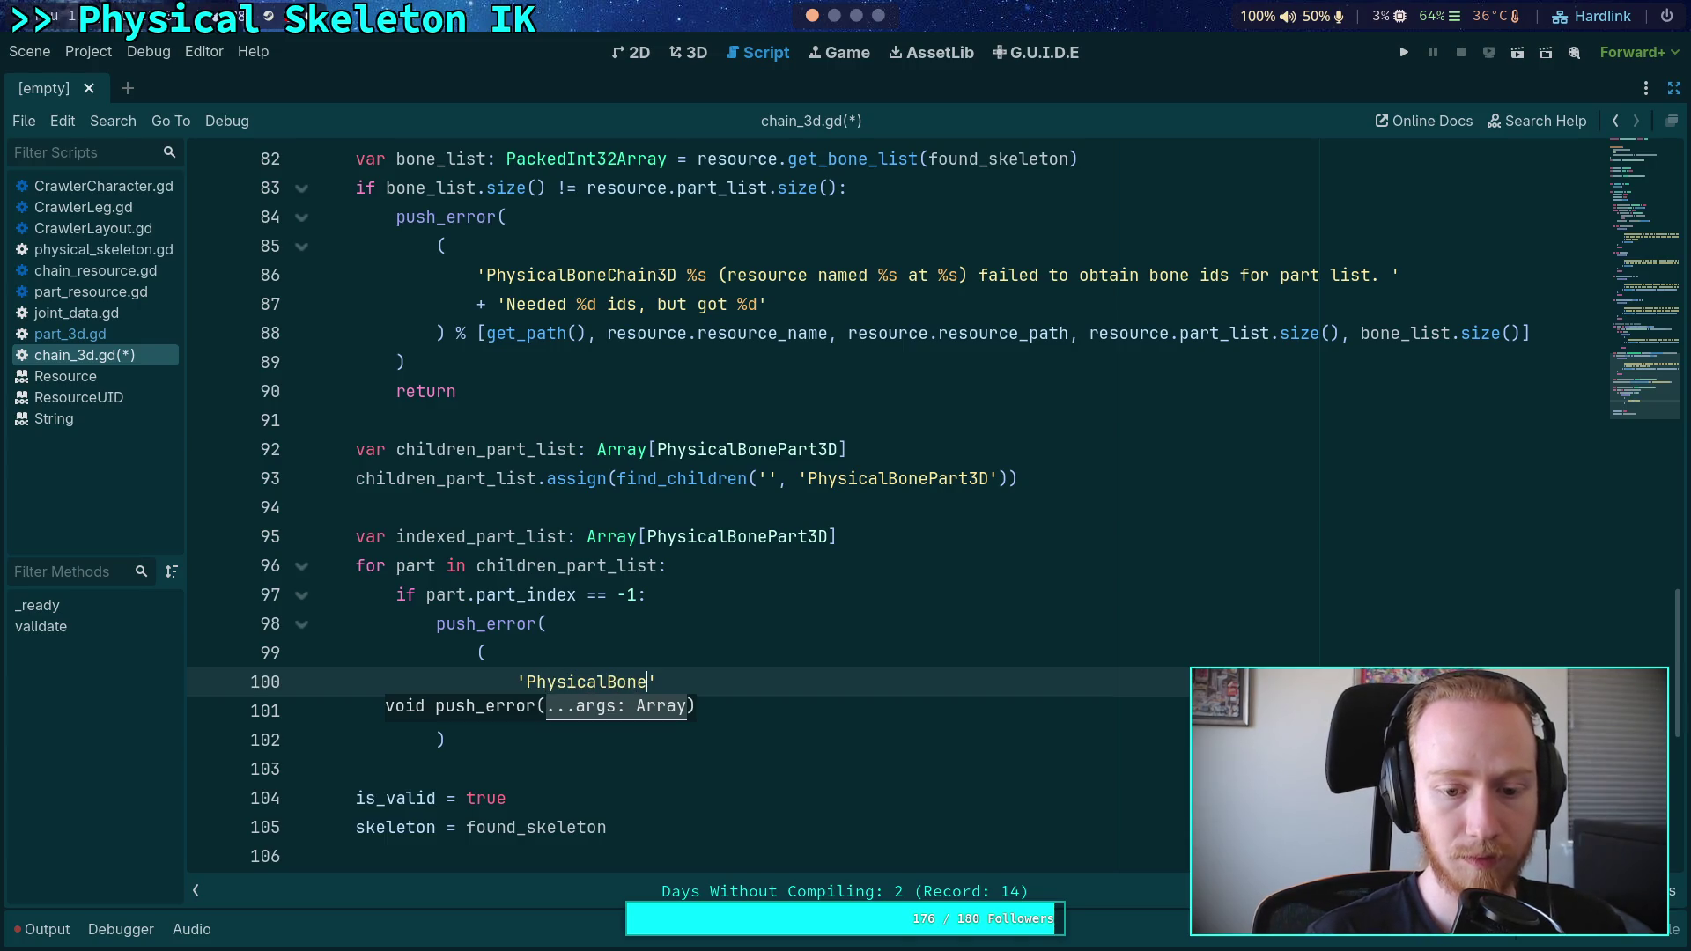
text(3D %s )
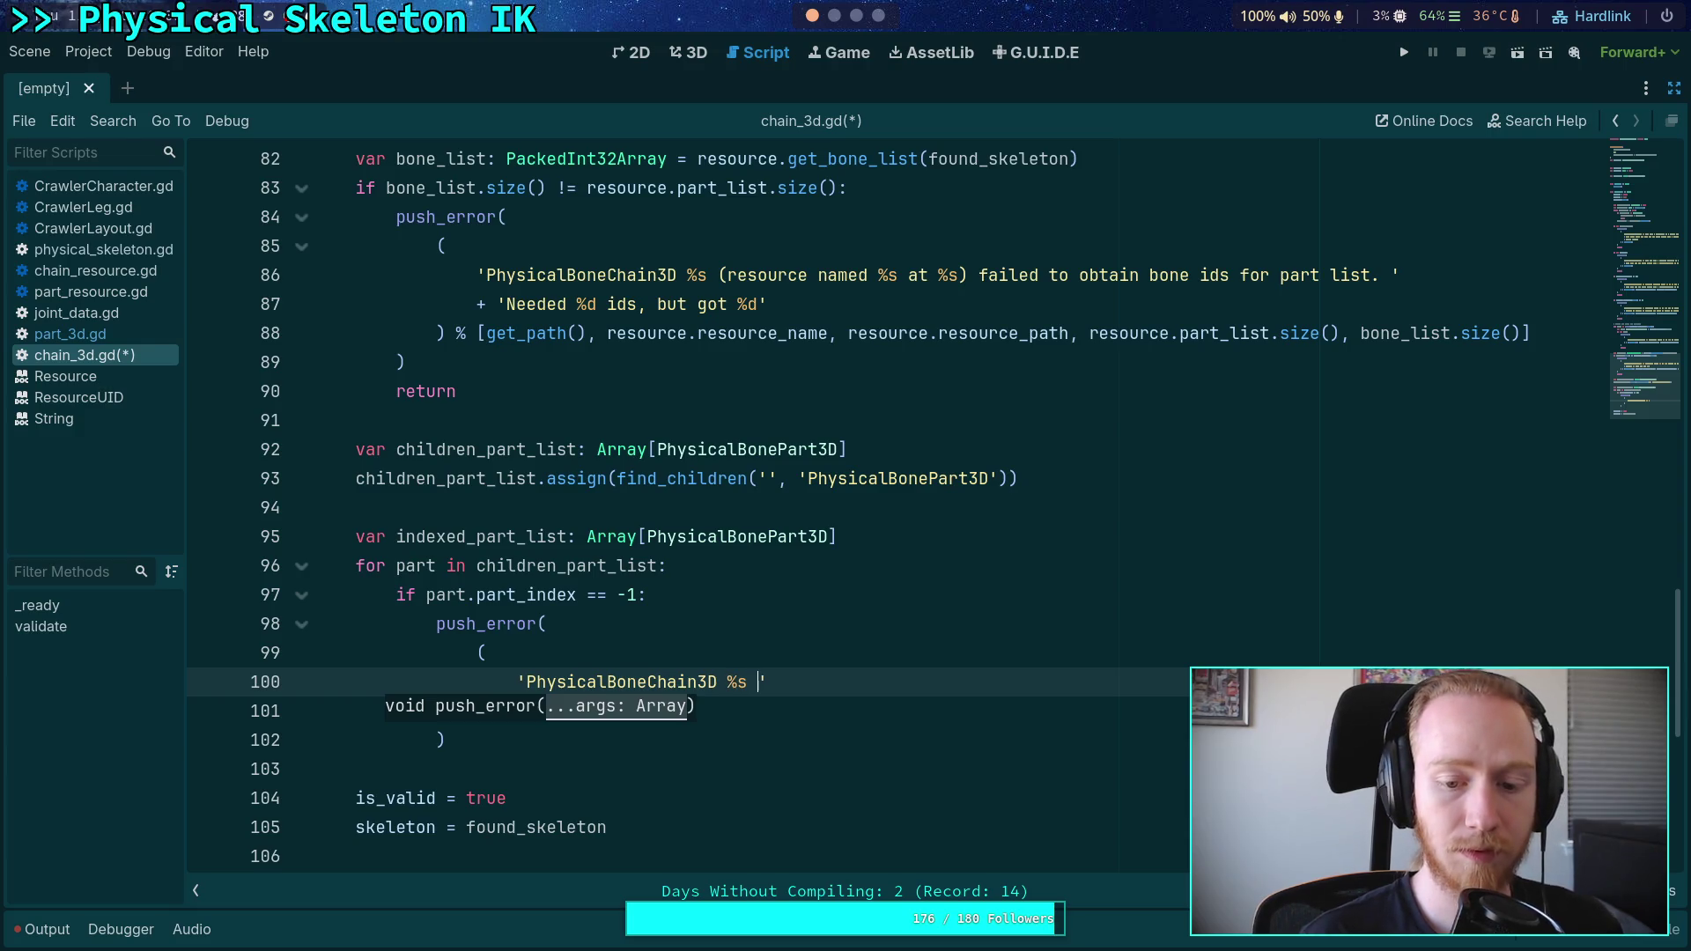
text(found a )
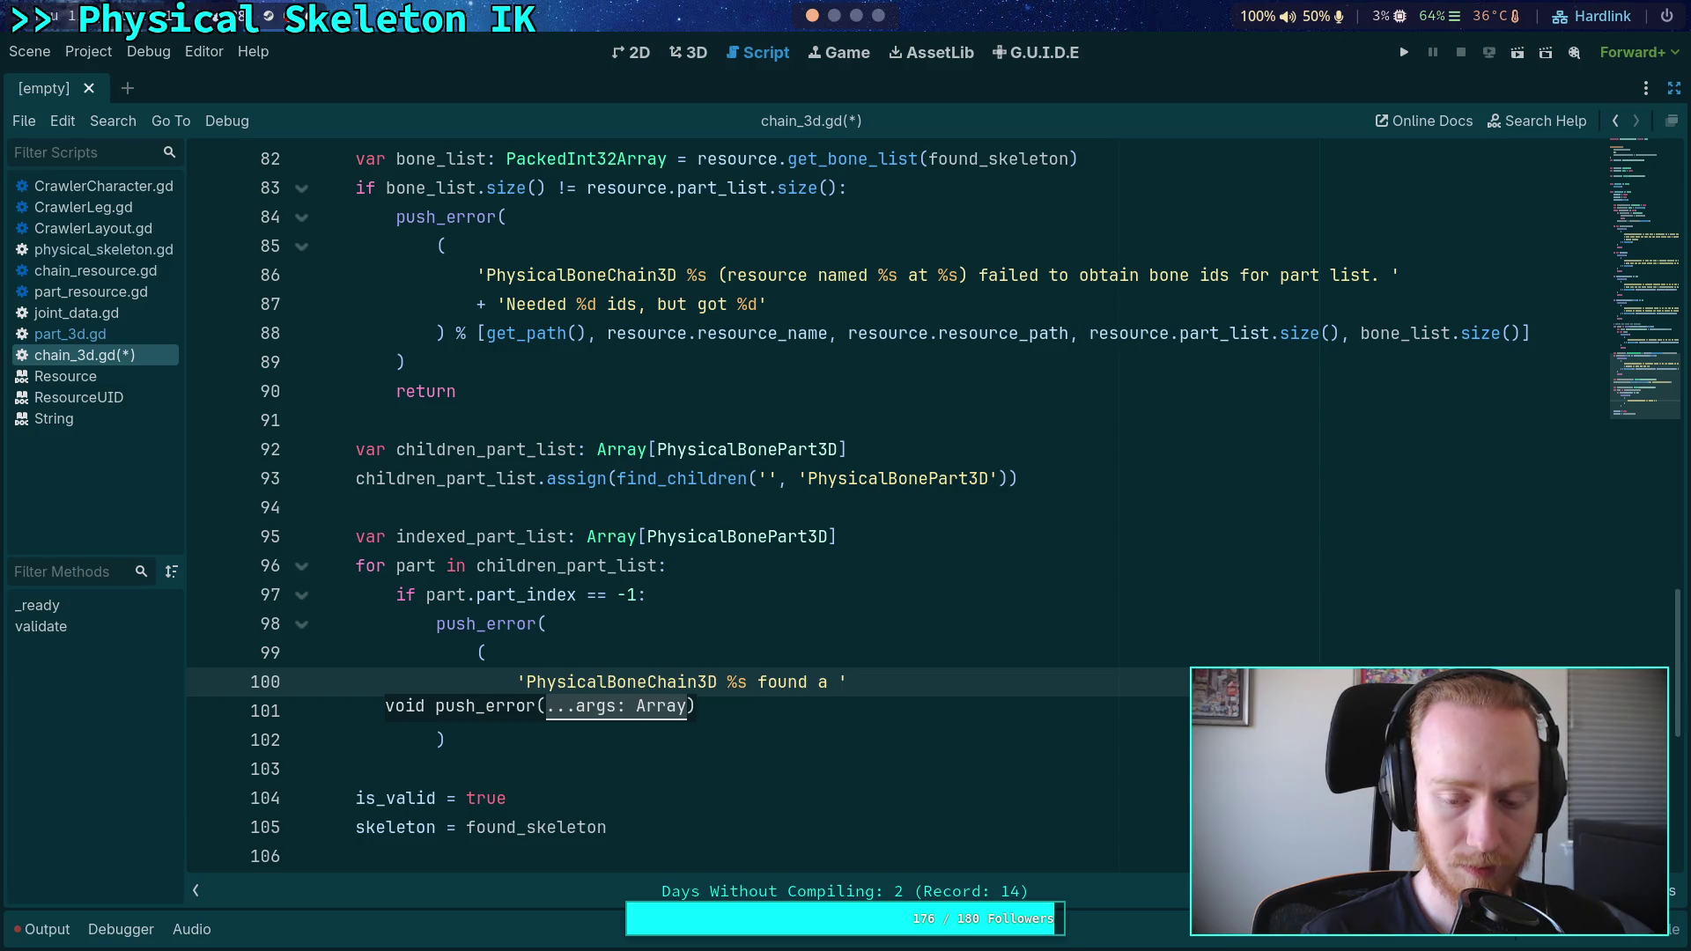
text(child P)
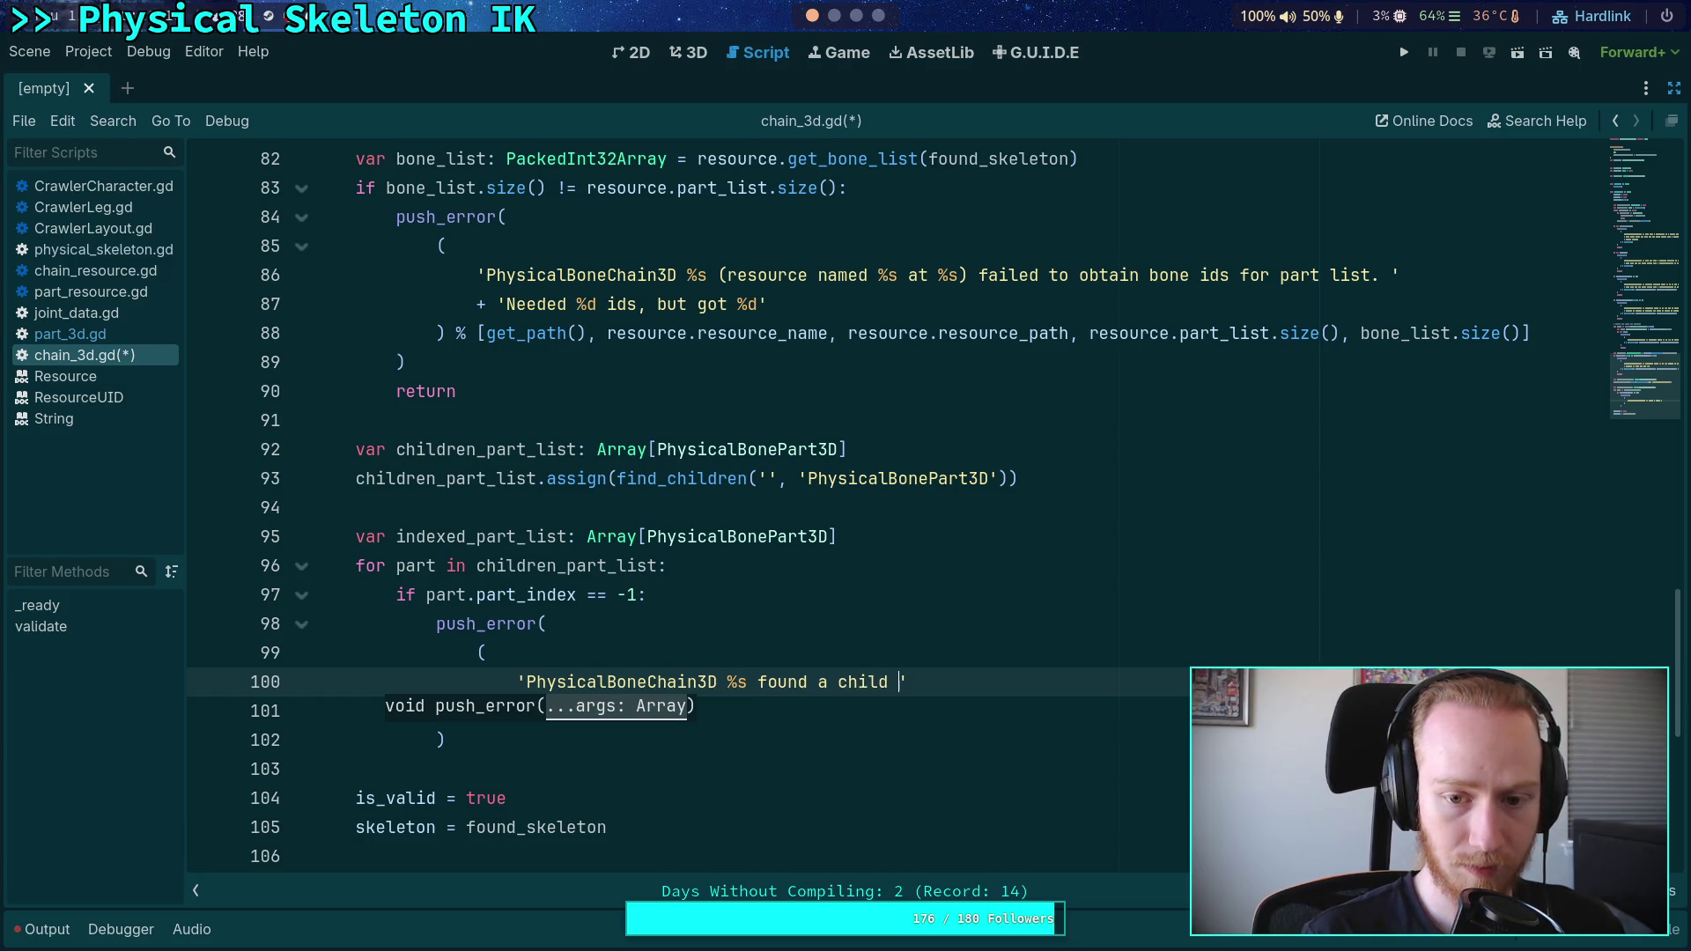
text(hysicalBone)
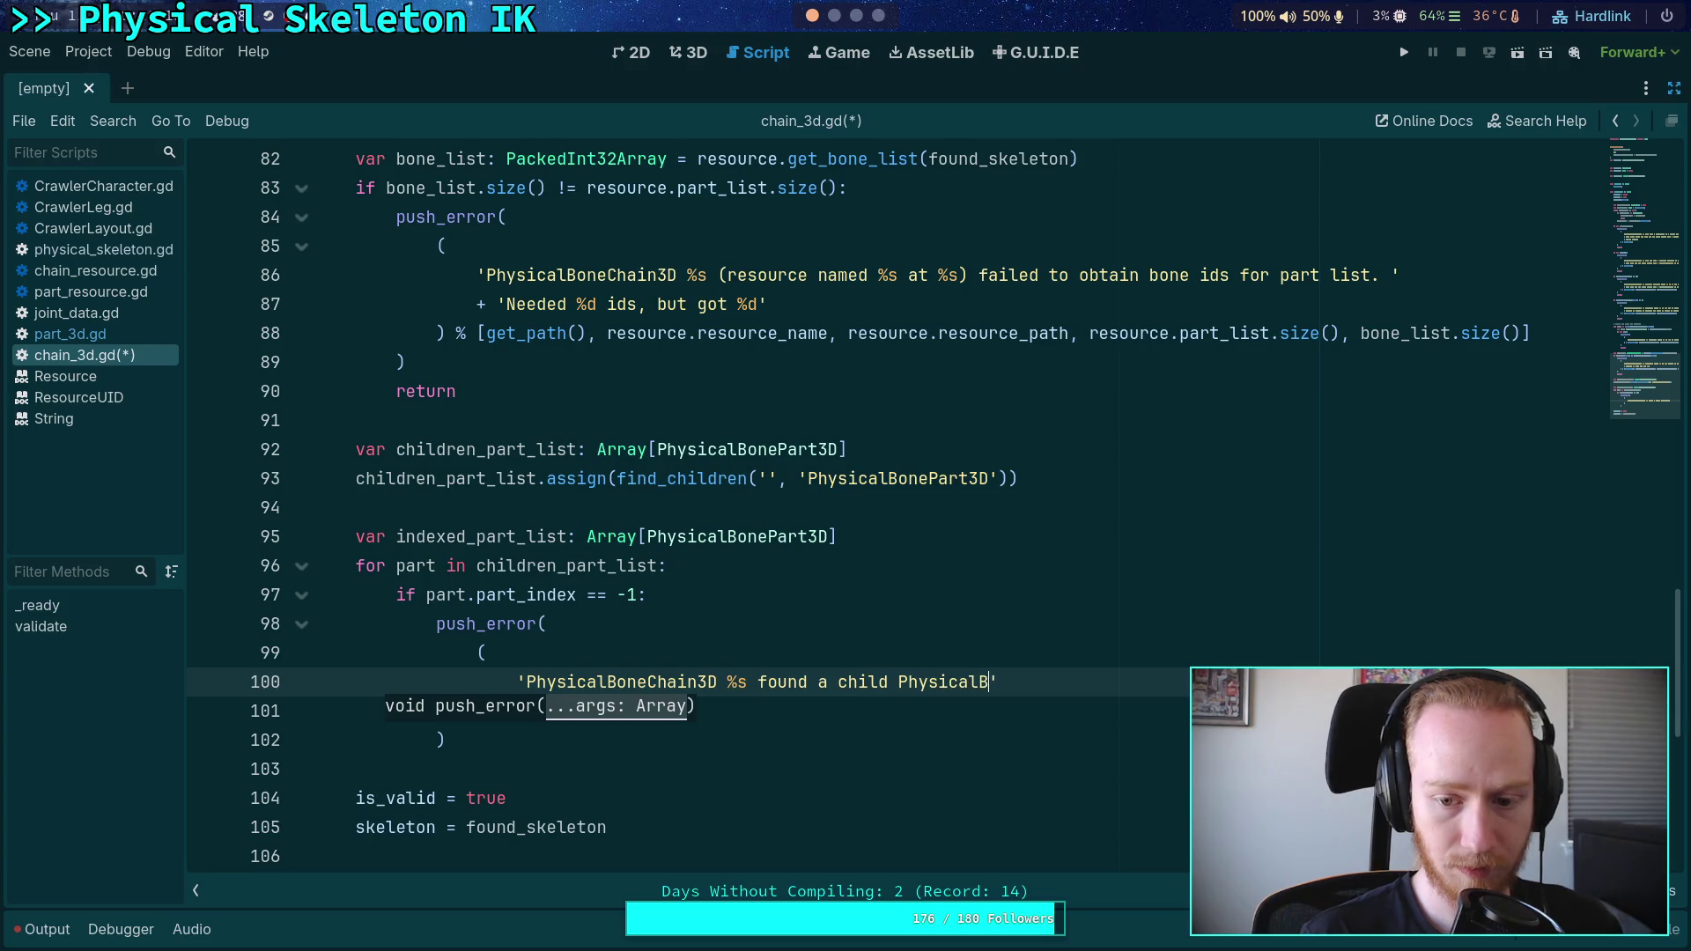
text(Part3D)
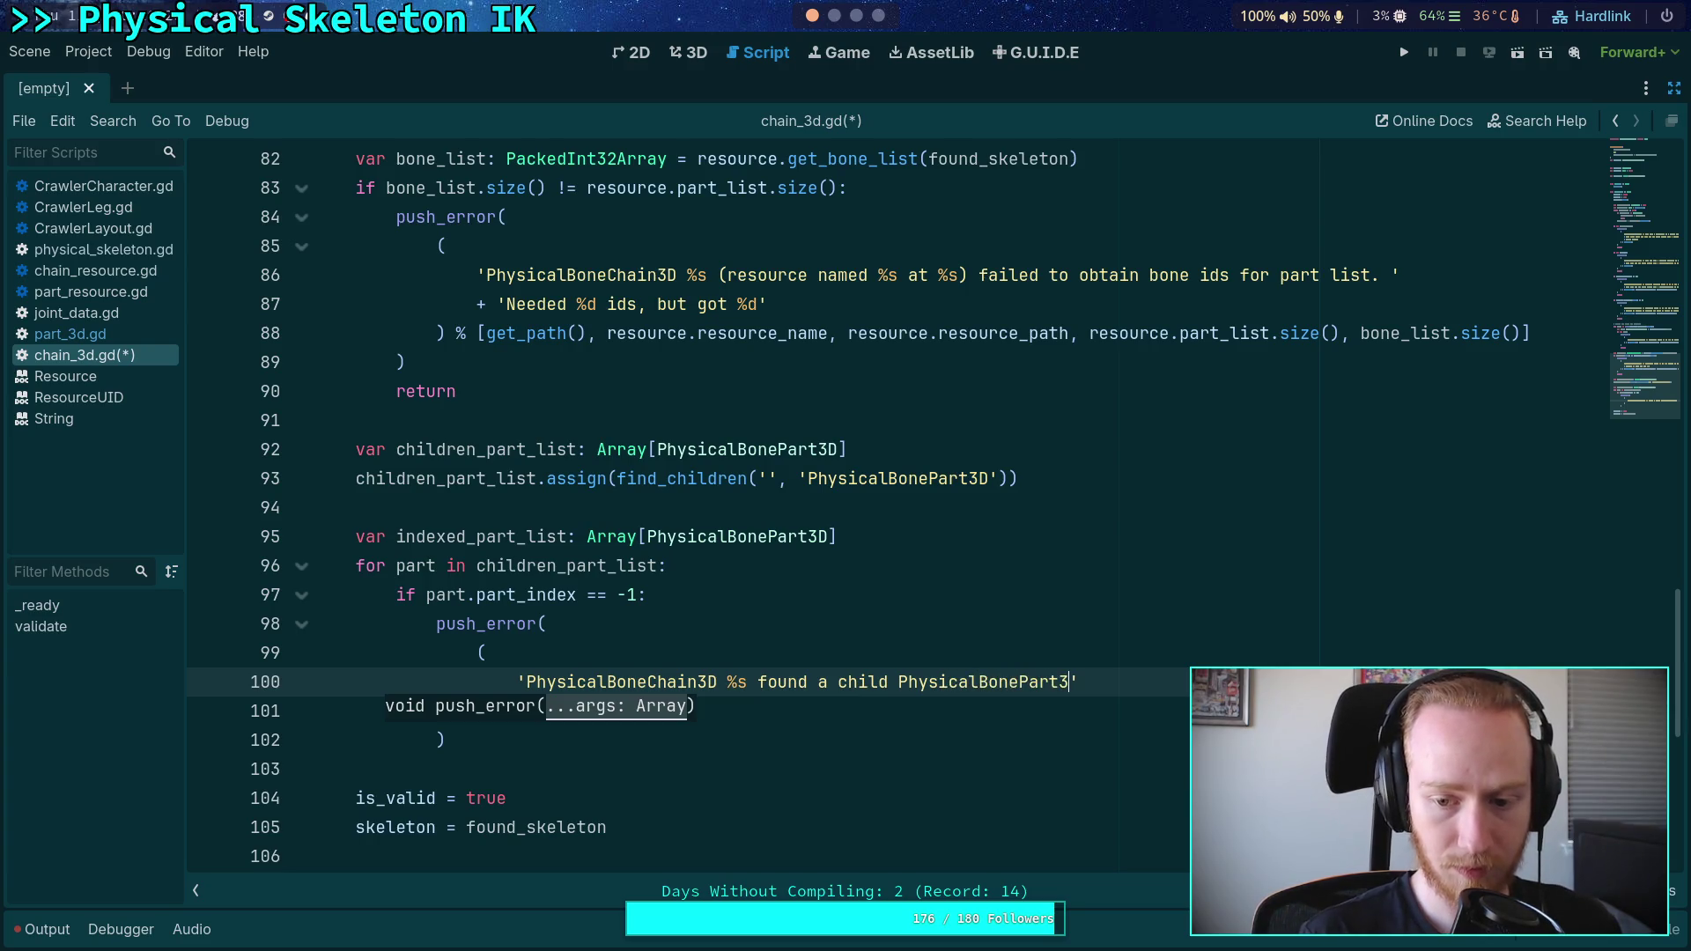
text( without a)
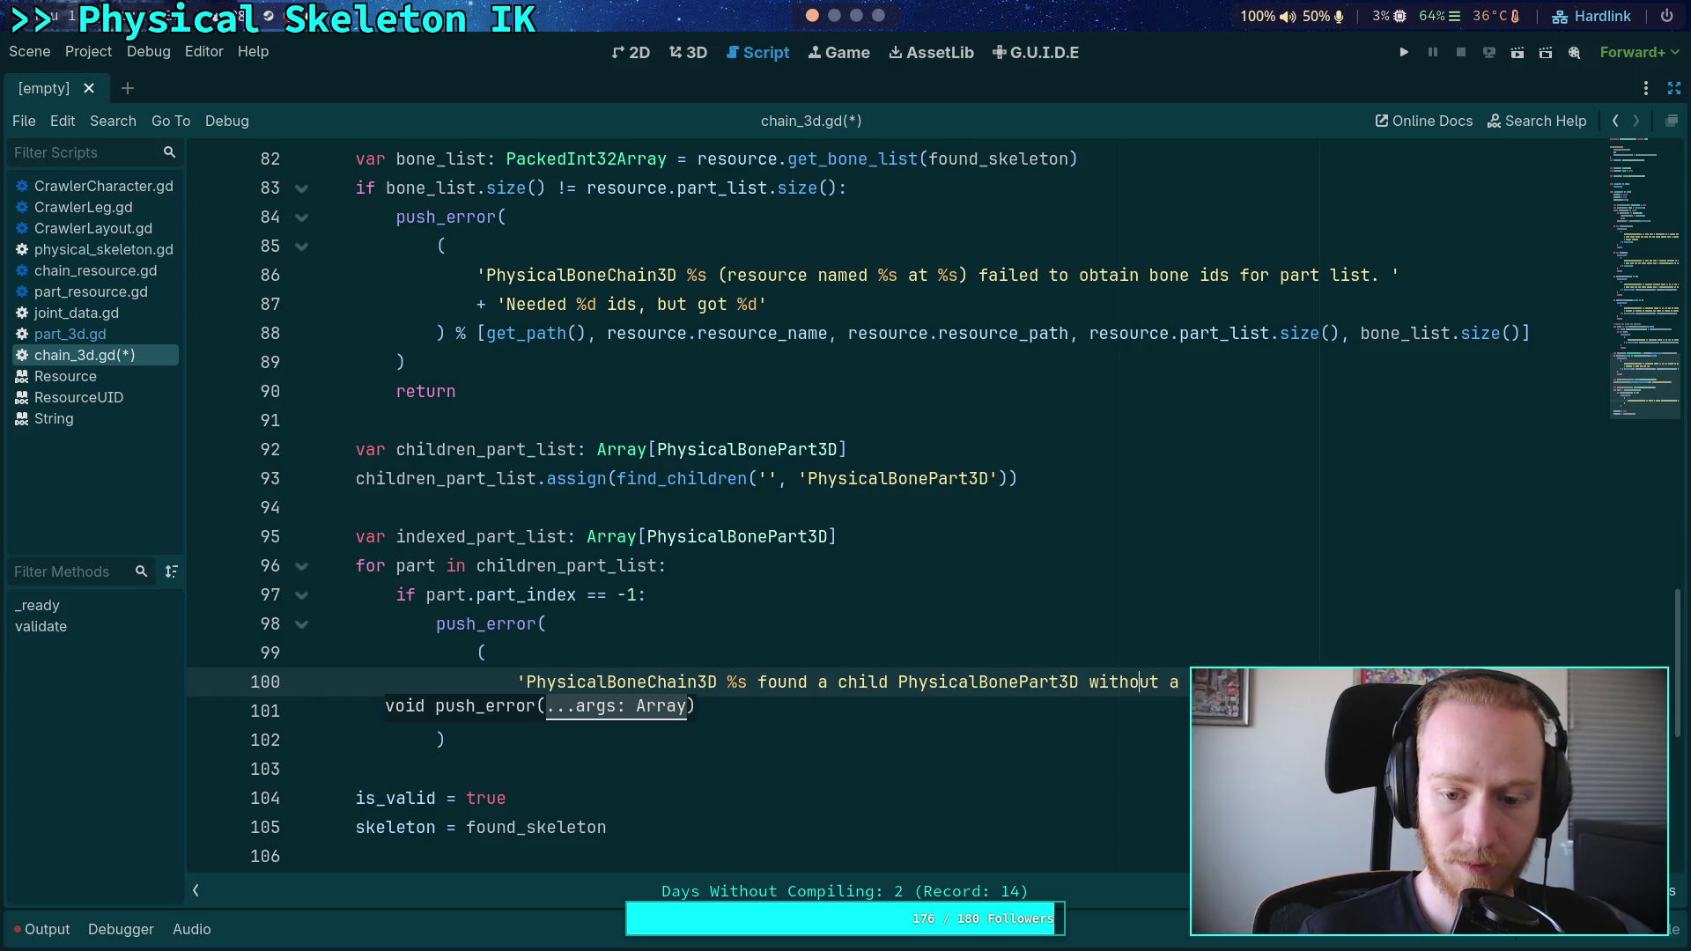
text(misf)
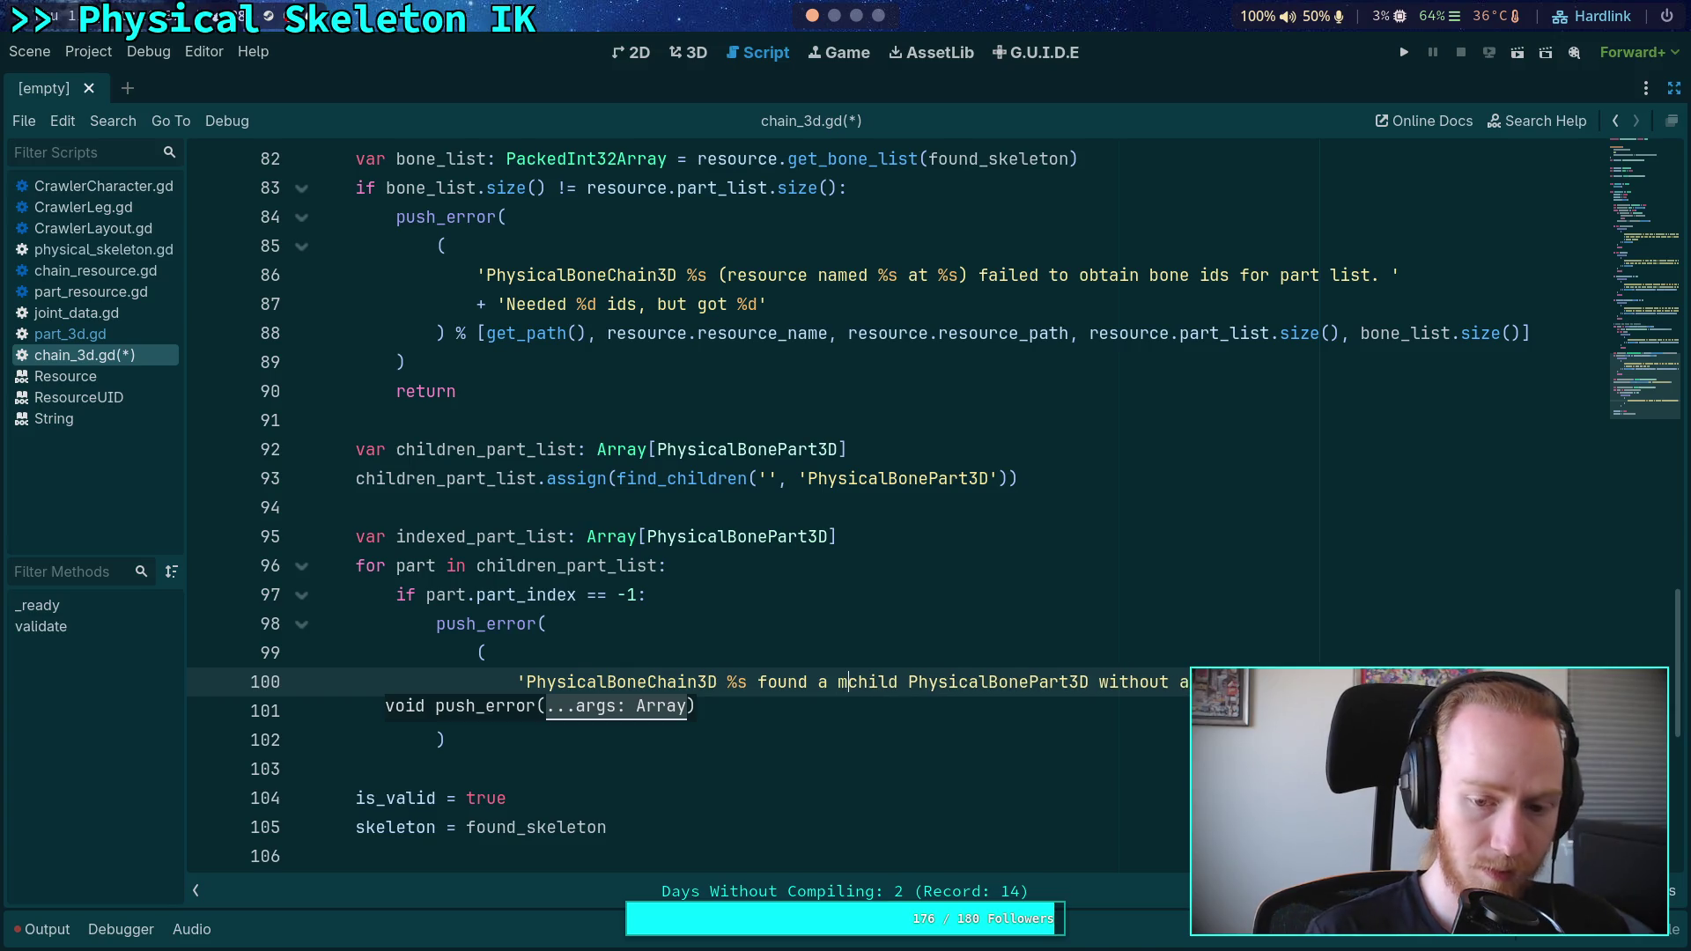
text(onfic)
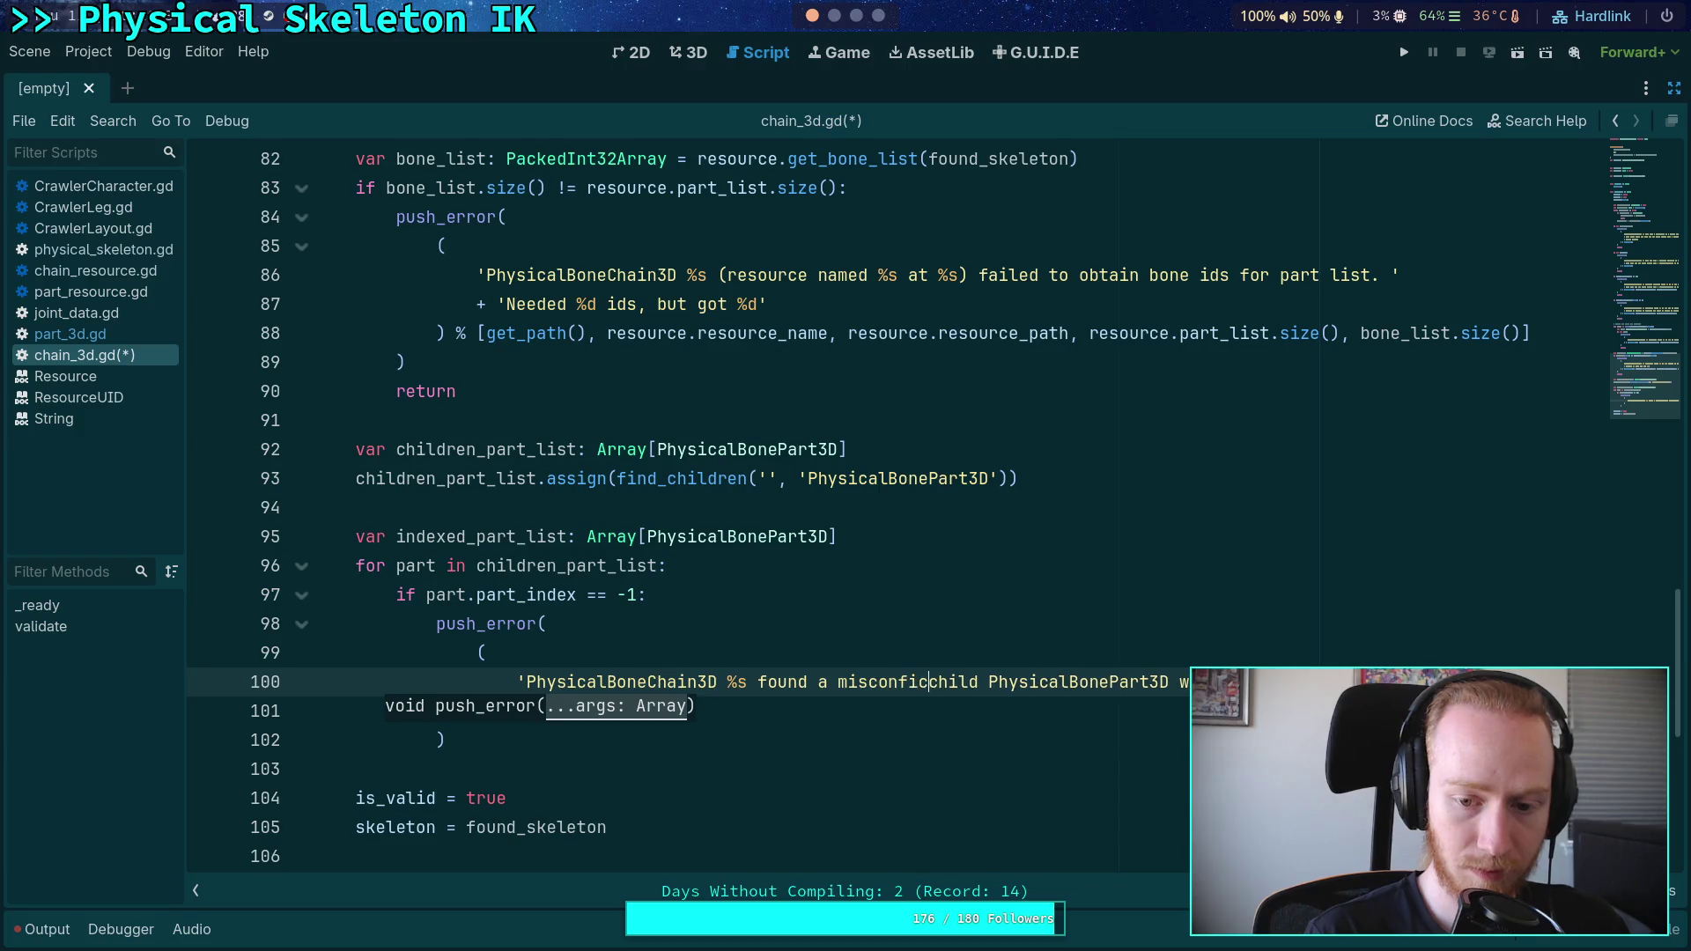
text(ured)
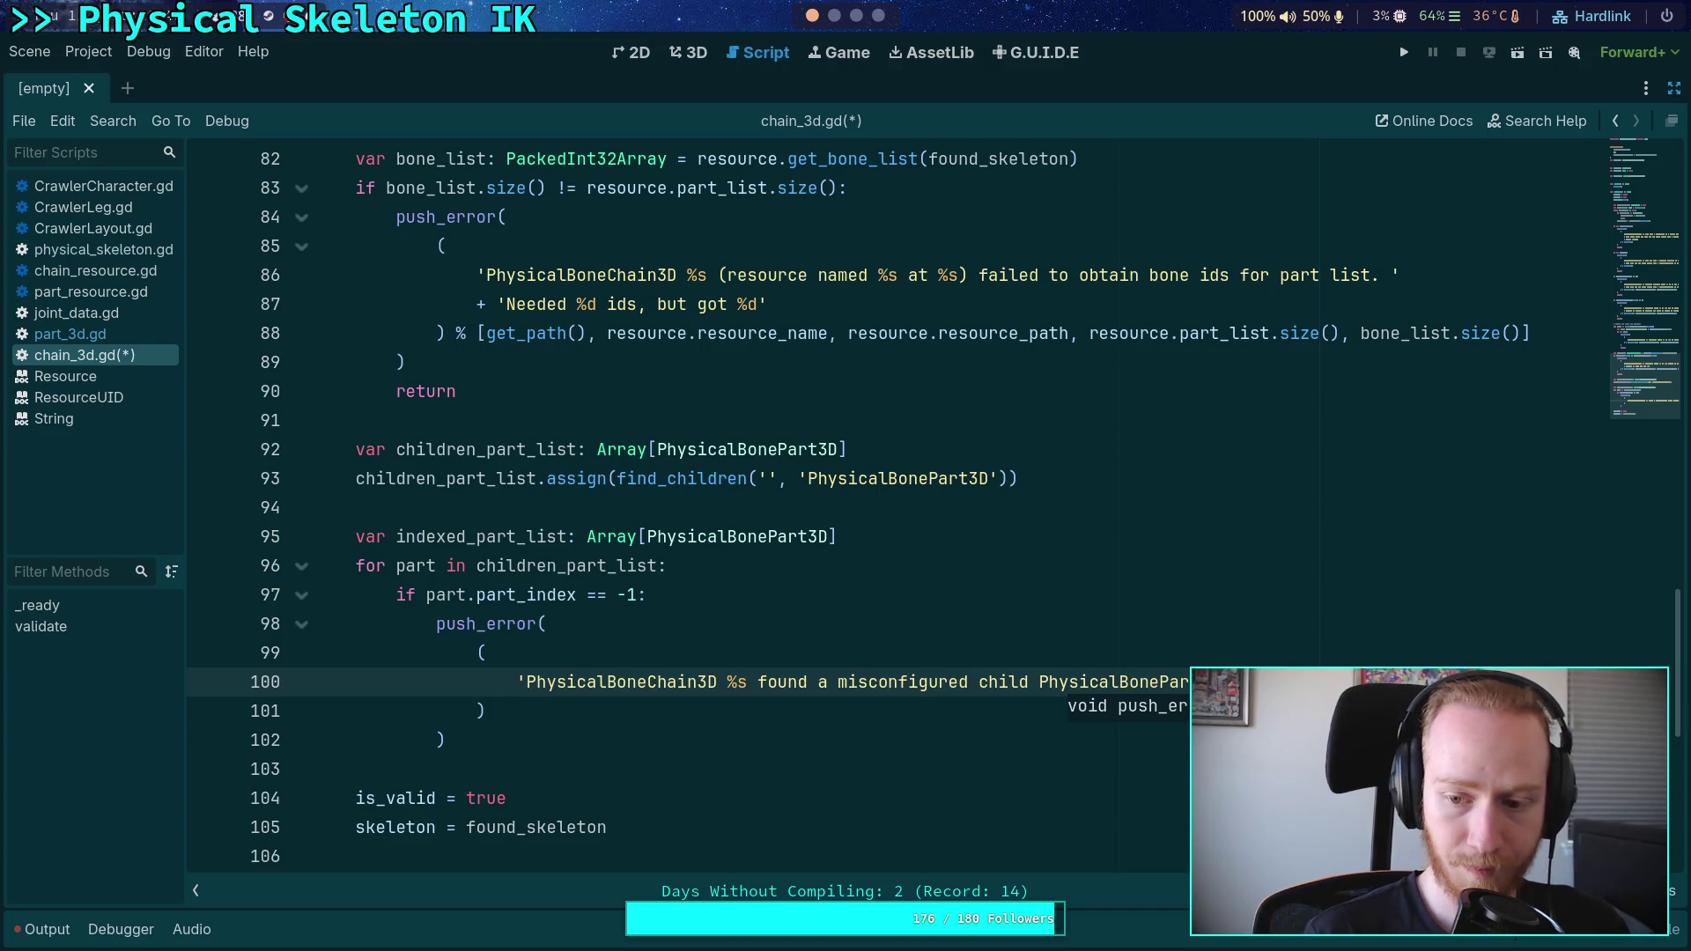
key(Return)
text('a )
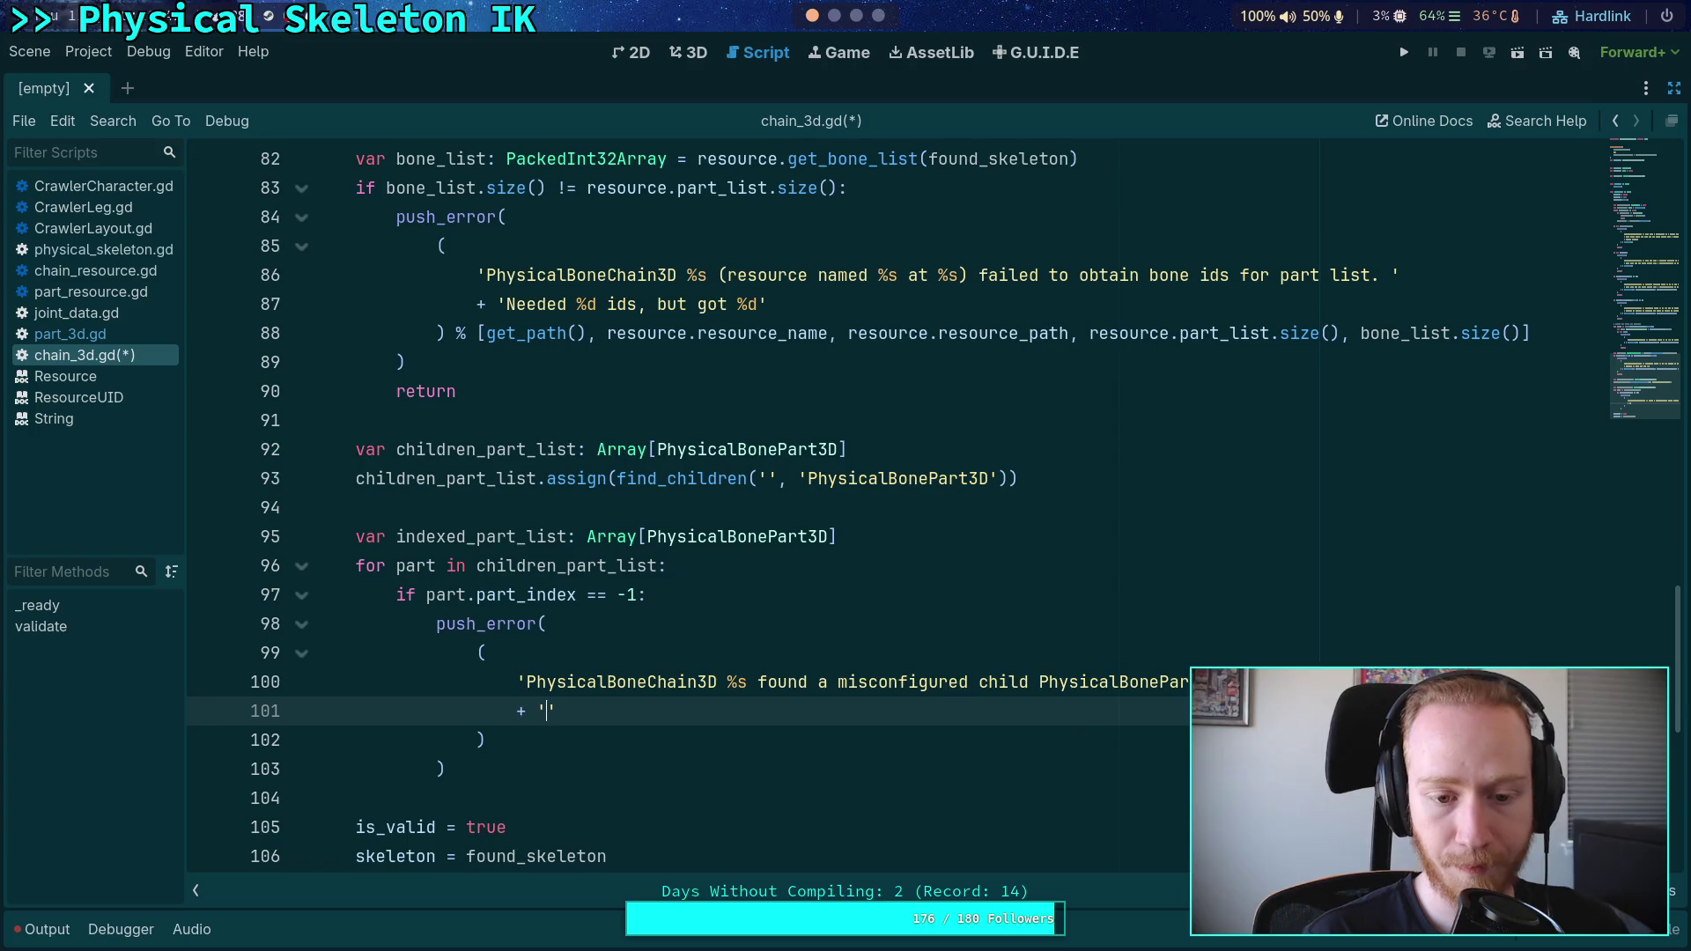
text(part index. Y)
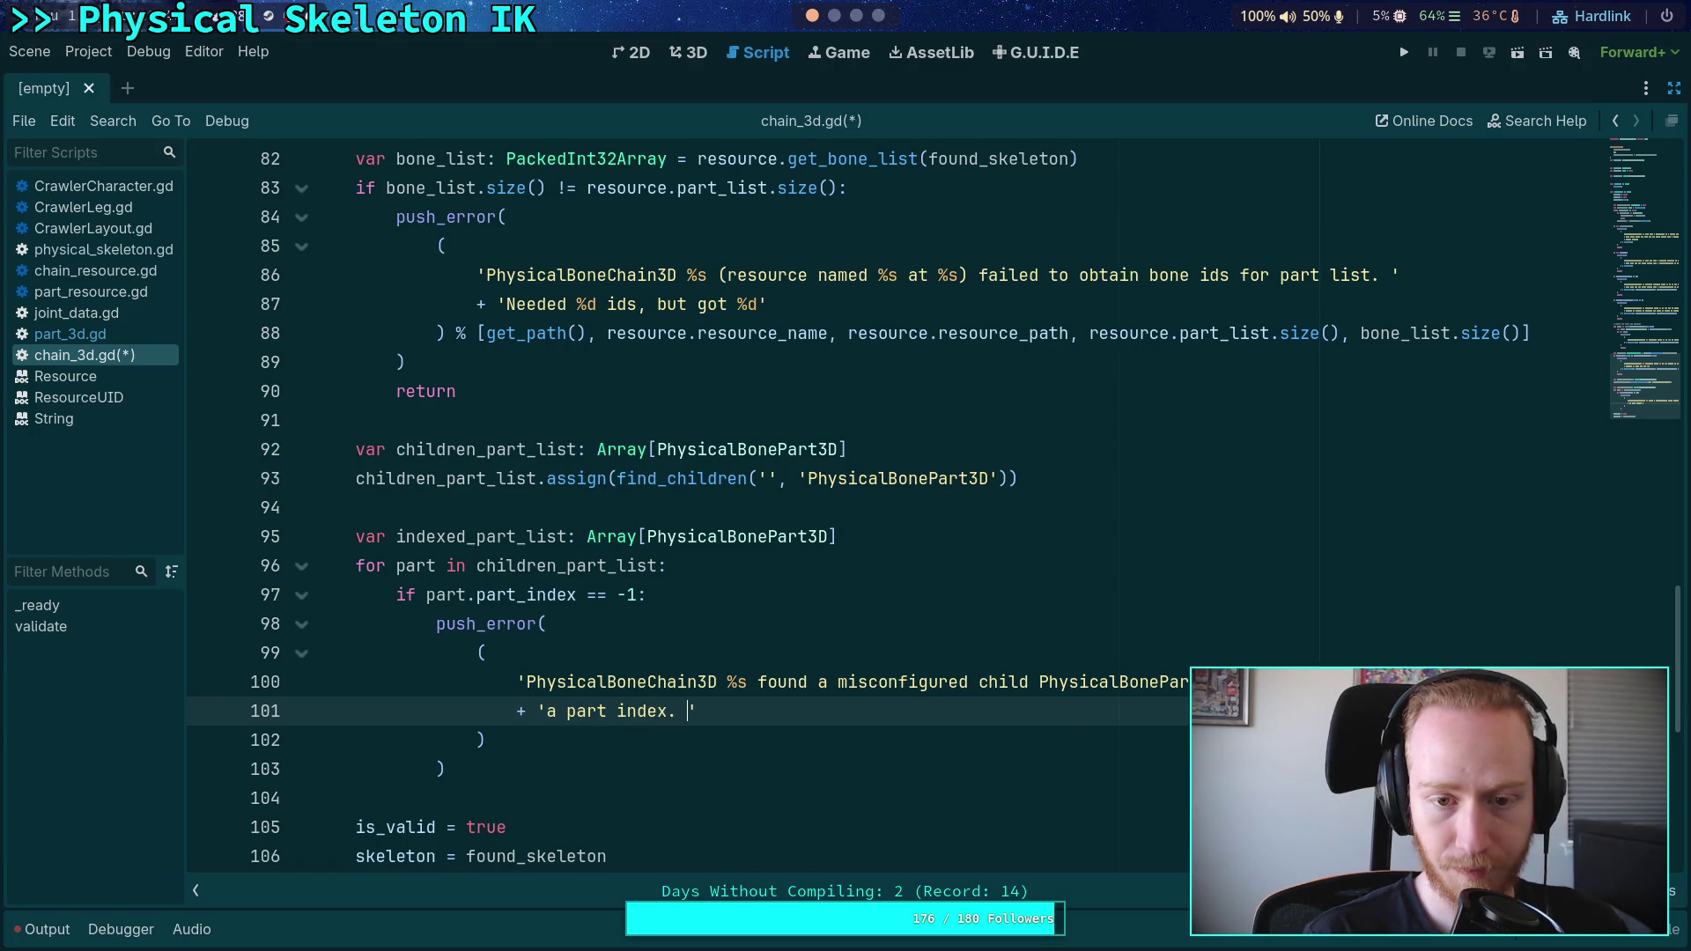
text(ou must create )
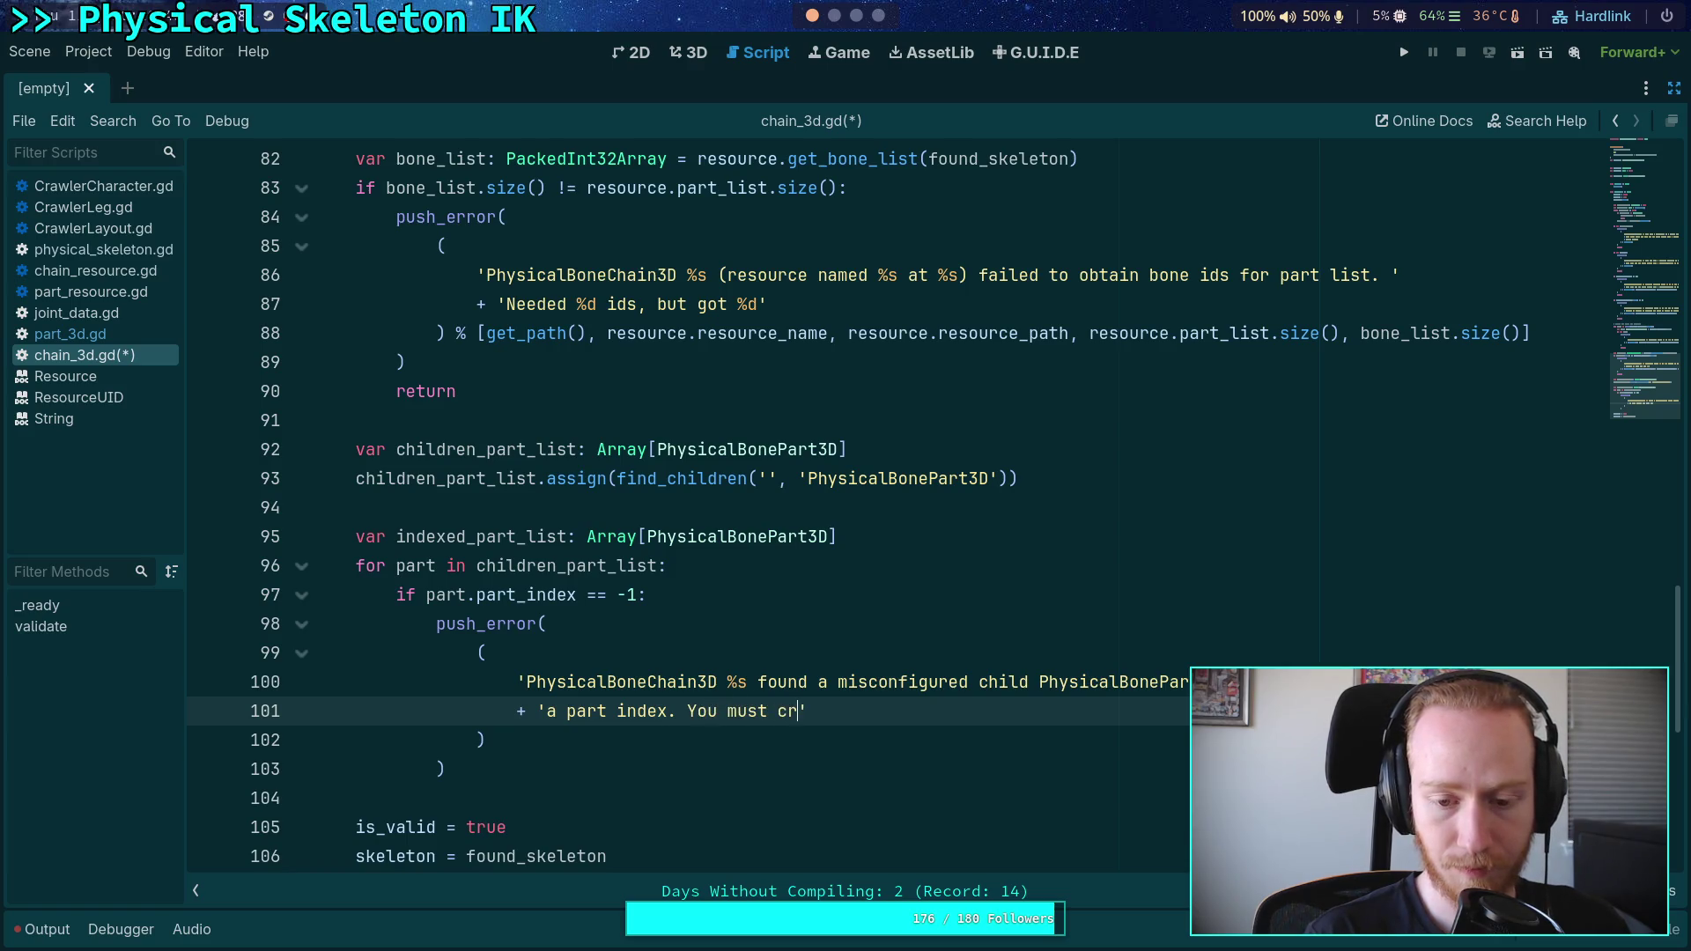
text(these n)
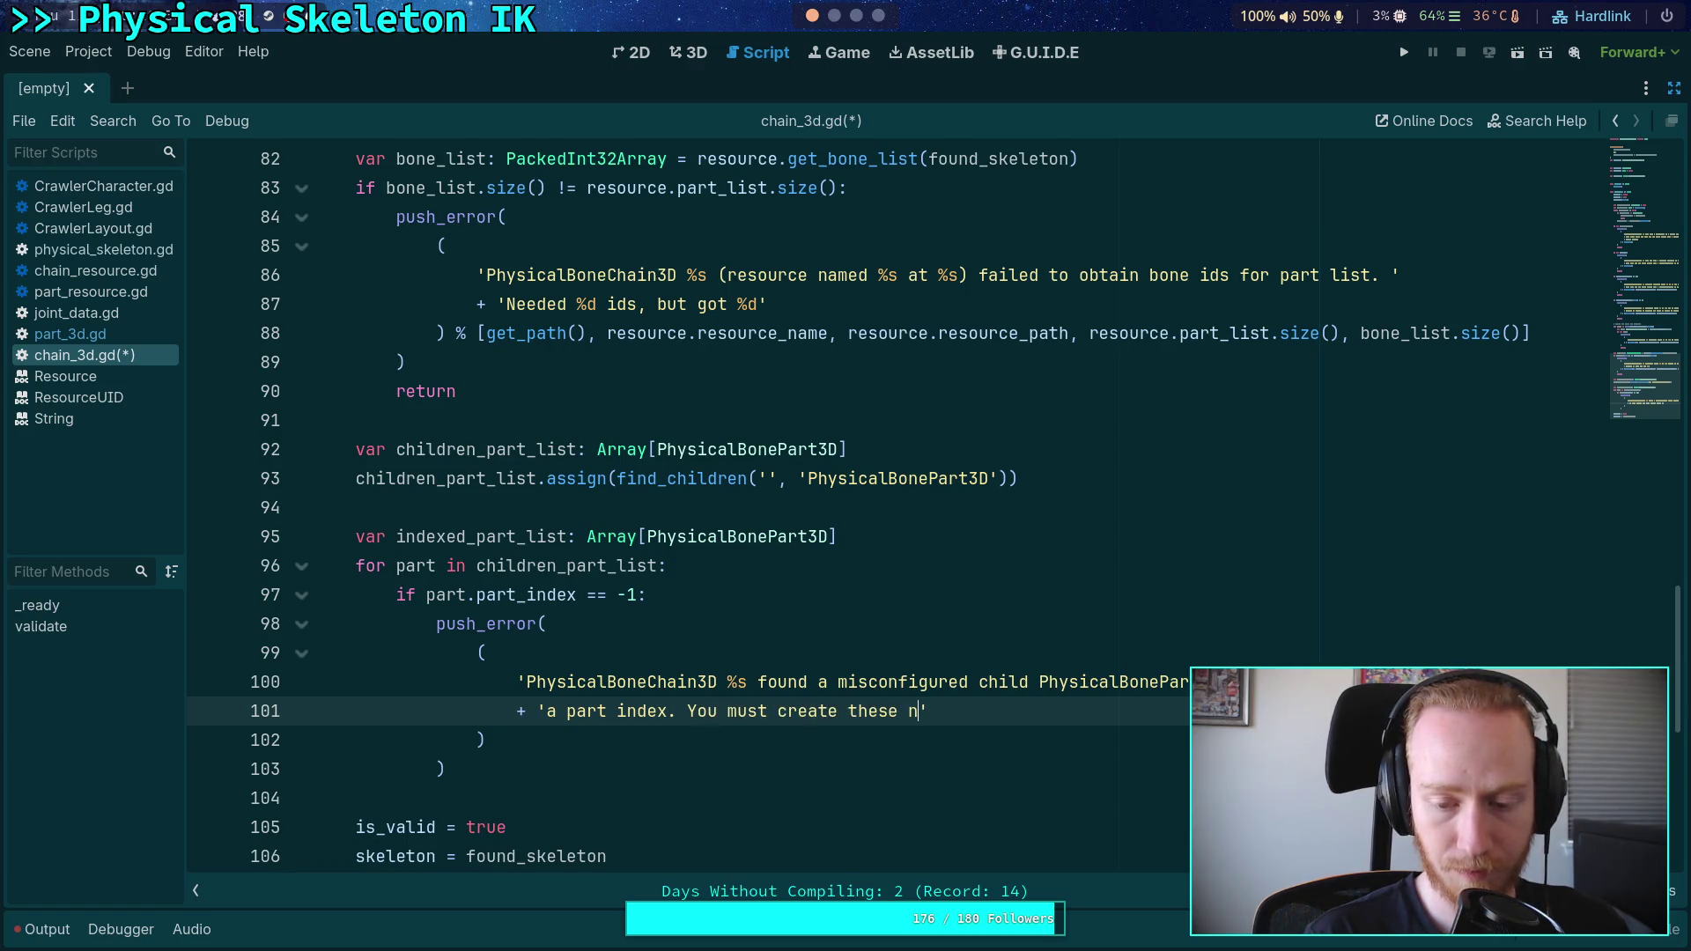
Copy the second line of line 57's unique id error message
scroll(957, 476, up, 9)
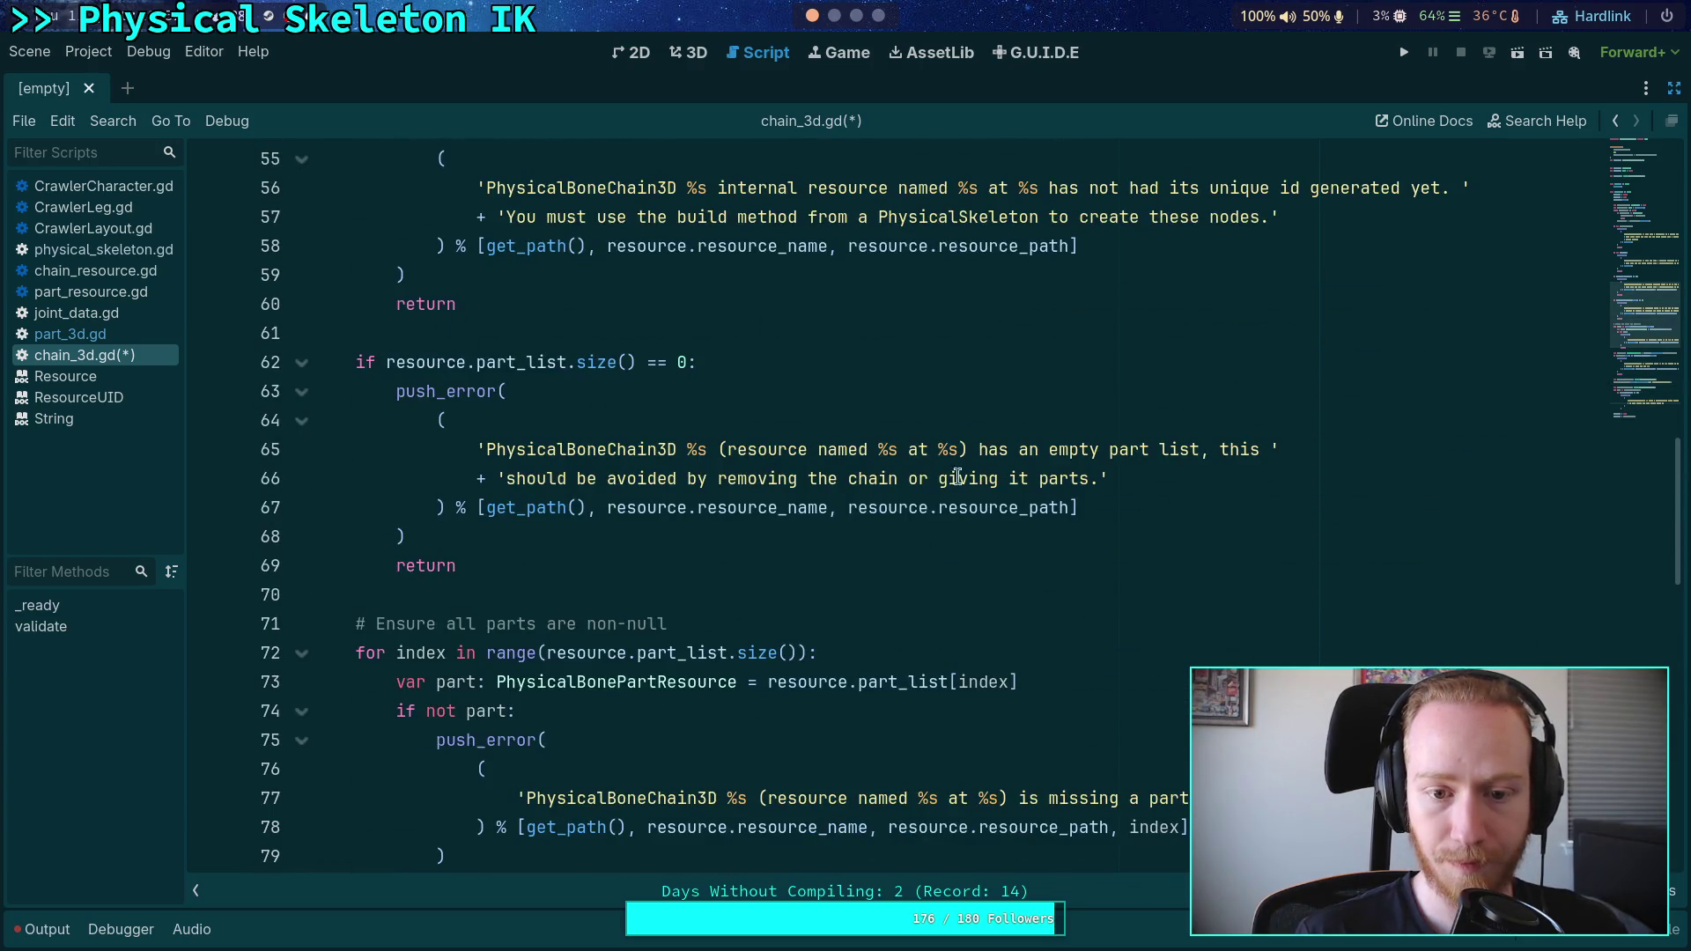
scroll(924, 474, up, 3)
drag(1311, 473, 477, 478)
right_click(499, 490)
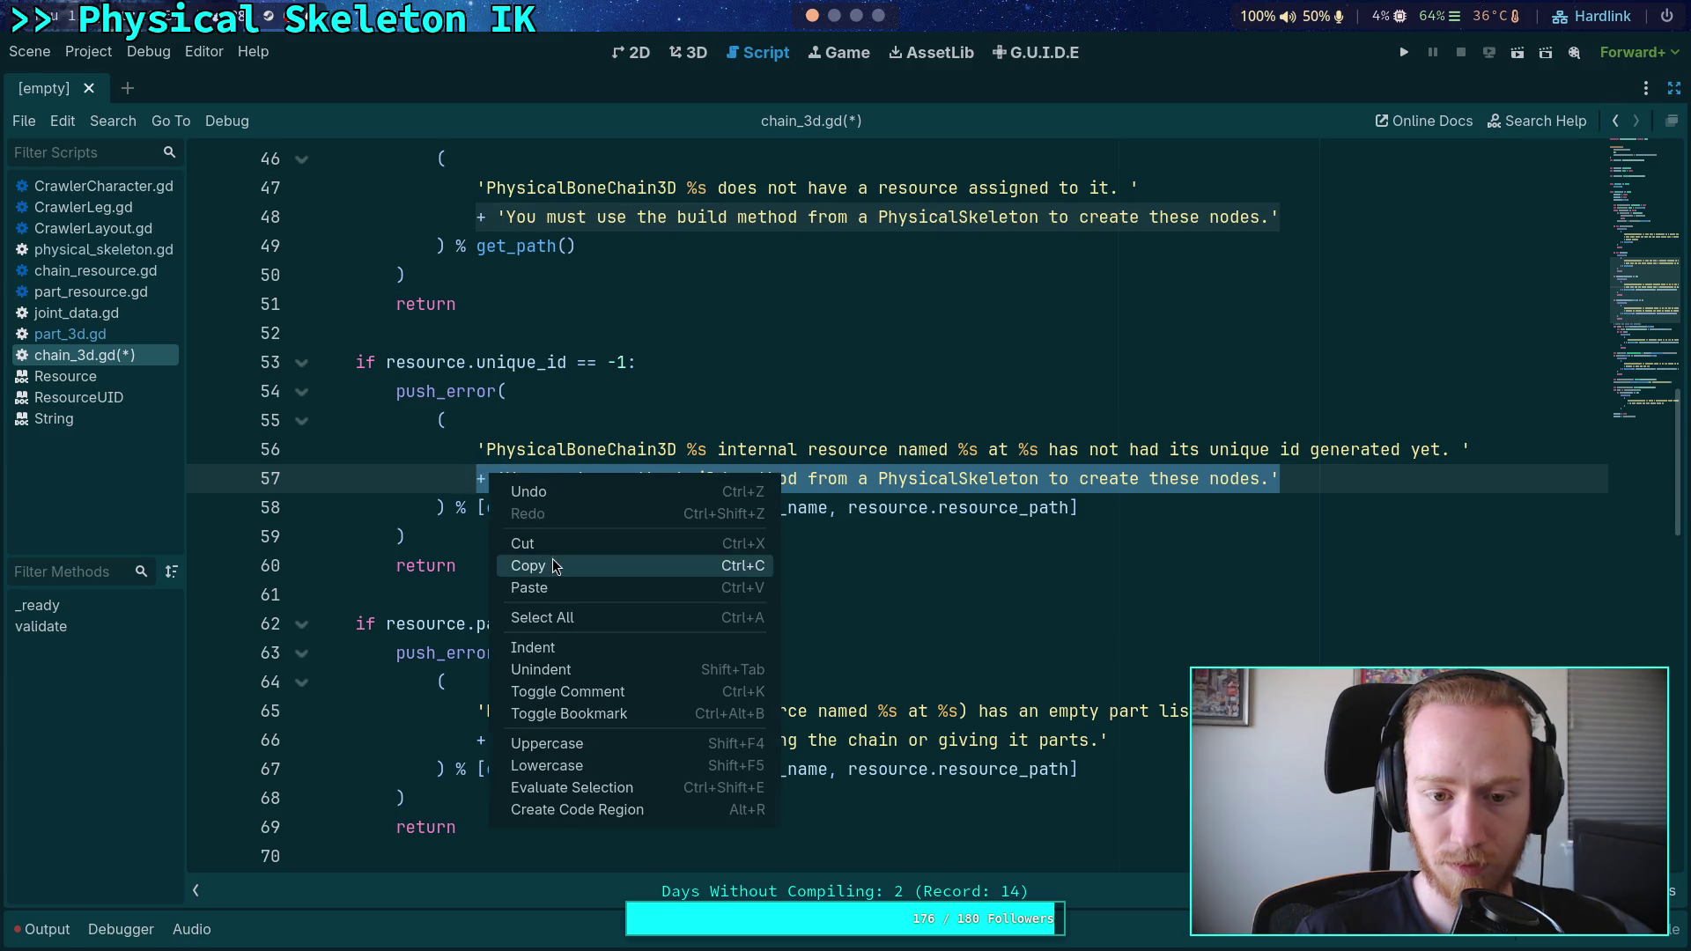
click(555, 565)
Select the unfinished text on line 101, undo a bracket wrap, and adjust the code zoom
scroll(786, 587, down, 13)
drag(987, 627, 674, 625)
key(ctrl+minus)
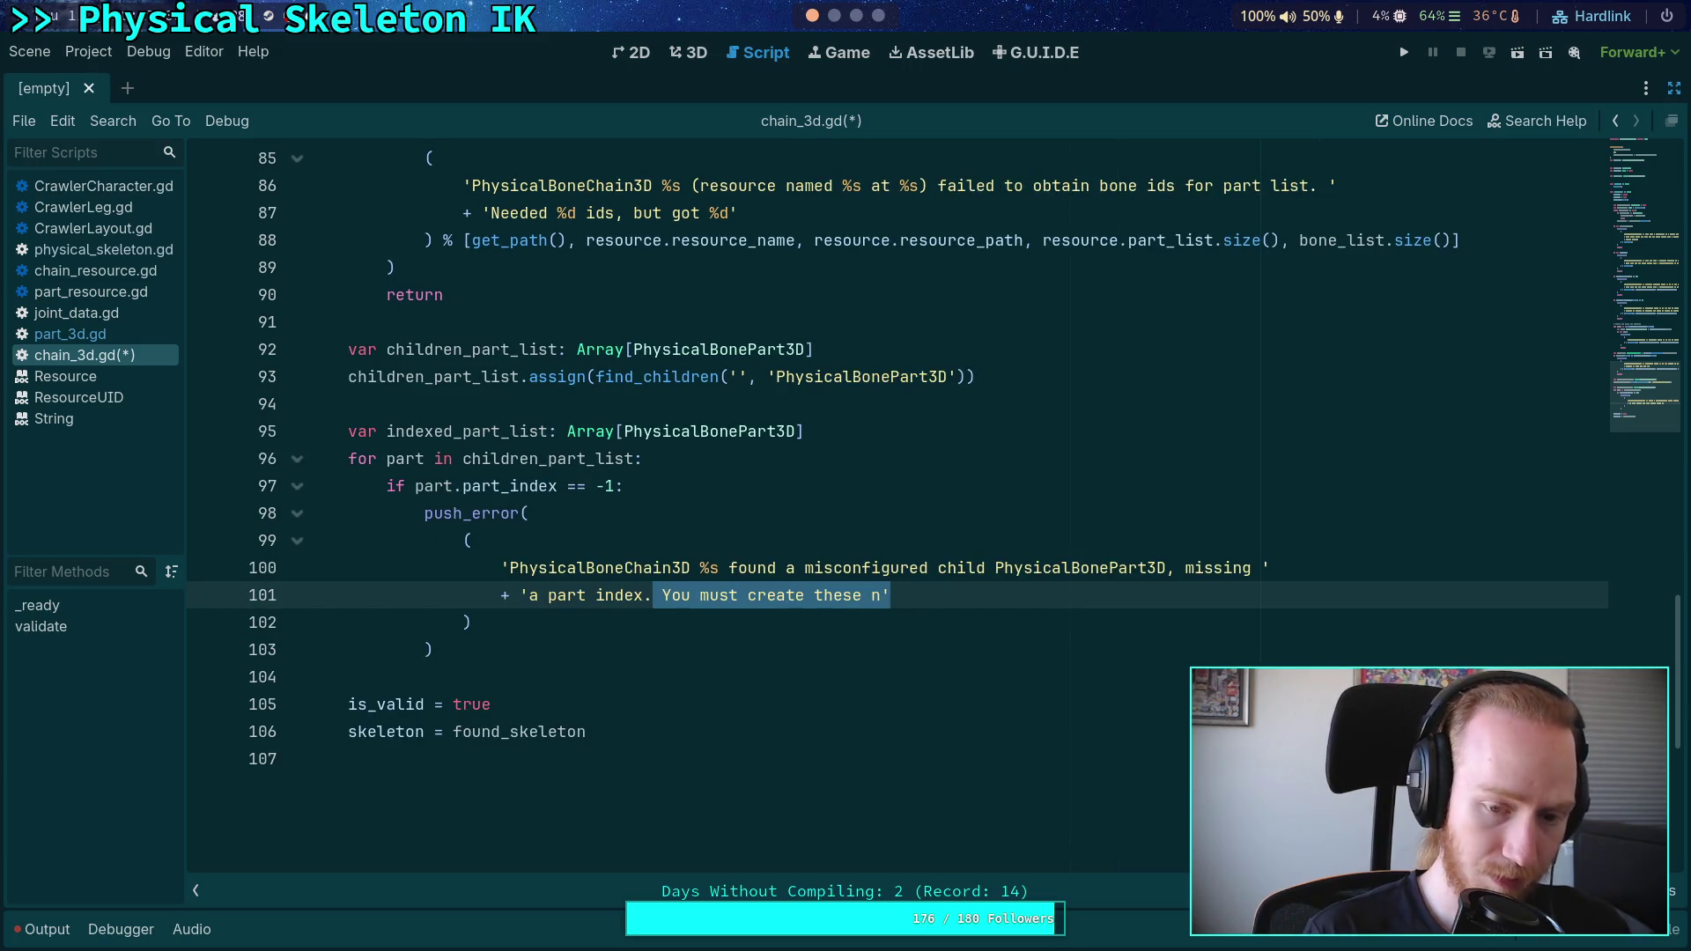
text([)
key(ctrl+z)
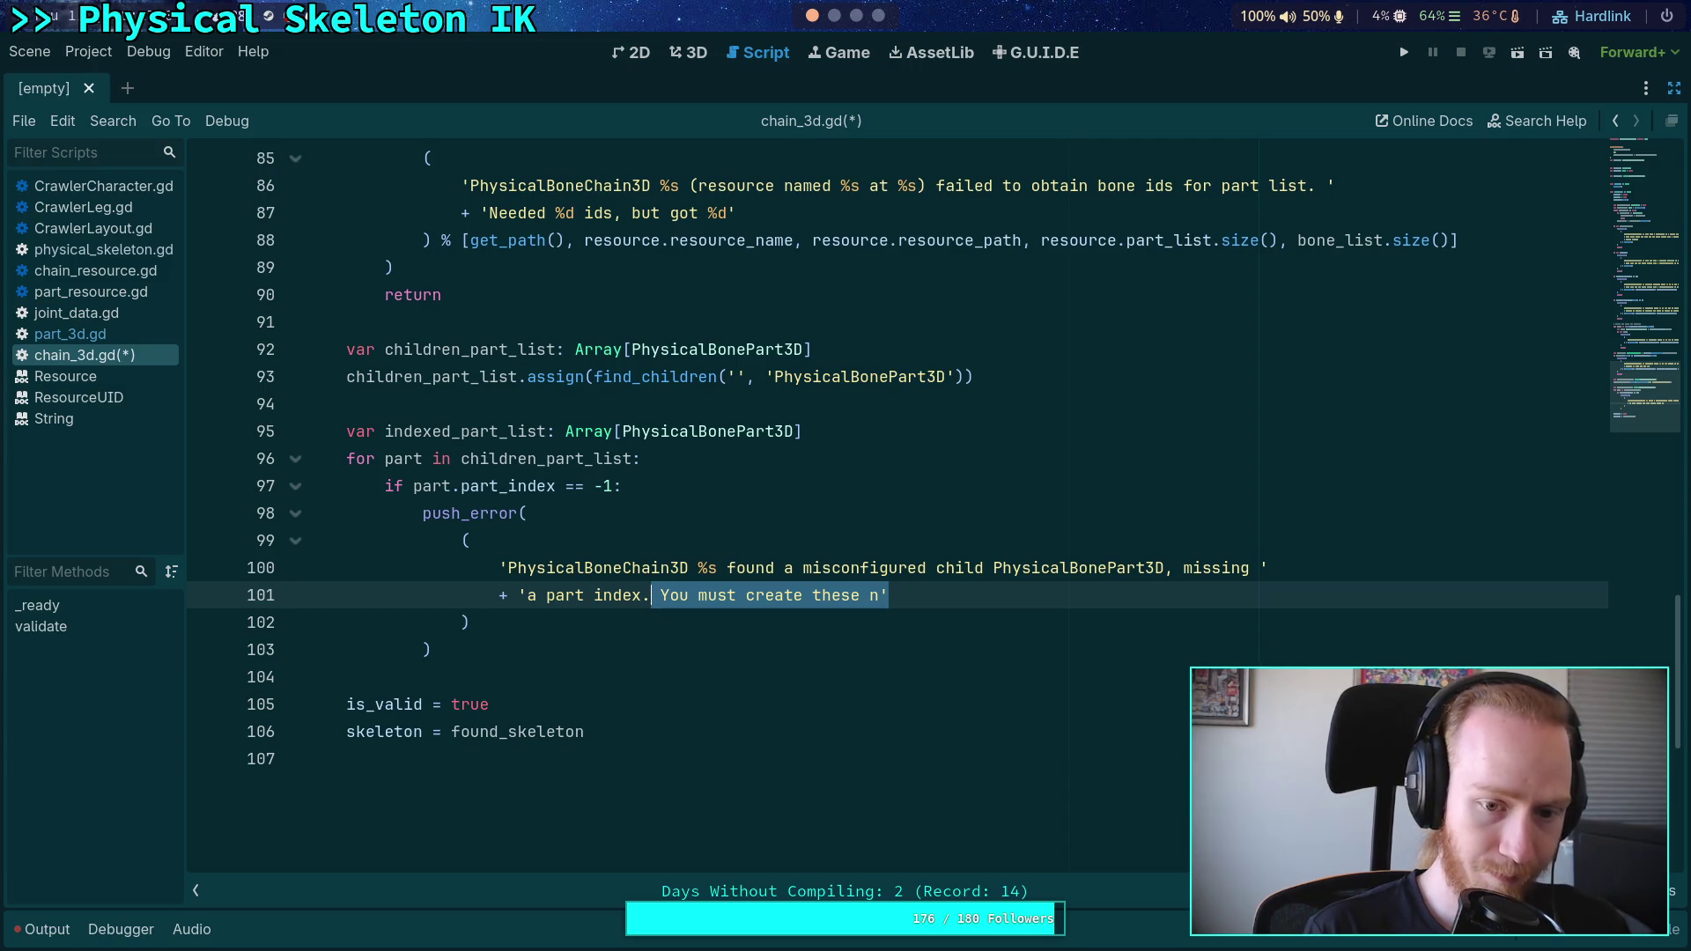
key(ctrl+equal)
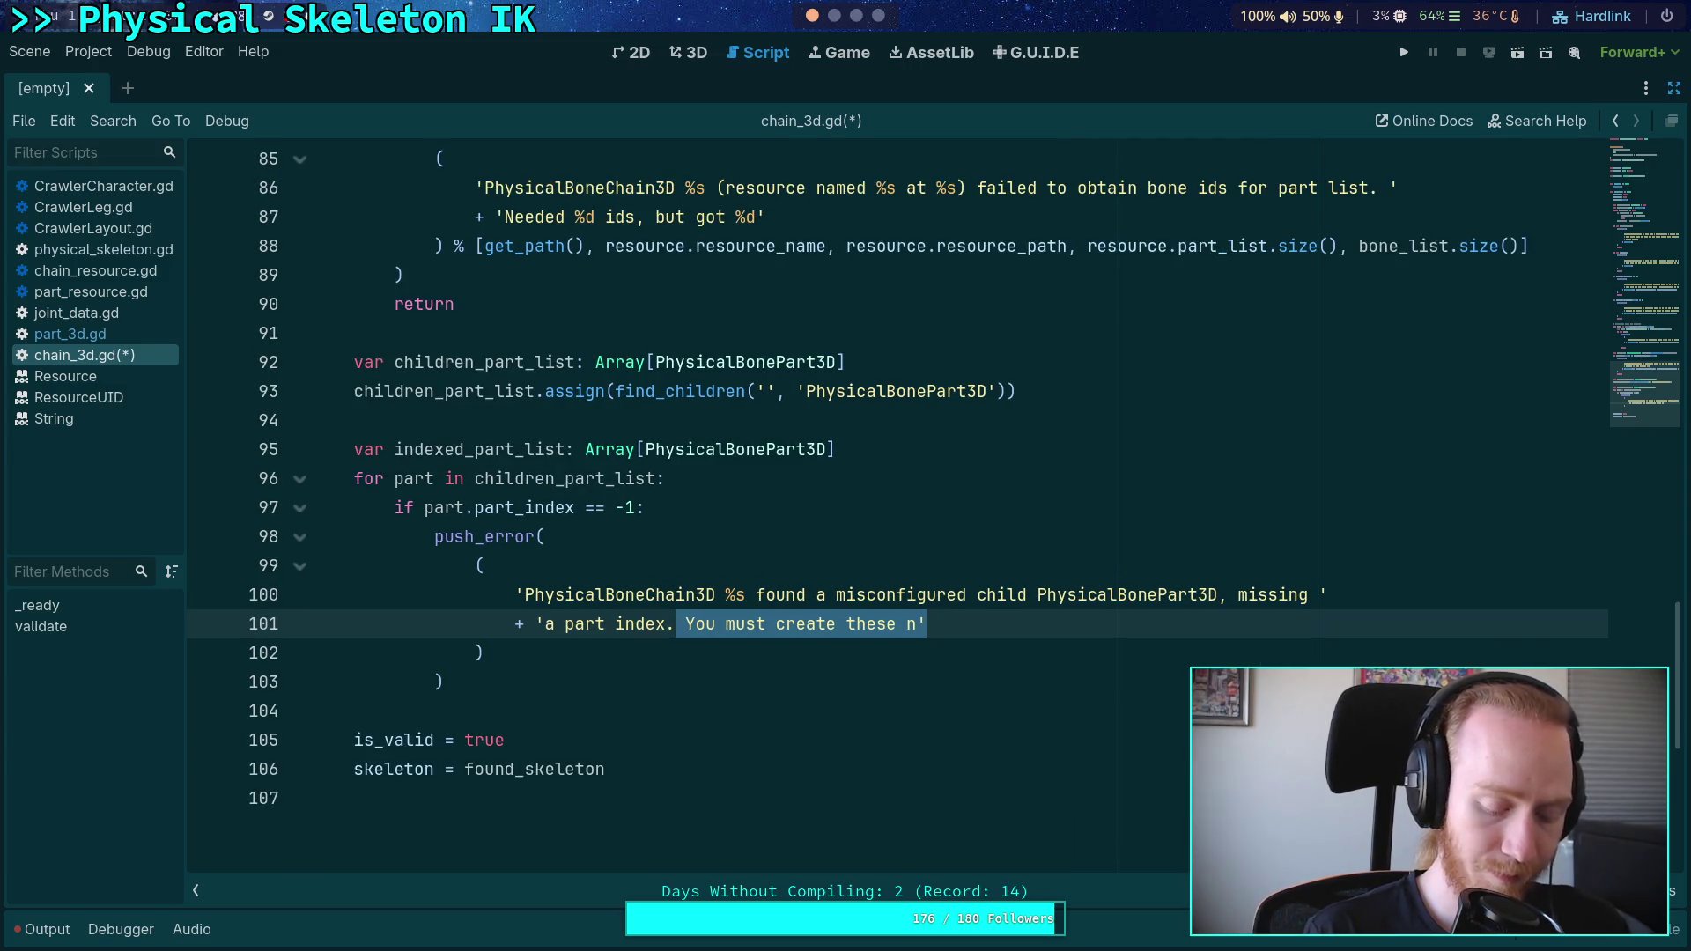
key(ctrl+minus)
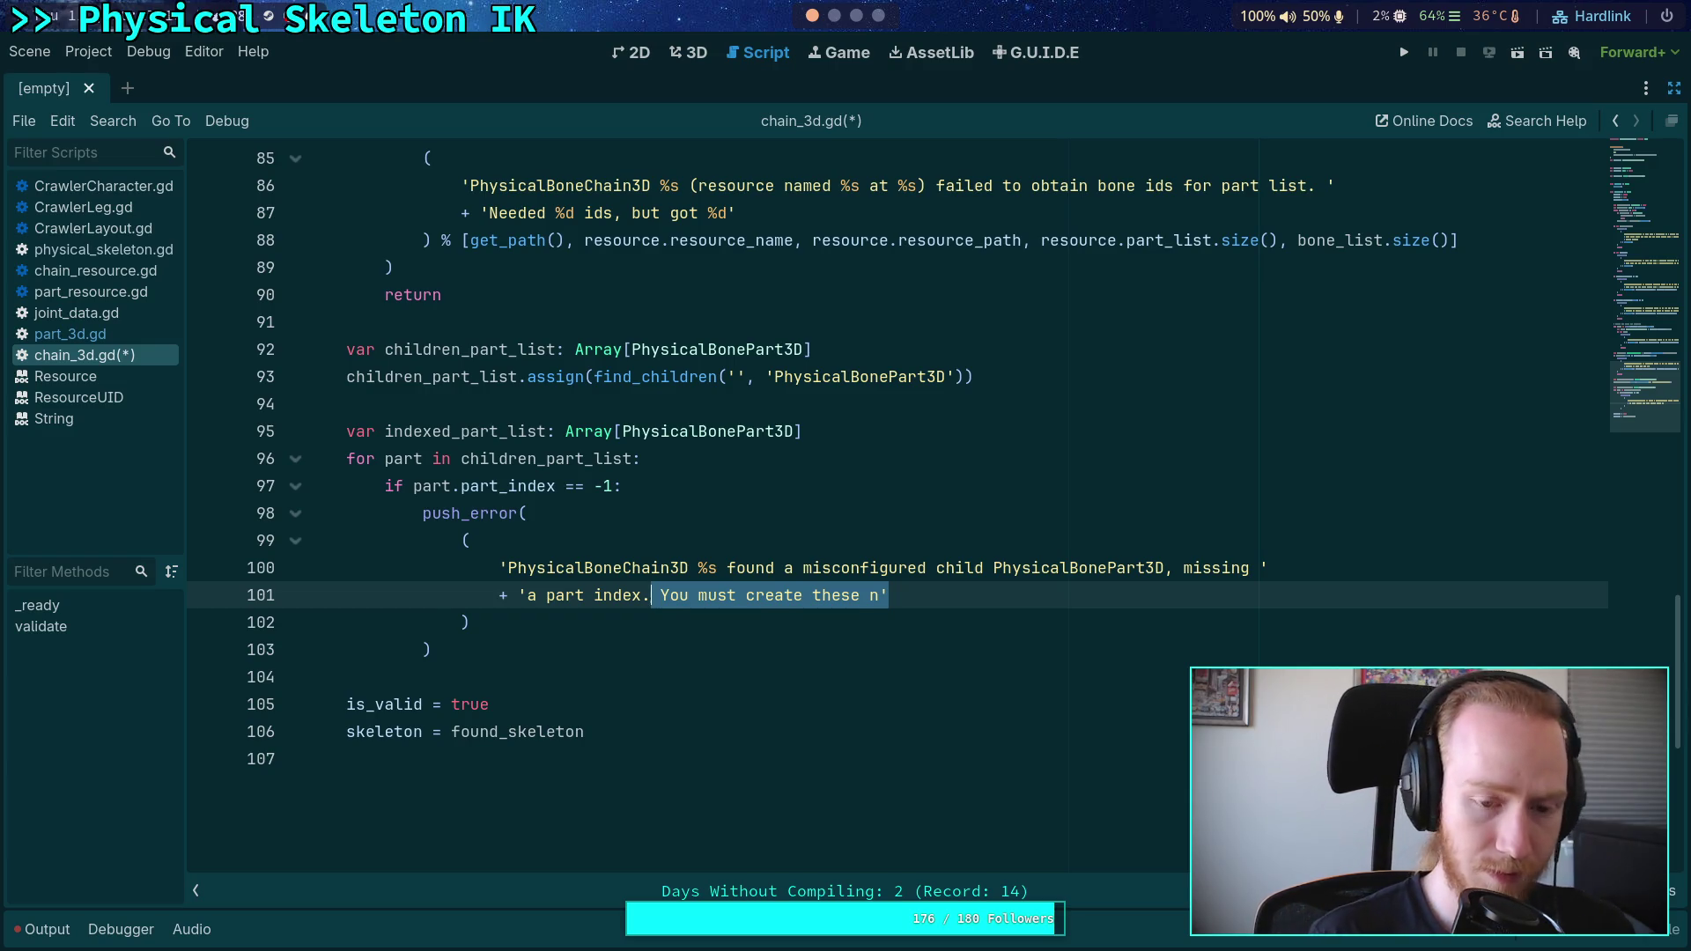
key(ctrl+equal)
key(ctrl+minus)
key(ctrl+minus)
key(ctrl+minus)
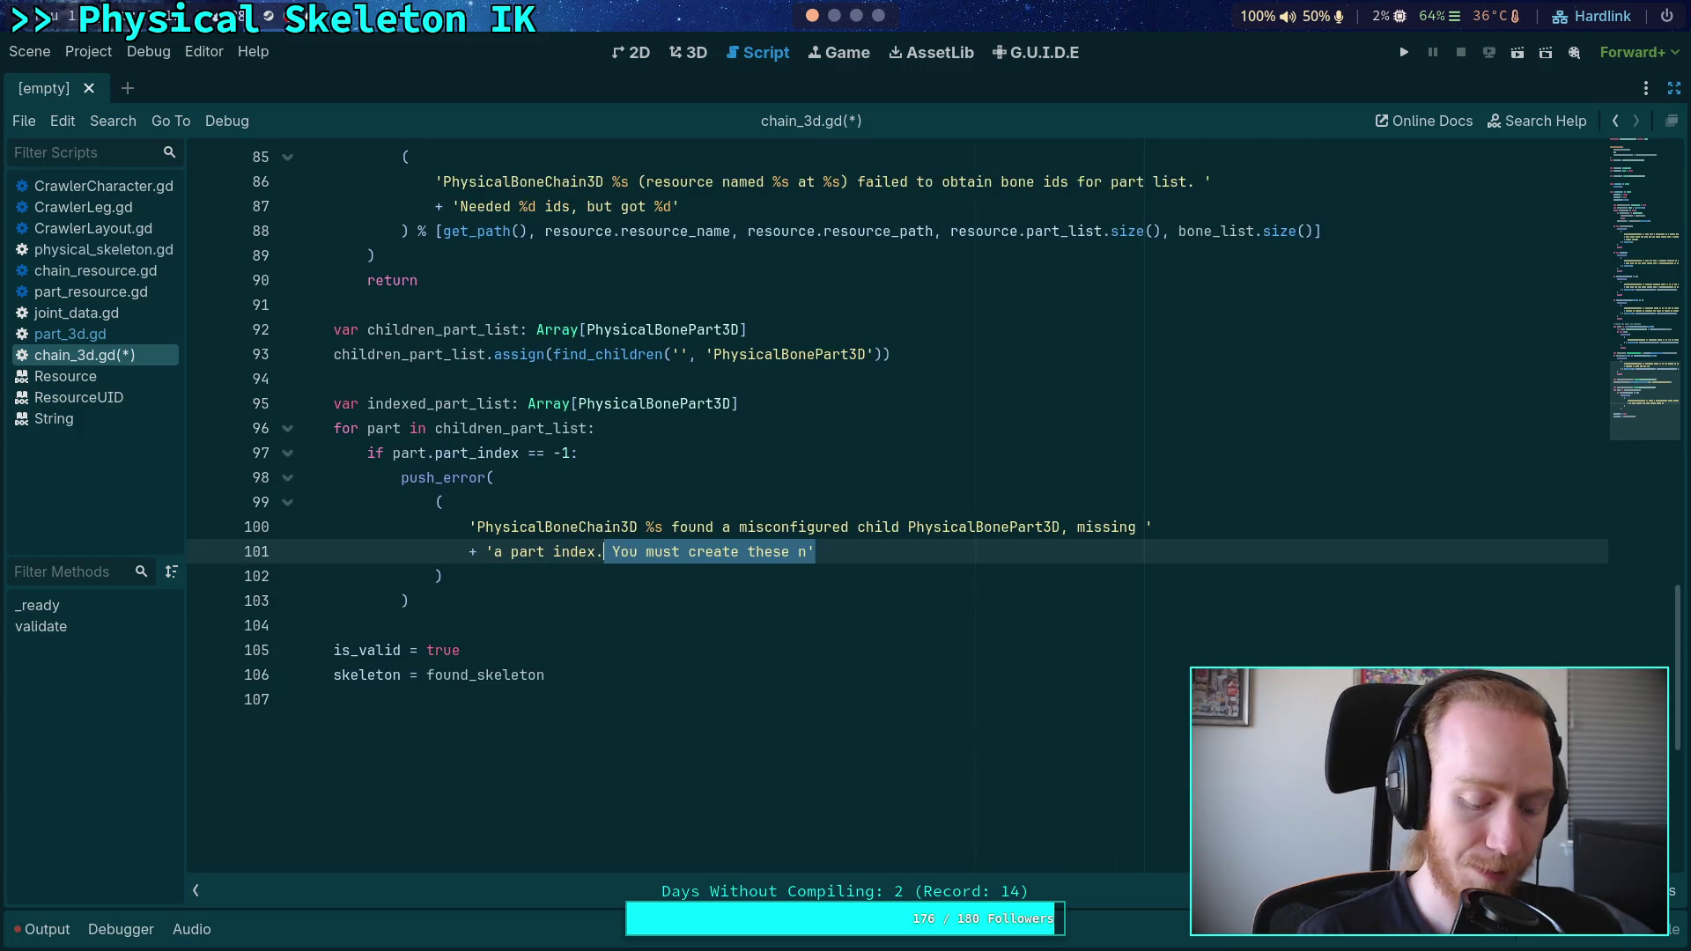
key(ctrl+equal)
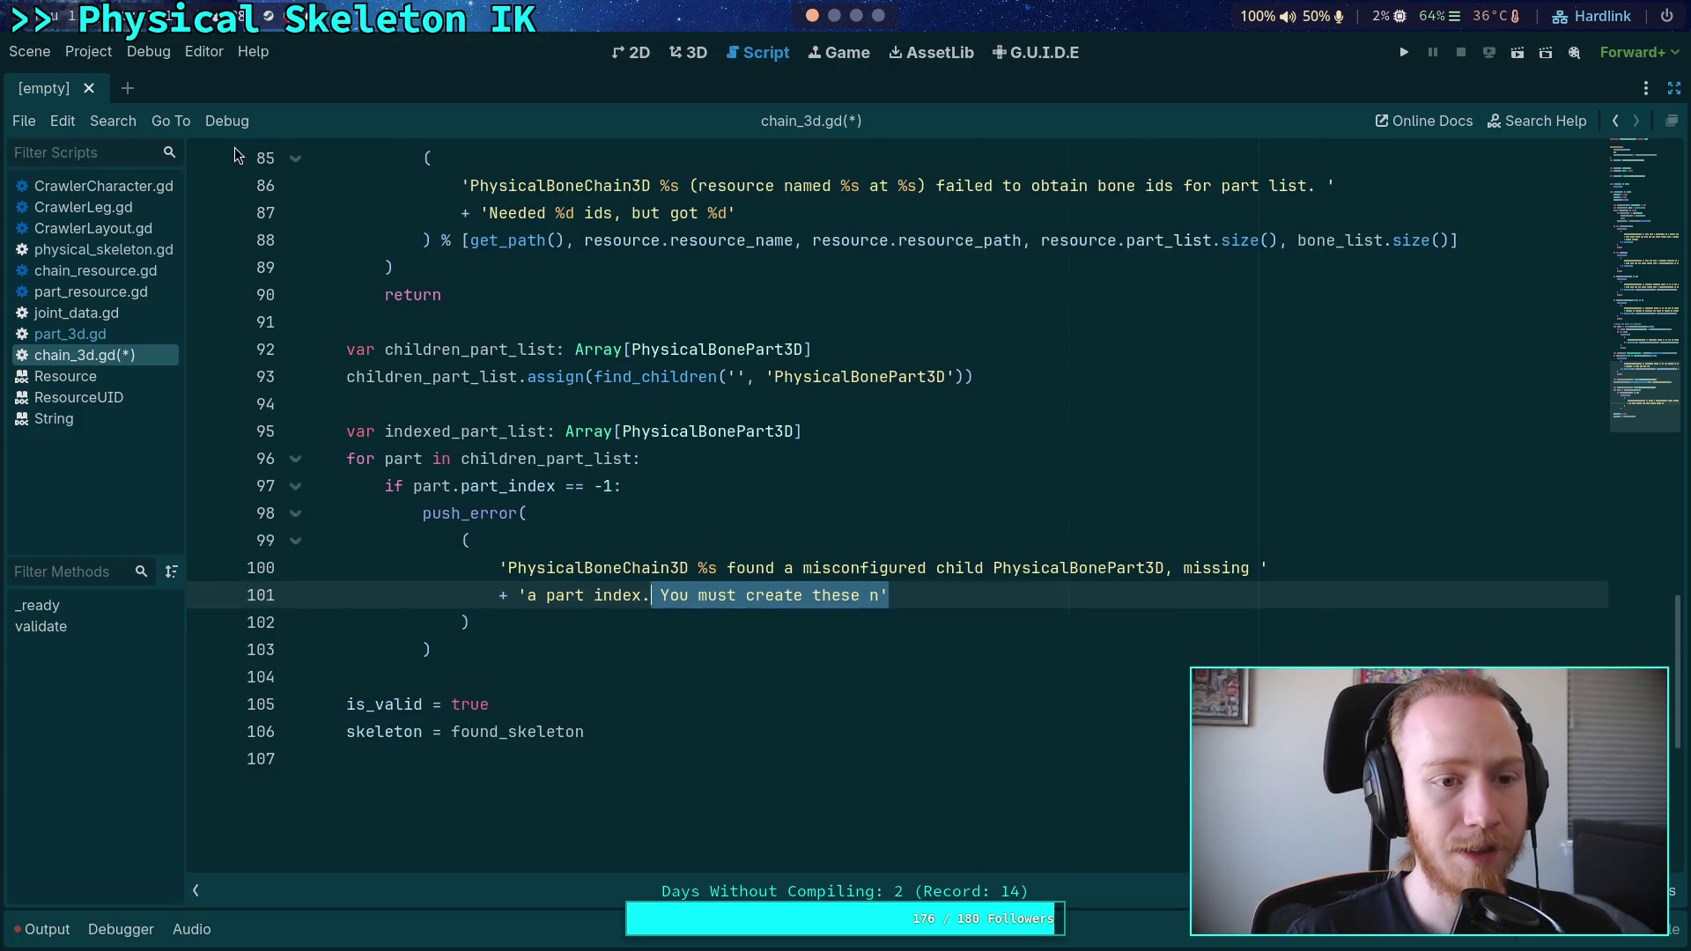
Close Editor Settings, restore the side docks, and save chain_3d.gd
click(173, 55)
click(231, 76)
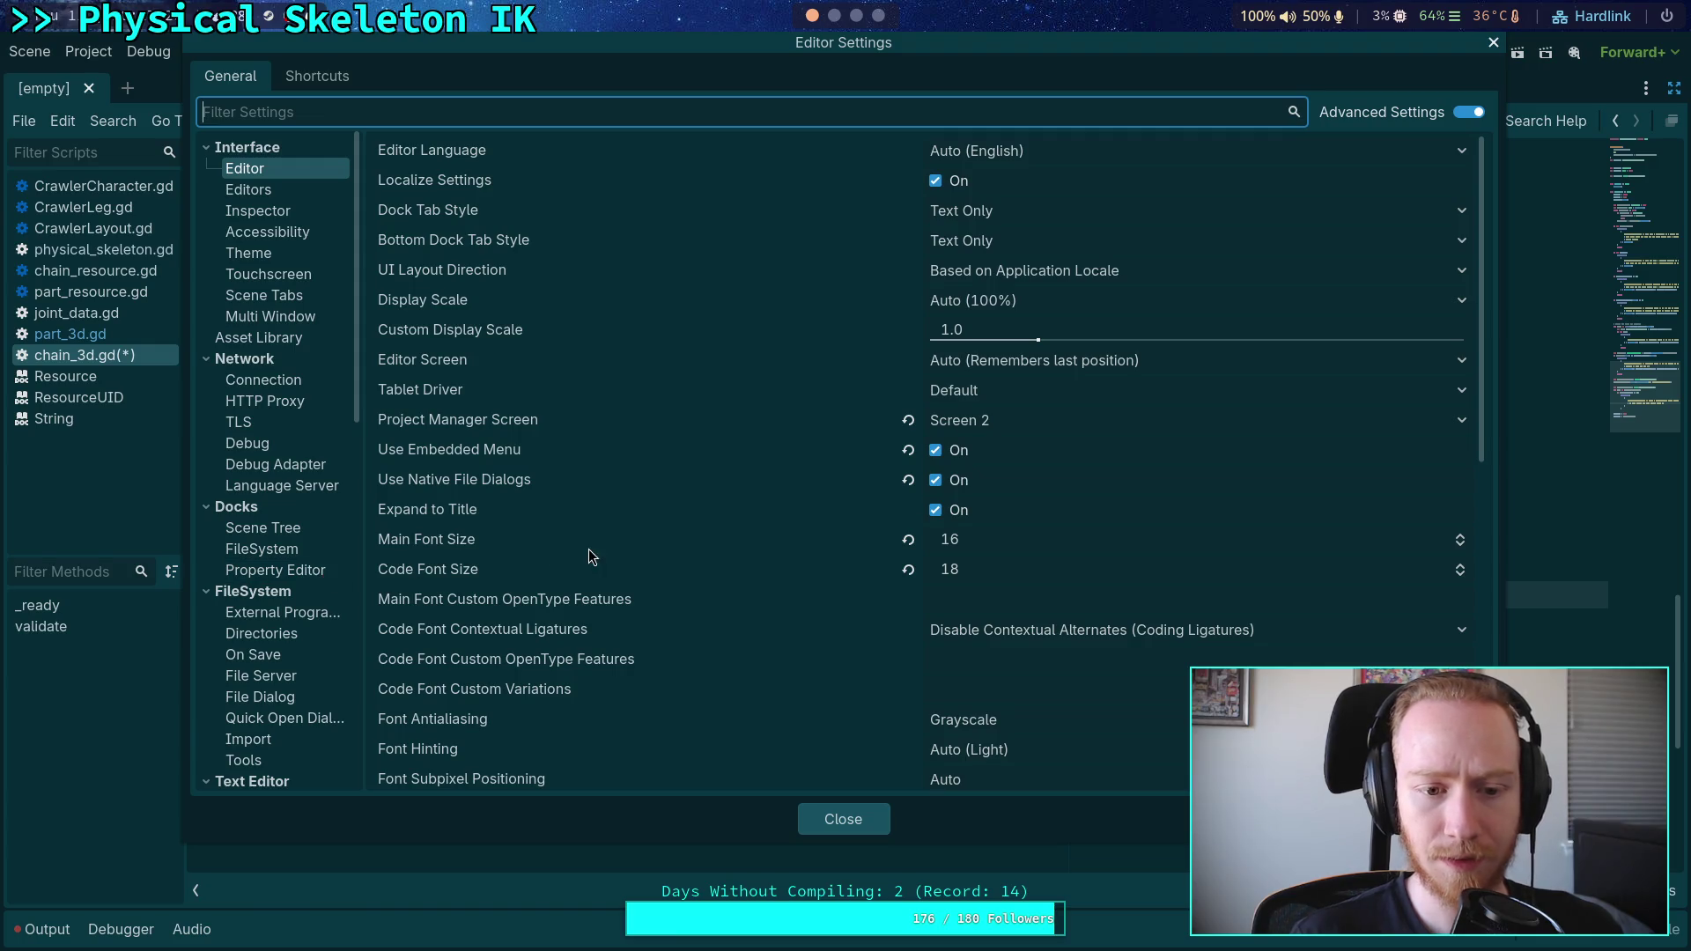
click(865, 814)
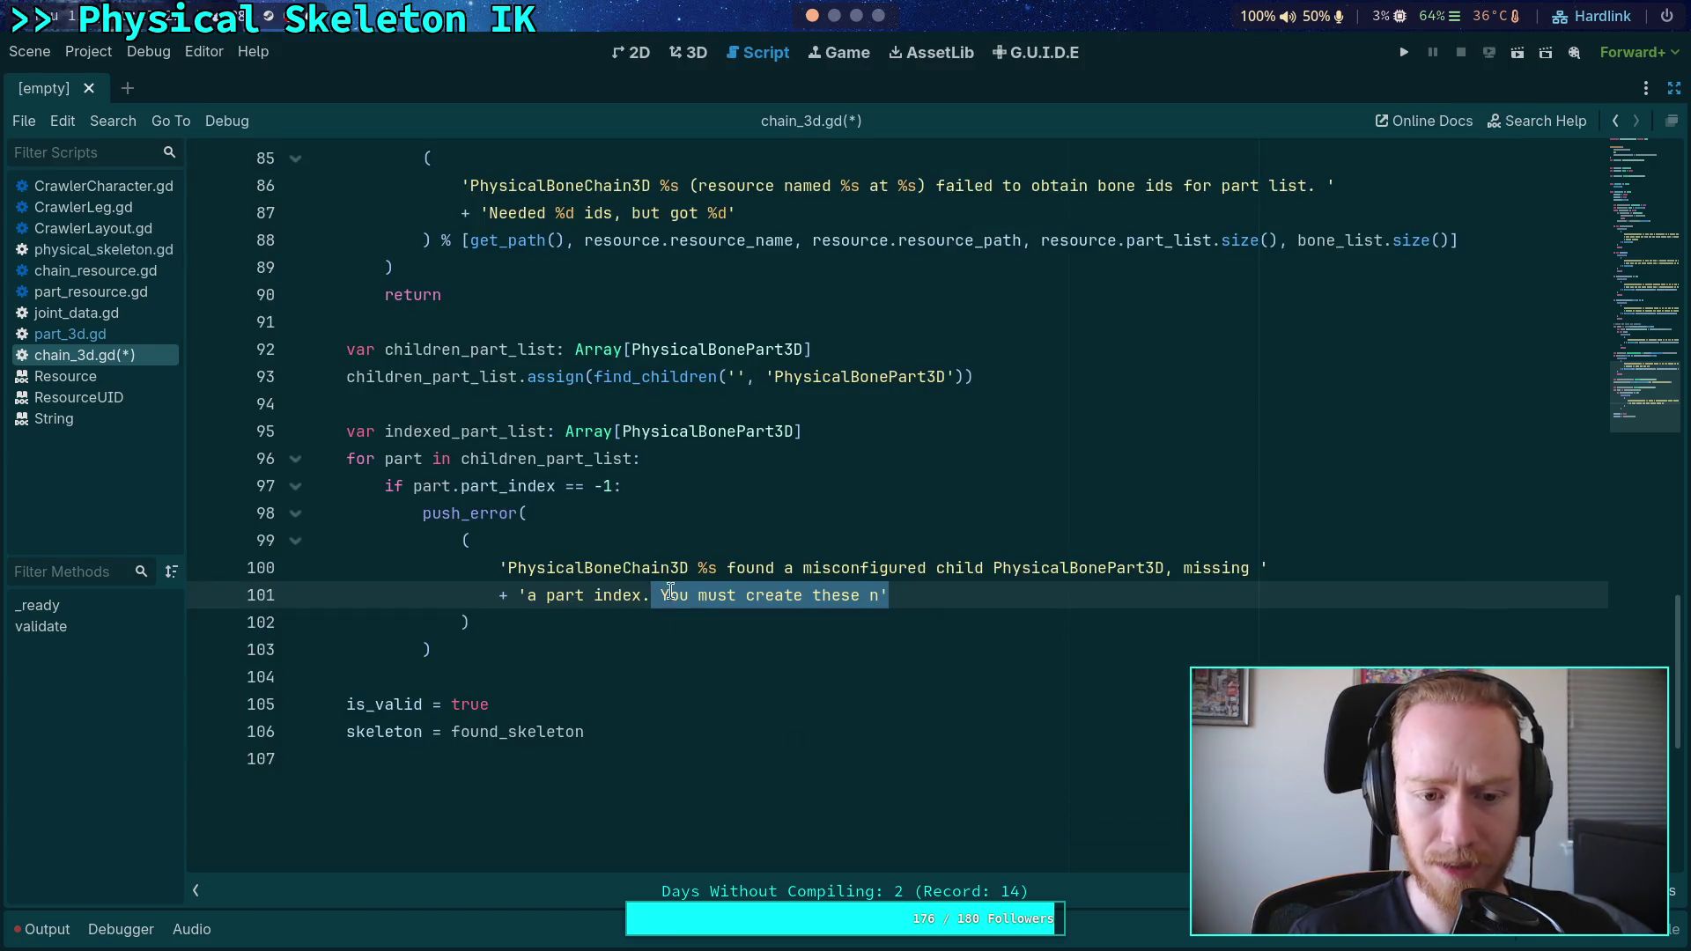
click(614, 519)
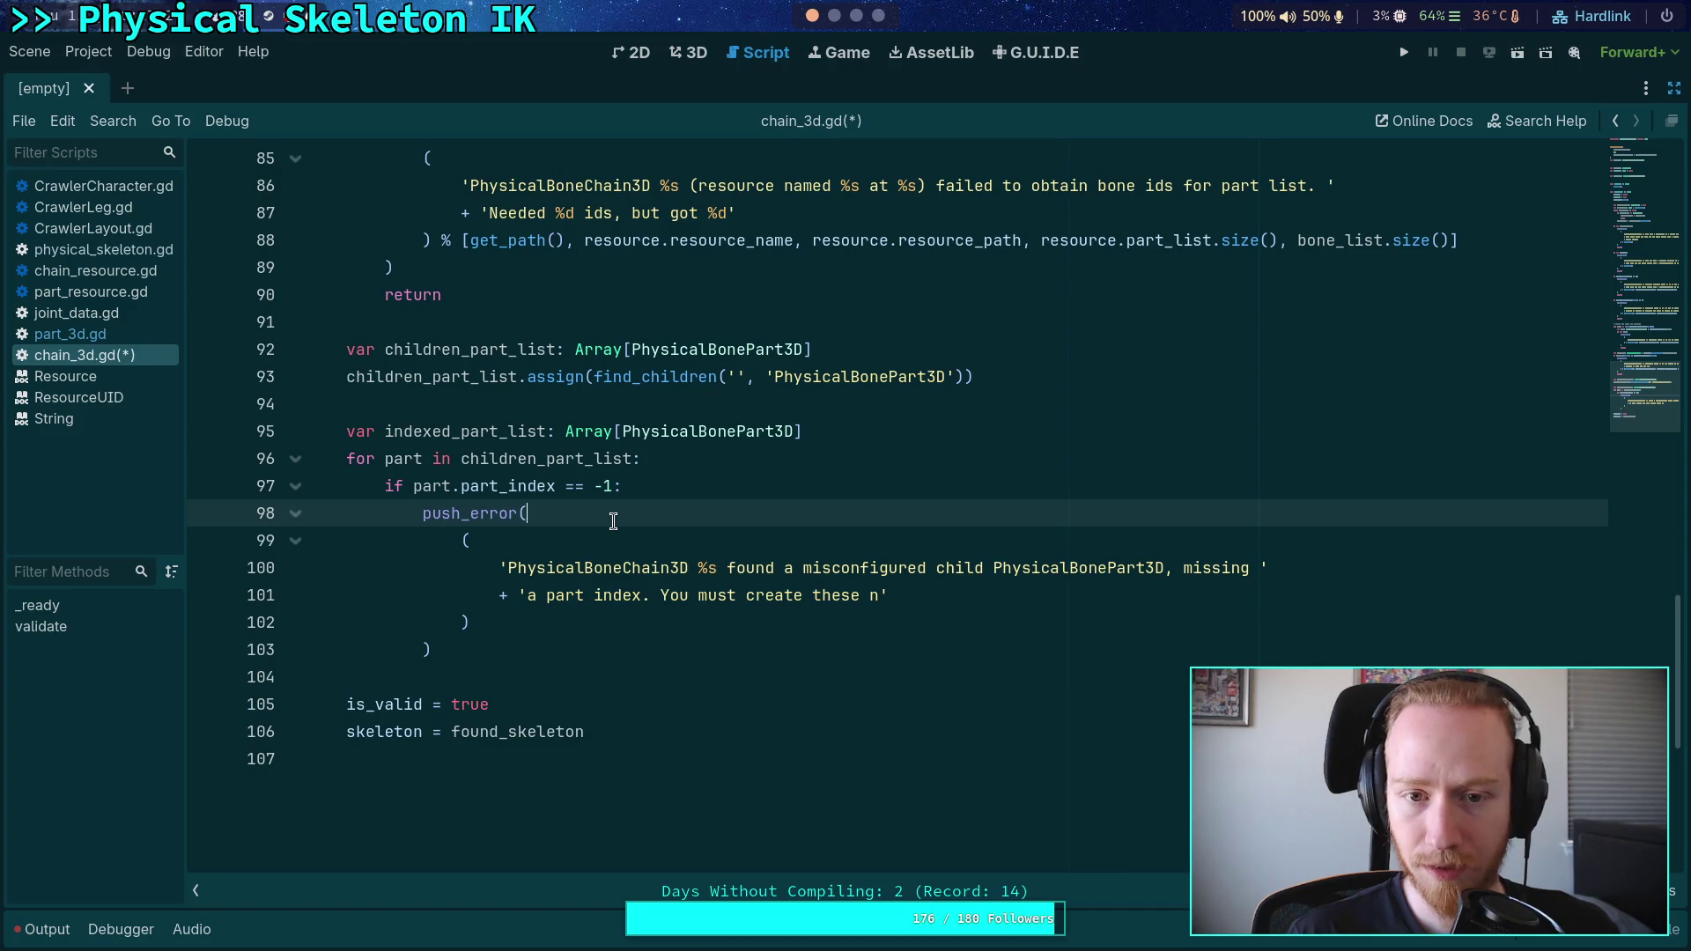
click(1674, 88)
click(480, 677)
key(ctrl+s)
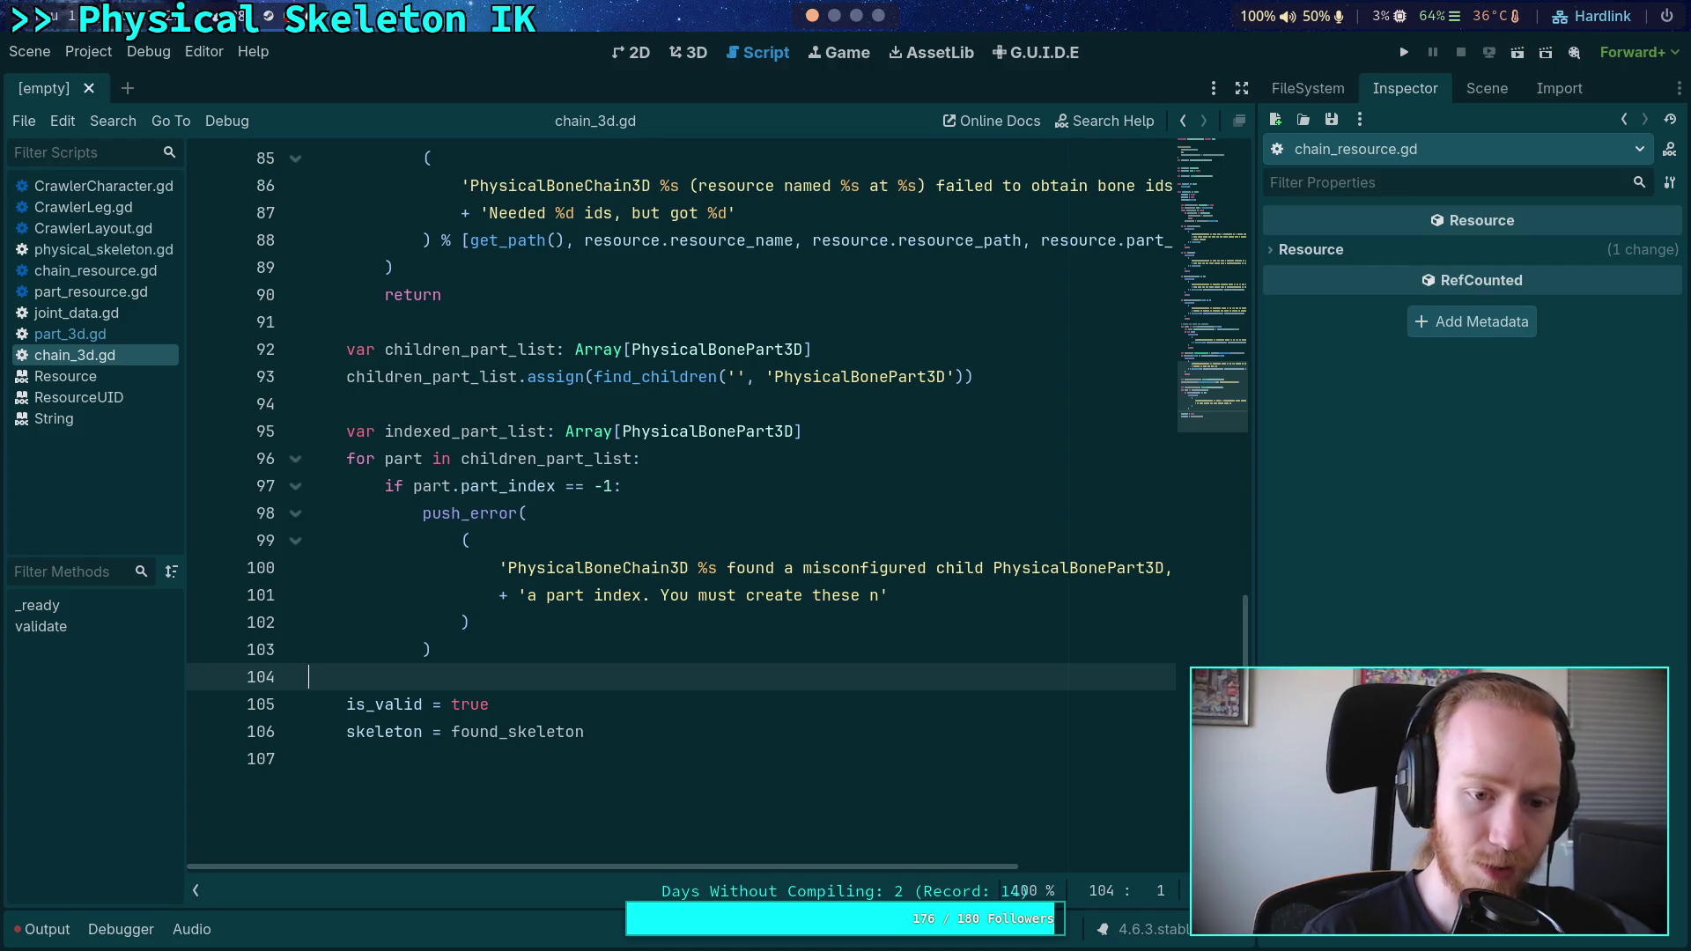
Quit to the Project List and reopen the Planet Game project
click(68, 56)
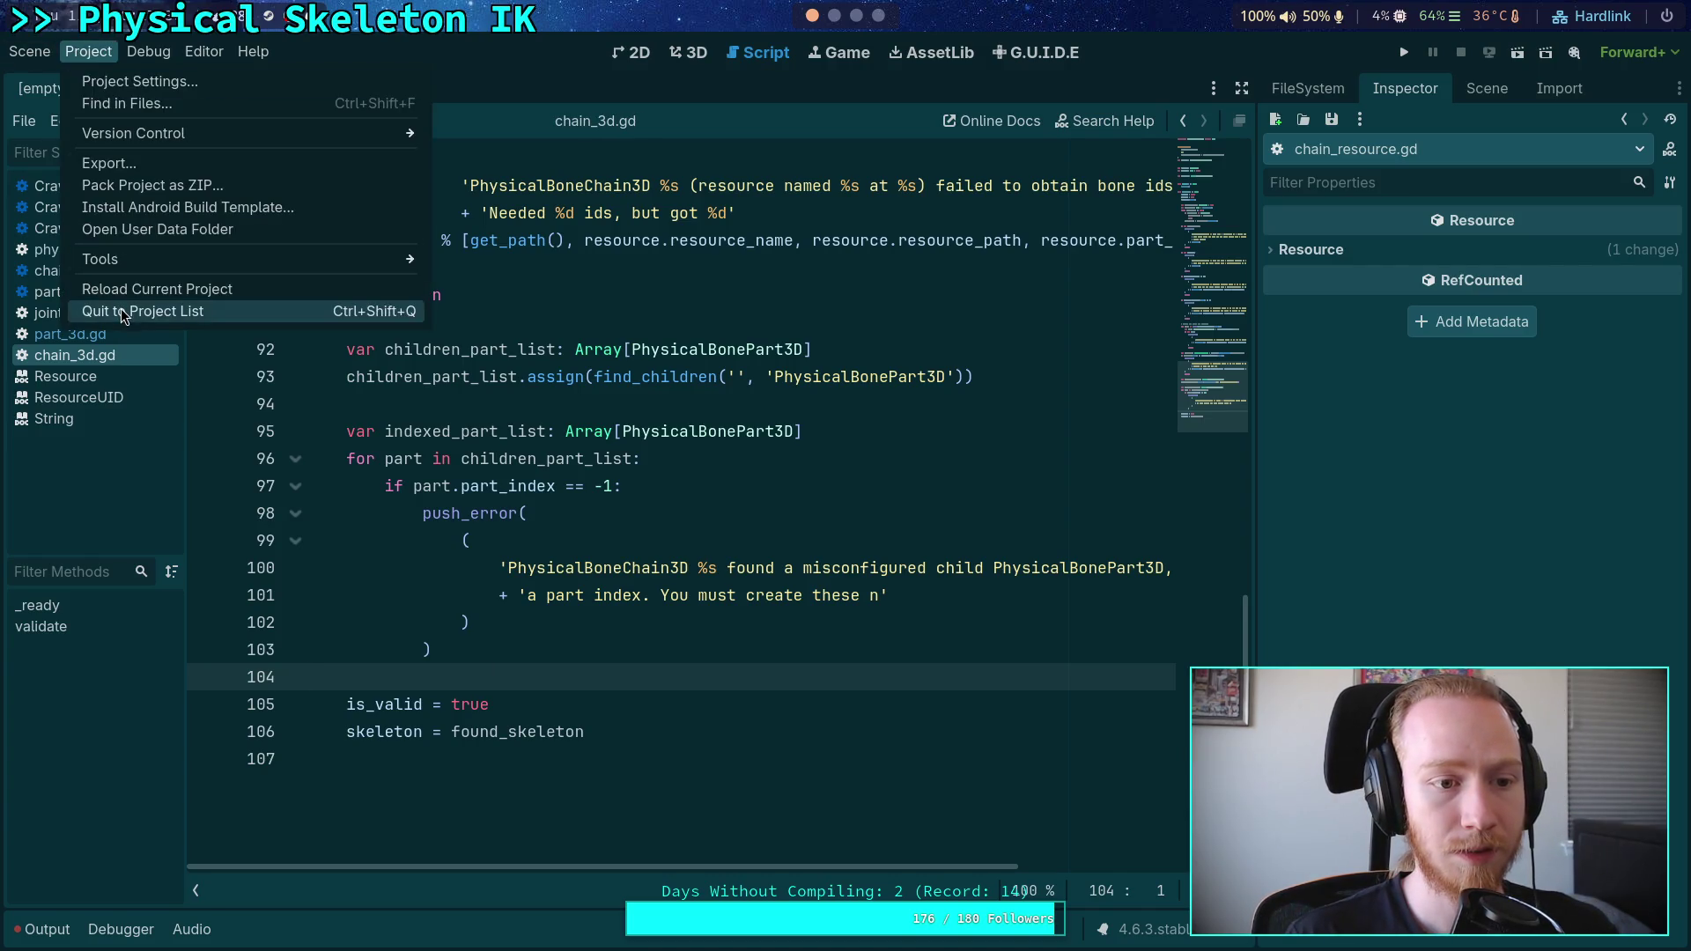
mouse_move(30, 53)
click(119, 511)
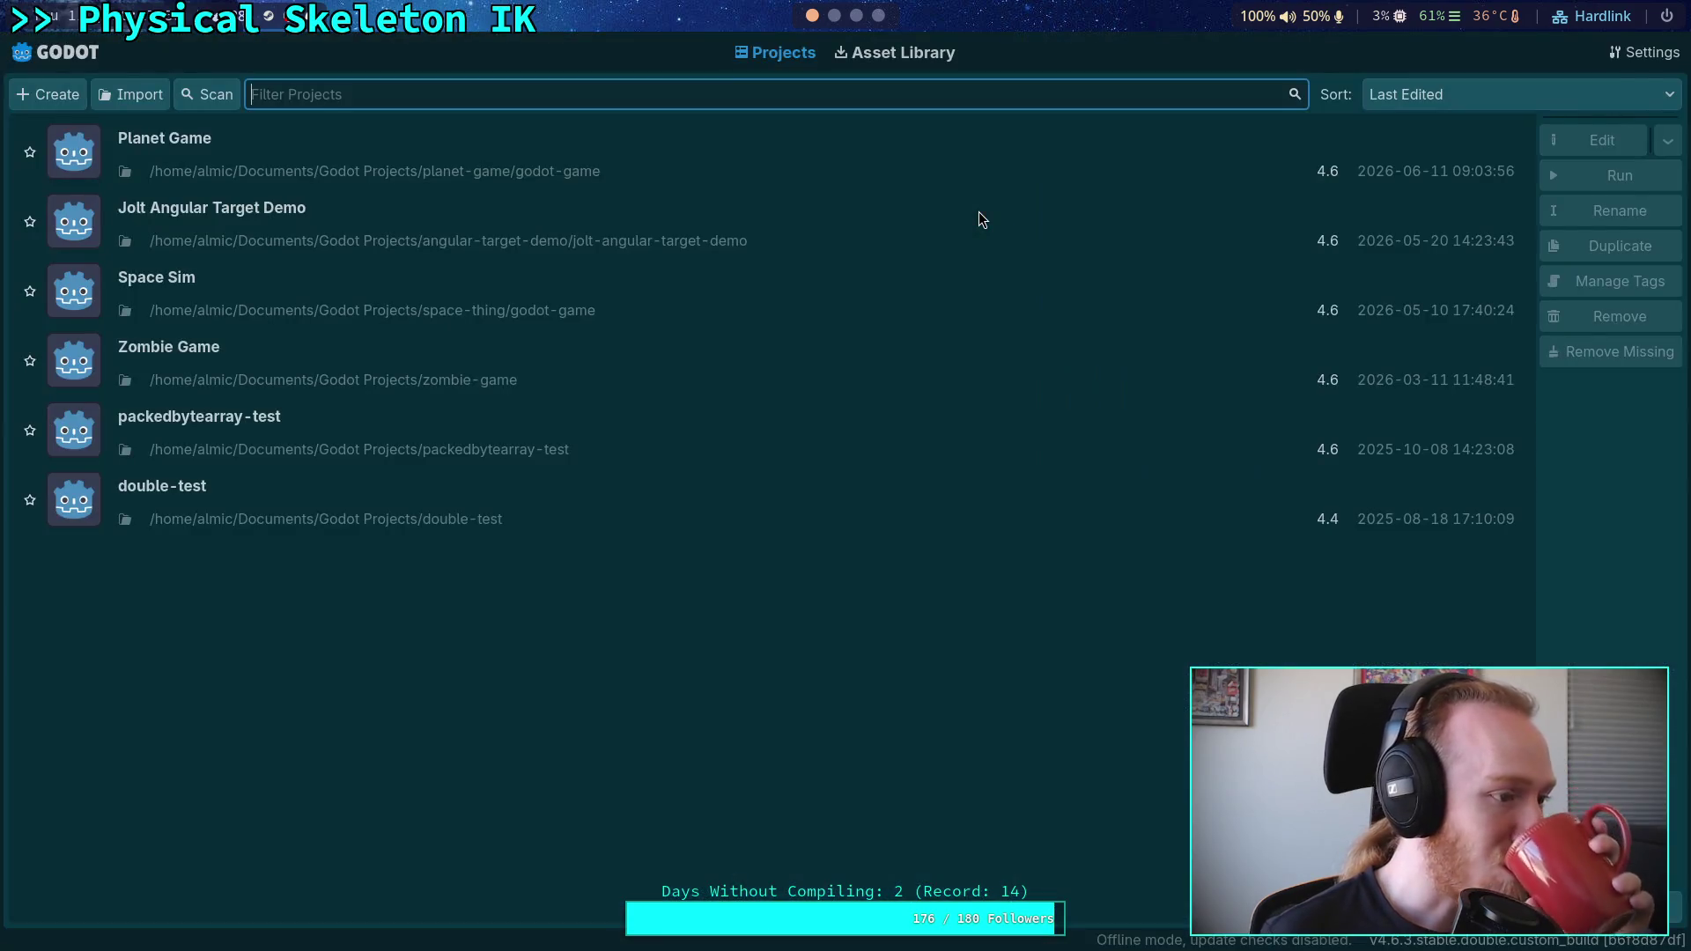
double_click(901, 171)
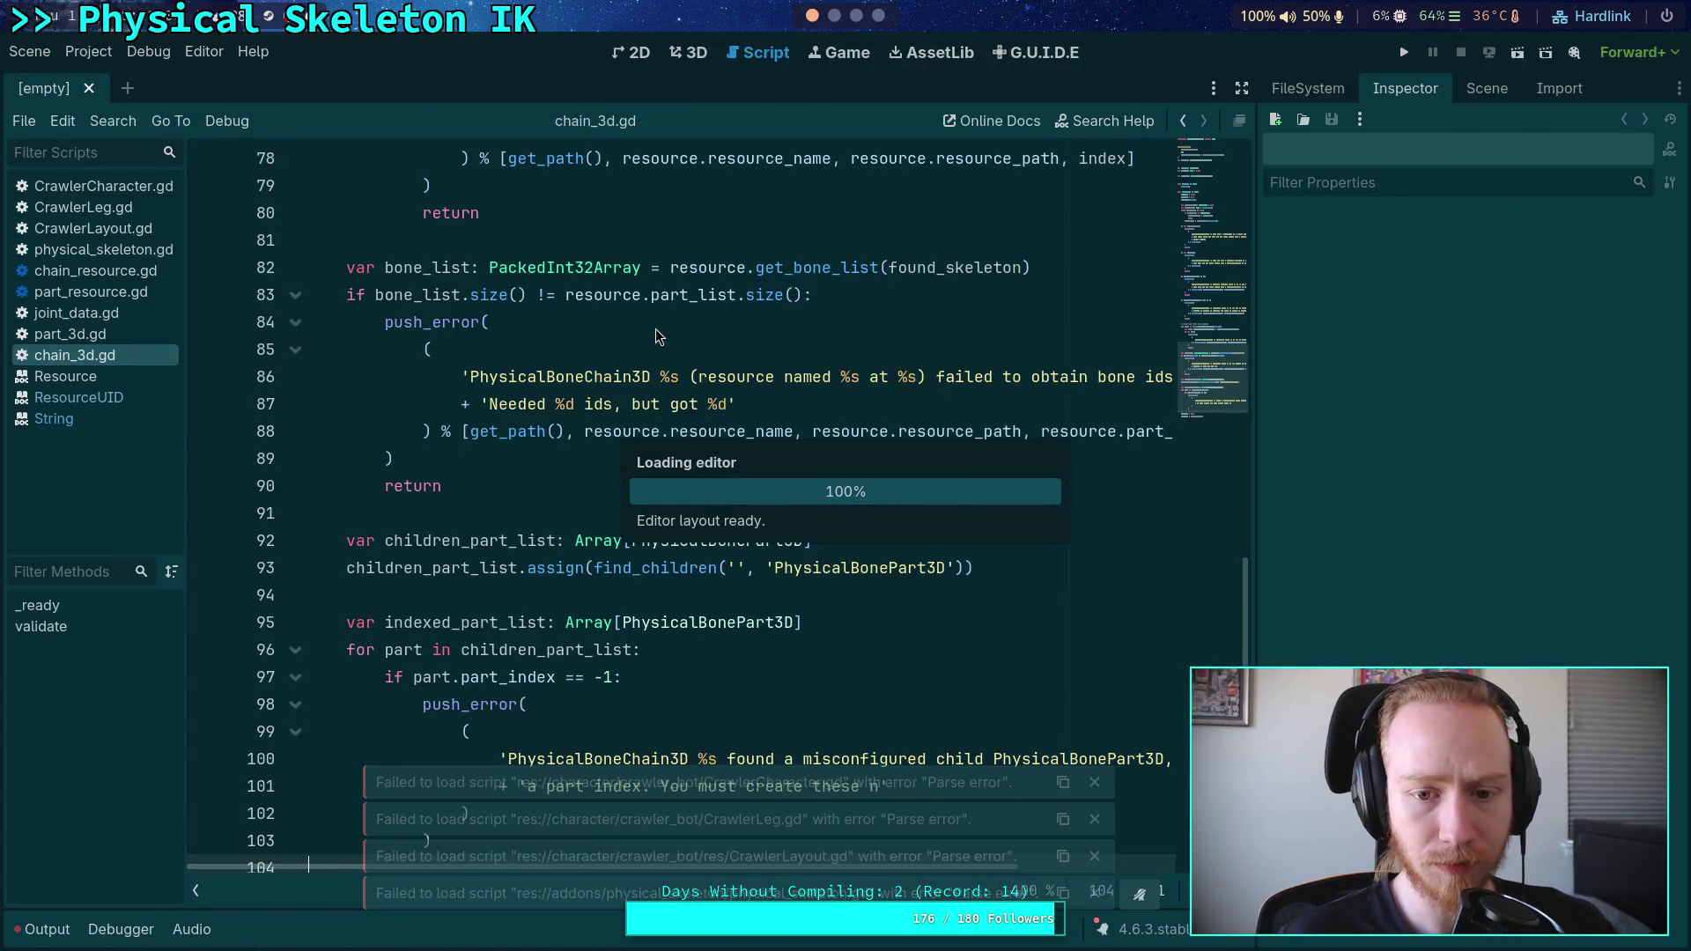
Widen the Inspector dock beside chain_3d.gd
click(535, 509)
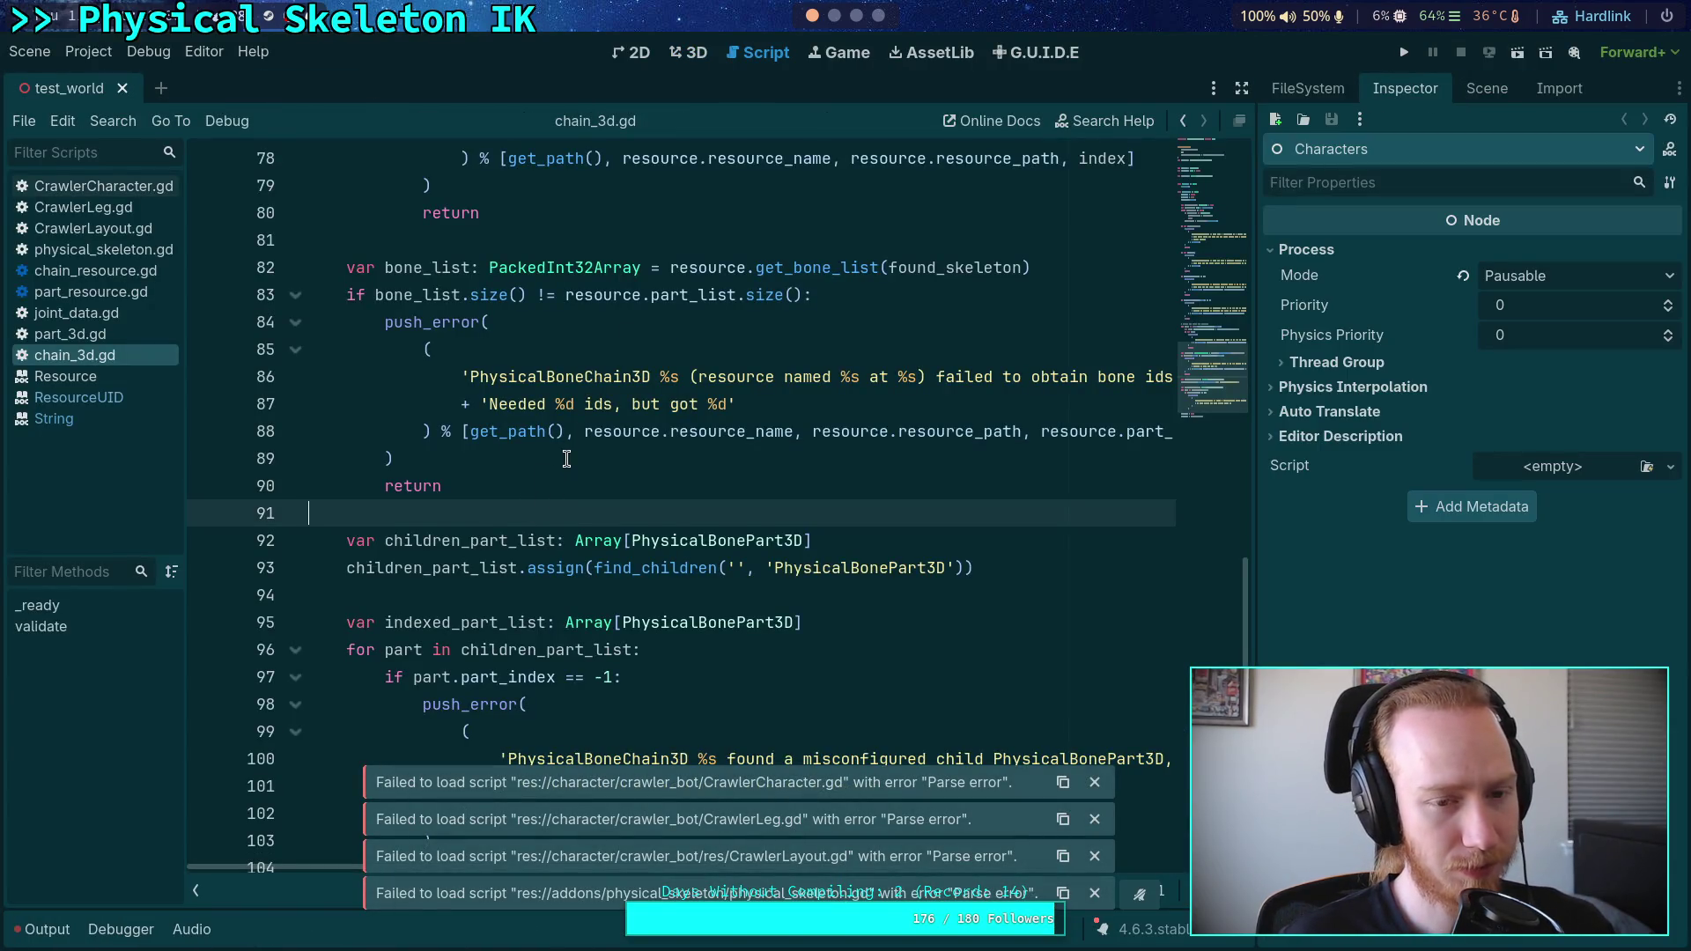
scroll(569, 466, down, 6)
scroll(572, 449, up, 4)
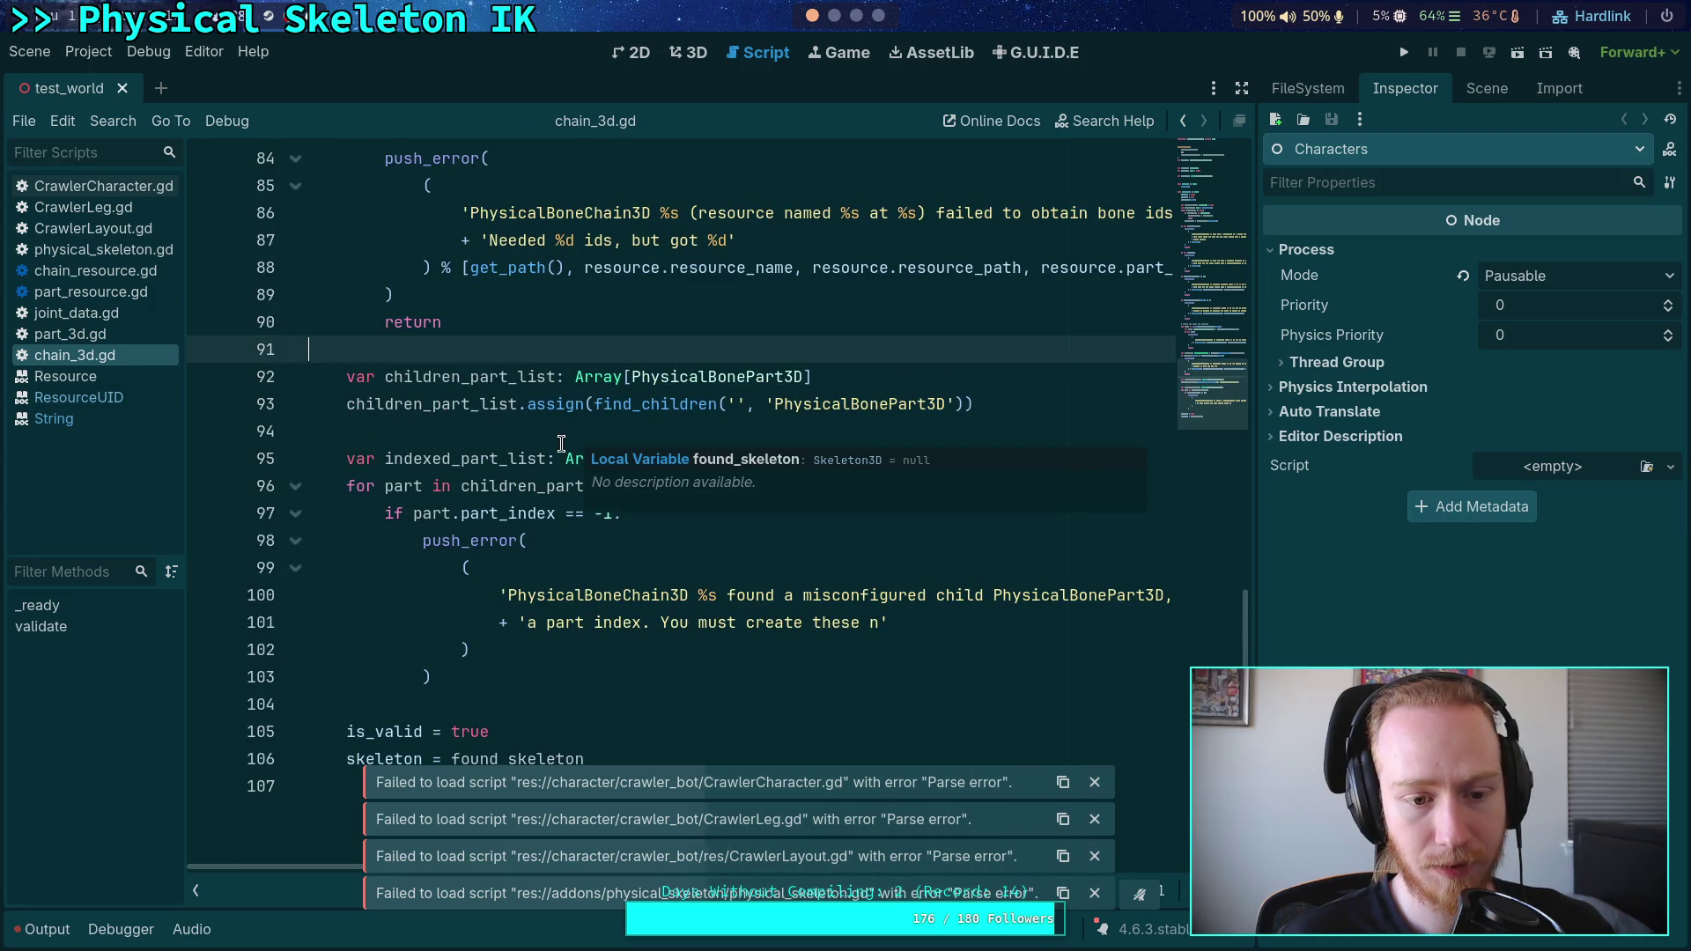
drag(1257, 370, 1186, 370)
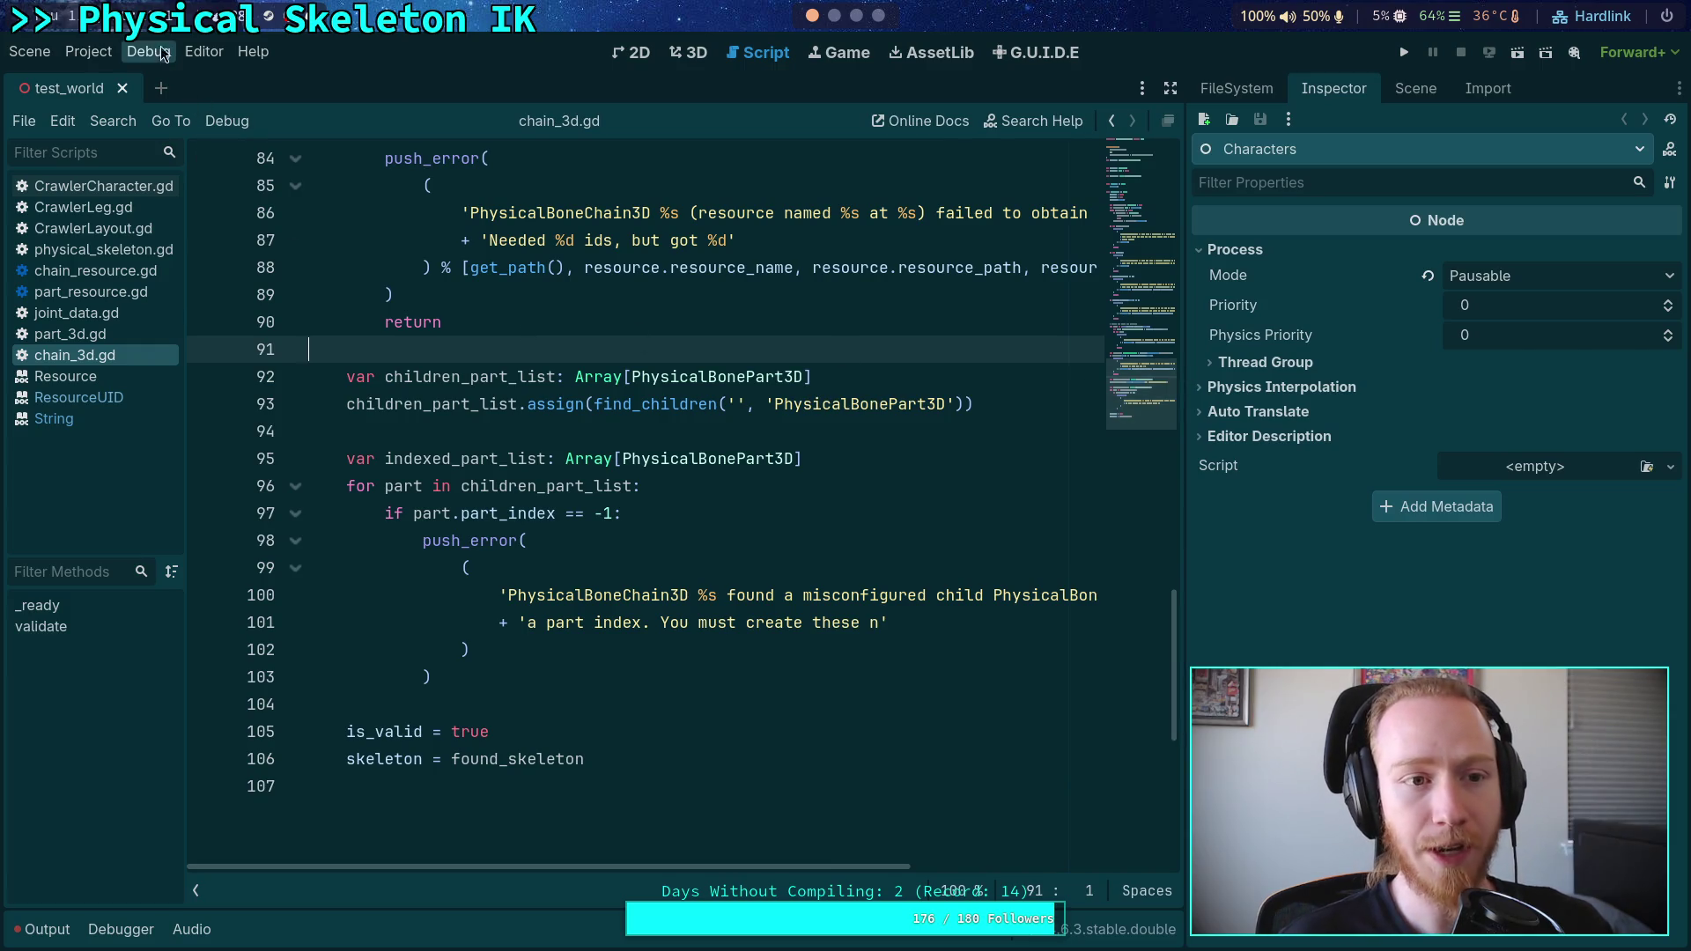
Open and close Project Settings, open Editor Settings, then bring the planet-game GitHub browser forward
click(88, 51)
click(123, 74)
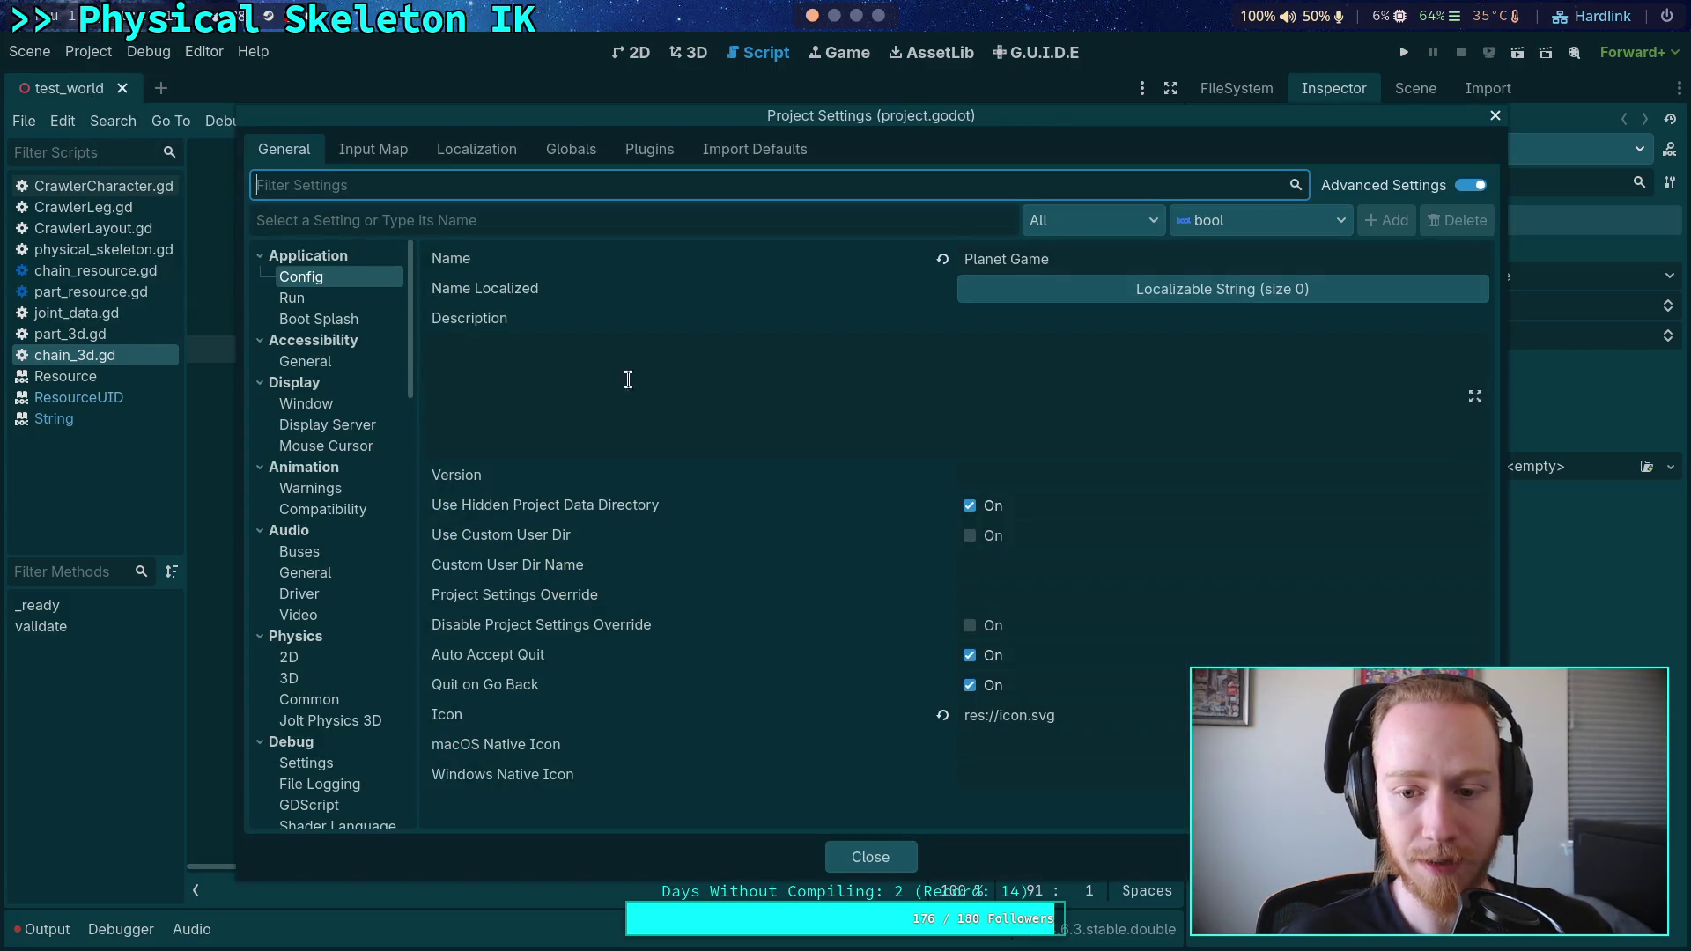
click(869, 861)
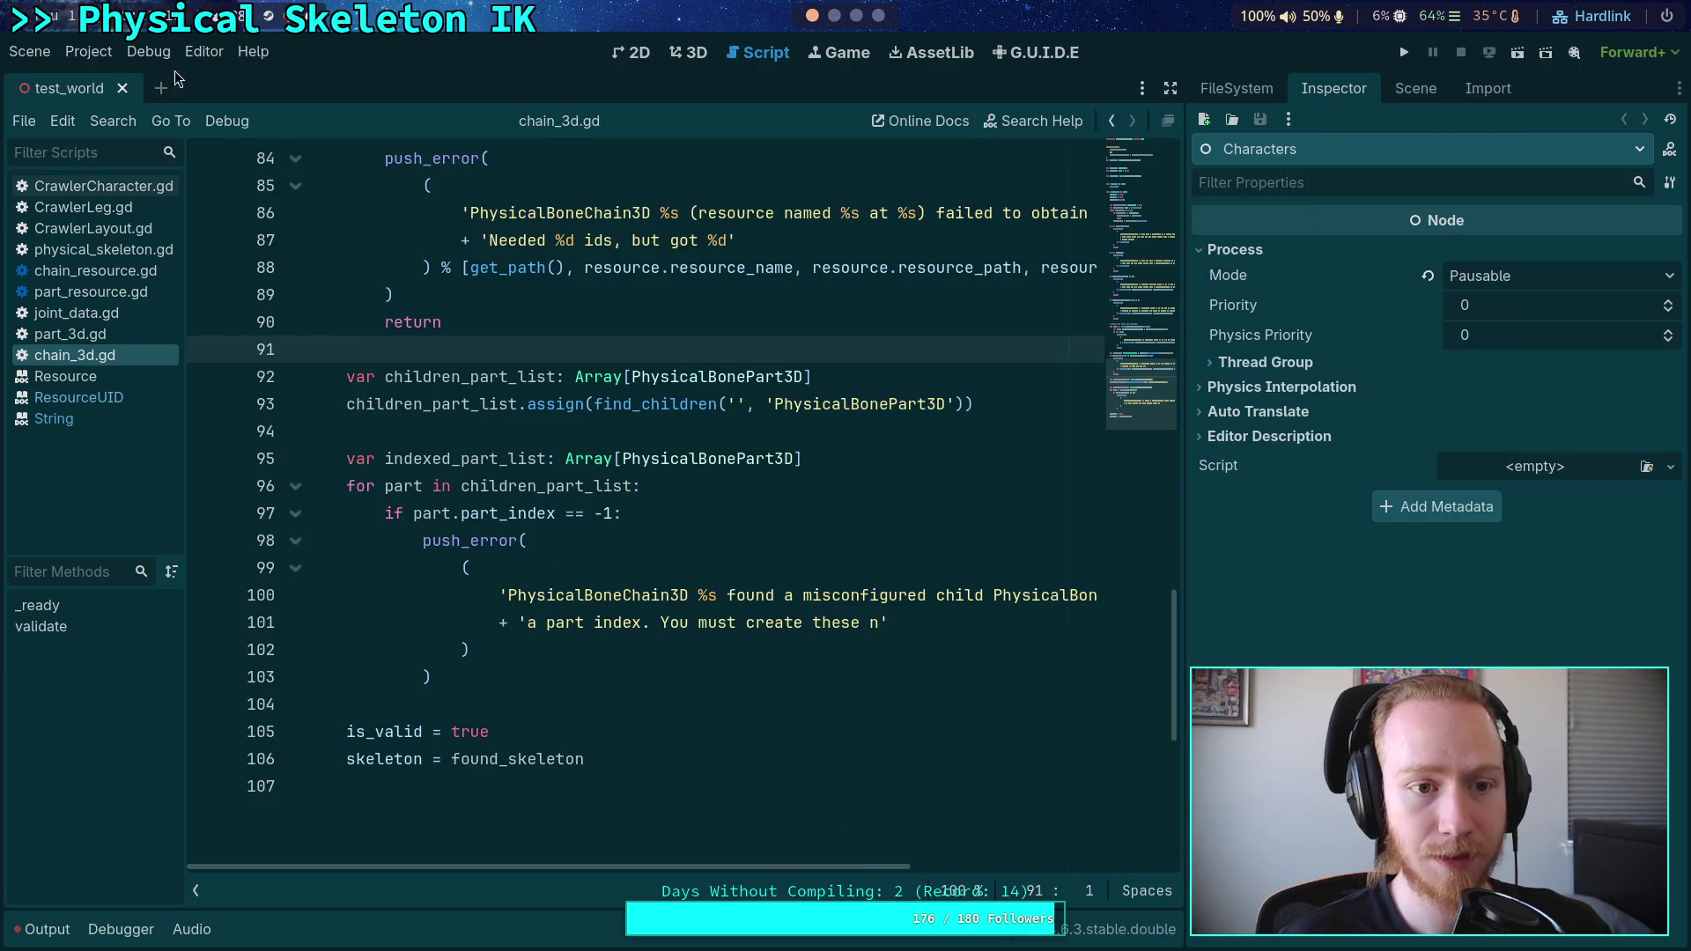
click(205, 51)
click(220, 78)
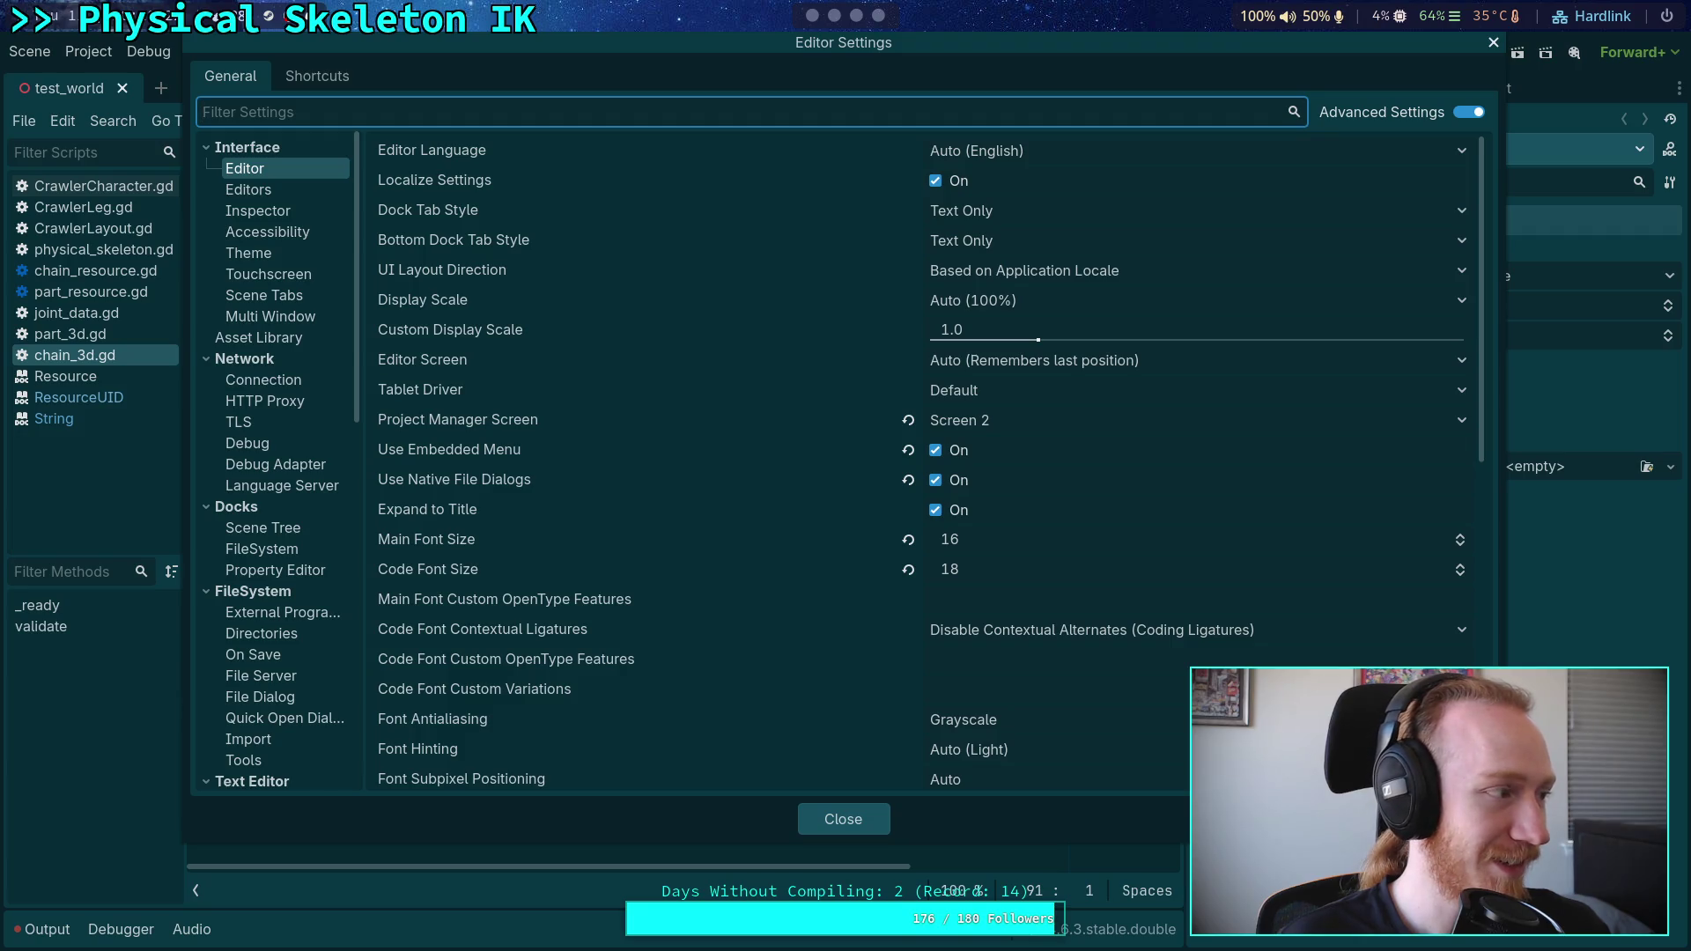
click(878, 15)
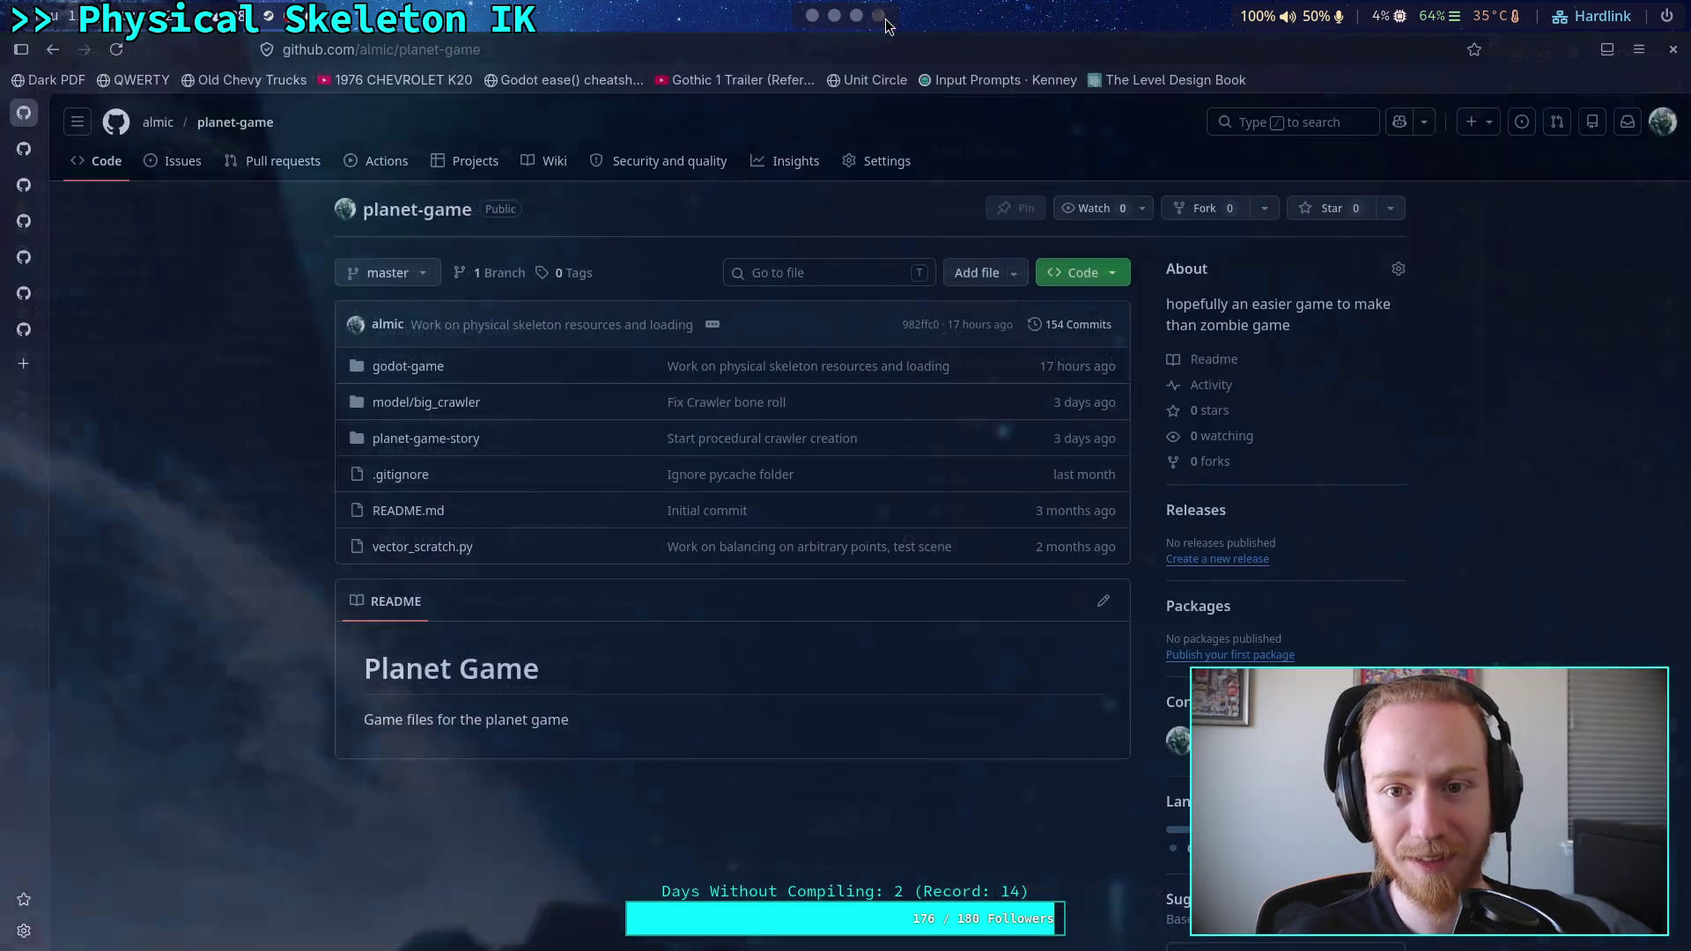
Go to youtube.com in a new tab and list the Almic VODS channel's videos
click(30, 374)
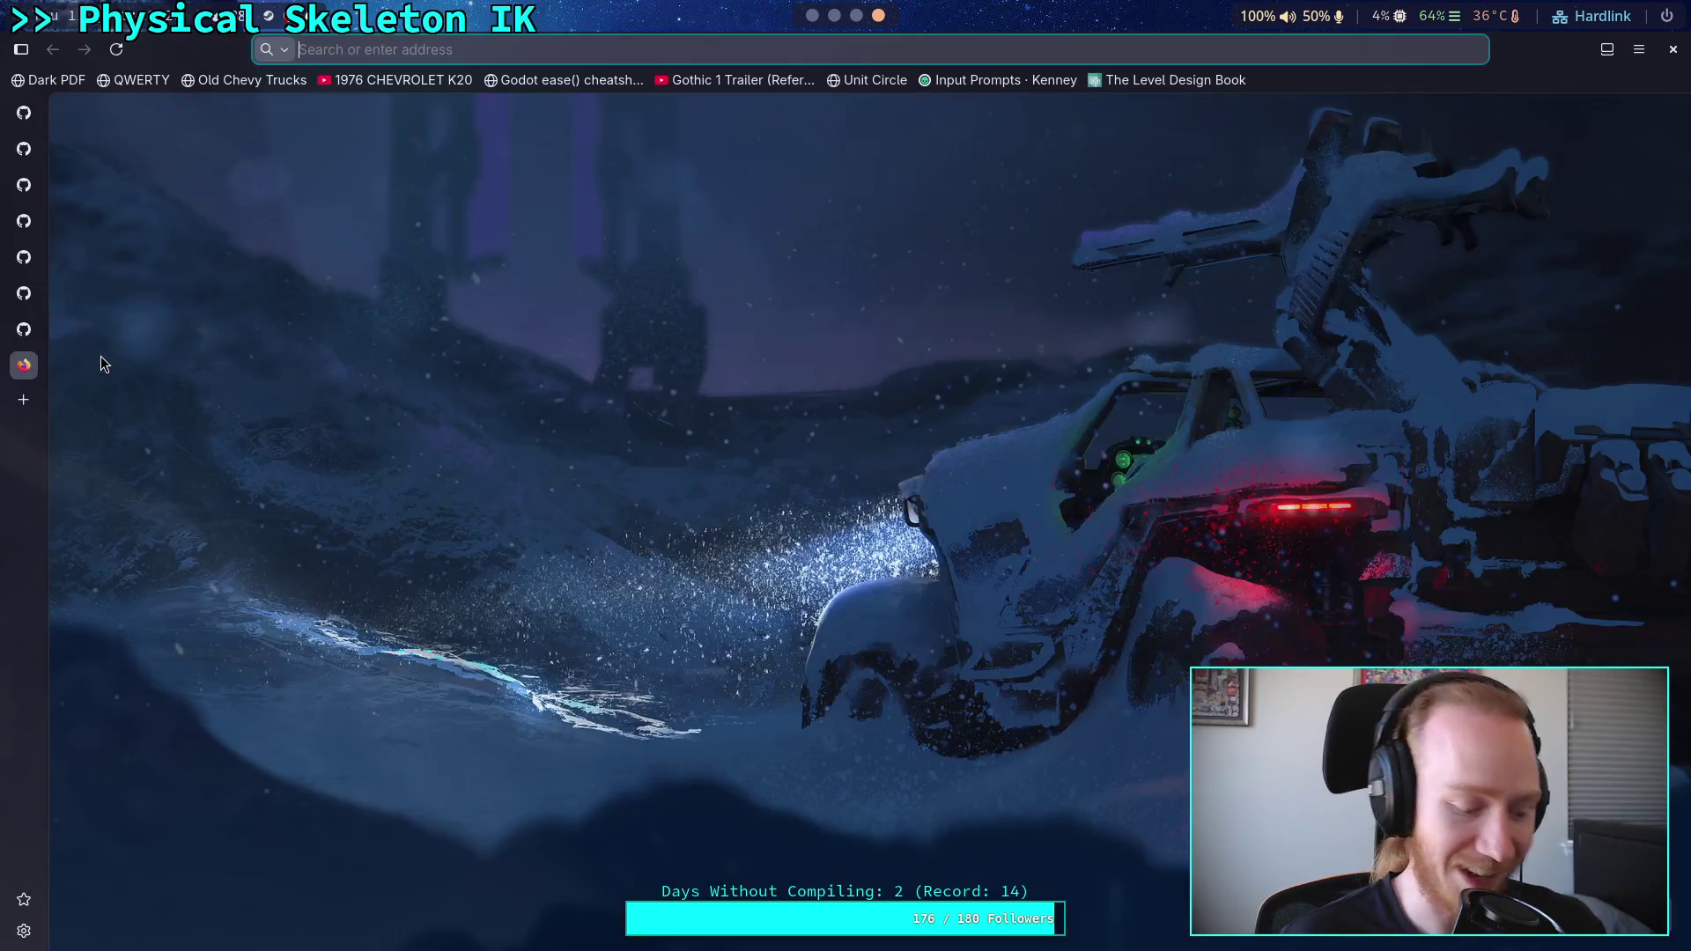
text(youtube.com)
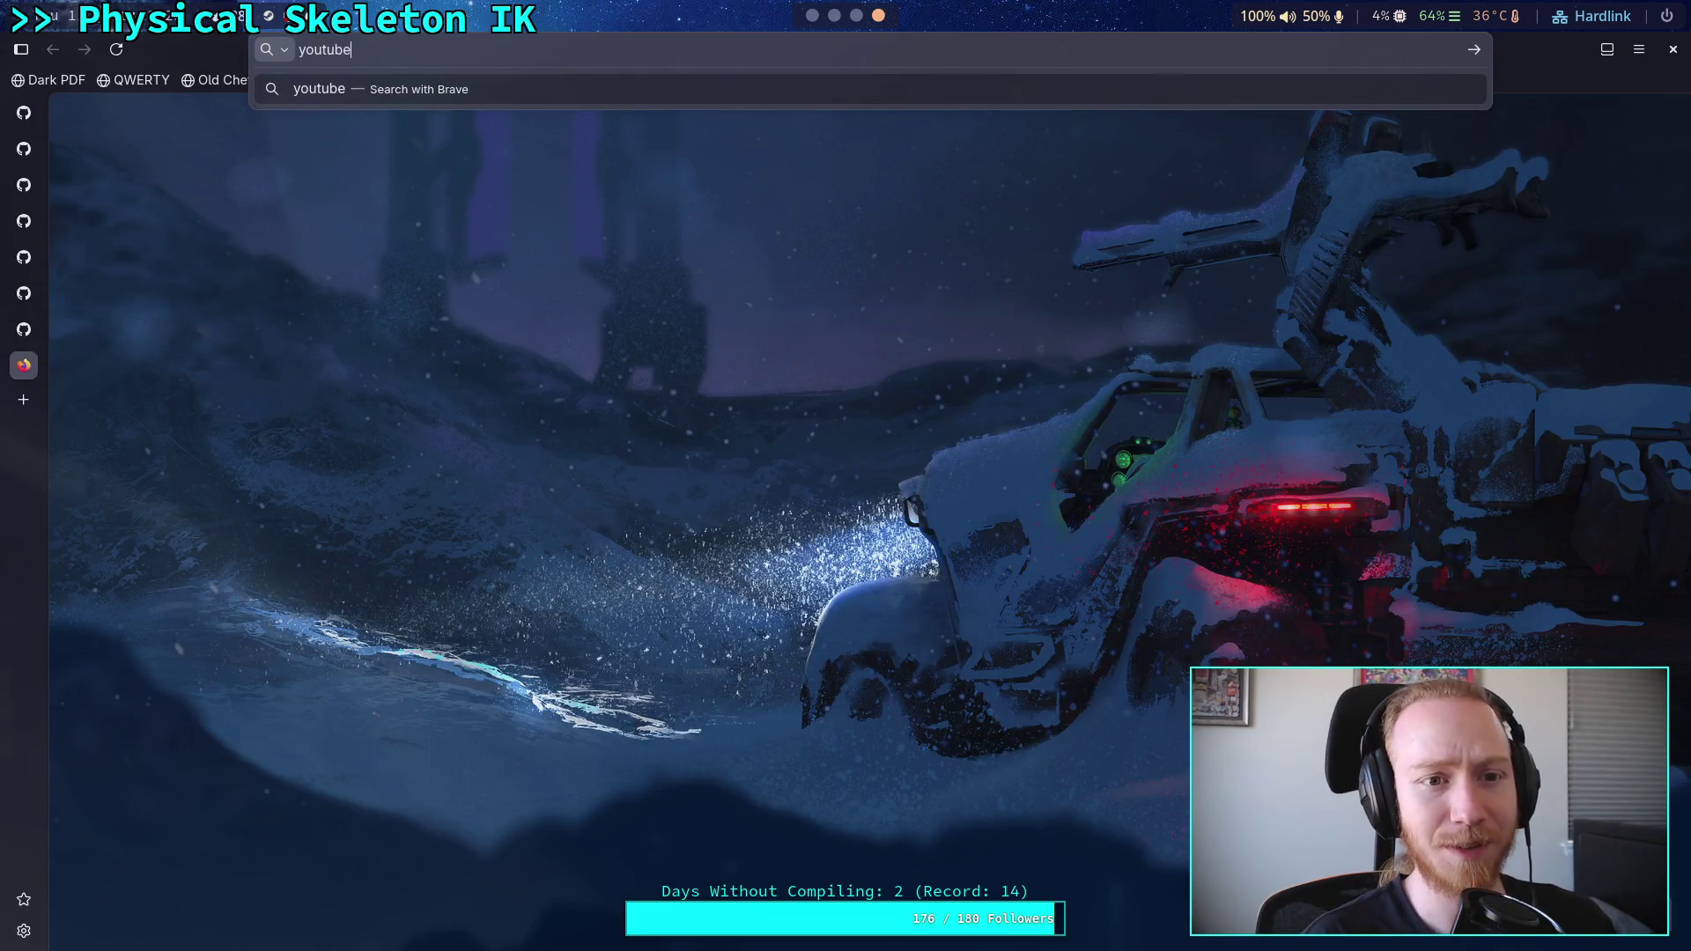
key(Return)
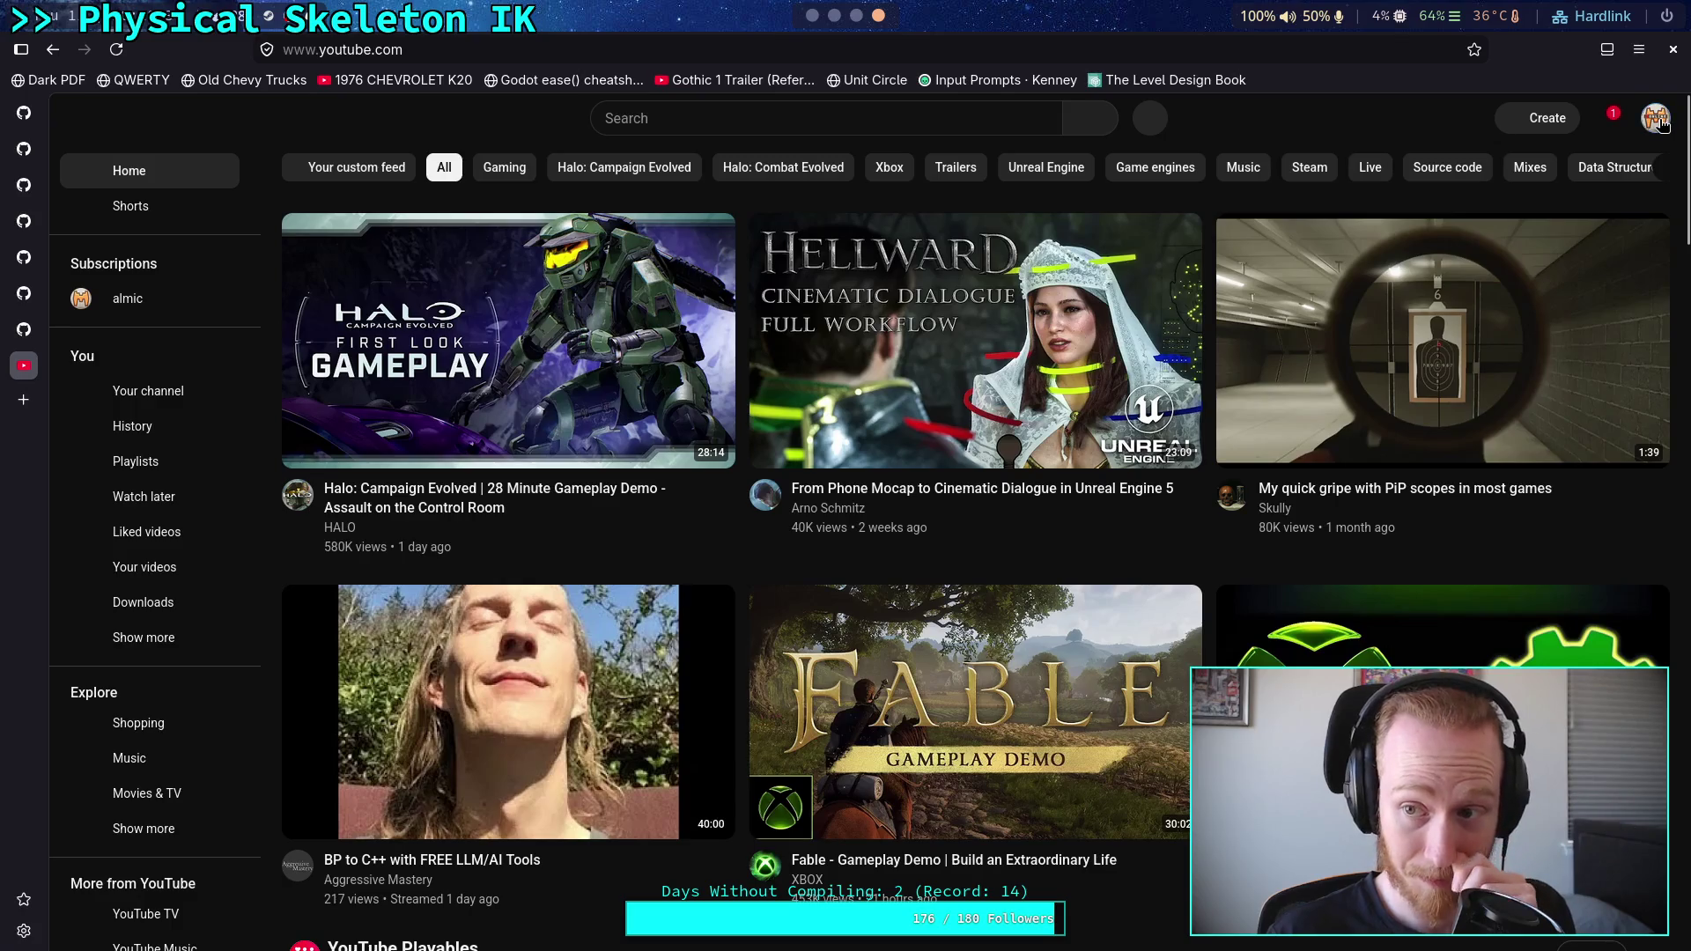
click(1656, 117)
click(456, 146)
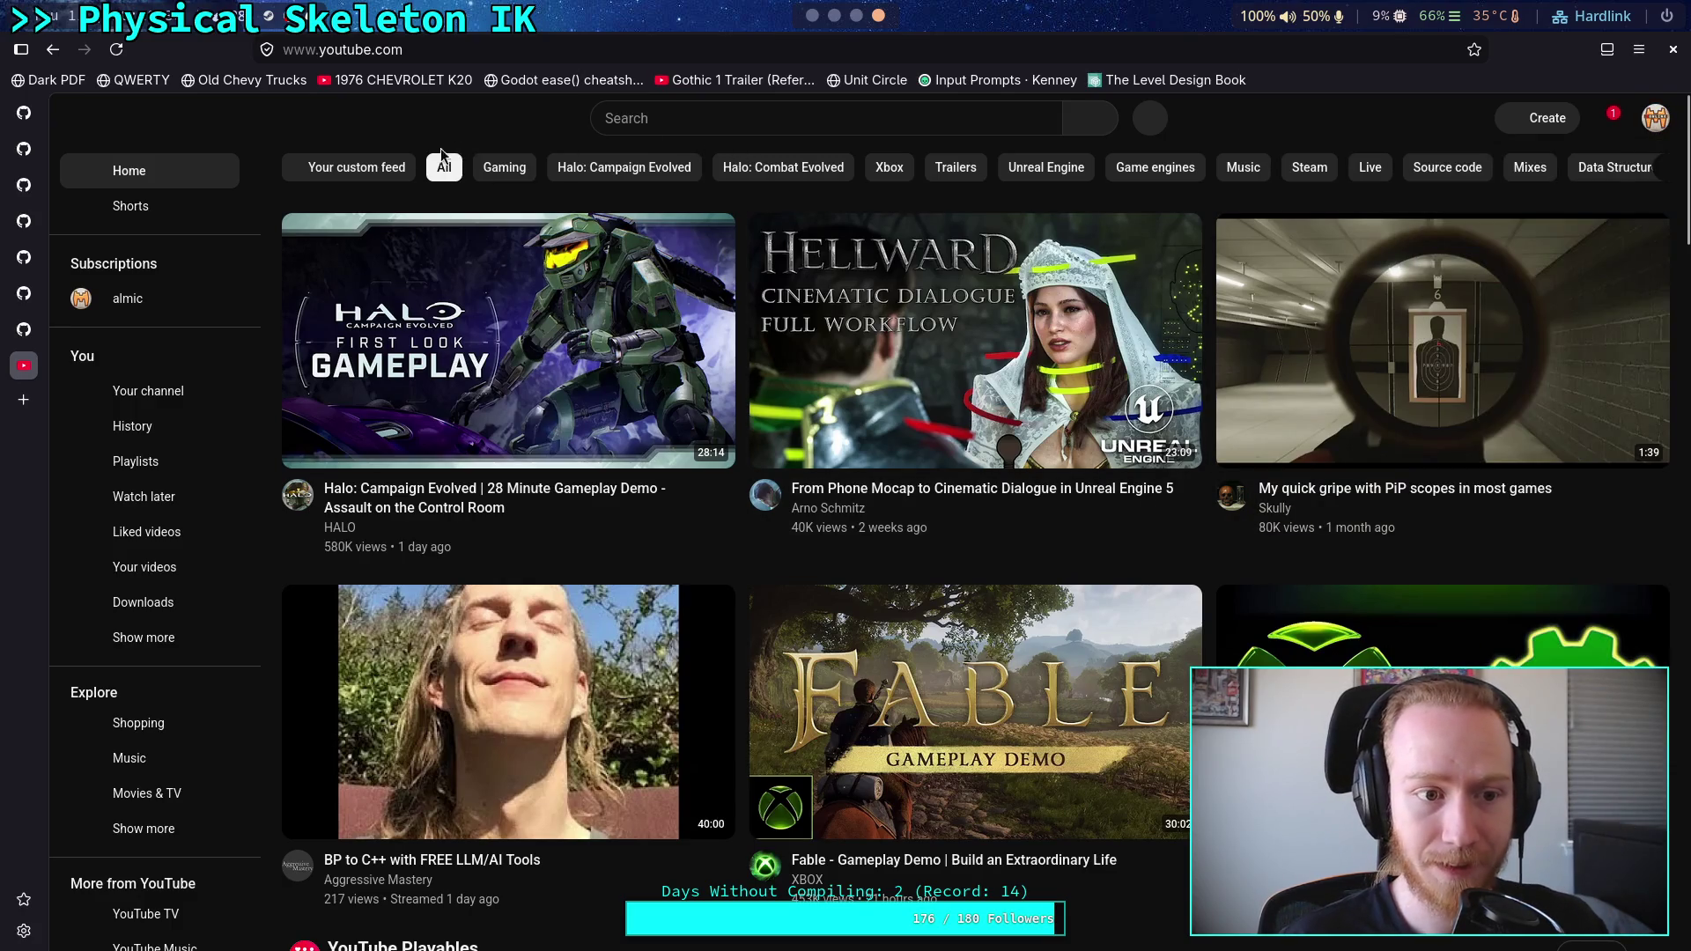
click(188, 404)
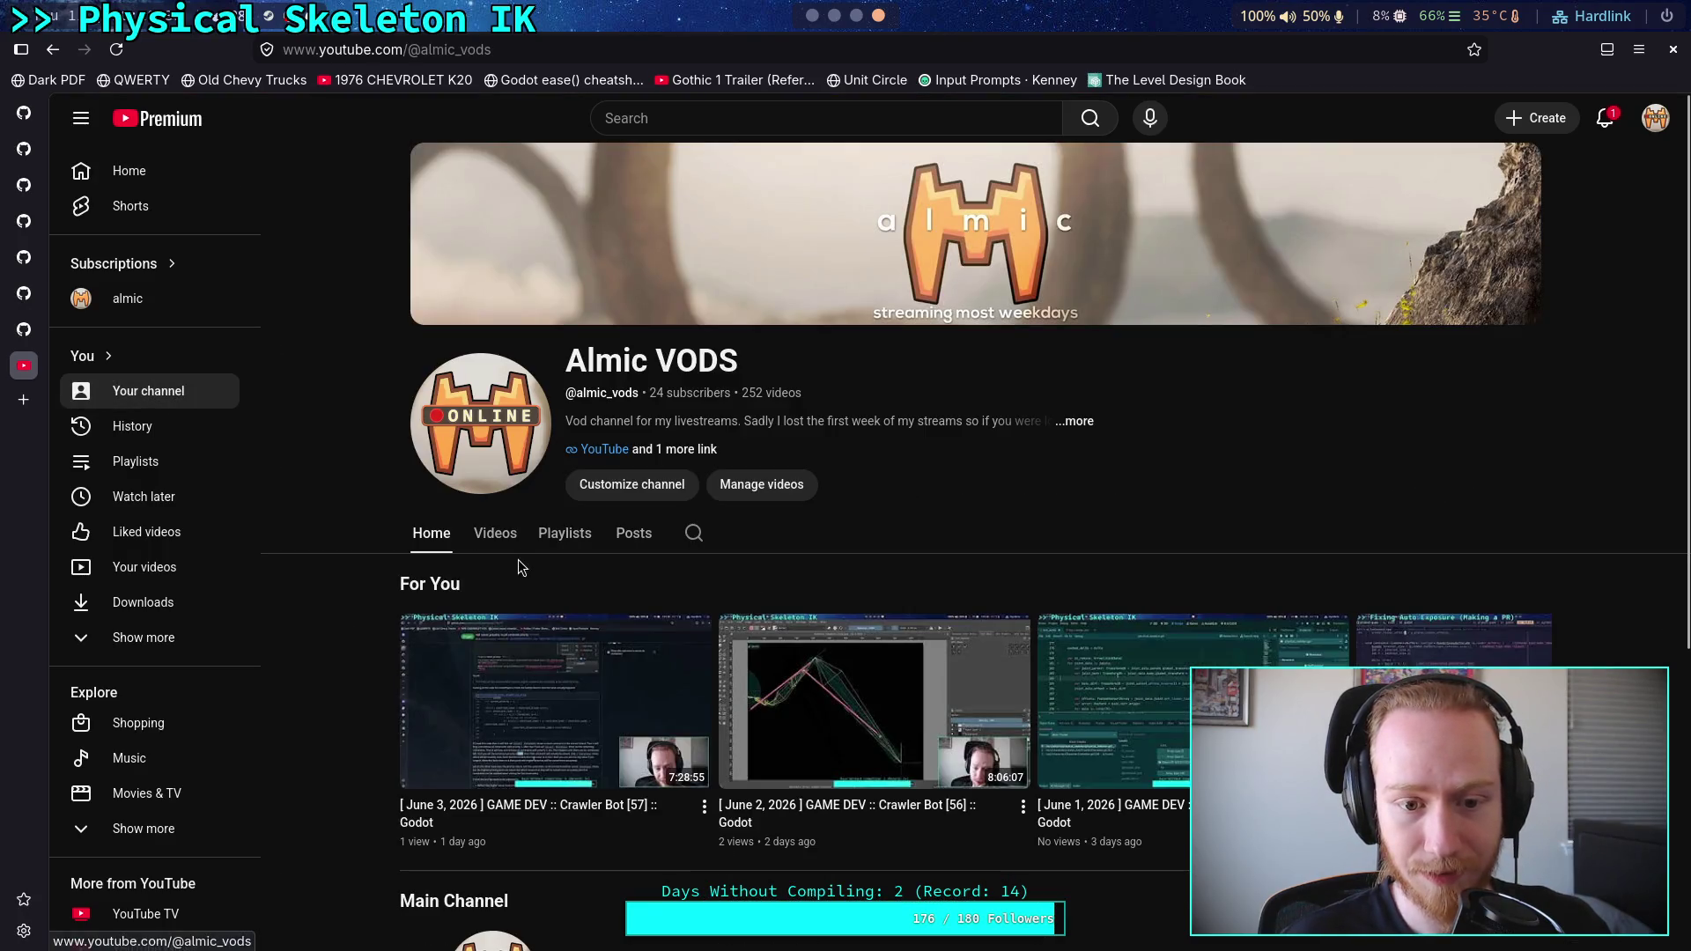
click(495, 535)
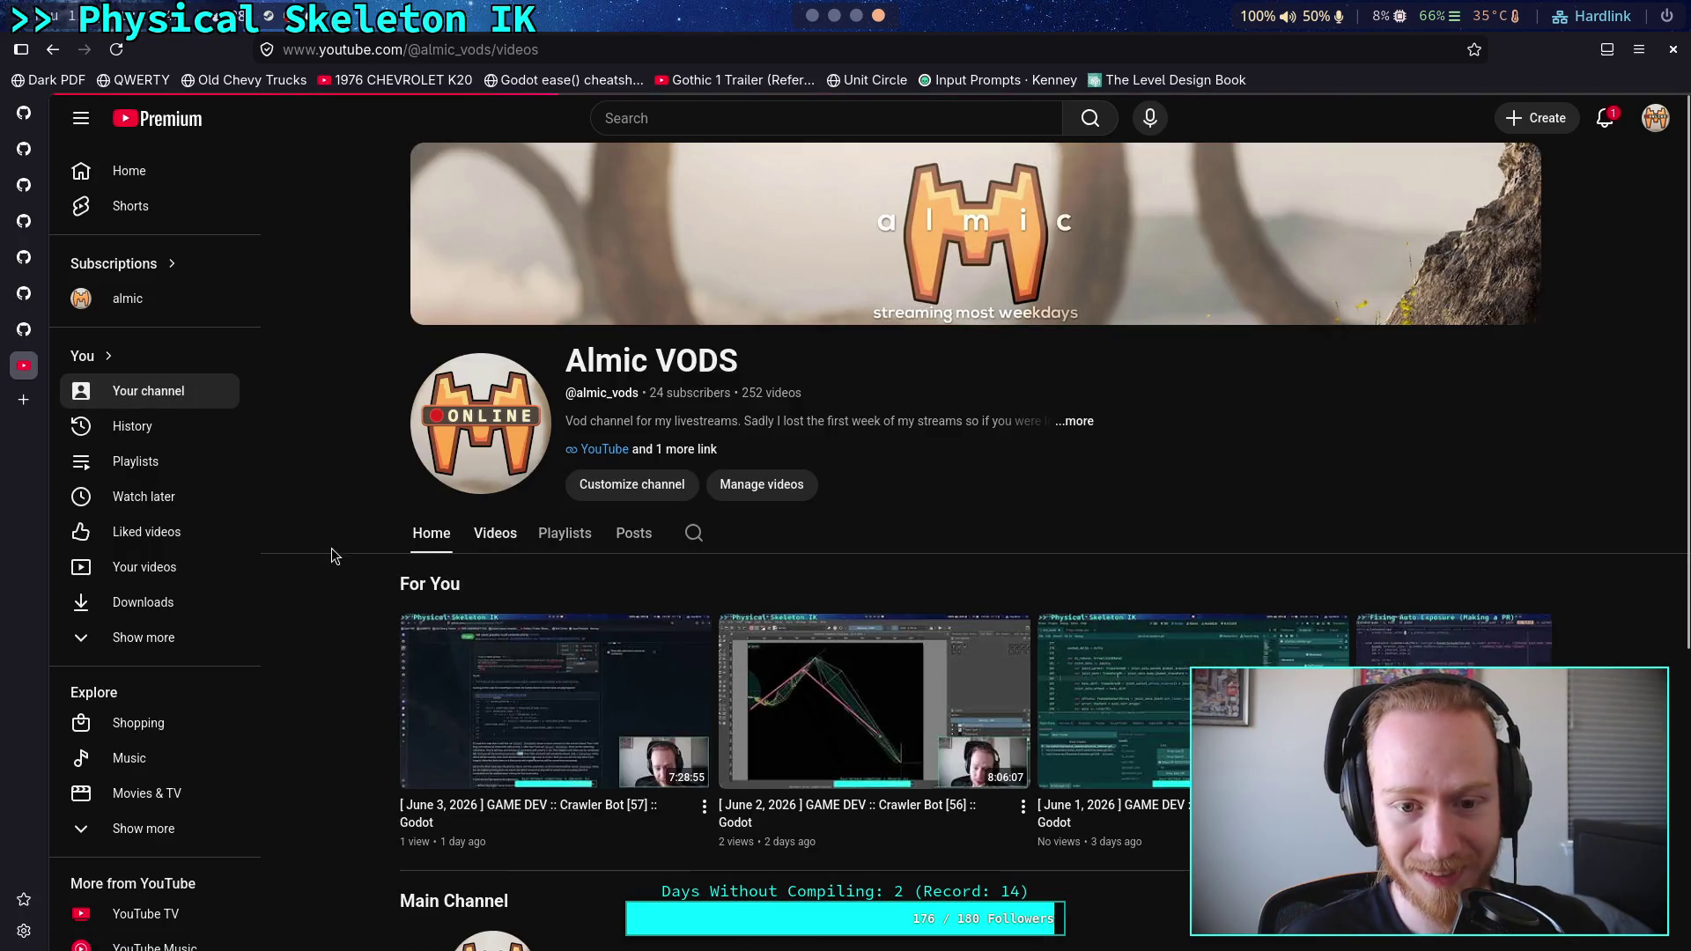
Play Crawler Bot [55], pause it at 4:26:10 on the code, and go fullscreen
scroll(326, 546, down, 4)
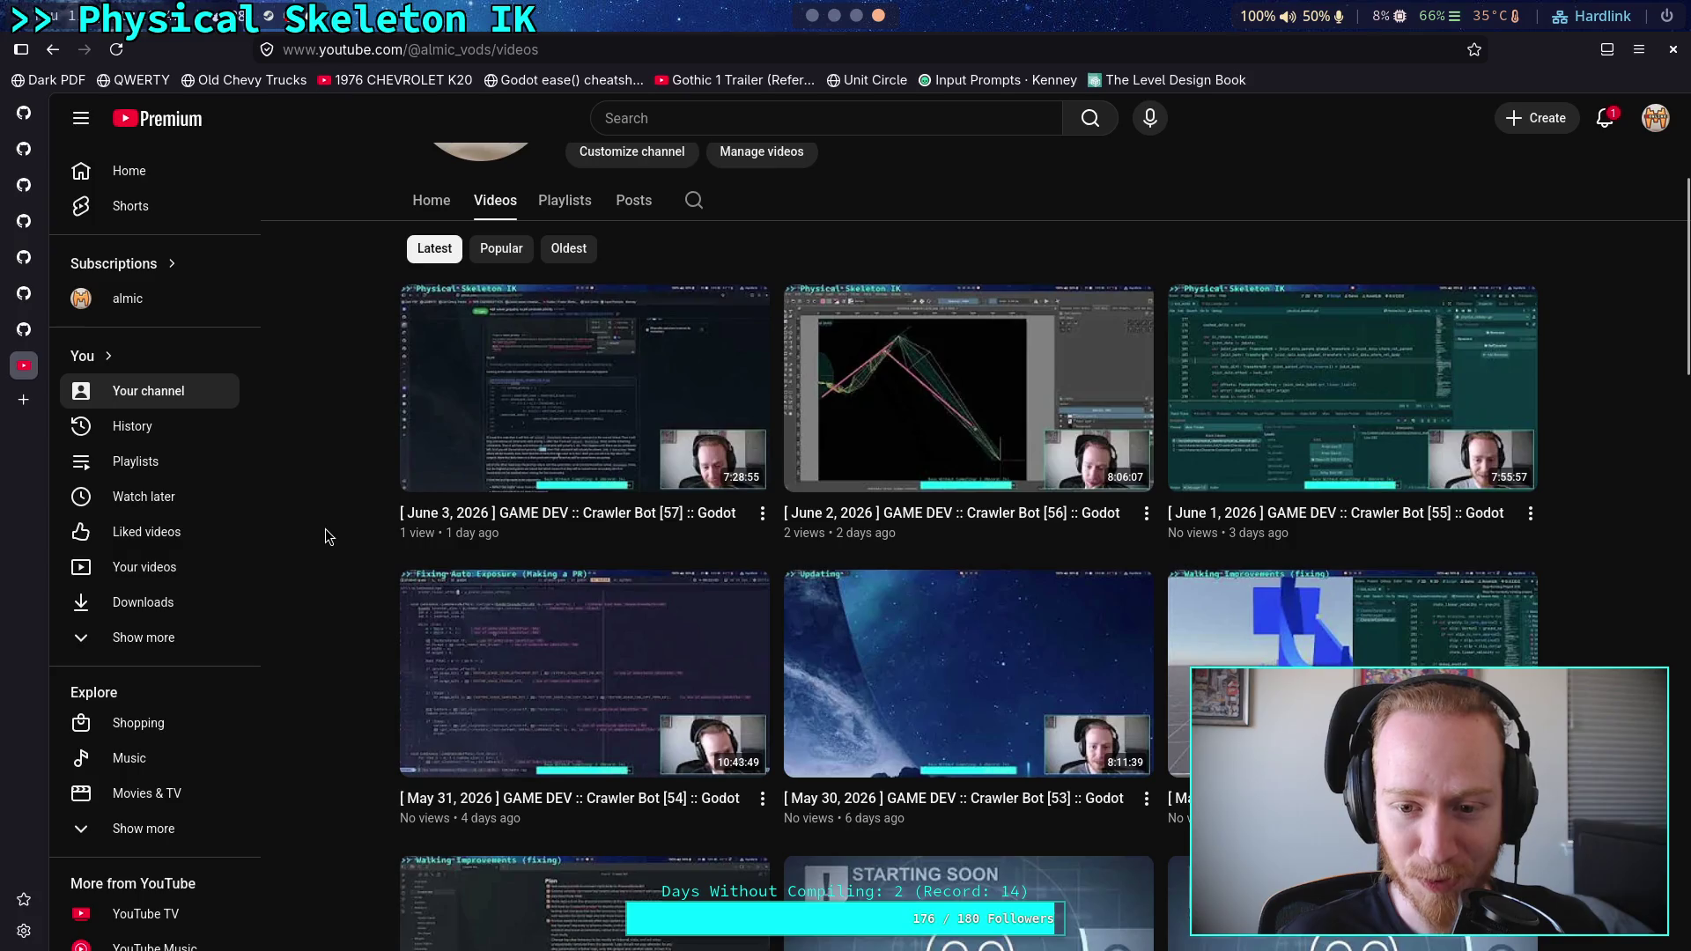
click(1294, 515)
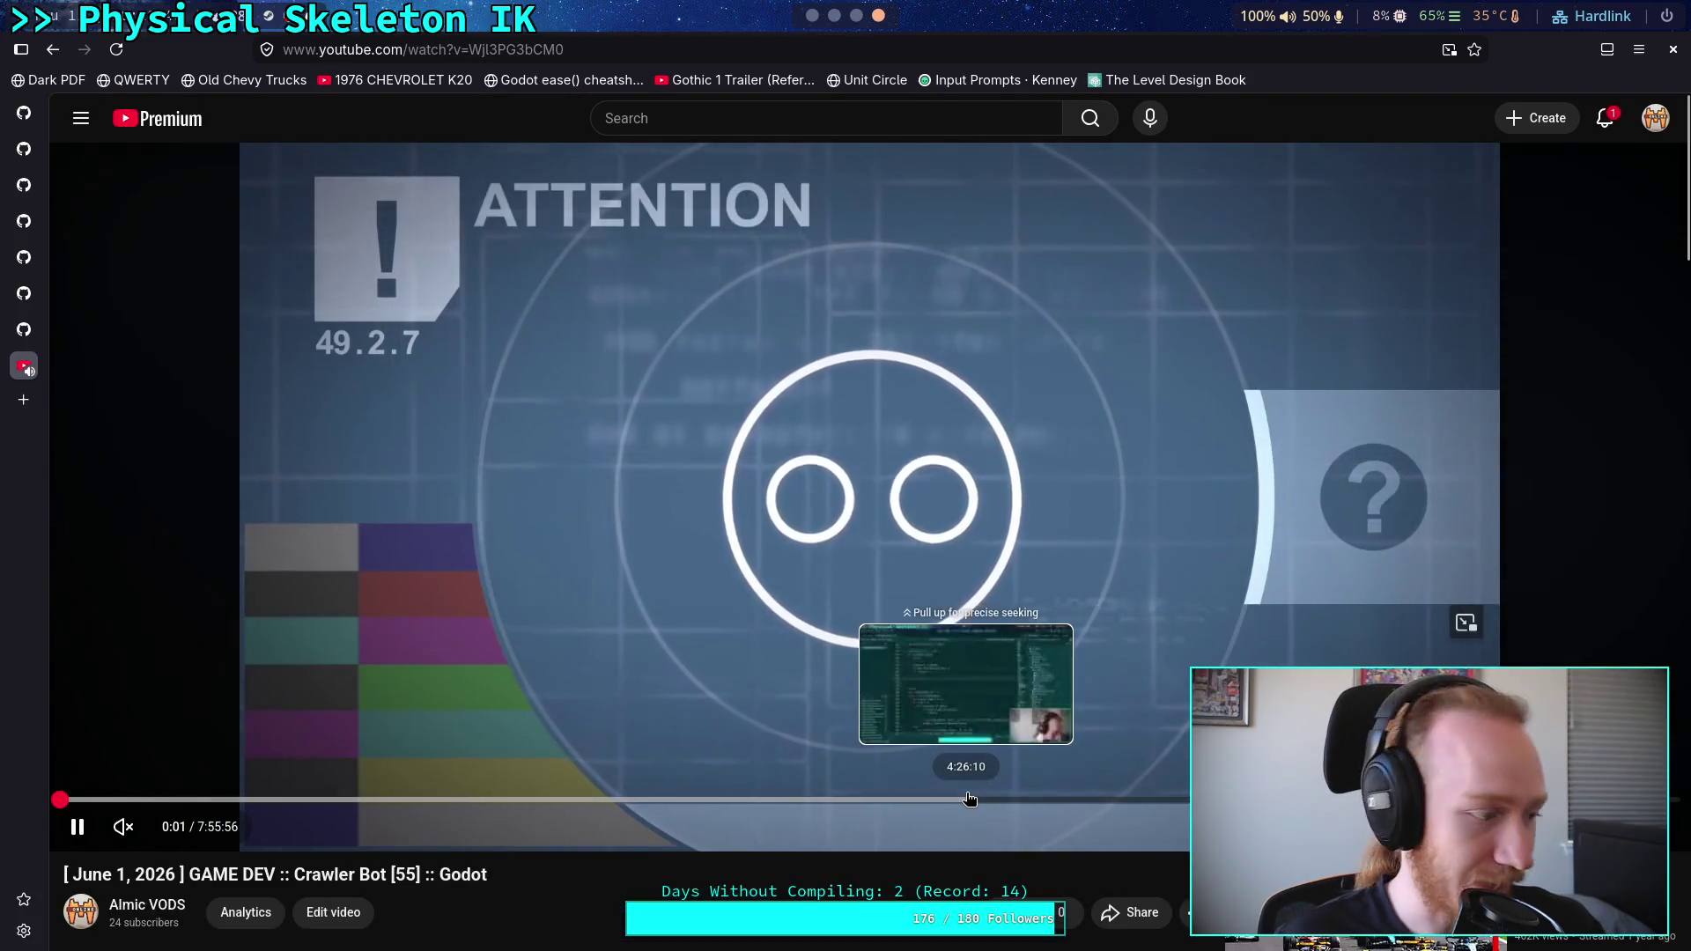
click(969, 798)
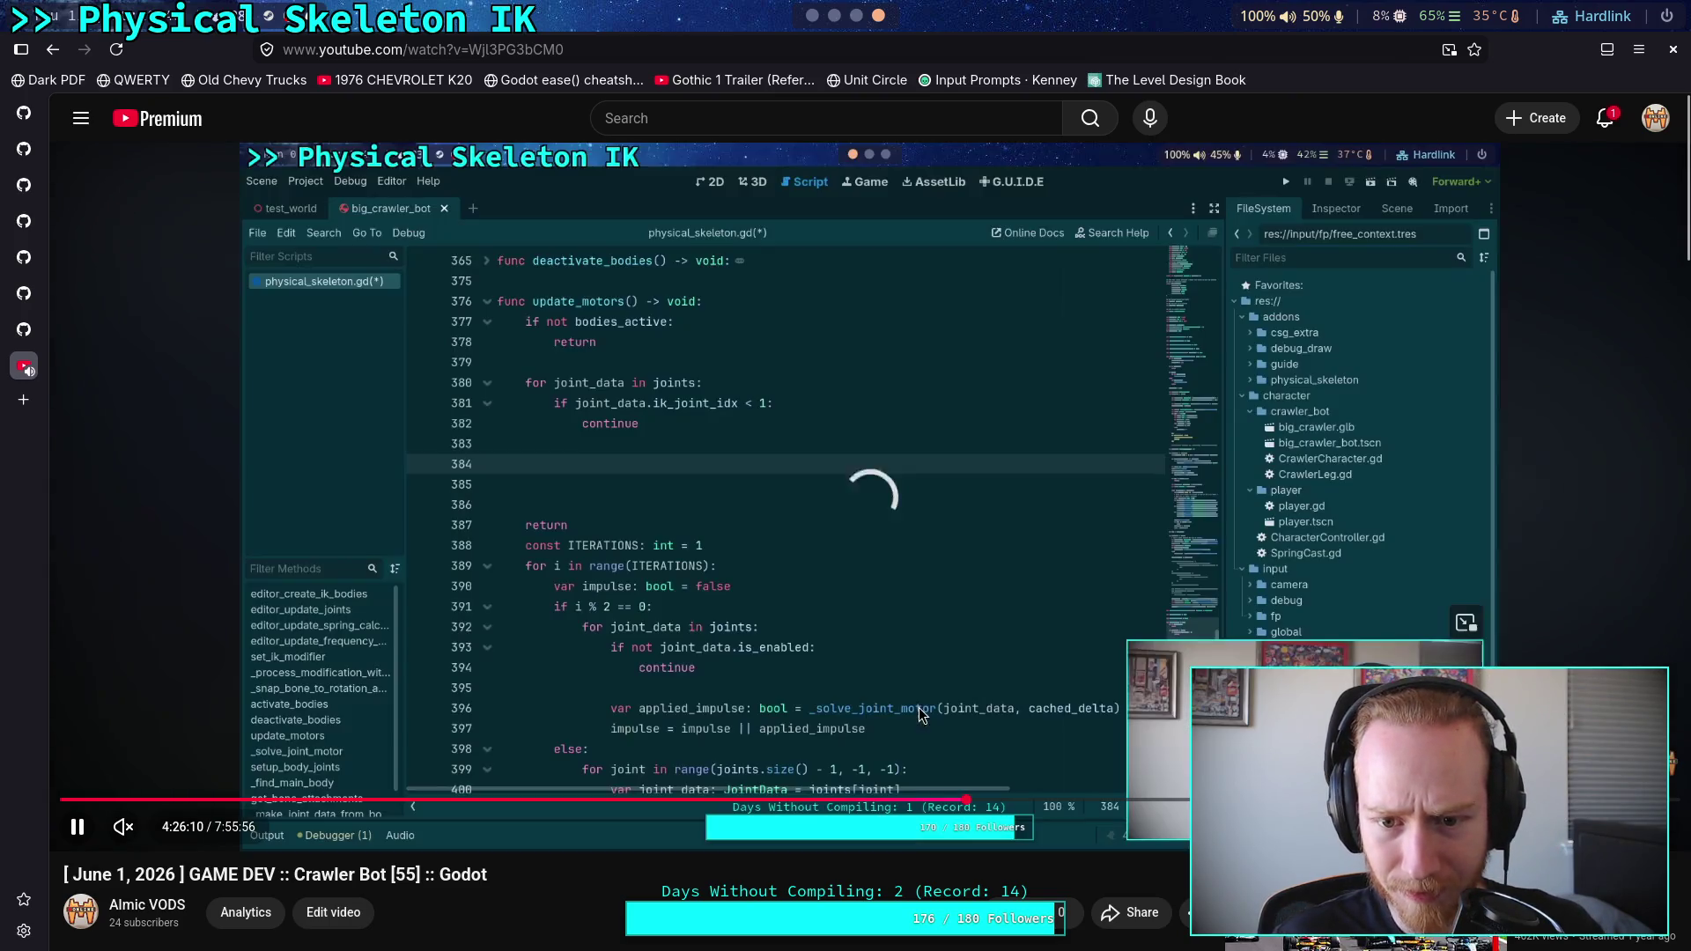
click(918, 713)
double_click(918, 714)
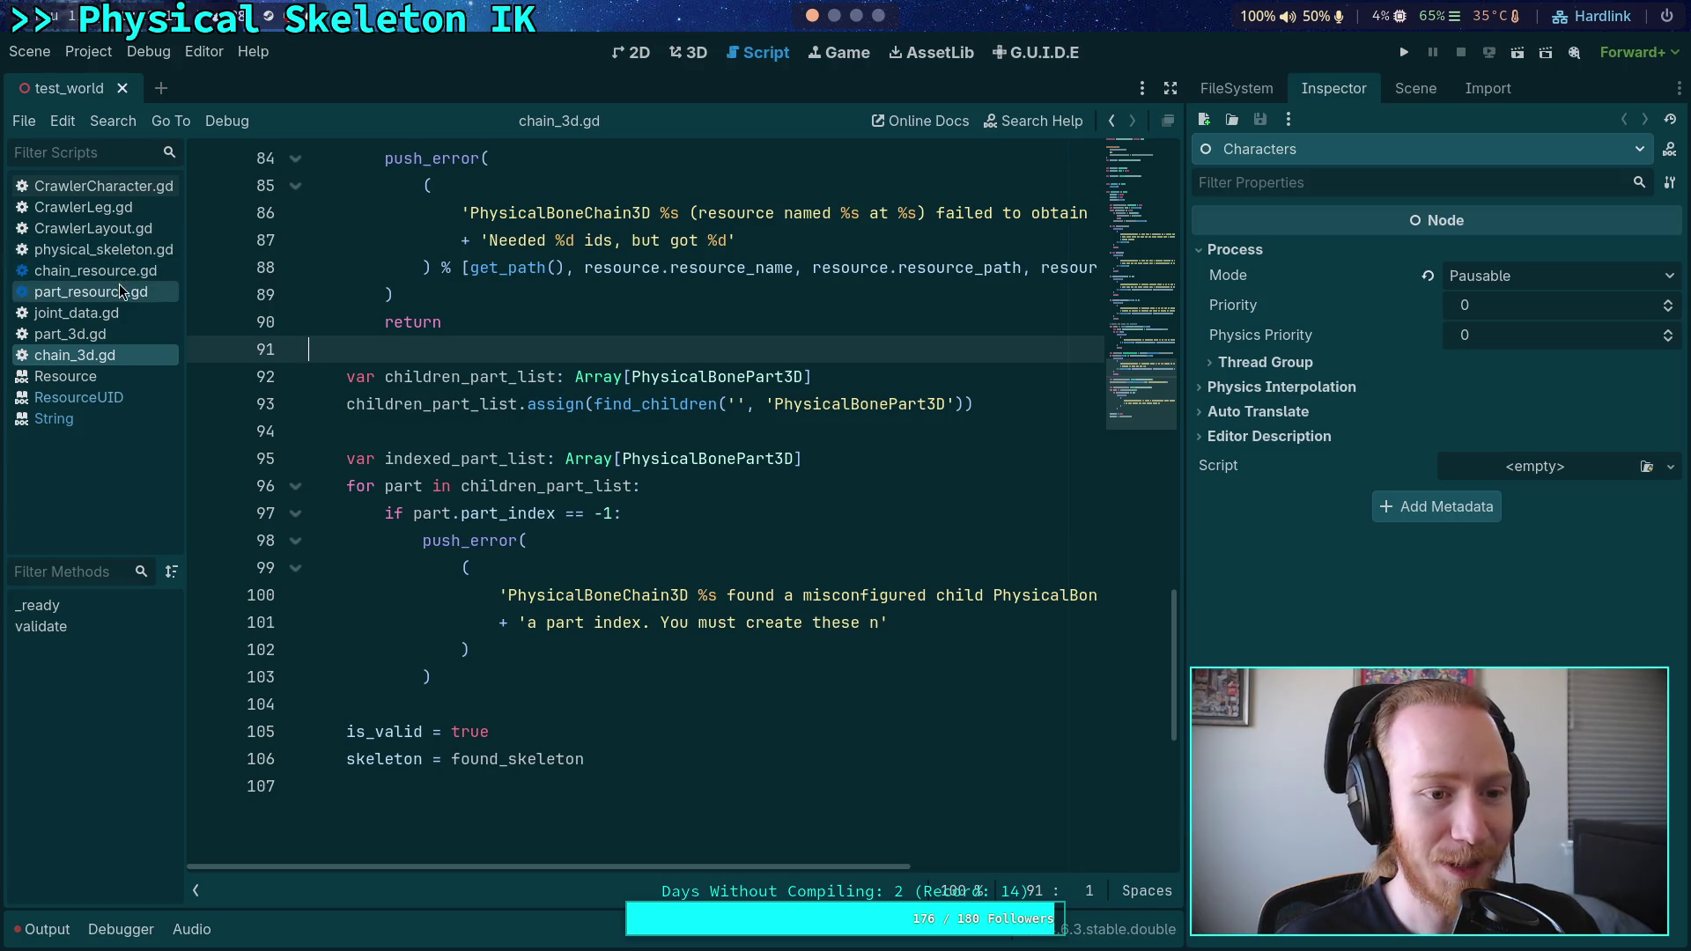
Screenshot the update_motors function in physical_skeleton.gd
click(103, 249)
scroll(673, 520, up, 4)
scroll(617, 518, down, 3)
scroll(617, 518, up, 10)
triple_click(354, 405)
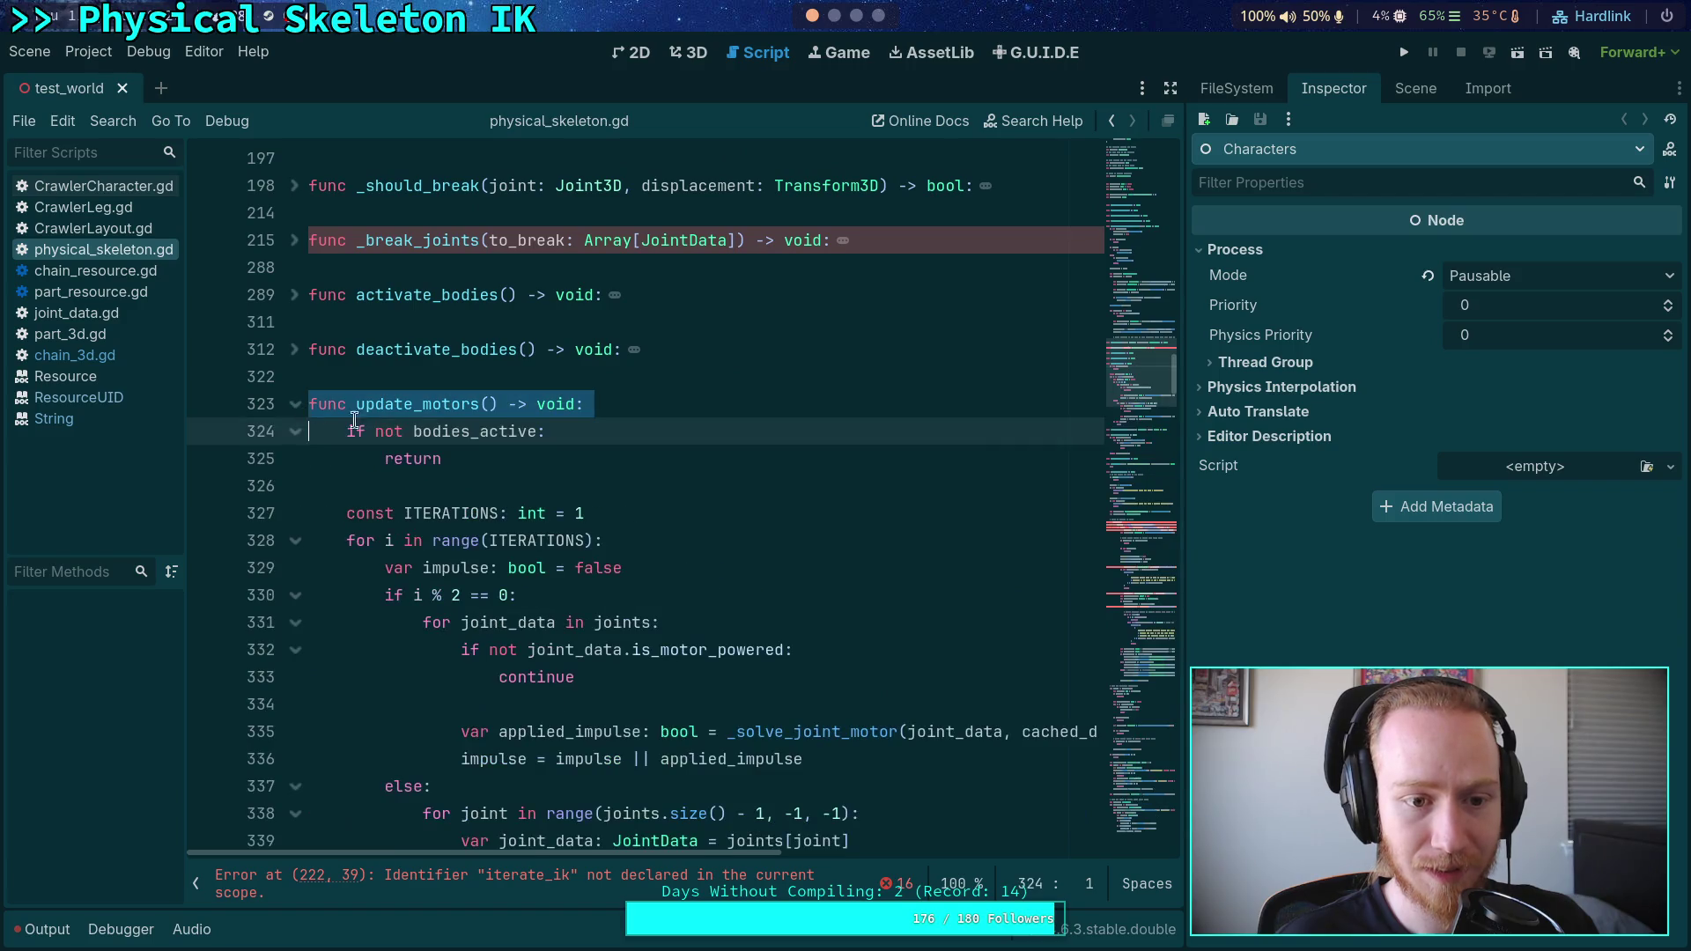
click(554, 458)
scroll(597, 478, down, 2)
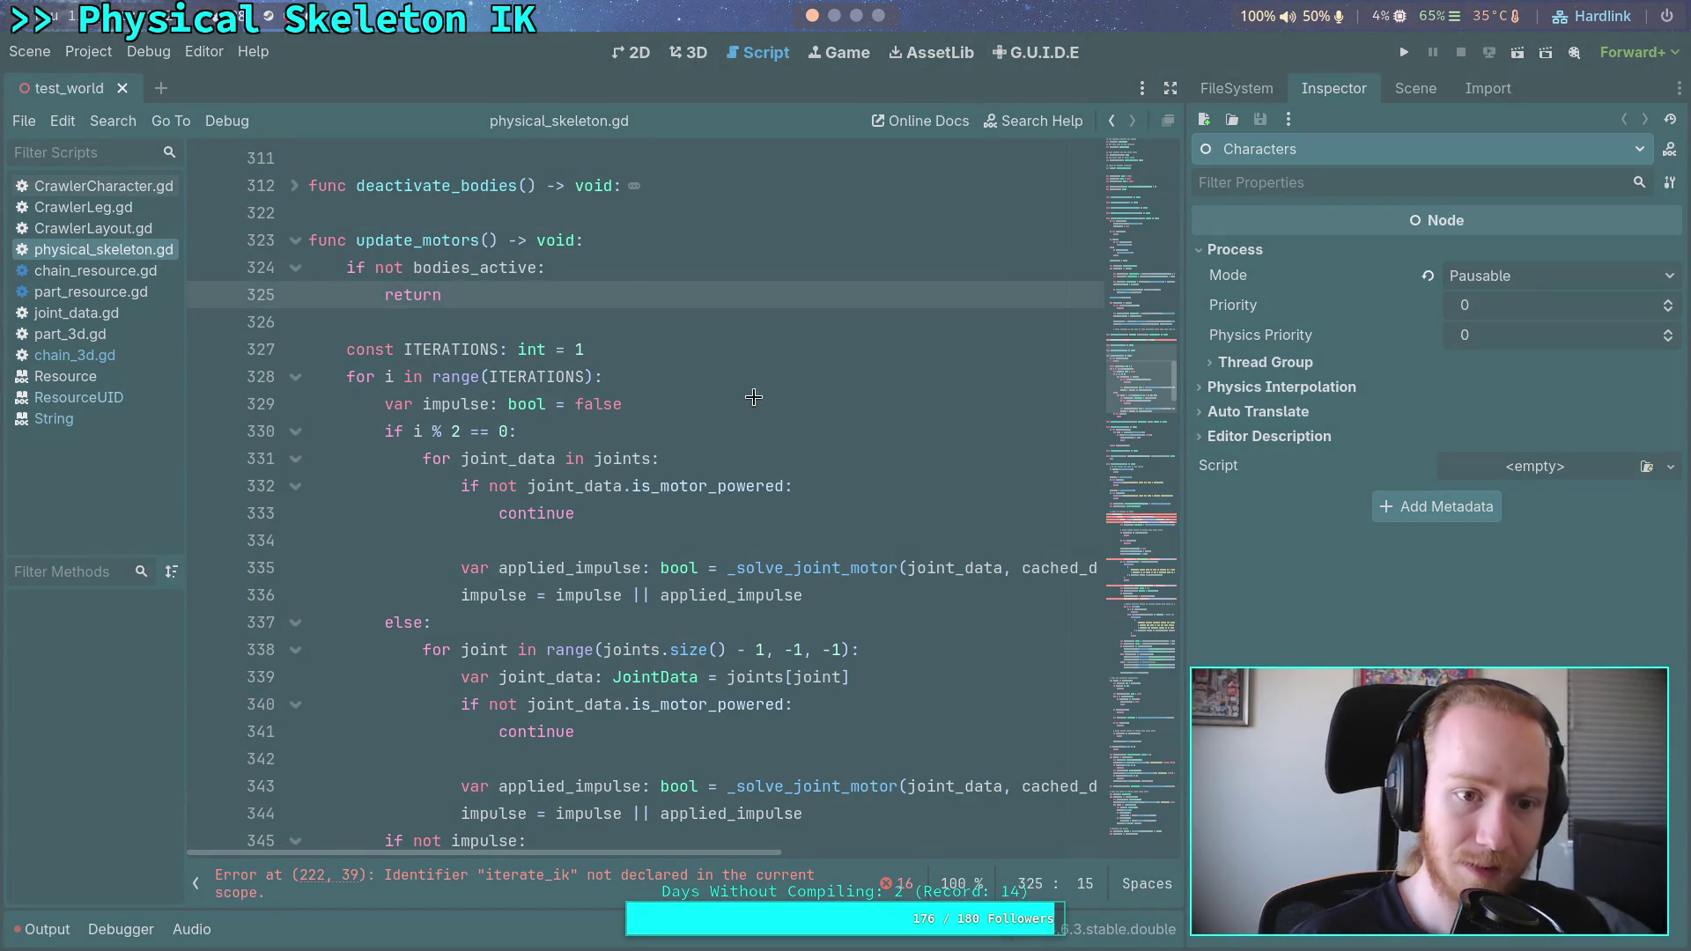
mouse_move(254, 200)
mouse_down()
mouse_move(739, 507)
mouse_move(1080, 756)
mouse_up()
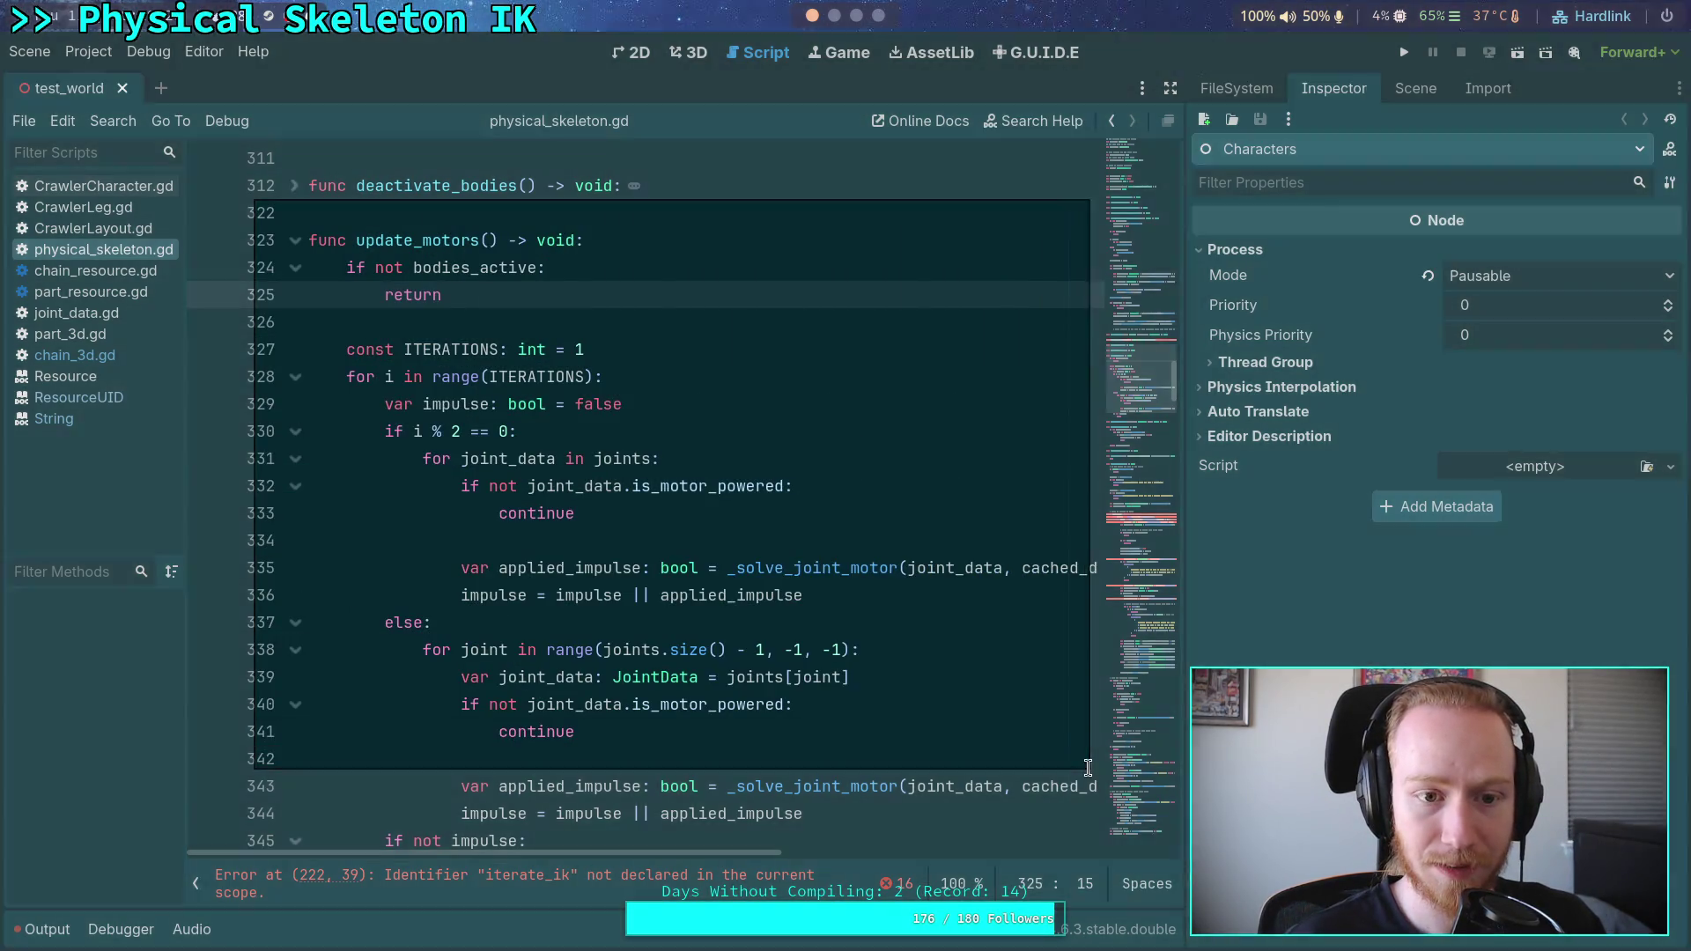
Launch Krita from the app launcher on empty workspace 5
key(super+5)
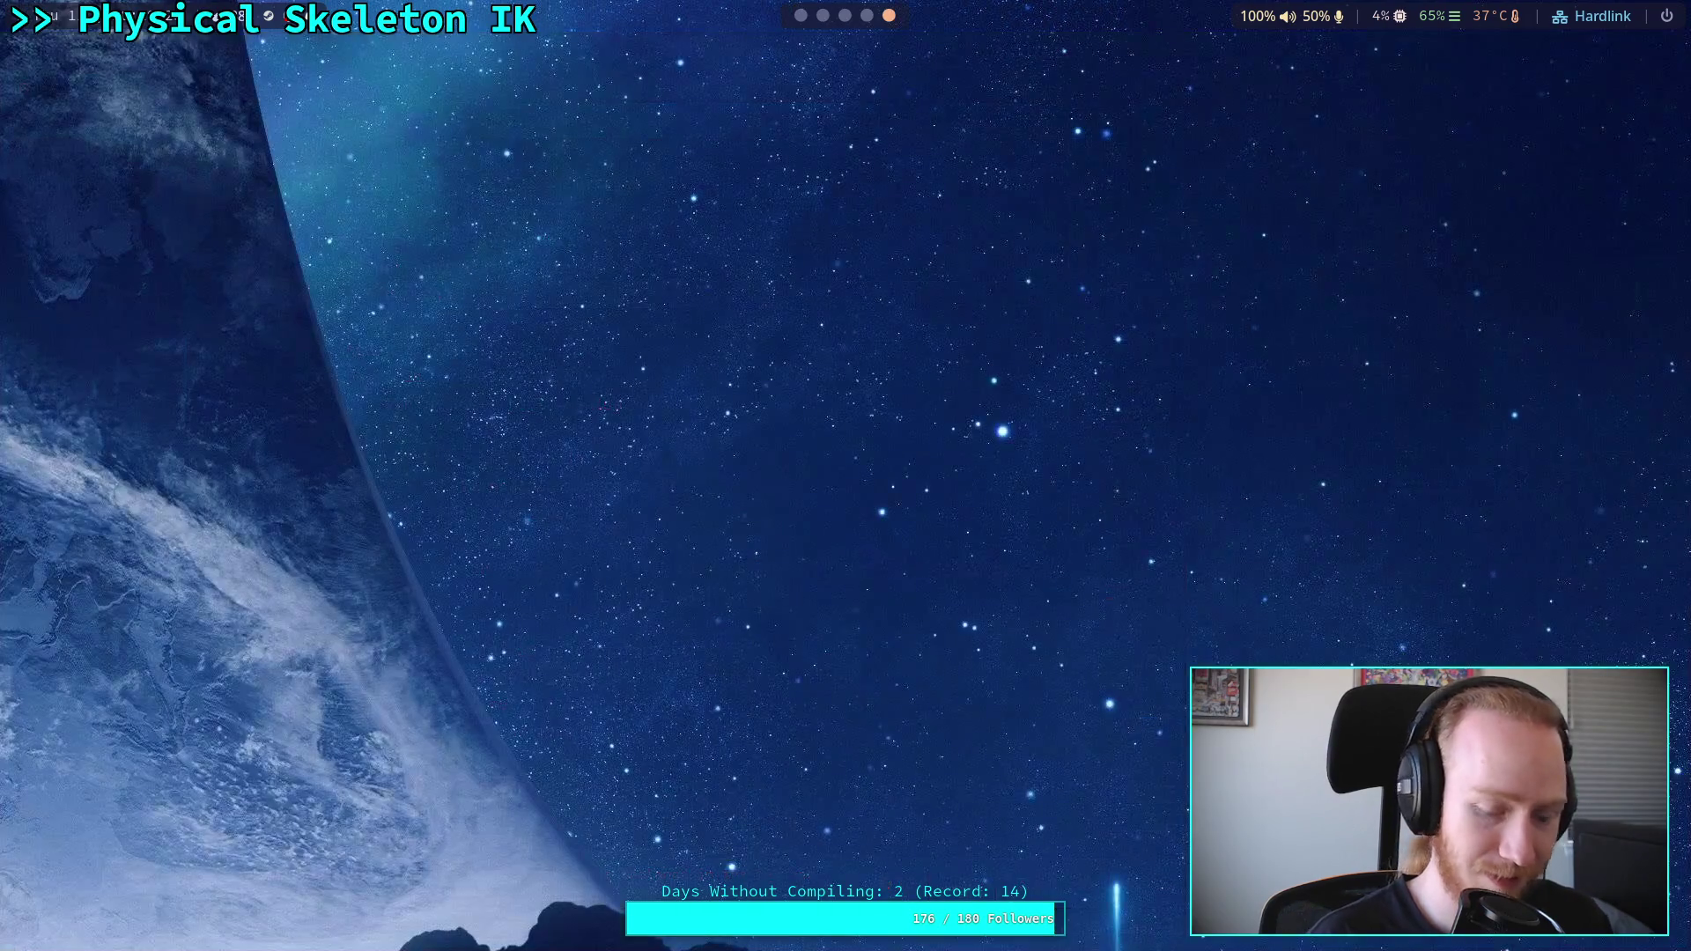
key(super+d)
key(Down)
key(Return)
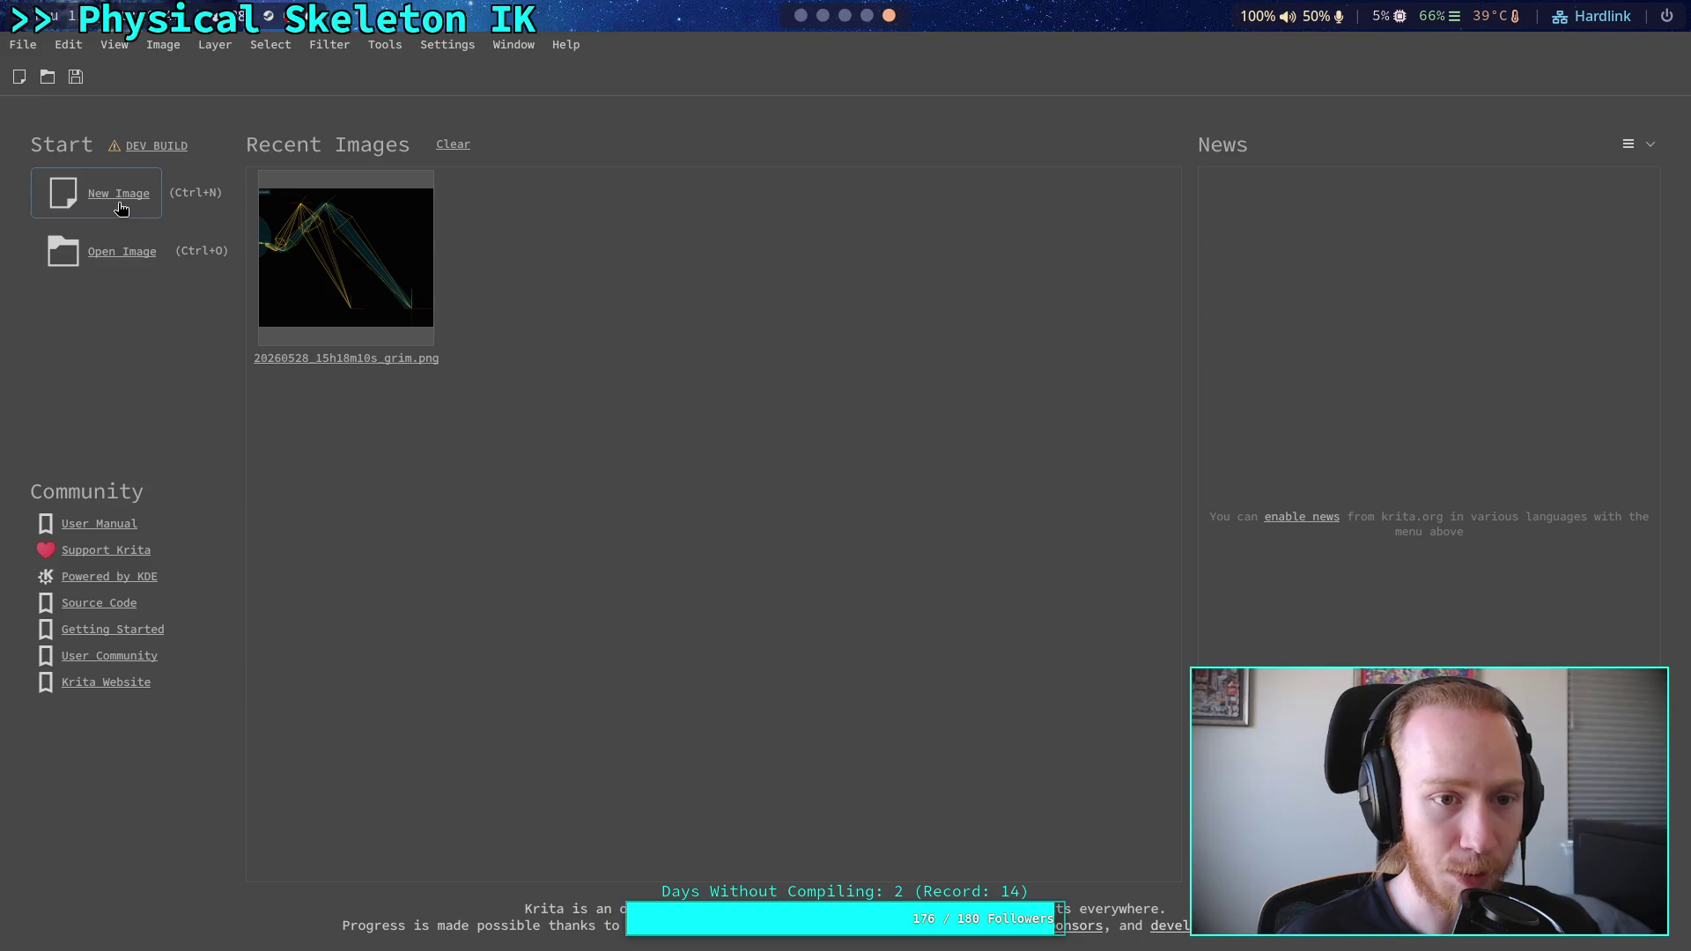
Create a 1024×1024 canvas in Krita, open the current-code screenshot, and return to the paused video
click(122, 208)
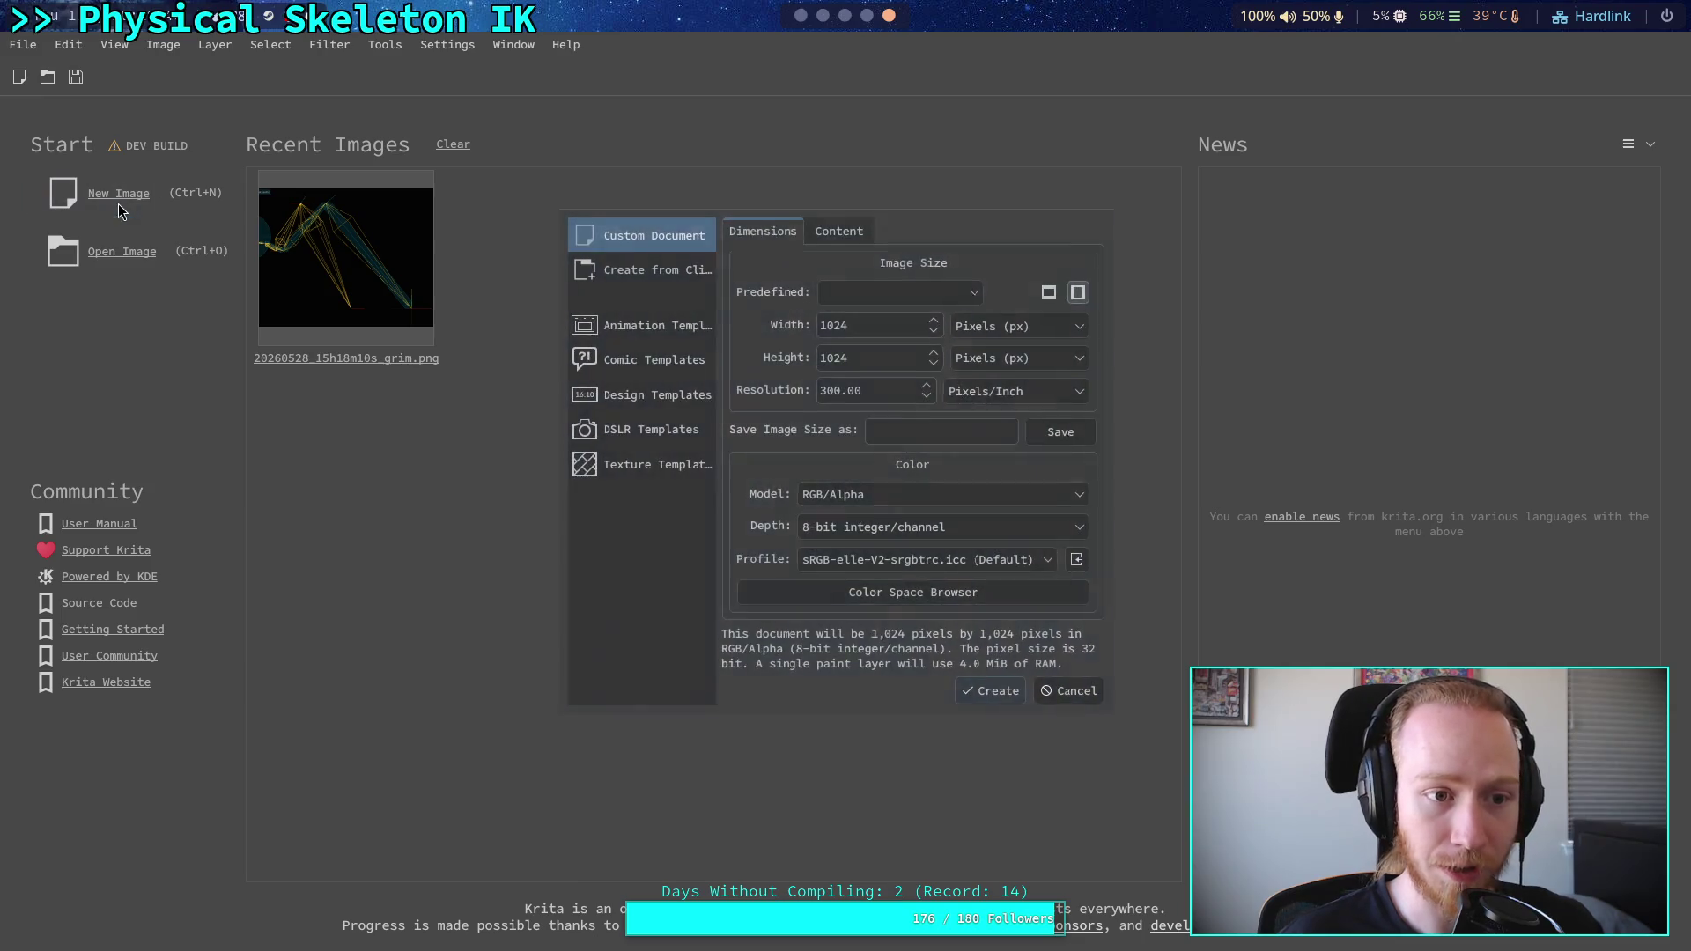
click(998, 696)
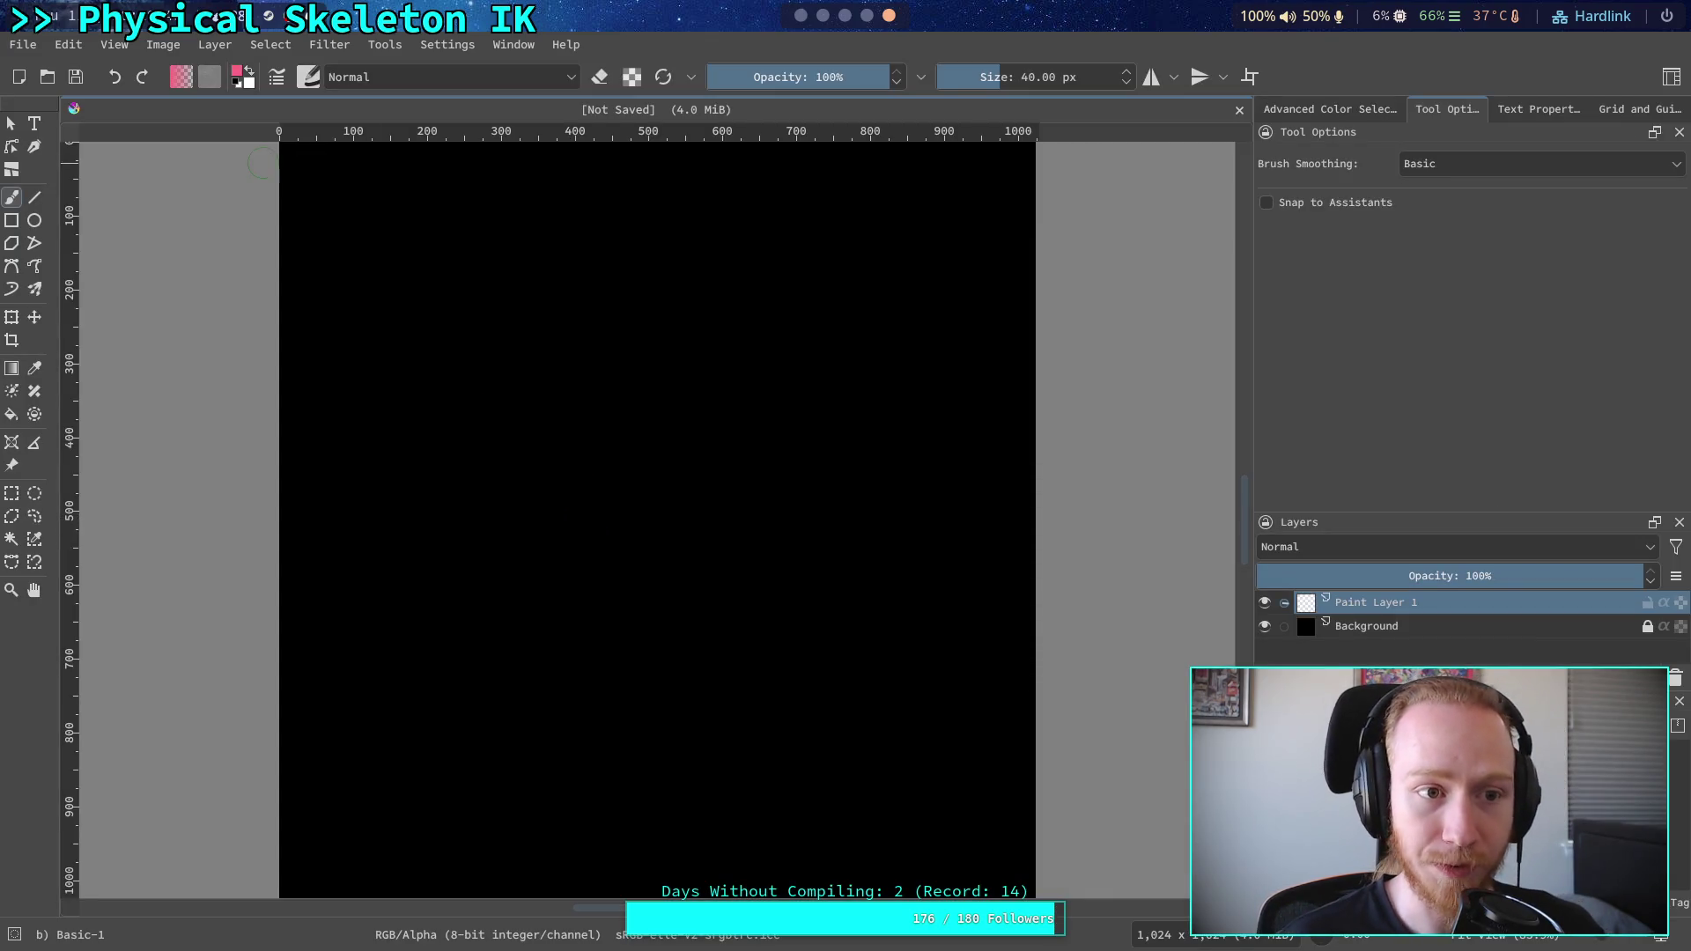
click(27, 46)
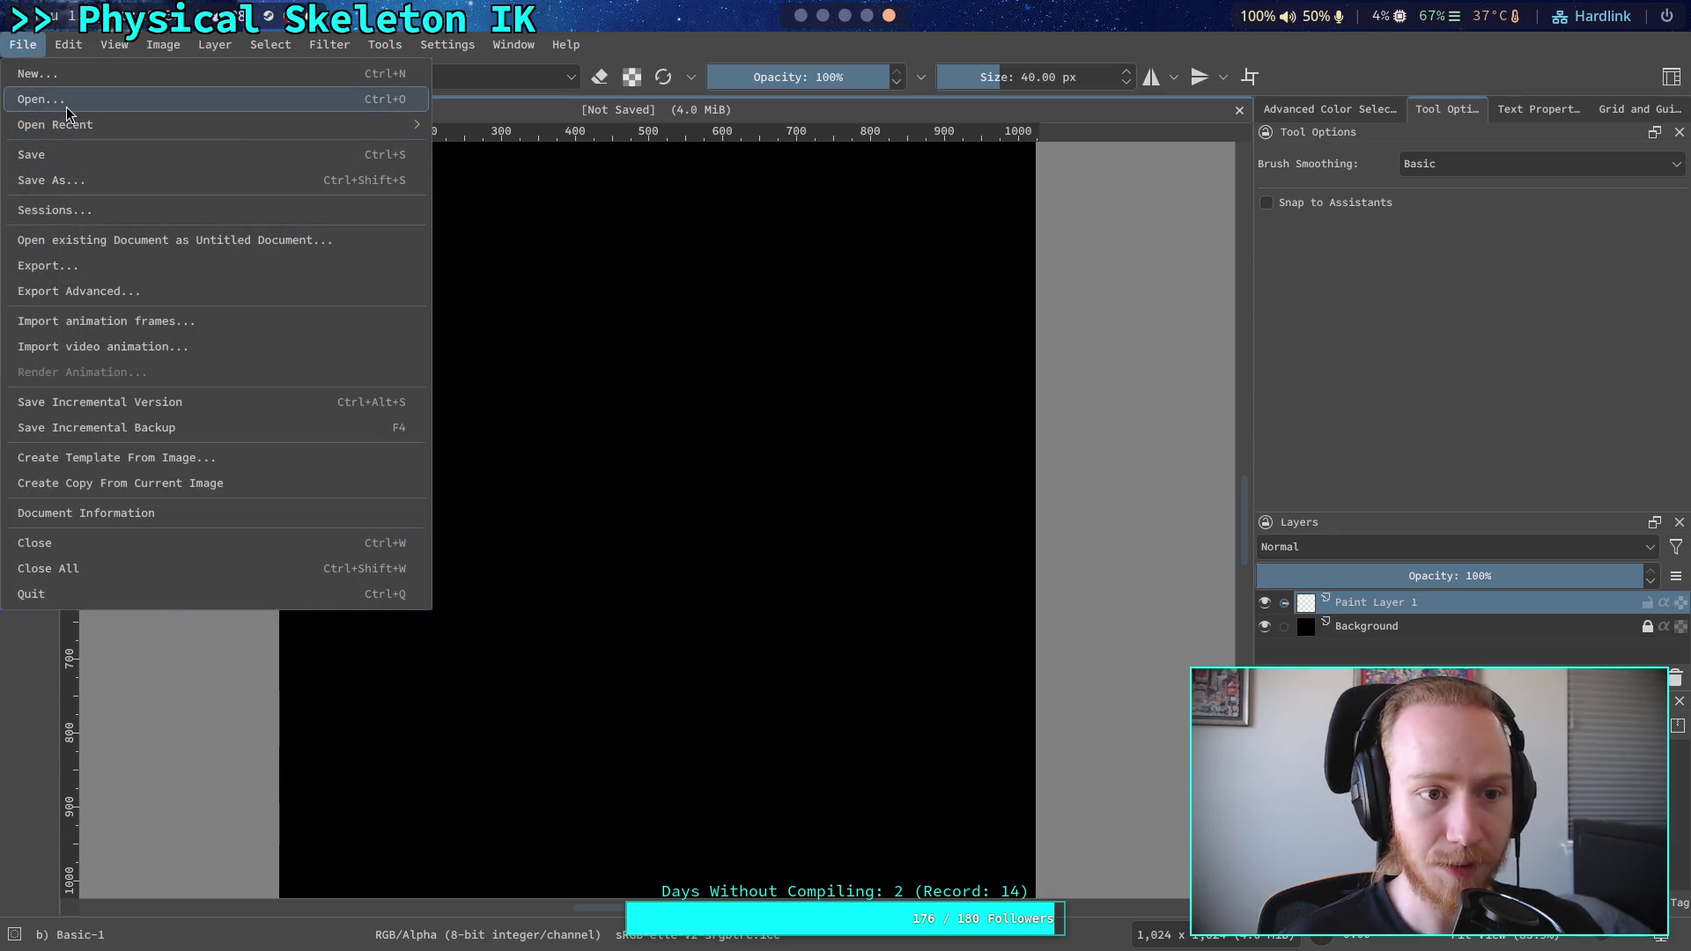
click(67, 104)
key(Escape)
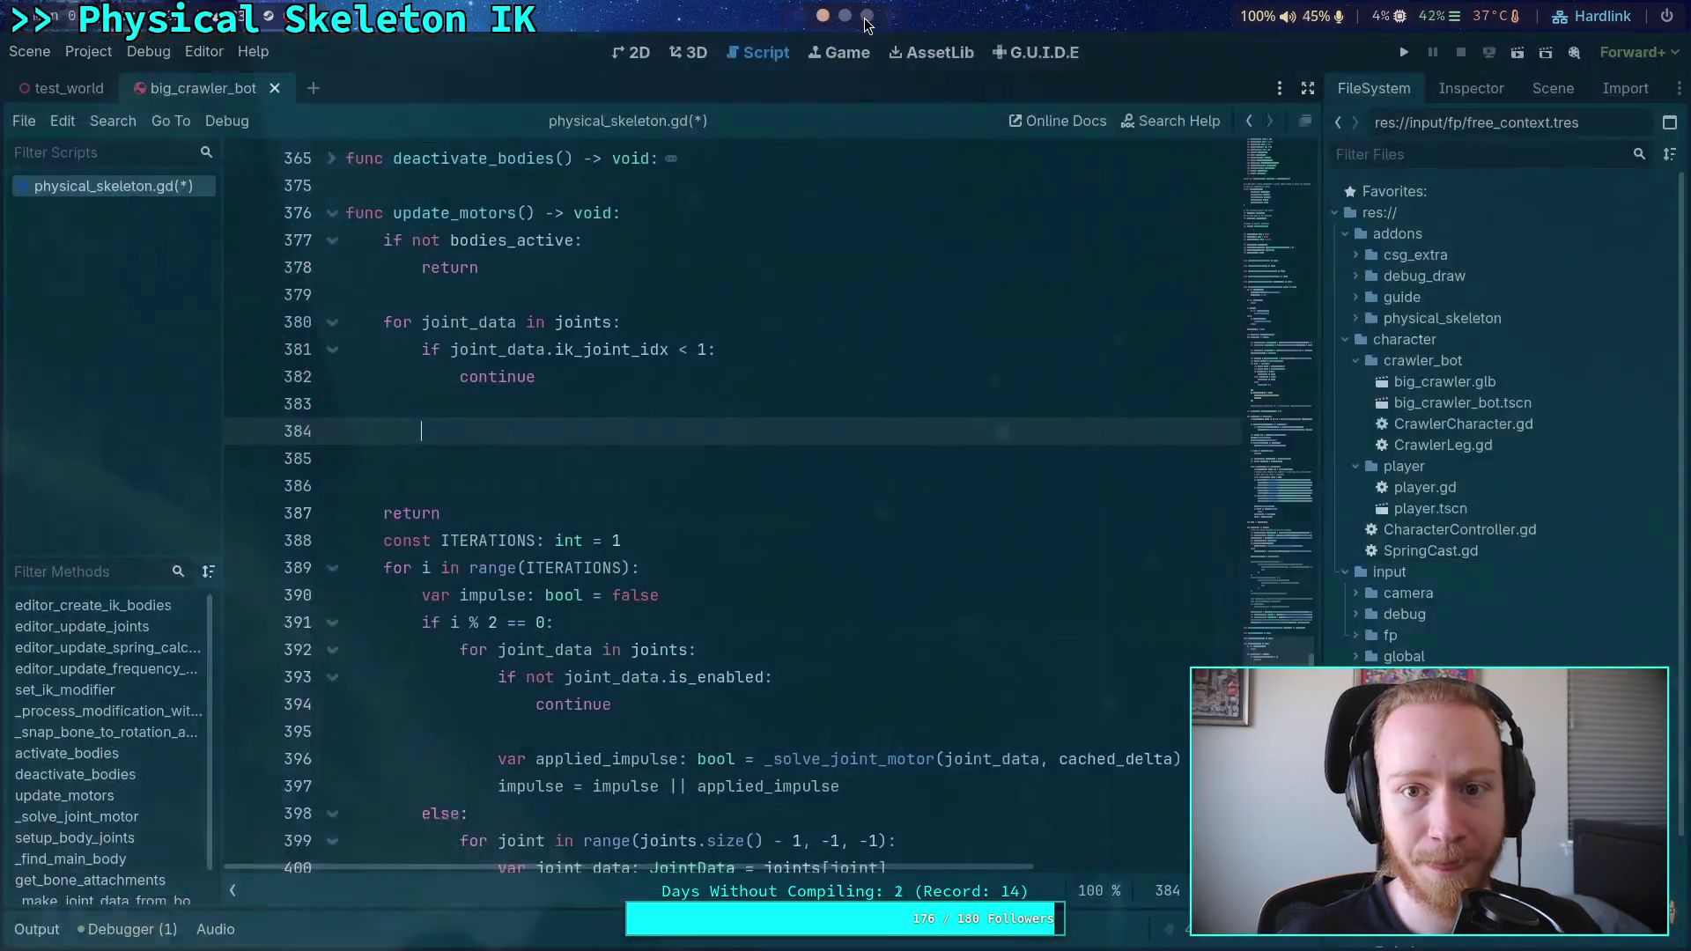
click(843, 17)
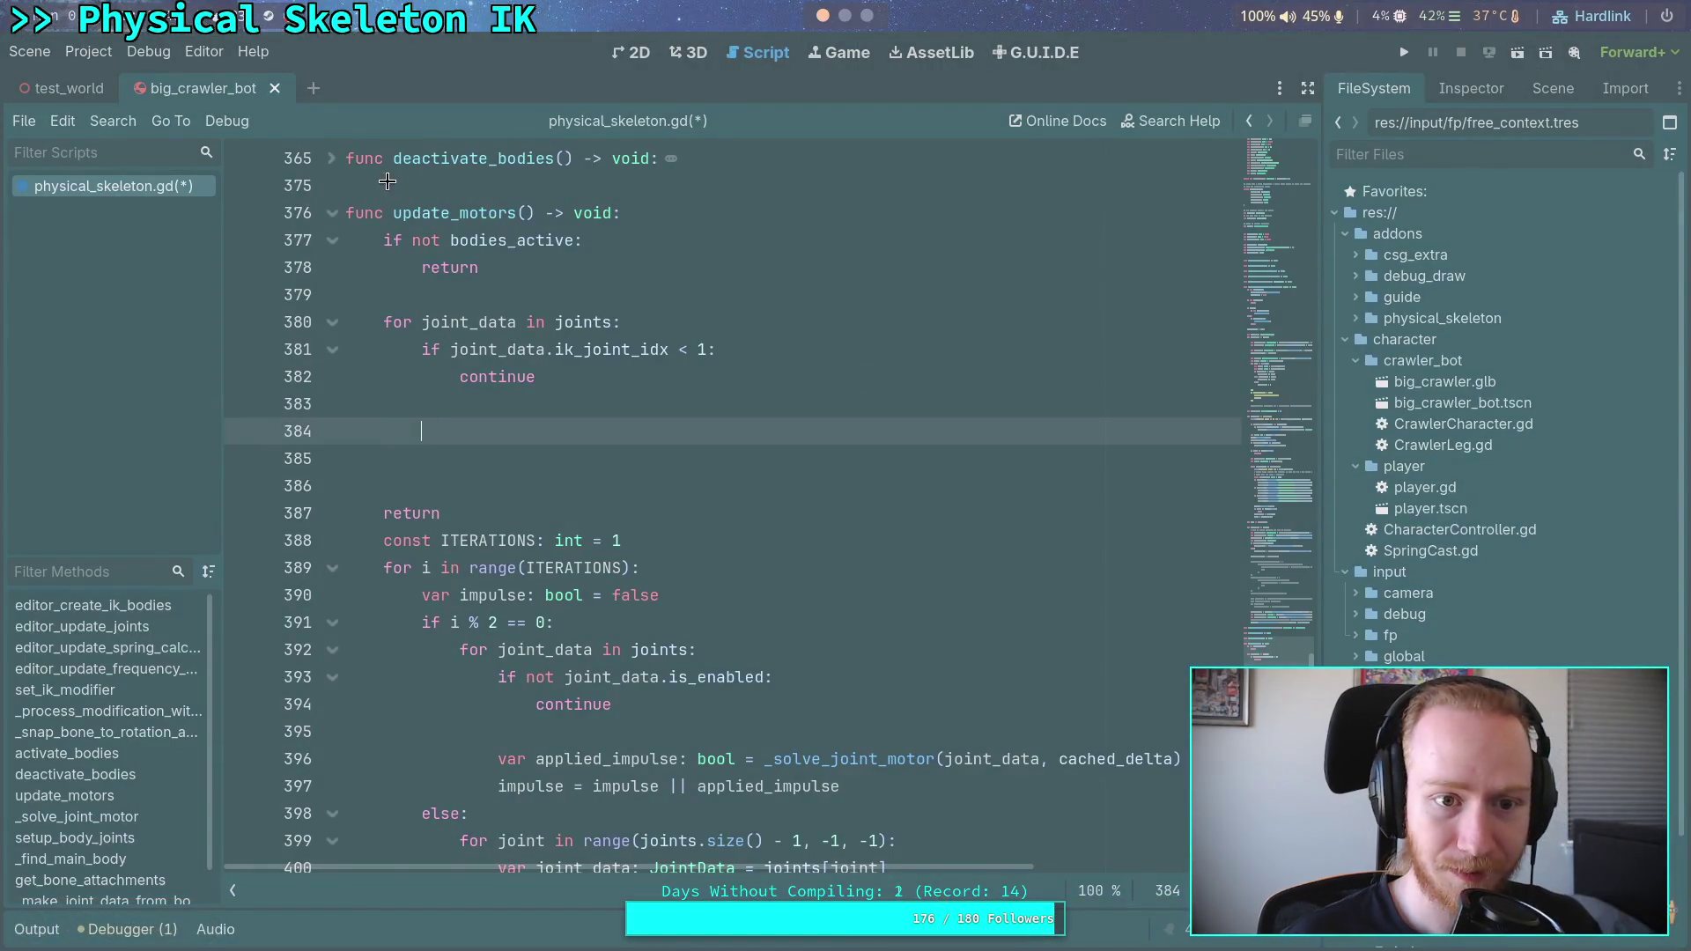
mouse_move(309, 183)
mouse_down()
mouse_move(555, 352)
mouse_move(918, 508)
mouse_up()
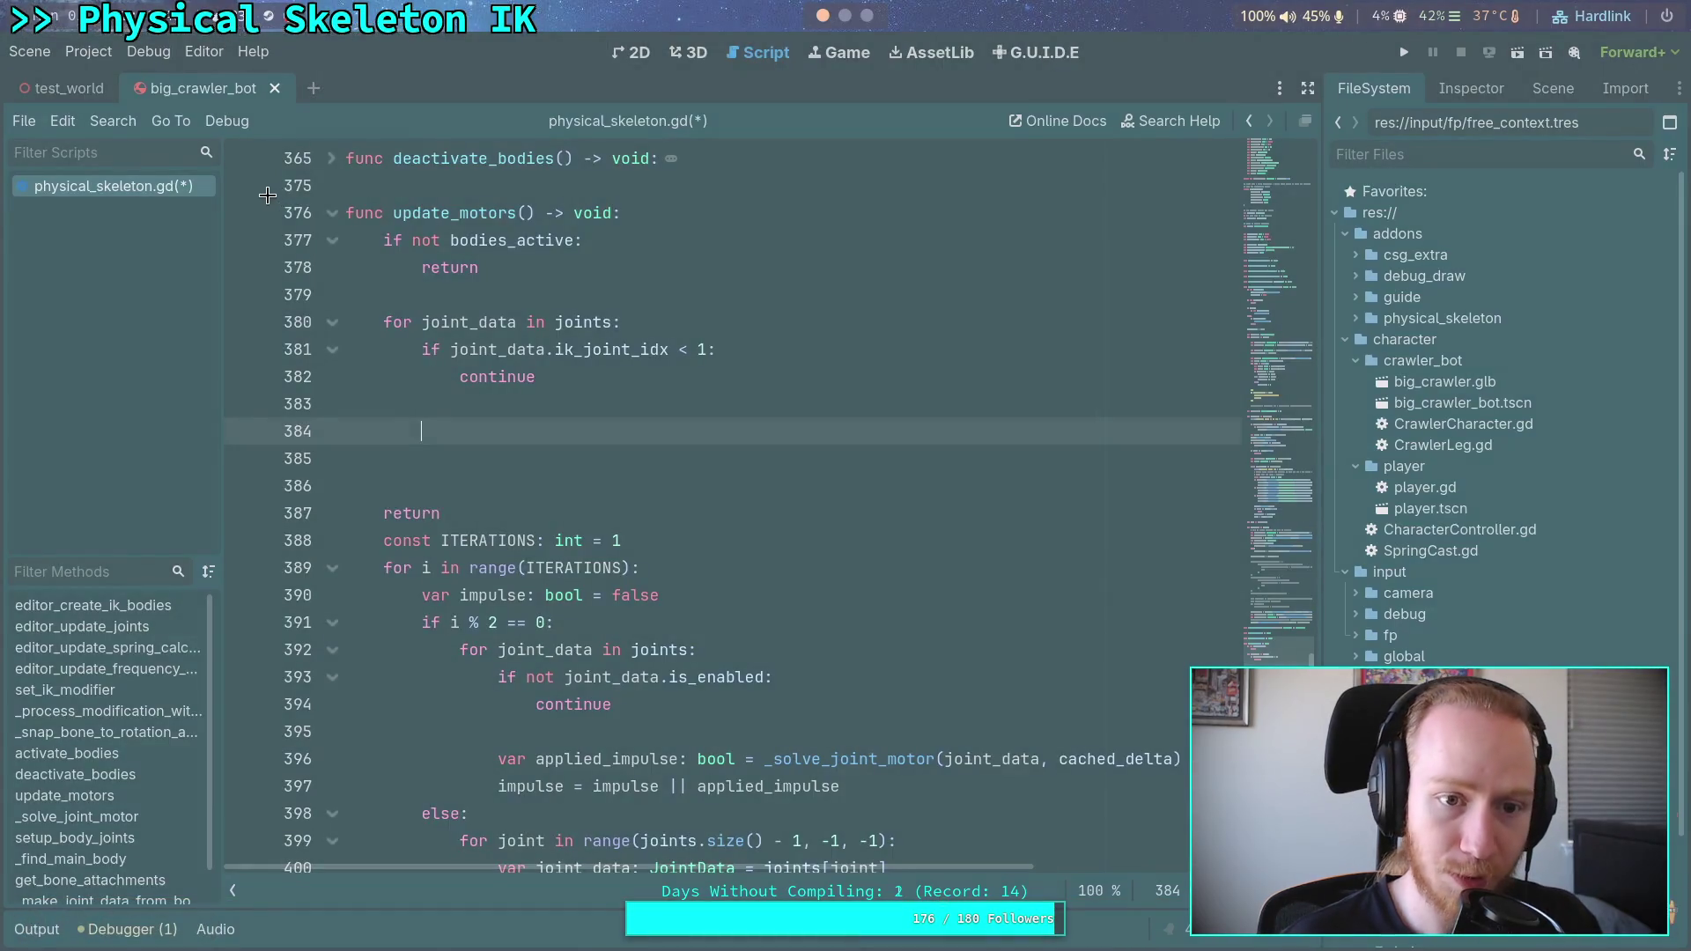
Screenshot the old stream's update_motors code and select 20260611_10h30m06s_grim.png to open in Krita
mouse_move(263, 198)
mouse_down()
mouse_move(864, 476)
mouse_move(878, 504)
mouse_up()
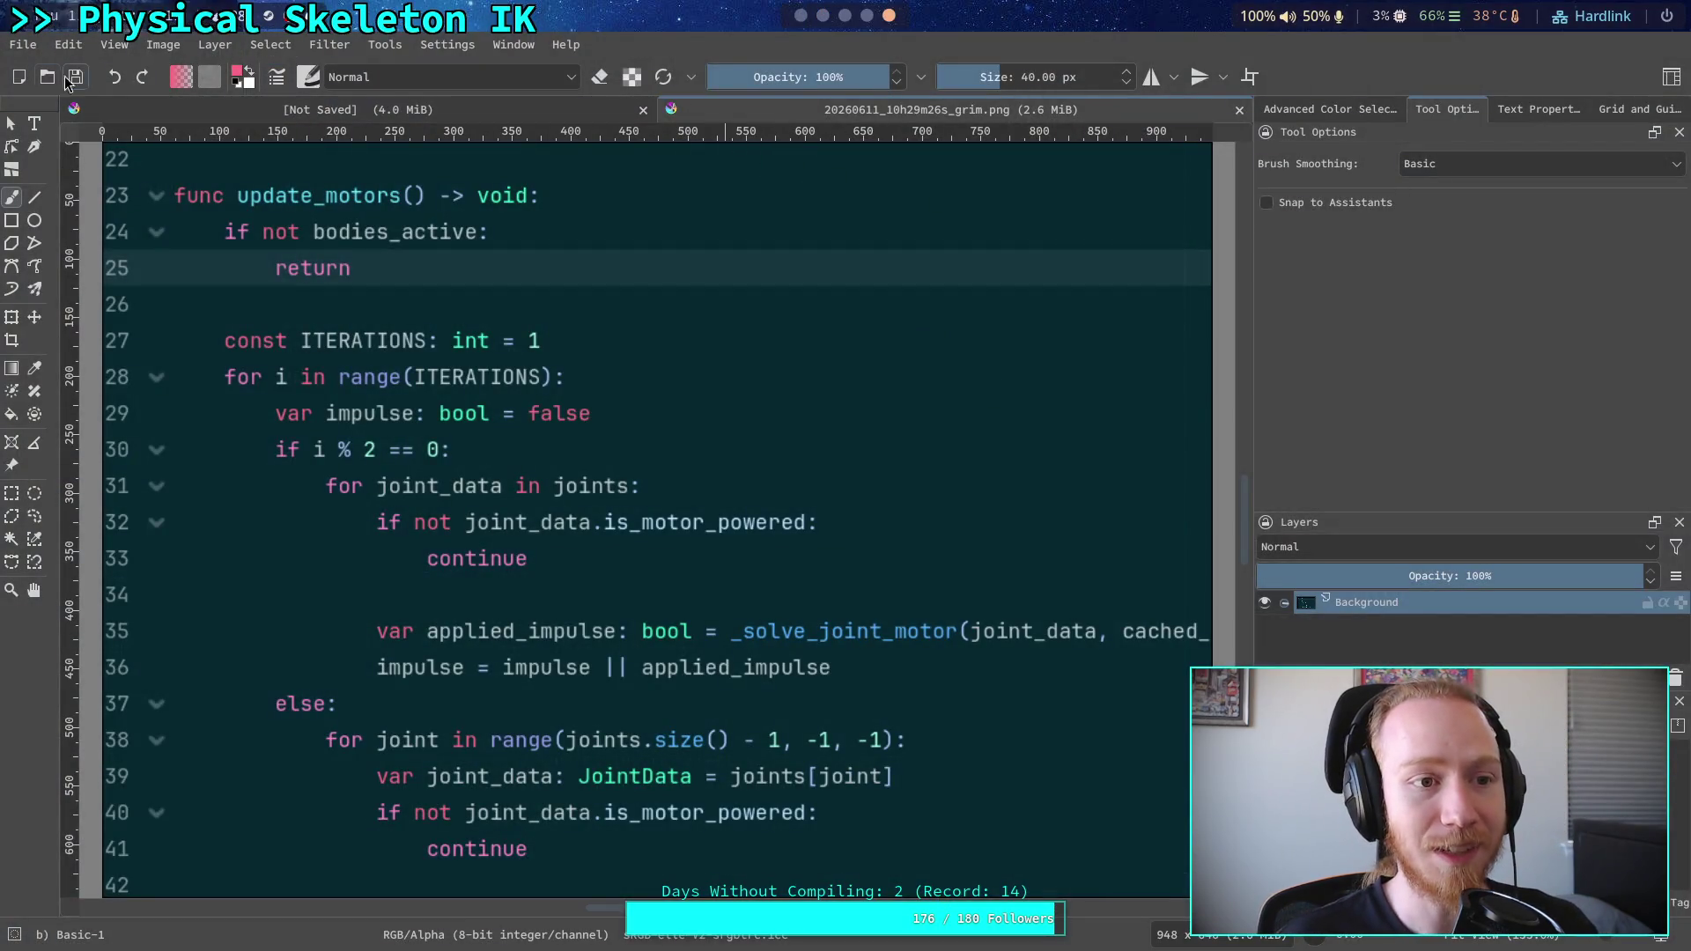
click(49, 80)
click(705, 348)
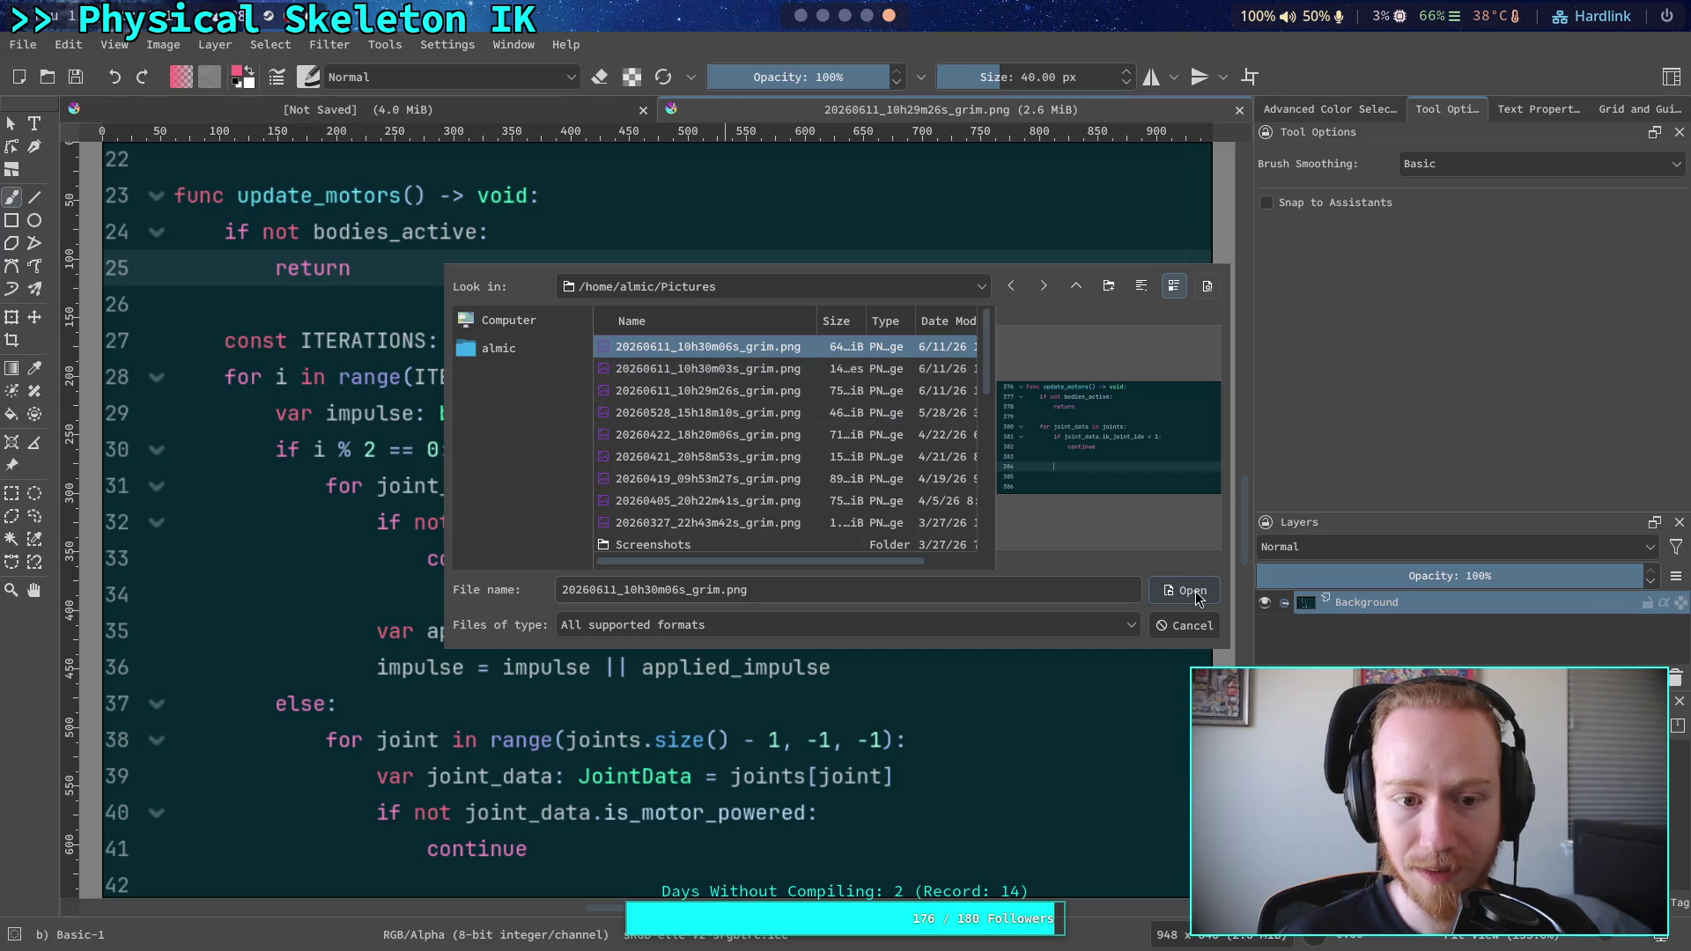
Open the old-code screenshot, select all of it, and copy it
click(1193, 590)
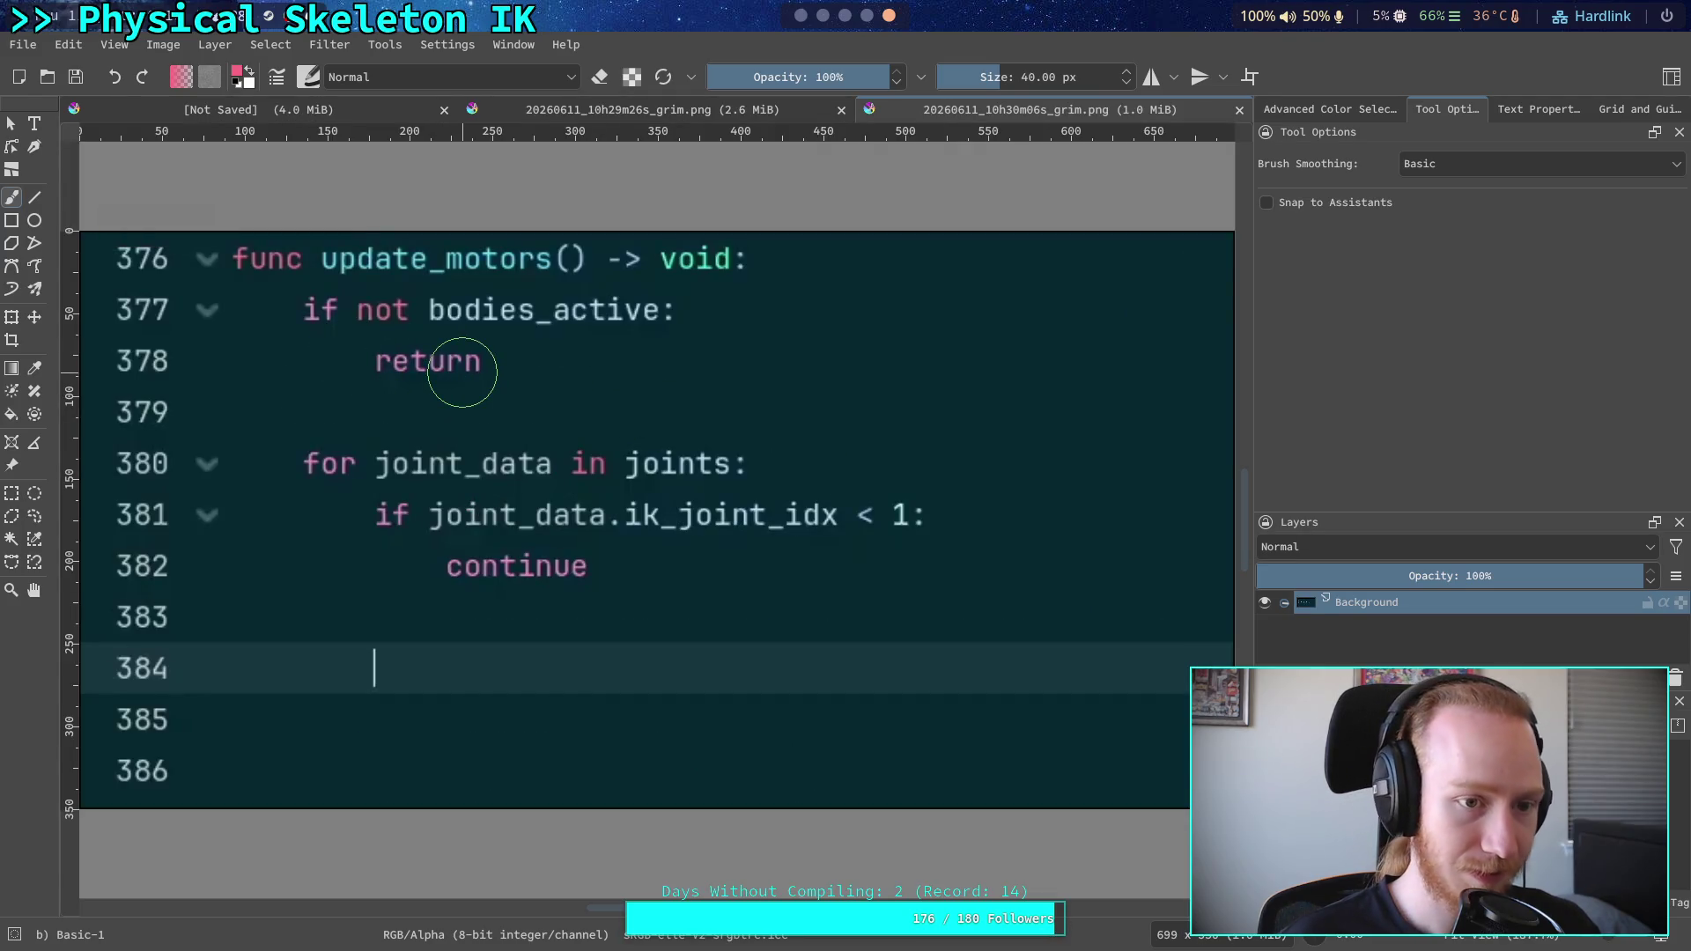
scroll(487, 382, down, 1)
scroll(498, 396, down, 1)
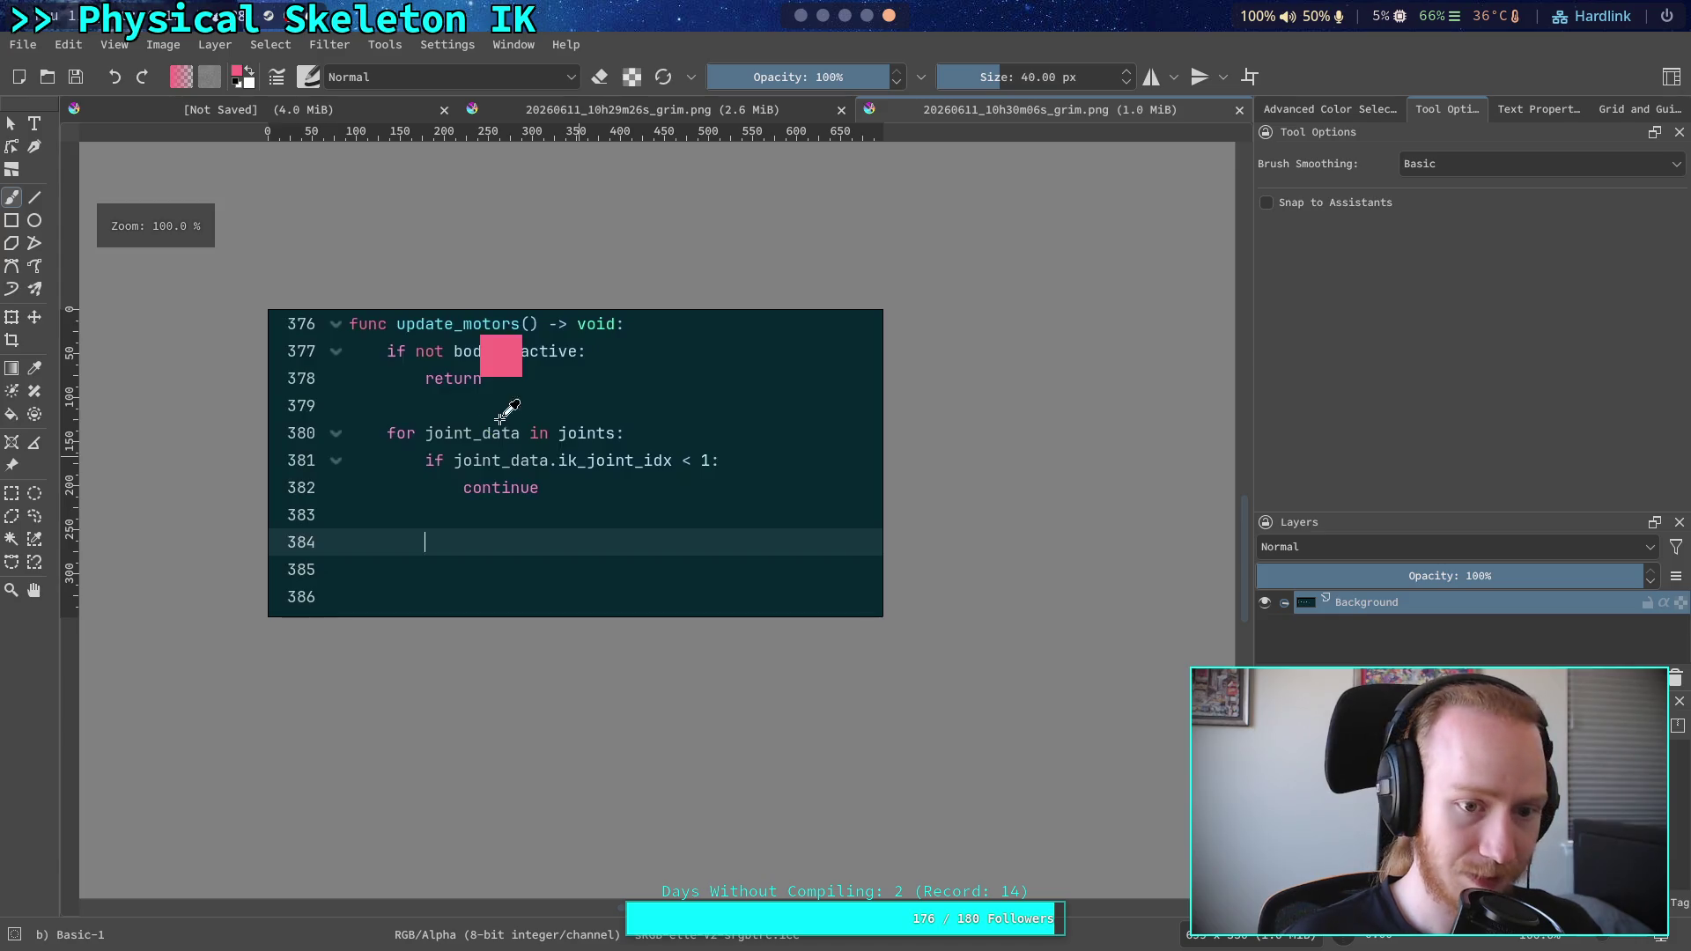
key(ctrl+a)
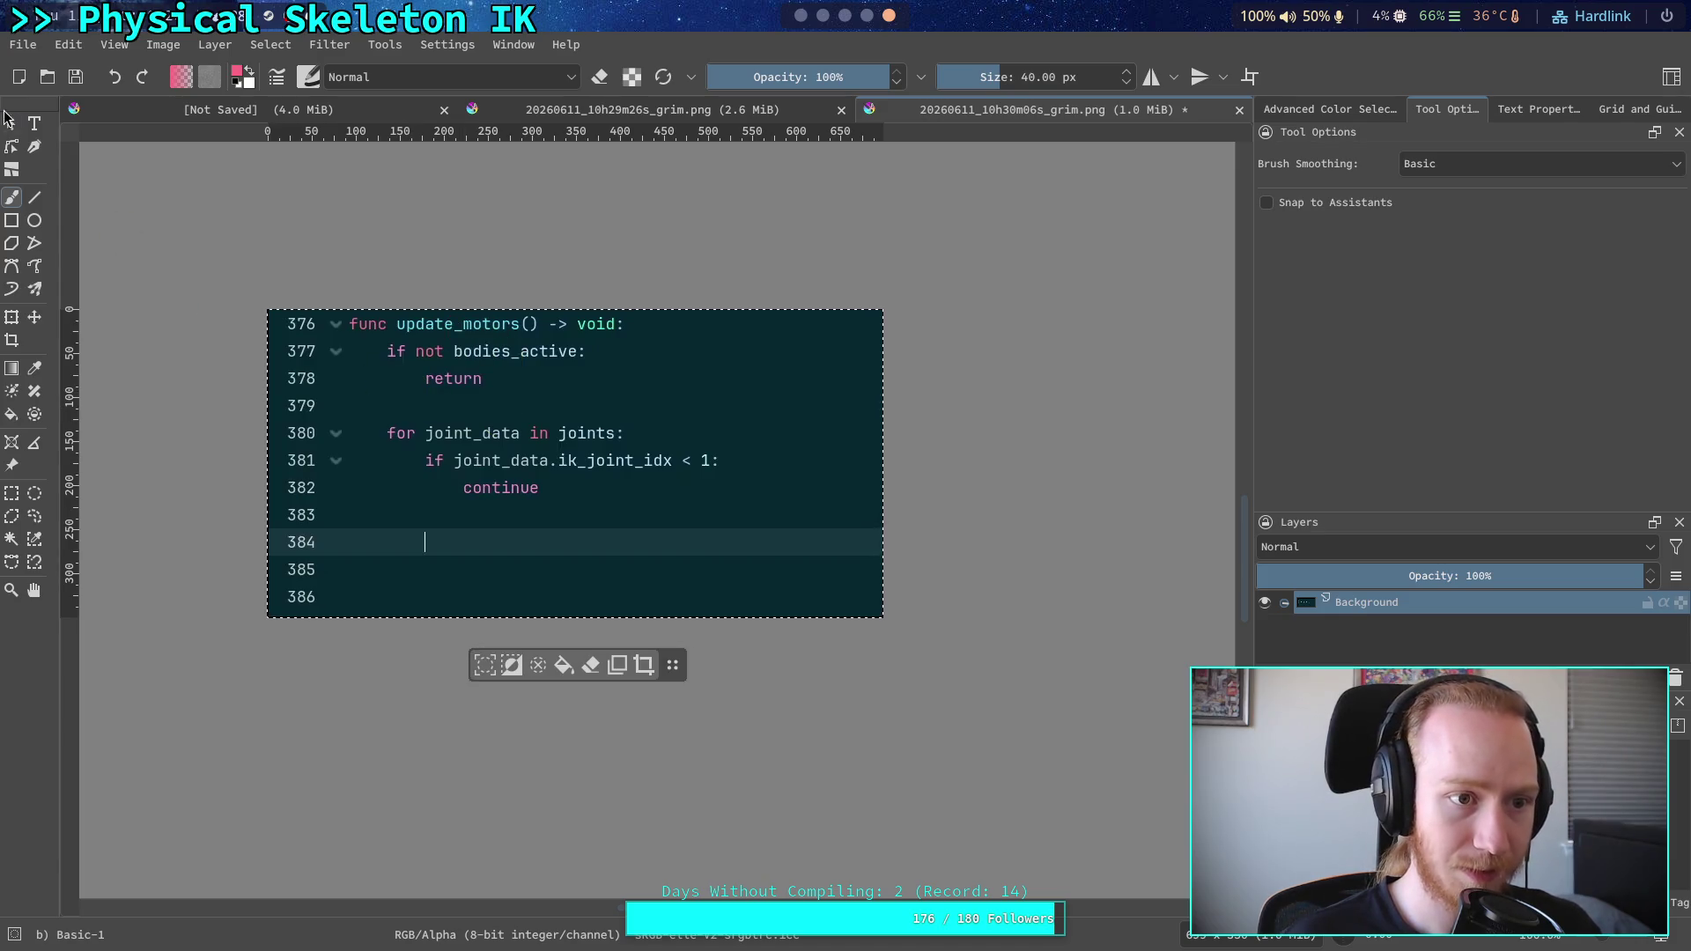
click(8, 121)
right_click(451, 368)
click(509, 471)
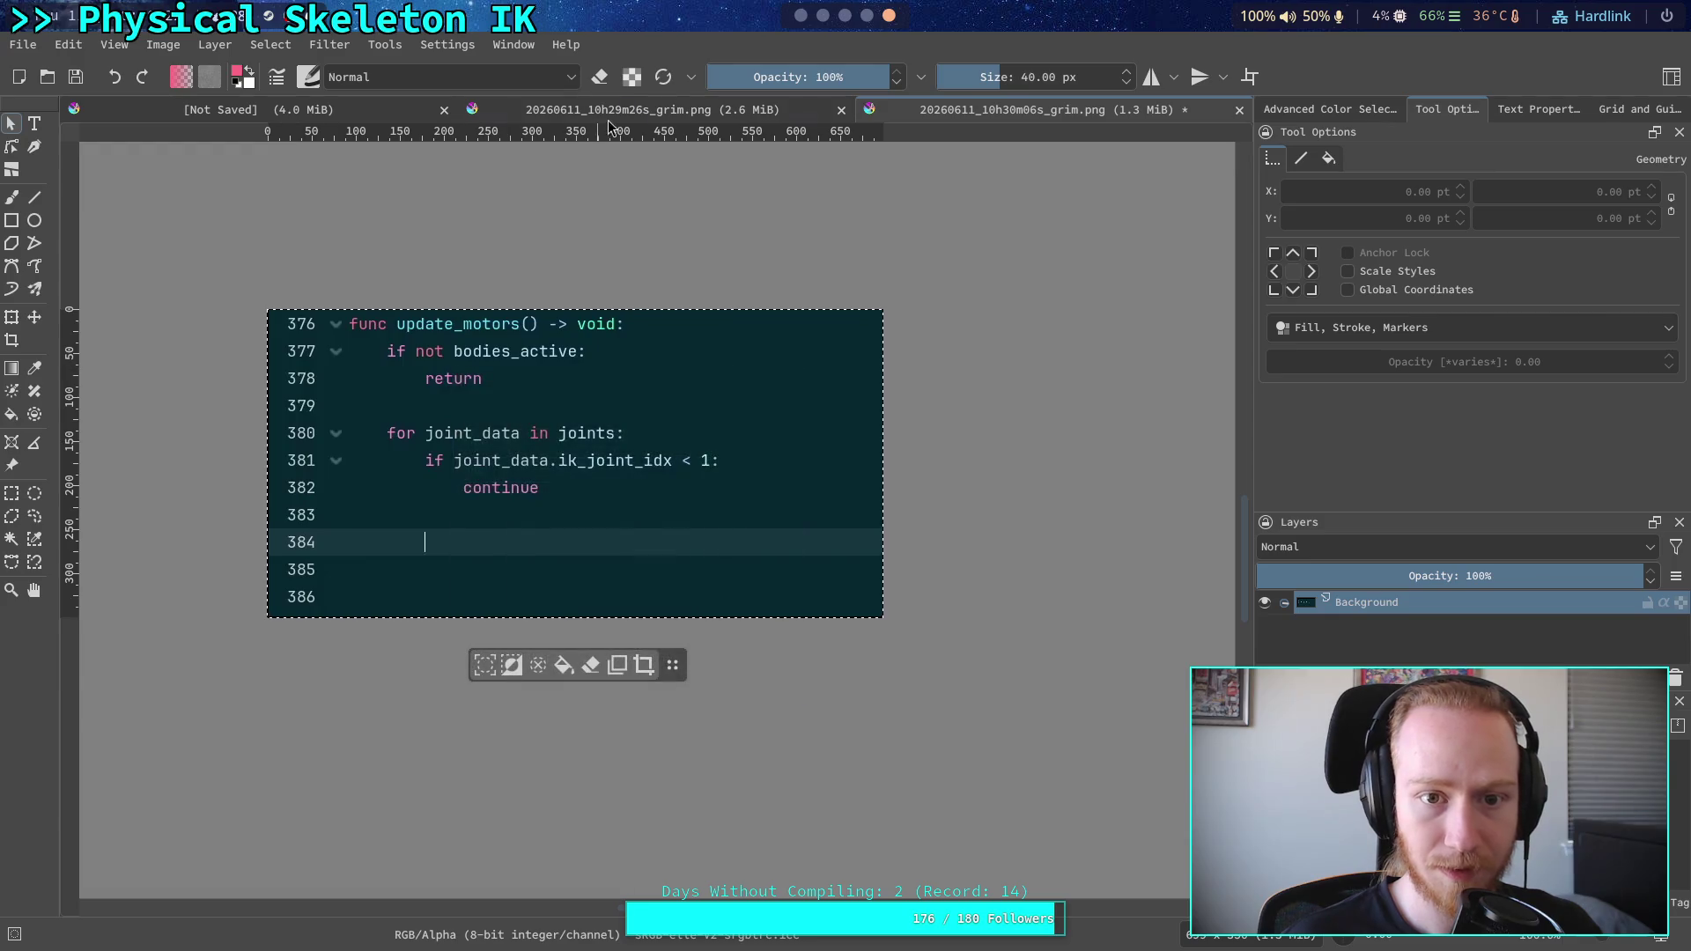
Paste the old code as a 51%-opacity layer over the current code and align it
click(607, 114)
key(Insert)
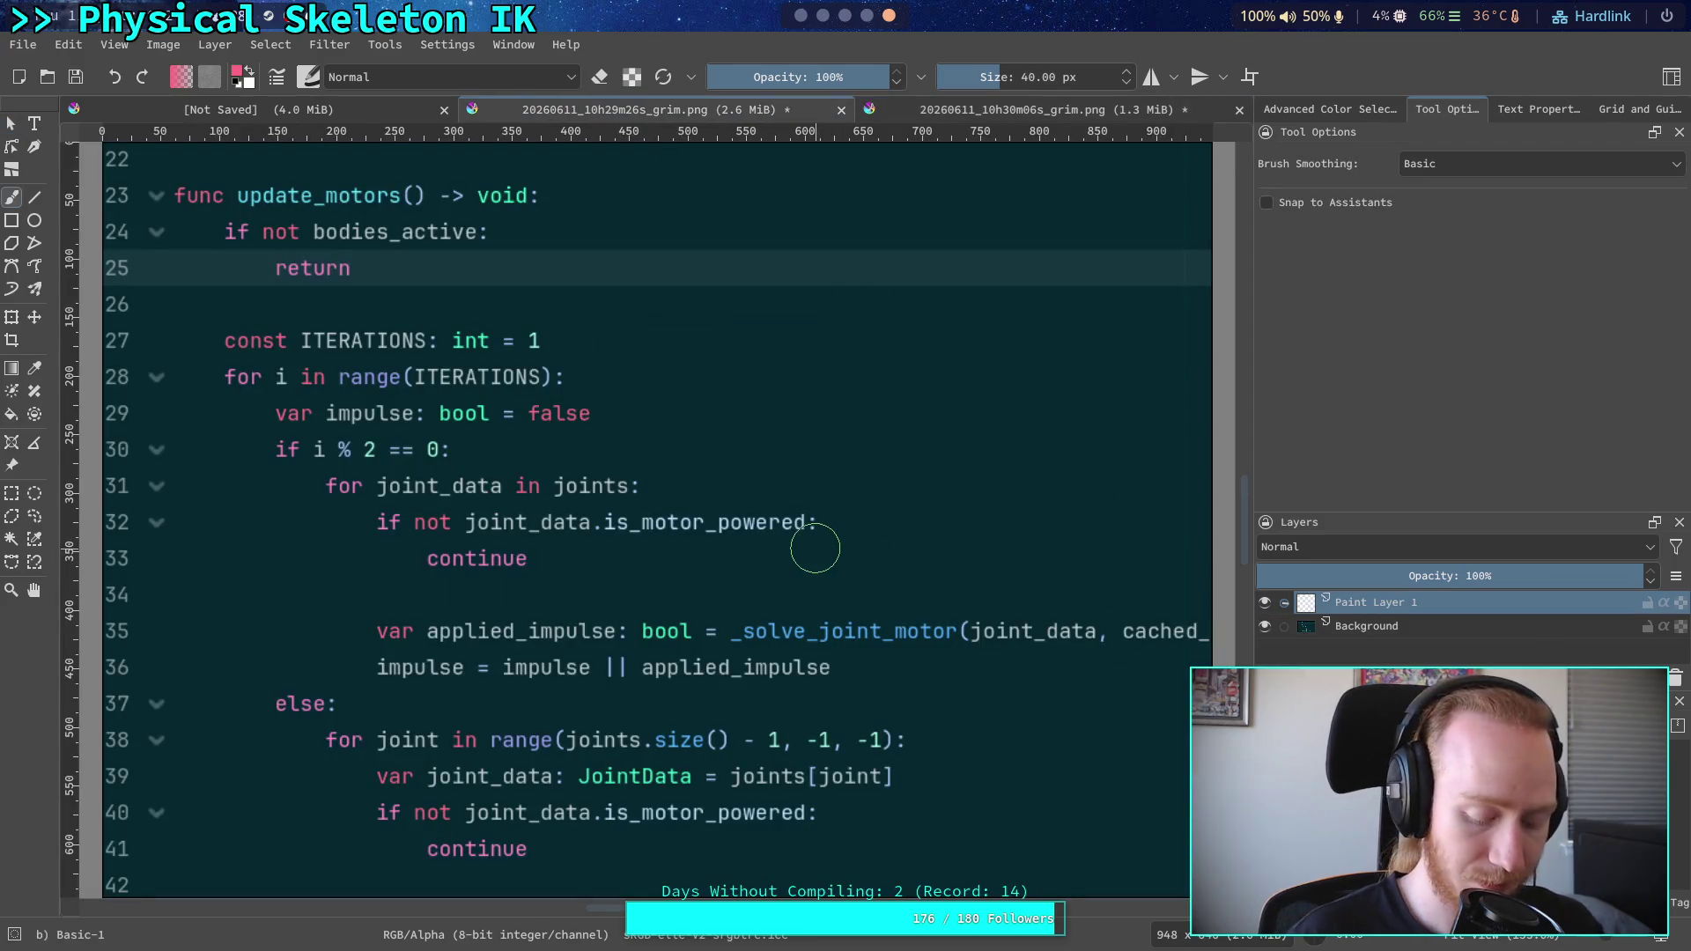
key(ctrl+v)
key(1)
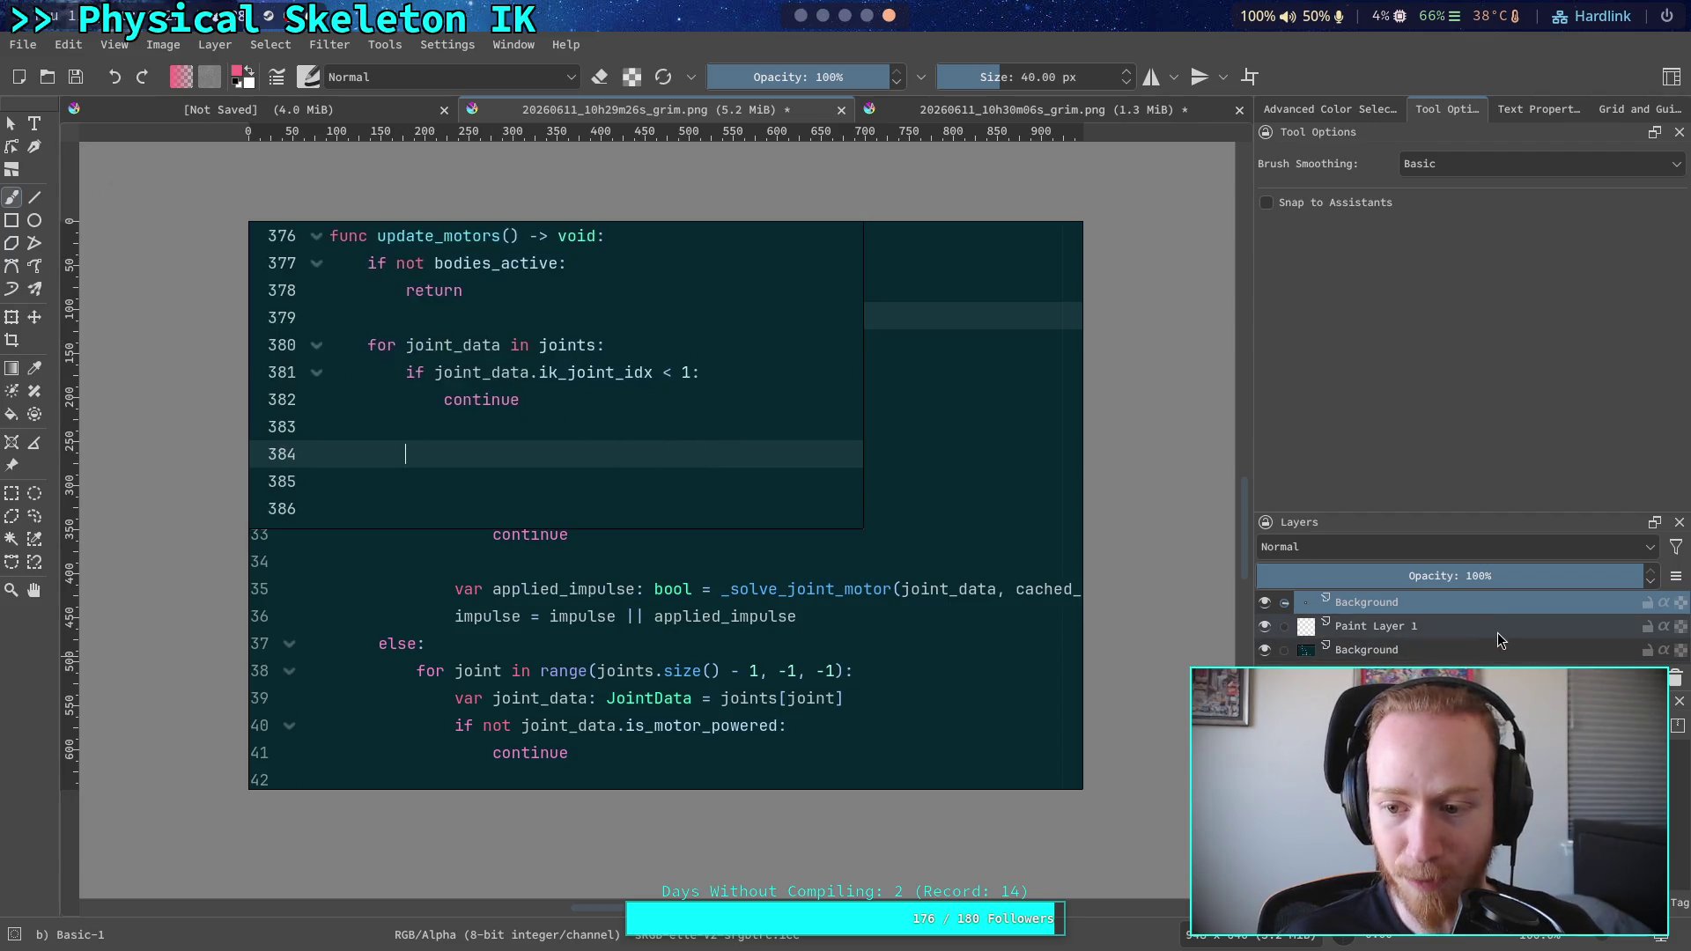
click(1454, 575)
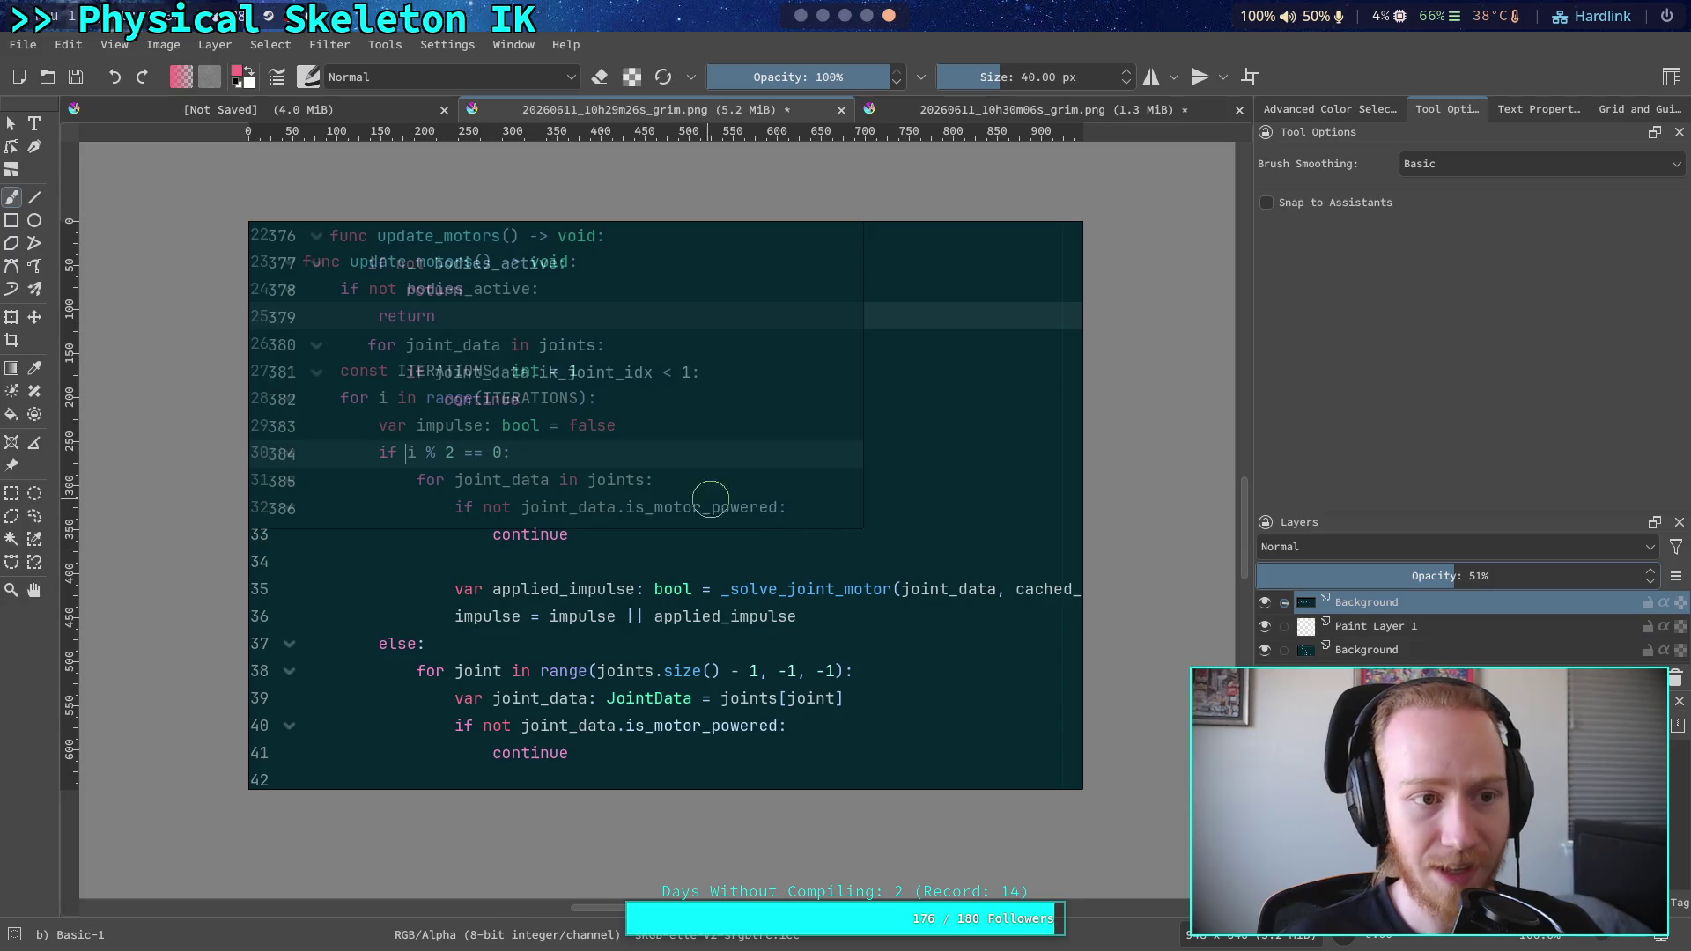
click(10, 124)
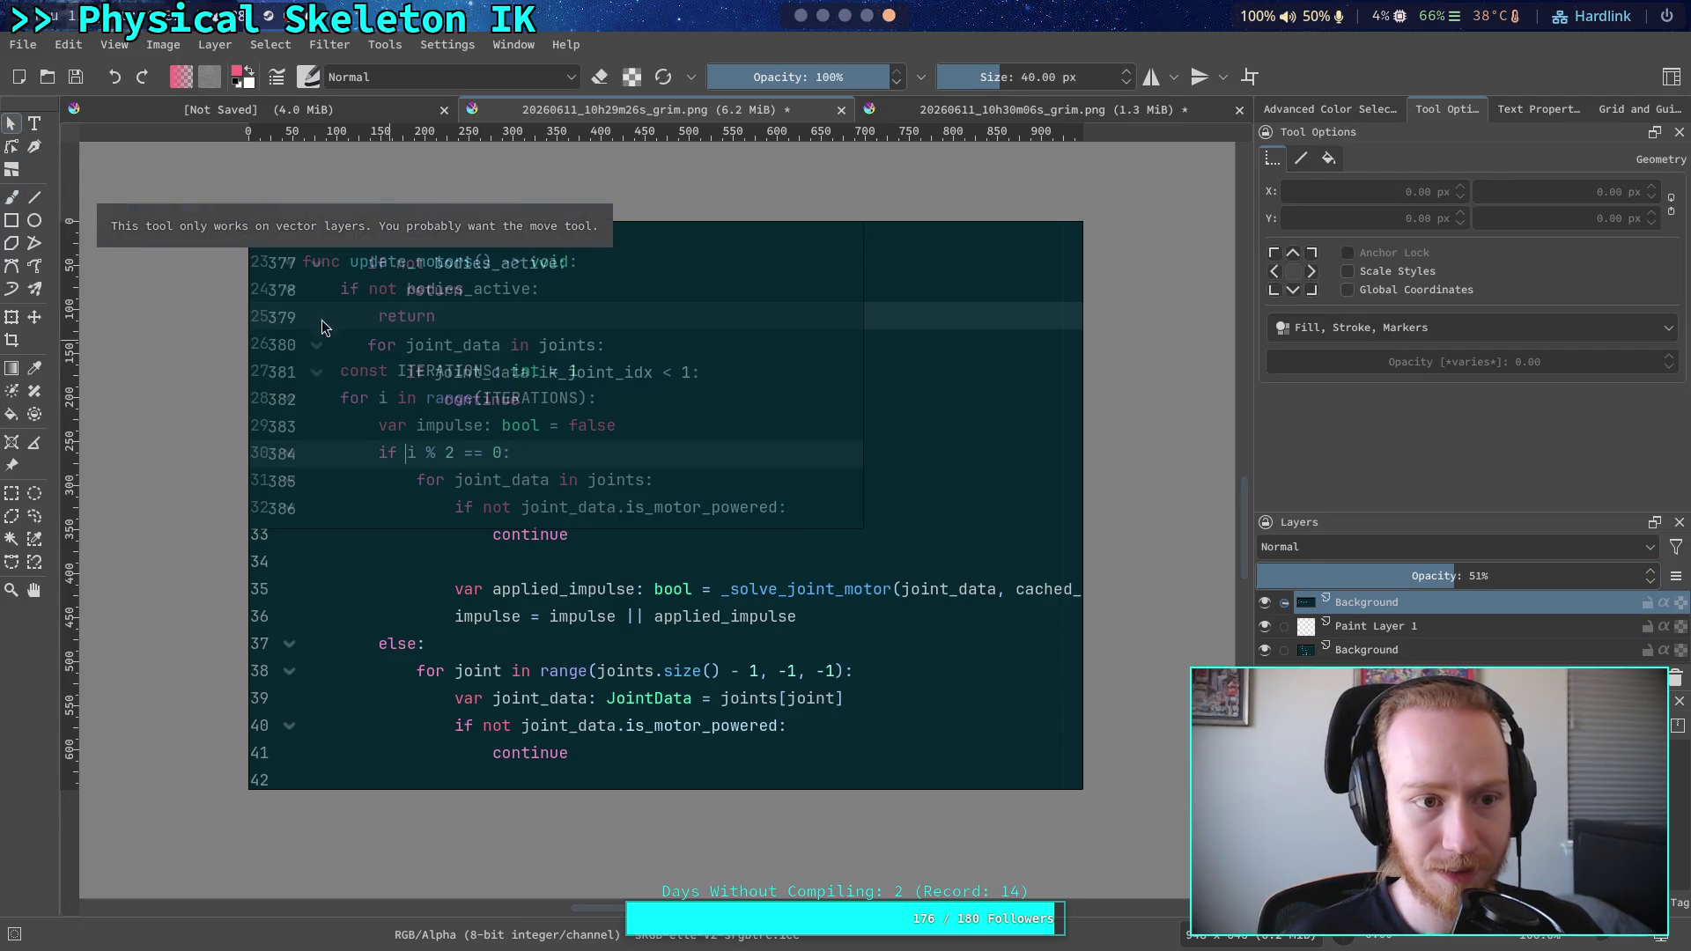
click(33, 317)
mouse_move(494, 402)
mouse_down()
mouse_move(510, 439)
mouse_move(470, 431)
mouse_up()
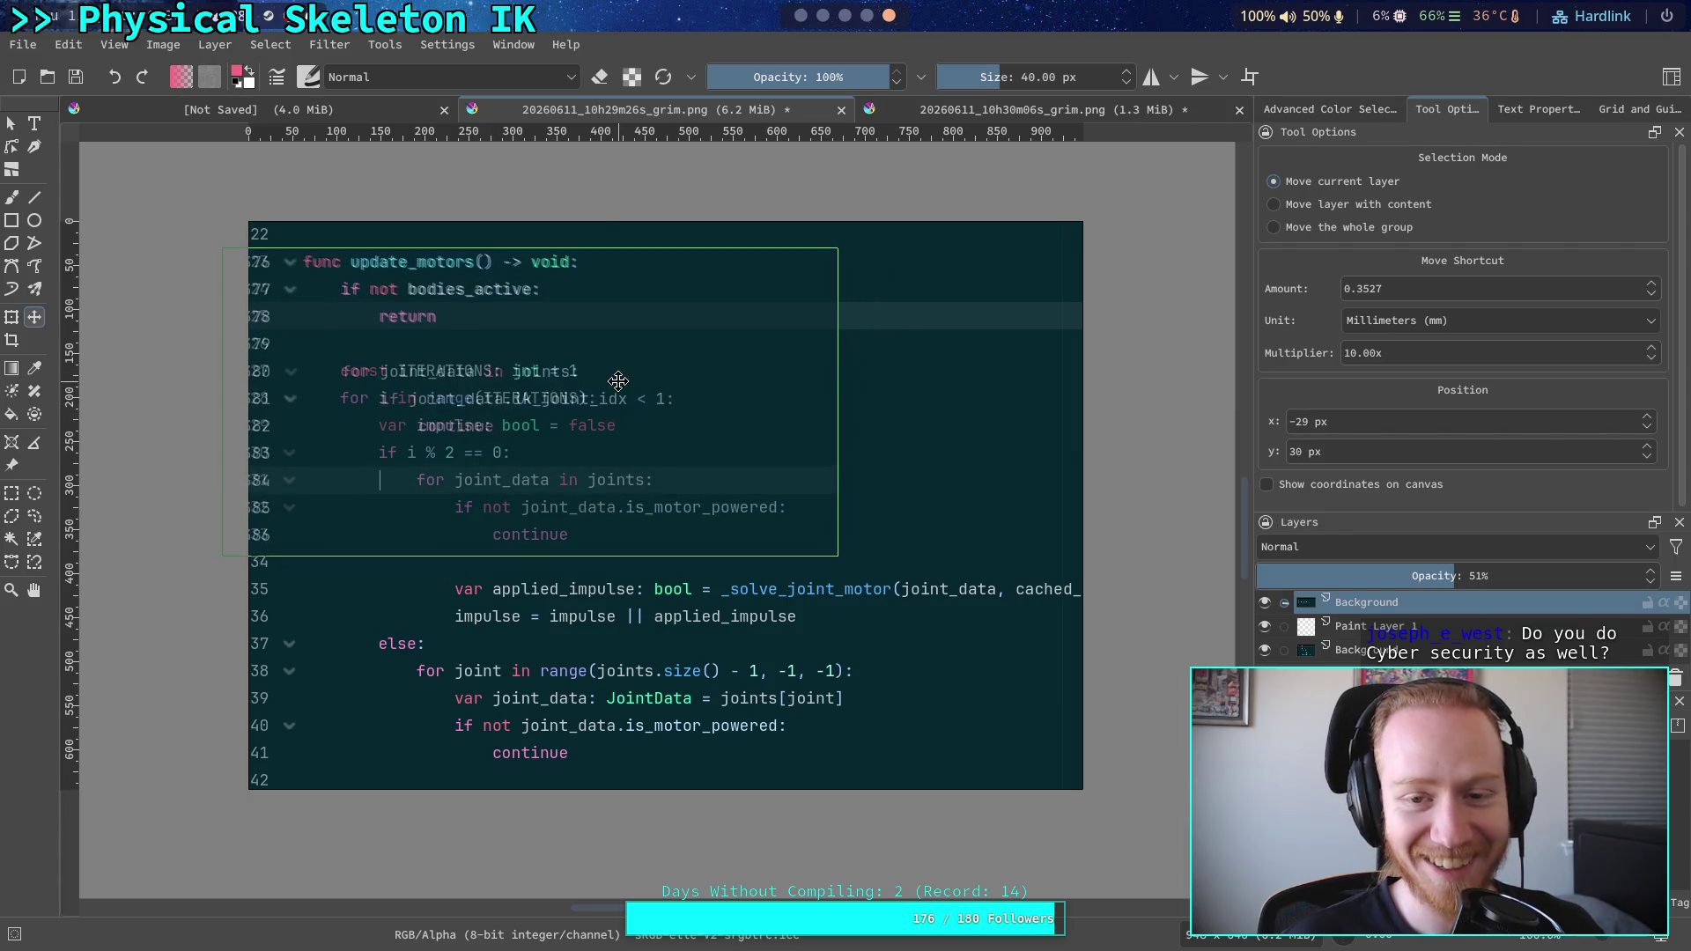
click(805, 20)
click(679, 380)
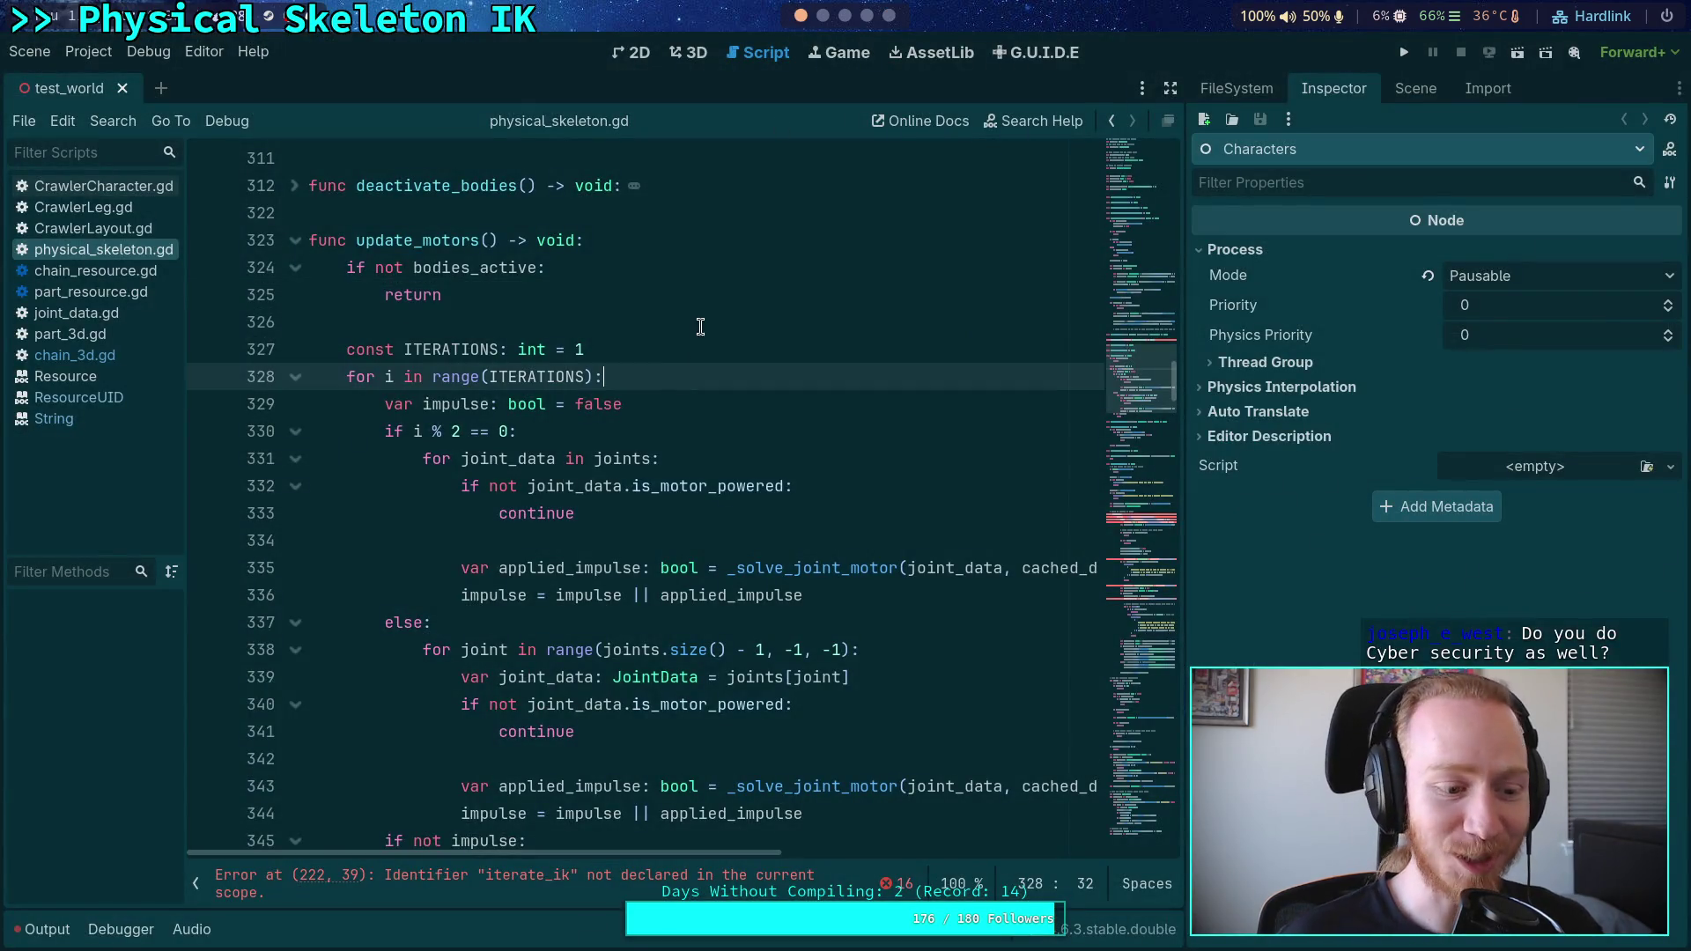
Drag the splitter to narrow the Inspector and widen physical_skeleton.gd's editor, keeping code zoom at 100%
click(701, 326)
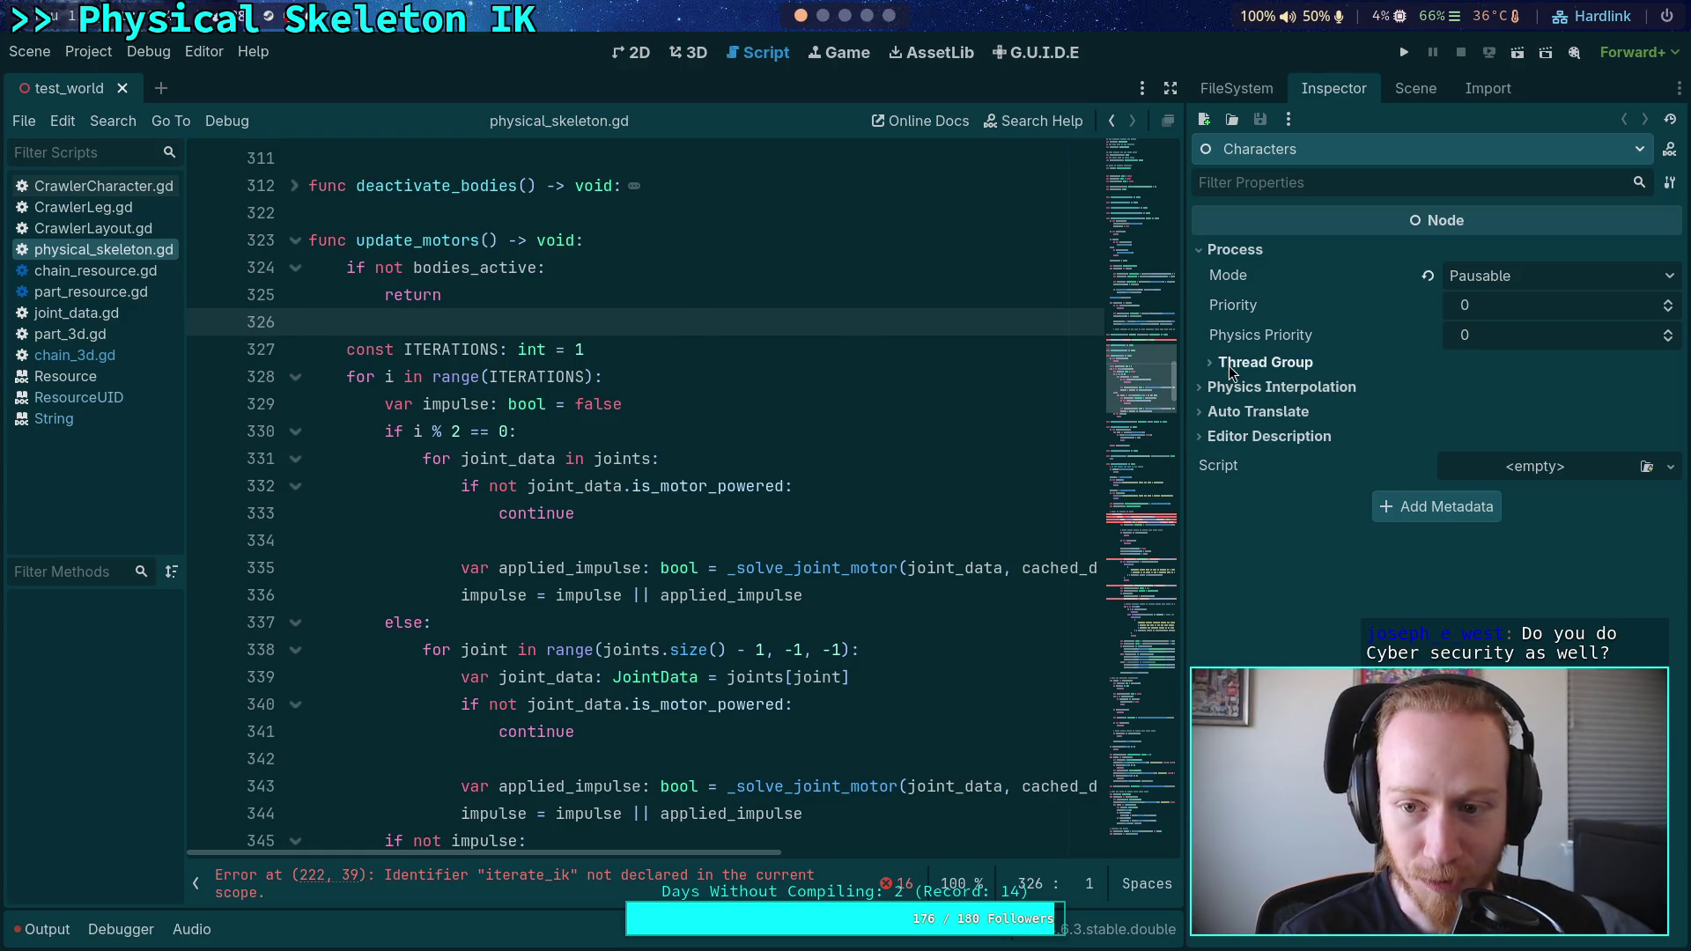
drag(1185, 511, 1257, 510)
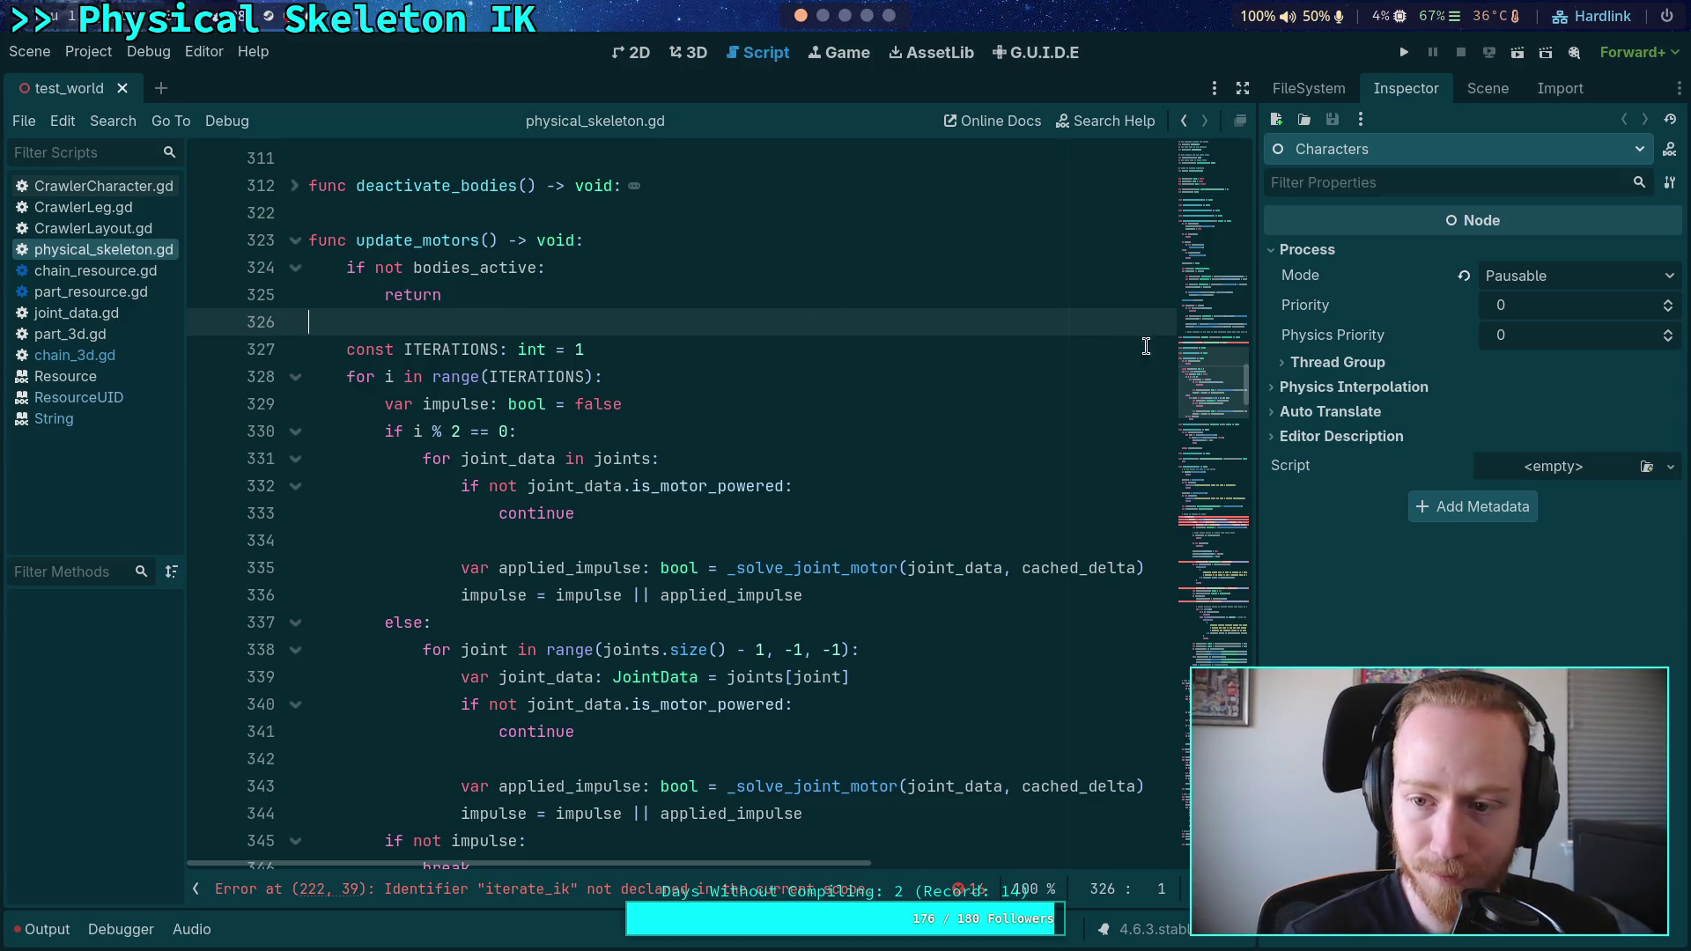
drag(1259, 325, 1250, 324)
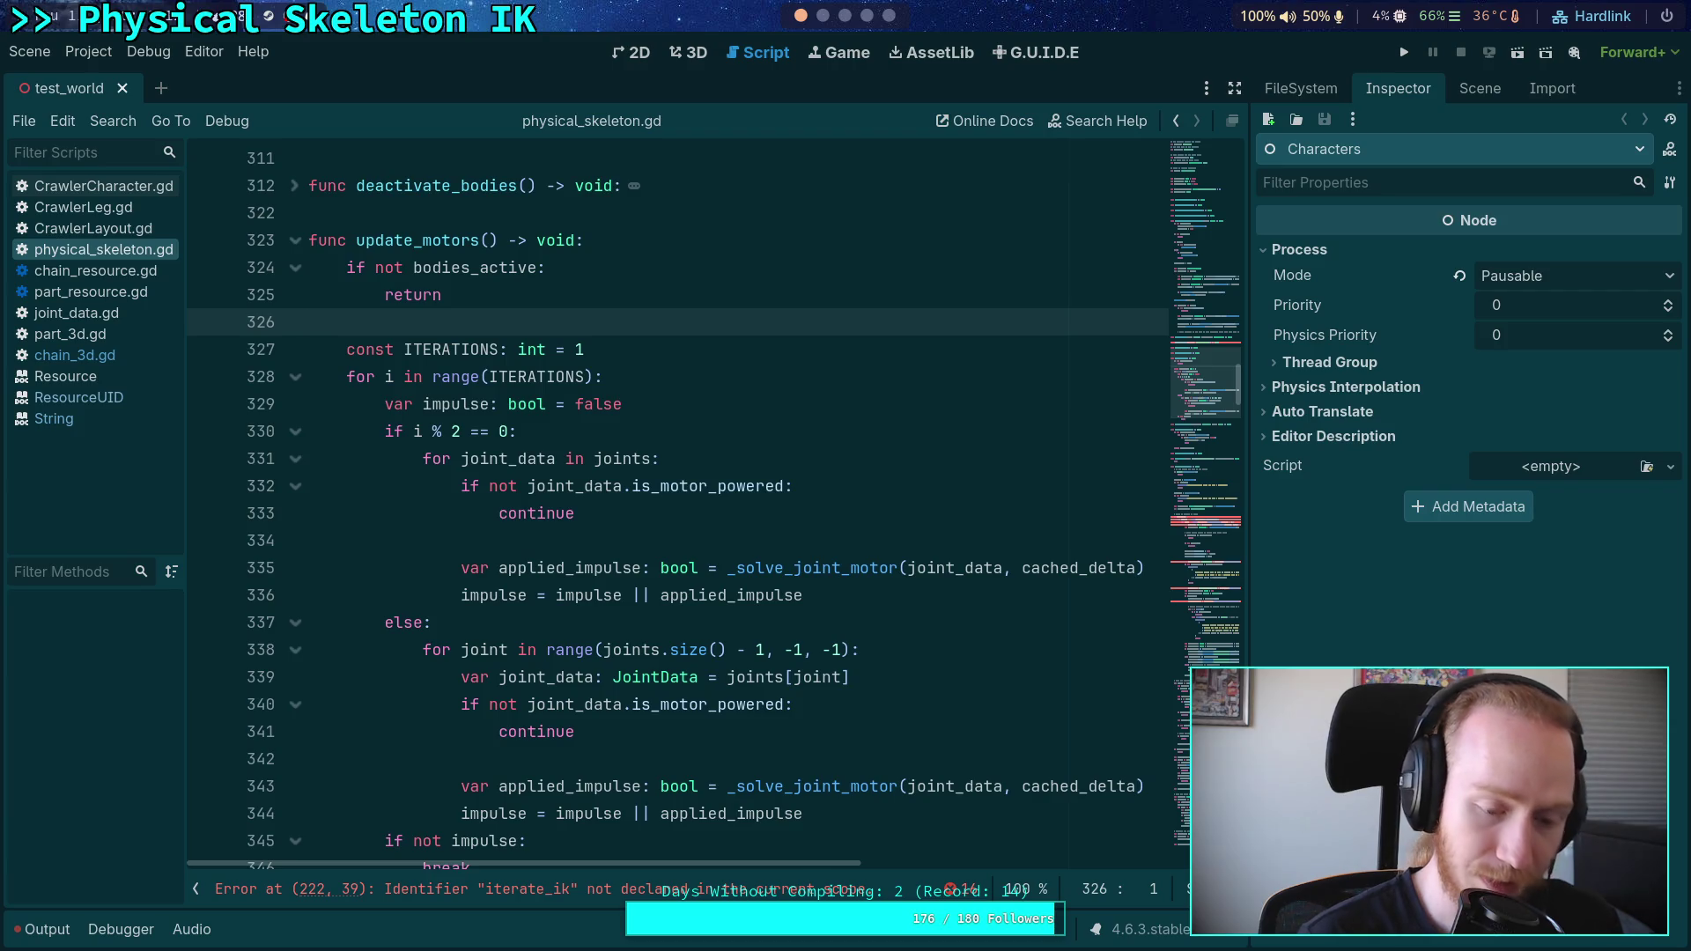
key(ctrl+equal)
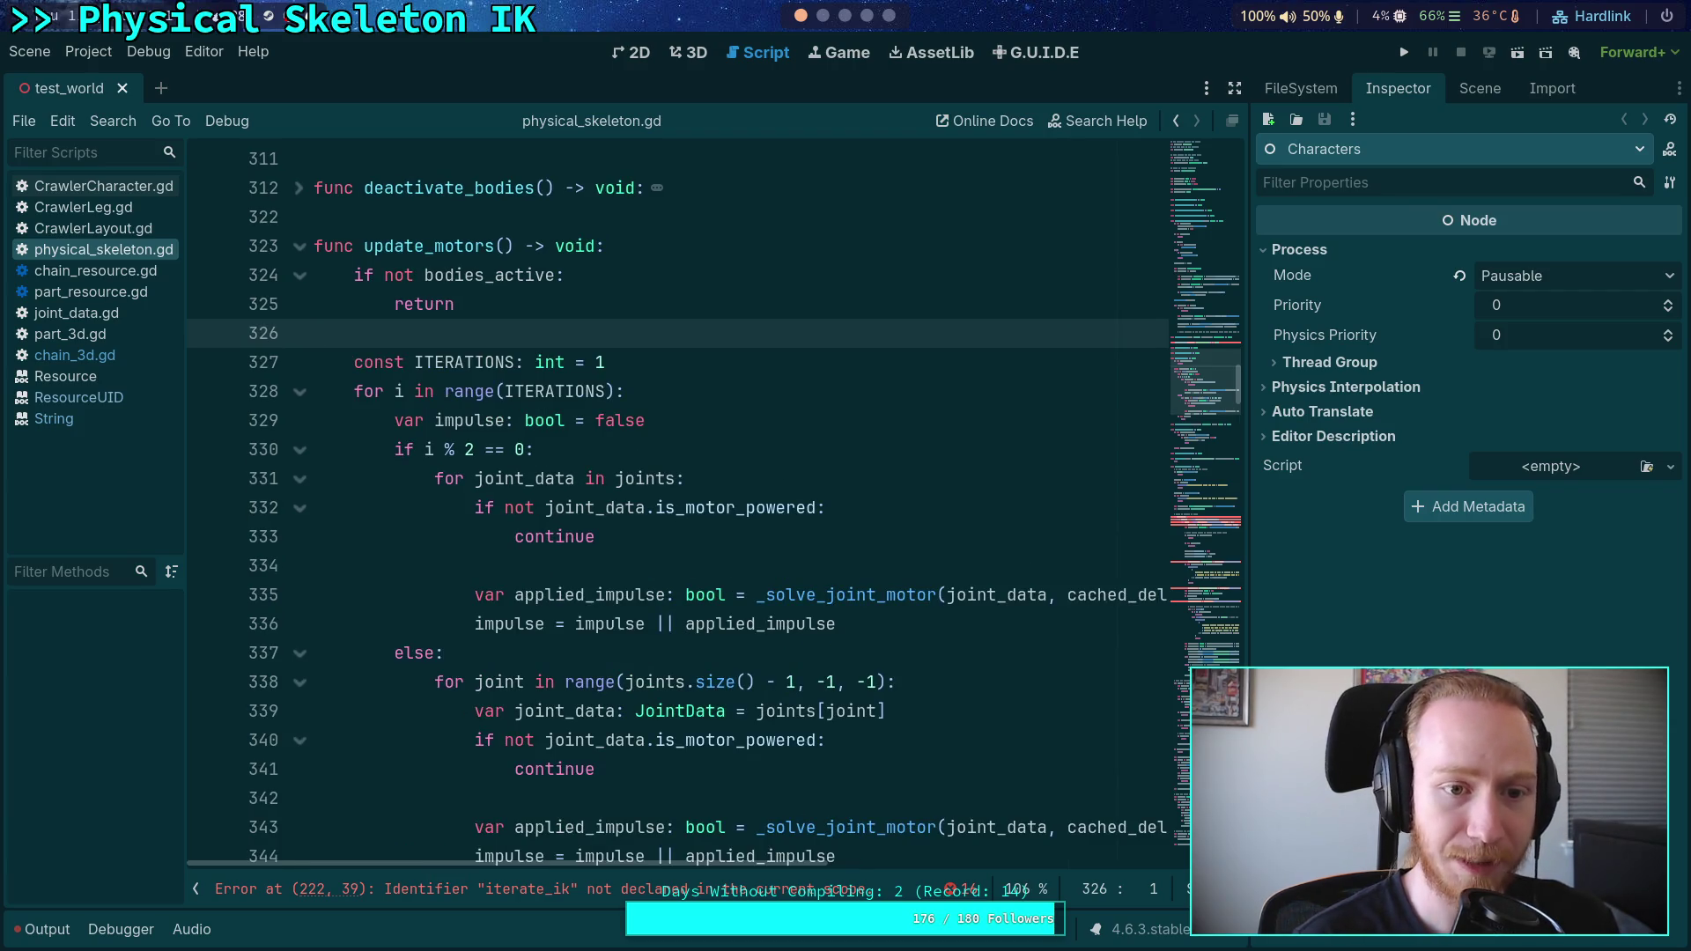
key(ctrl+minus)
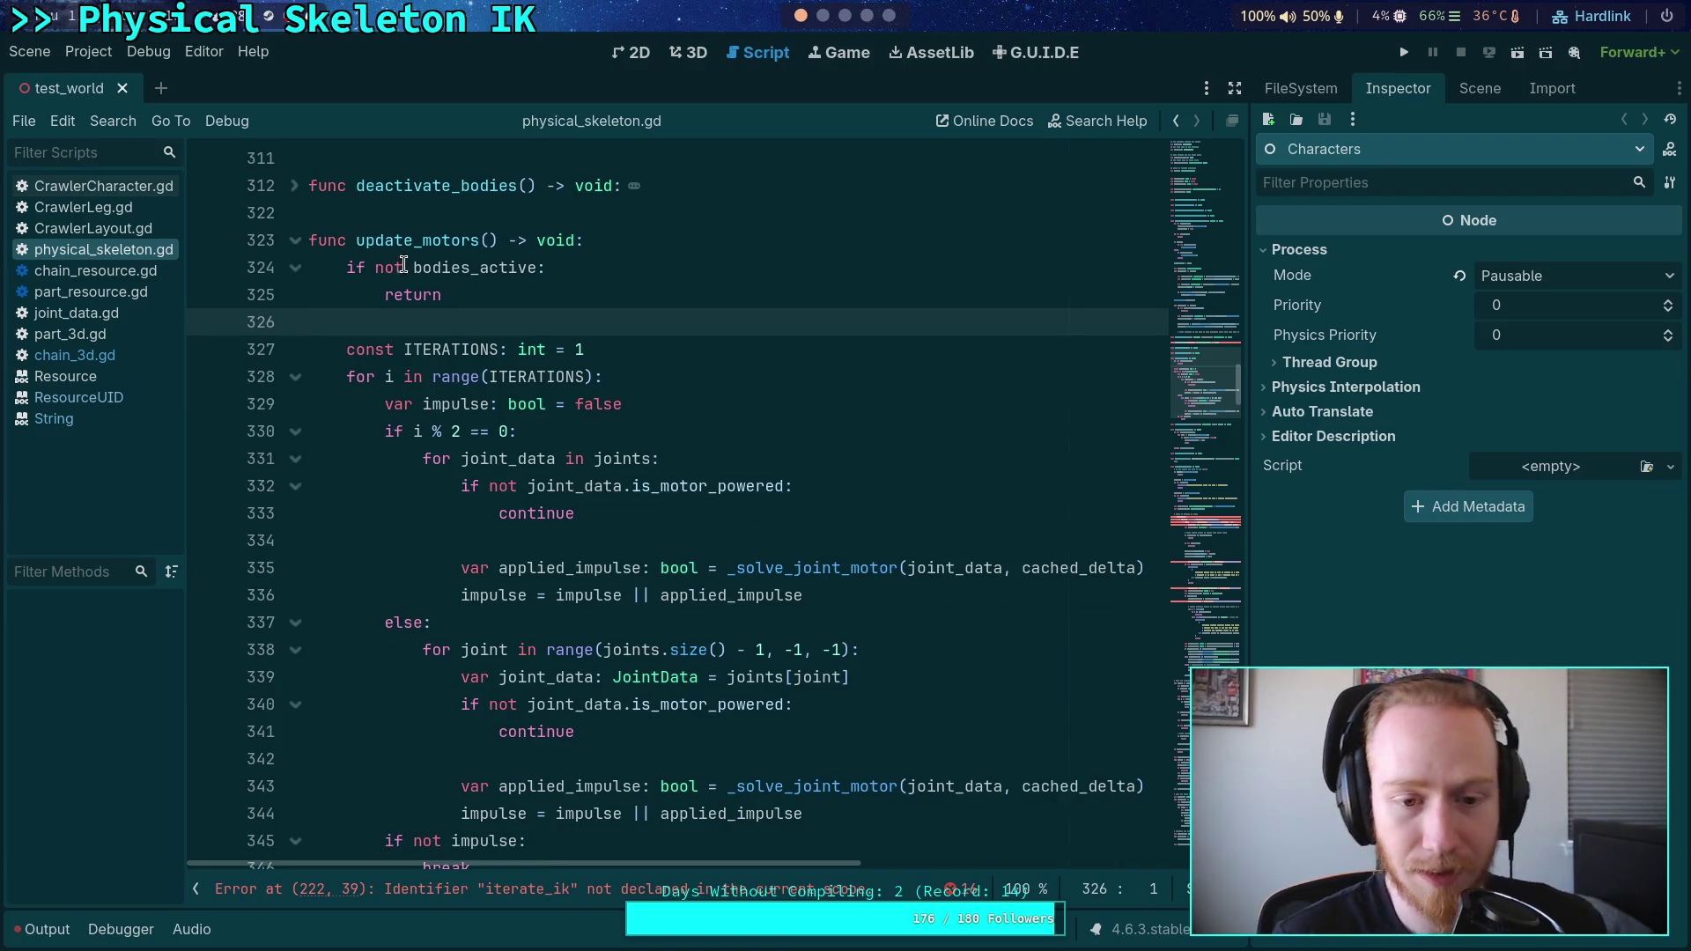
click(516, 413)
click(537, 551)
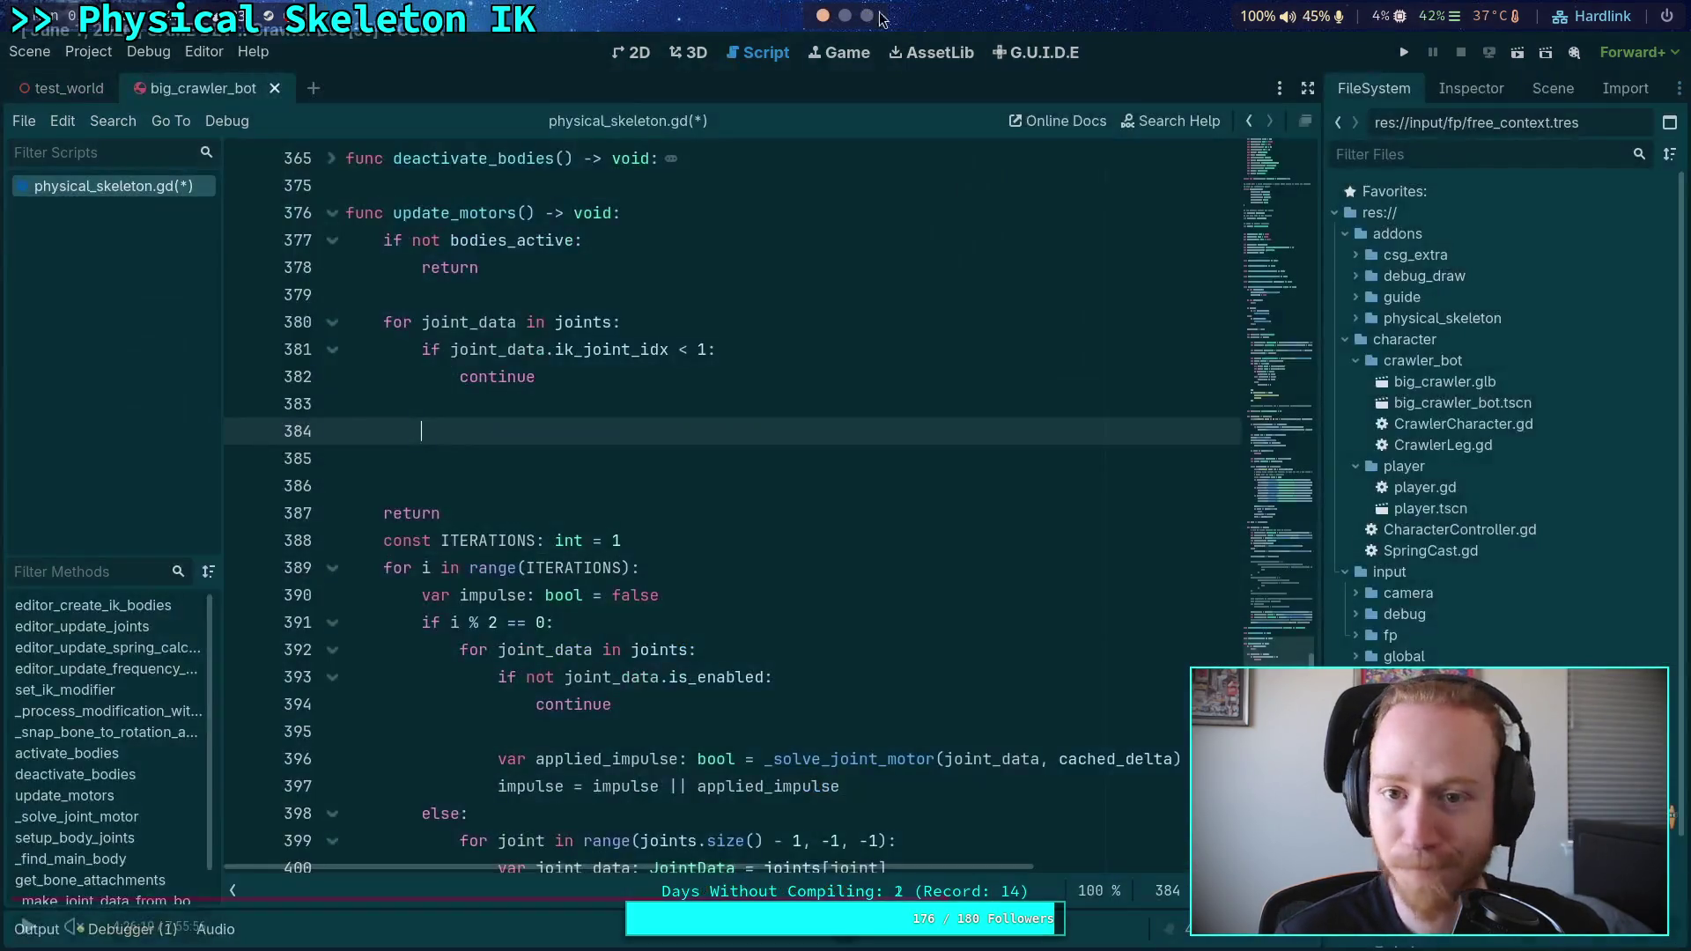
Close the stream video and all Krita screenshot documents without saving, then return to Godot
key(Escape)
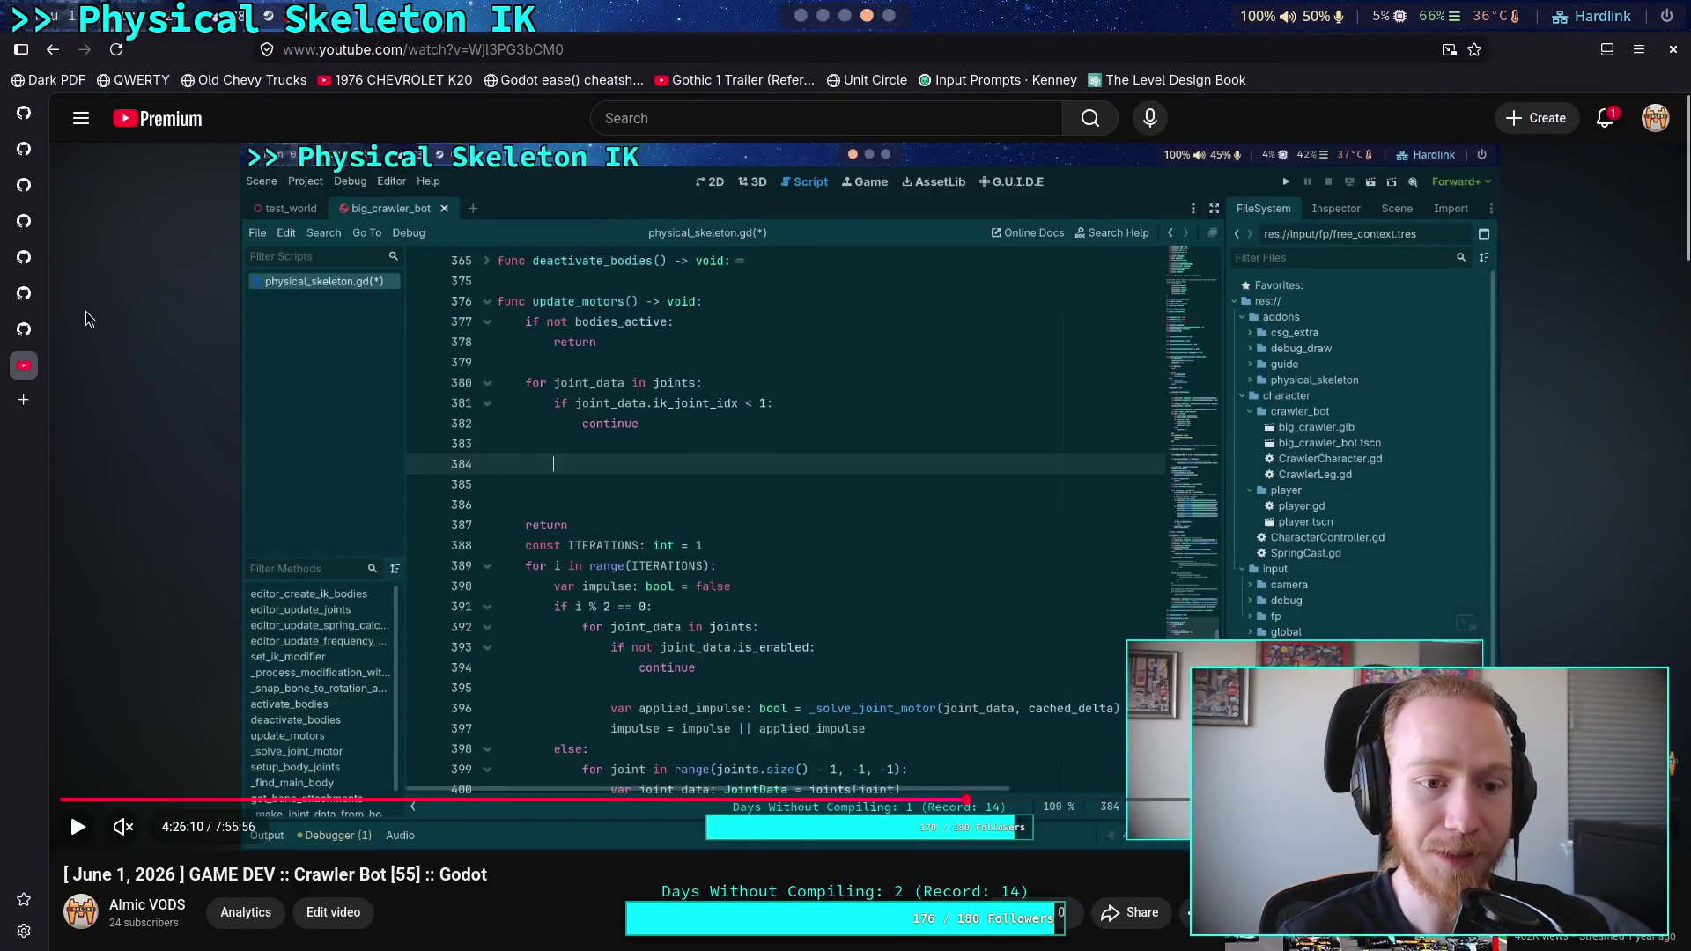
key(ctrl+w)
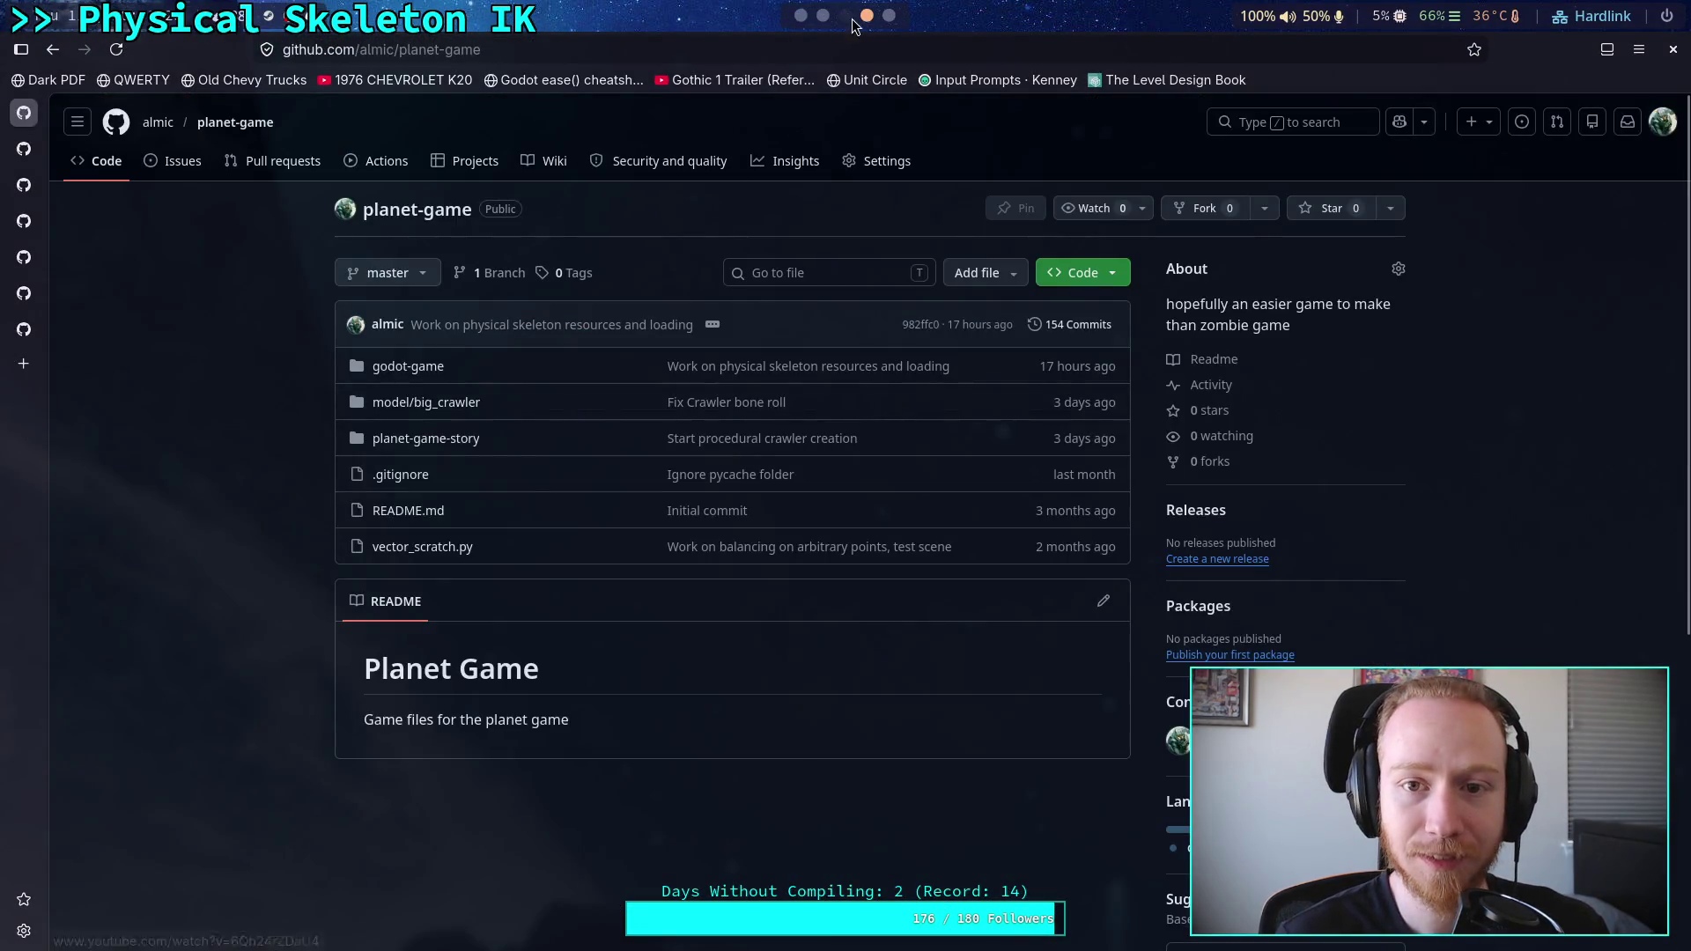
click(889, 16)
click(23, 44)
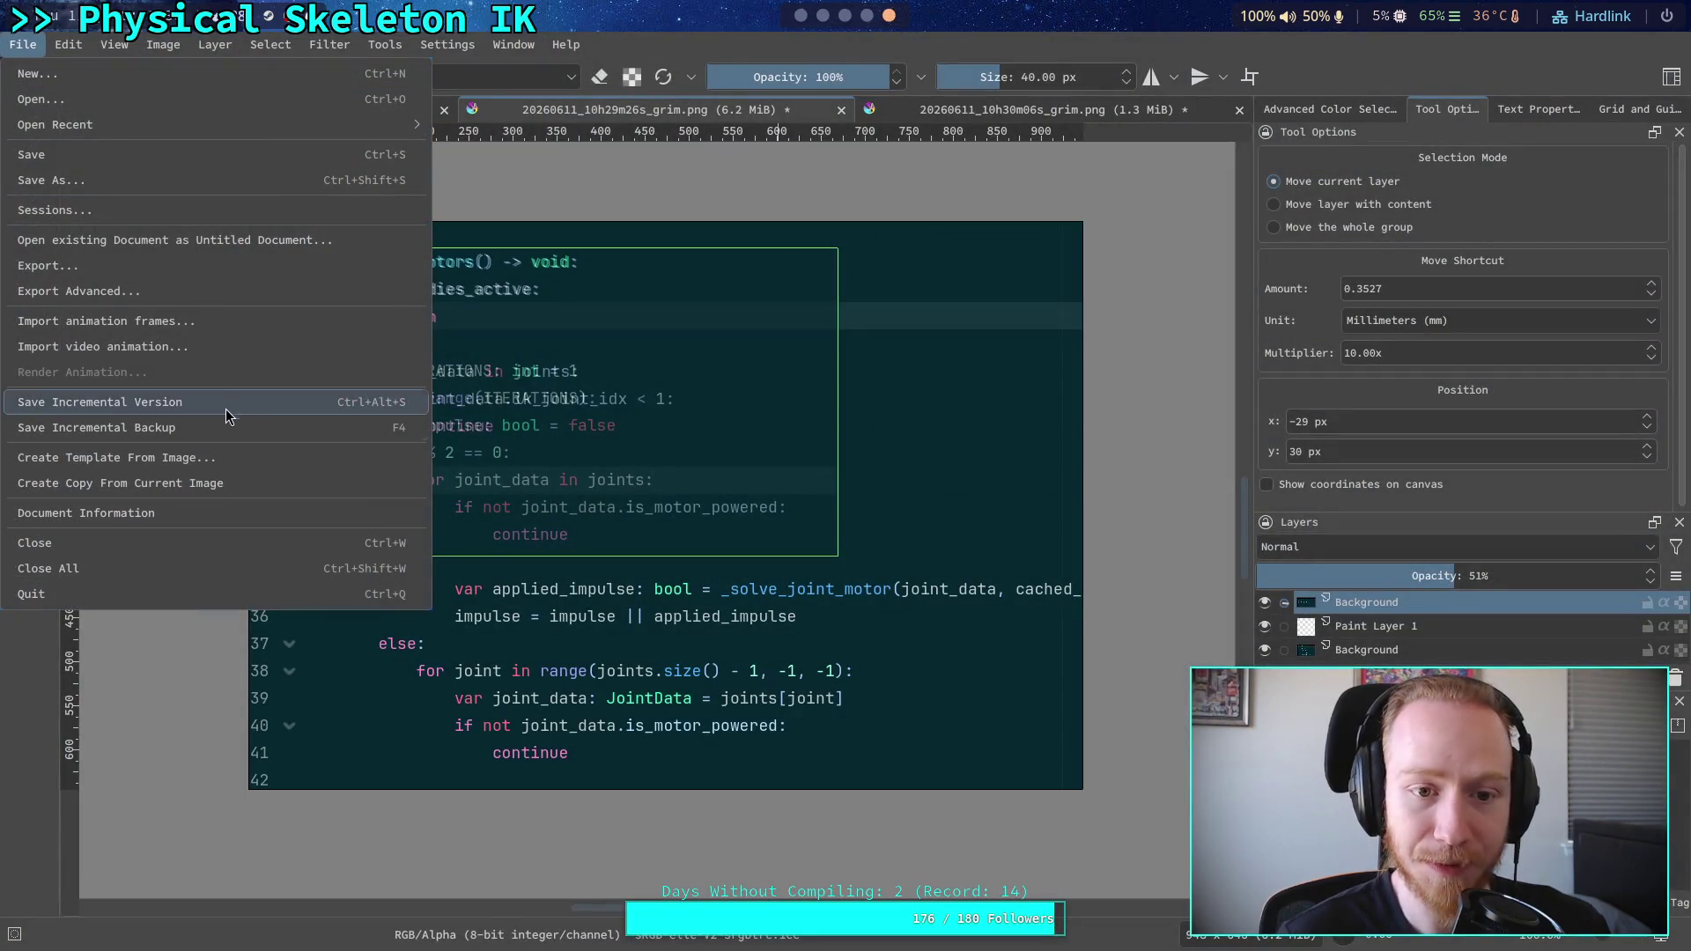
click(113, 579)
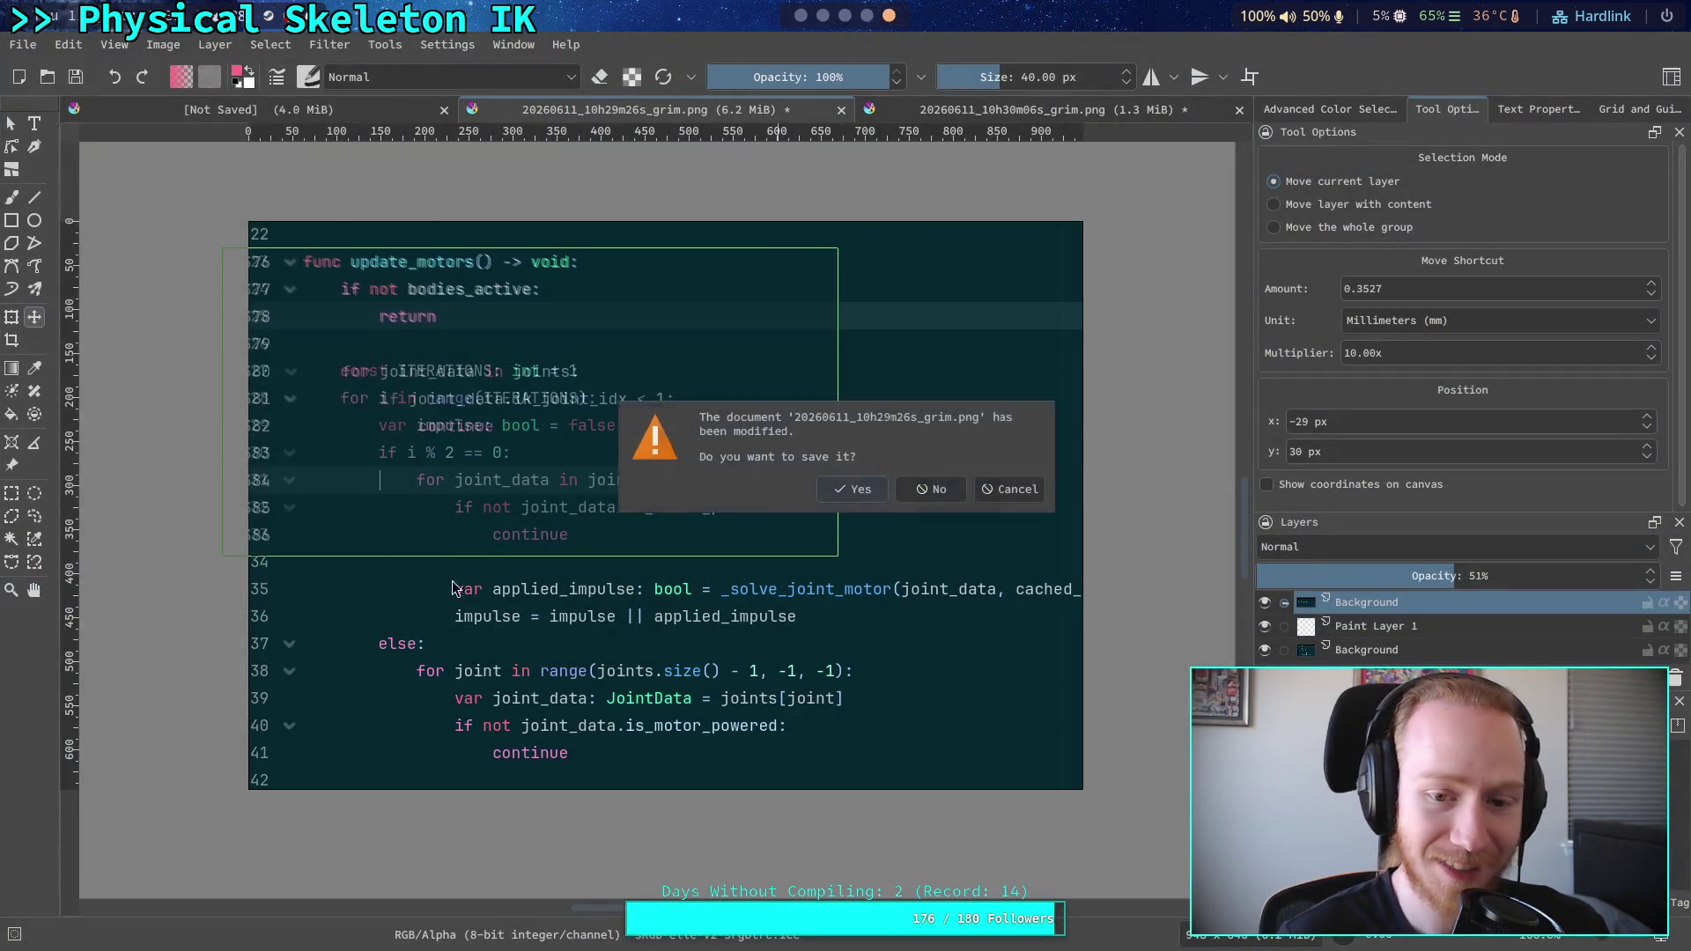
click(926, 490)
click(921, 492)
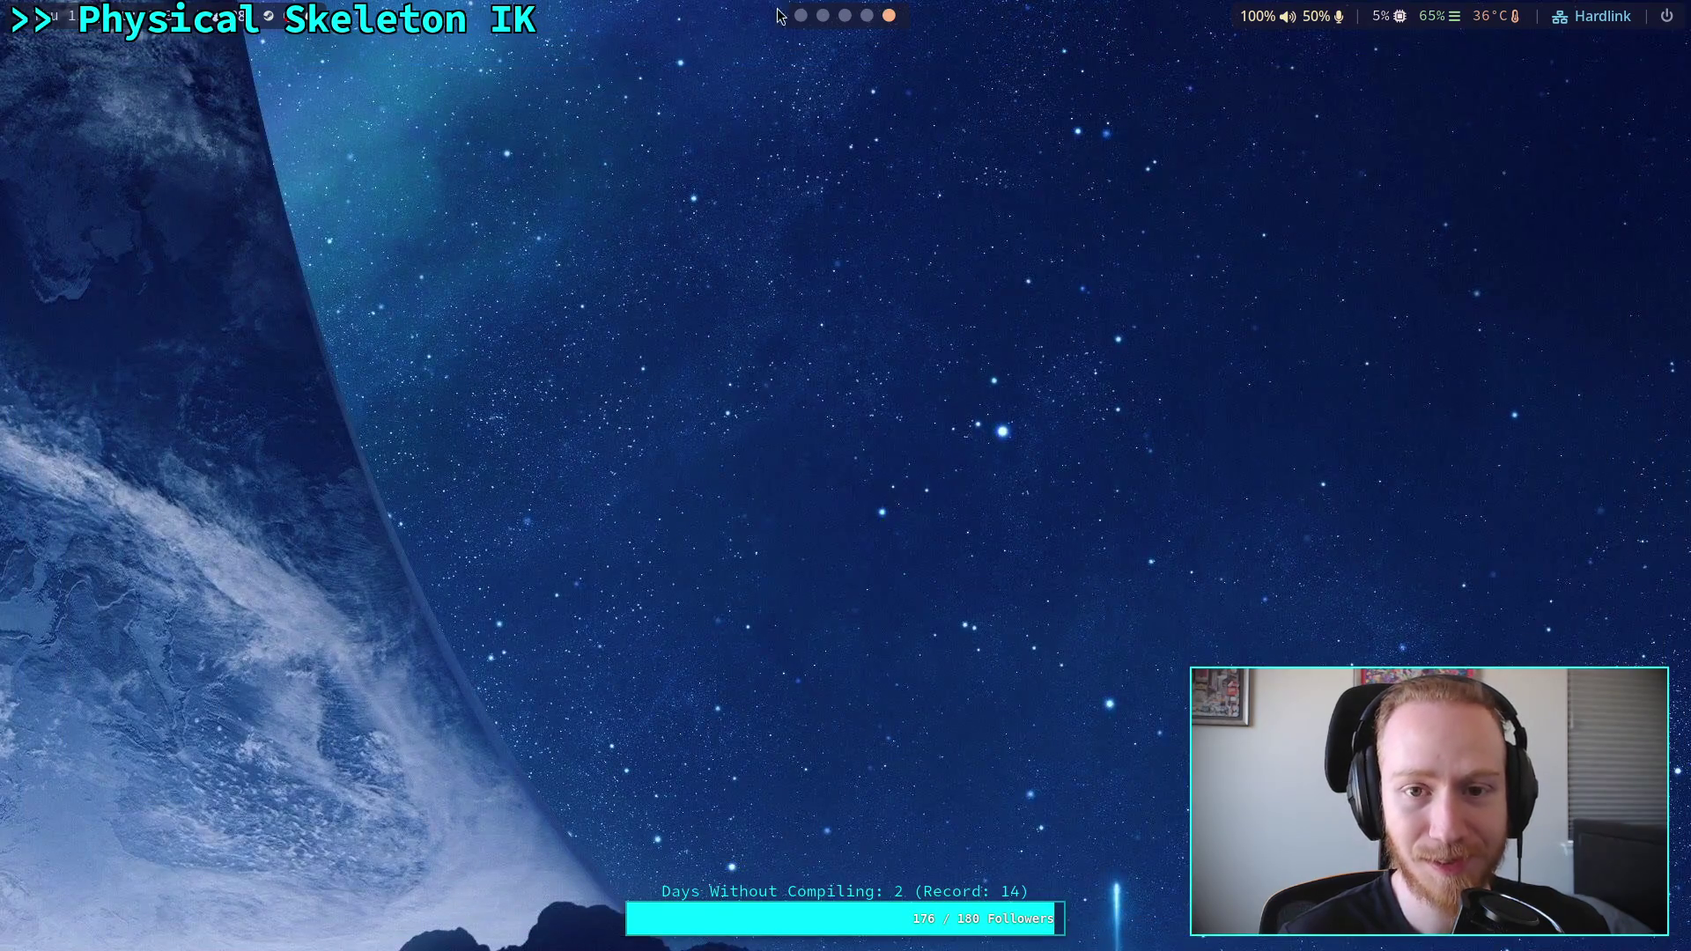
click(810, 16)
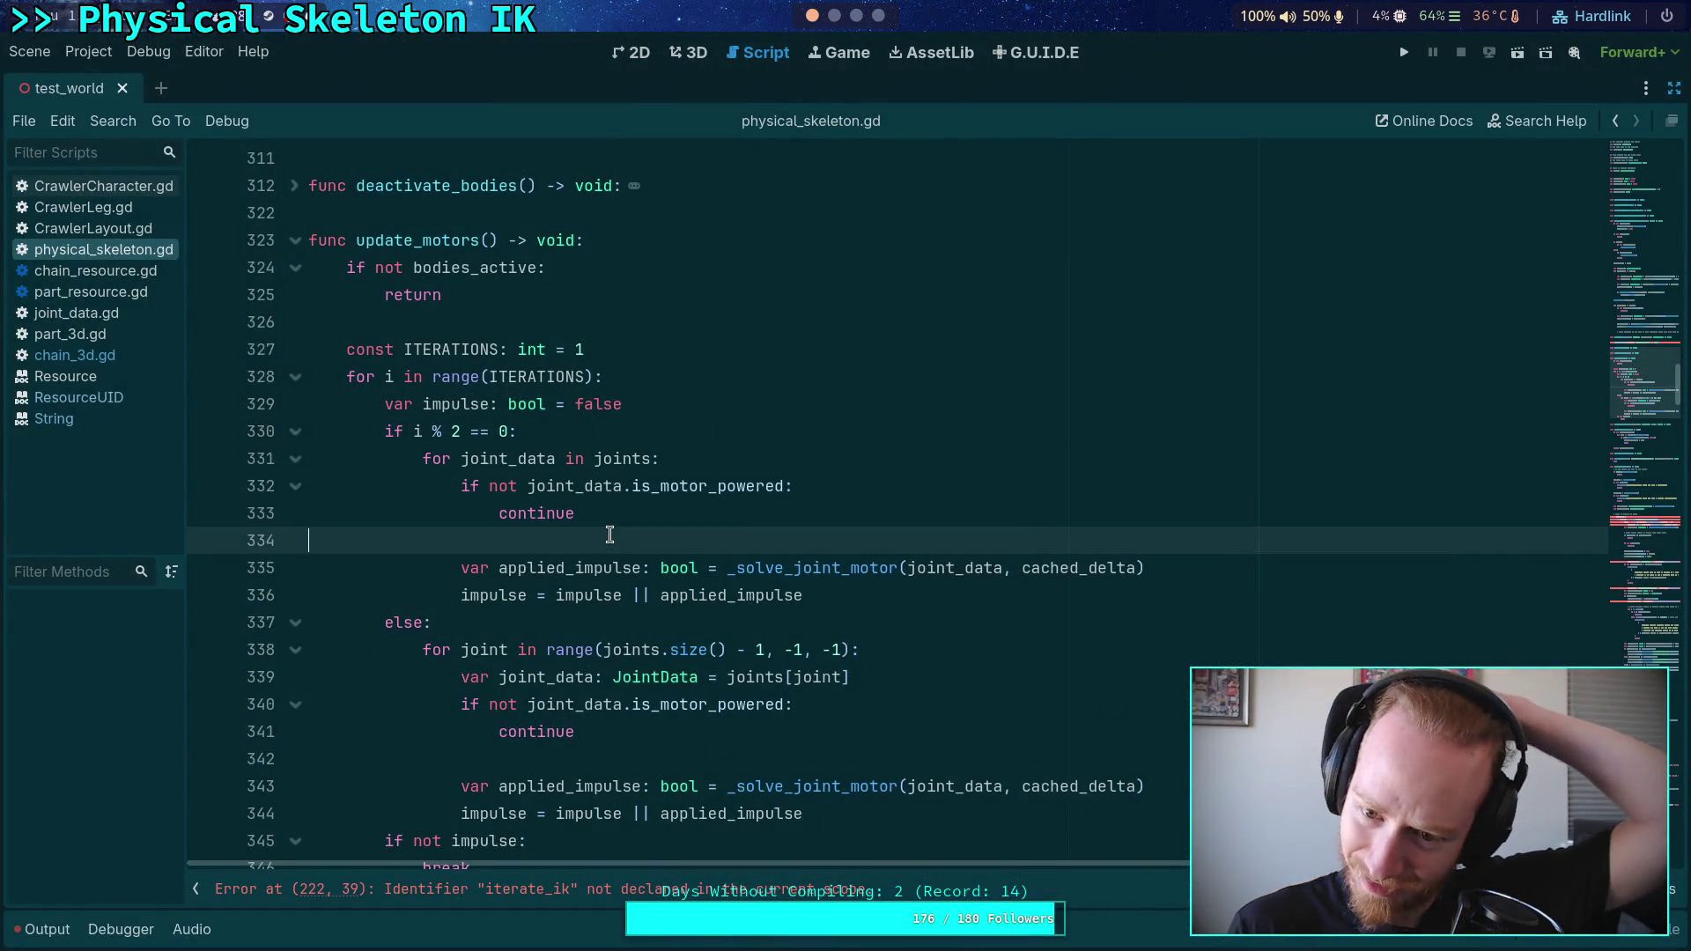
Browse chain_resource.gd and part_3d.gd, ending on joint_data.gd's bone, IK and motor fields
scroll(621, 530, down, 1)
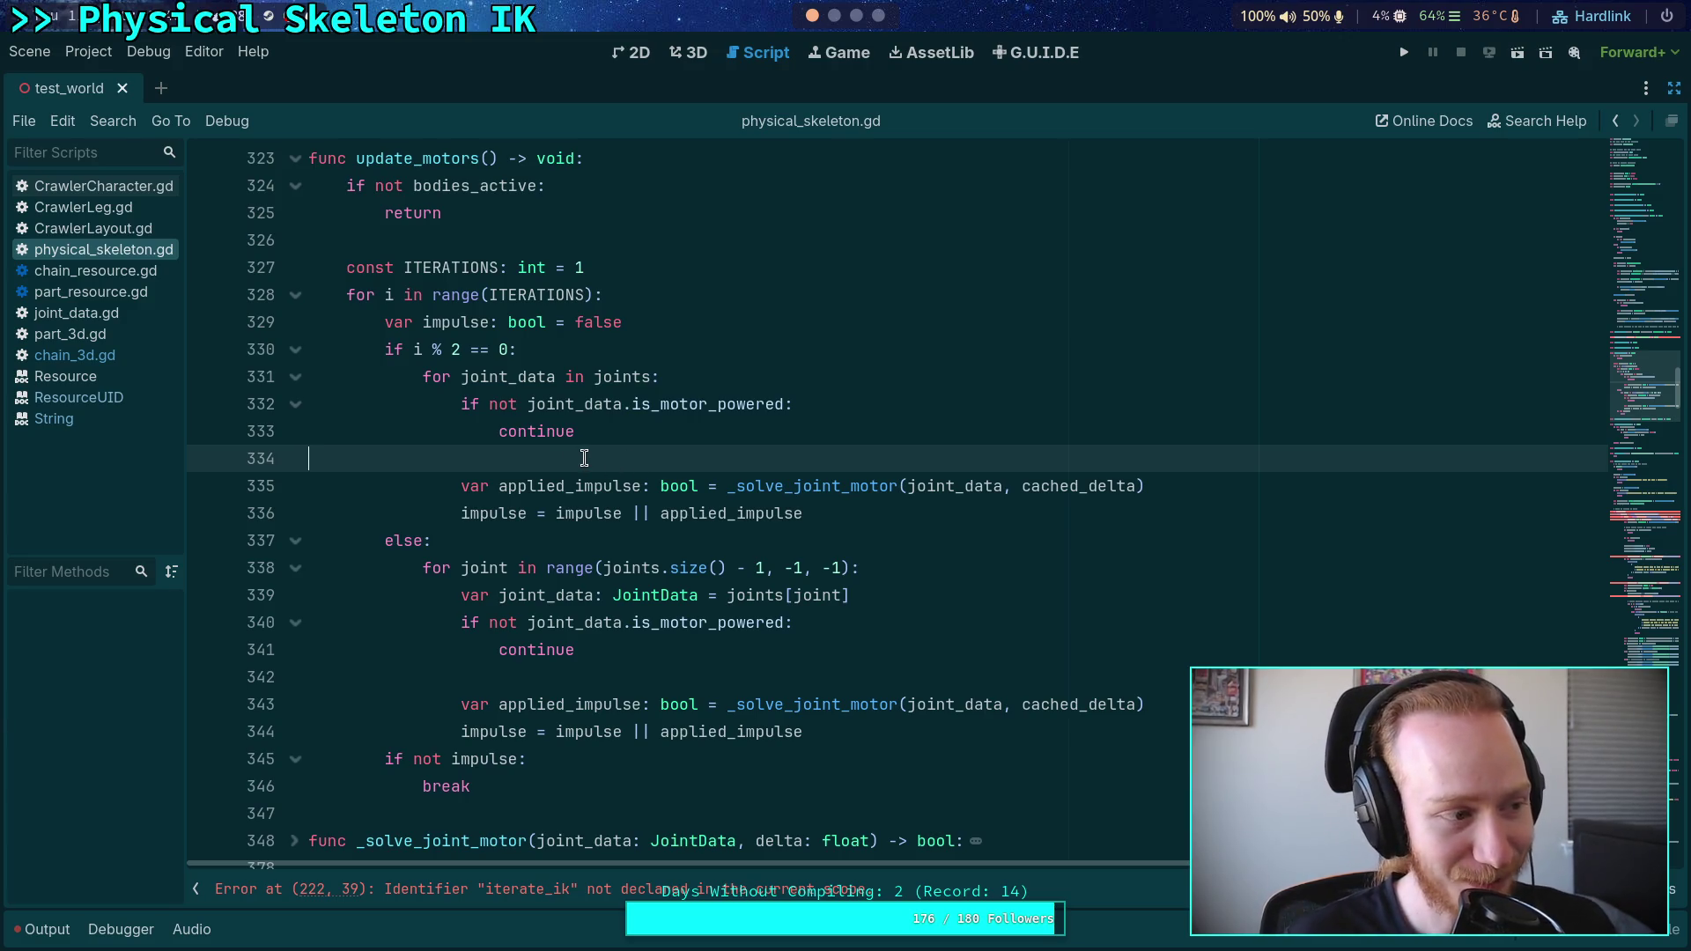
click(95, 270)
click(102, 305)
click(99, 331)
click(118, 313)
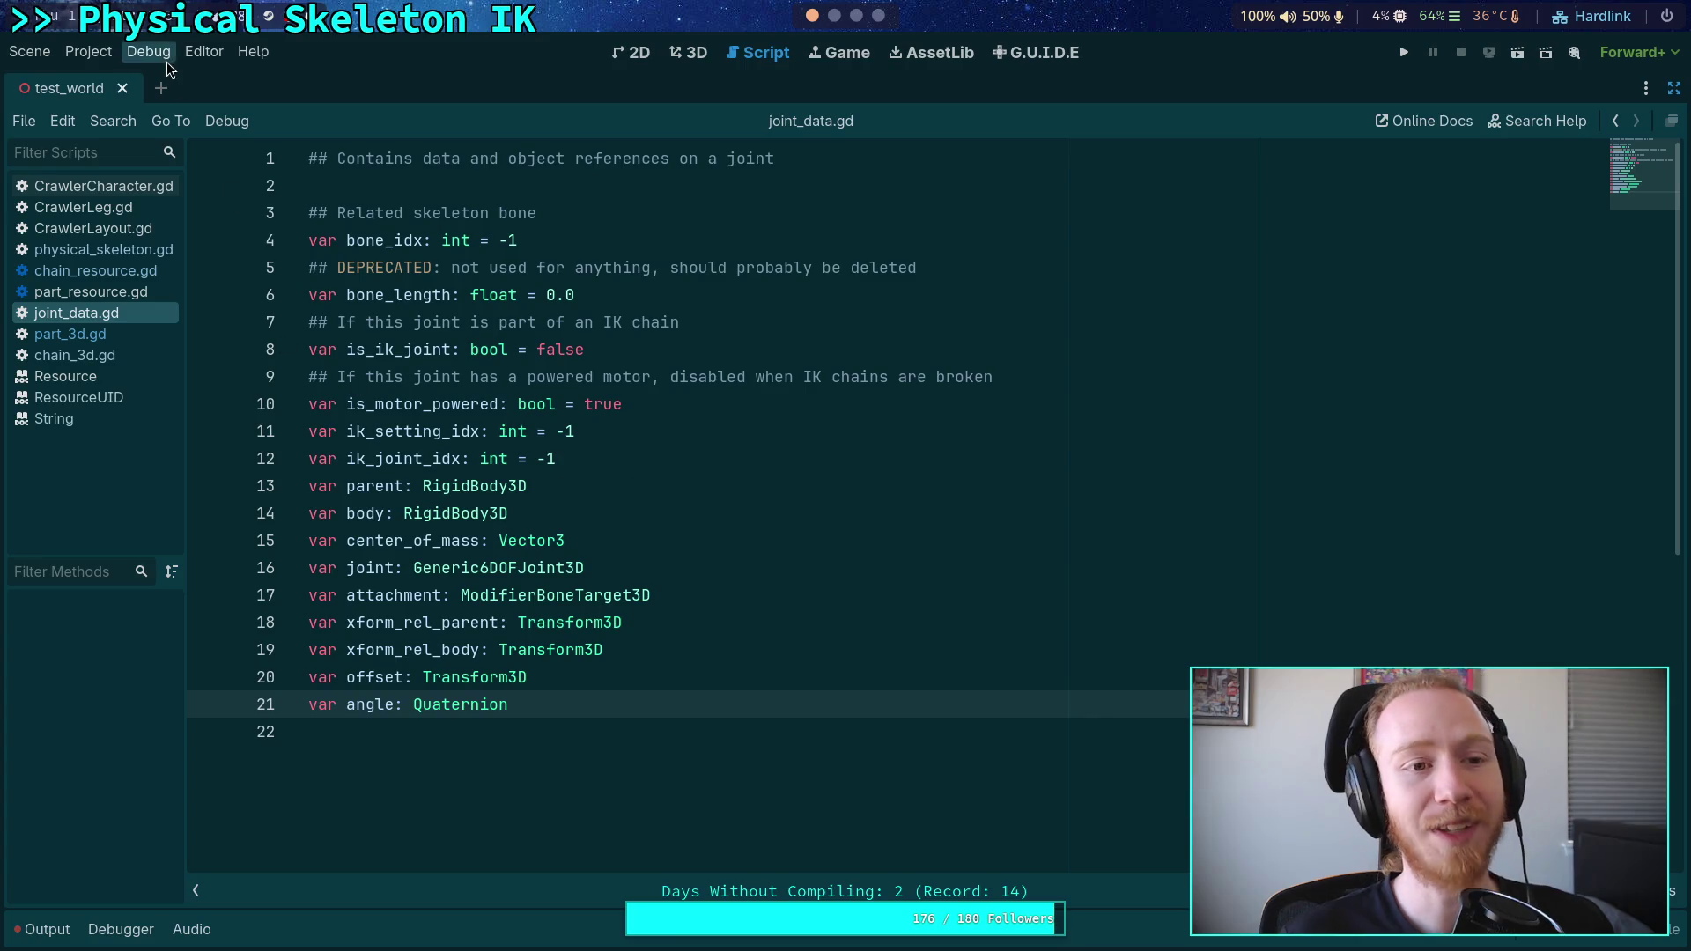
Glance at Project Settings, then open part_3d.gd and scroll down to its pass line
click(88, 51)
click(100, 79)
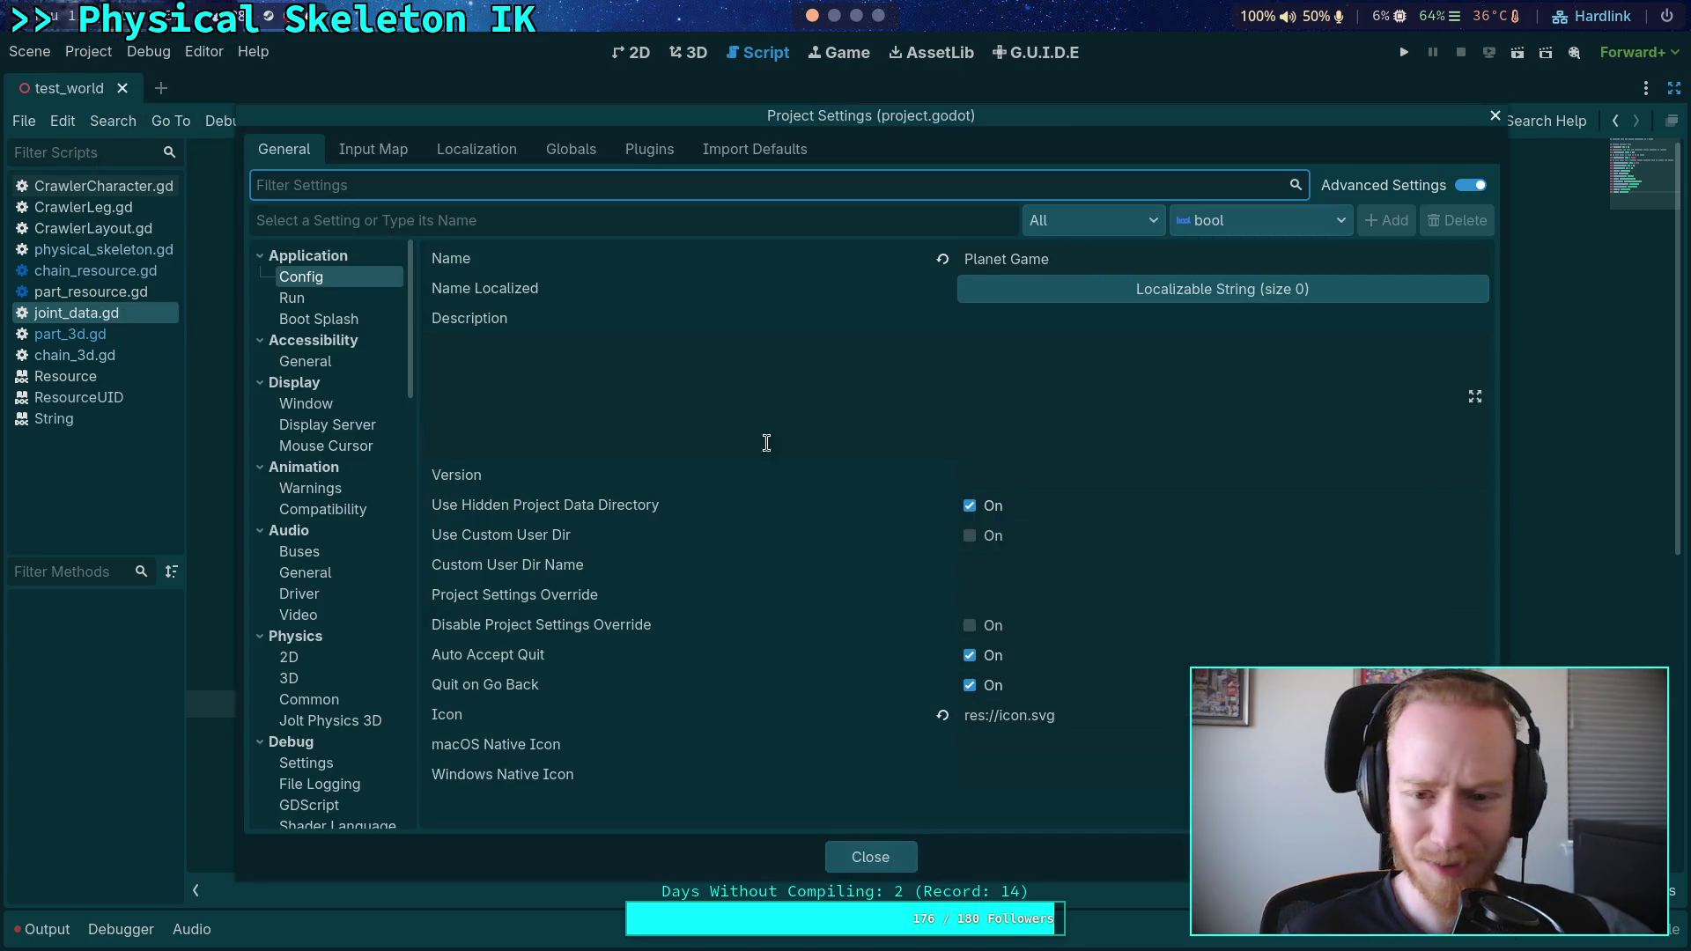
click(877, 856)
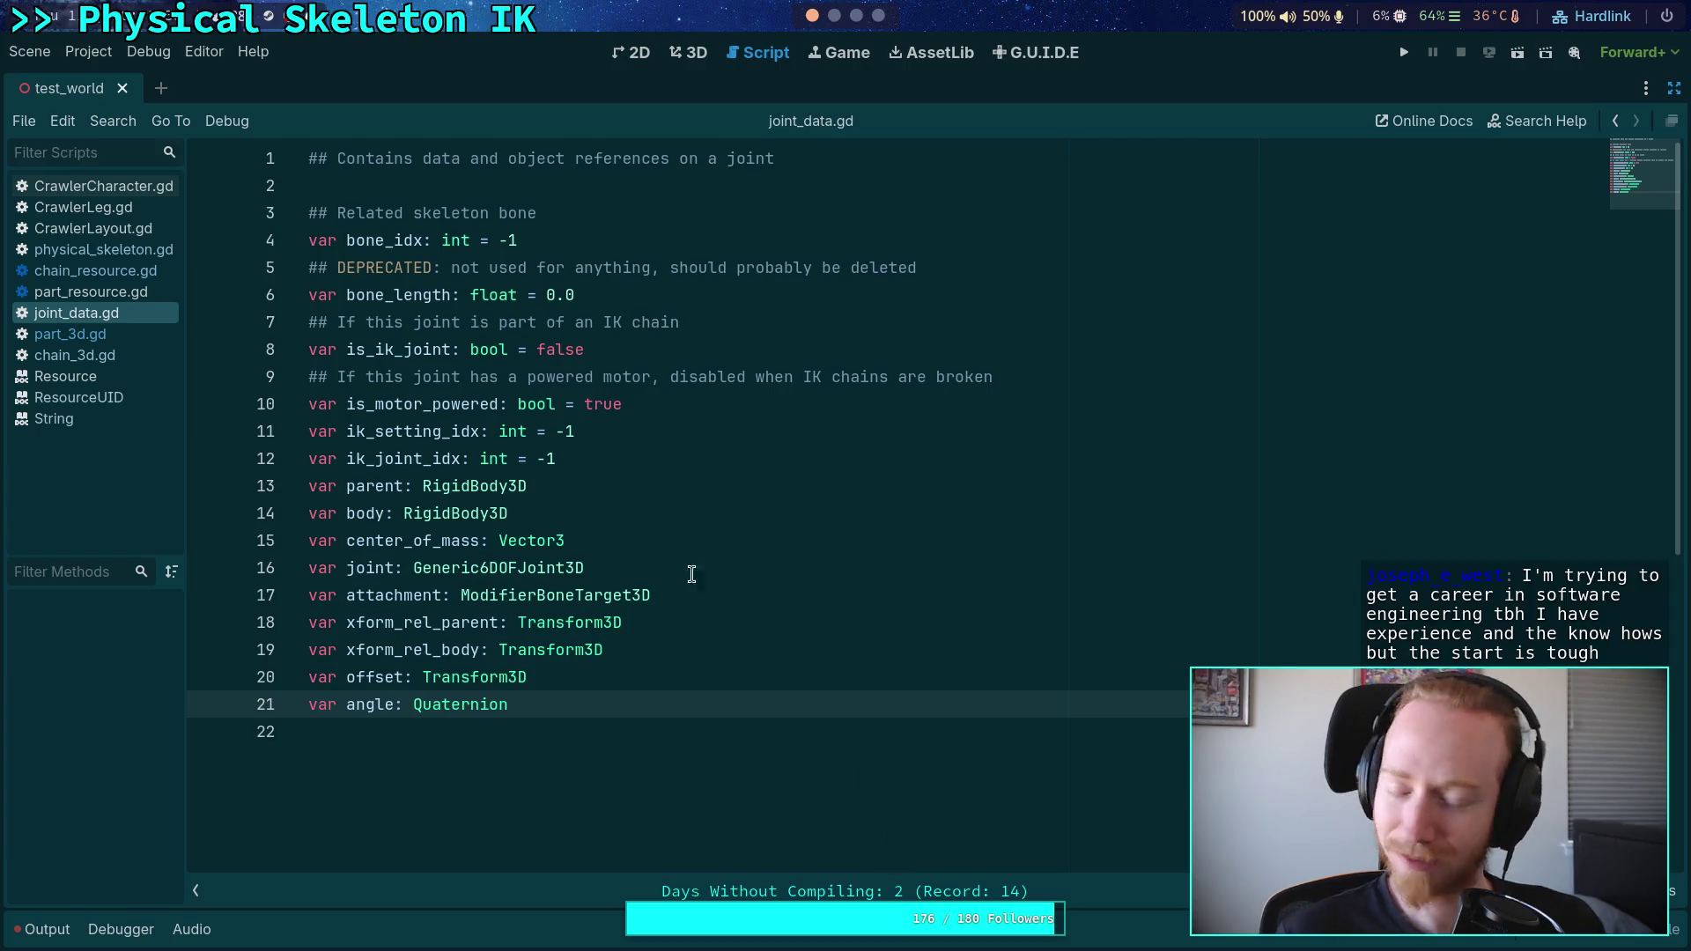
click(526, 407)
click(562, 704)
click(111, 329)
scroll(546, 538, down, 4)
click(597, 540)
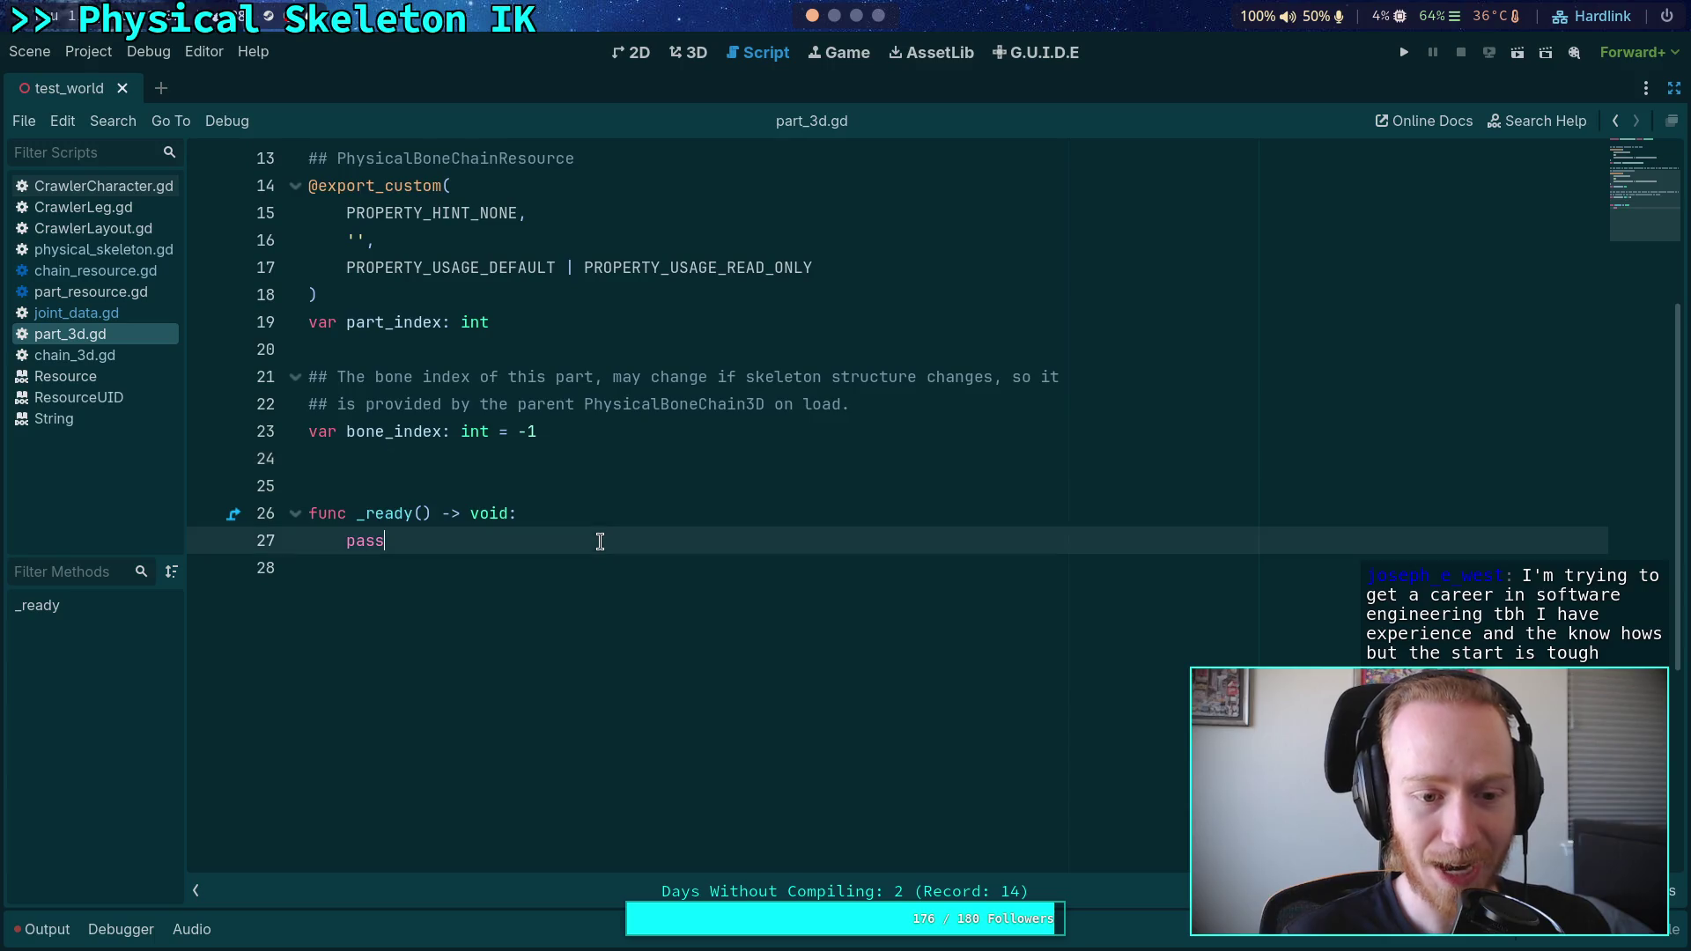
Recheck Project Settings, nudge the code font size to 19 and back to 18, and select lines 19–27
click(88, 51)
click(125, 78)
click(849, 866)
click(183, 51)
click(225, 76)
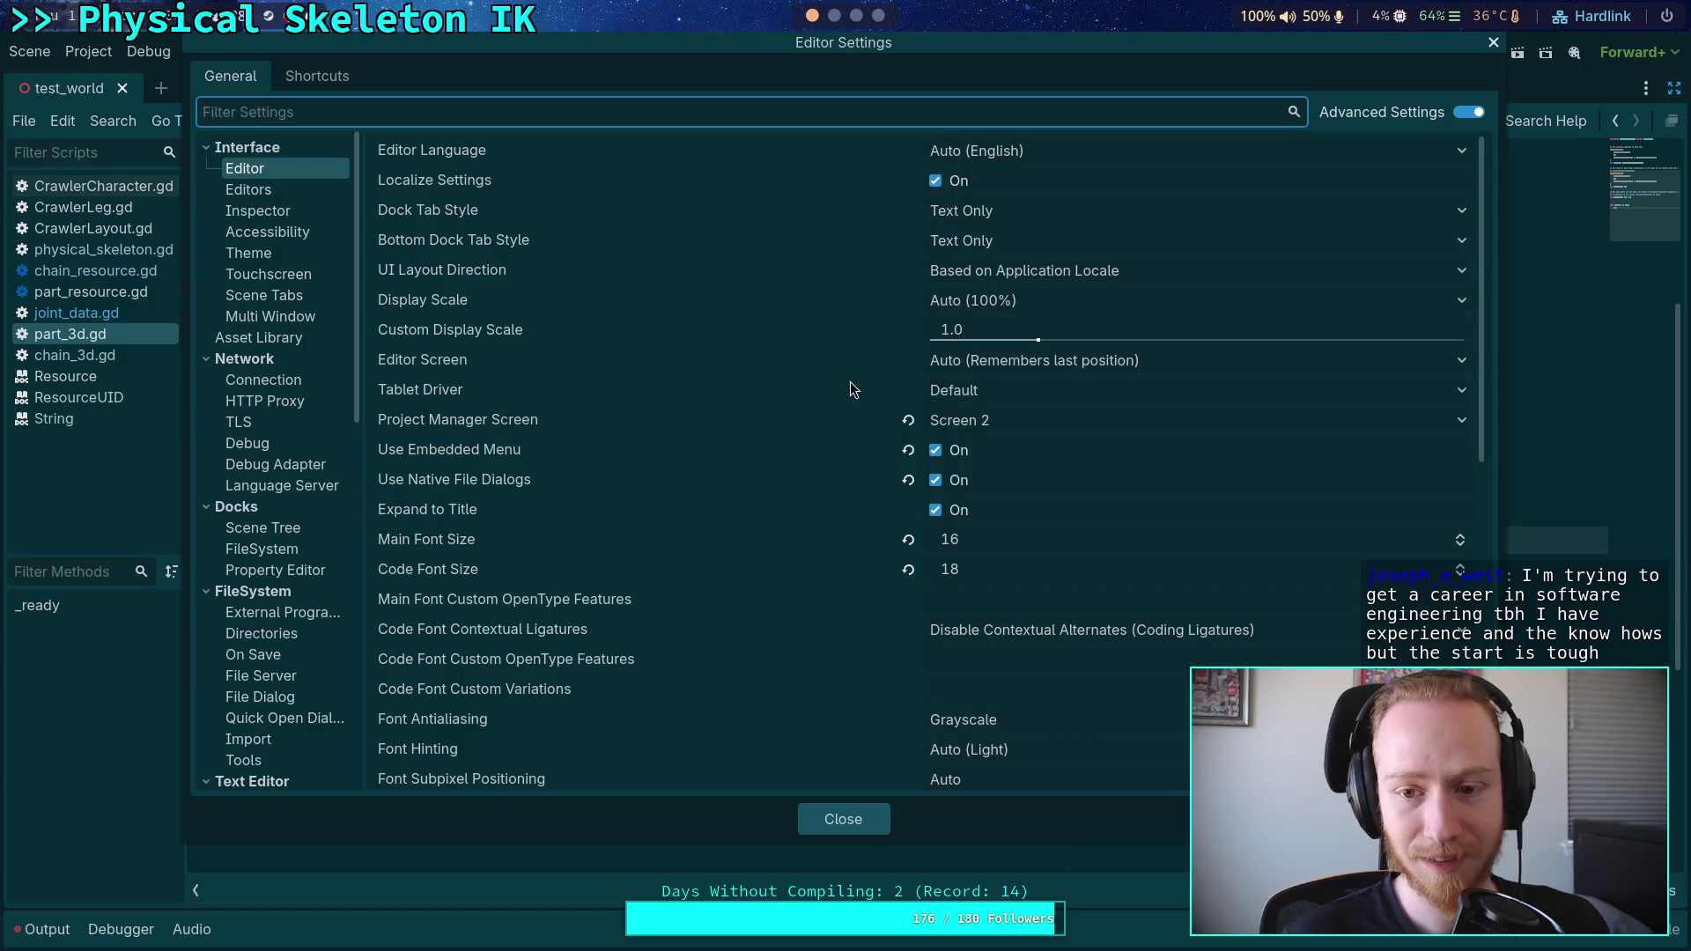
click(1460, 566)
click(1464, 578)
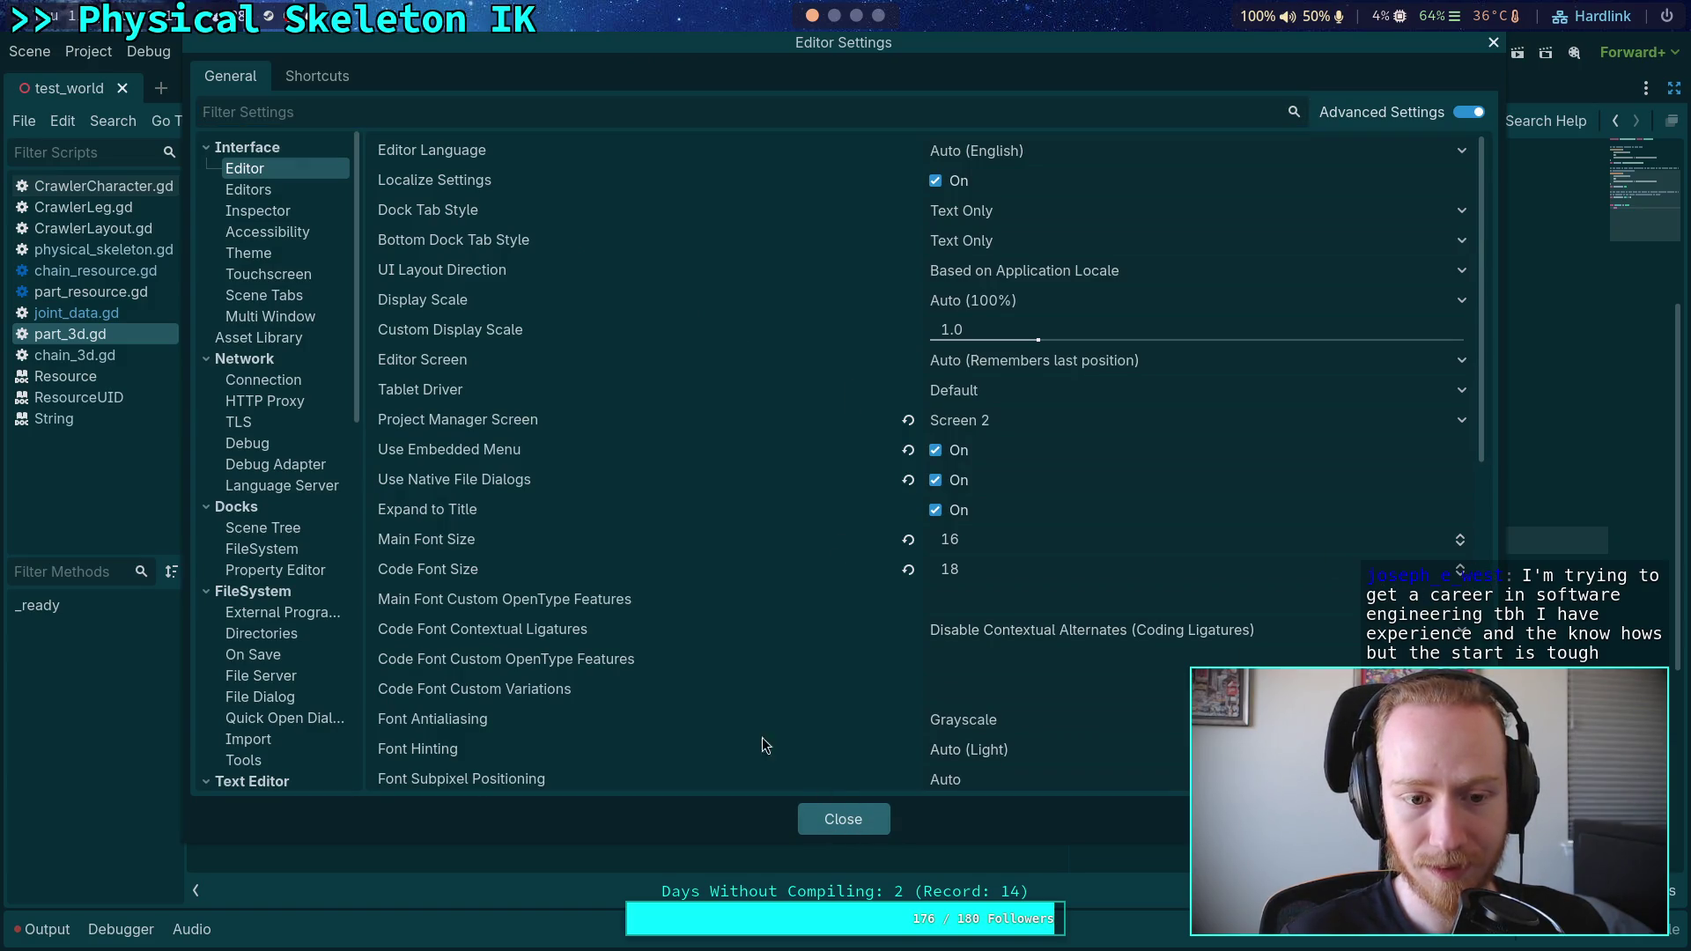
click(842, 819)
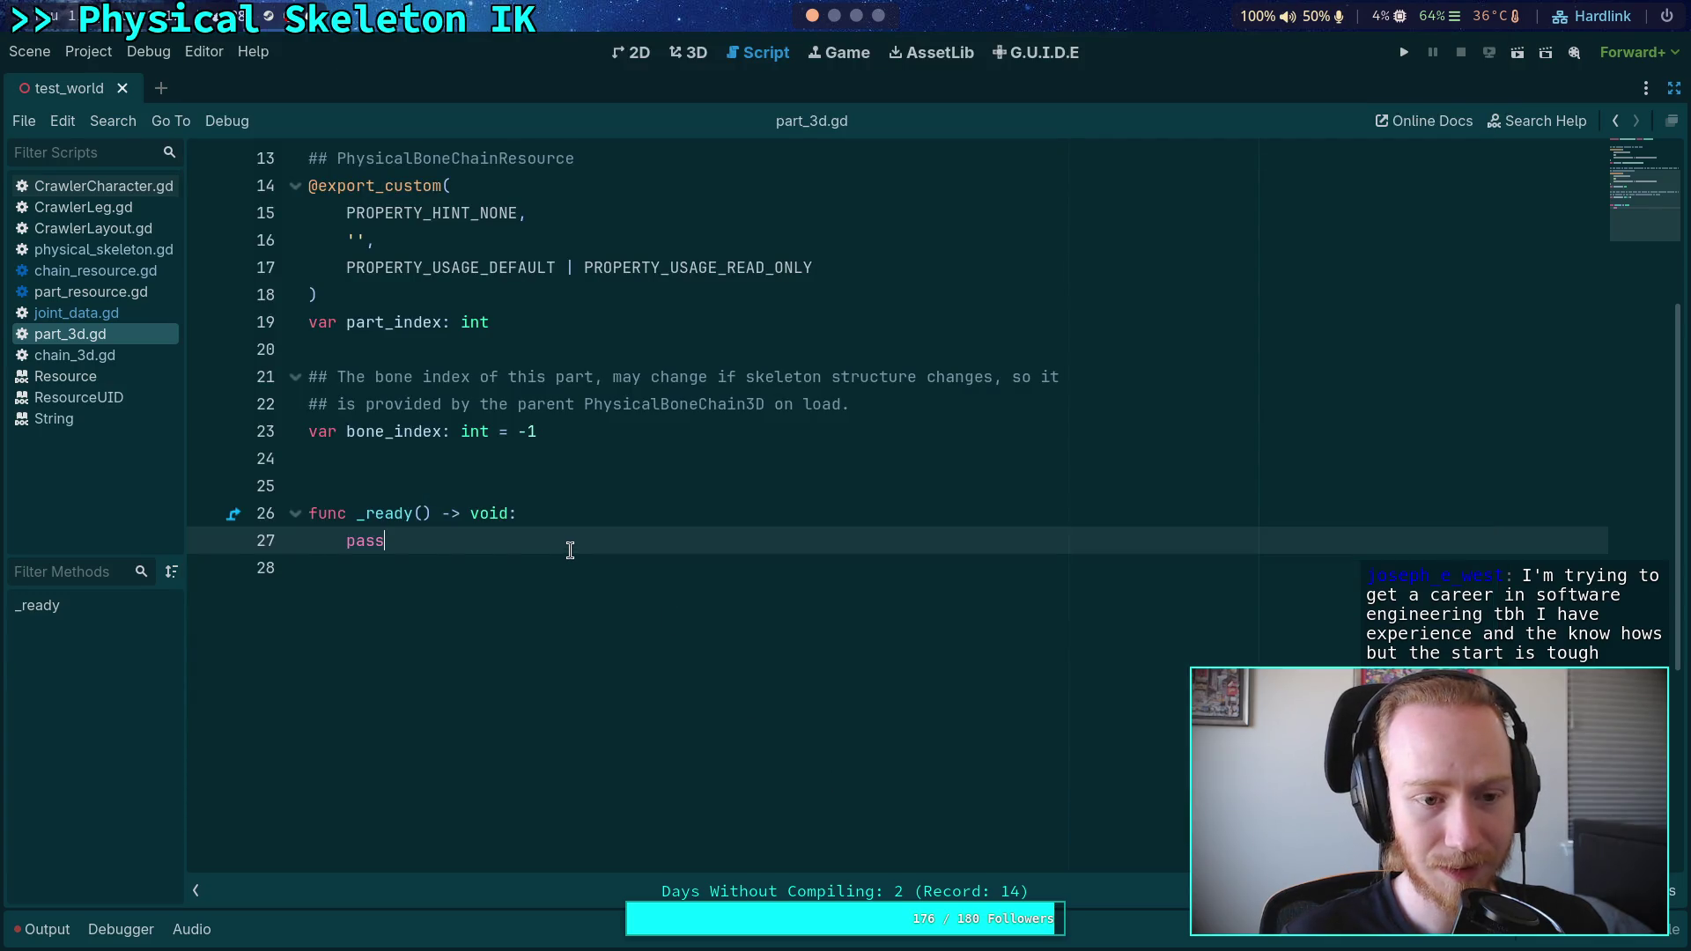
drag(570, 550, 335, 323)
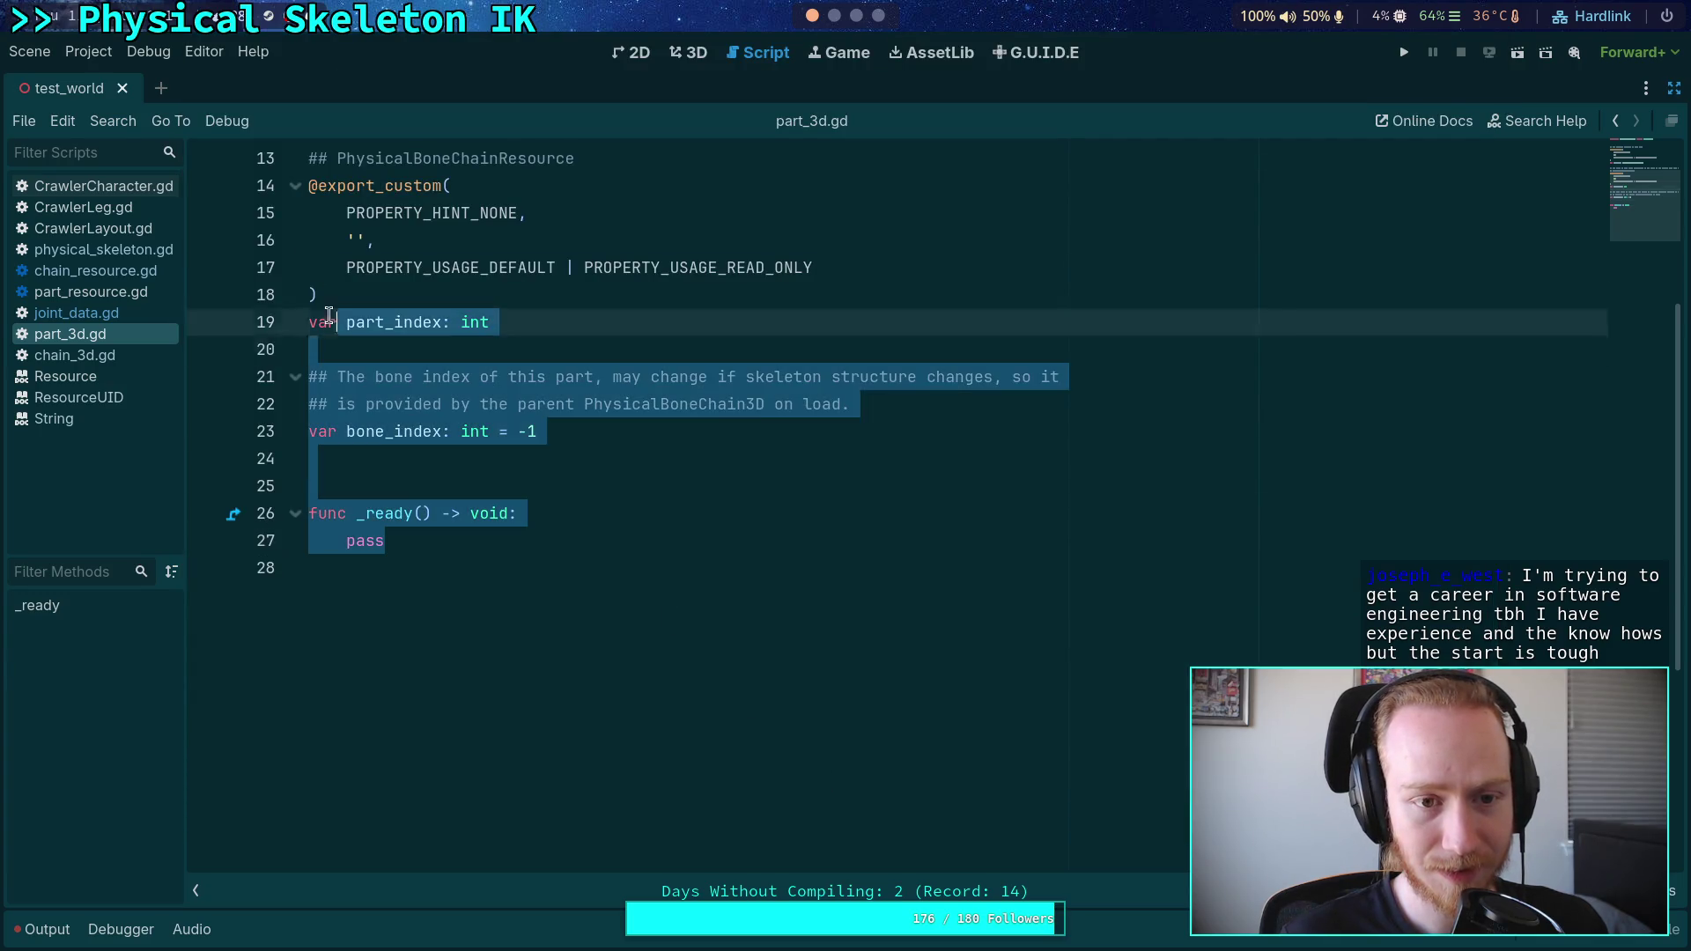
Clear the line selection and leave distraction-free mode to restore the Inspector panel
click(617, 431)
scroll(652, 493, up, 4)
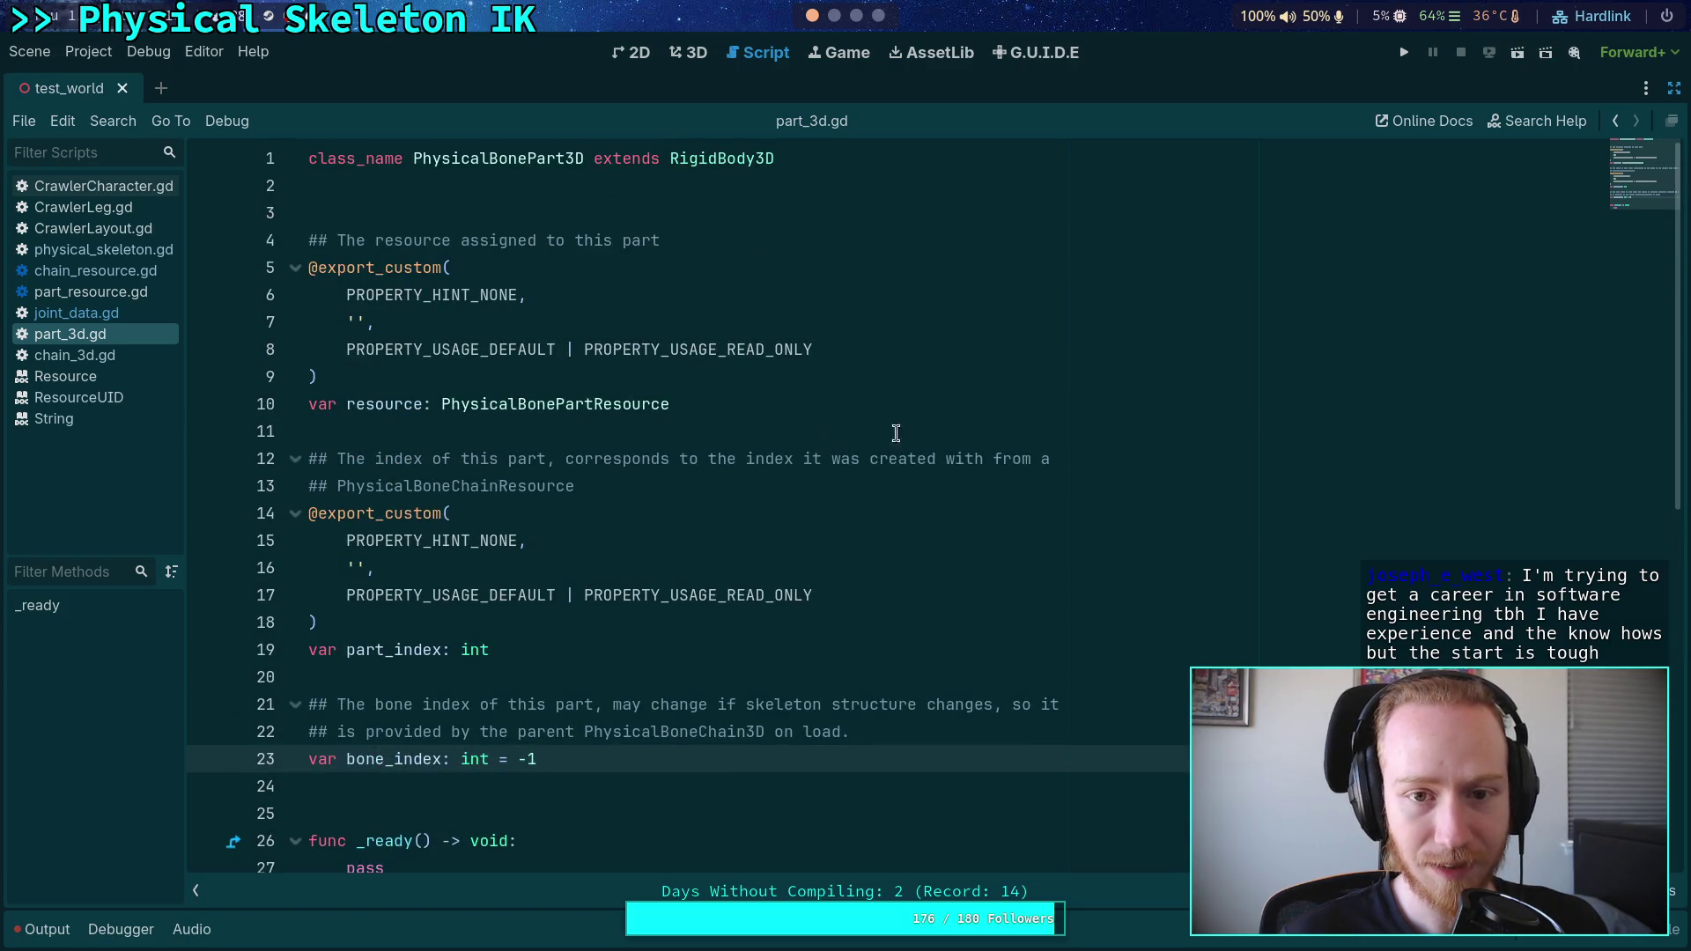
click(1673, 88)
scroll(975, 502, down, 2)
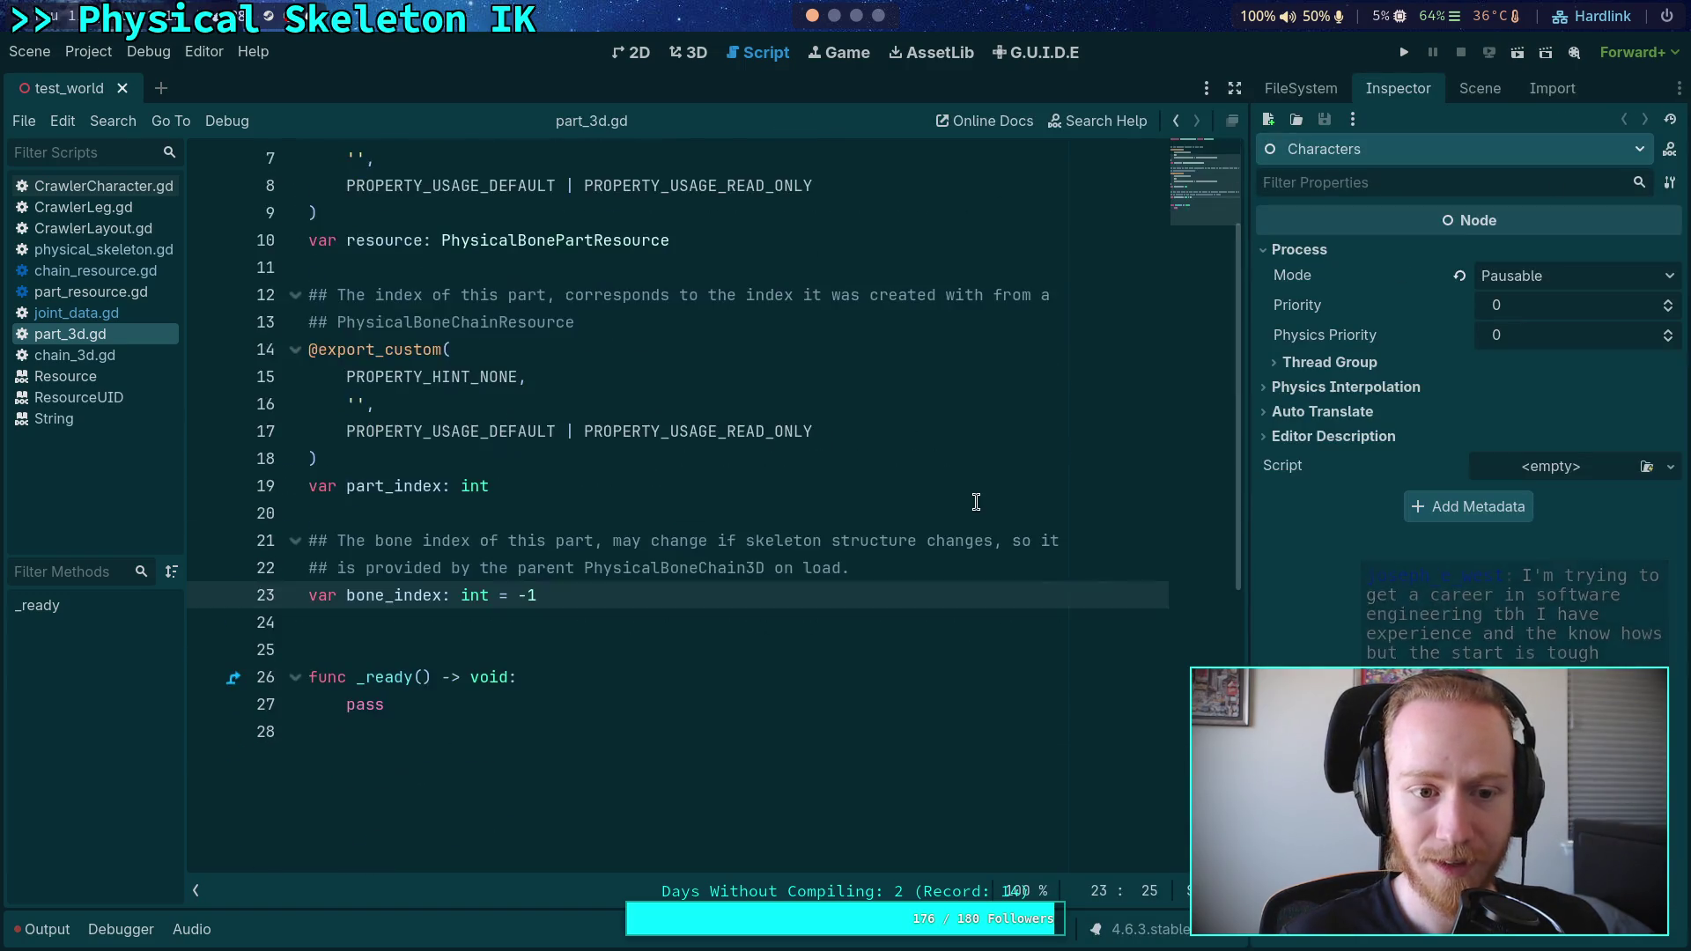
Look over part_resource.gd, then return to physical_skeleton.gd's update_motors function
click(114, 297)
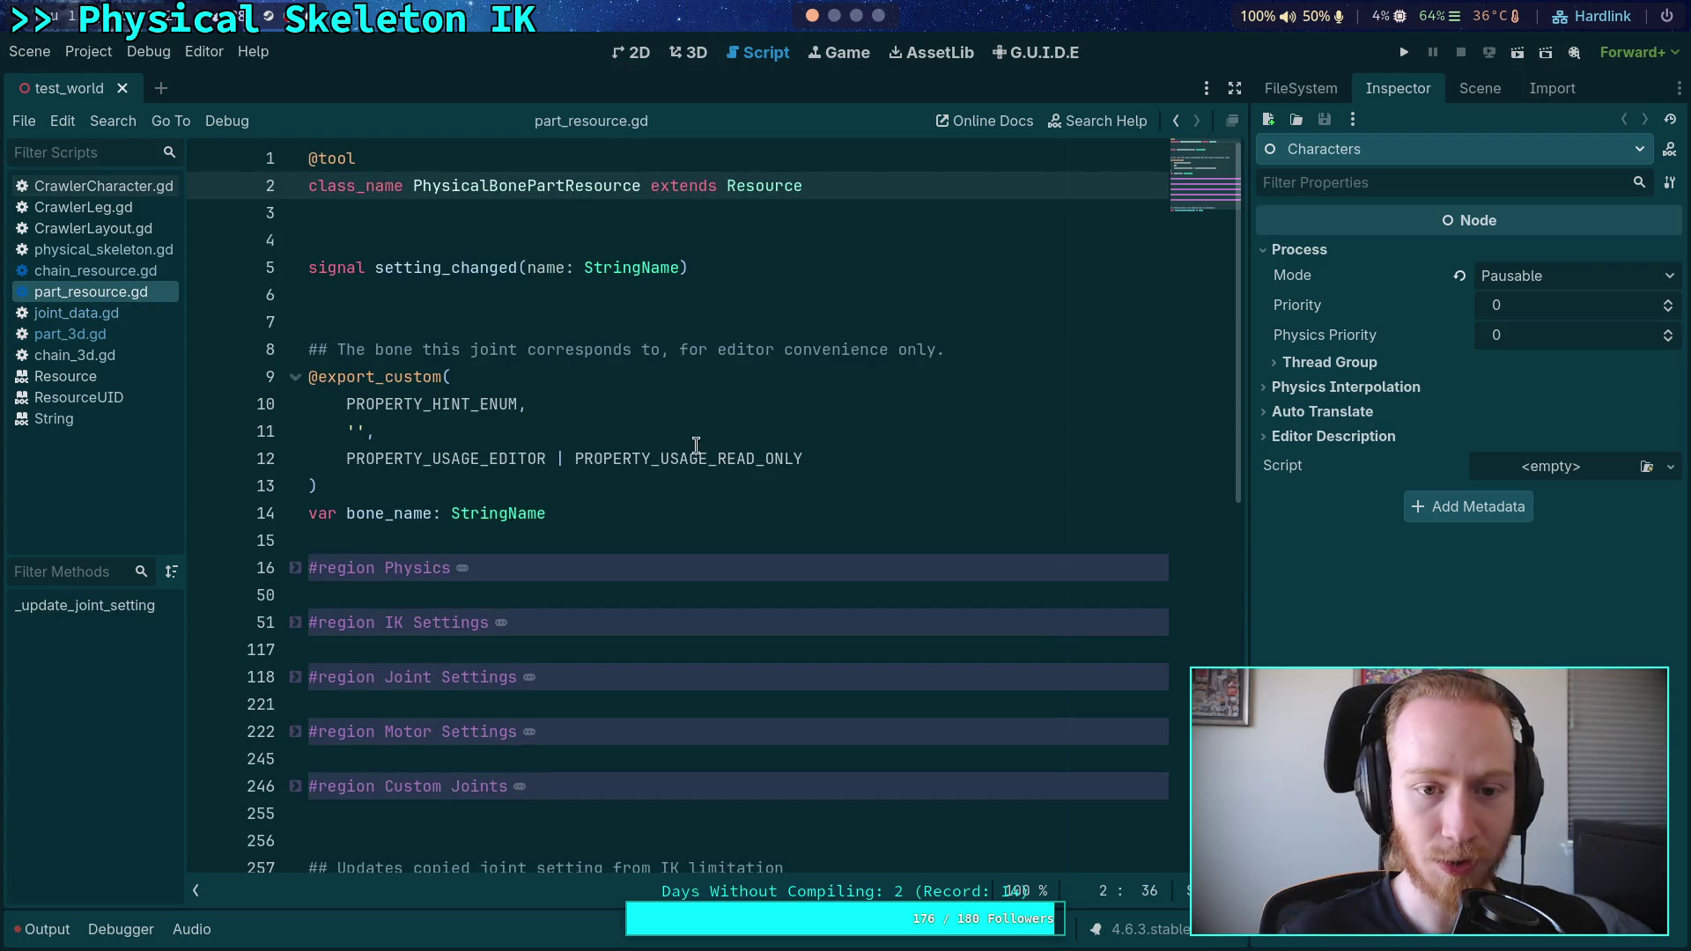
scroll(696, 441, down, 4)
scroll(699, 442, up, 4)
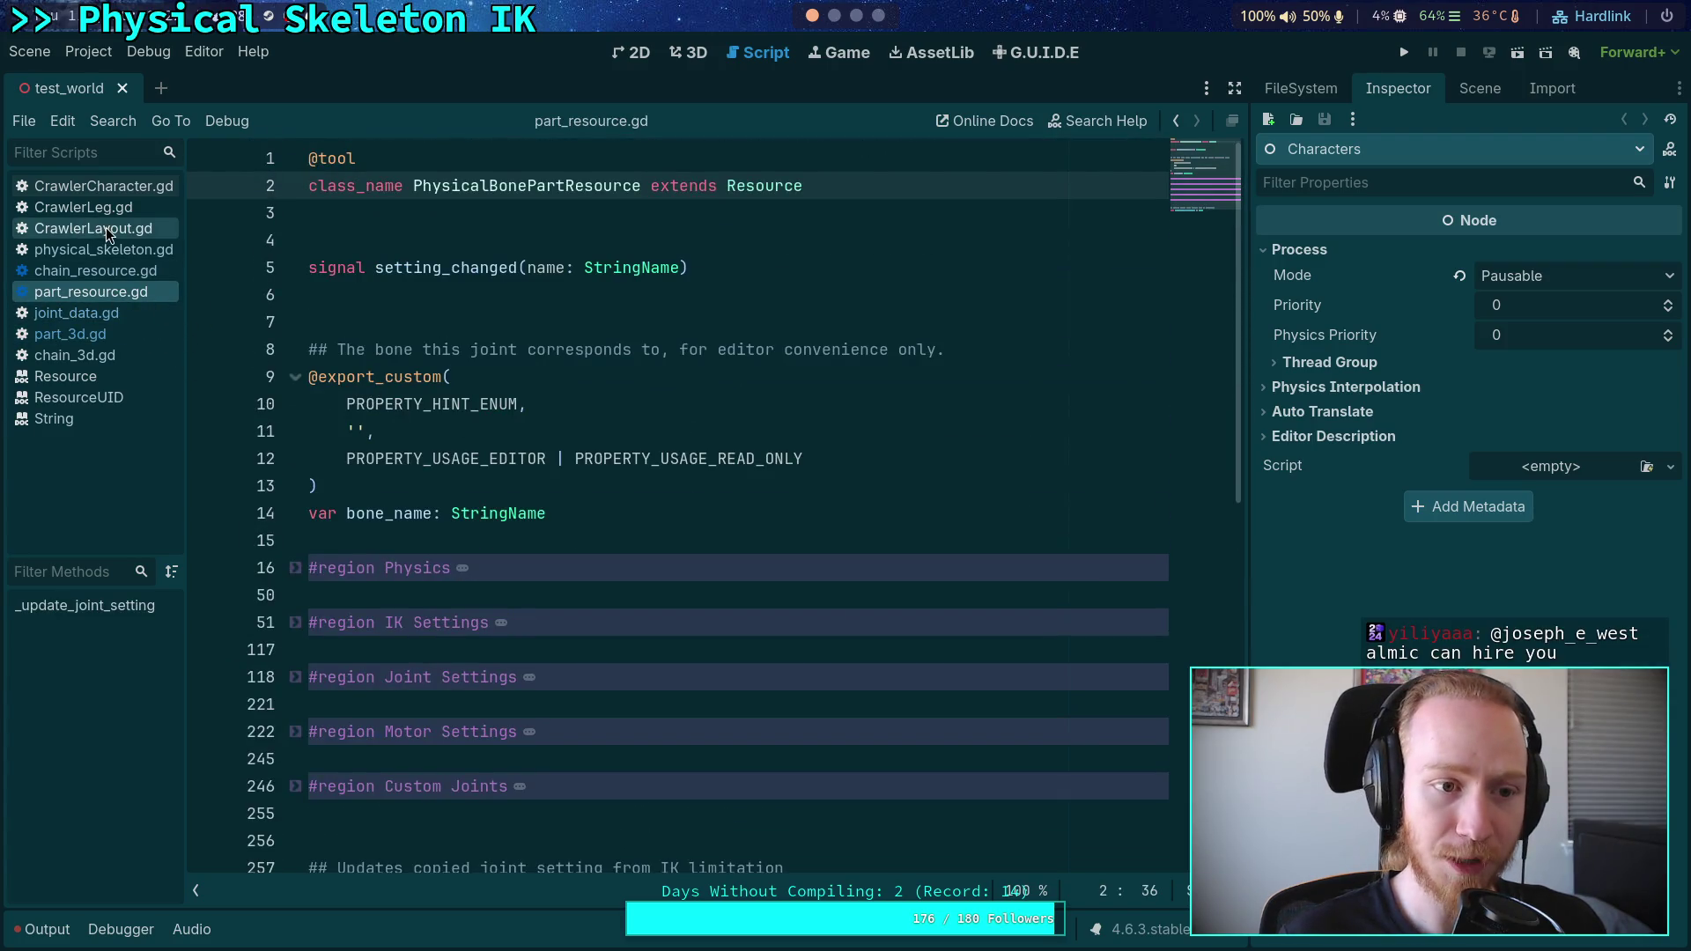
click(104, 249)
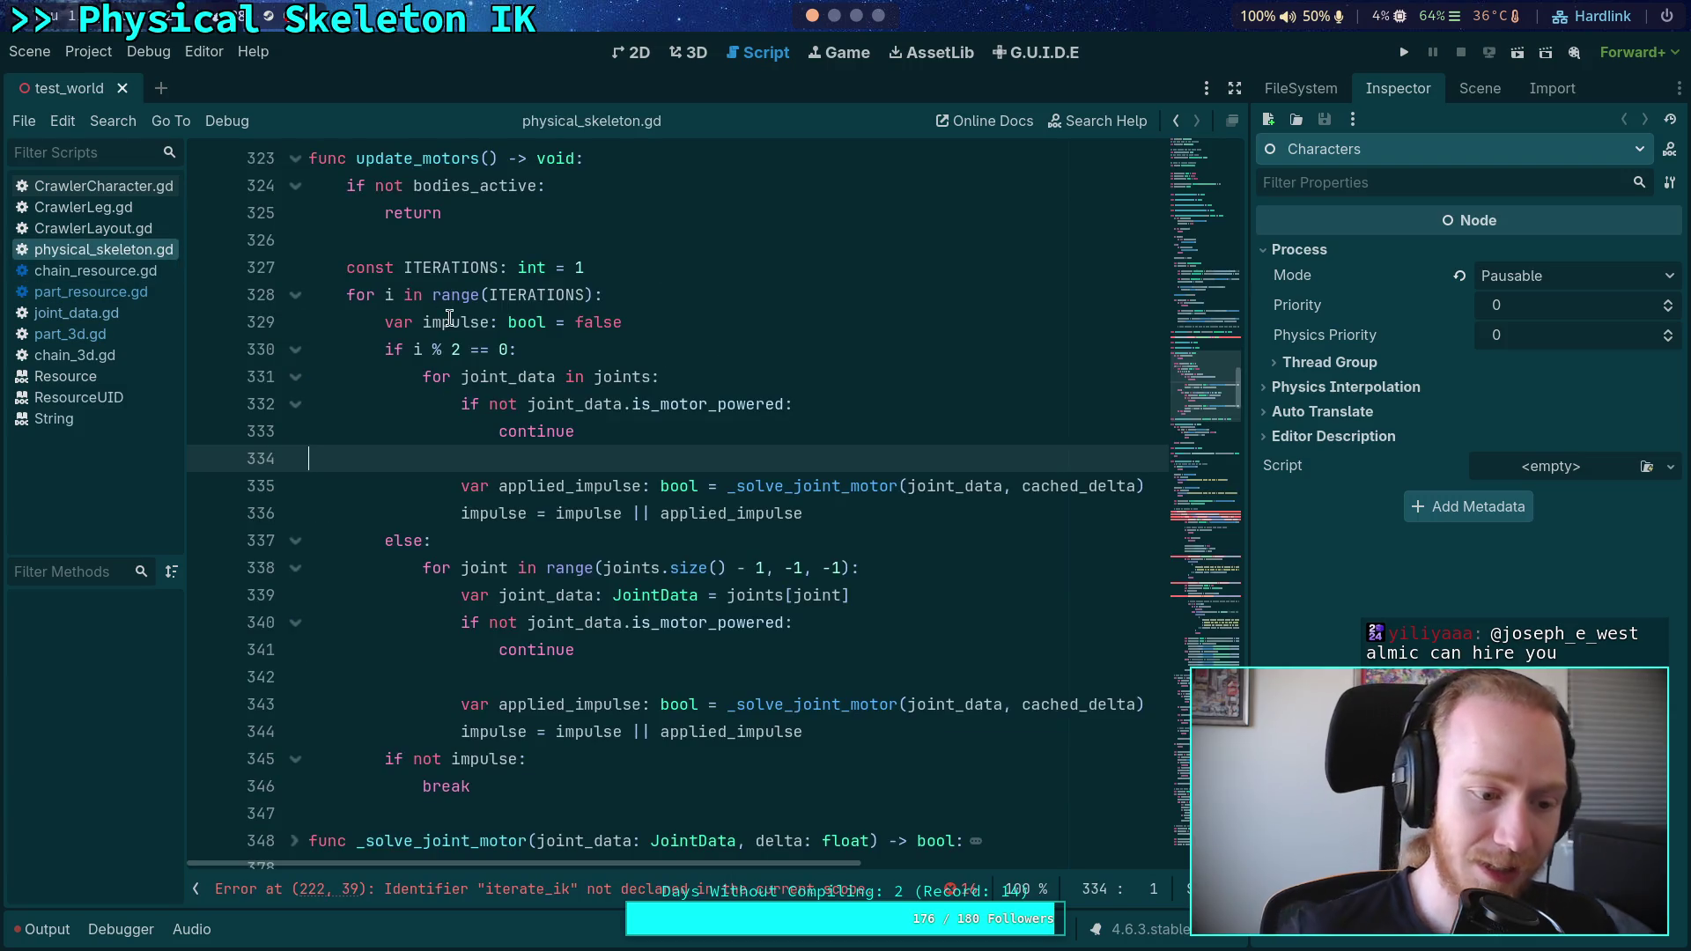
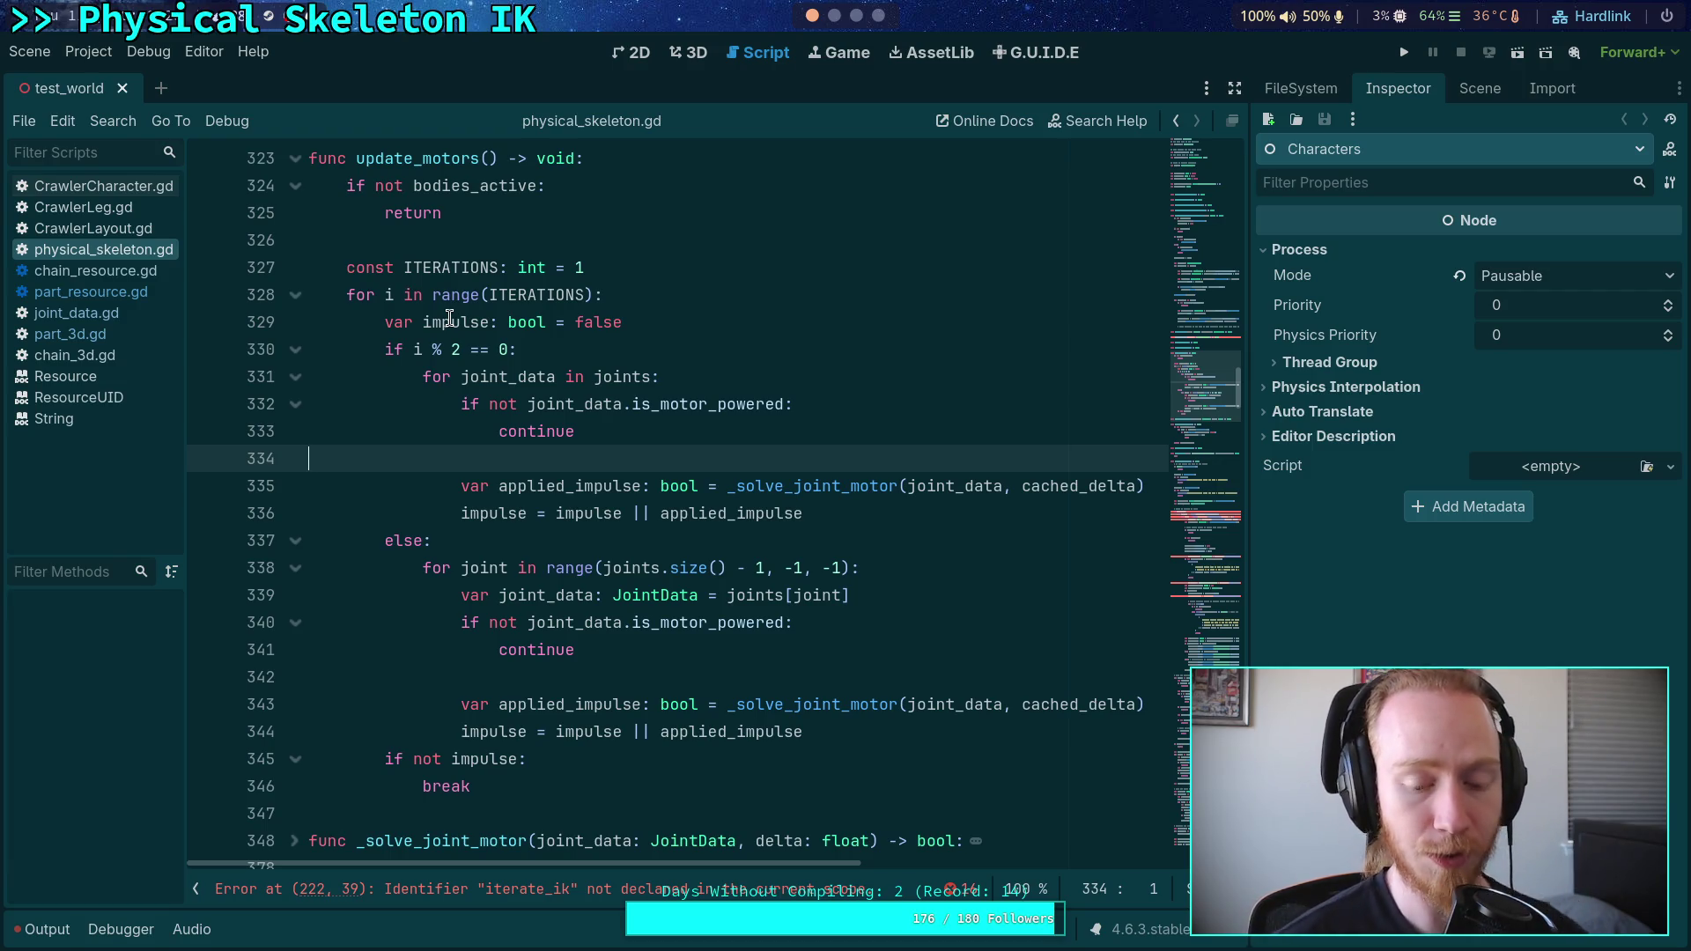
Step through blank lines 326, 334 and 342 in physical_skeleton.gd
click(510, 240)
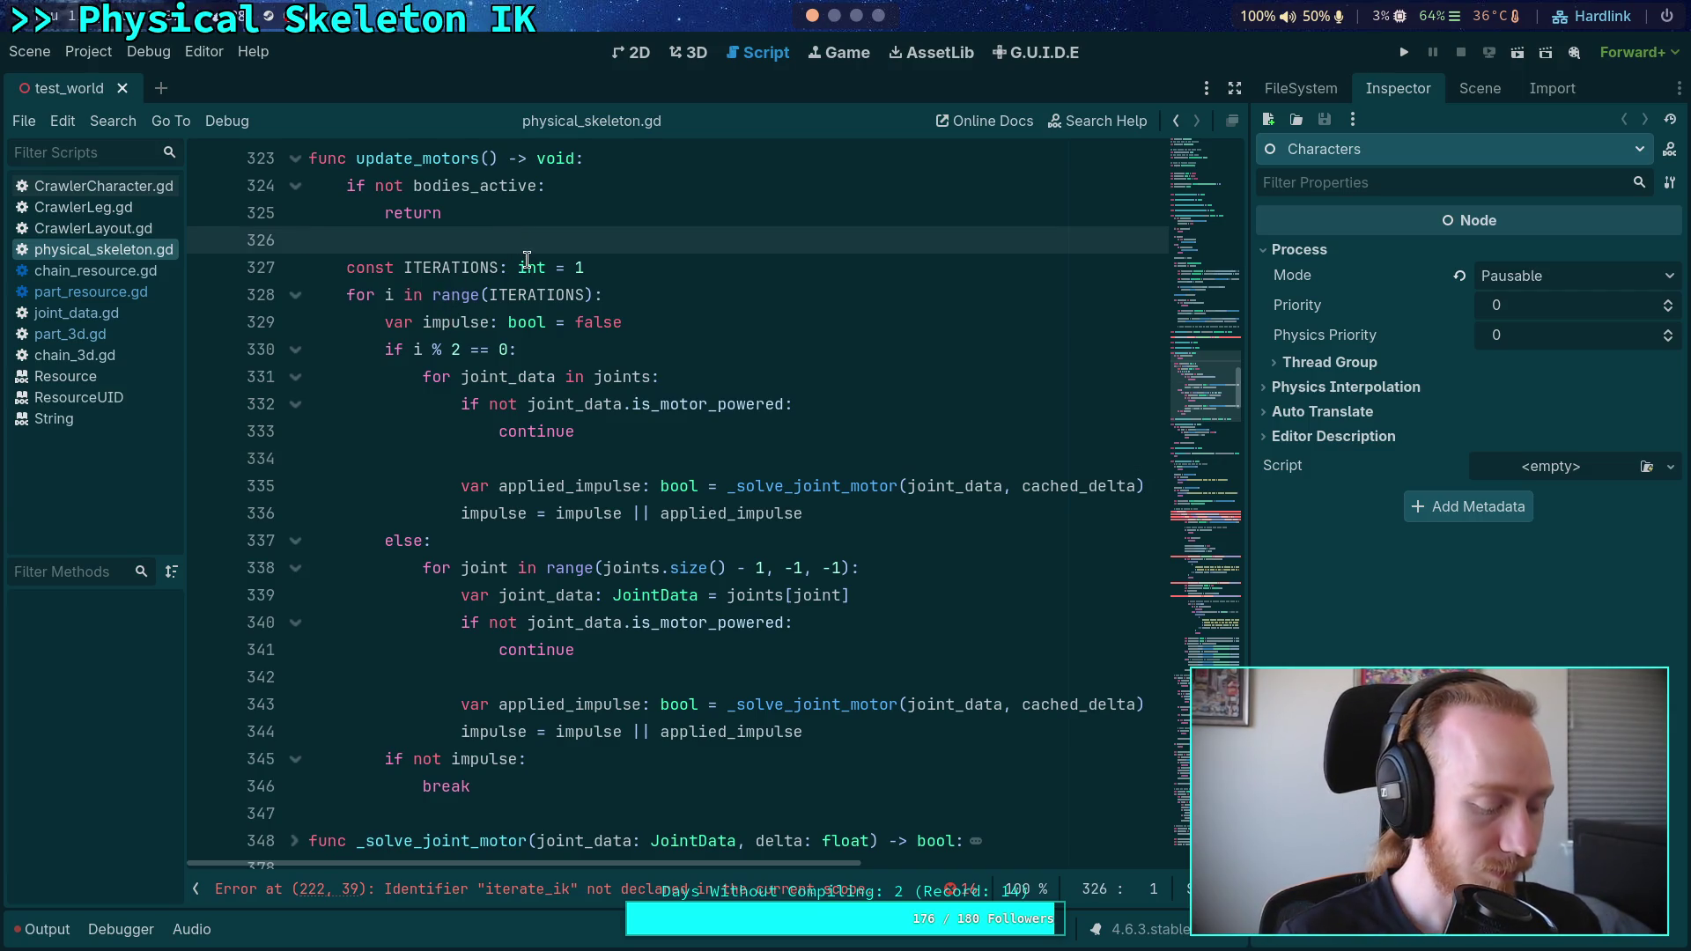
mouse_move(526, 259)
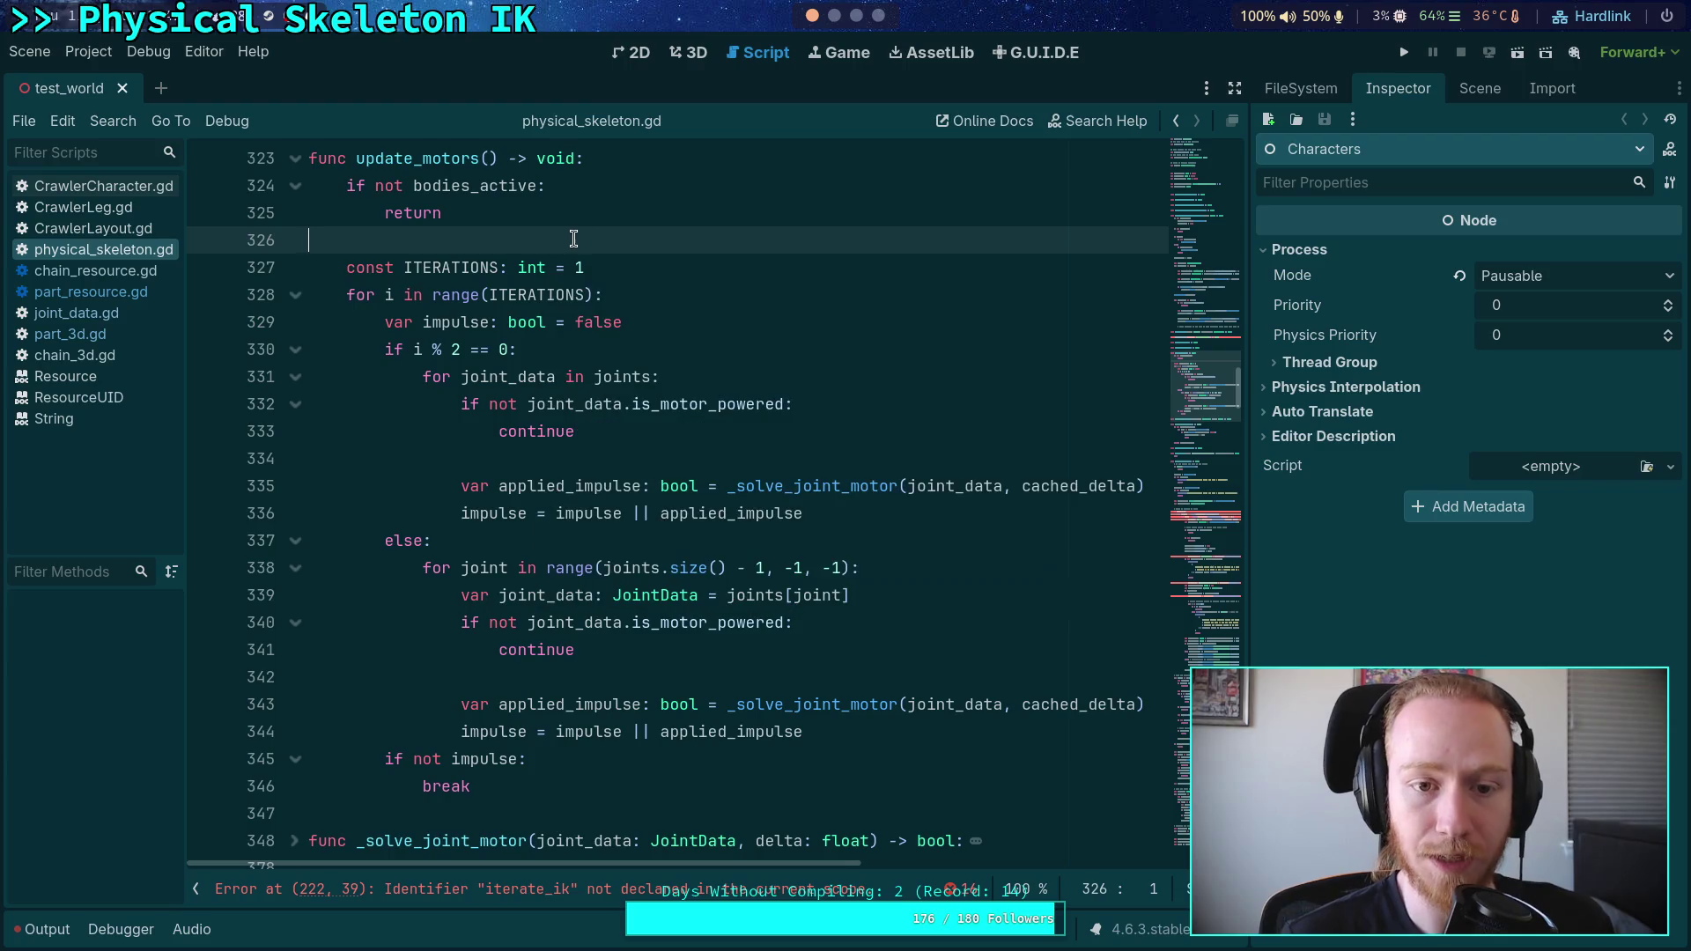
click(669, 456)
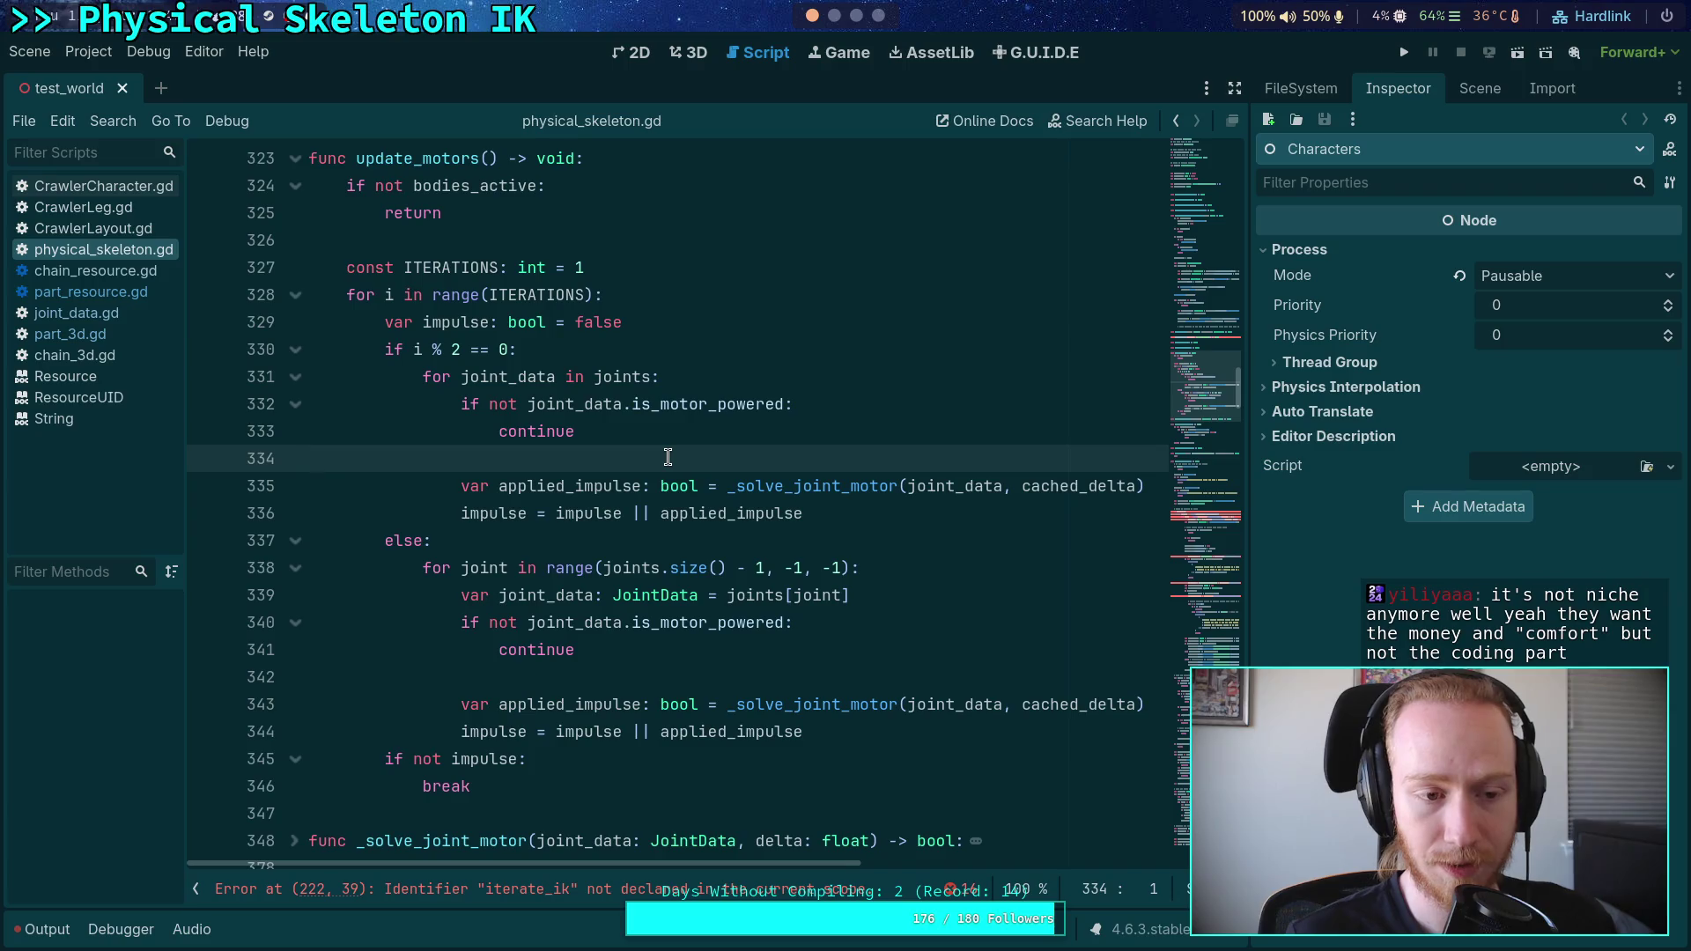
scroll(669, 457, down, 2)
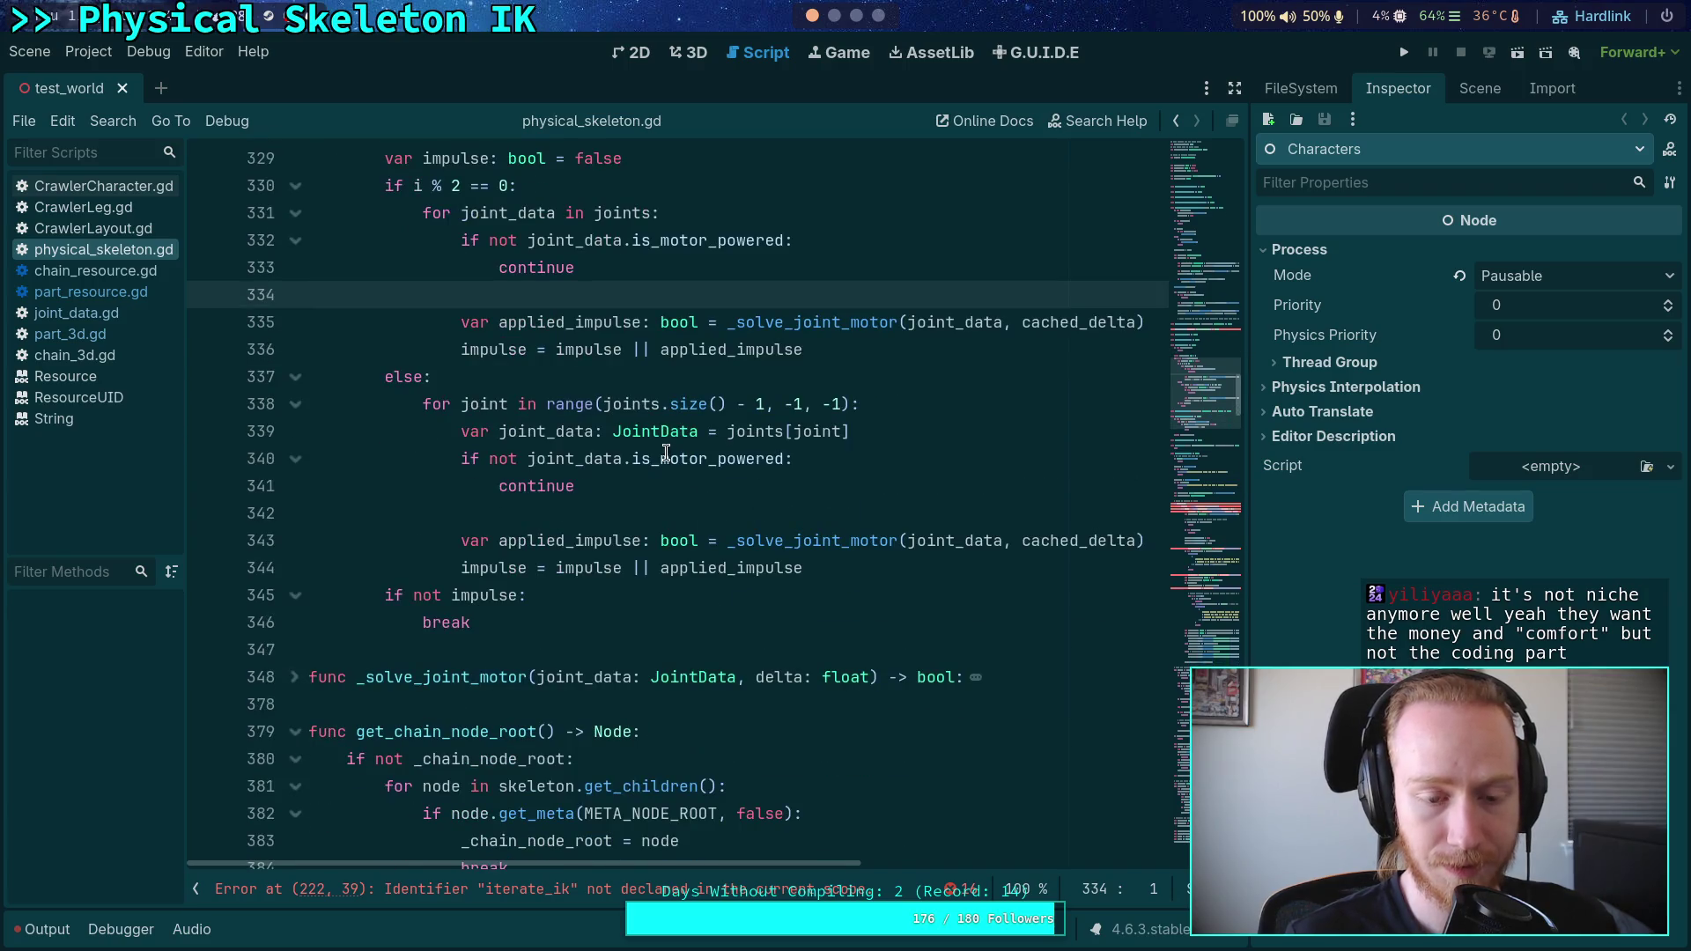
click(579, 512)
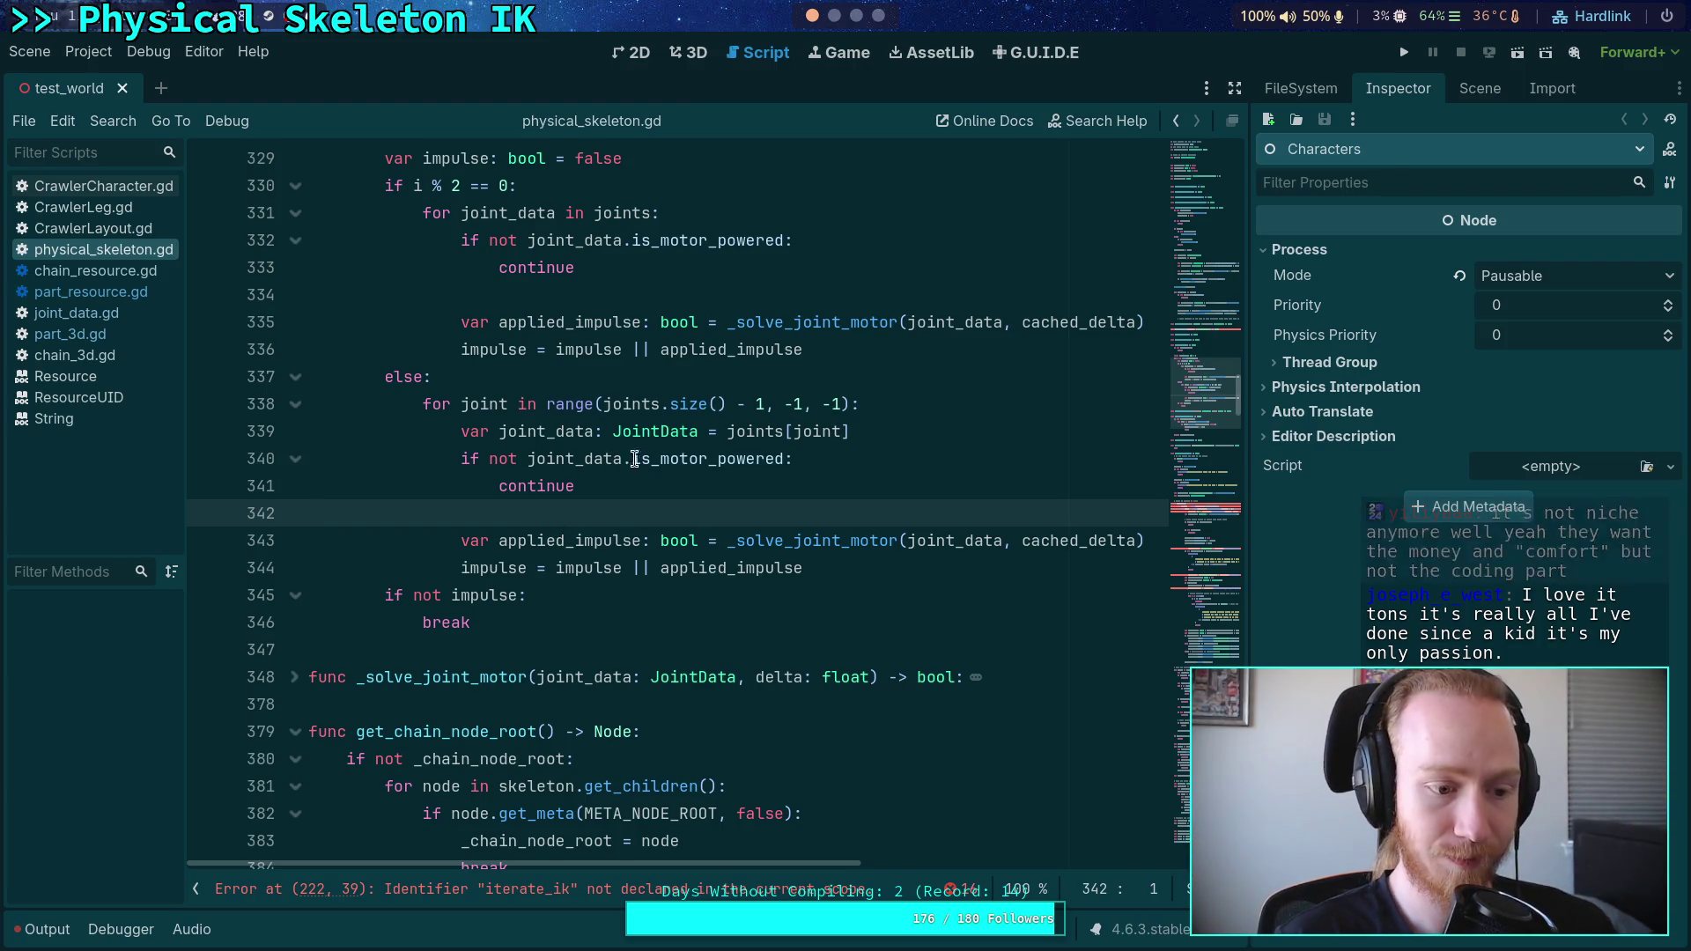
mouse_move(644, 462)
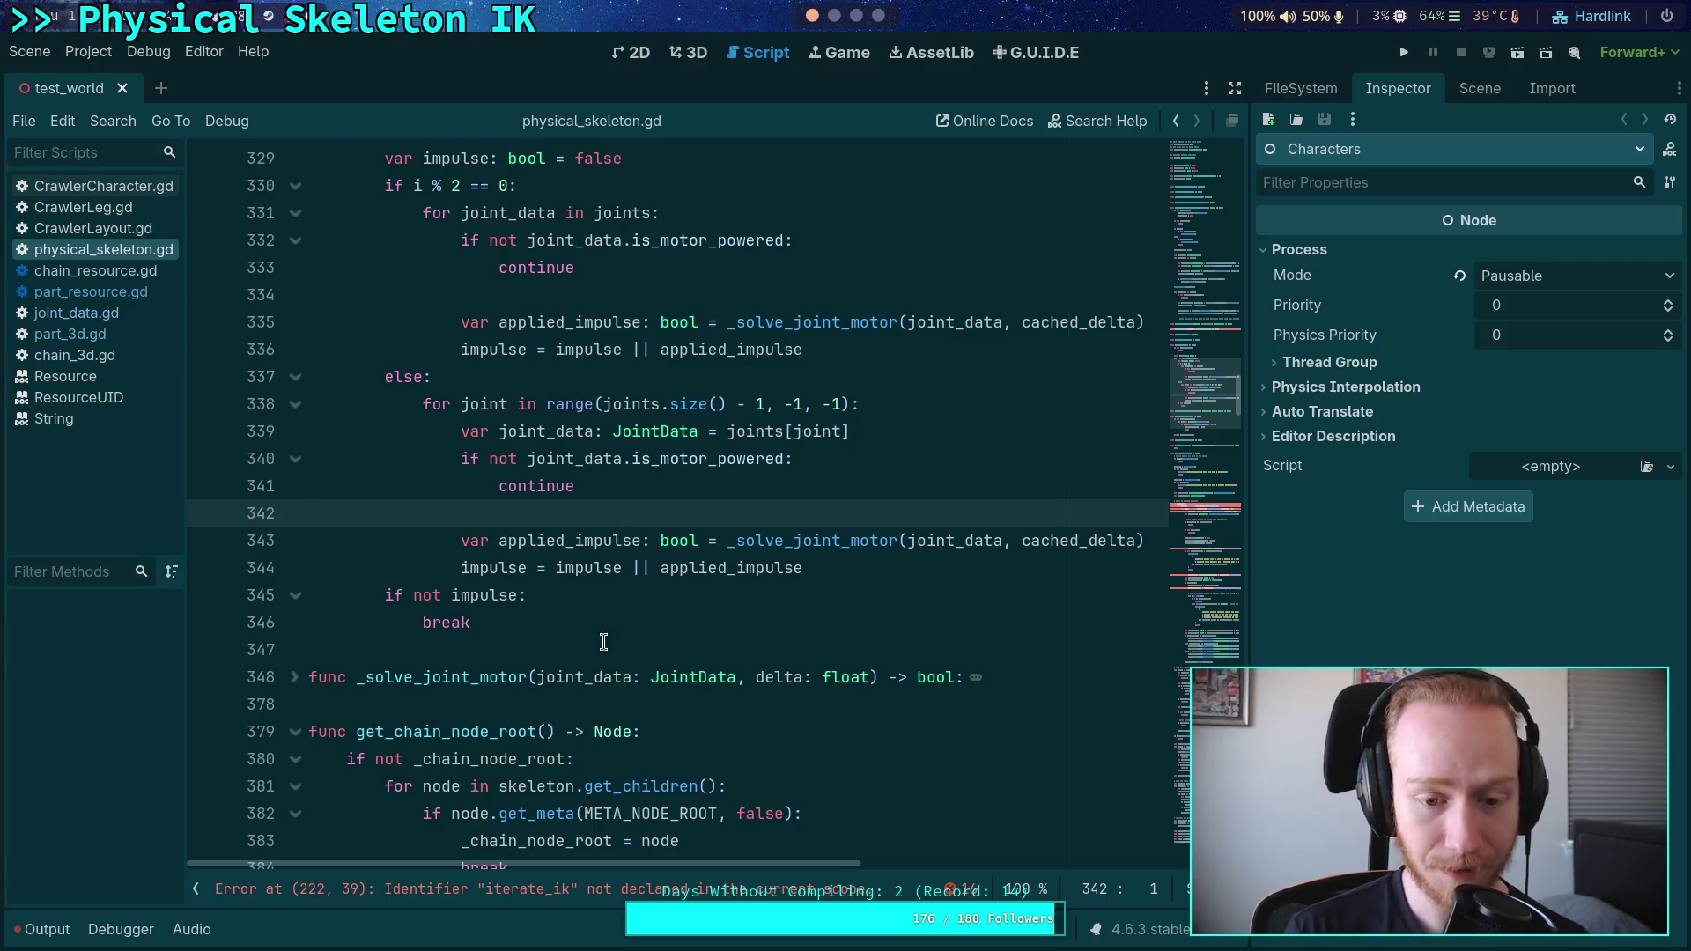
Settle the caret on blank line 347, then fold get_chain_node_root to its header line
click(600, 643)
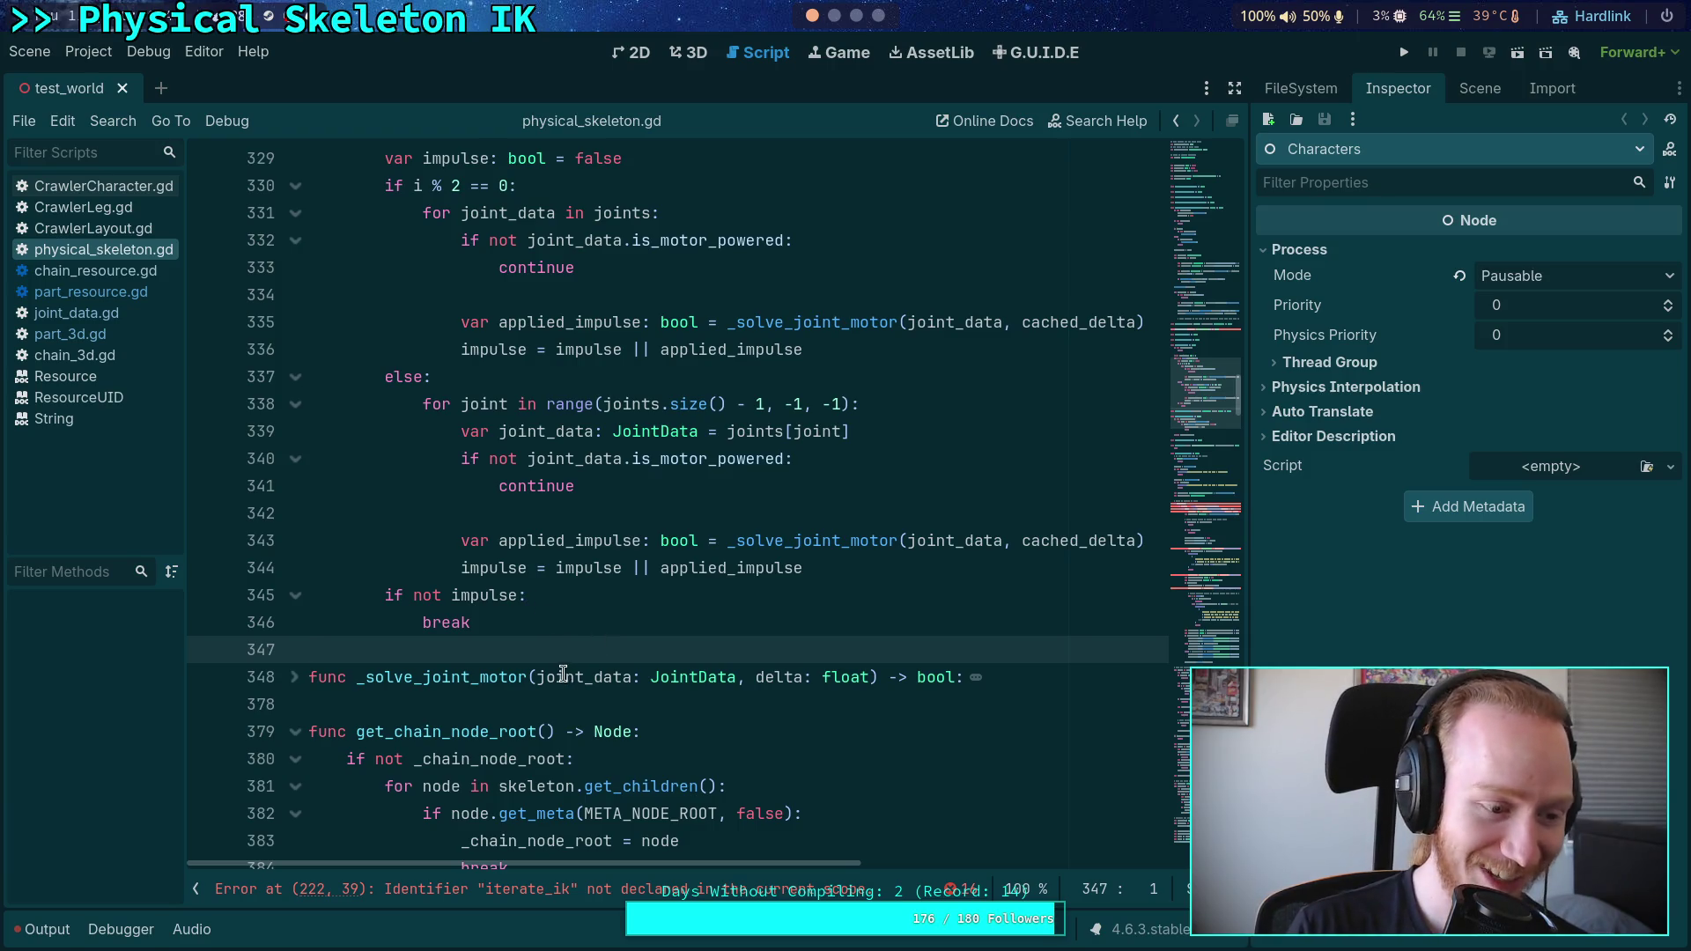
click(563, 513)
scroll(546, 502, up, 2)
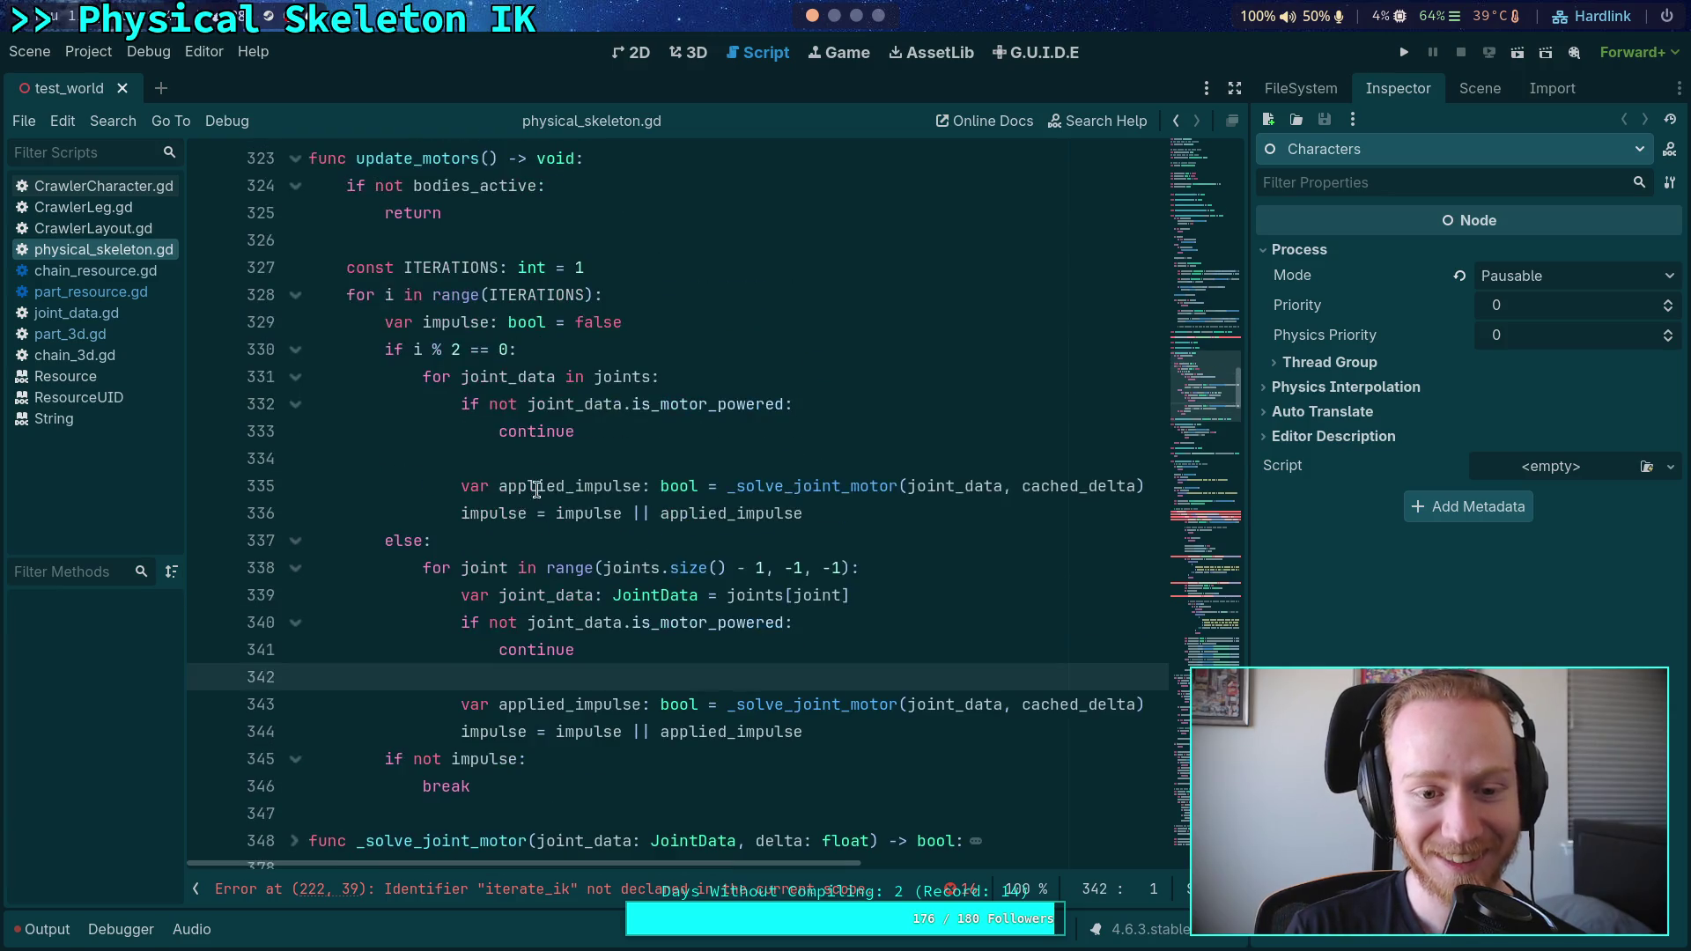
scroll(566, 509, down, 2)
click(510, 657)
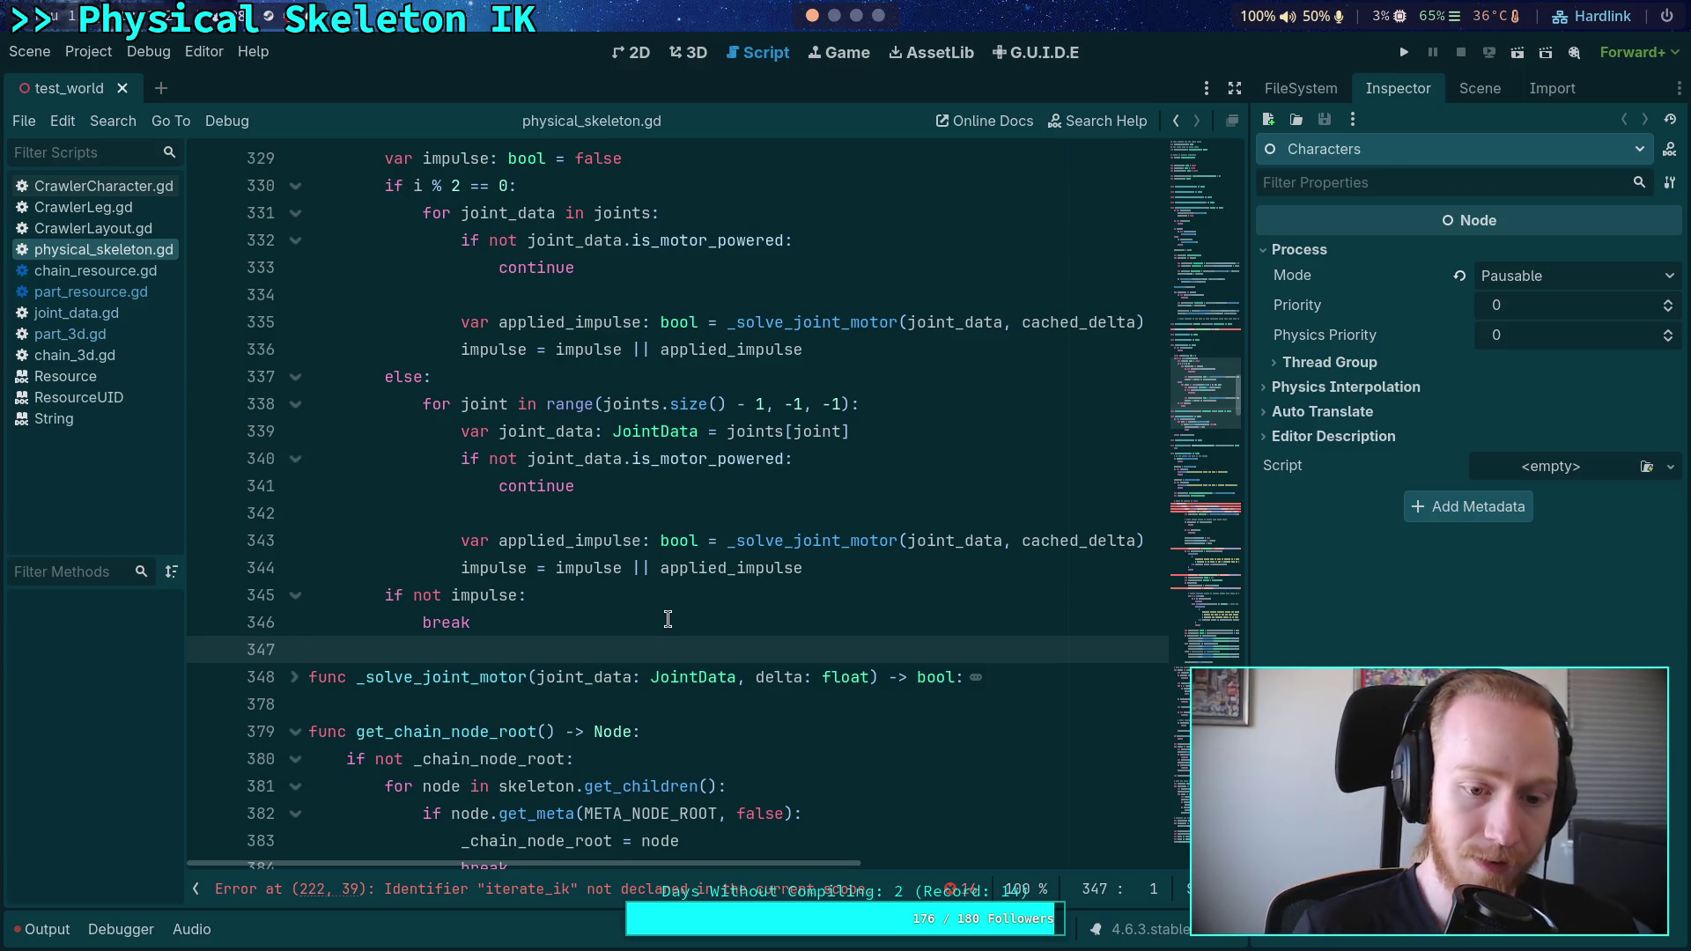
click(687, 596)
click(644, 650)
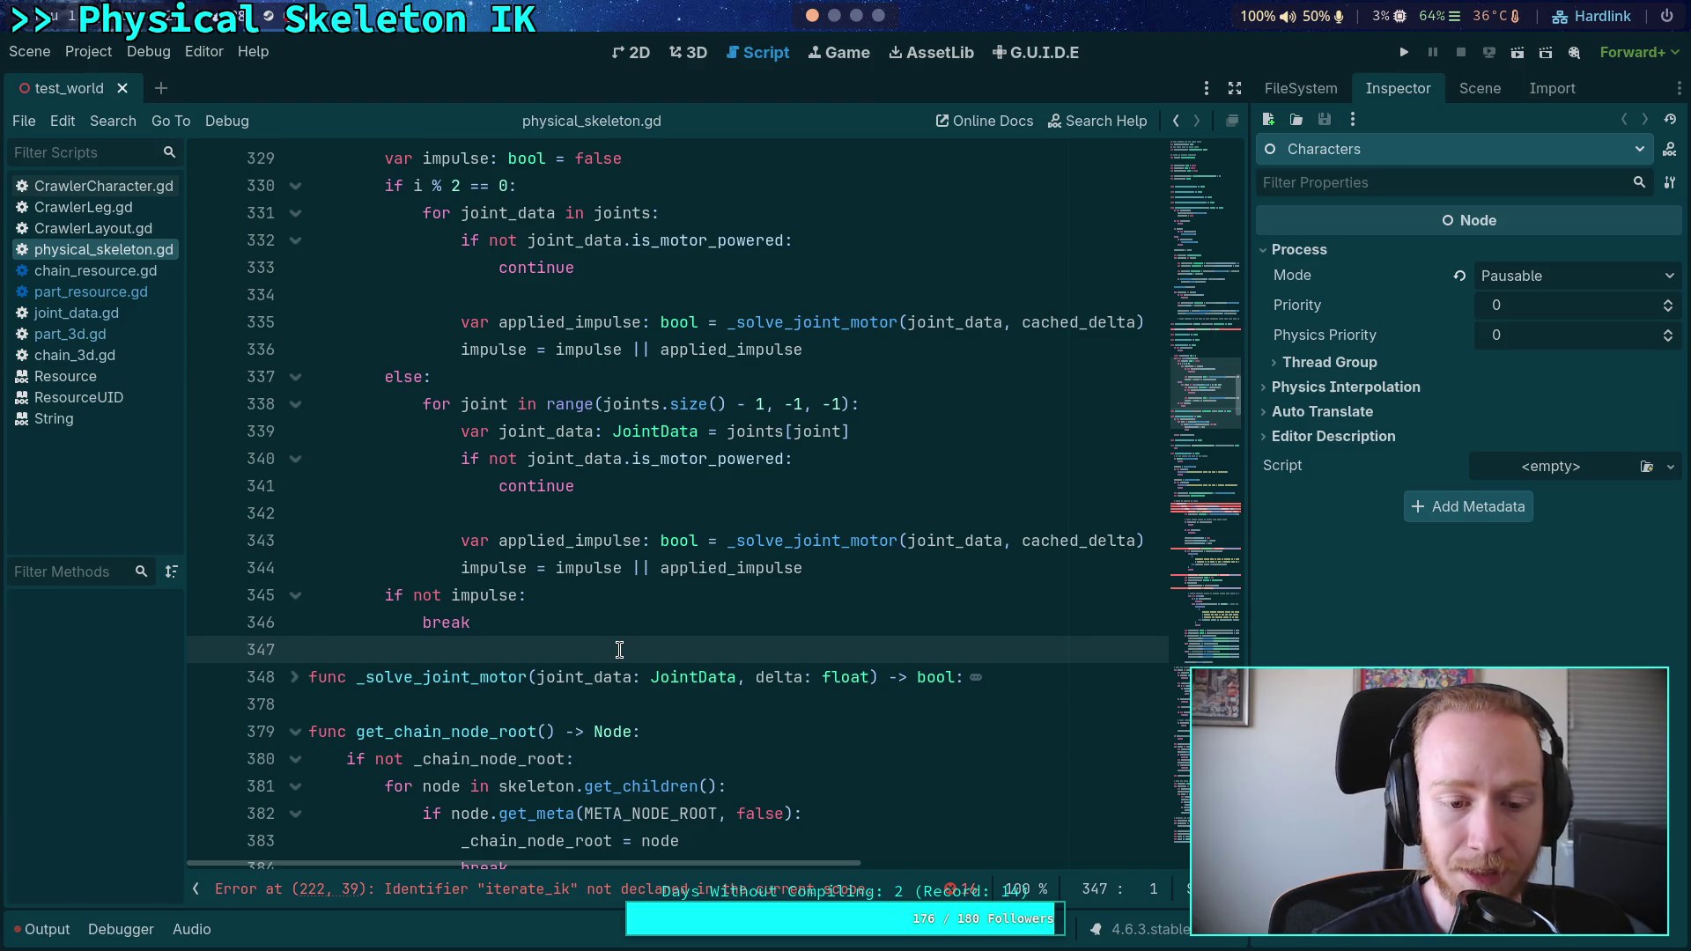
click(295, 731)
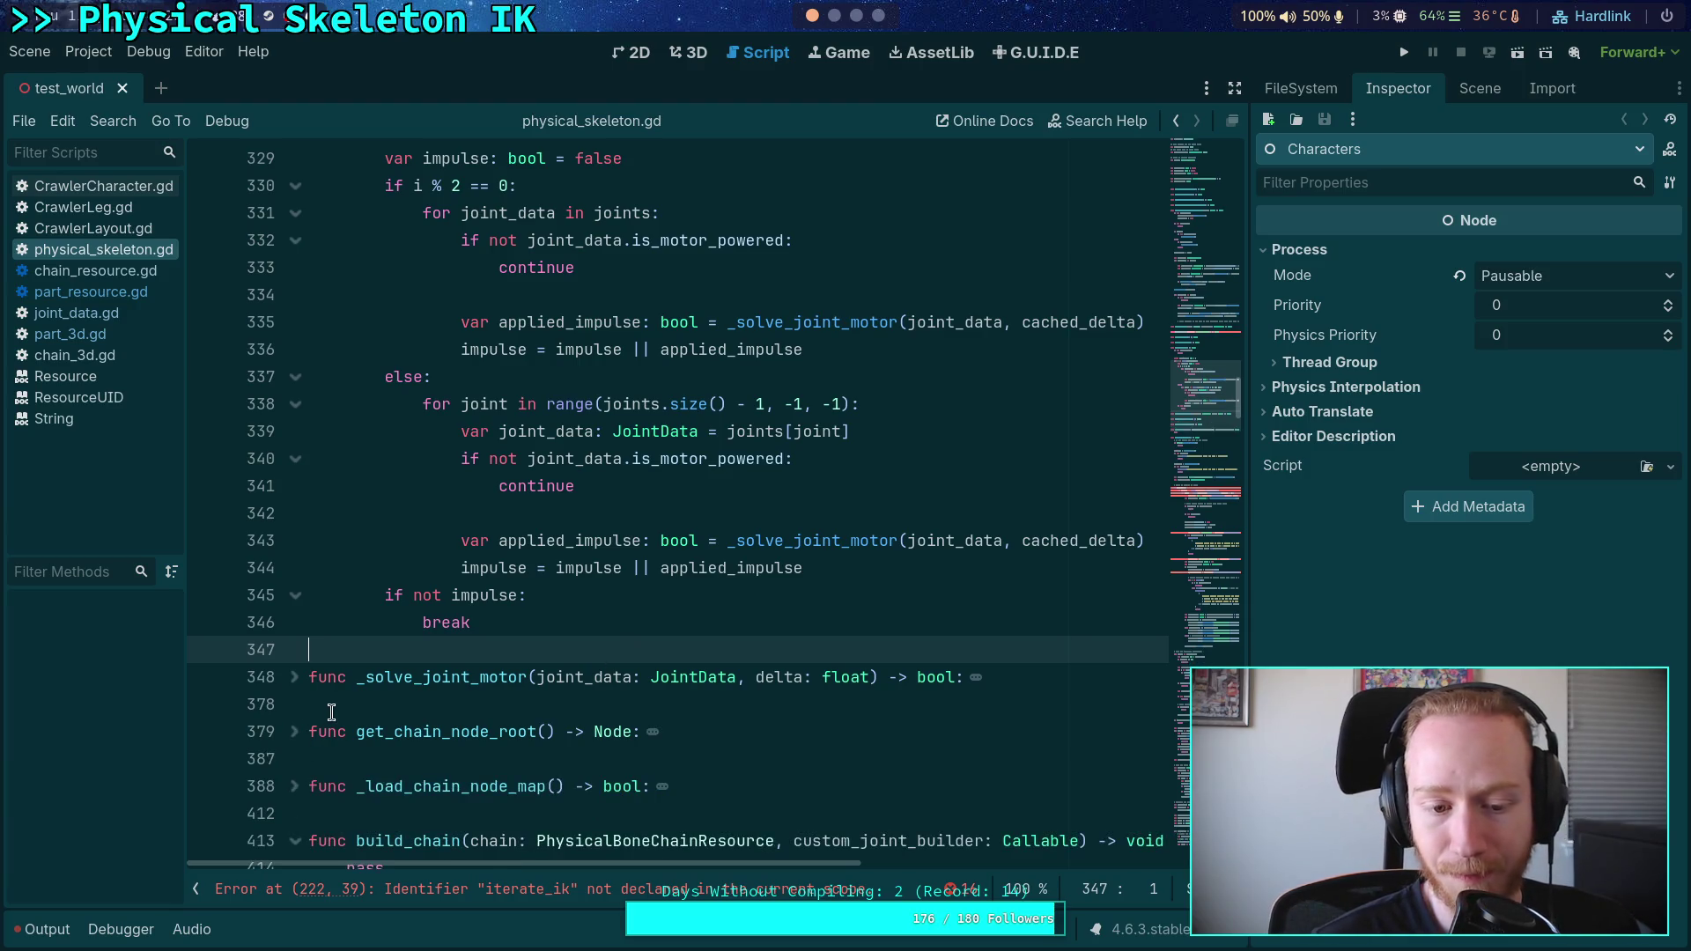
Fold build_chain, setup_body_joints and _duplicate_joint down to single header lines
scroll(333, 710, down, 2)
click(295, 680)
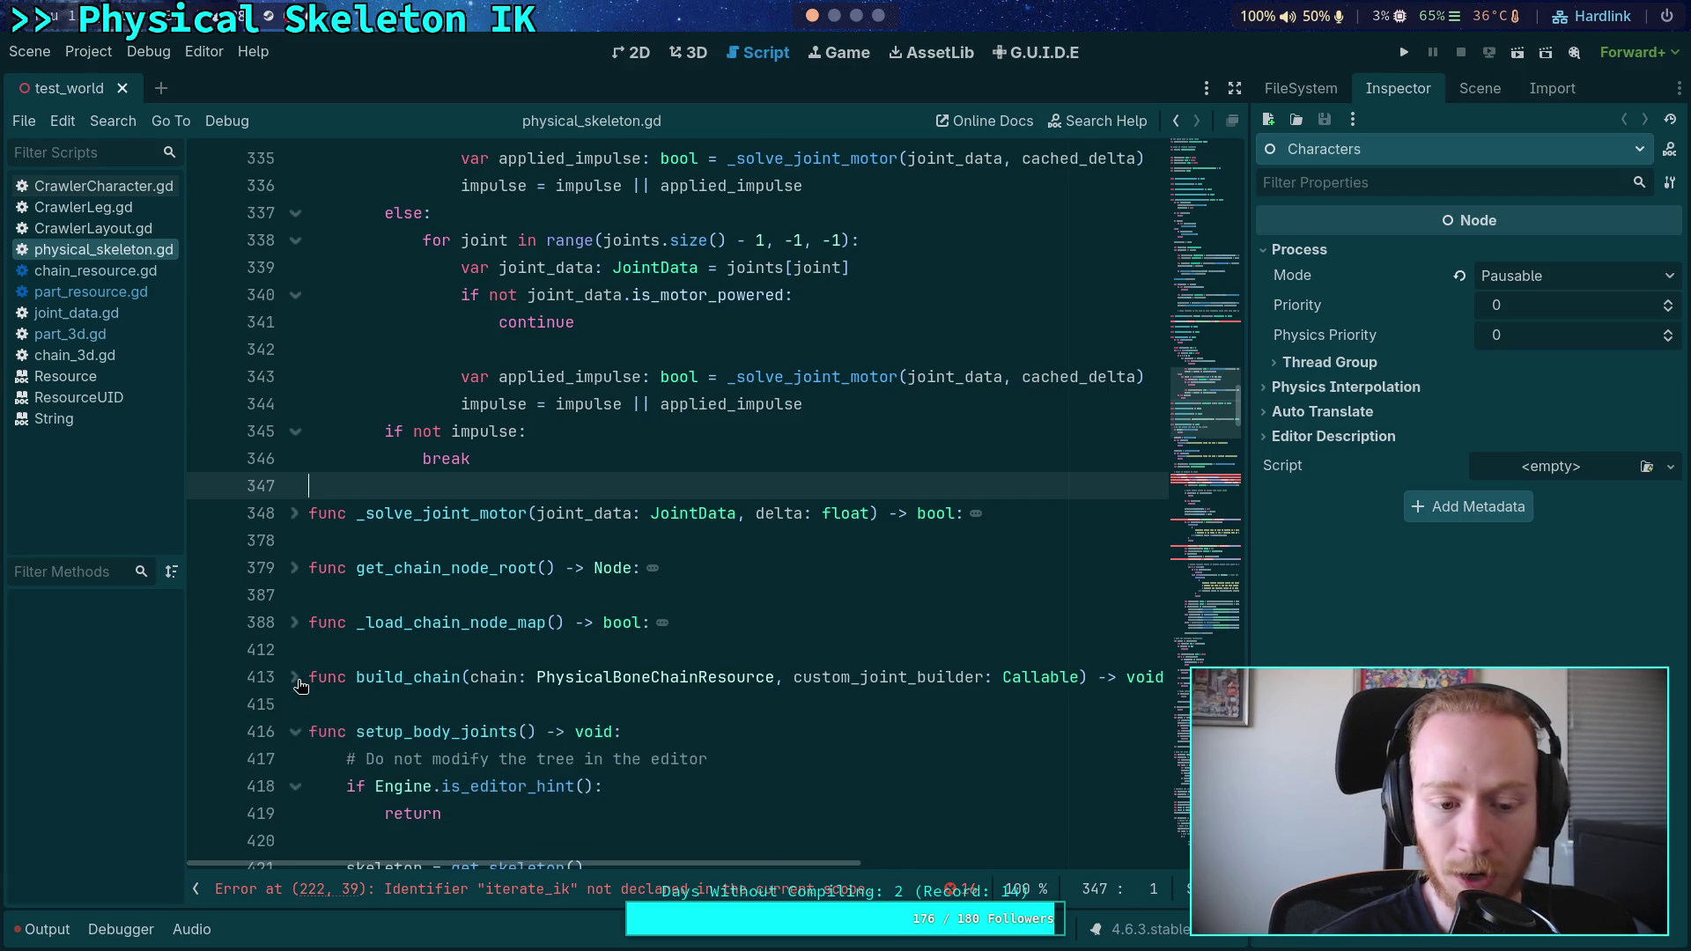
click(296, 736)
click(295, 786)
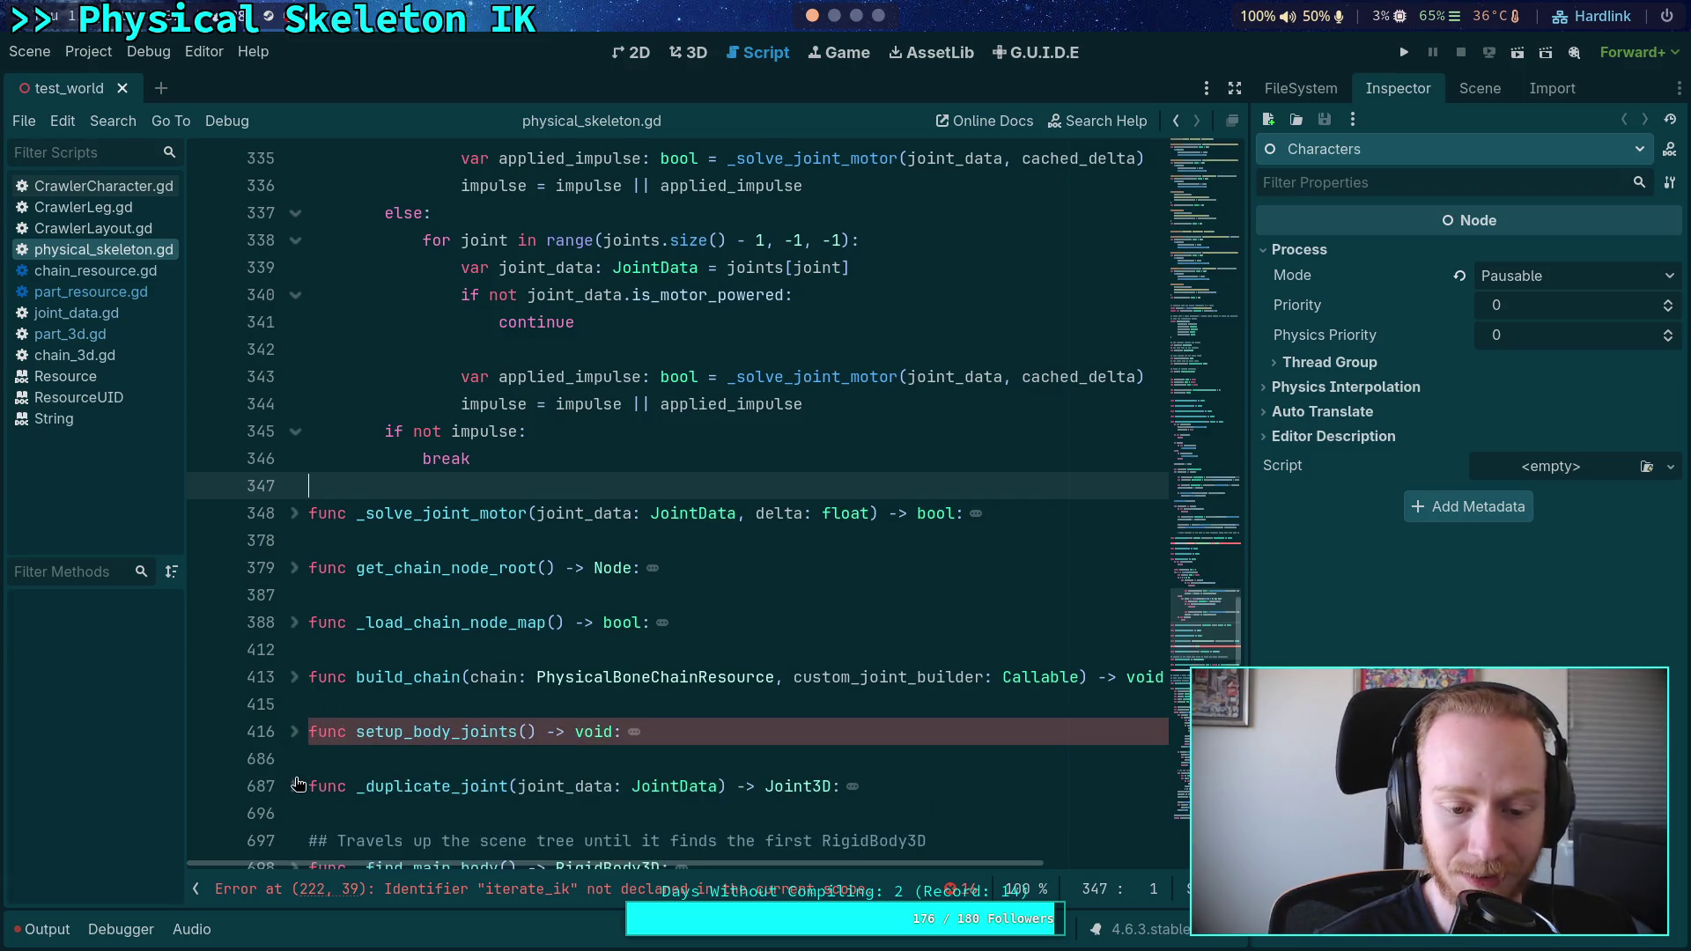
scroll(304, 742, down, 2)
scroll(307, 720, down, 2)
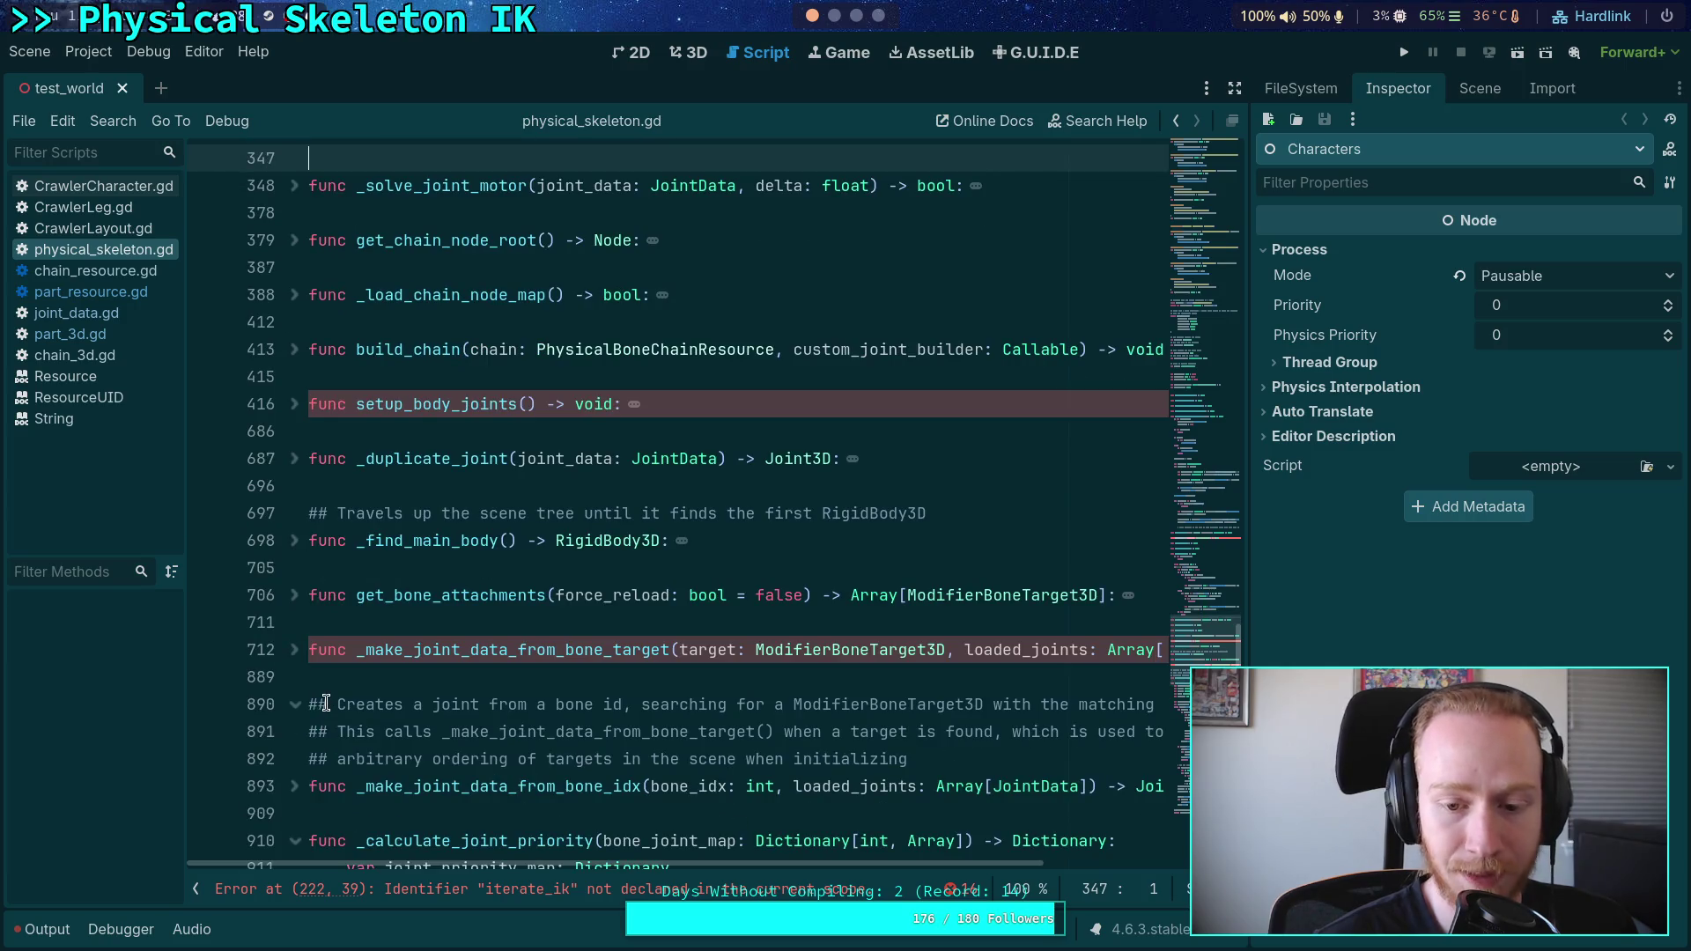
scroll(329, 695, up, 5)
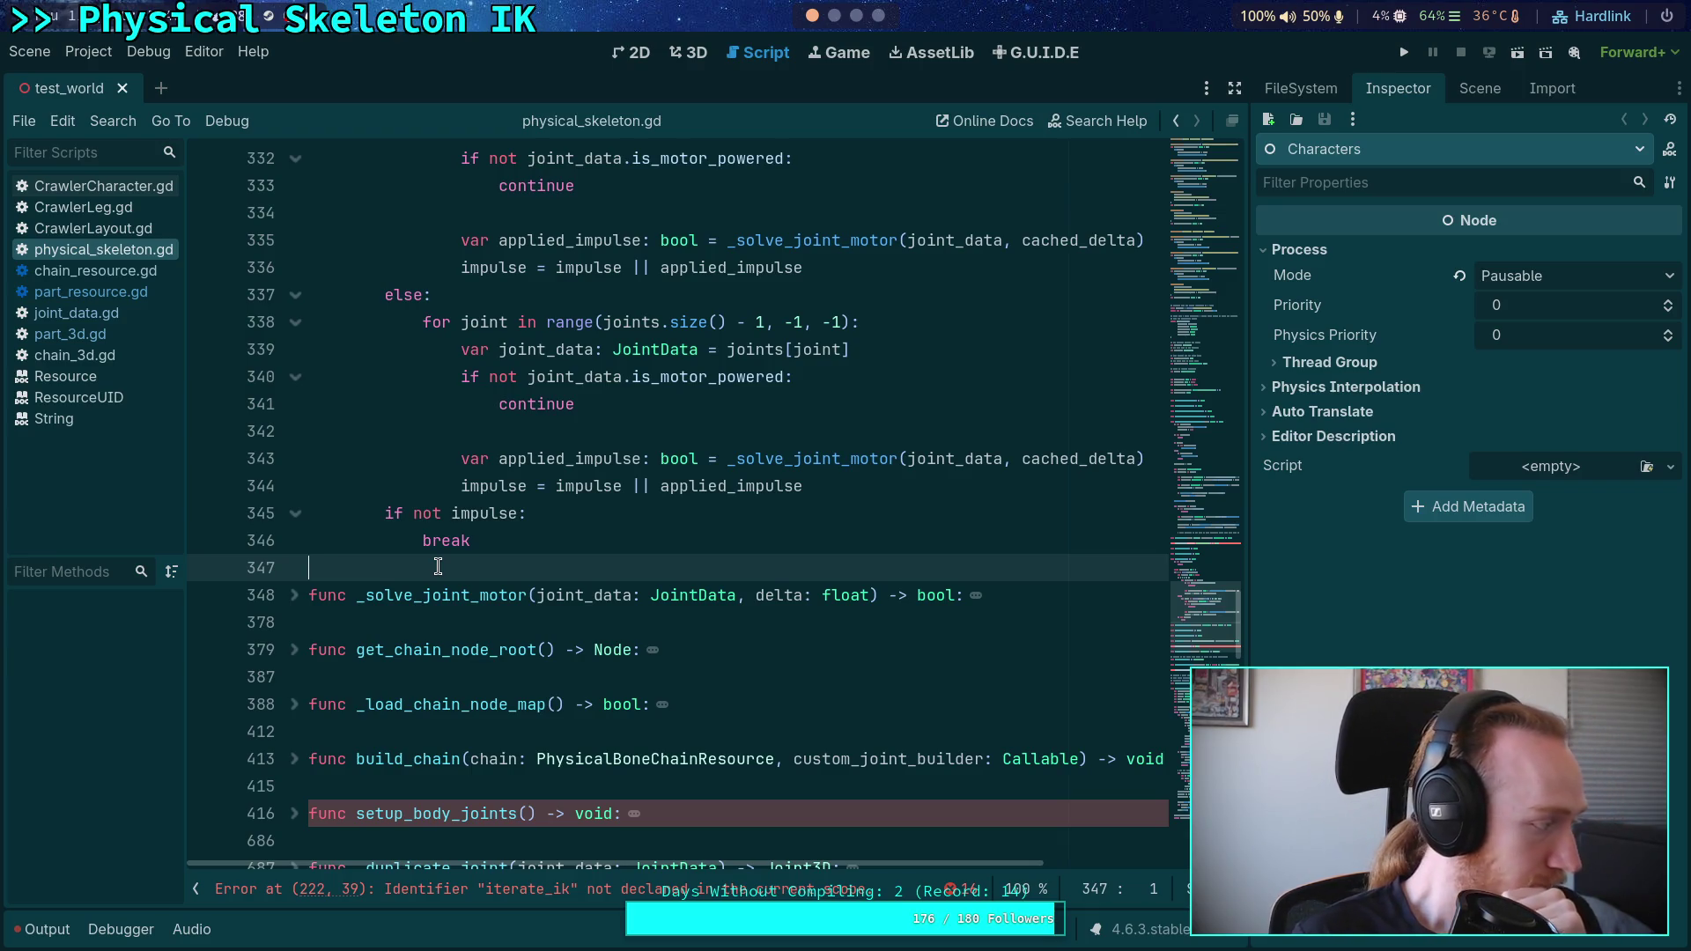
scroll(438, 566, down, 2)
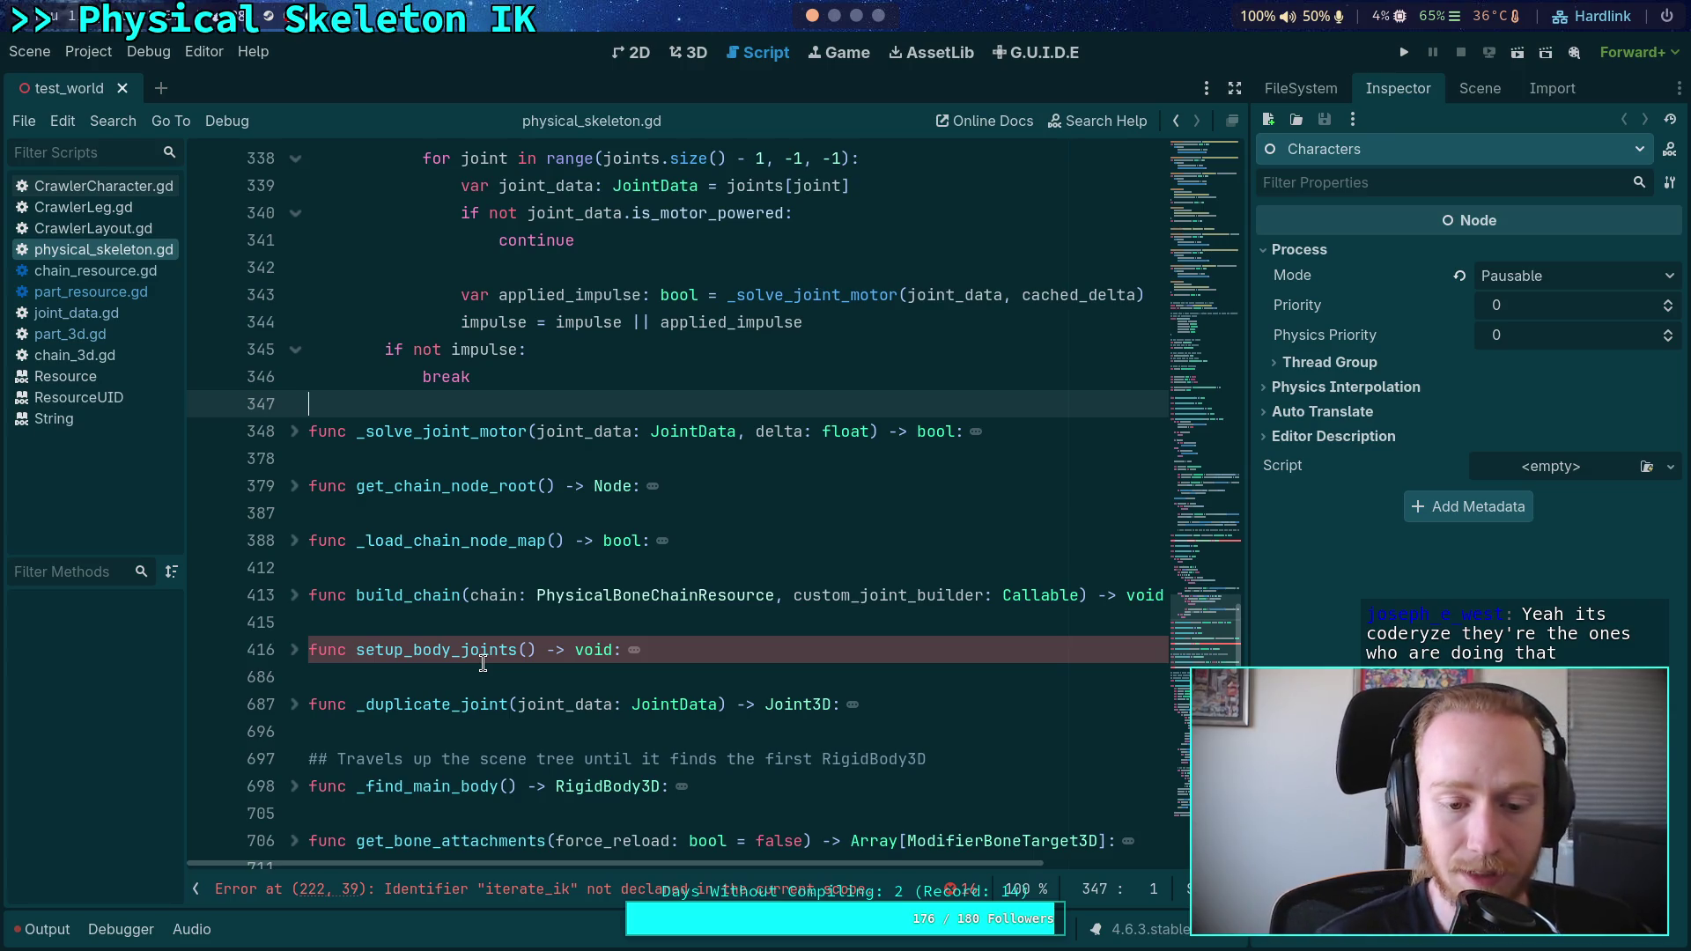
click(501, 676)
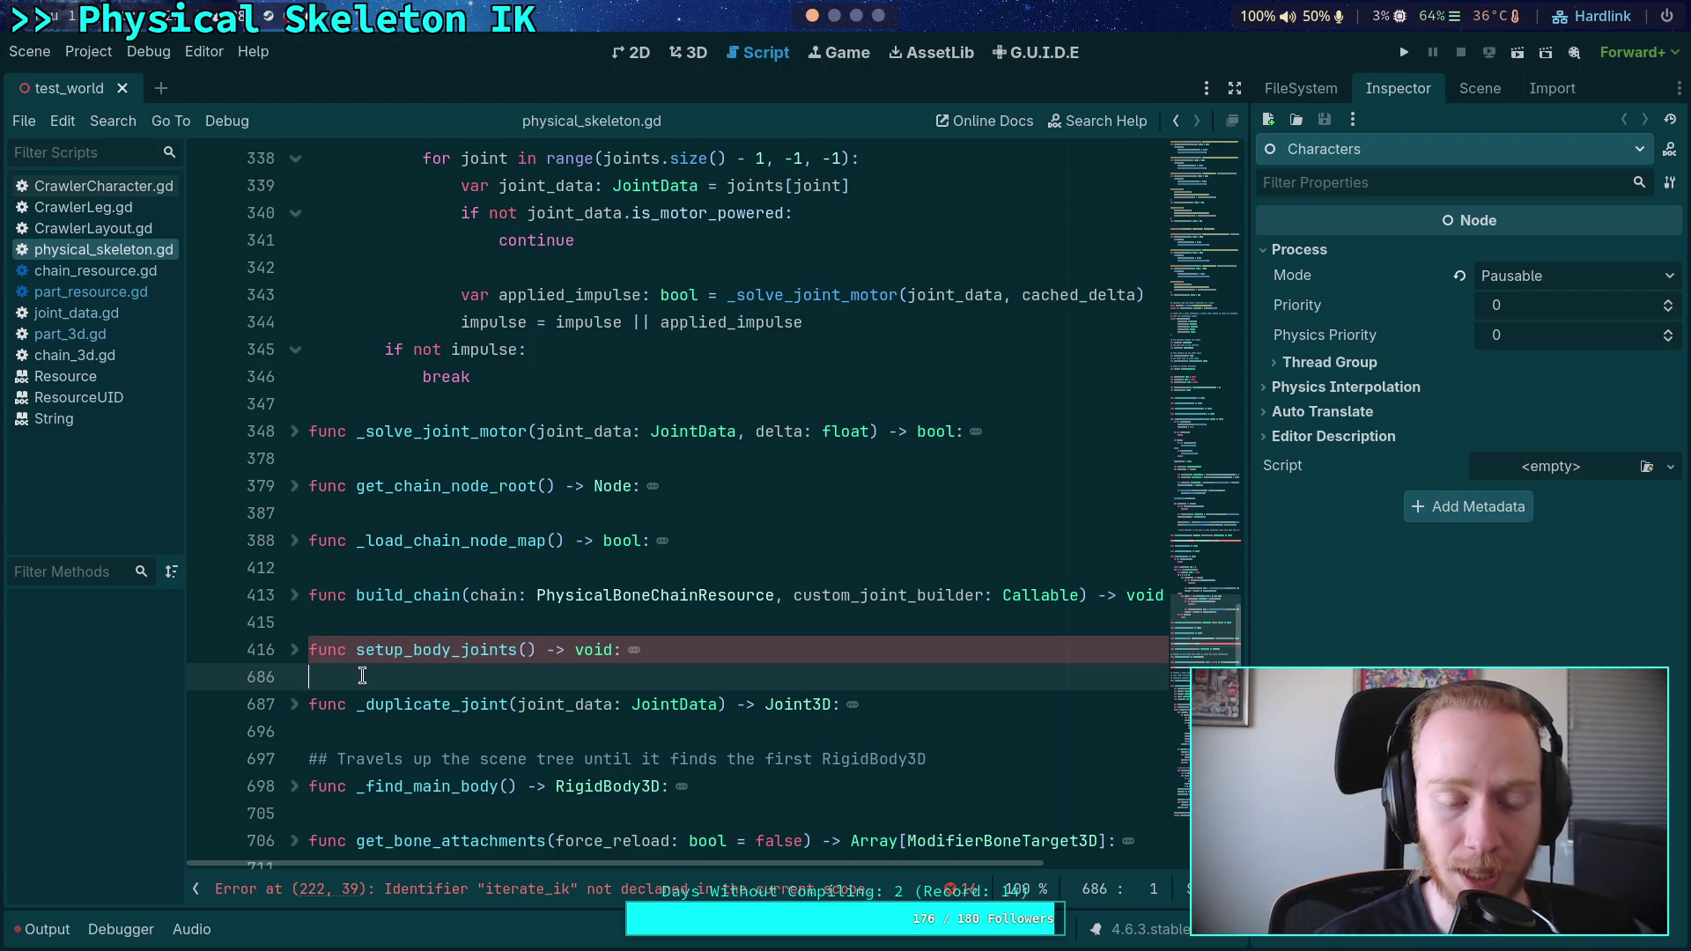
click(387, 459)
Scroll through physical_skeleton.gd's folded functions, resting on line 347 and then empty line 415 after build_chain
scroll(536, 661, up, 1)
scroll(536, 660, up, 5)
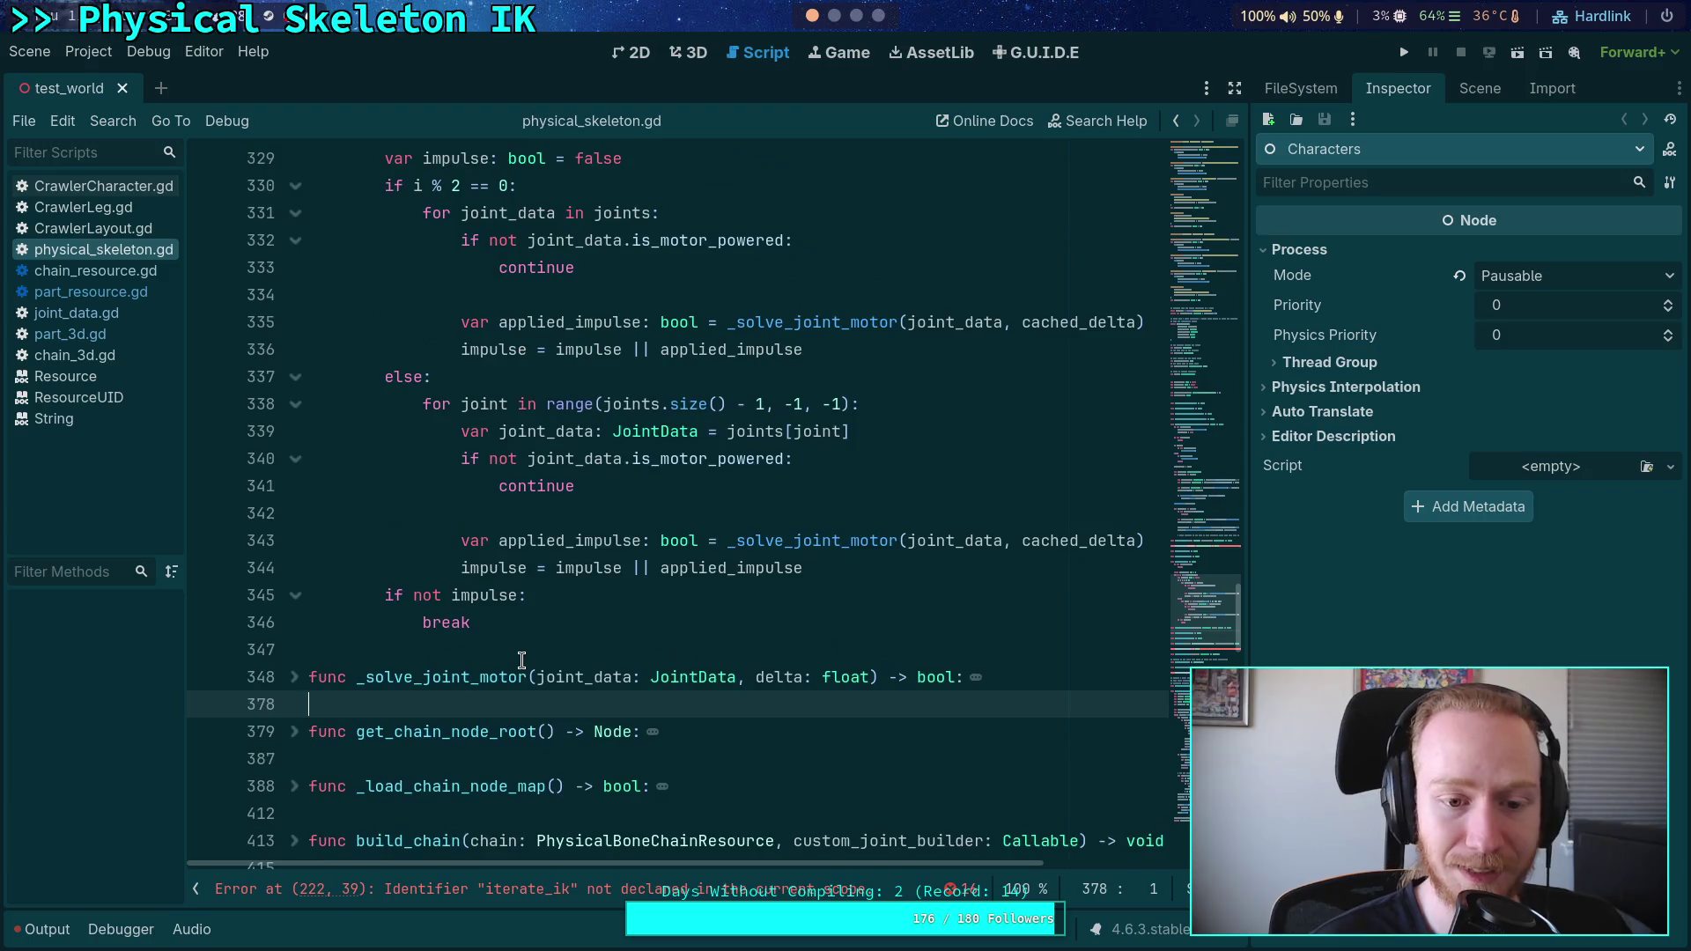
scroll(535, 661, down, 3)
click(537, 652)
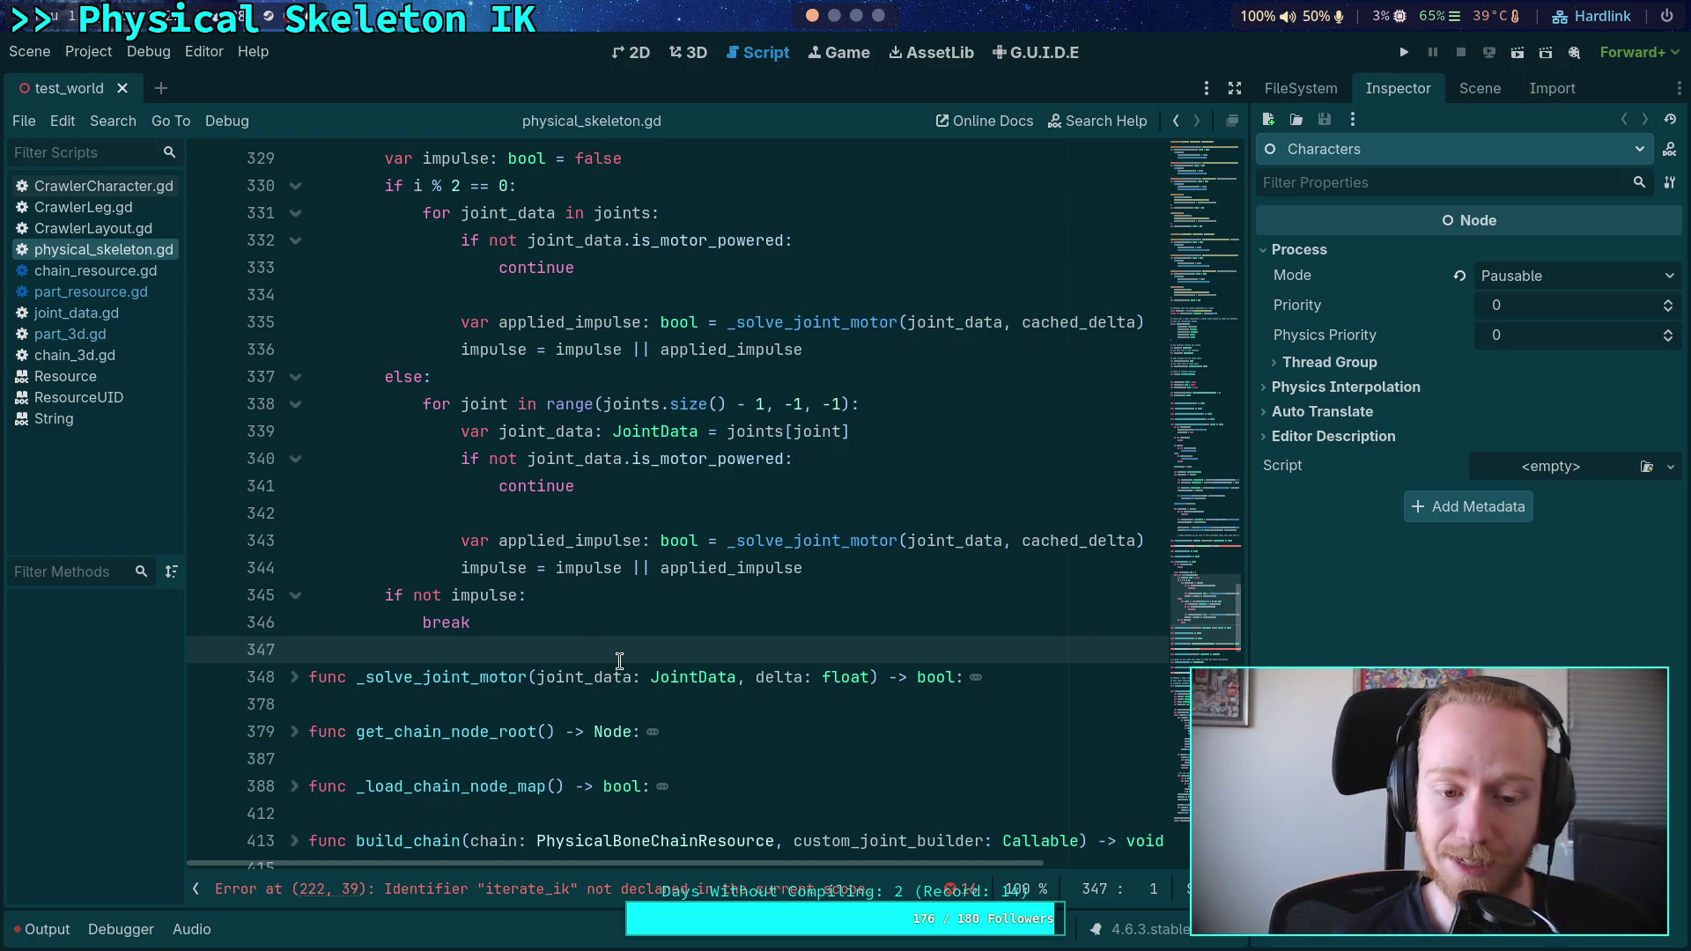
scroll(584, 650, up, 3)
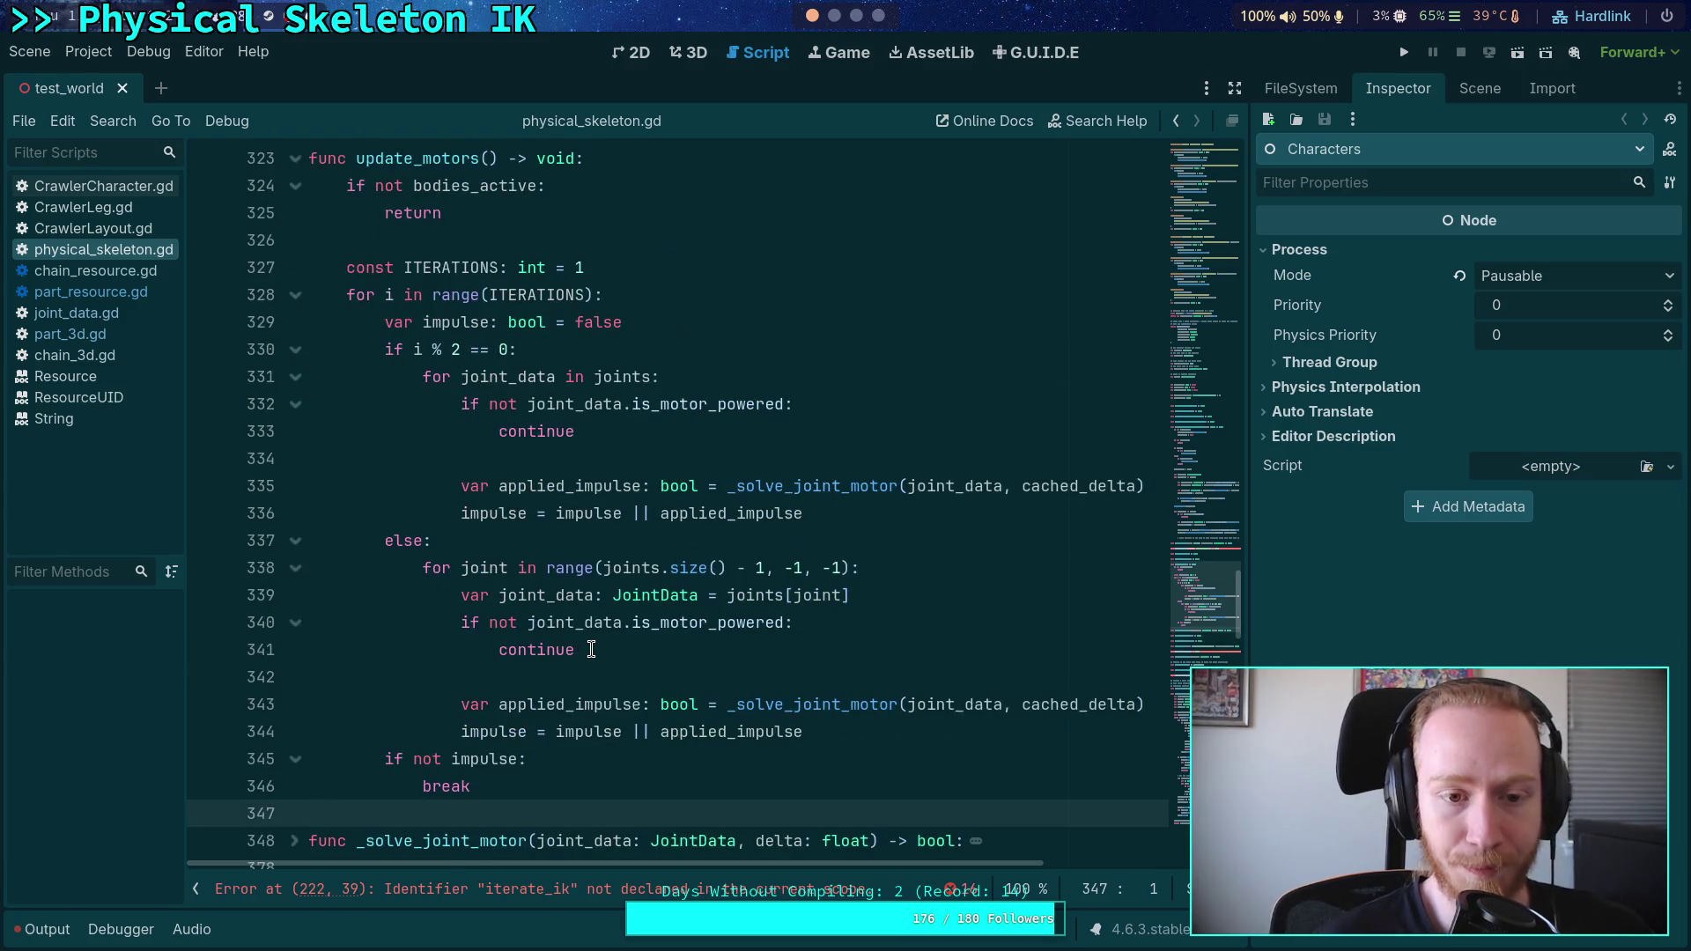
scroll(585, 649, down, 3)
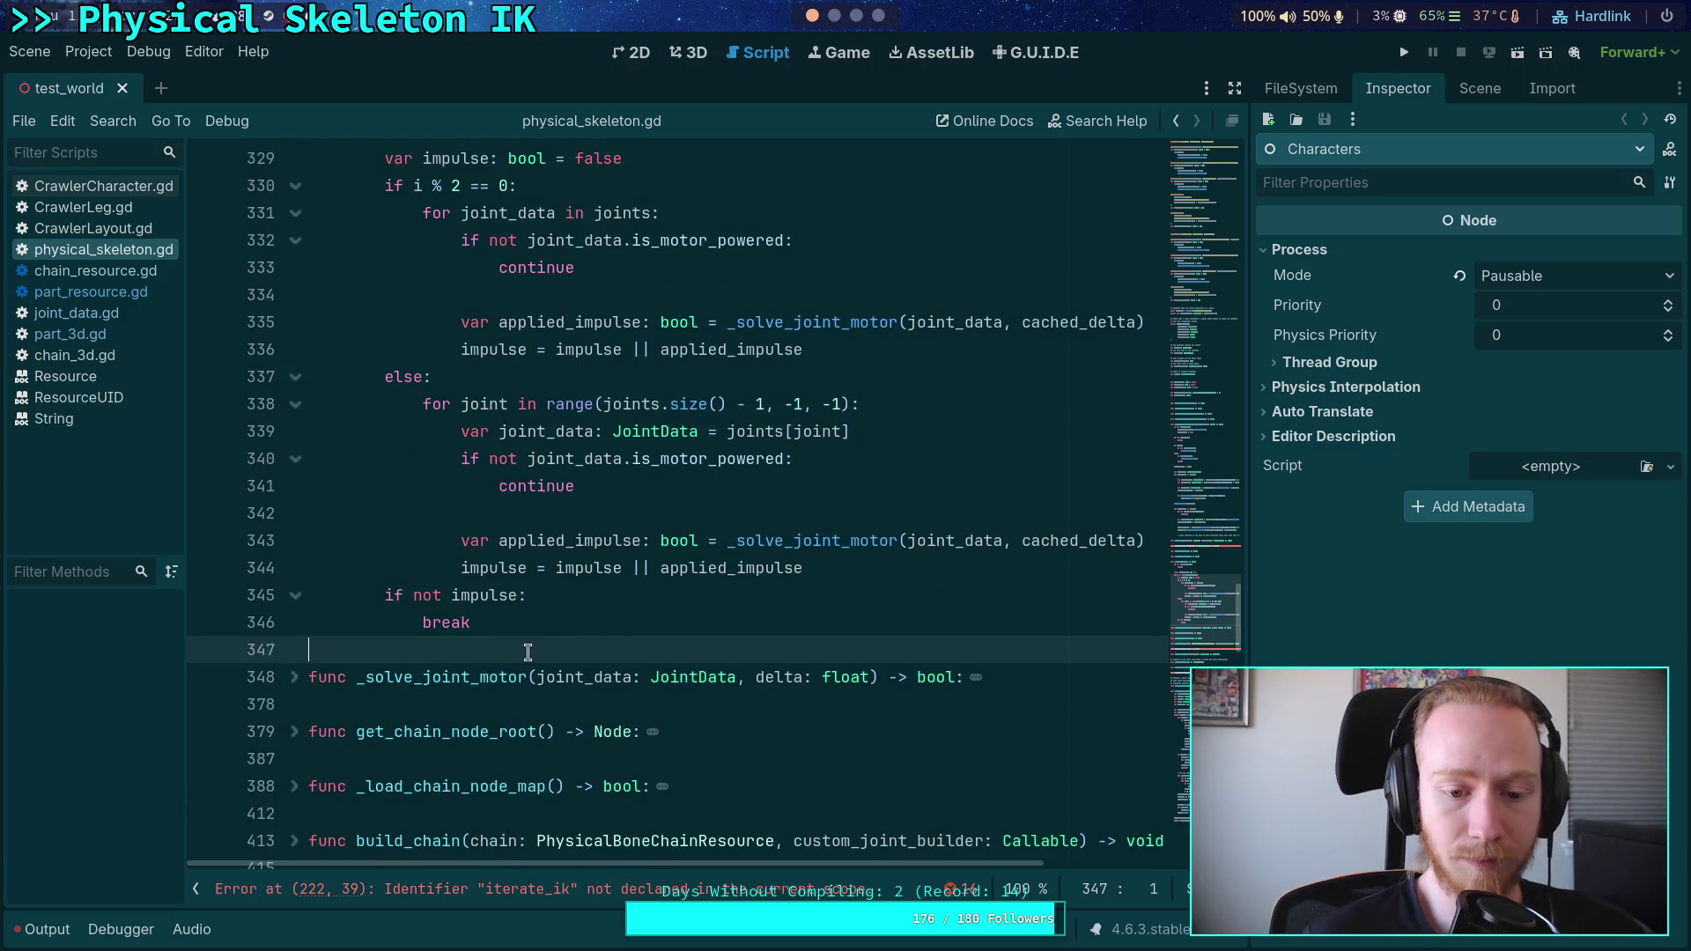
scroll(525, 651, down, 3)
click(517, 624)
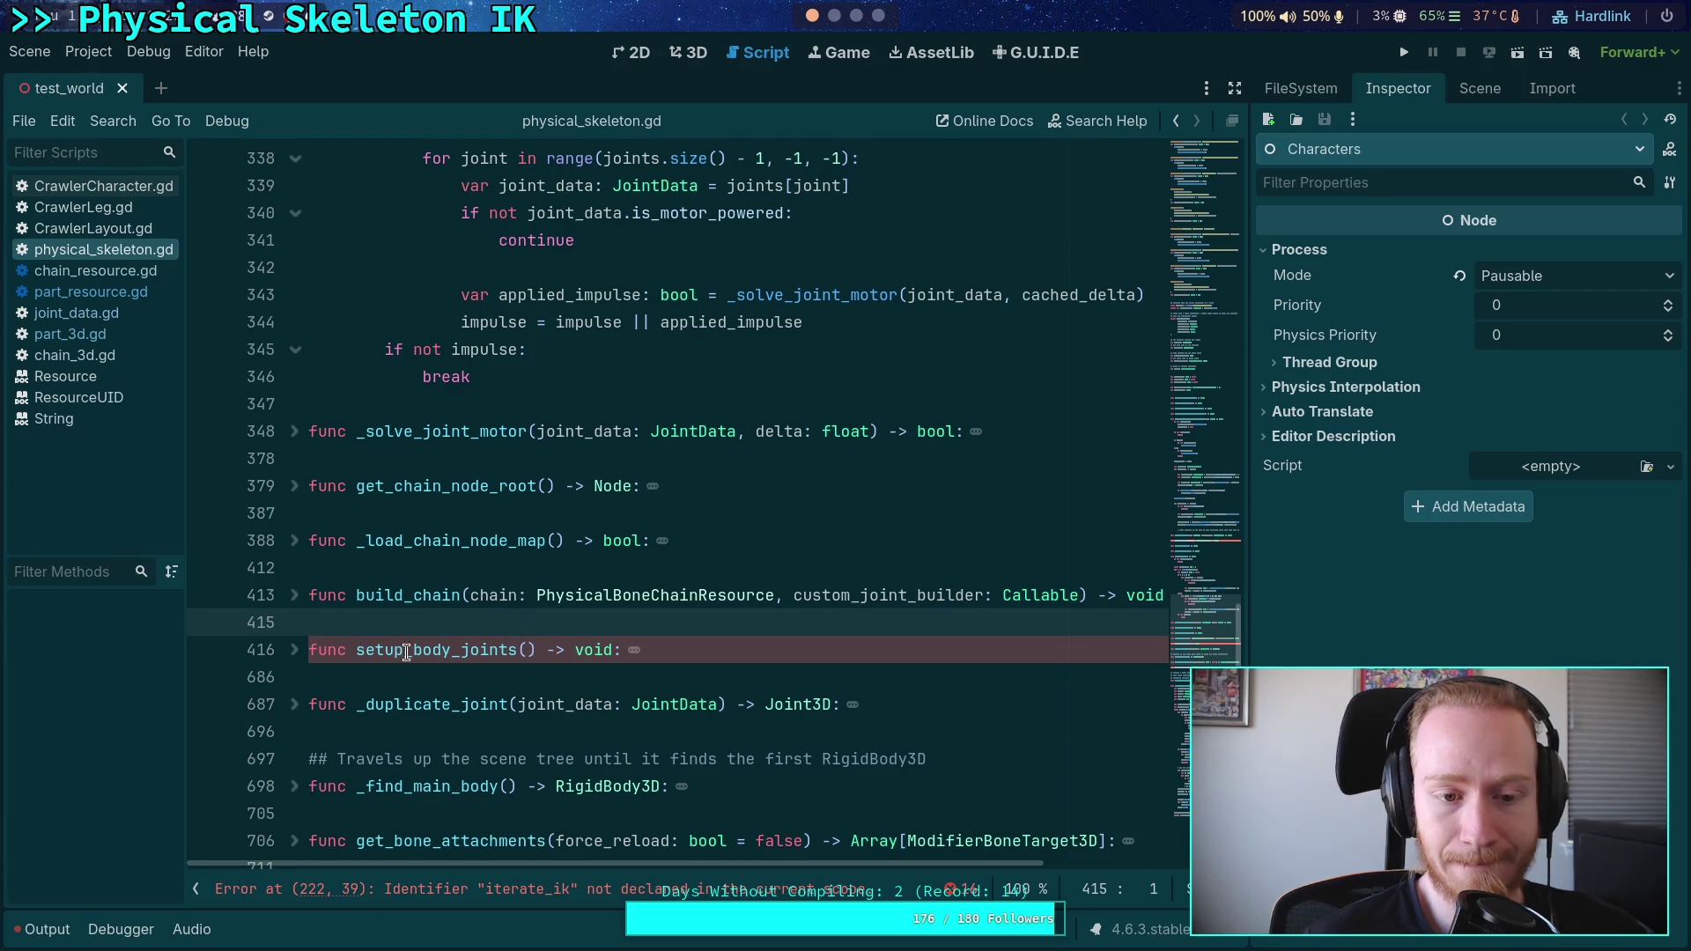
scroll(438, 616, up, 7)
scroll(403, 357, up, 3)
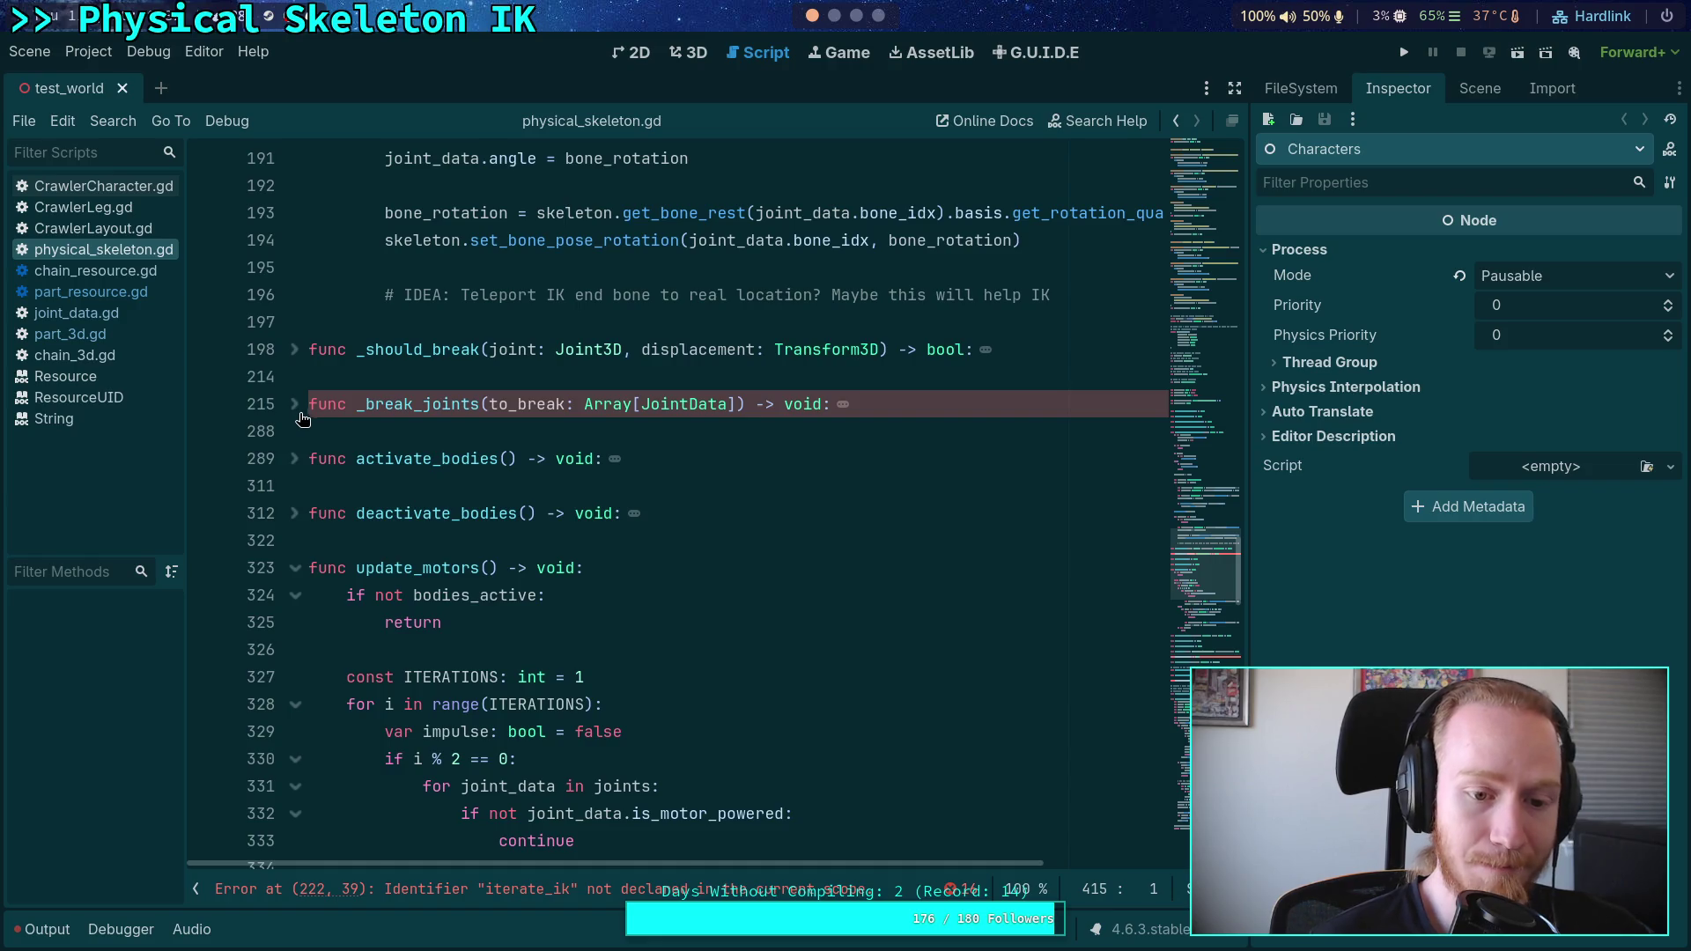
scroll(300, 417, down, 3)
Fold update_motors in physical_skeleton.gd, then switch to chain_resource.gd and part_resource.gd
click(295, 322)
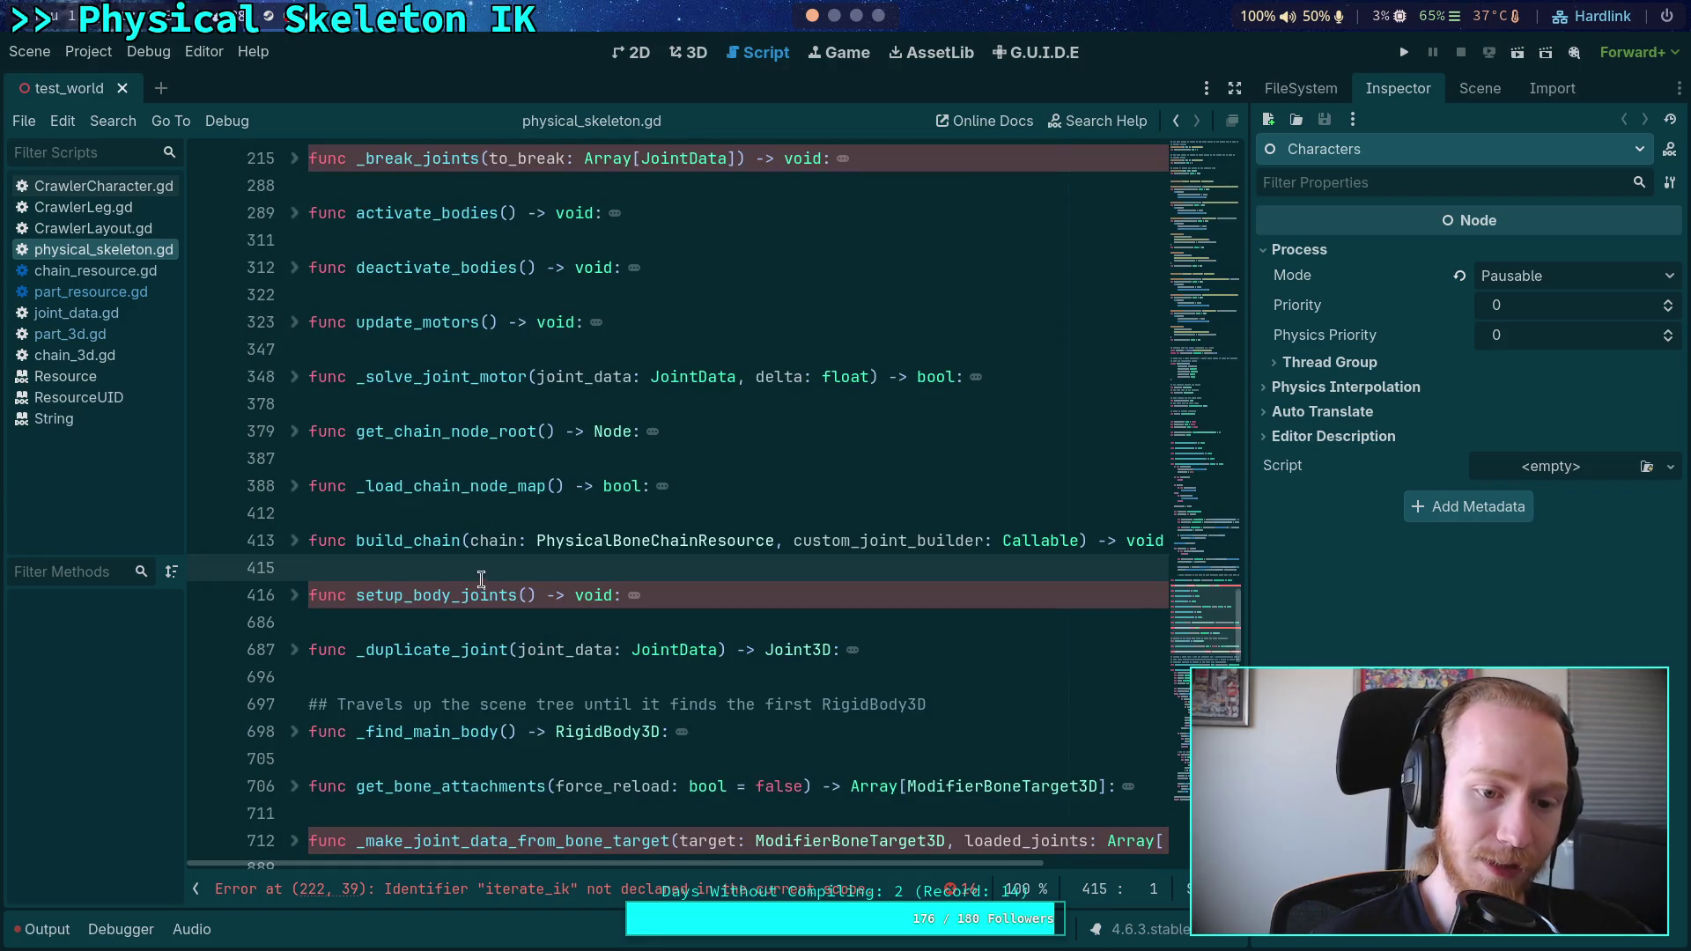
click(466, 350)
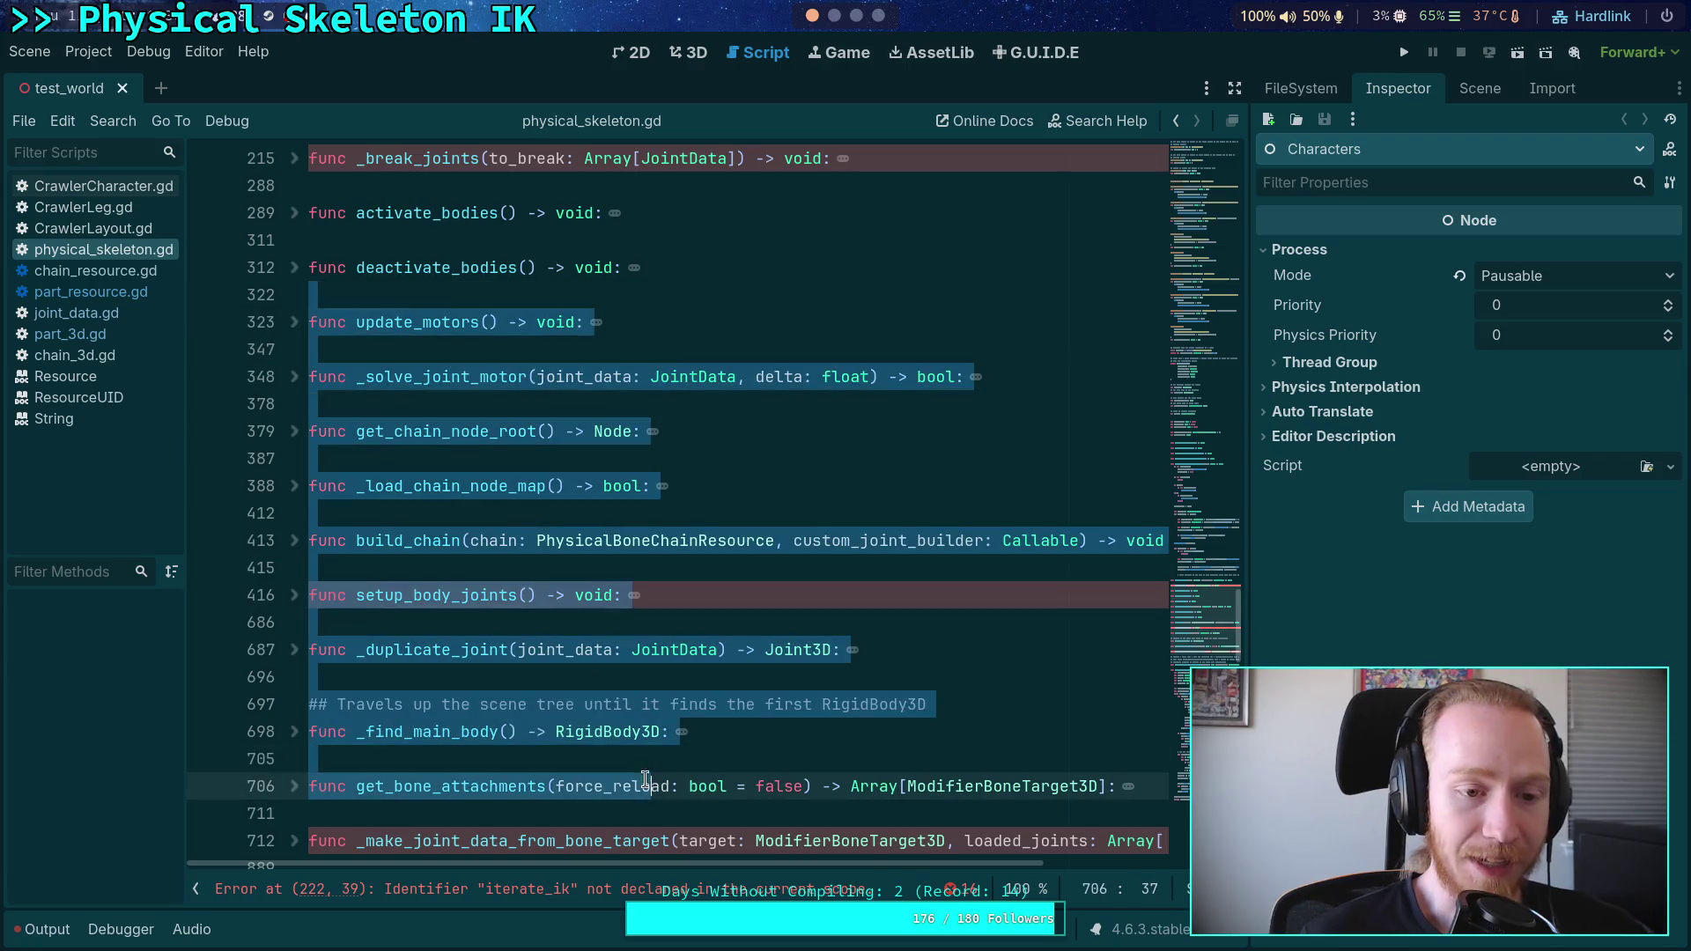
click(95, 271)
click(96, 291)
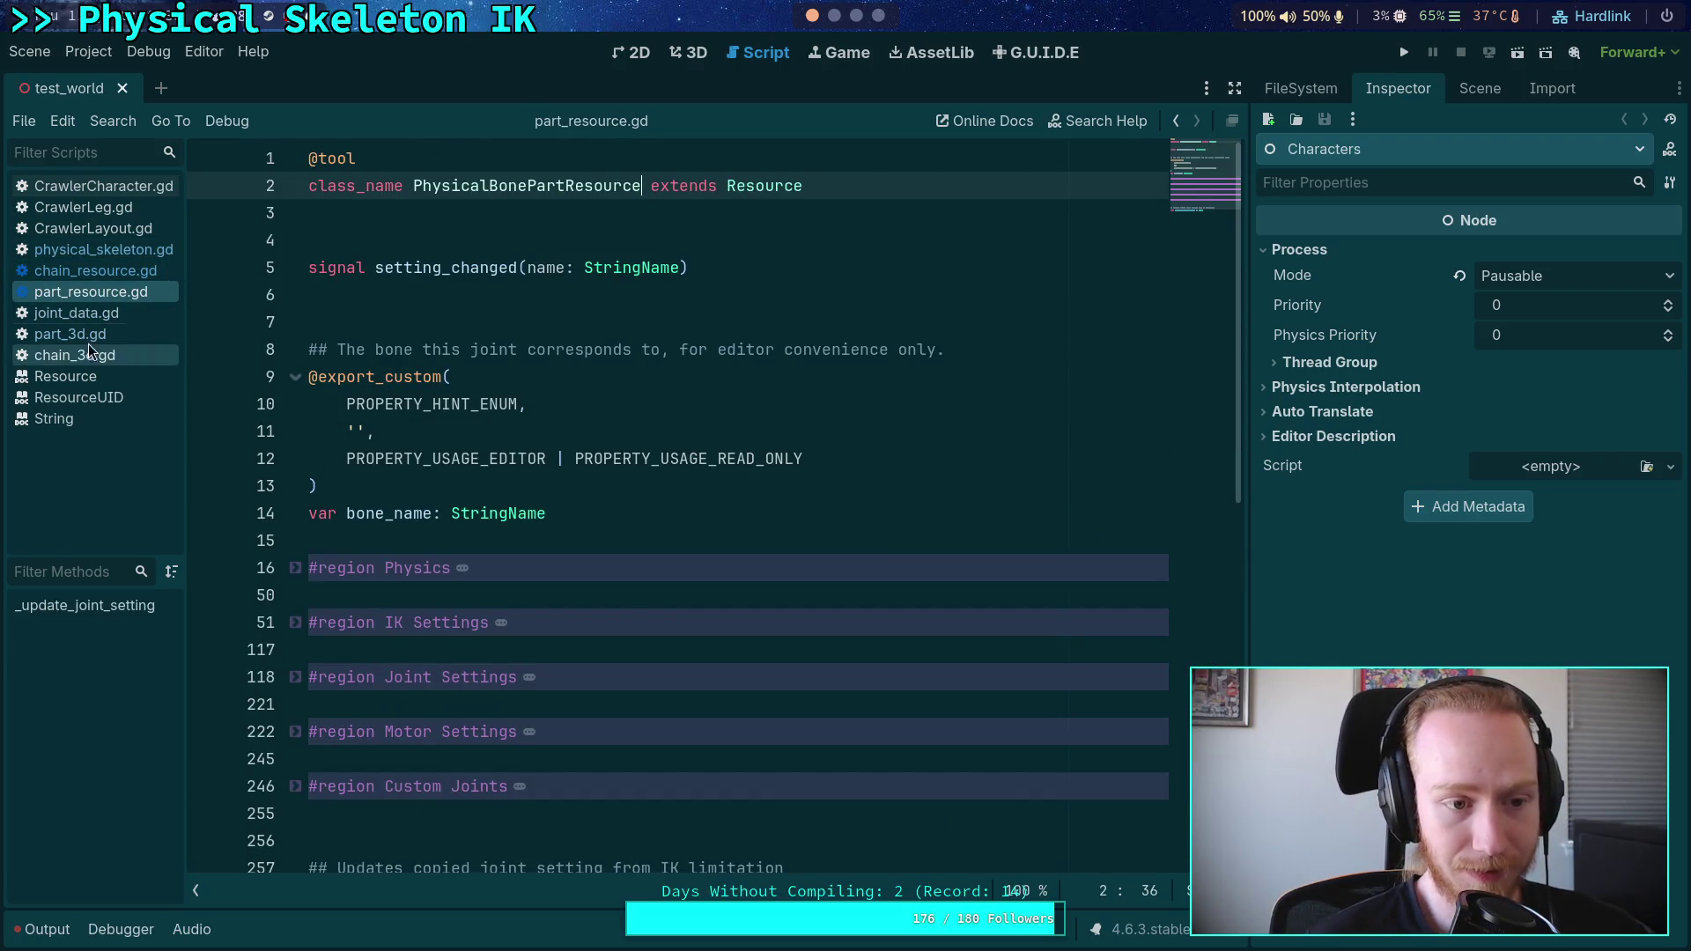
Look through part_3d.gd, joint_data.gd and chain_3d.gd, selecting the placeholder pass in part_3d.gd's _ready
click(88, 335)
click(95, 315)
click(95, 333)
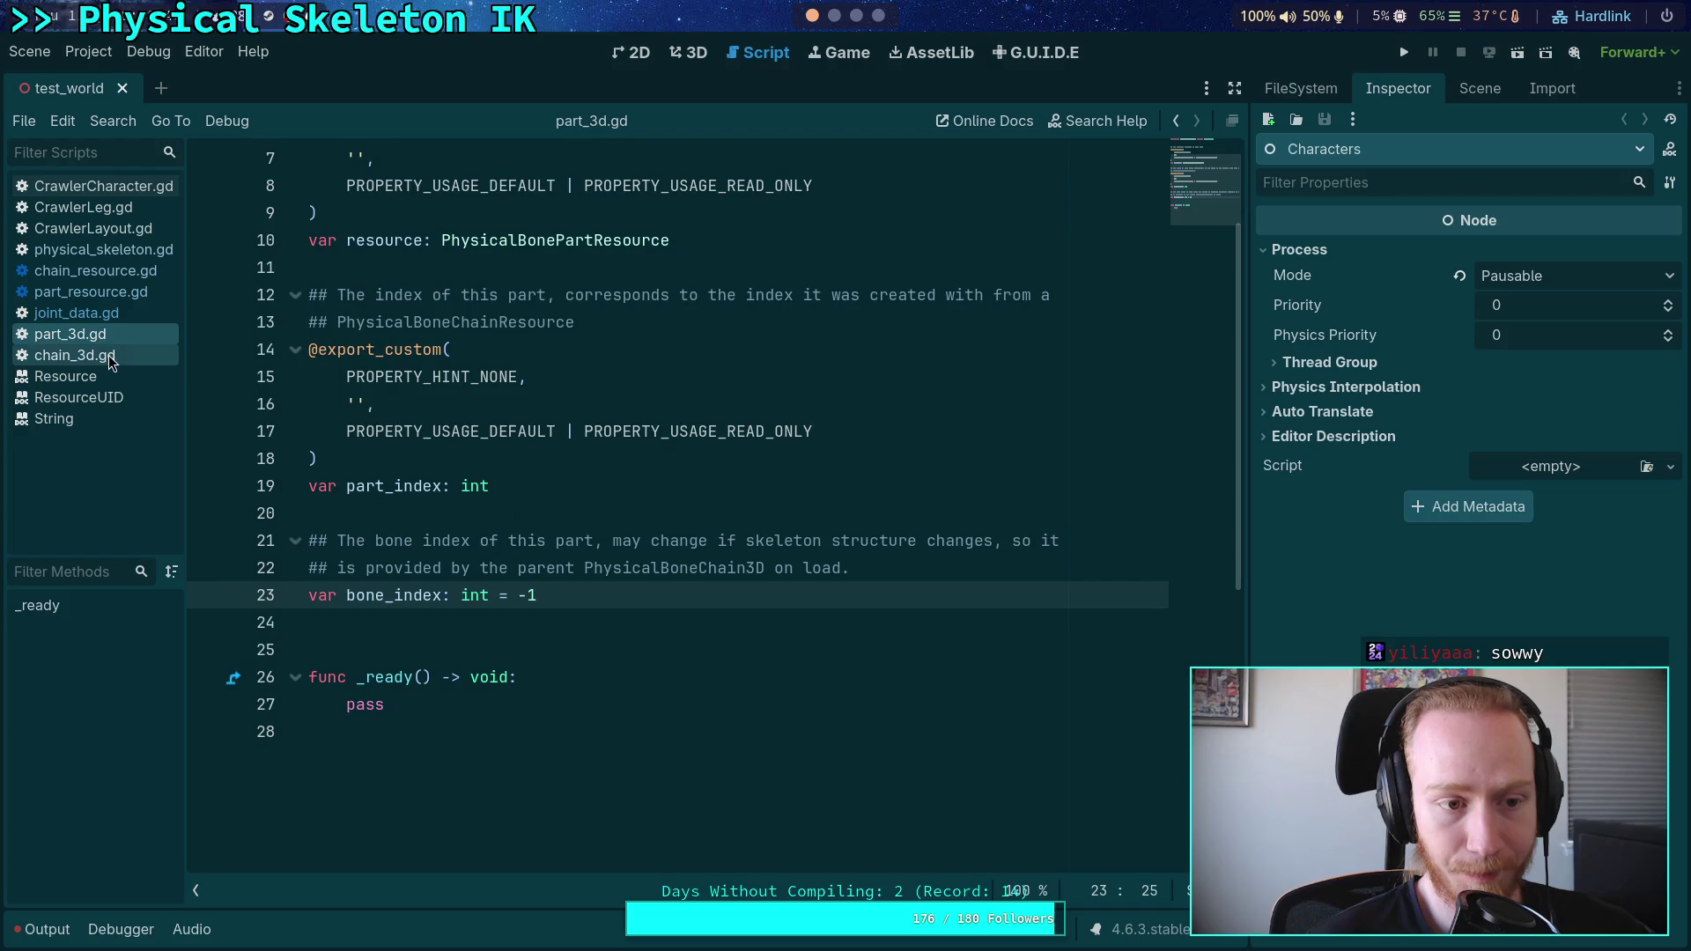
click(108, 356)
click(125, 331)
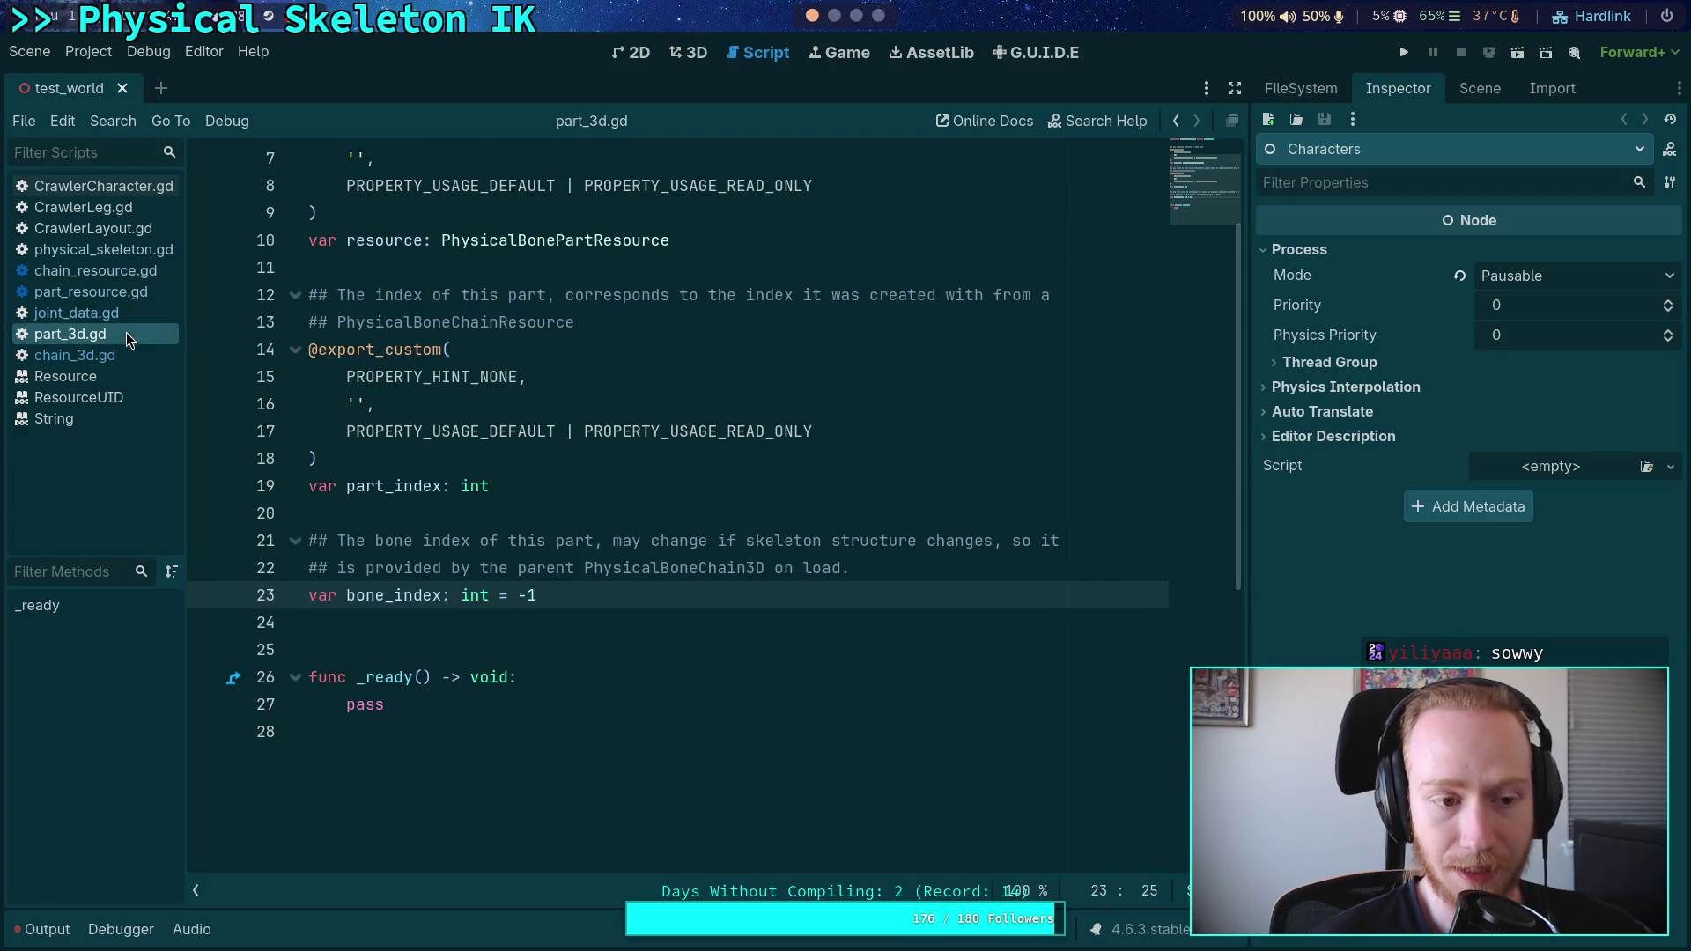
click(420, 650)
double_click(366, 704)
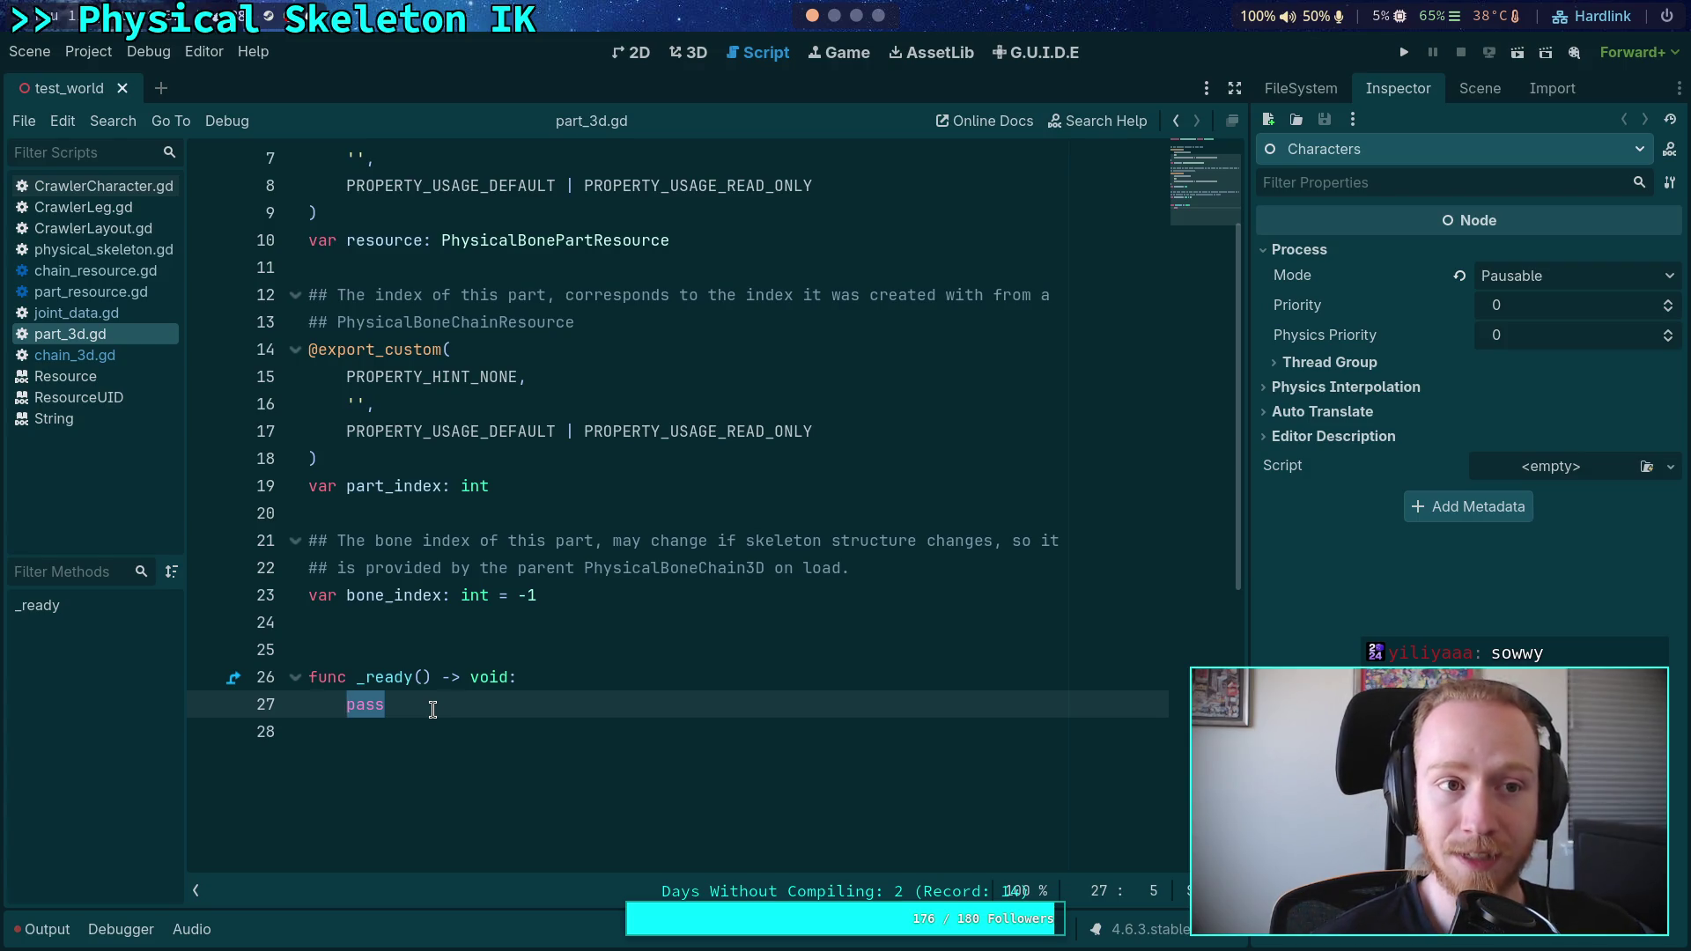
Cycle through chain_3d.gd, joint_data.gd and chain_resource.gd, ending on part_resource.gd at line 15
click(102, 356)
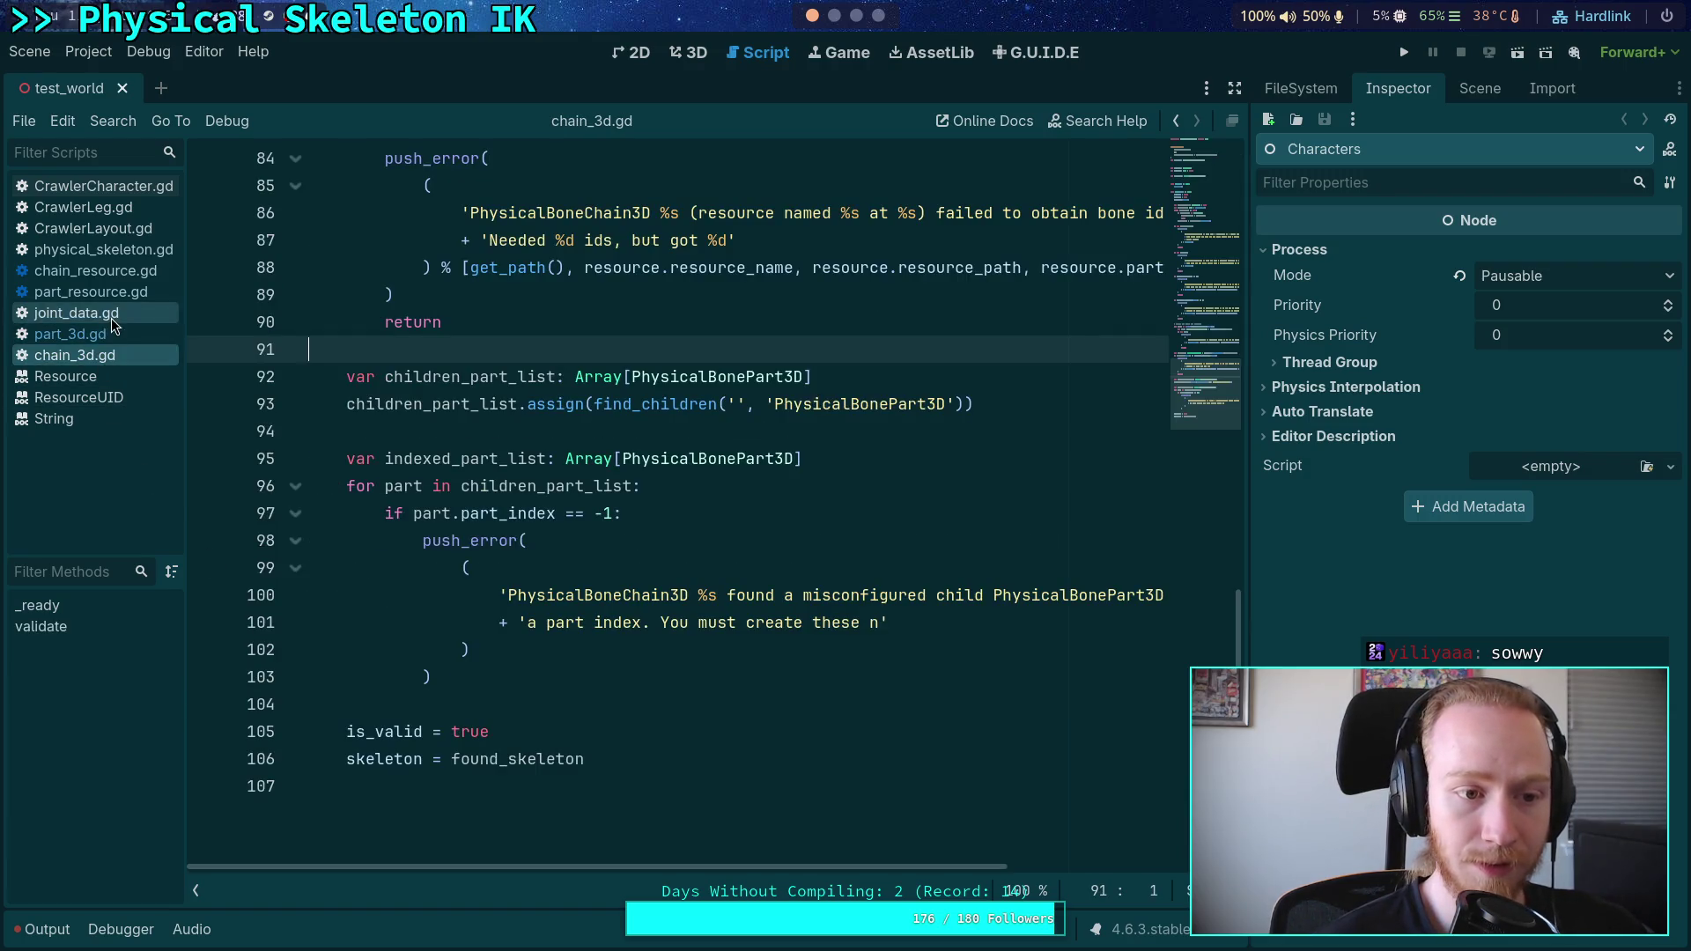
click(76, 315)
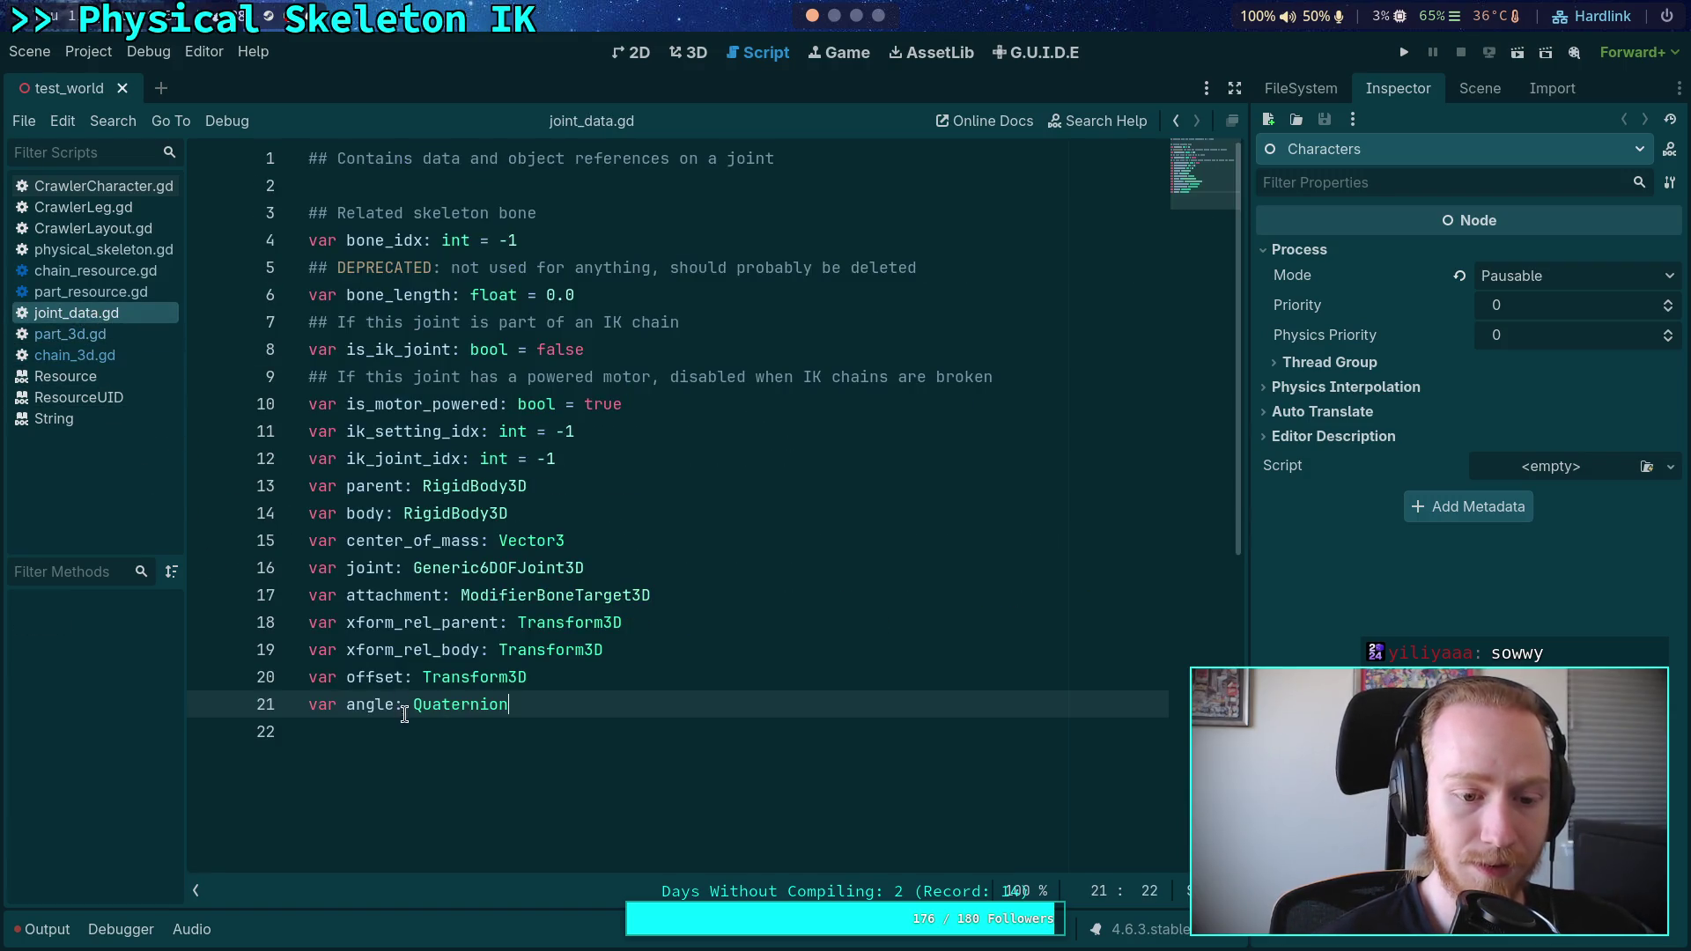
click(145, 271)
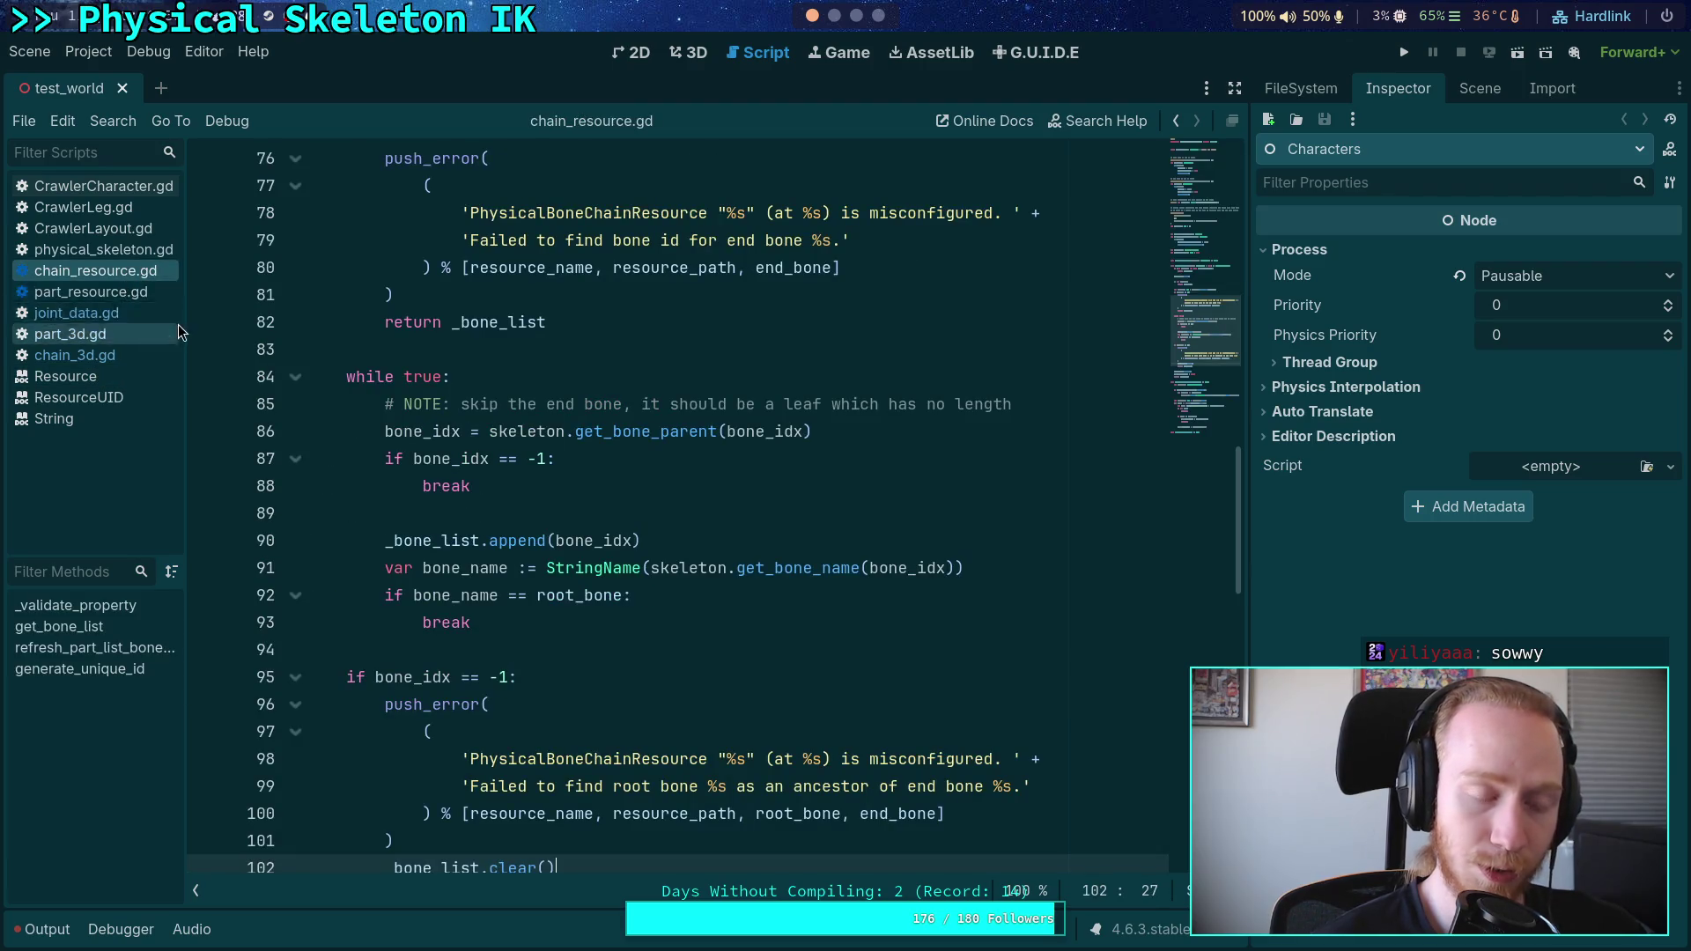
click(117, 299)
click(352, 536)
scroll(350, 499, down, 3)
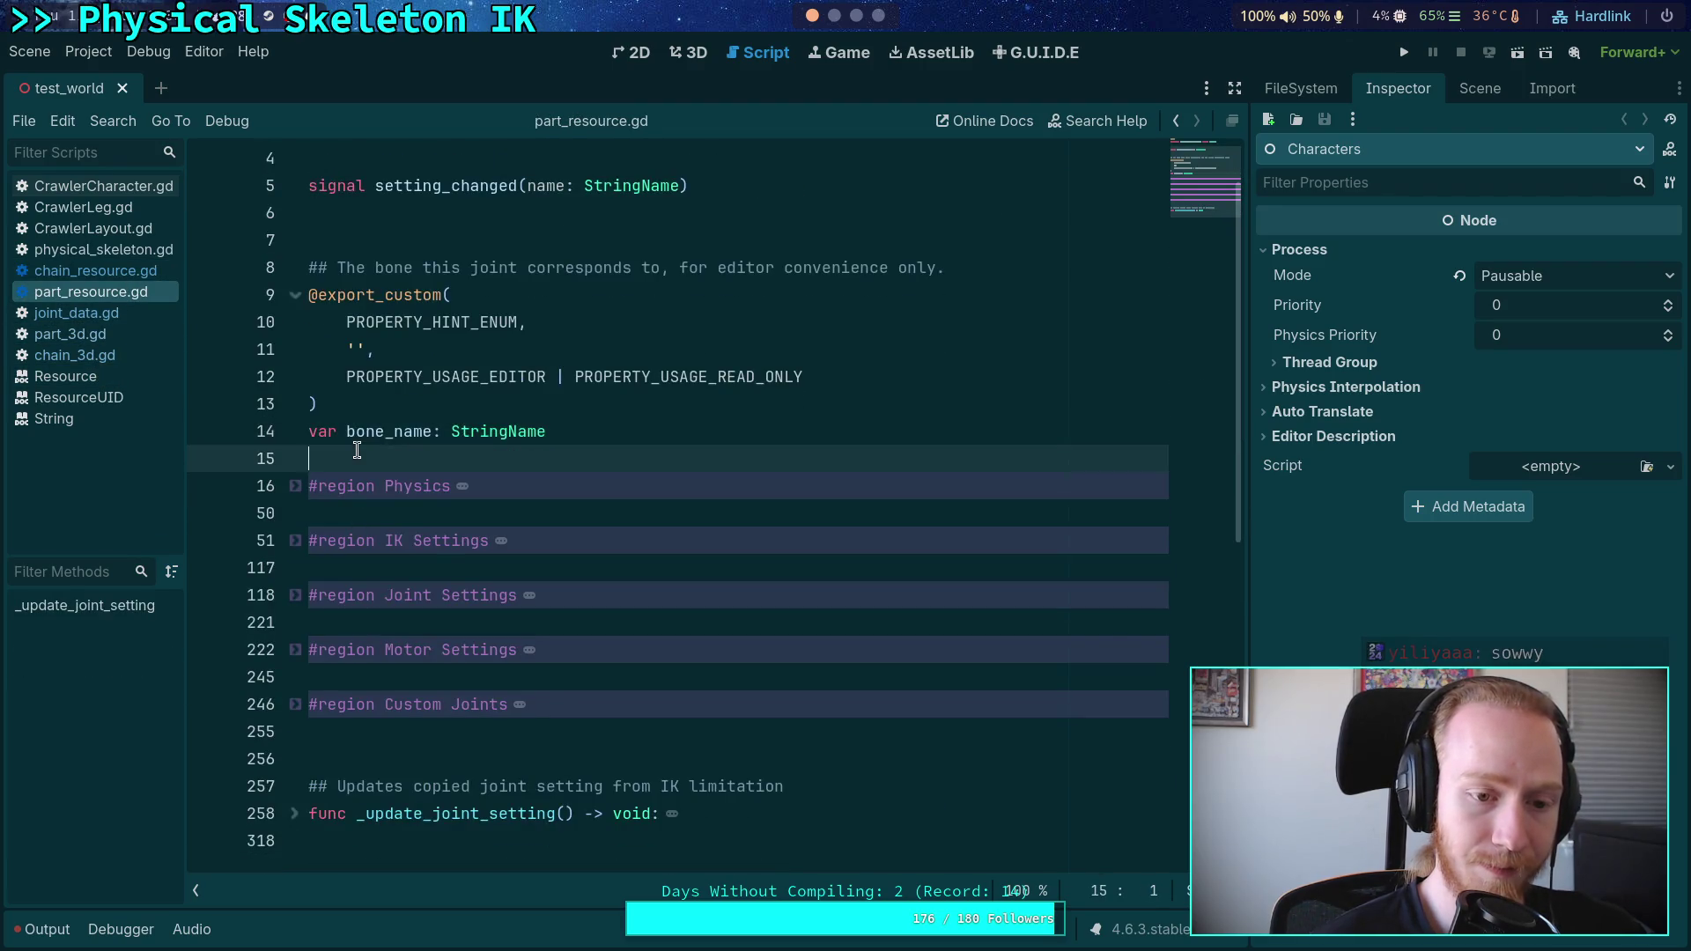
Unfold _update_joint_setting, briefly expanding and refolding the Physics and Custom Joints regions
click(363, 592)
click(296, 650)
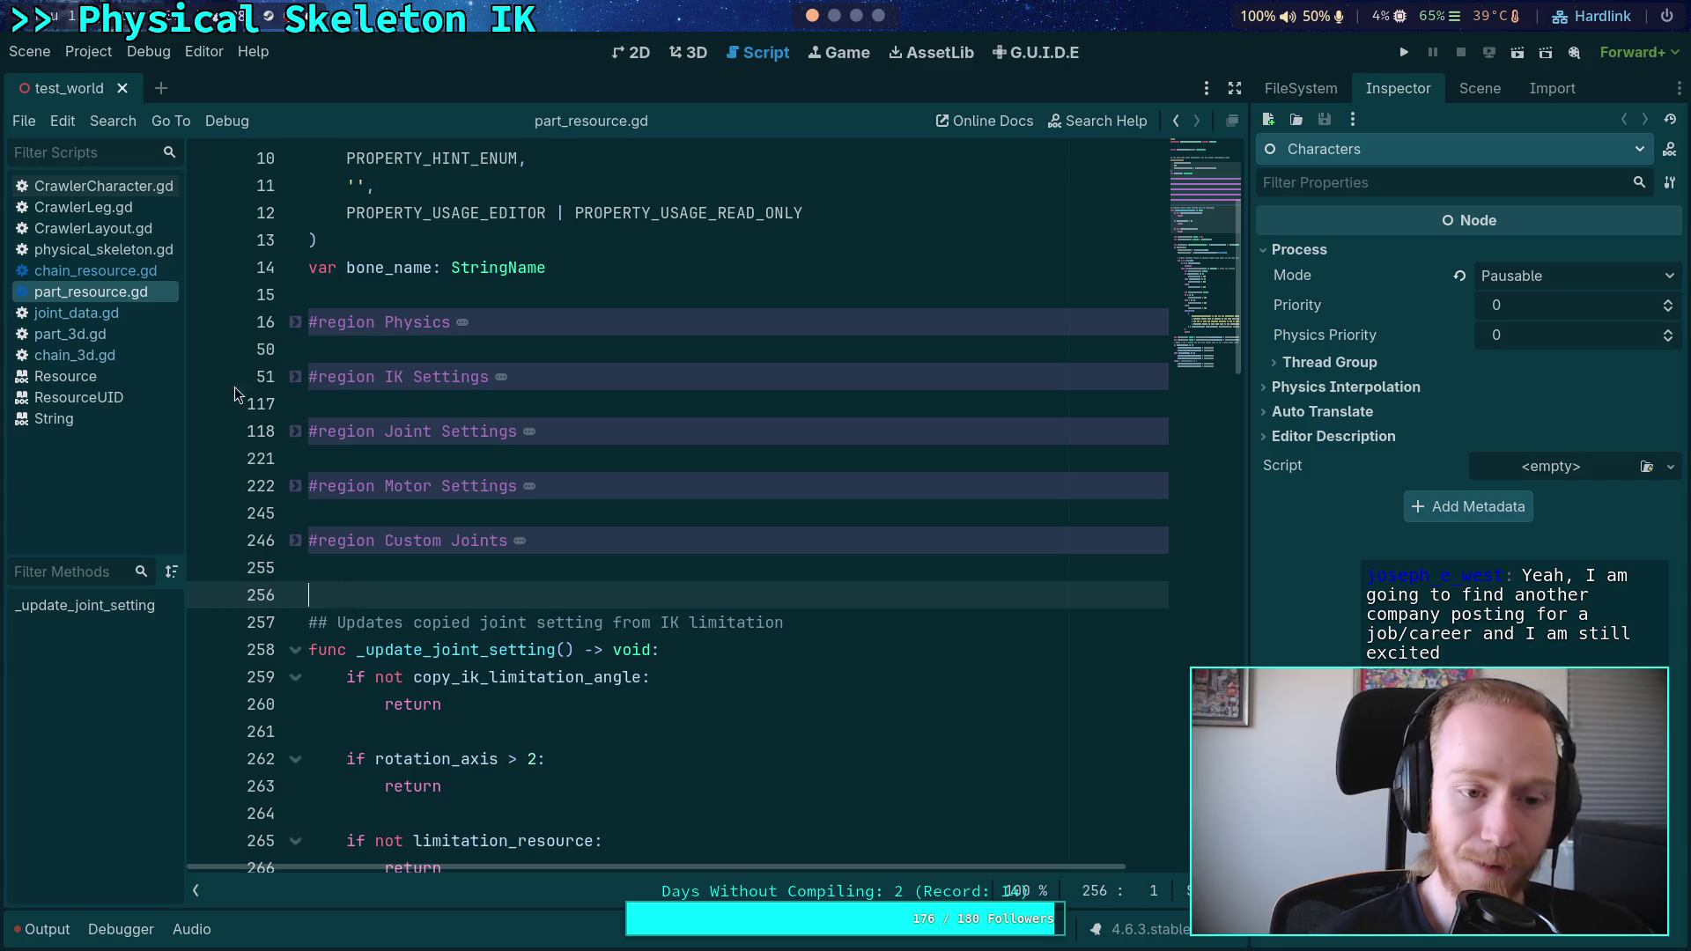
click(296, 323)
click(297, 324)
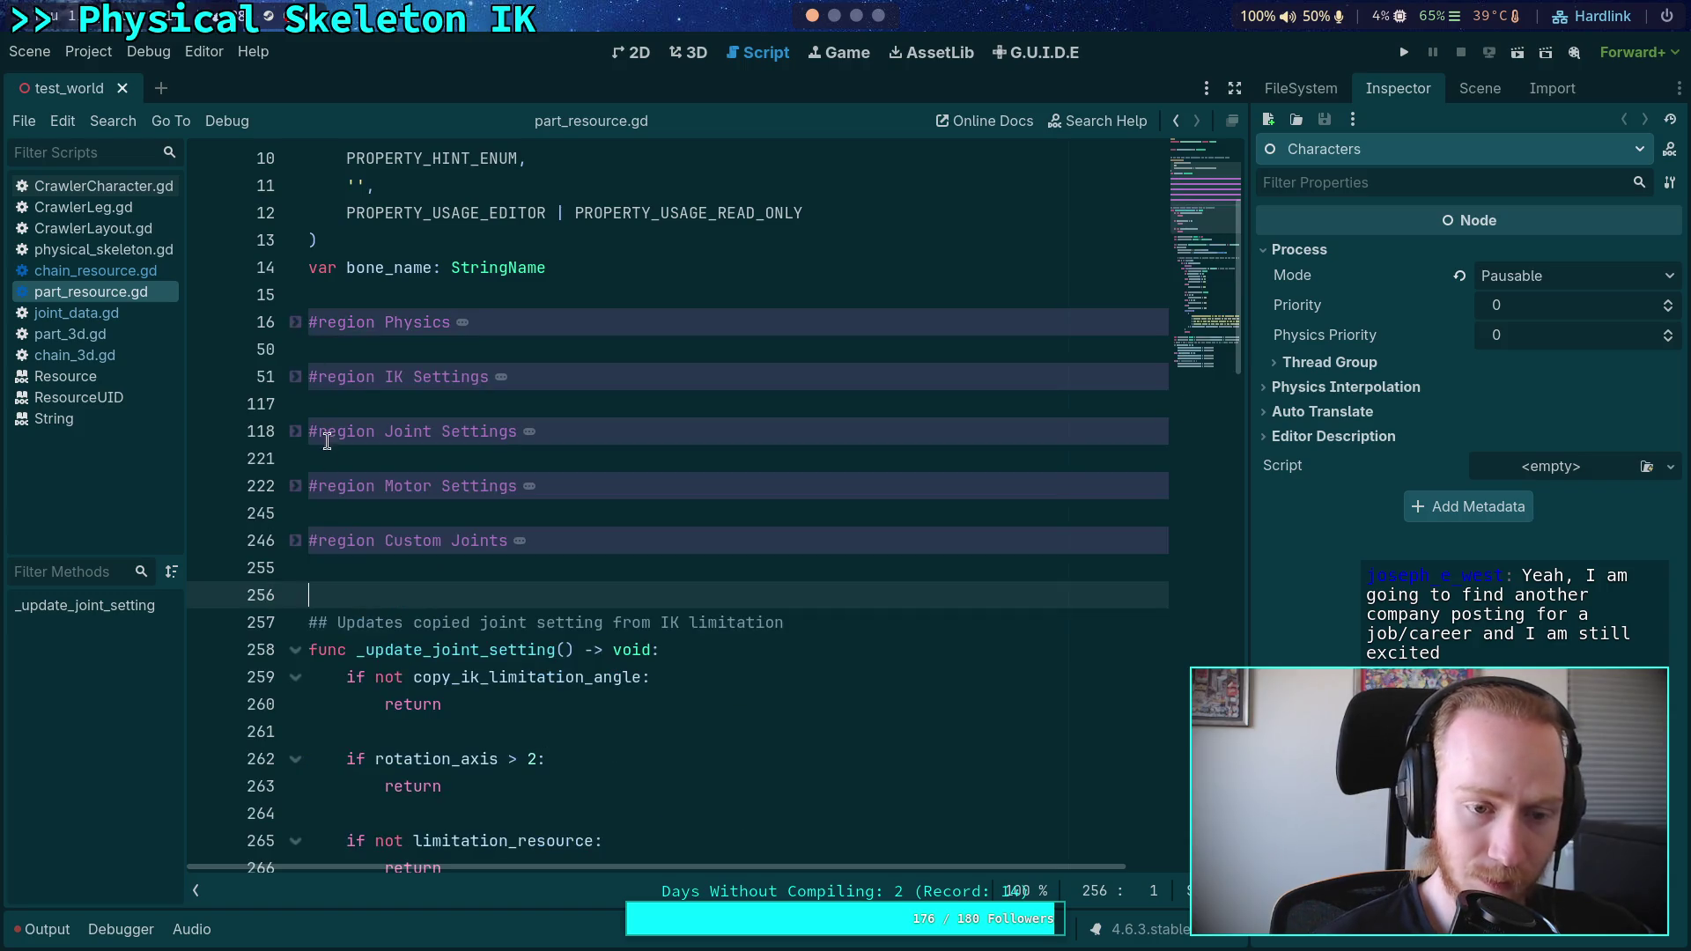
click(296, 543)
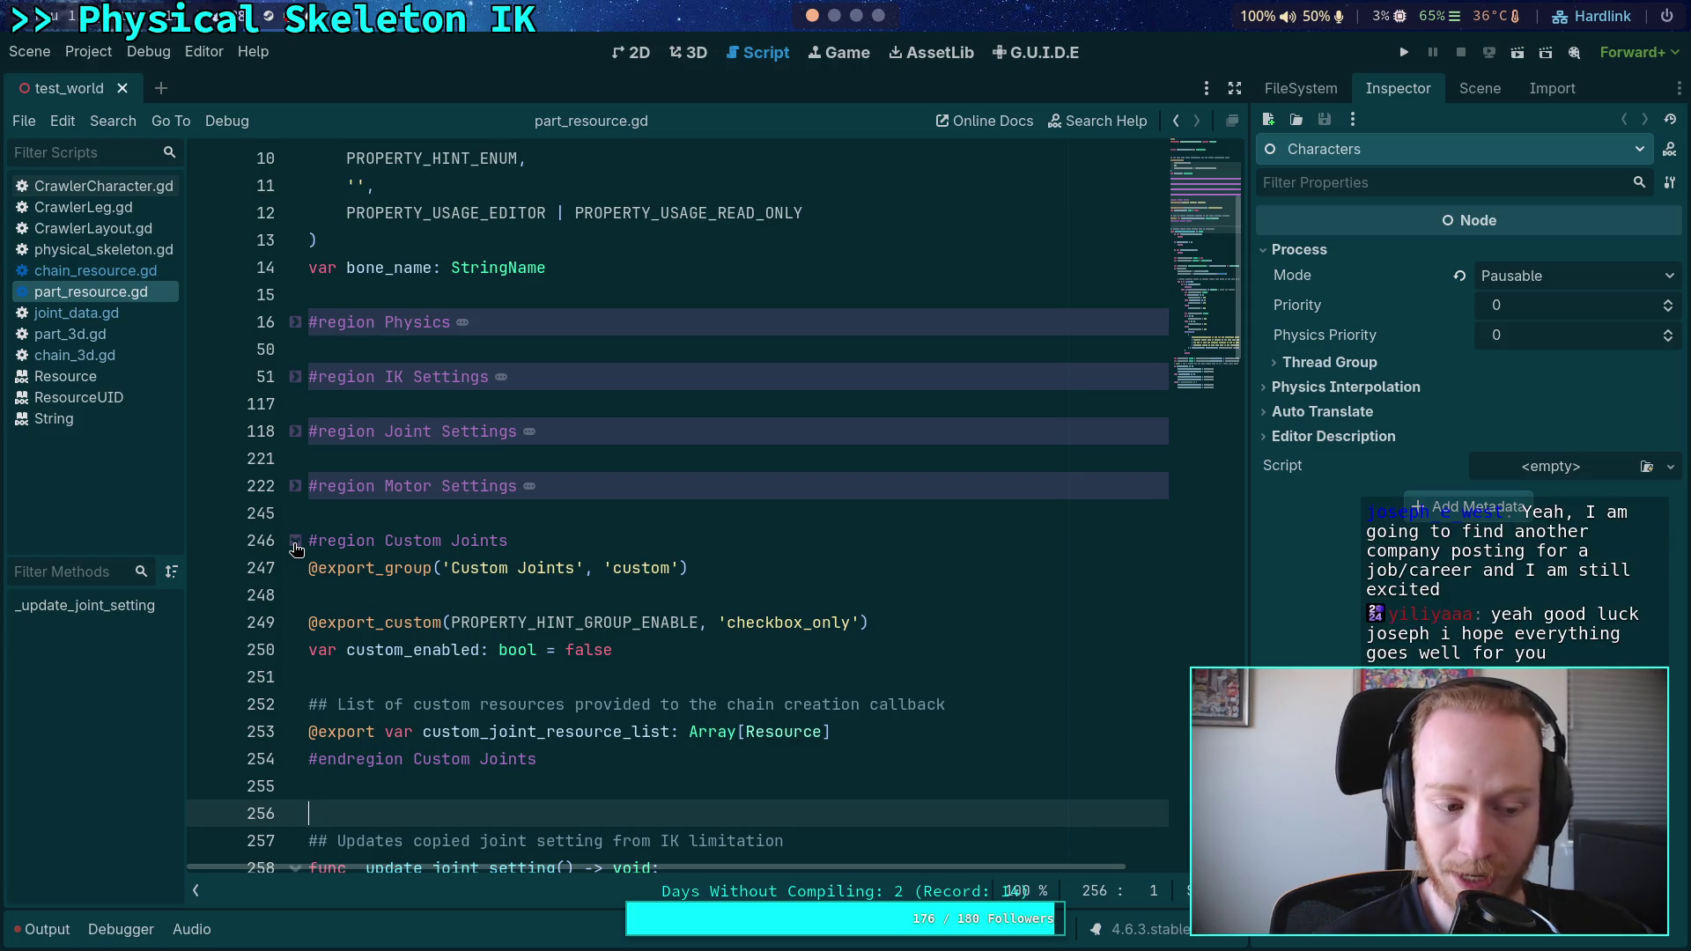
click(296, 543)
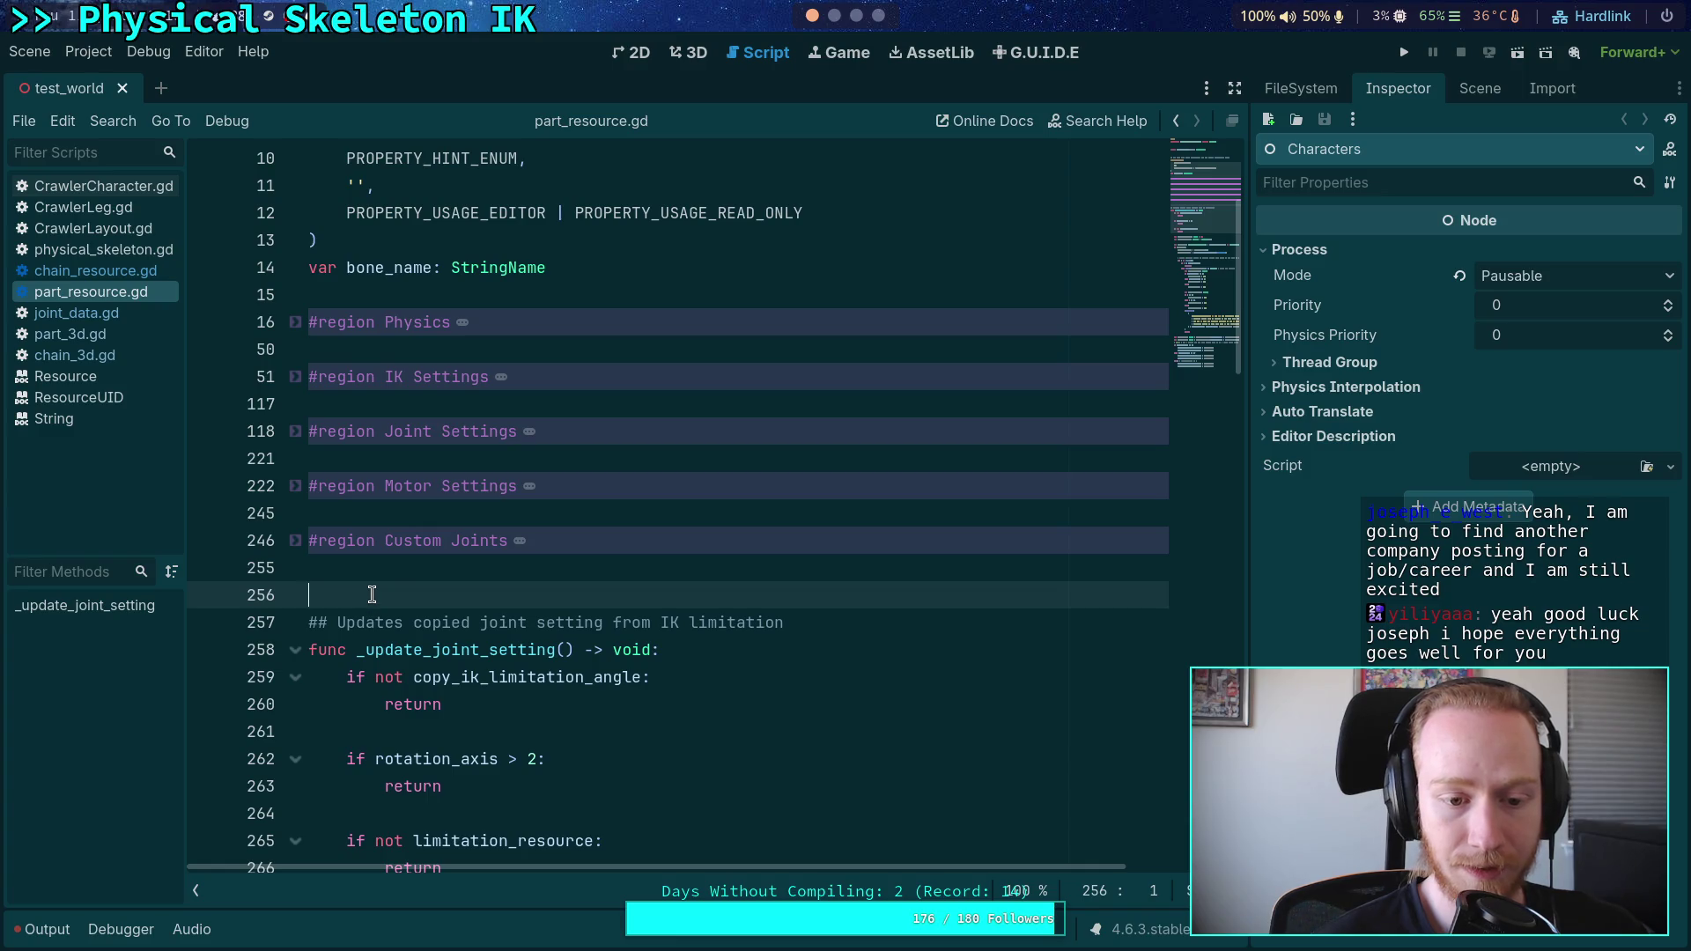
scroll(405, 582, down, 3)
click(425, 569)
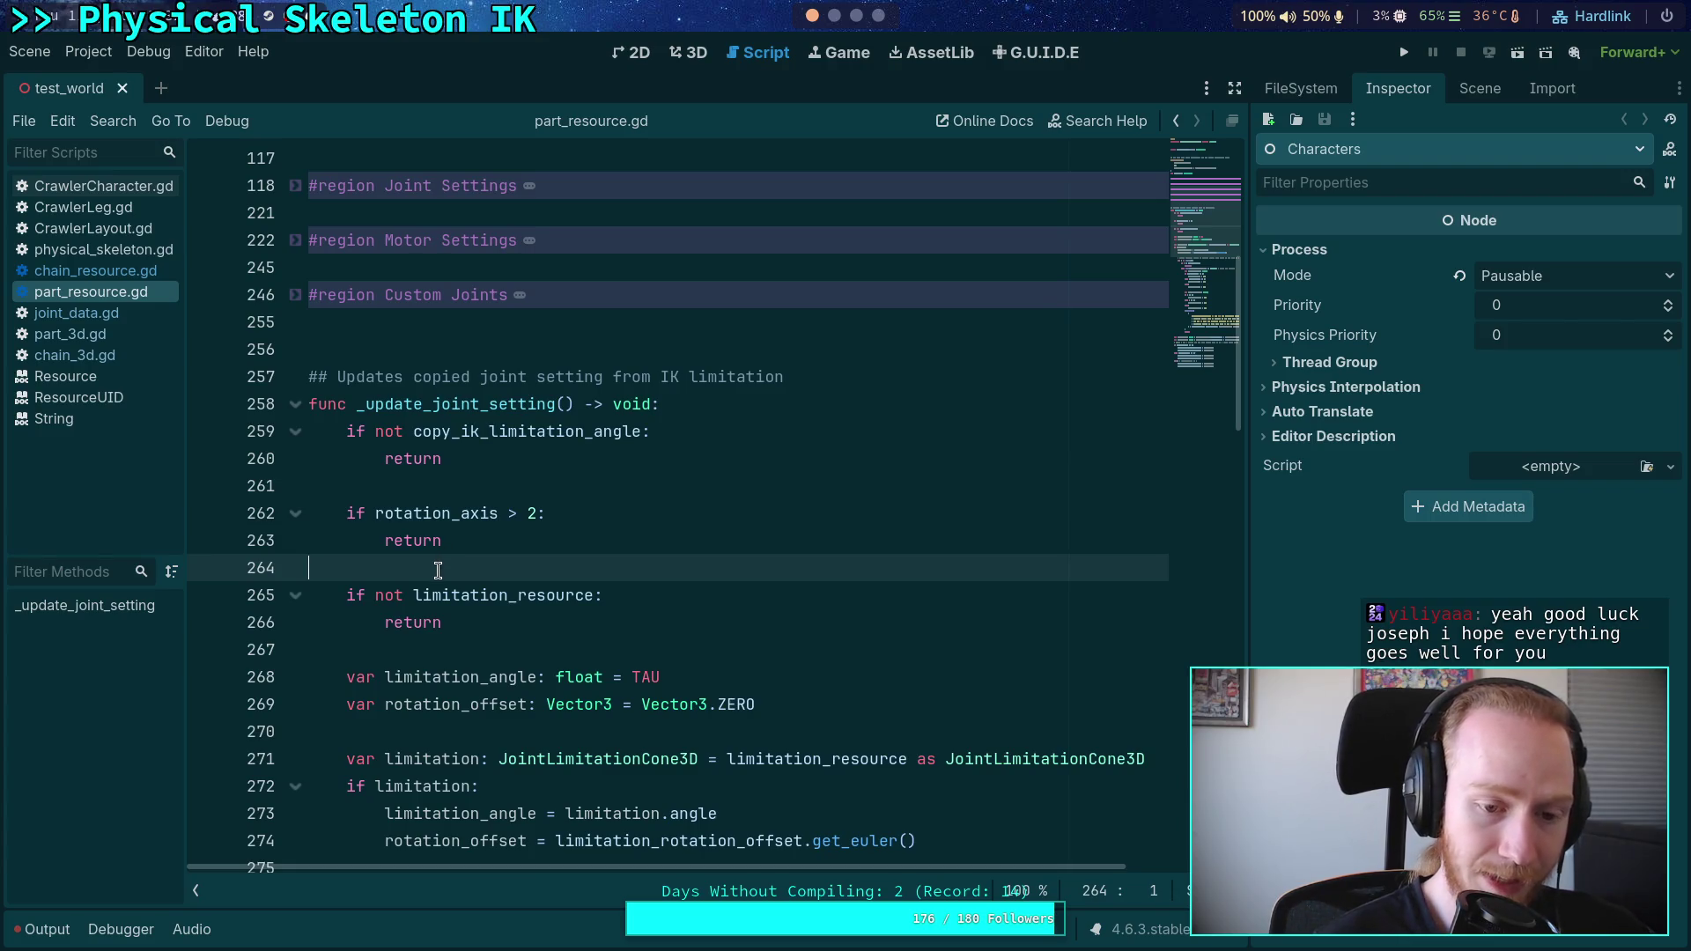
Scroll to the end of part_resource.gd and put the caret on line 305 after the error return
scroll(614, 571, down, 6)
scroll(614, 571, down, 12)
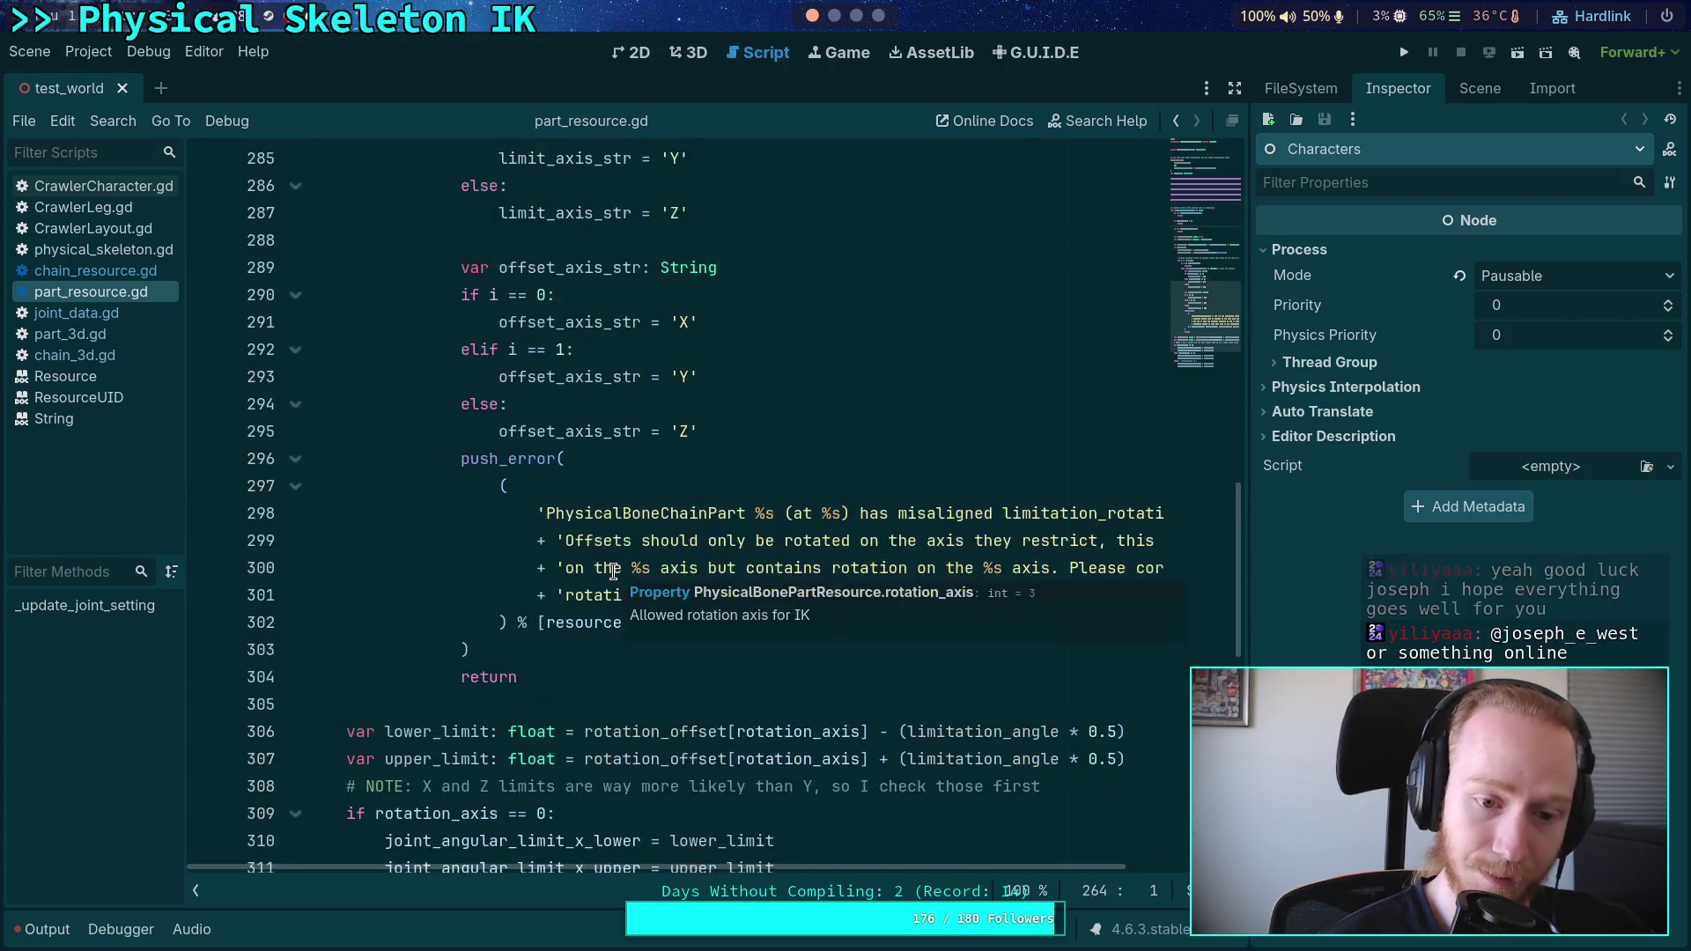
click(593, 623)
scroll(592, 623, up, 5)
click(638, 616)
scroll(644, 614, up, 9)
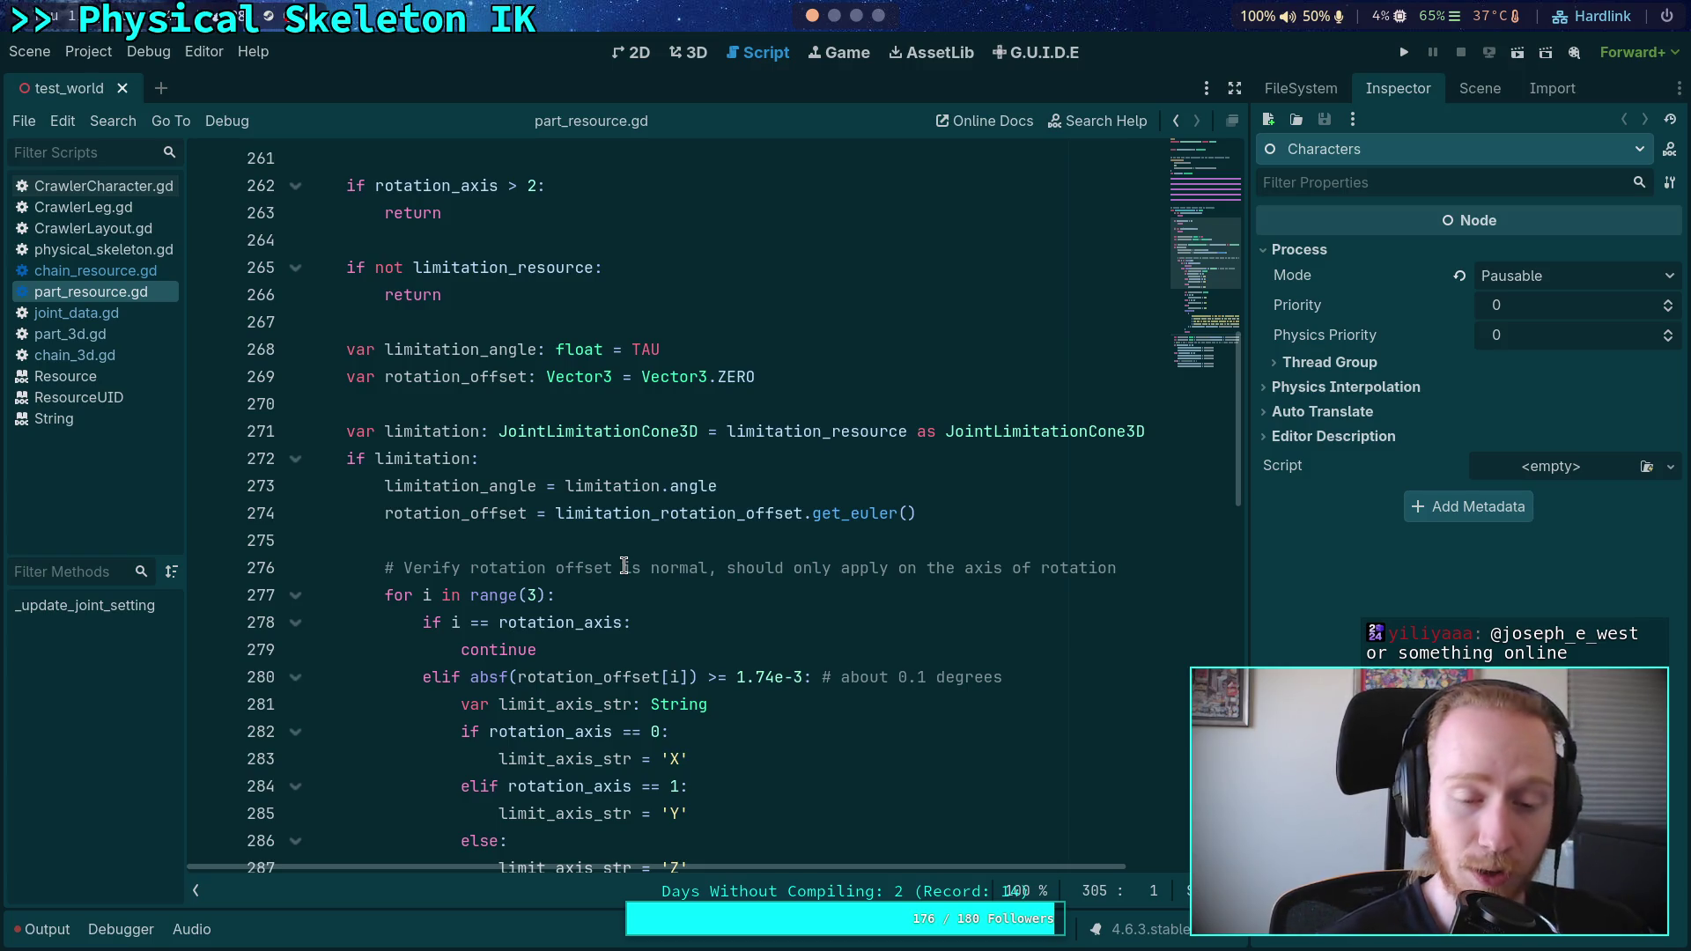
Check blank lines 275, 270, 267 and 264, then fold and unfold _update_joint_setting
click(610, 538)
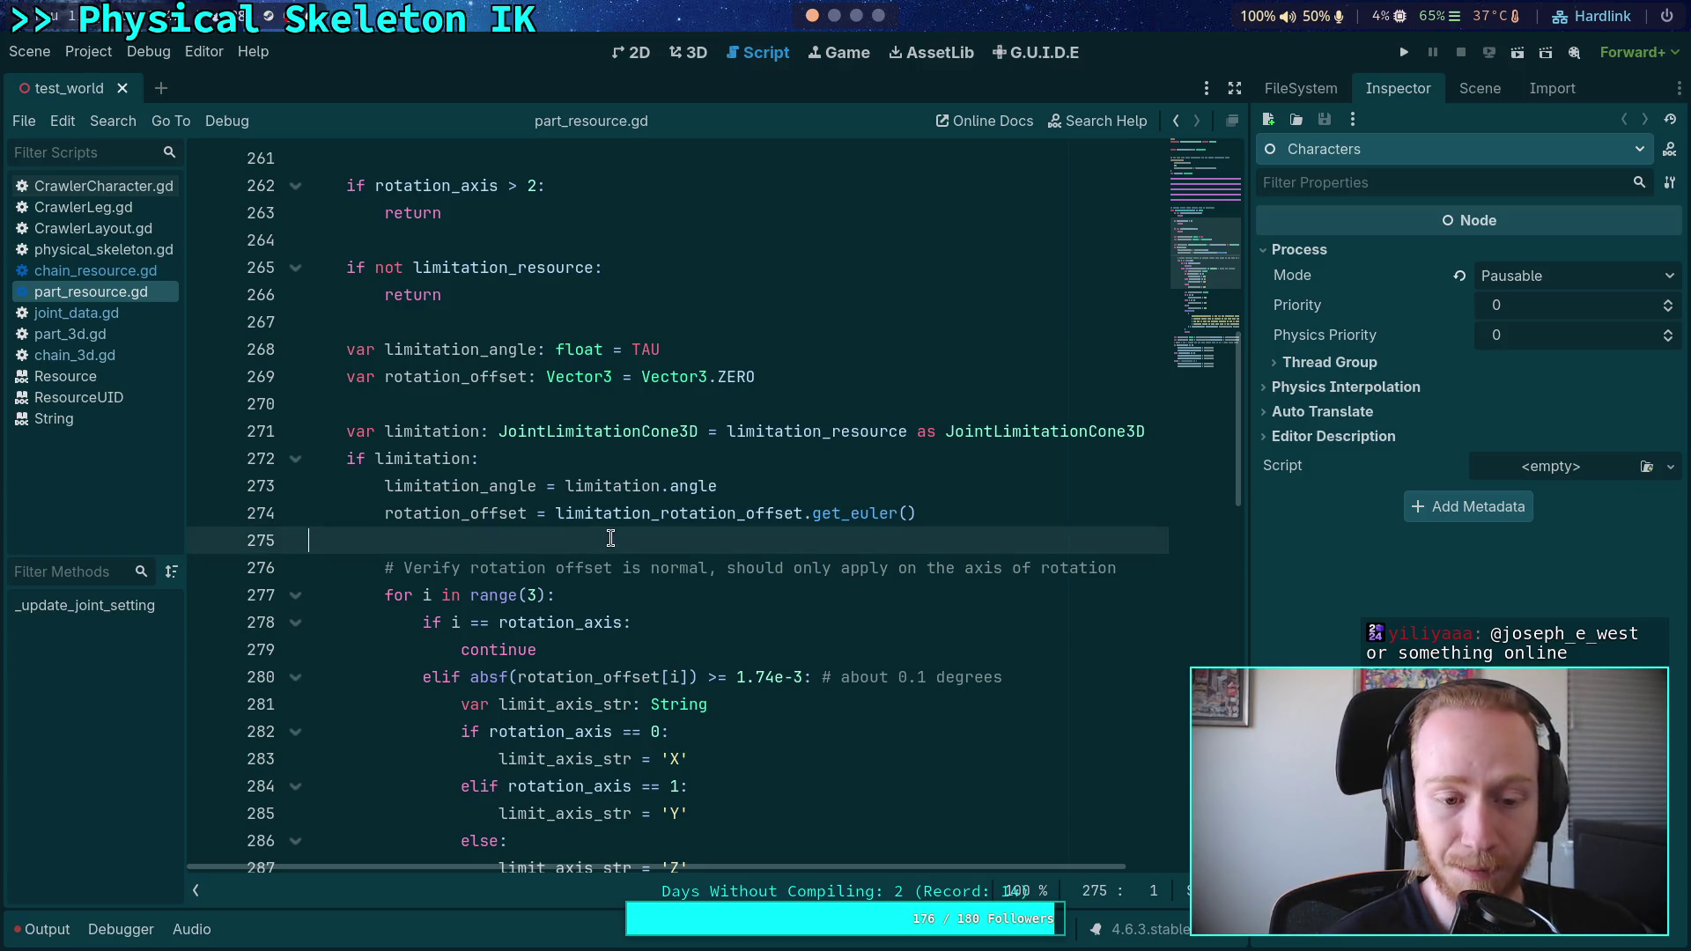
click(483, 403)
scroll(610, 531, up, 2)
click(521, 486)
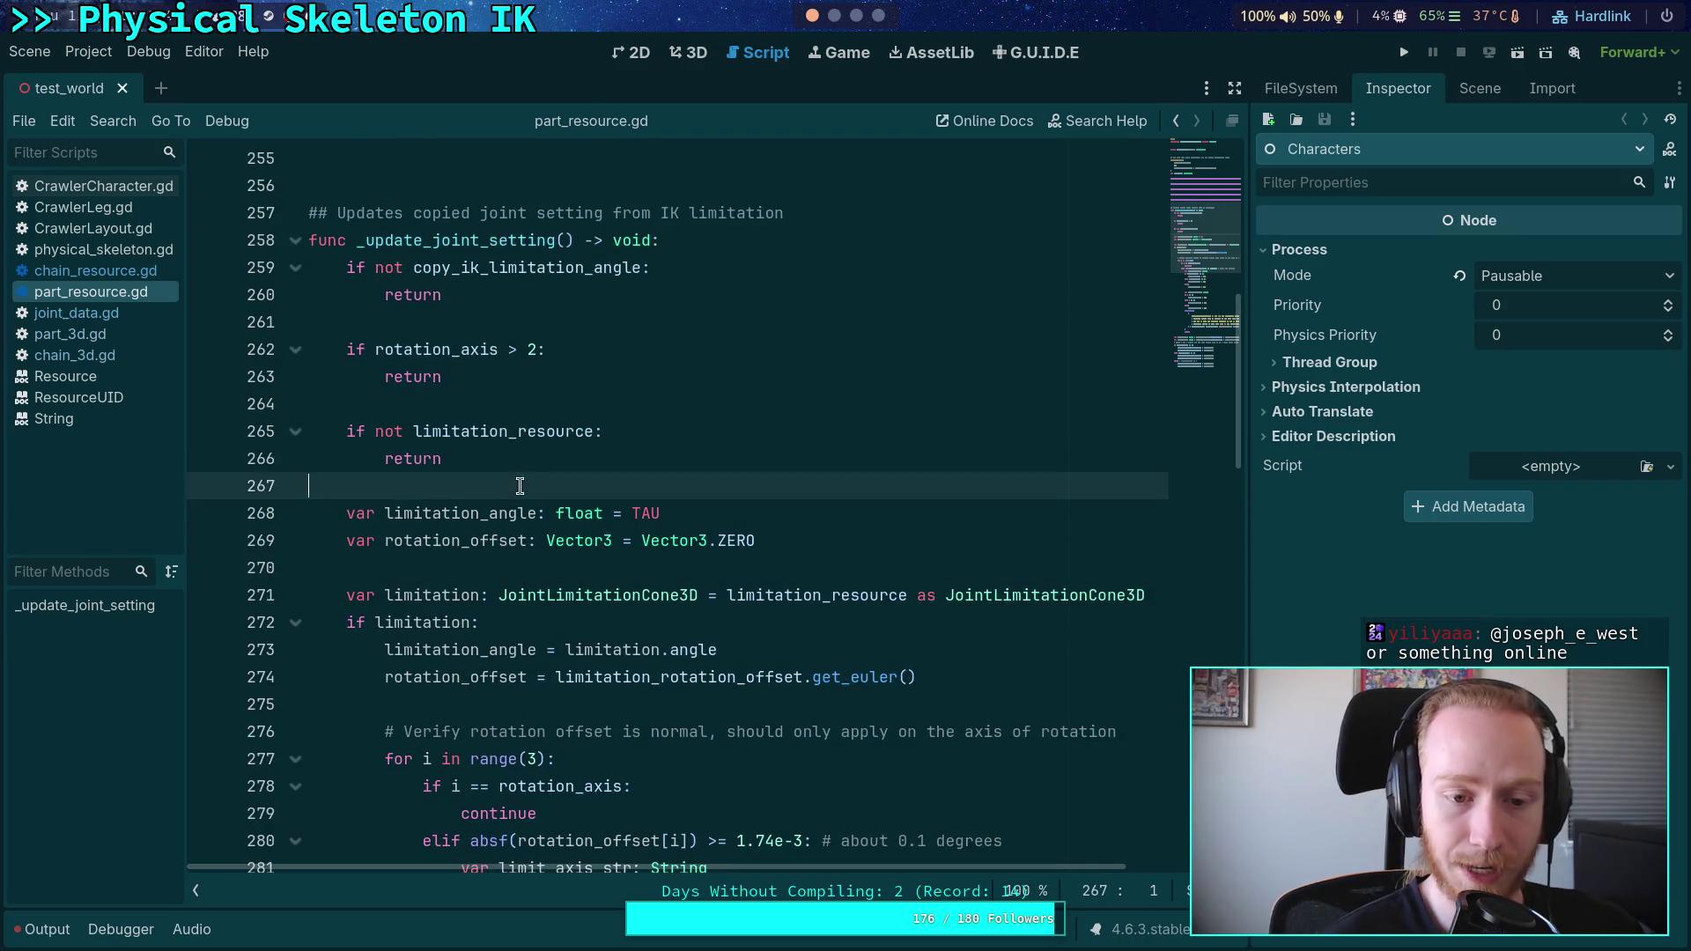
click(486, 404)
scroll(486, 458, up, 2)
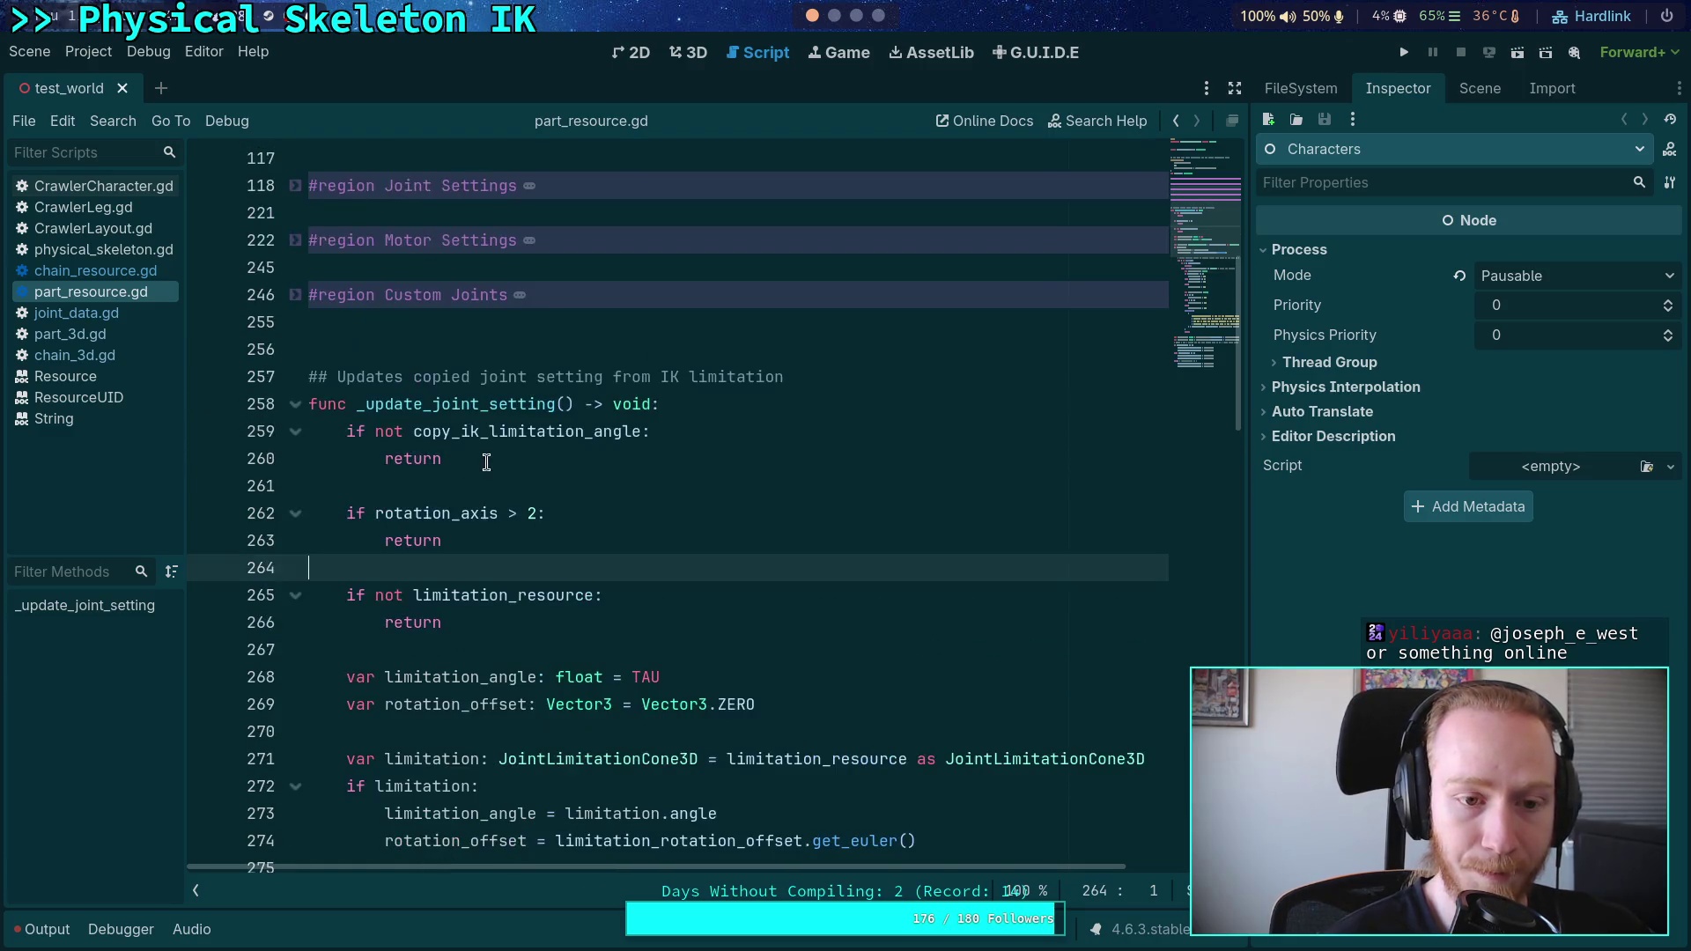
click(297, 407)
click(296, 407)
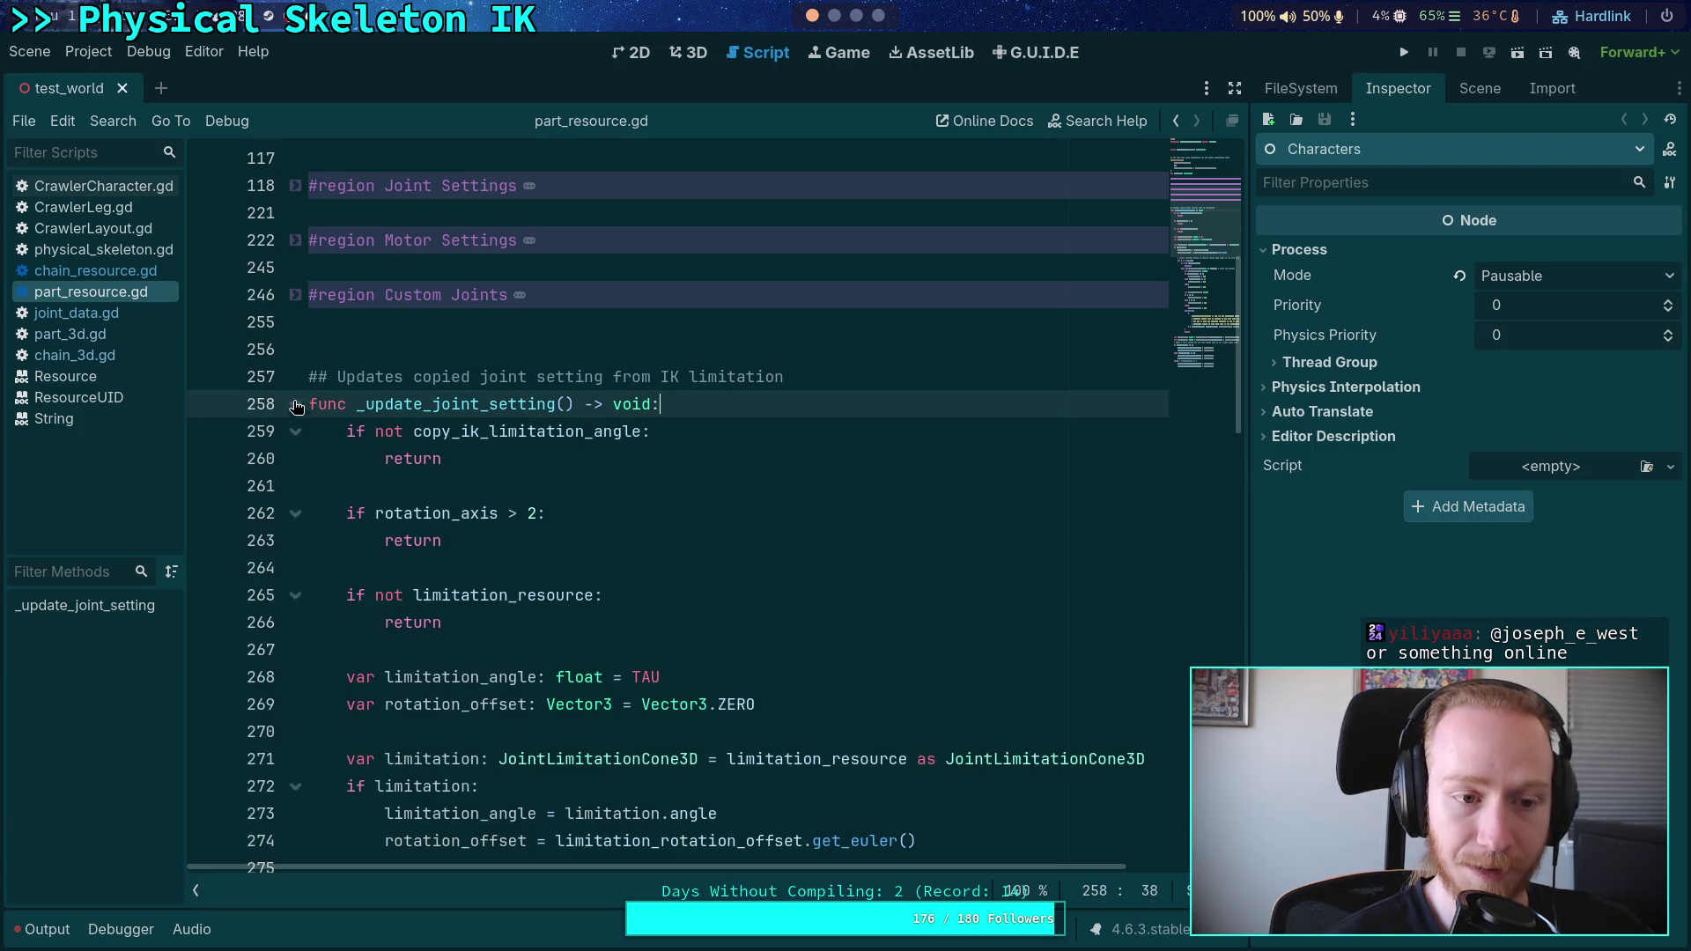
In chain_resource.gd, add a 'return _bone_list' line after _bone_list.clear()
click(95, 273)
key(Return)
text(return _bone_list)
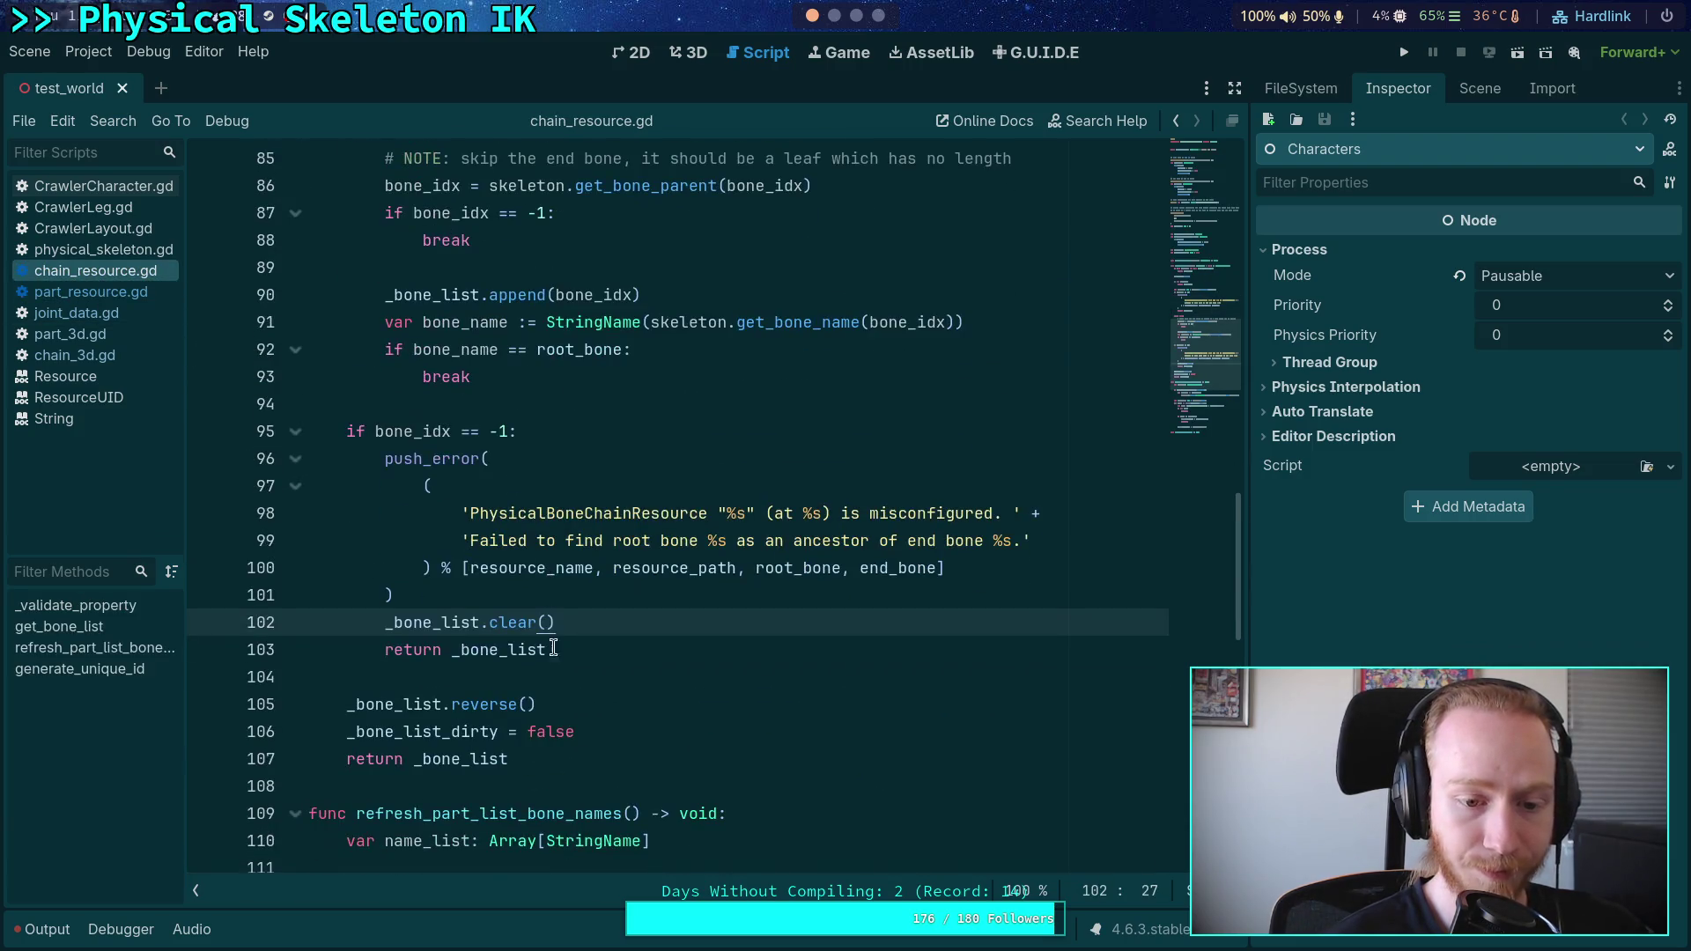
click(551, 676)
scroll(568, 657, down, 2)
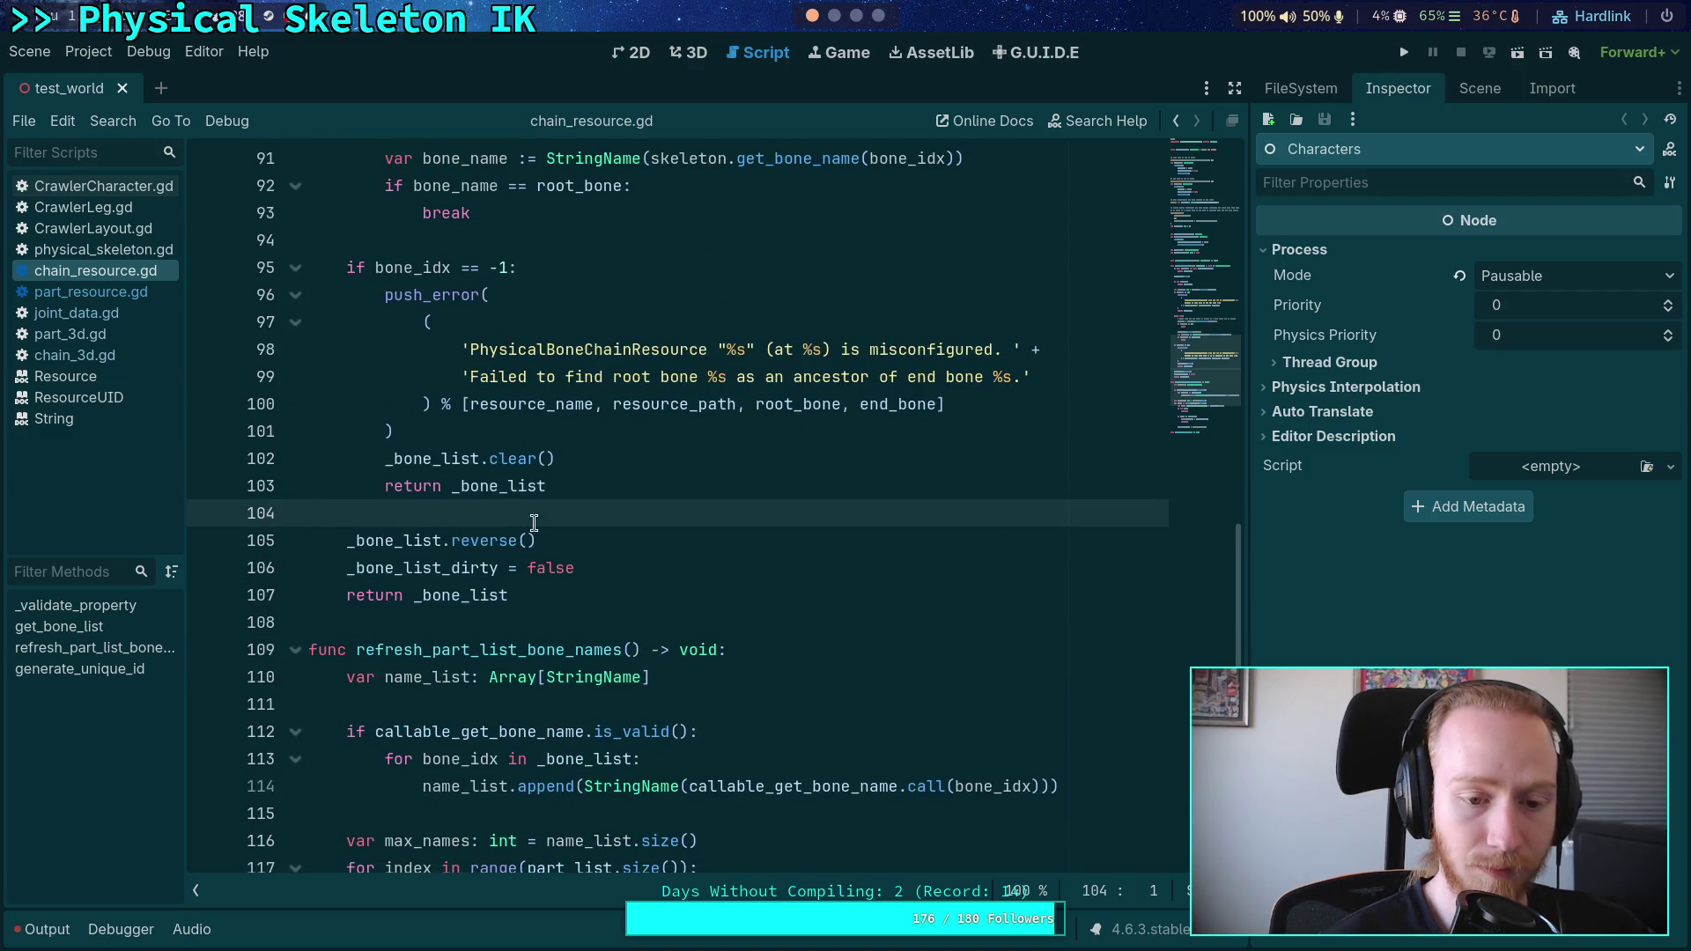
scroll(545, 517, up, 4)
scroll(545, 517, up, 10)
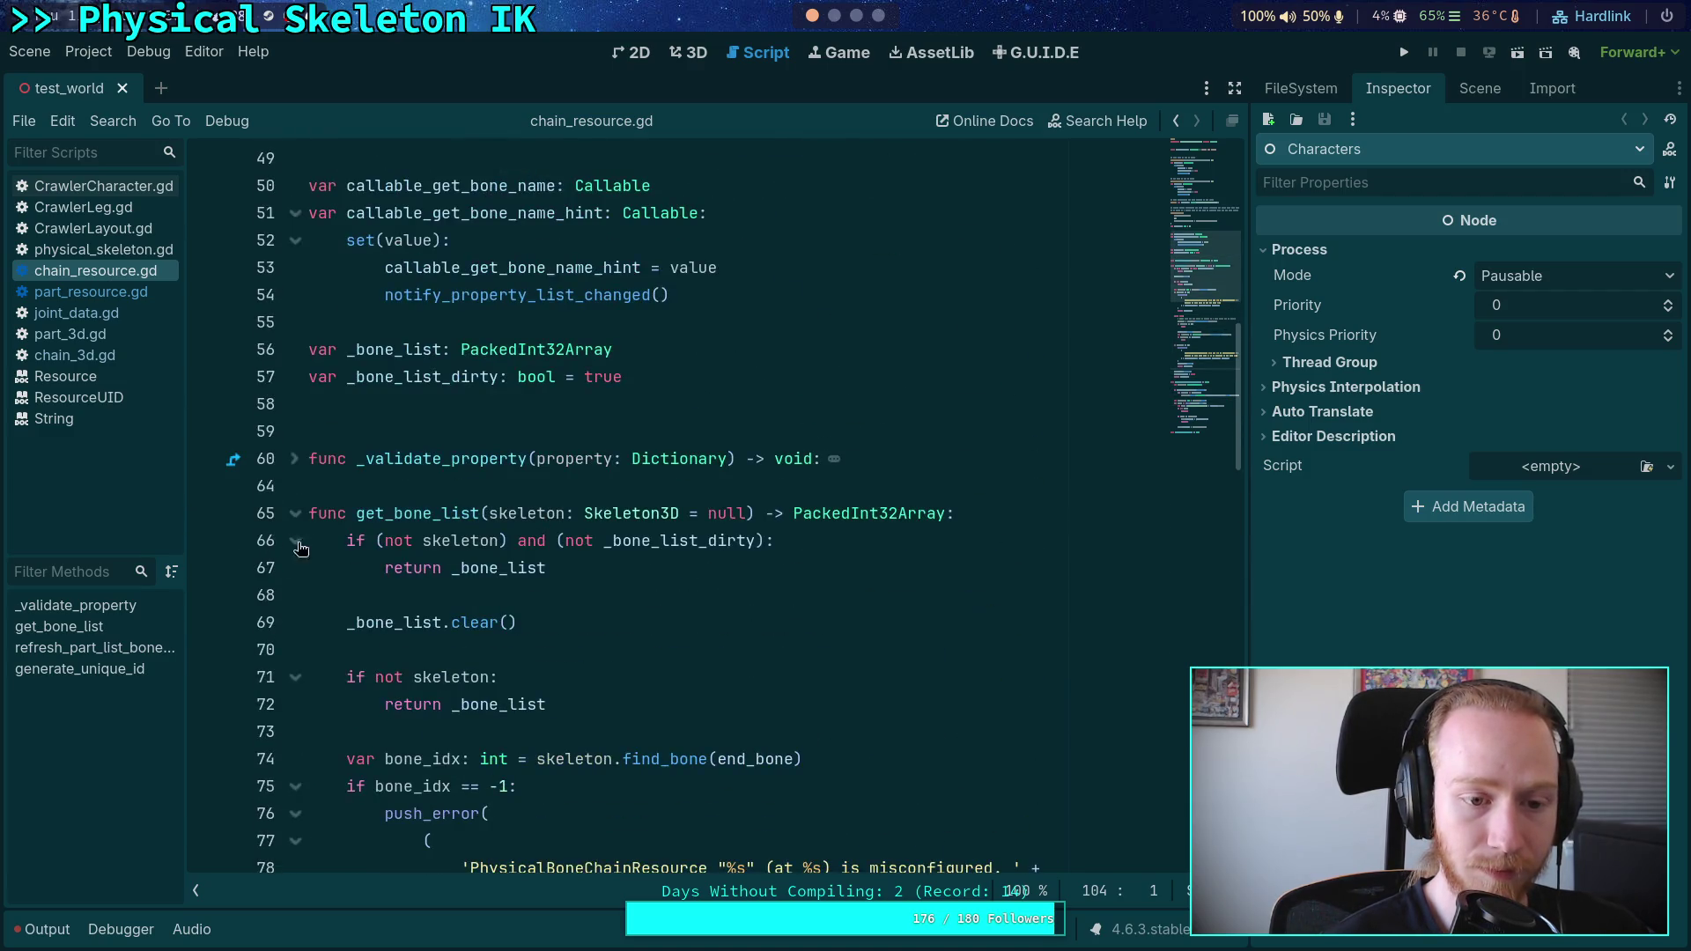
click(477, 595)
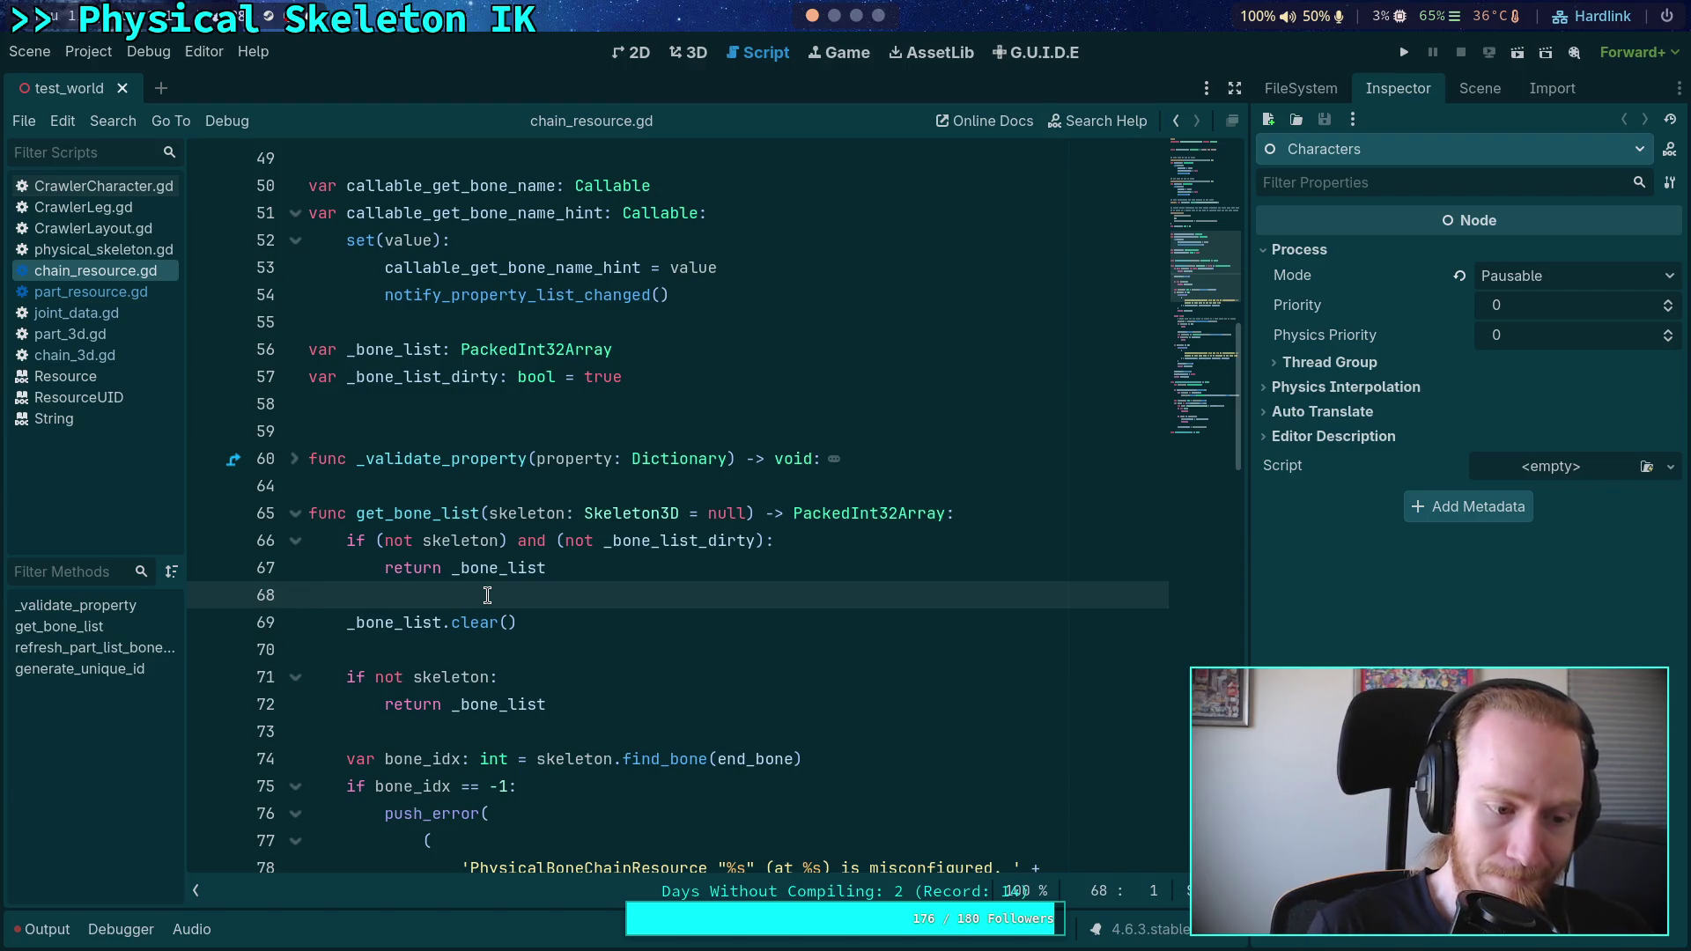
scroll(487, 596, down, 2)
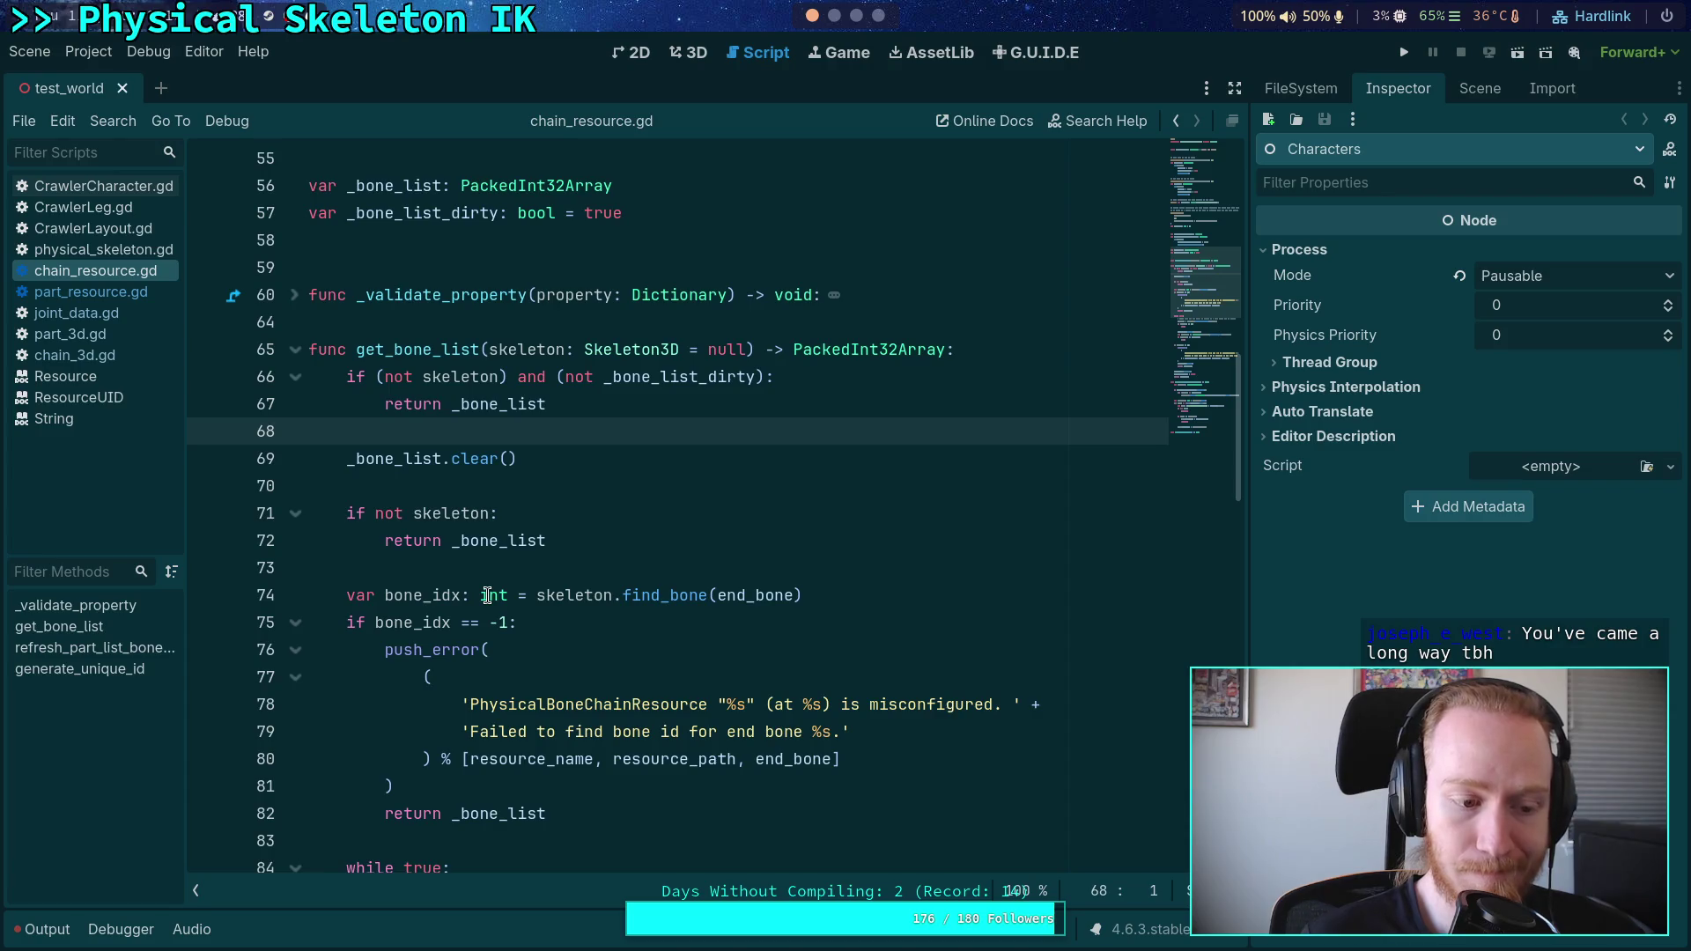
scroll(487, 595, down, 2)
scroll(486, 595, down, 1)
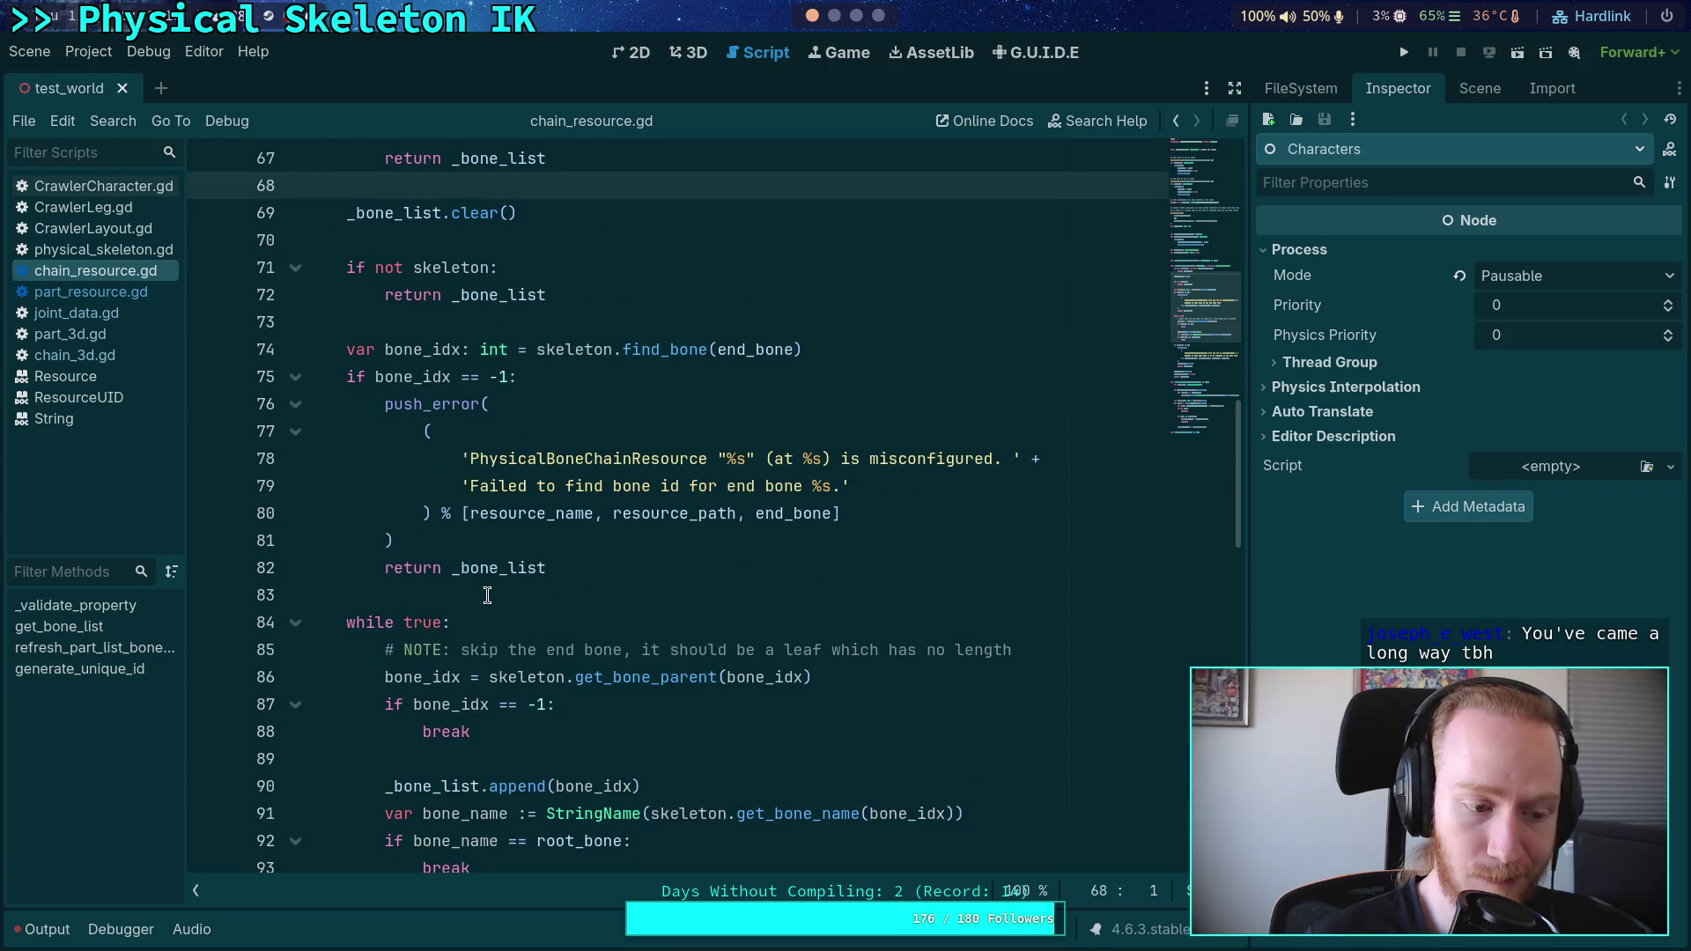
click(489, 593)
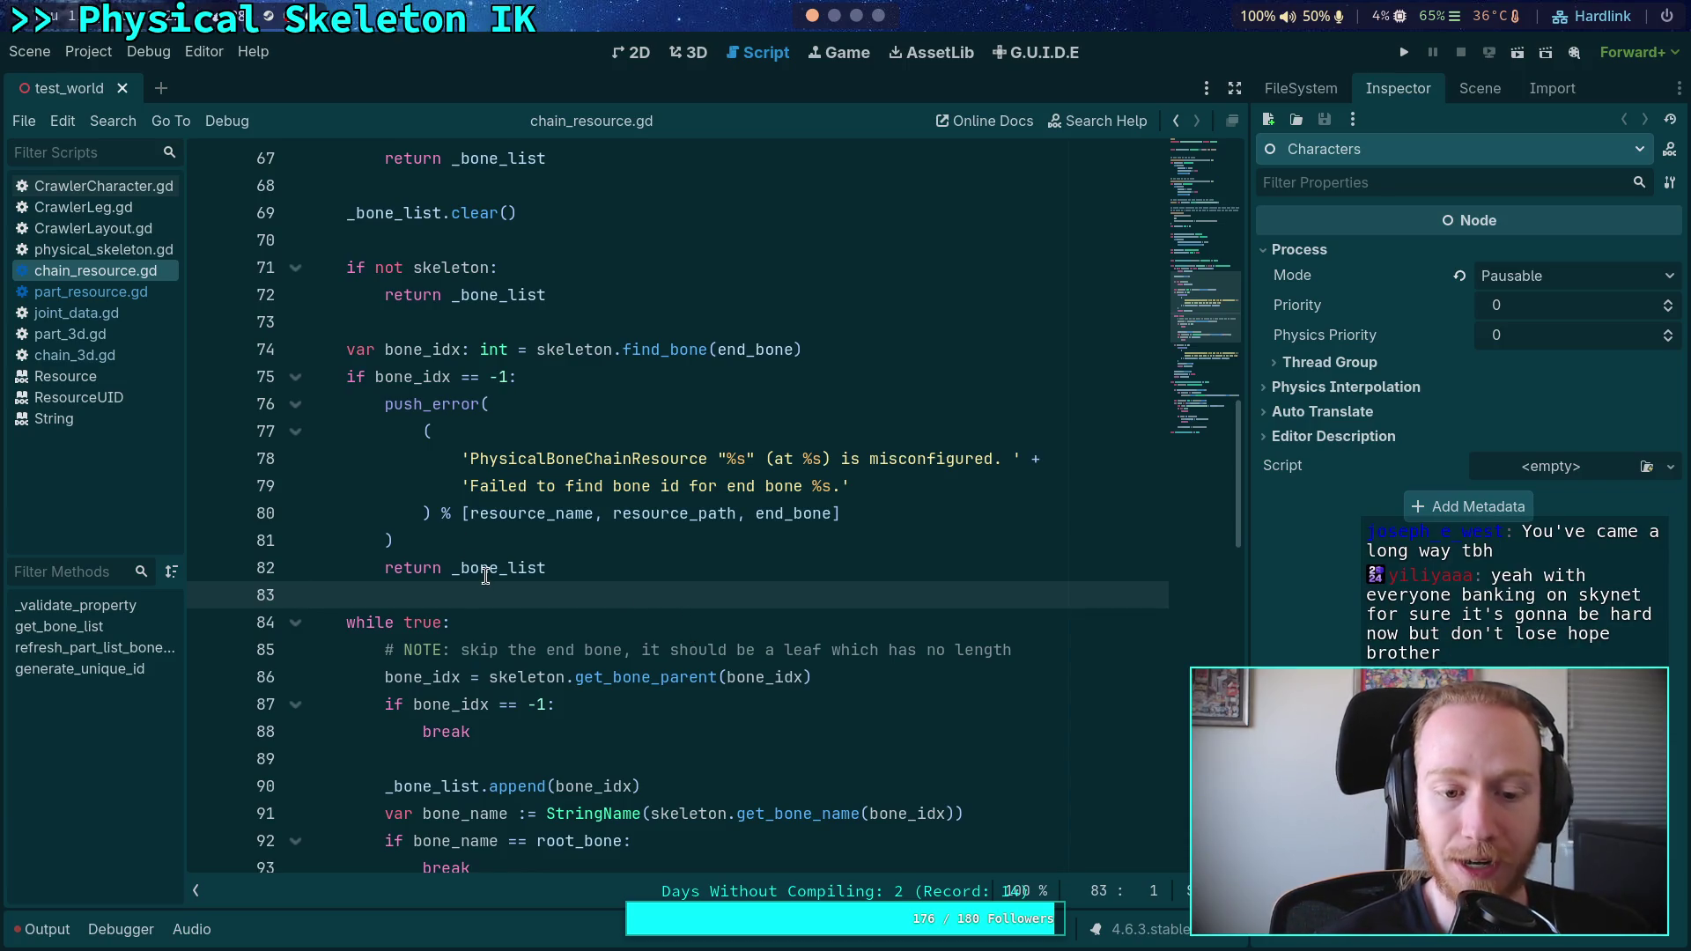
mouse_move(485, 572)
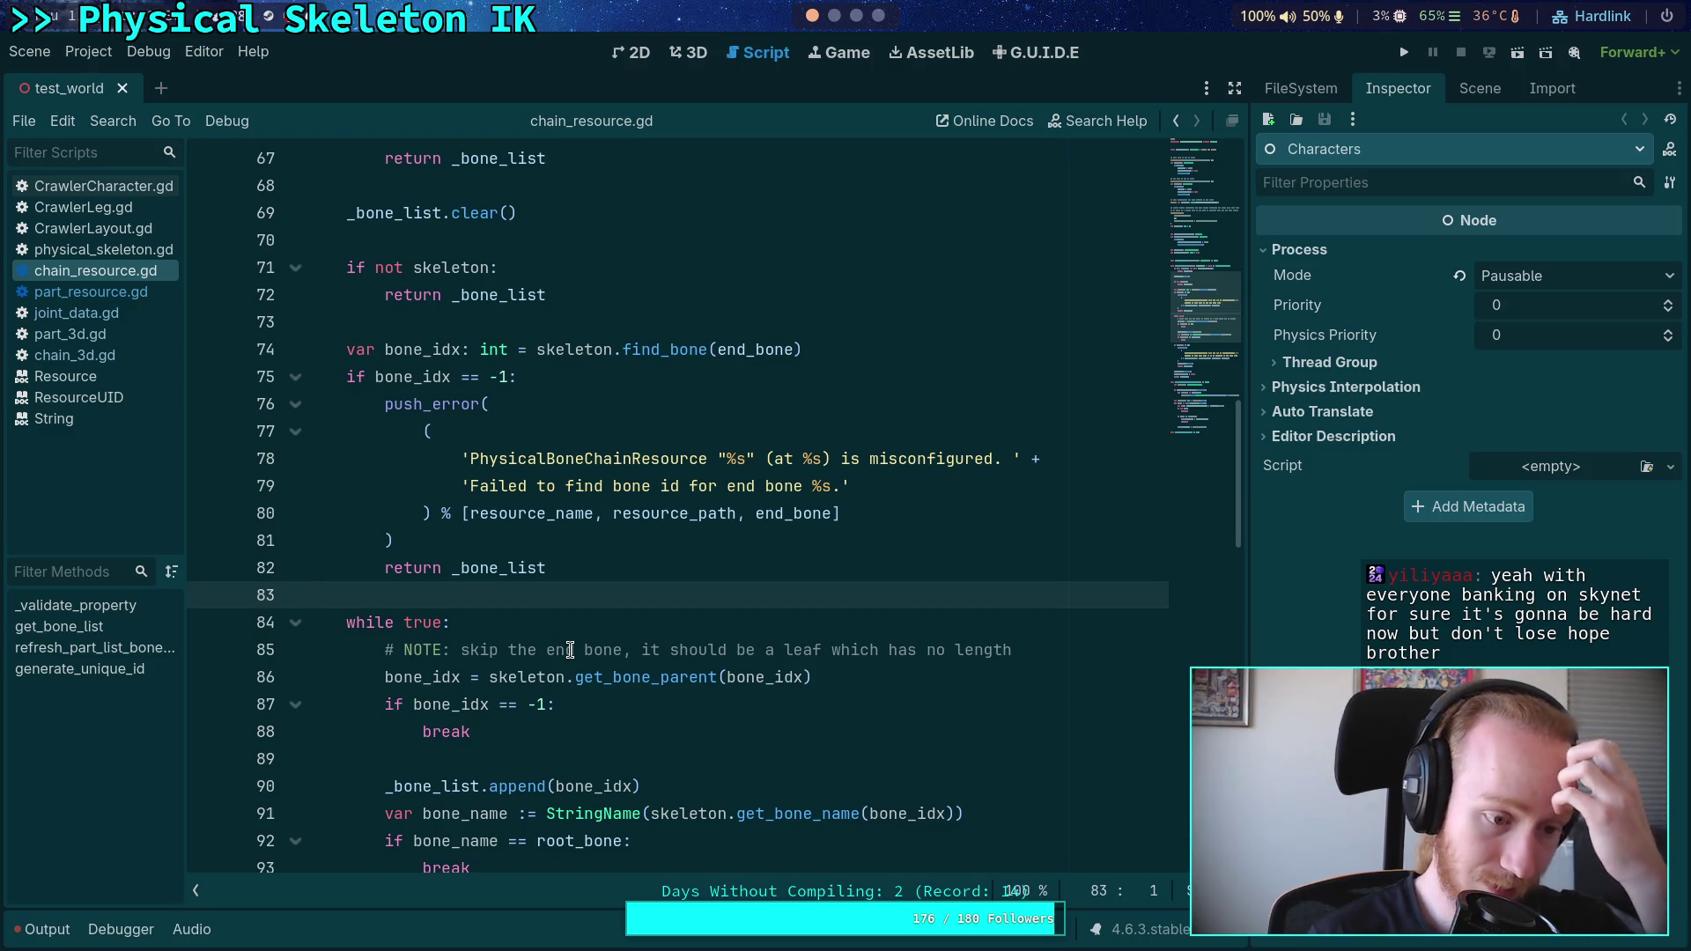
scroll(588, 594, down, 2)
click(583, 595)
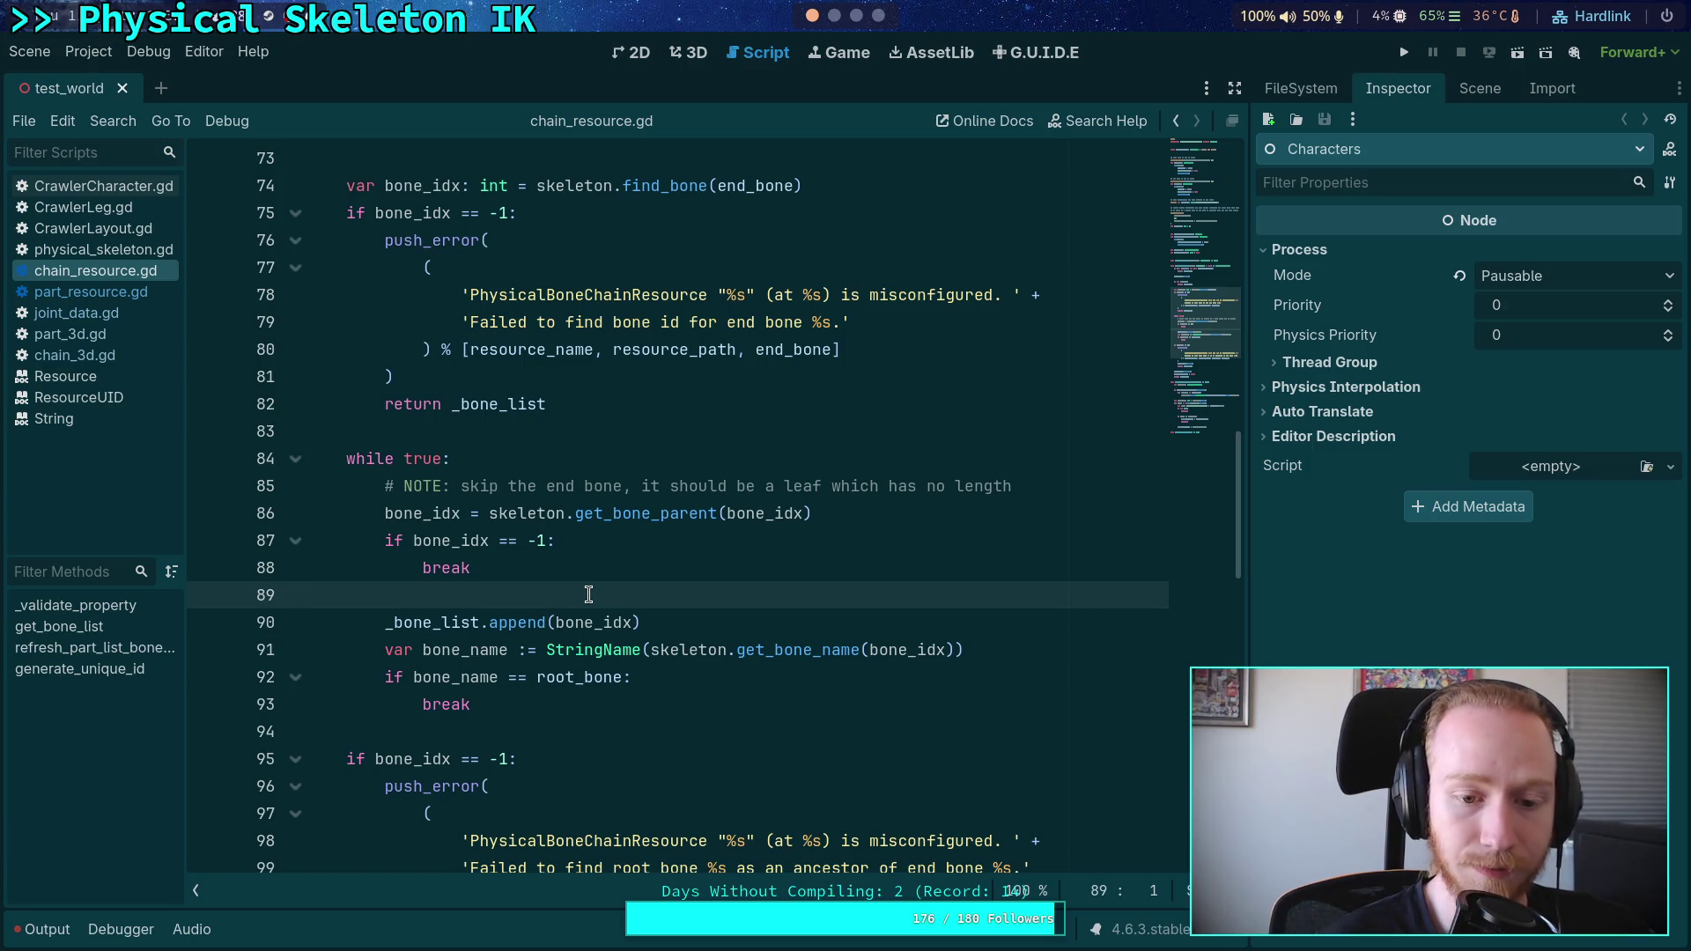
scroll(589, 595, down, 2)
click(559, 568)
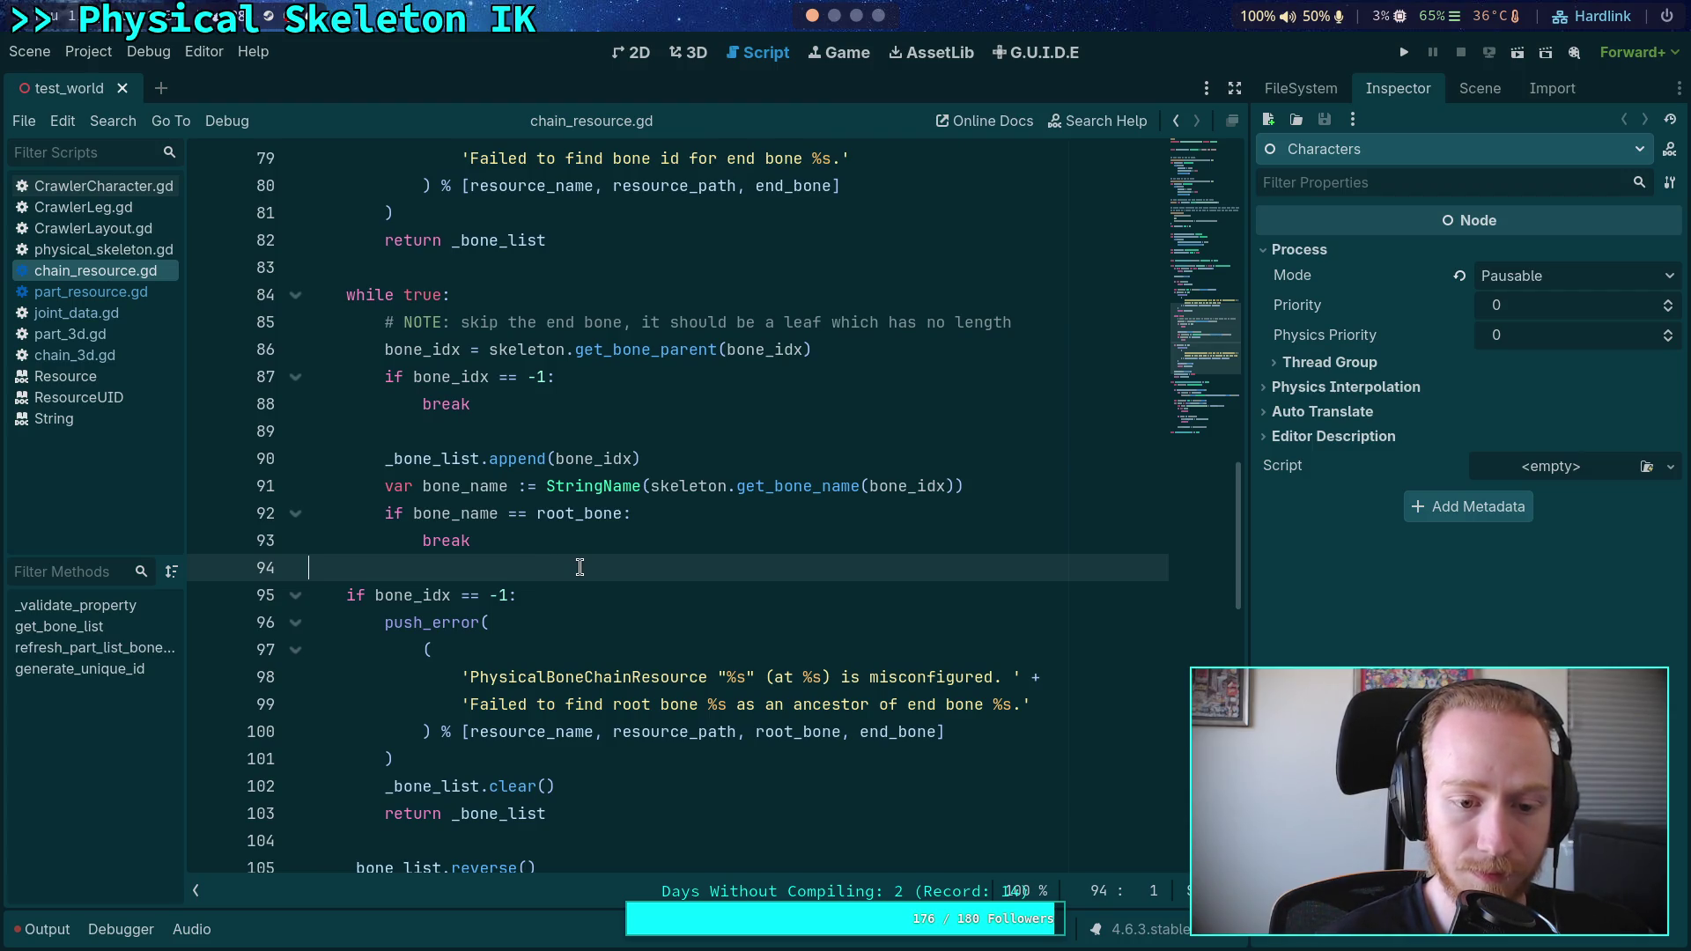
scroll(579, 567, down, 2)
click(577, 676)
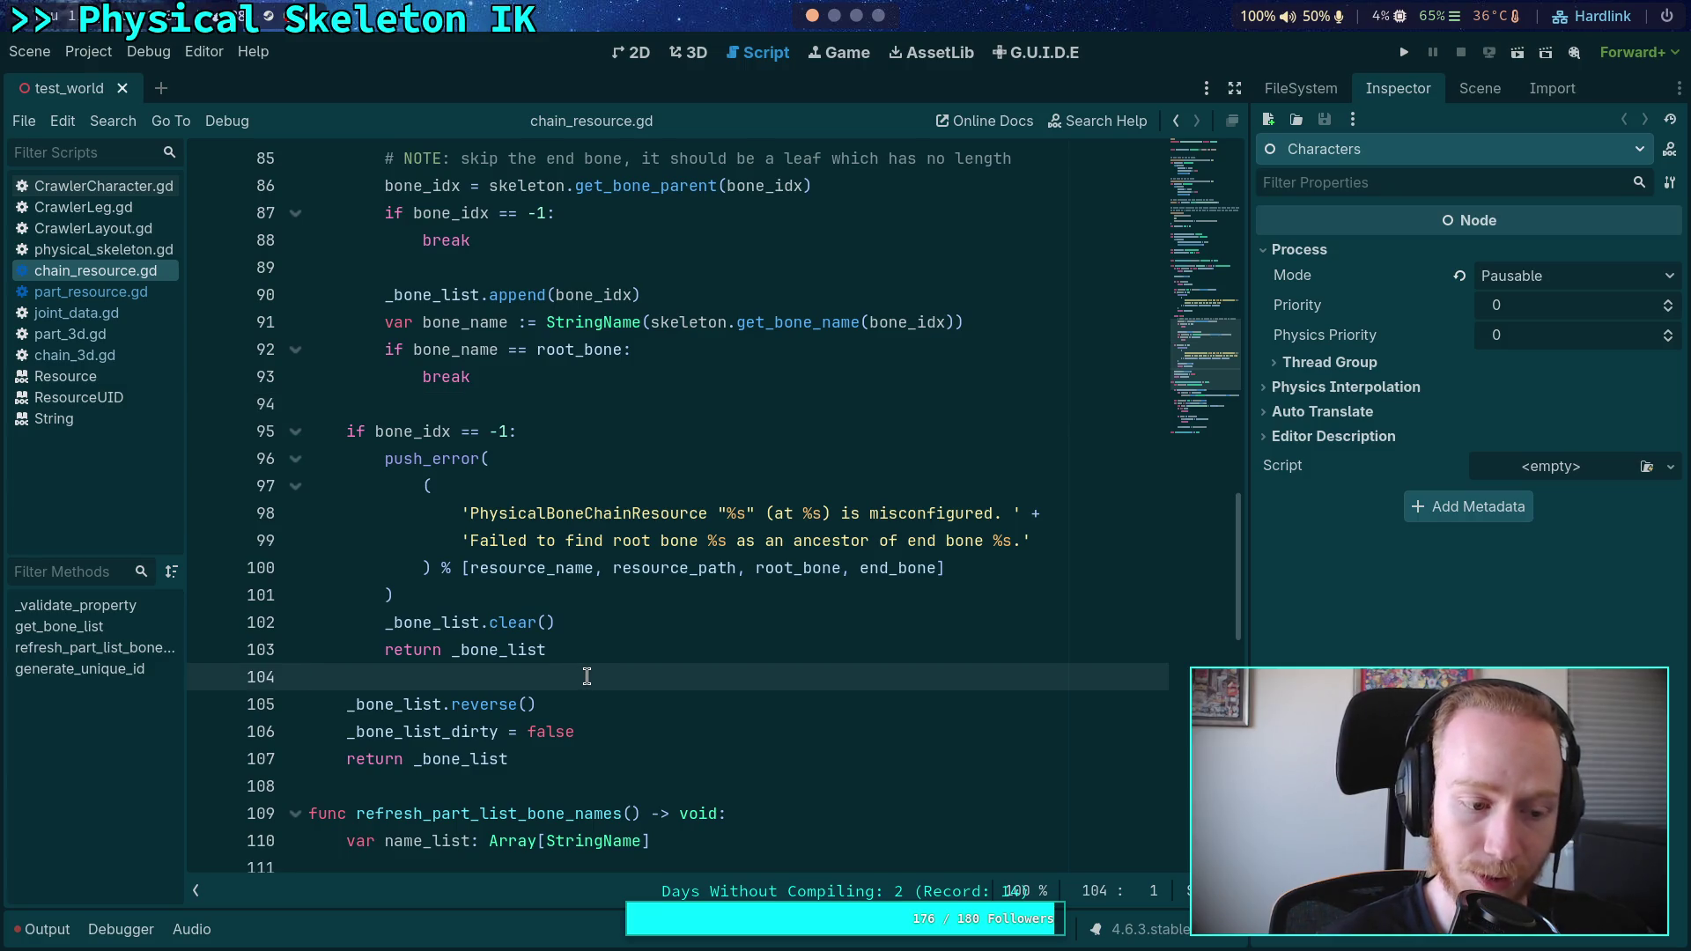
scroll(586, 676, down, 2)
click(571, 622)
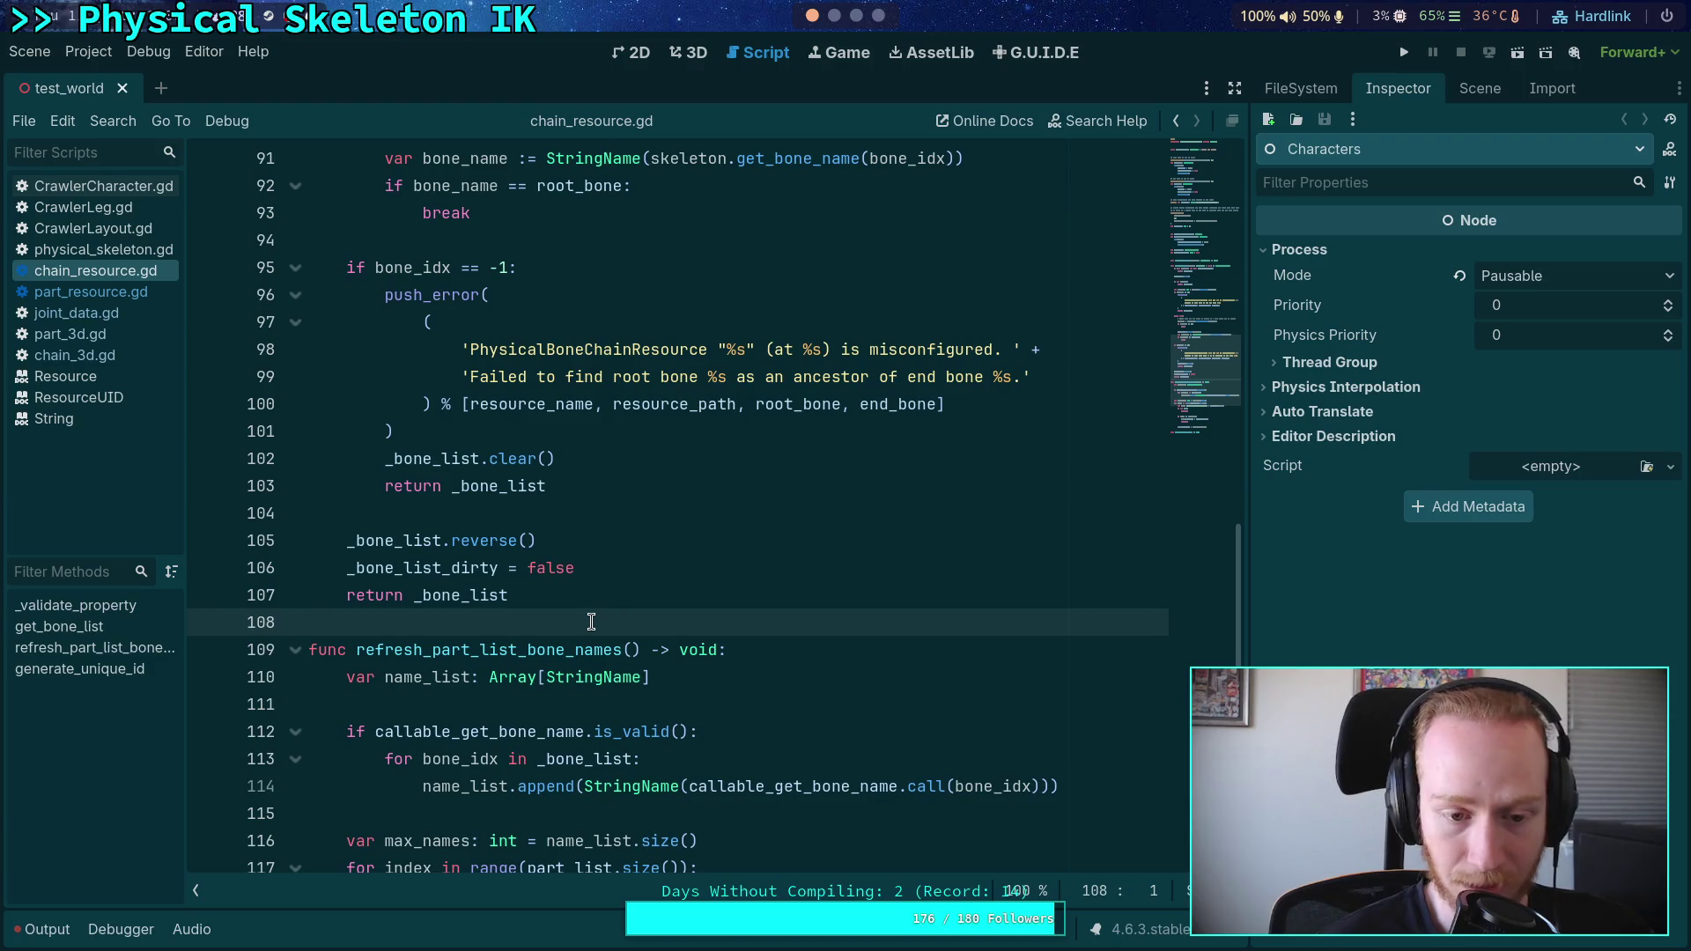
click(555, 703)
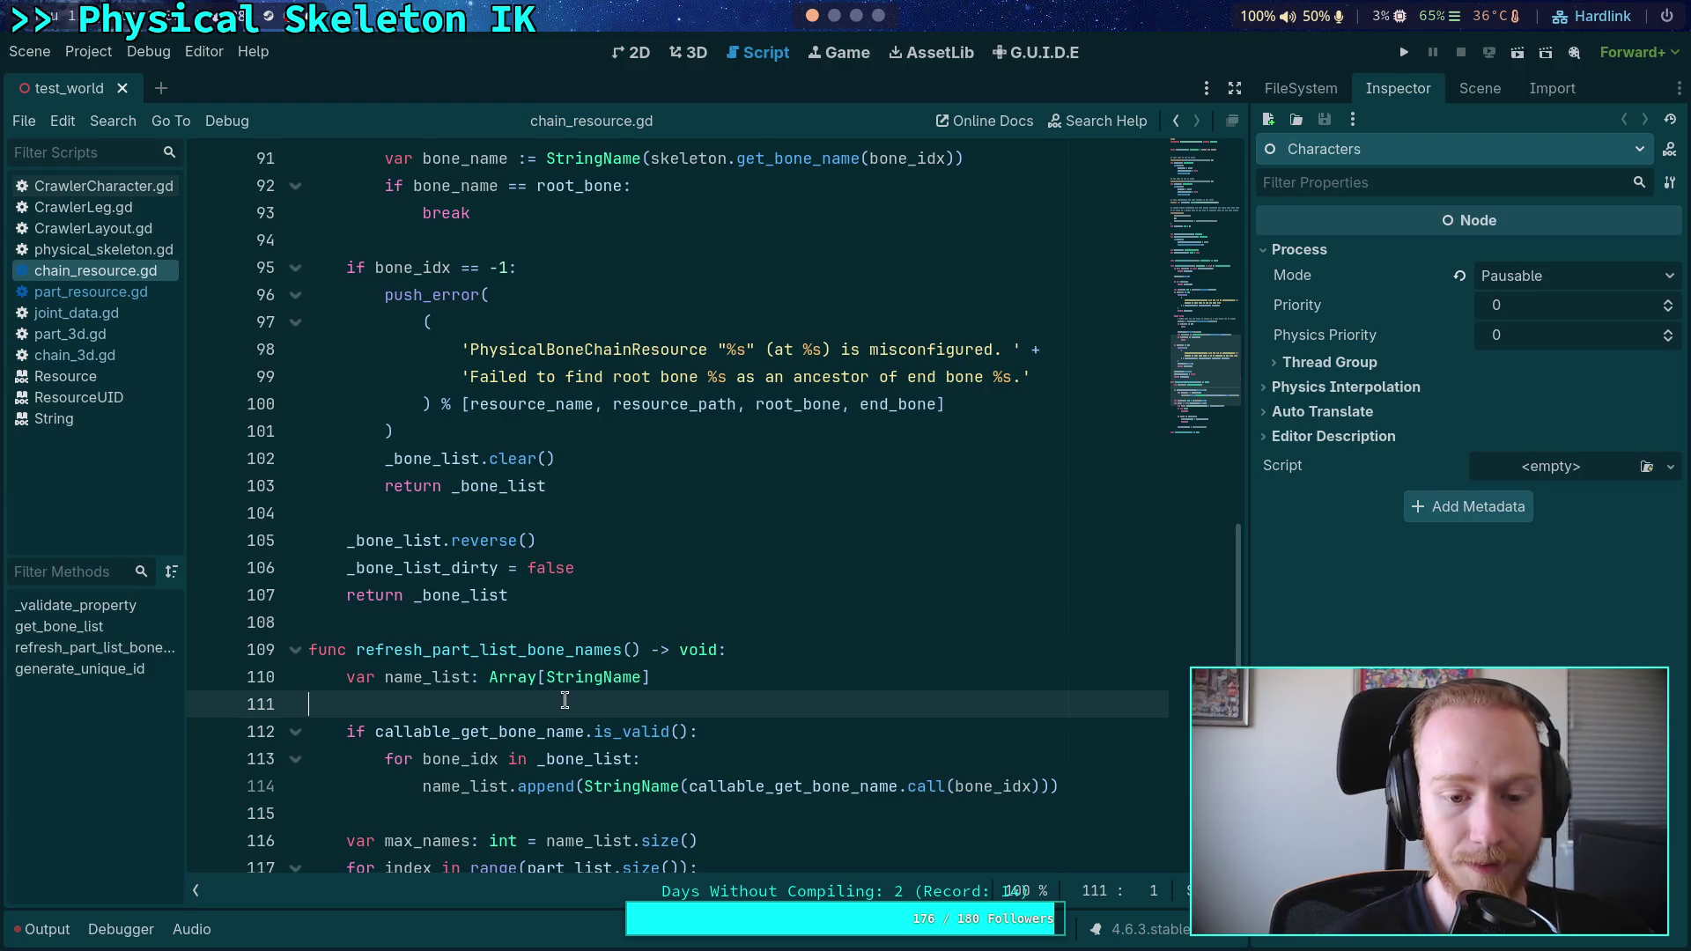
scroll(568, 687, up, 12)
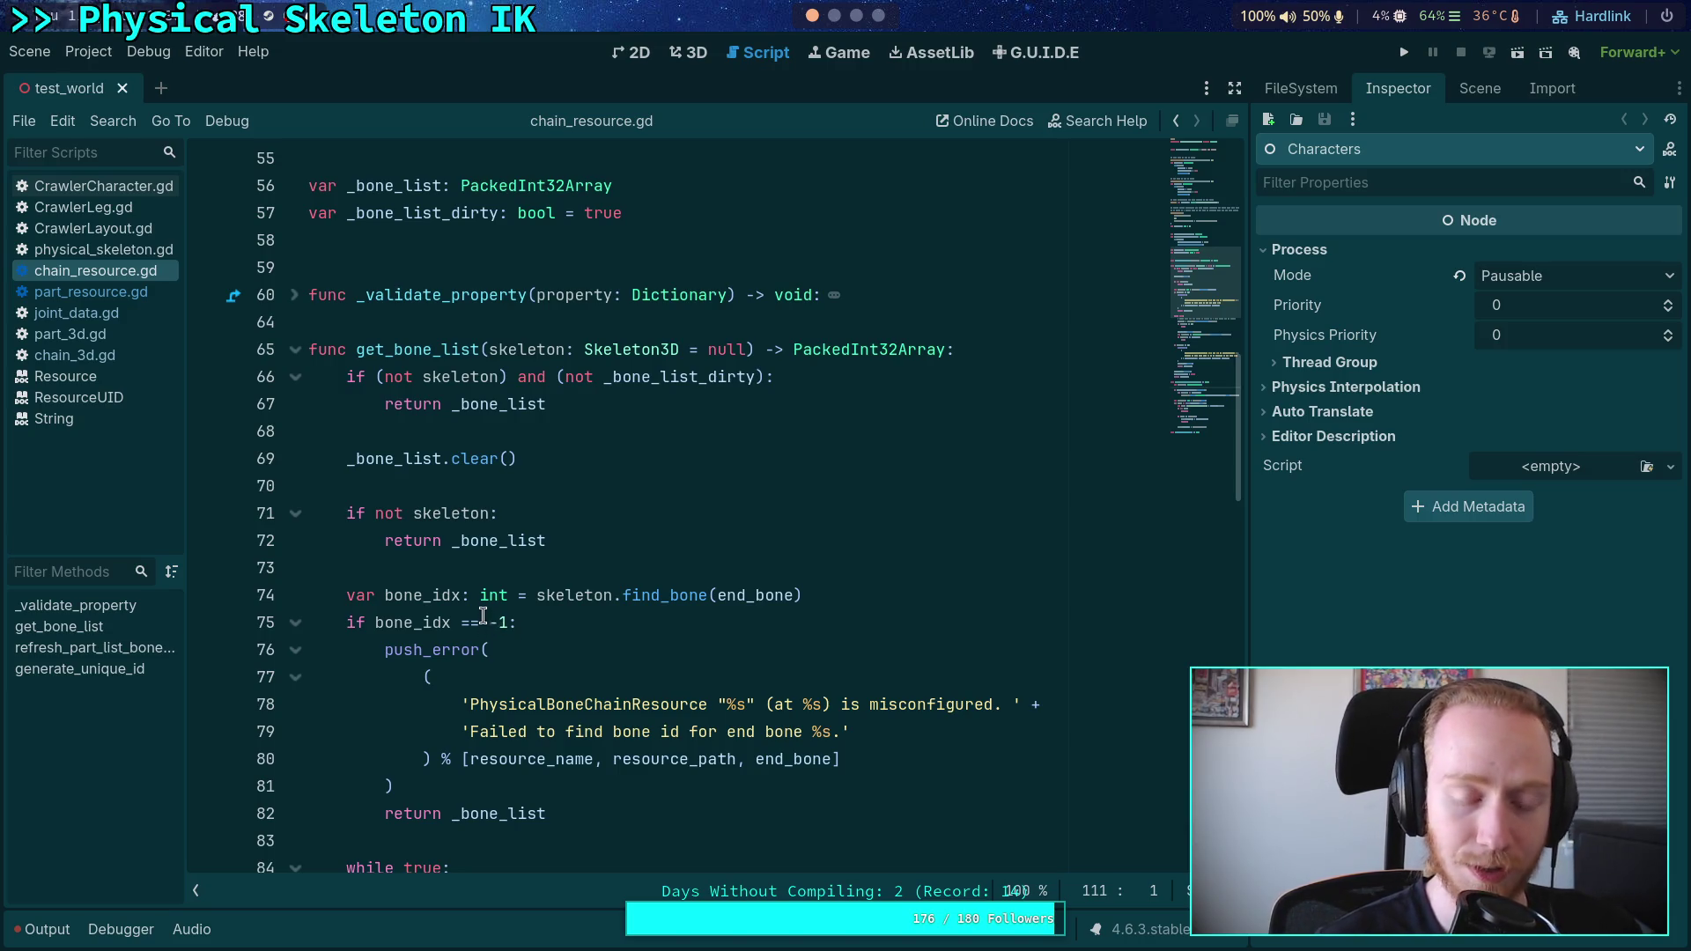
Review get_bone_list's blank lines around the _bone_list clear and end-bone lookup
click(511, 568)
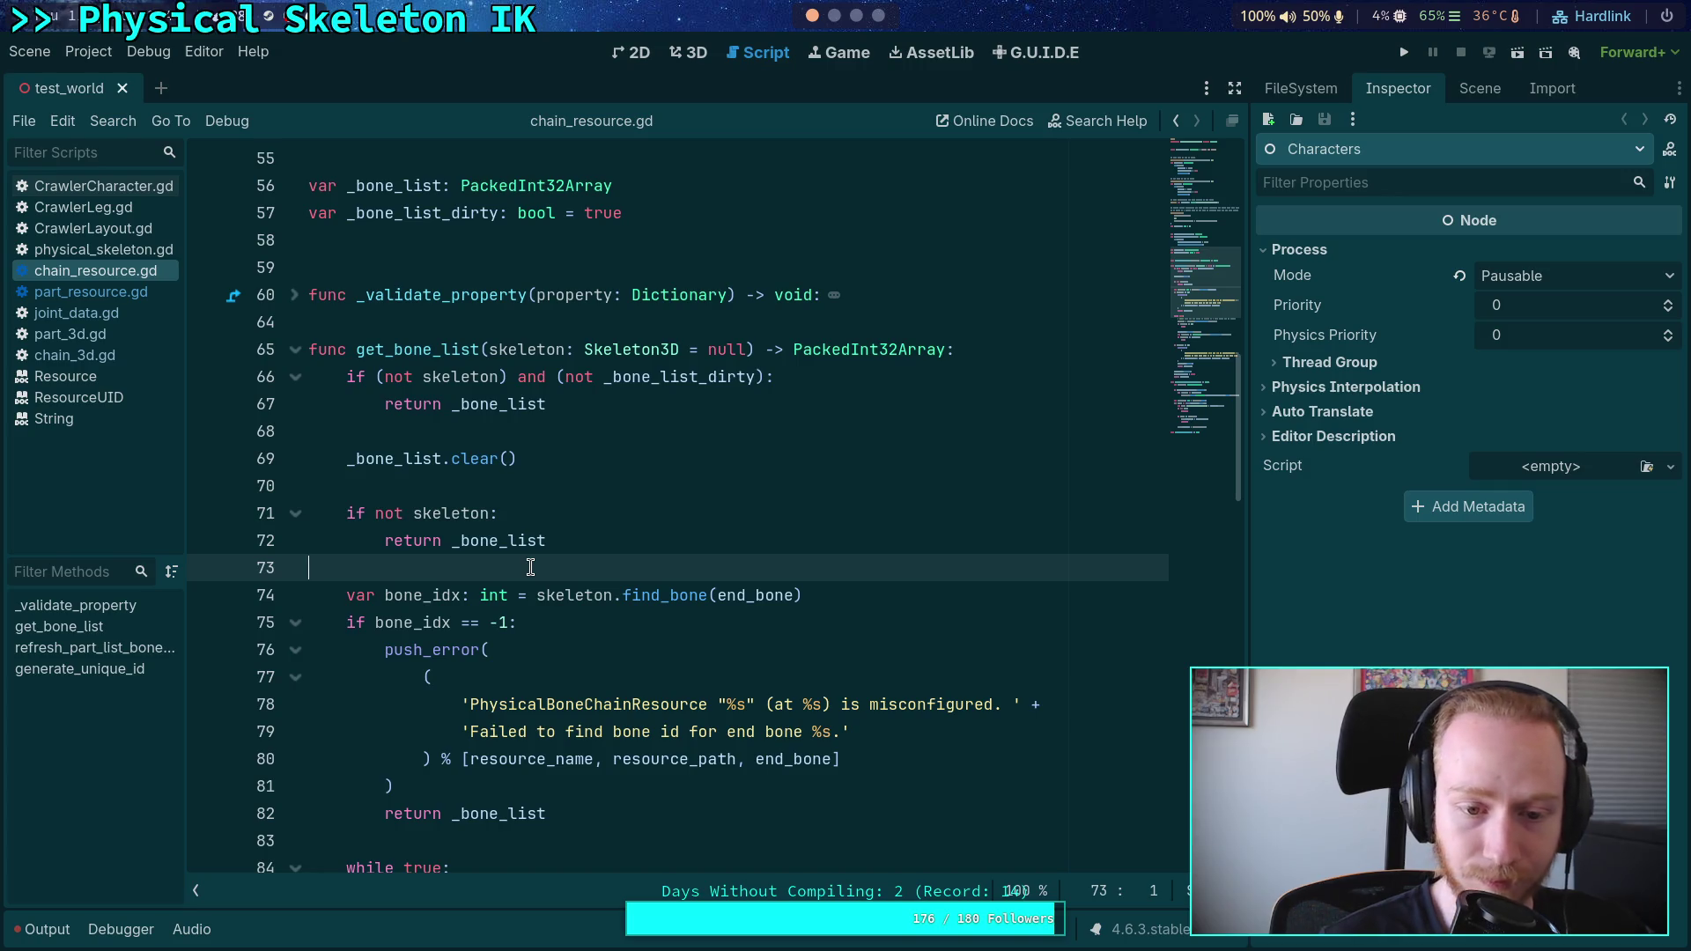
scroll(530, 566, up, 1)
click(381, 568)
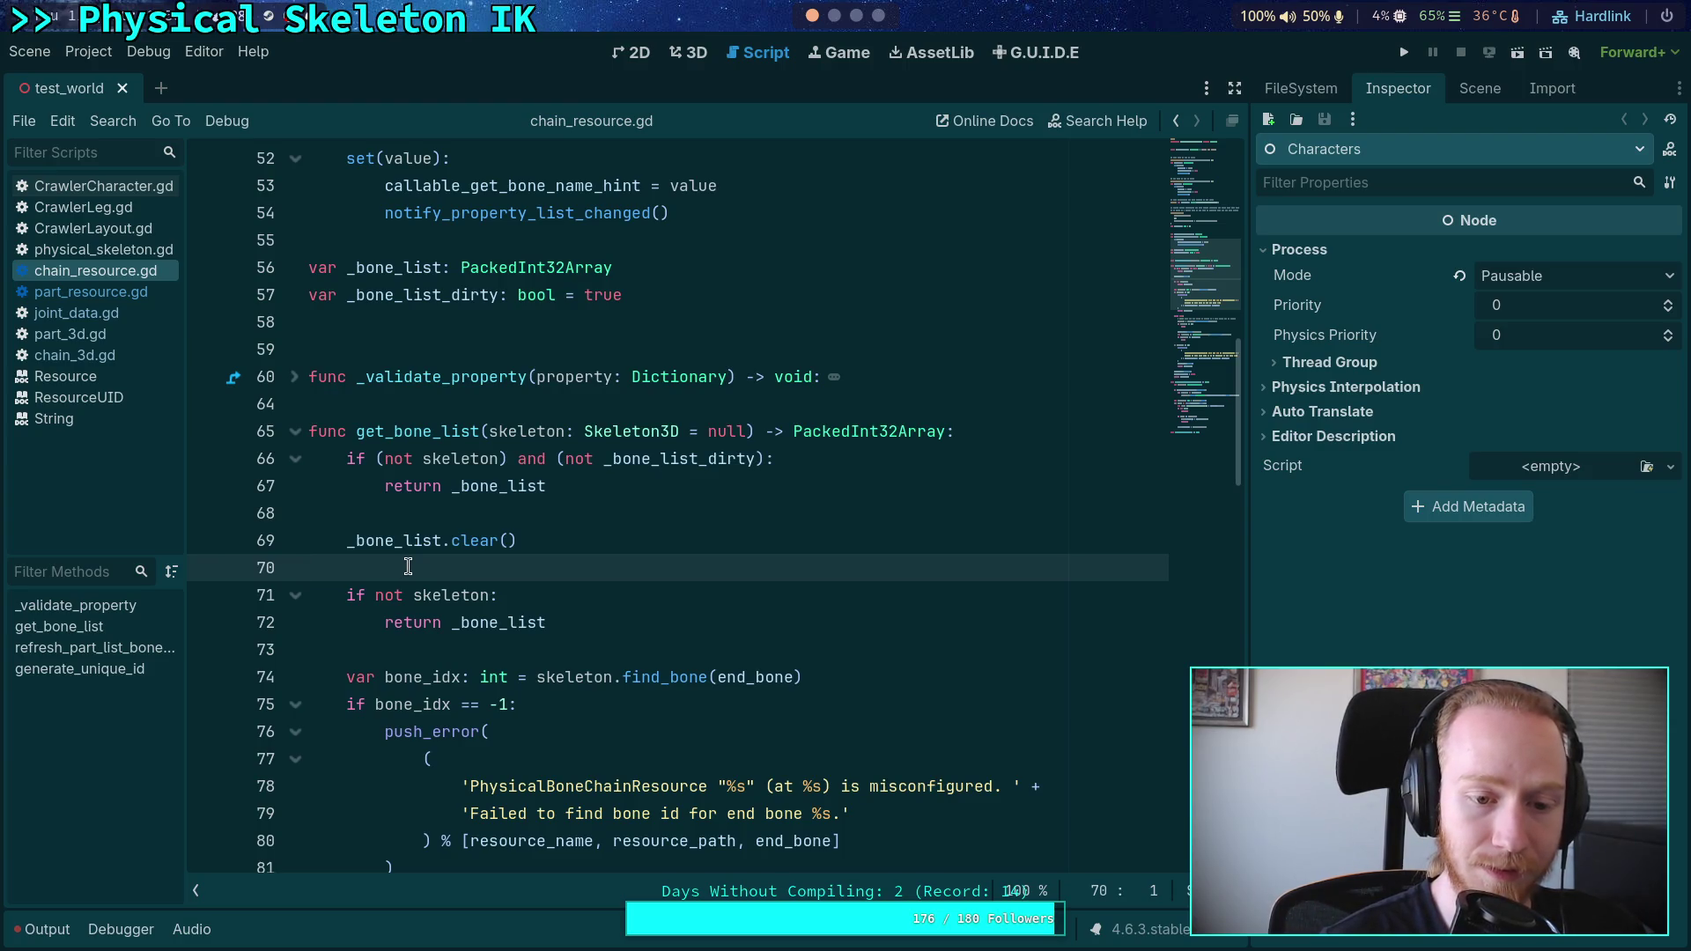
click(425, 649)
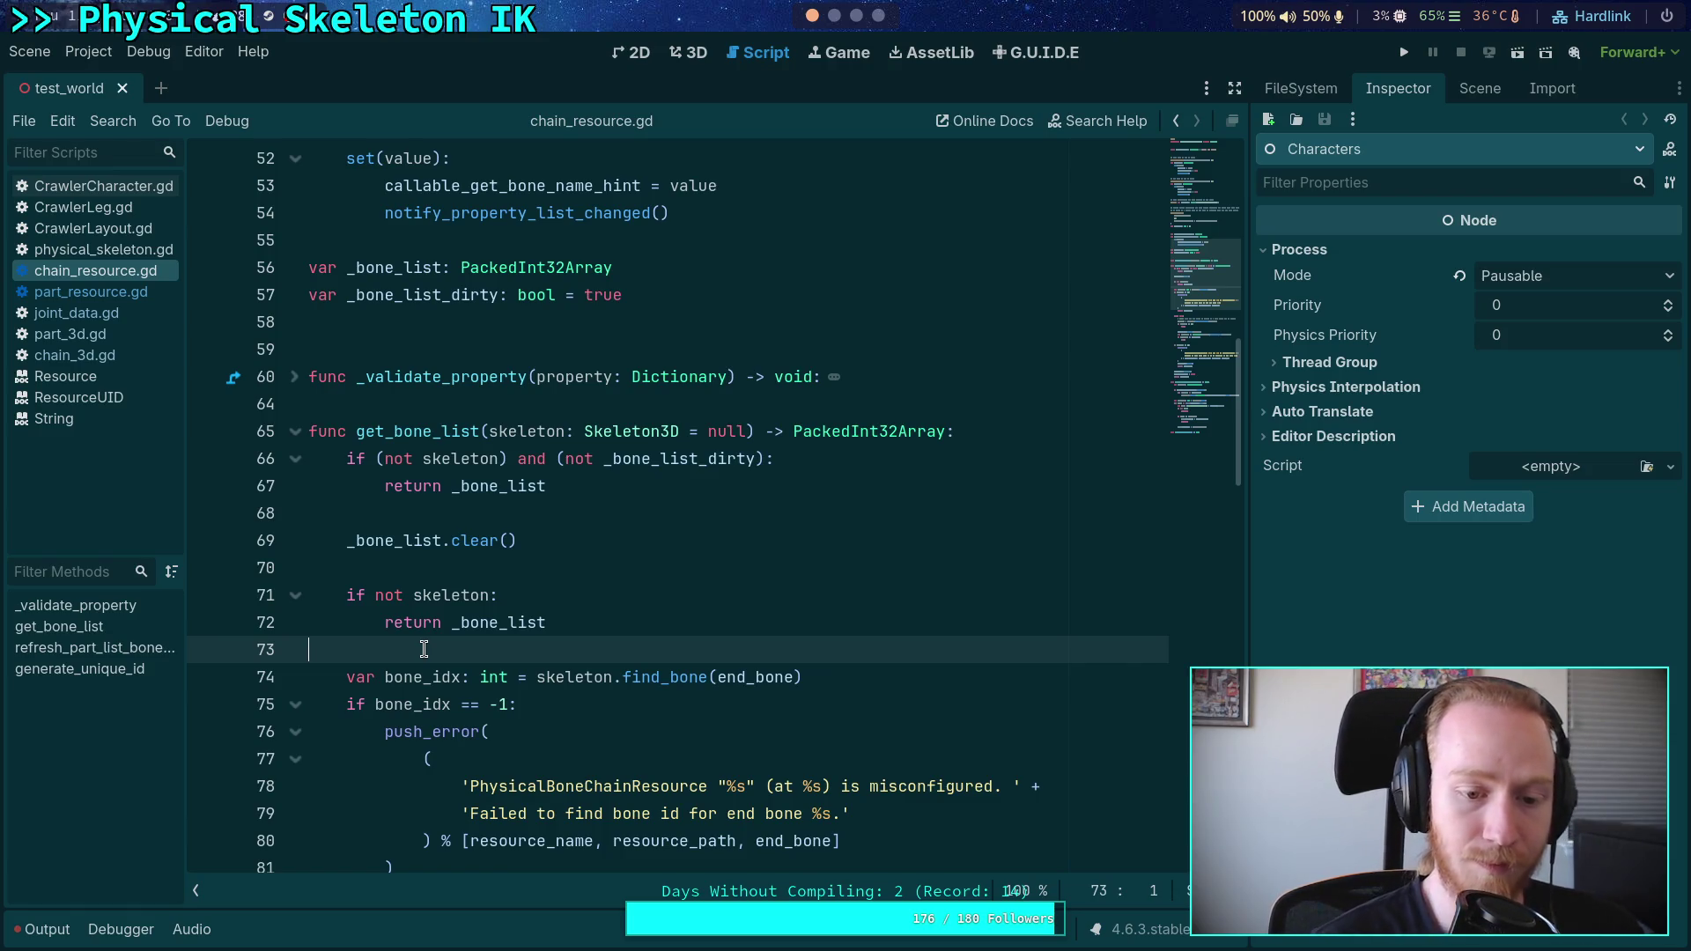
scroll(424, 649, down, 10)
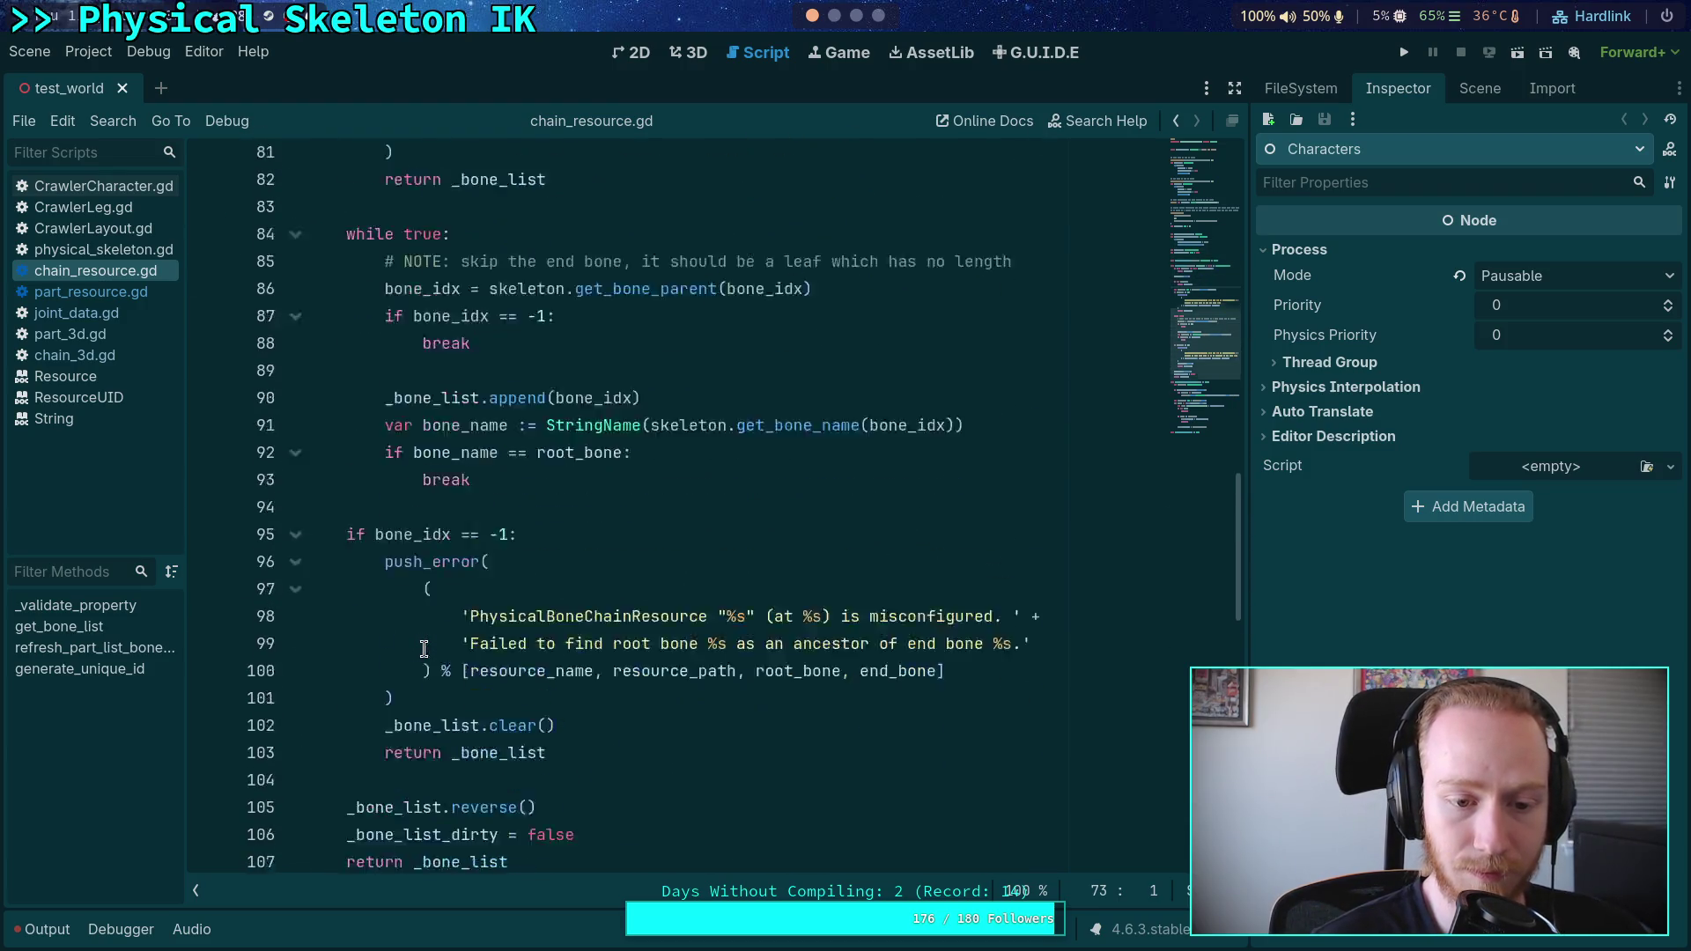
scroll(423, 649, down, 3)
Check where get_bone_list ends and its end-bone error check, then fold get_bone_list to its header
click(432, 621)
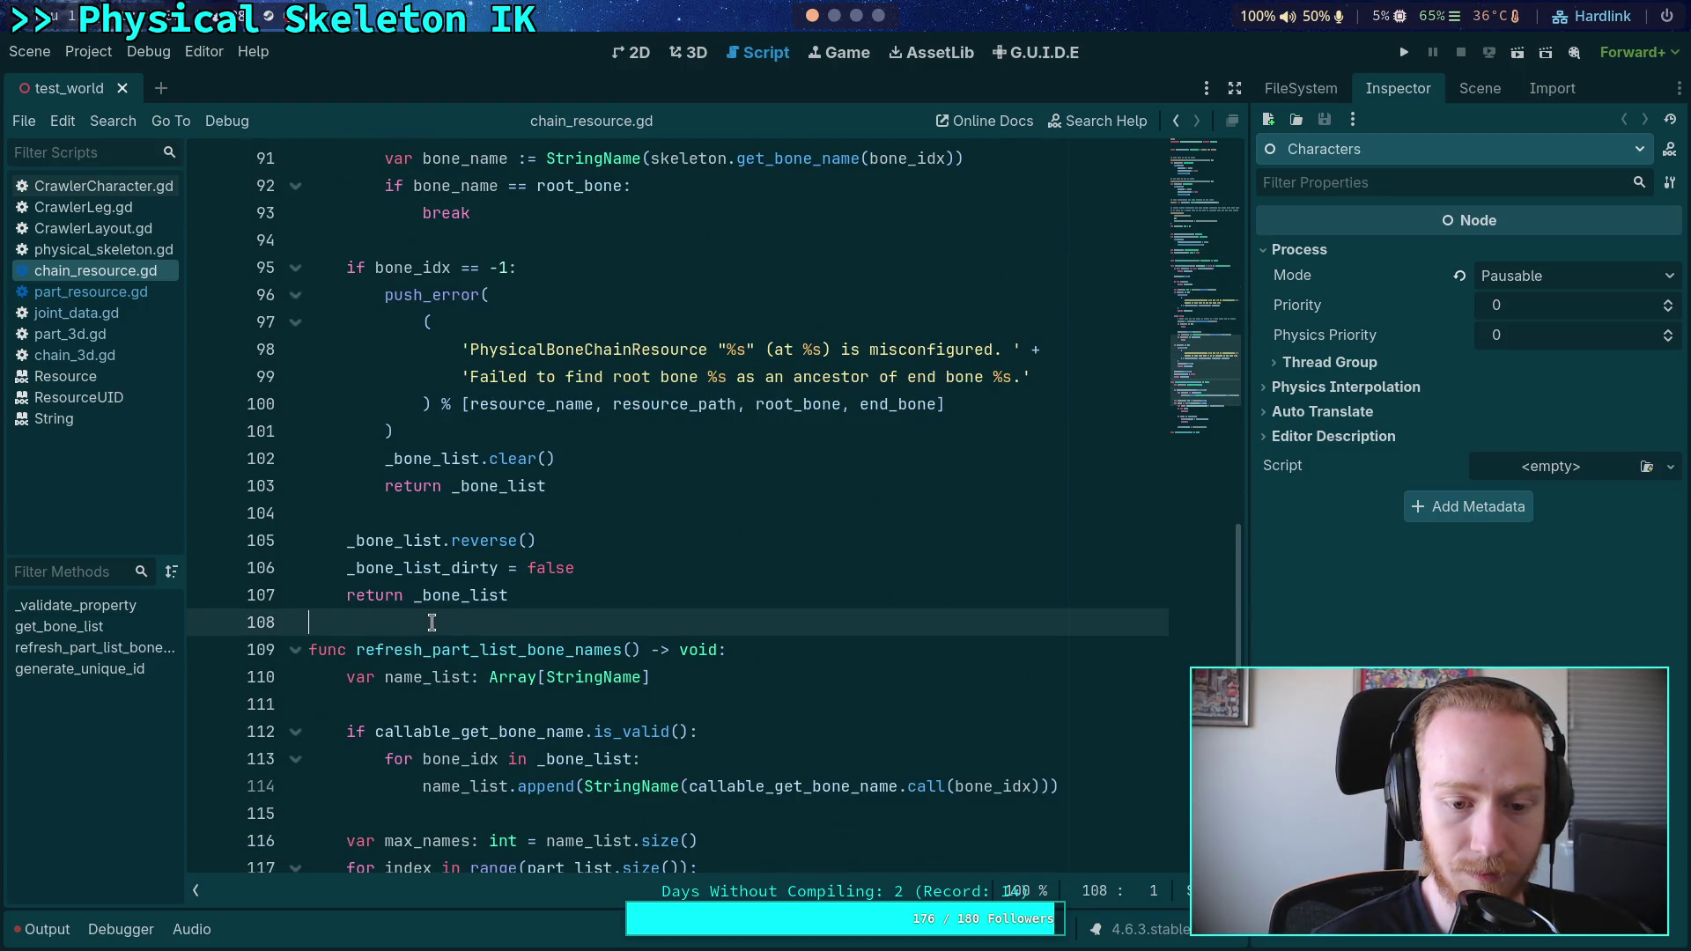
scroll(443, 621, up, 8)
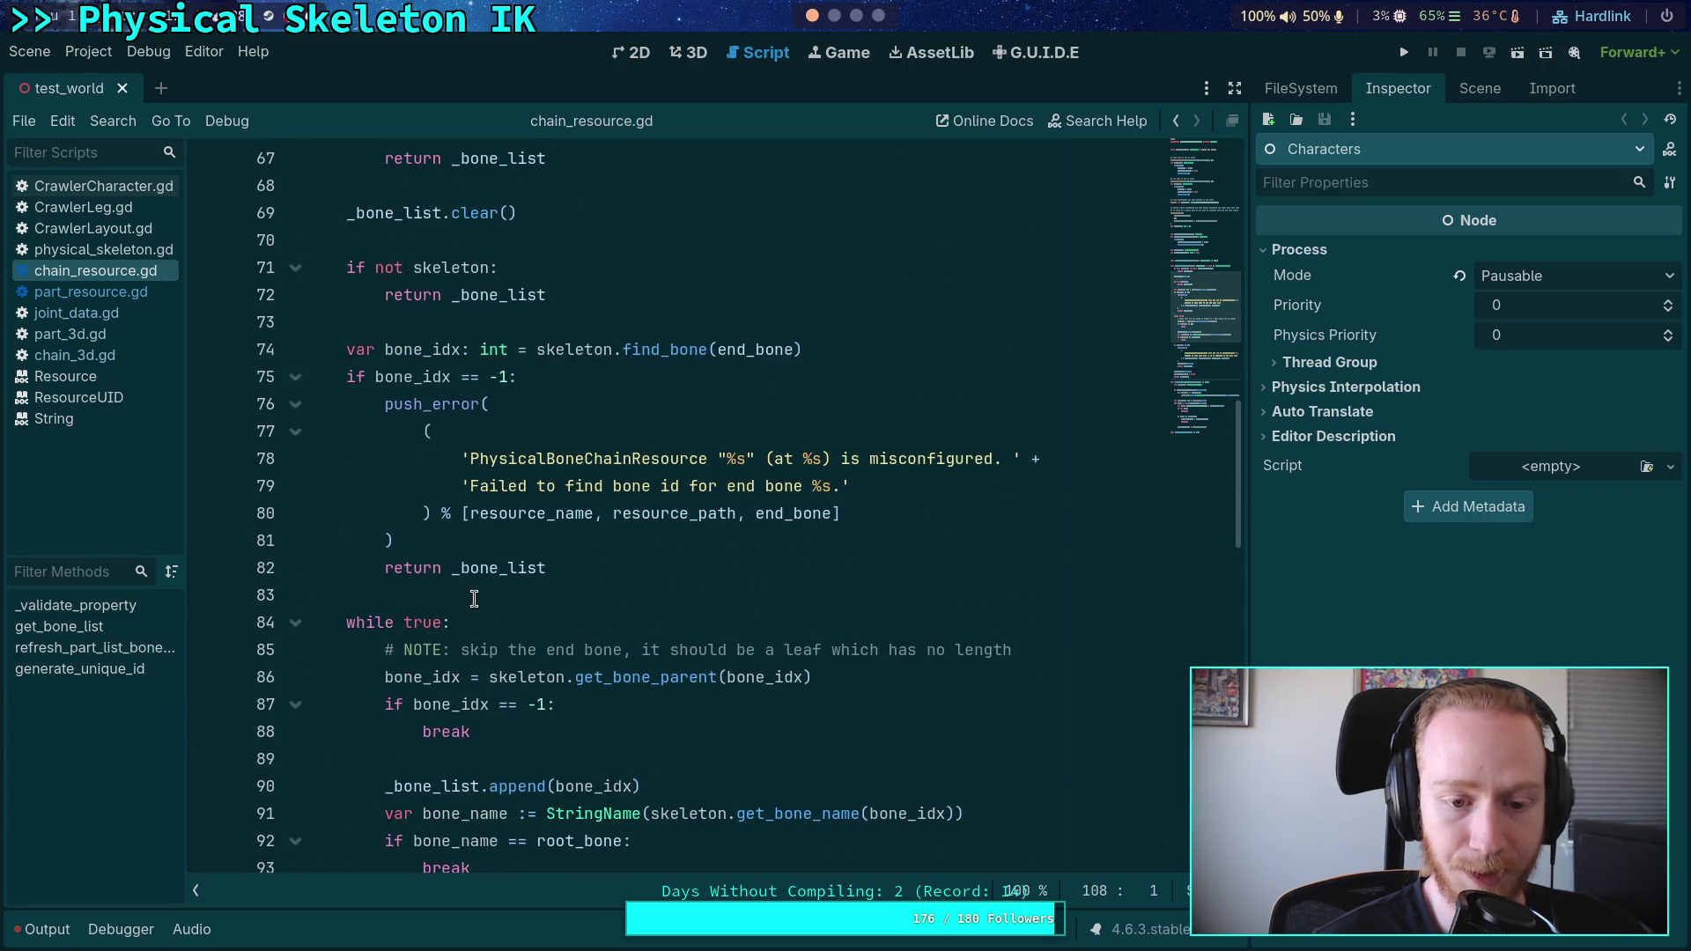
click(477, 596)
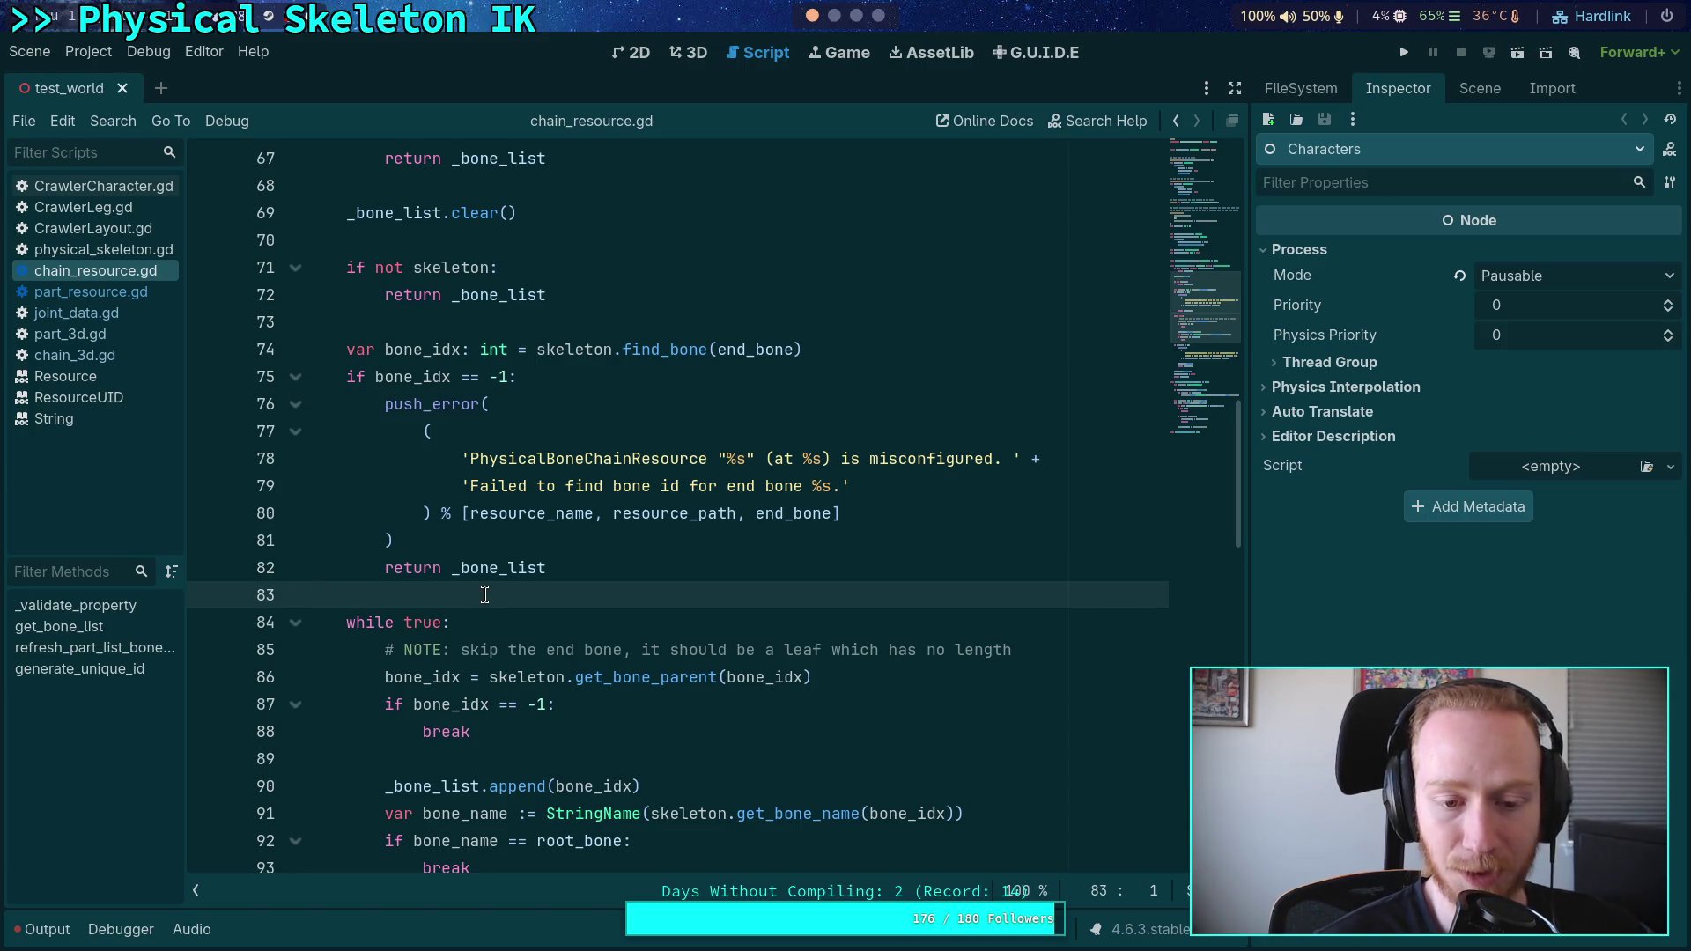
scroll(484, 595, up, 3)
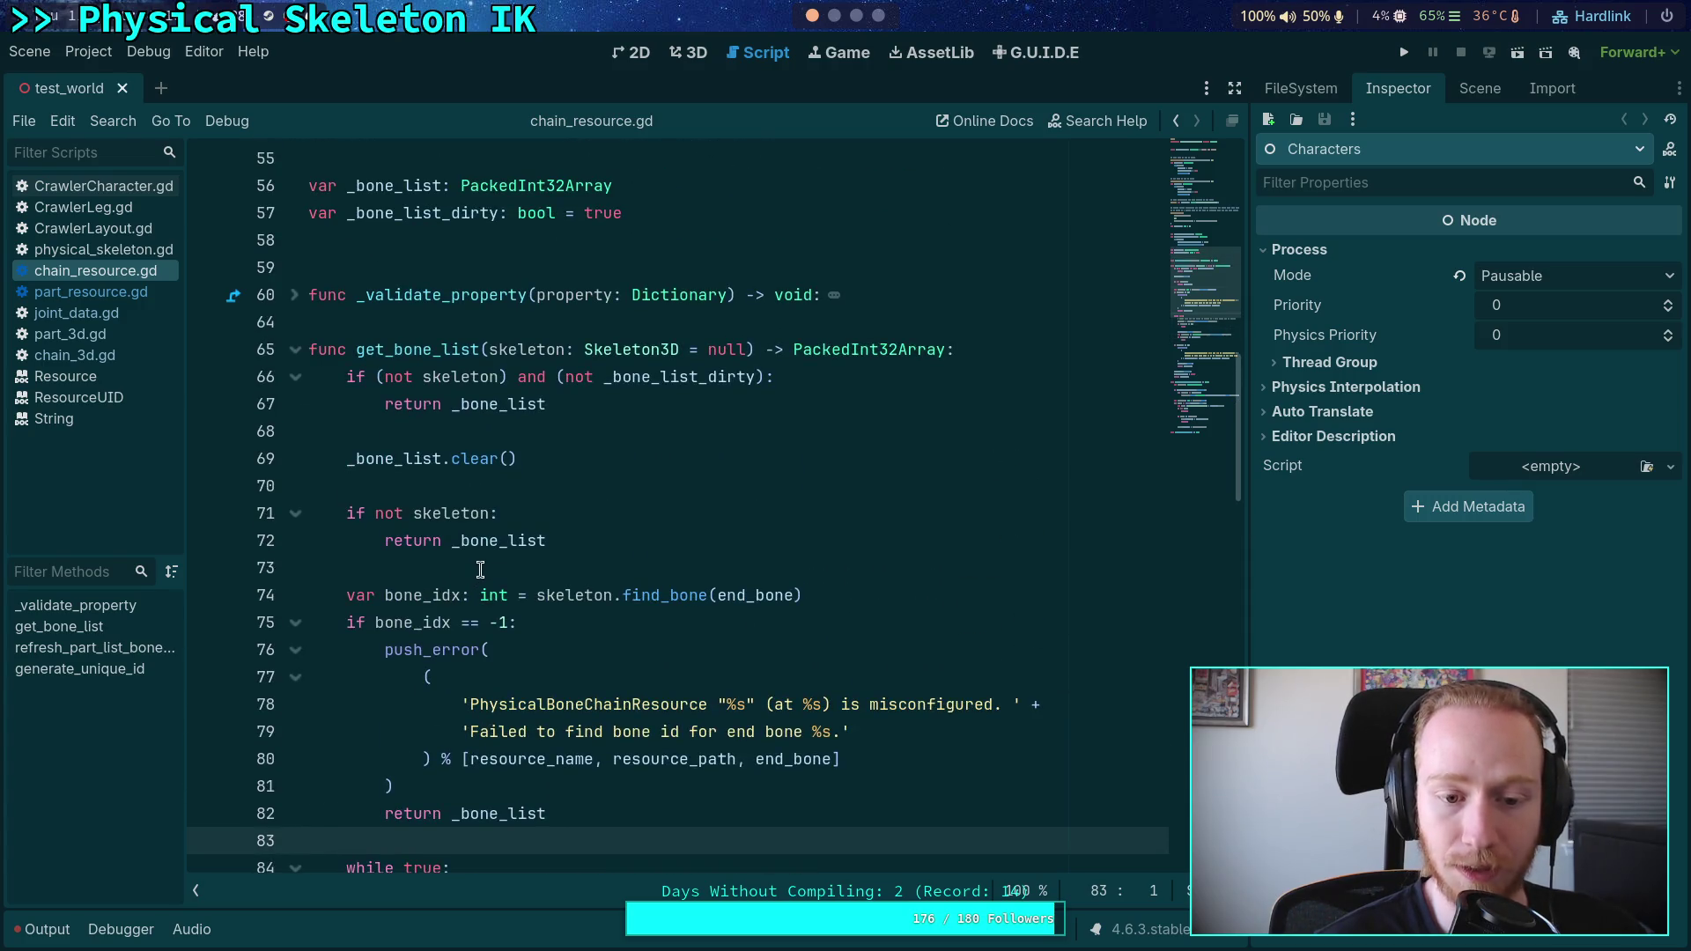
click(486, 567)
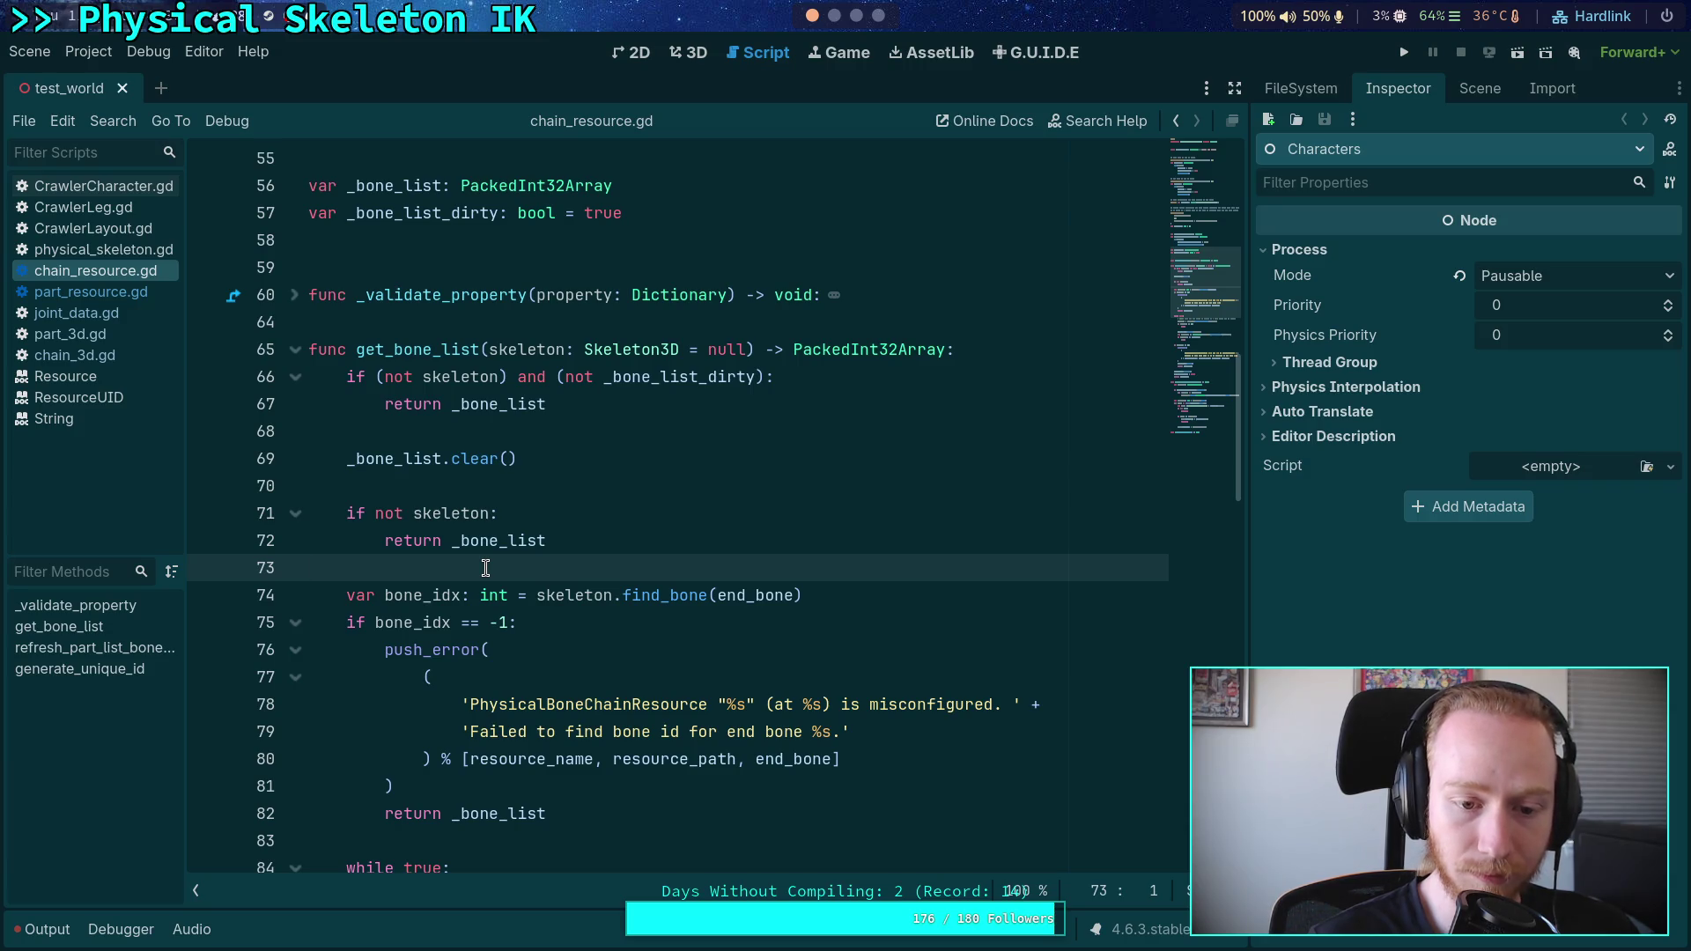
scroll(485, 567, down, 4)
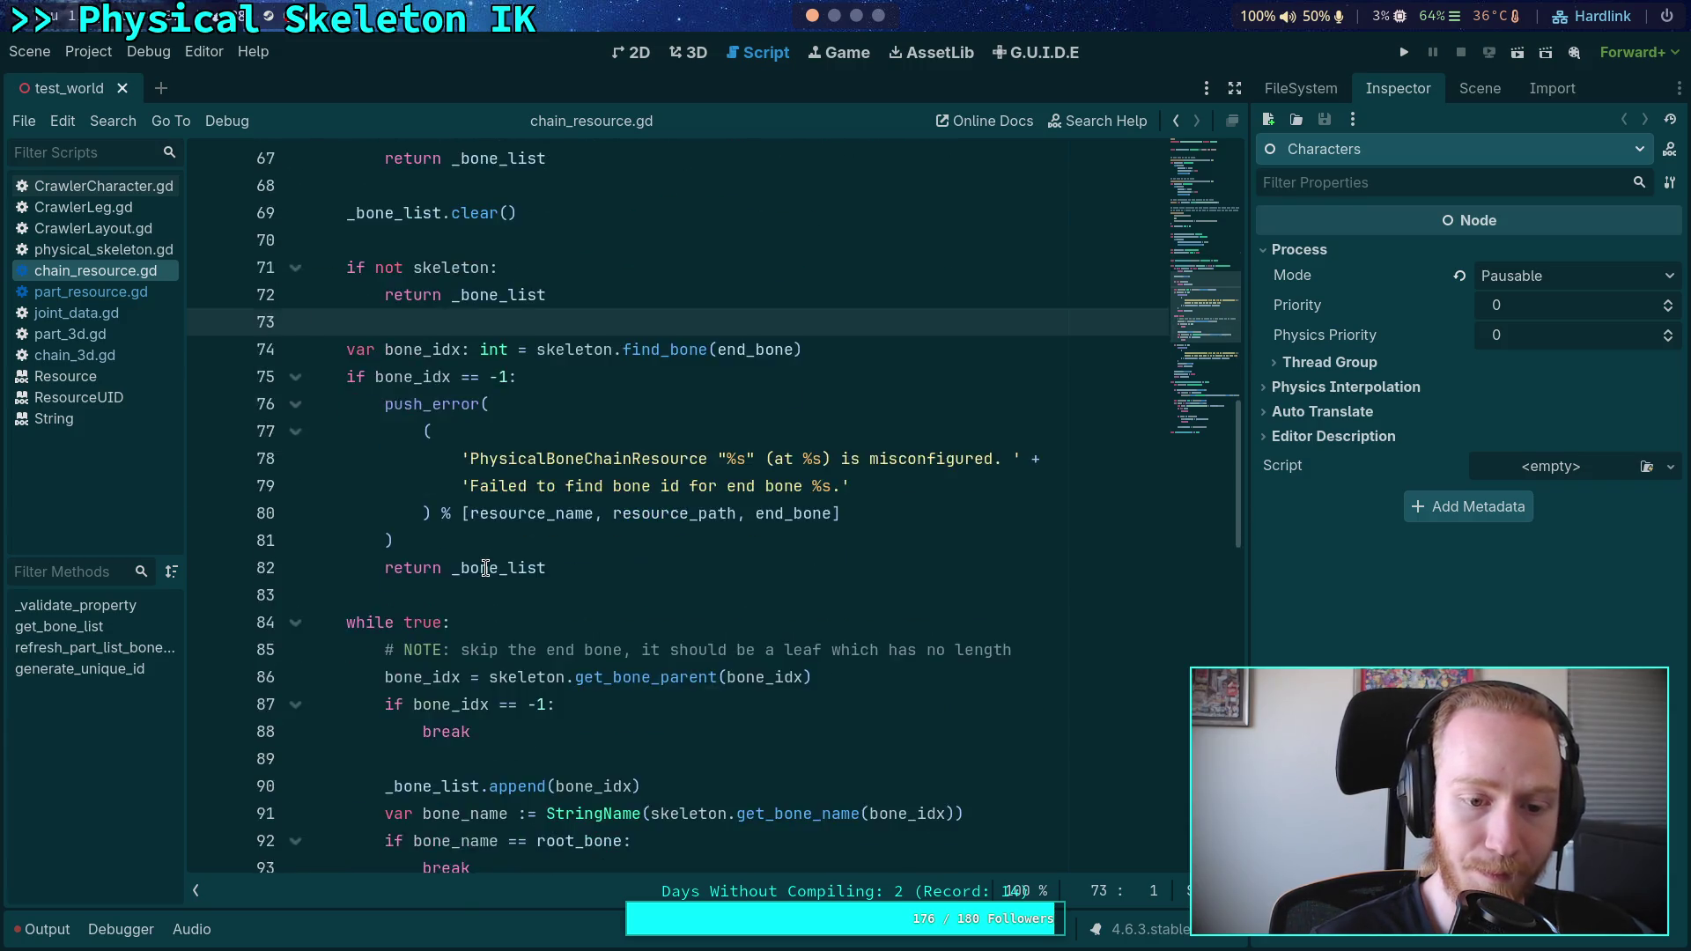
scroll(397, 546, up, 6)
click(296, 515)
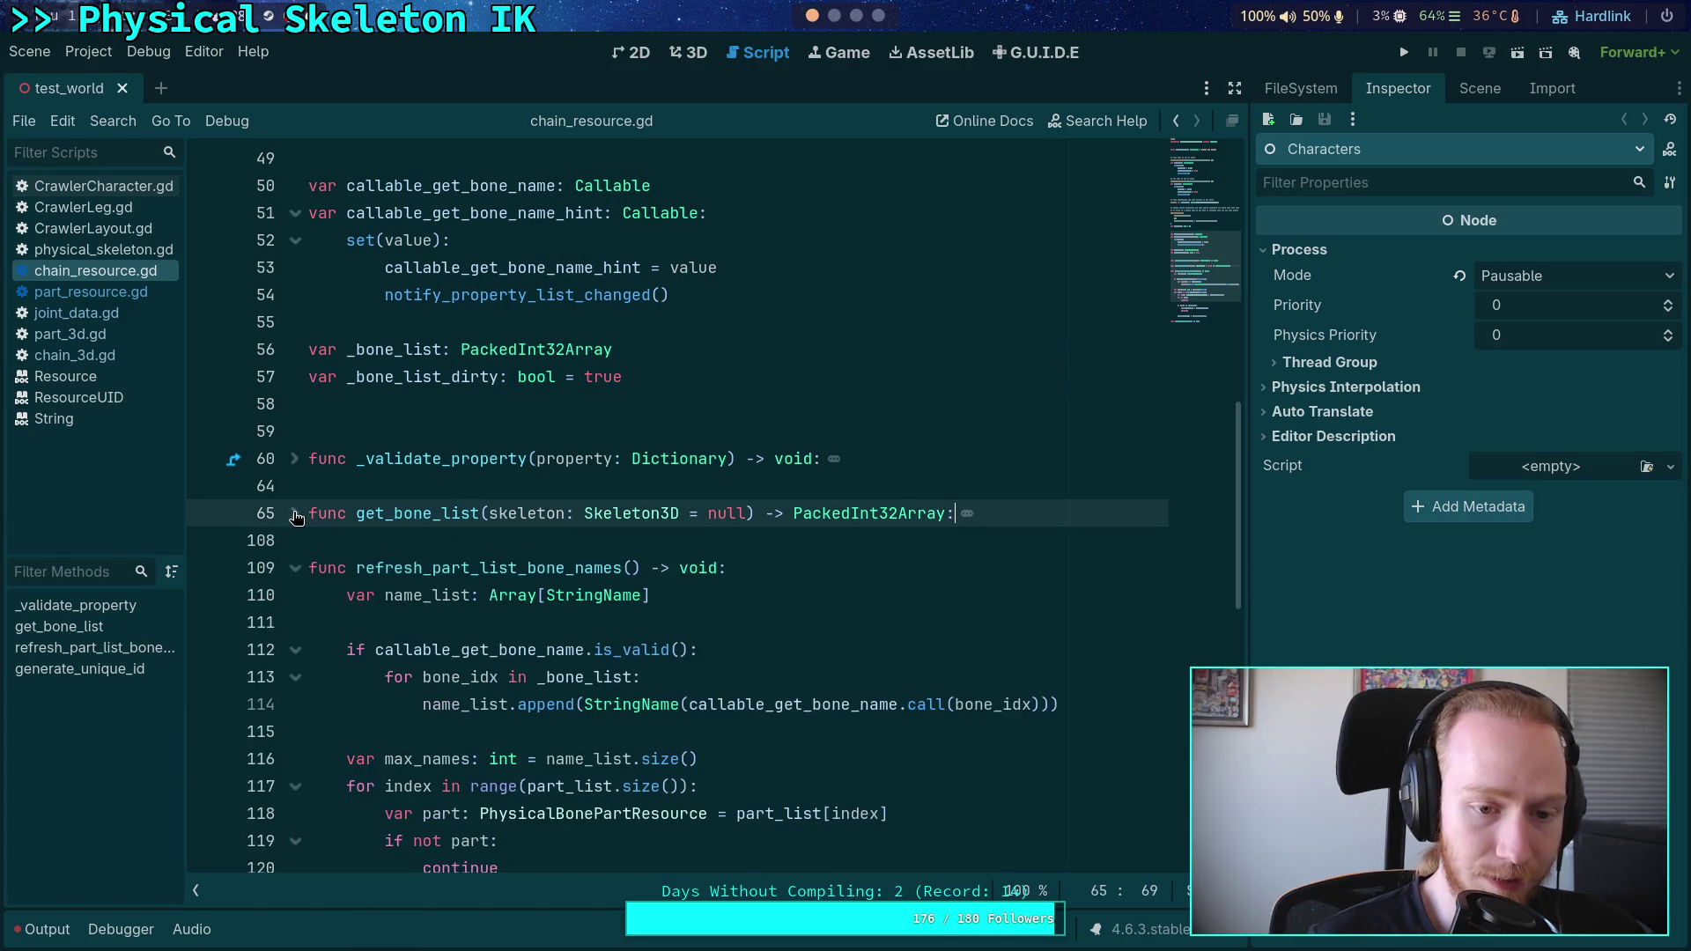
Fold refresh_part_list_bone_names, undo an accidental selection, and look at part_resource.gd's _update_joint_setting
click(296, 569)
click(323, 605)
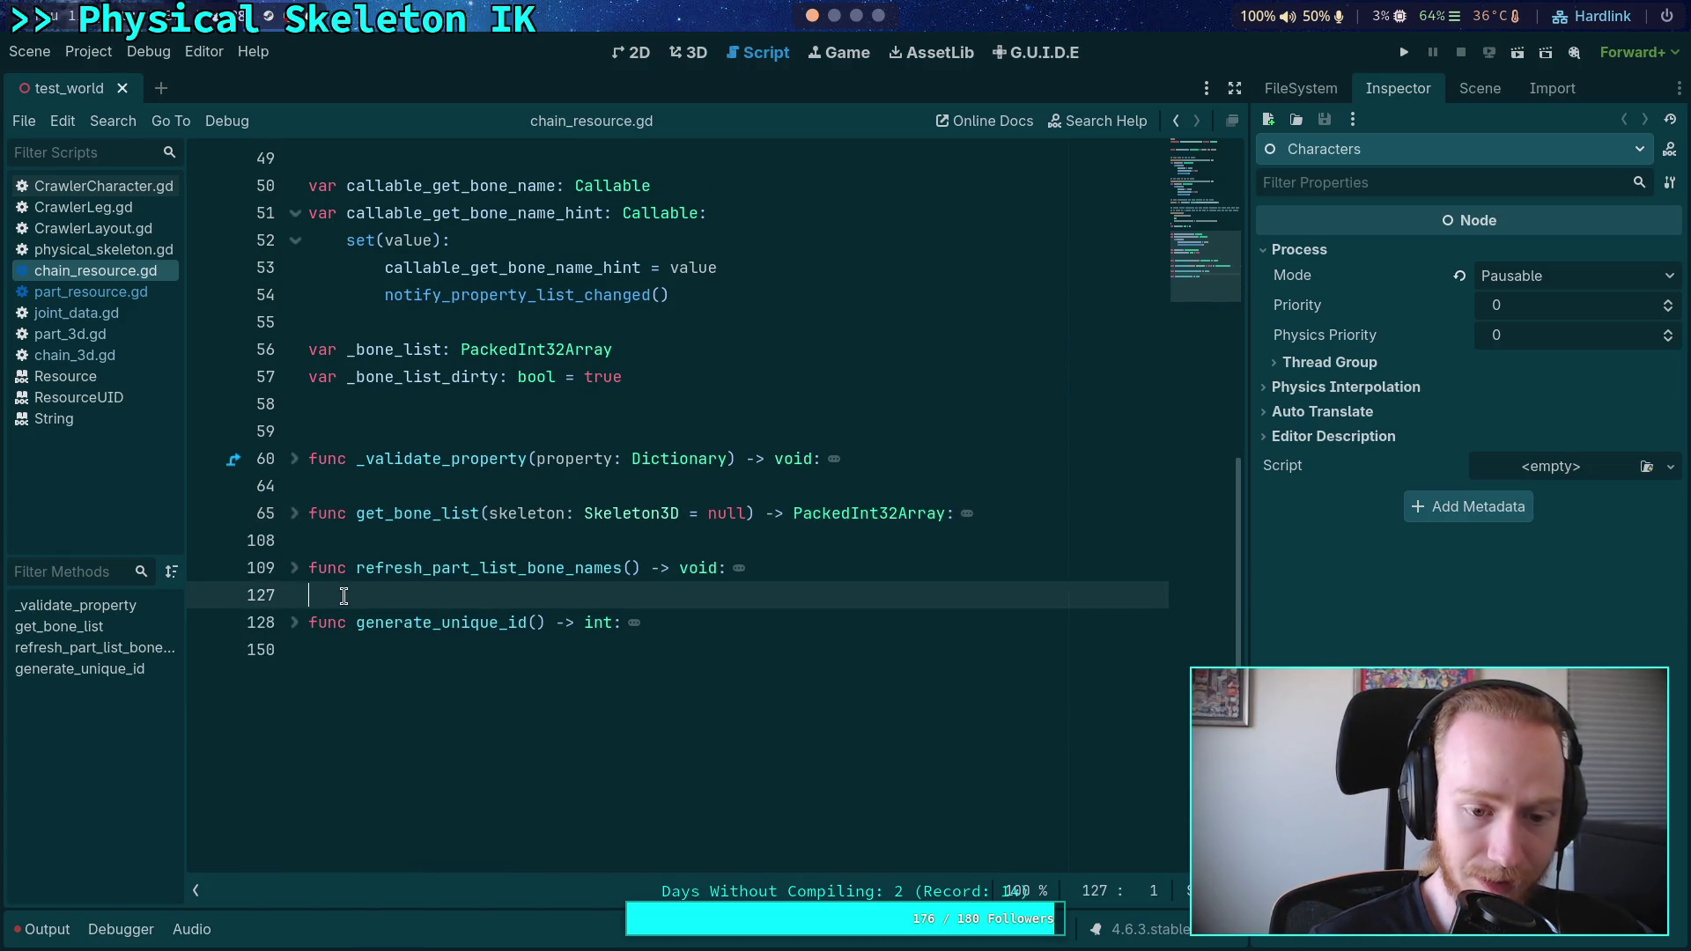
drag(308, 403, 426, 568)
click(425, 568)
click(88, 292)
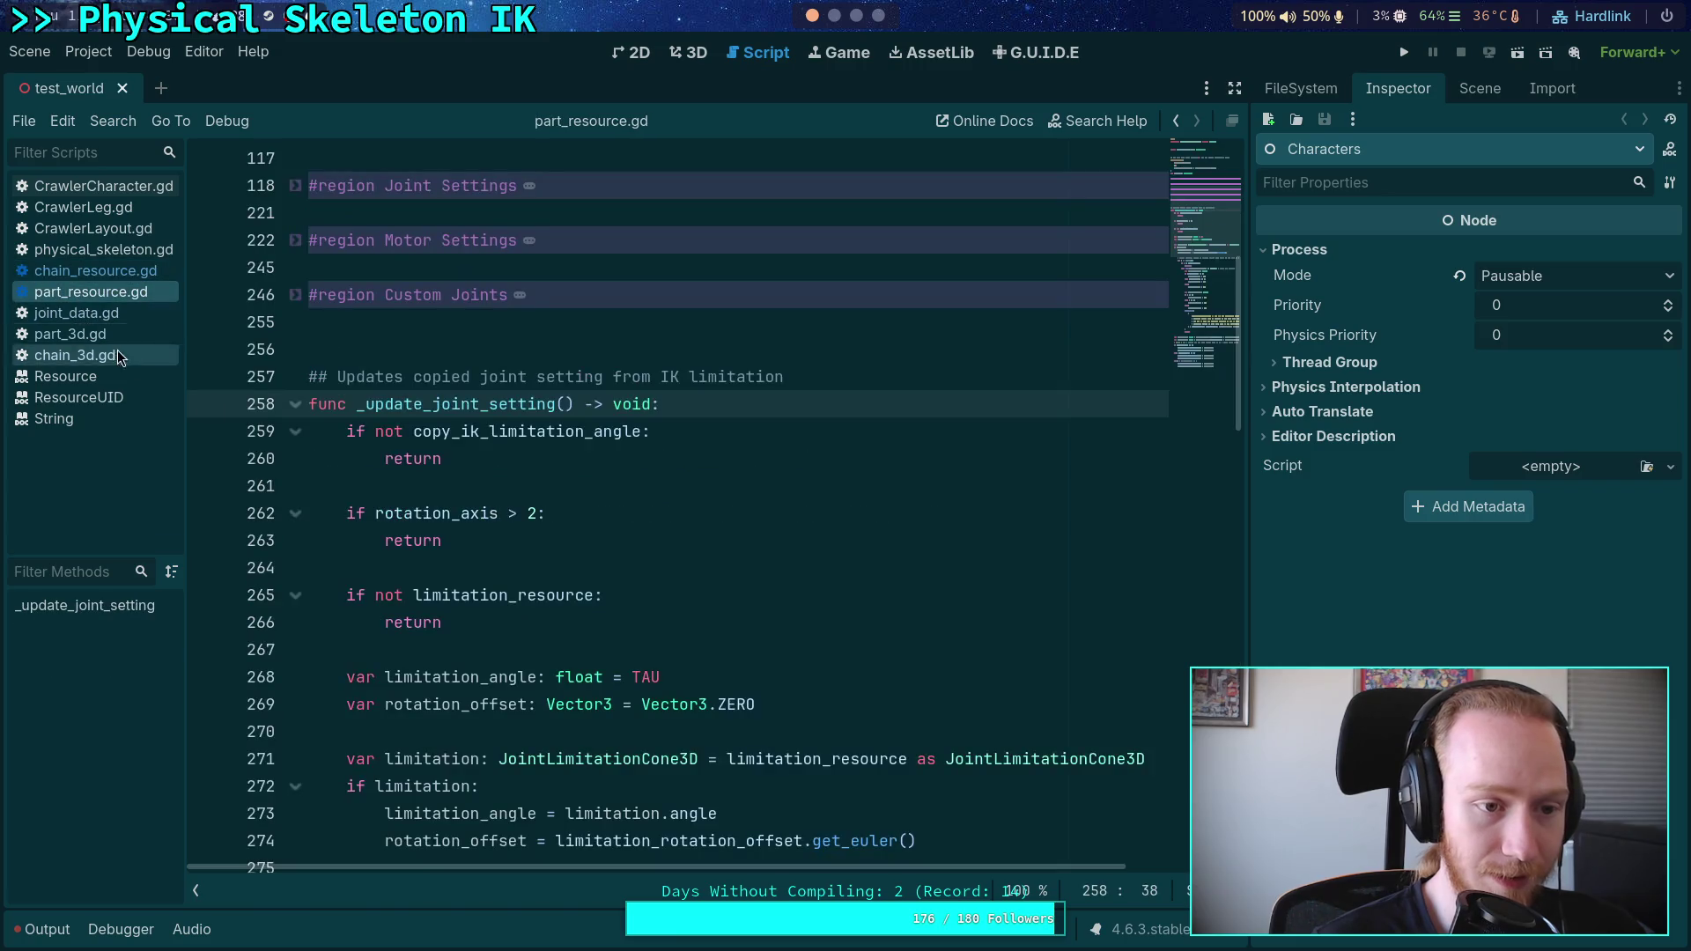
click(426, 491)
scroll(507, 486, down, 12)
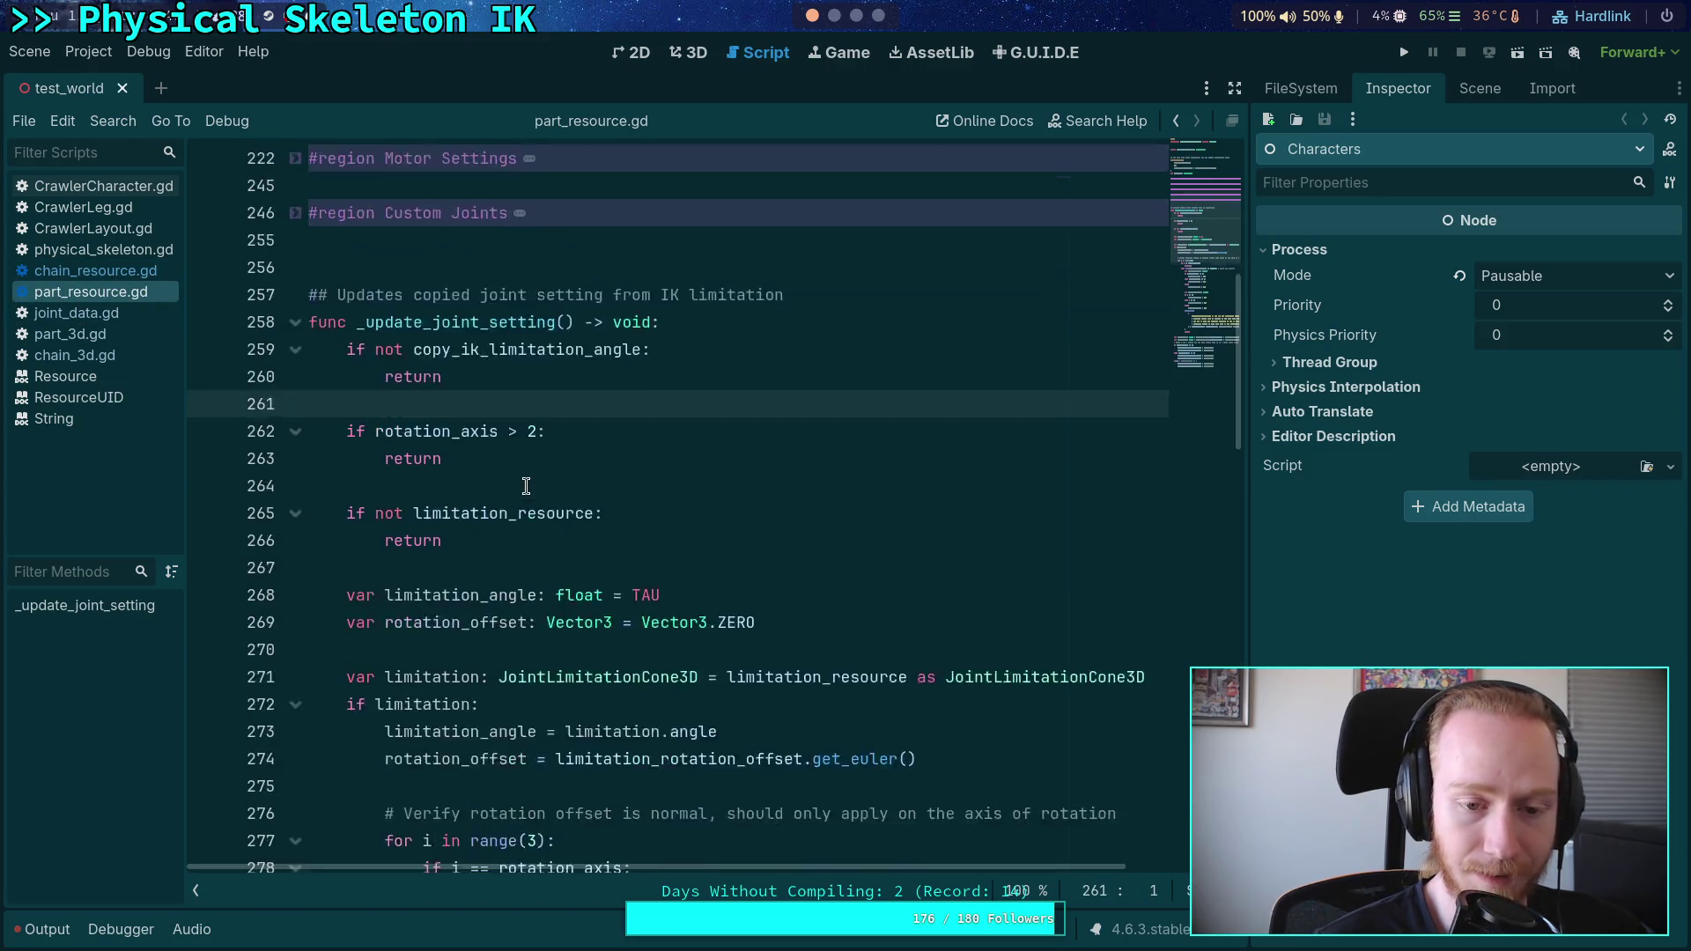
Move through joint_data.gd and chain_resource.gd to physical_skeleton.gd and expand setup_body_joints
click(115, 313)
click(132, 273)
click(132, 251)
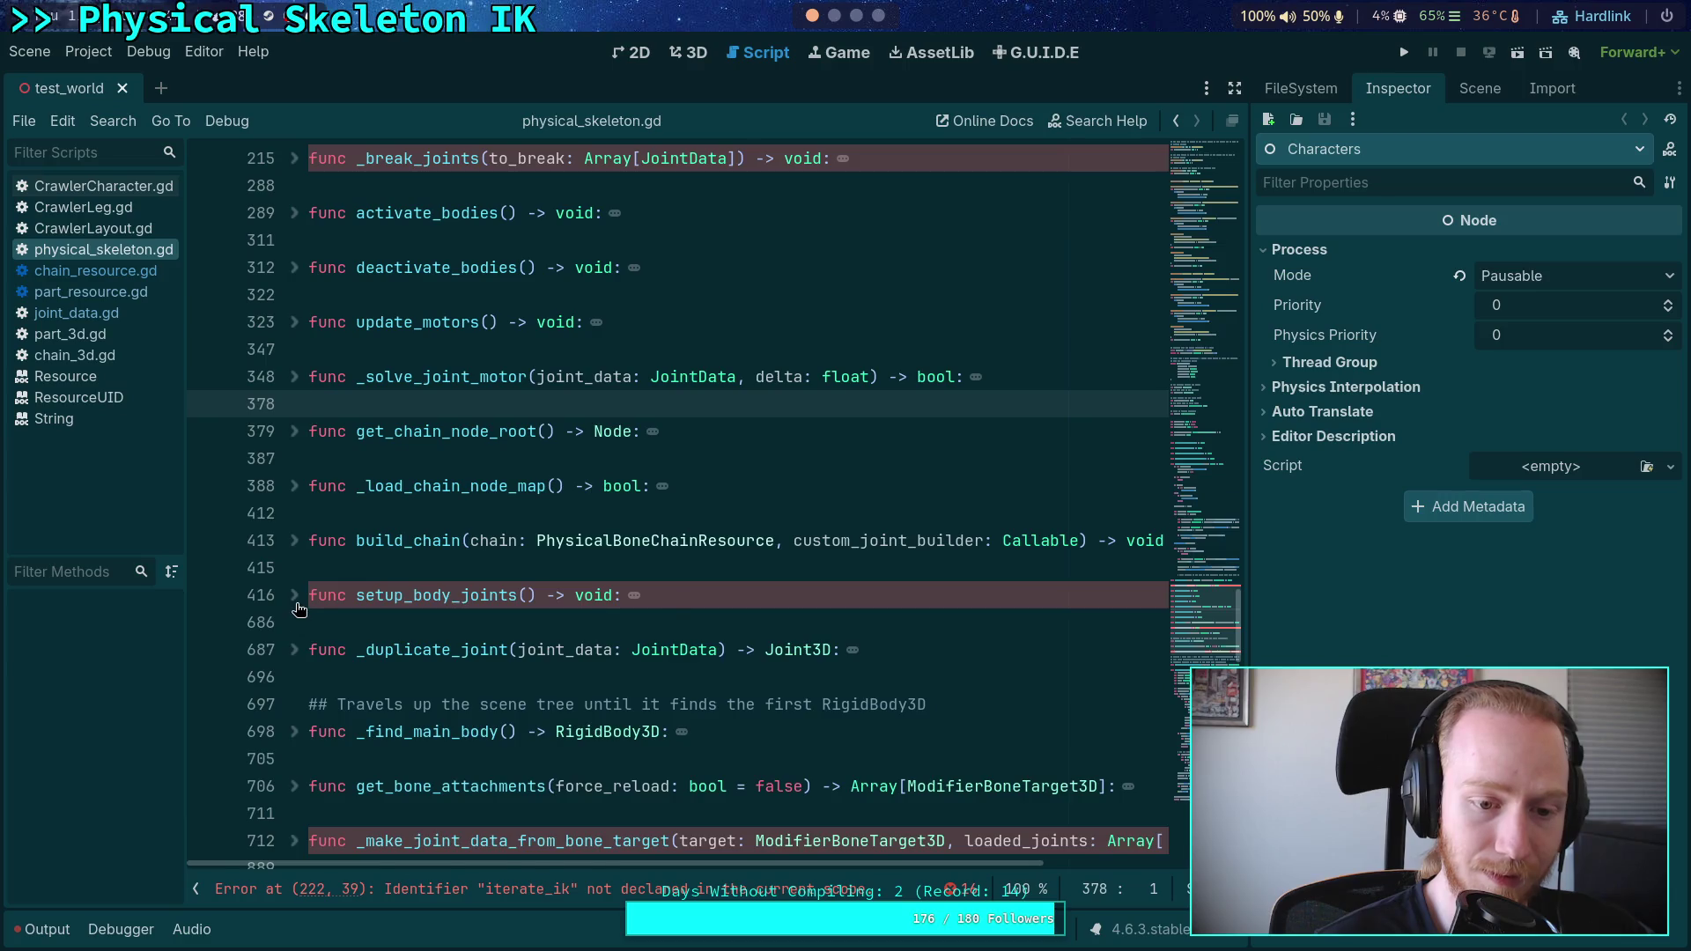
click(295, 596)
Go via chain_resource.gd, part_resource.gd and part_3d.gd to chain_3d.gd, caret after the part_index check
click(95, 270)
click(95, 298)
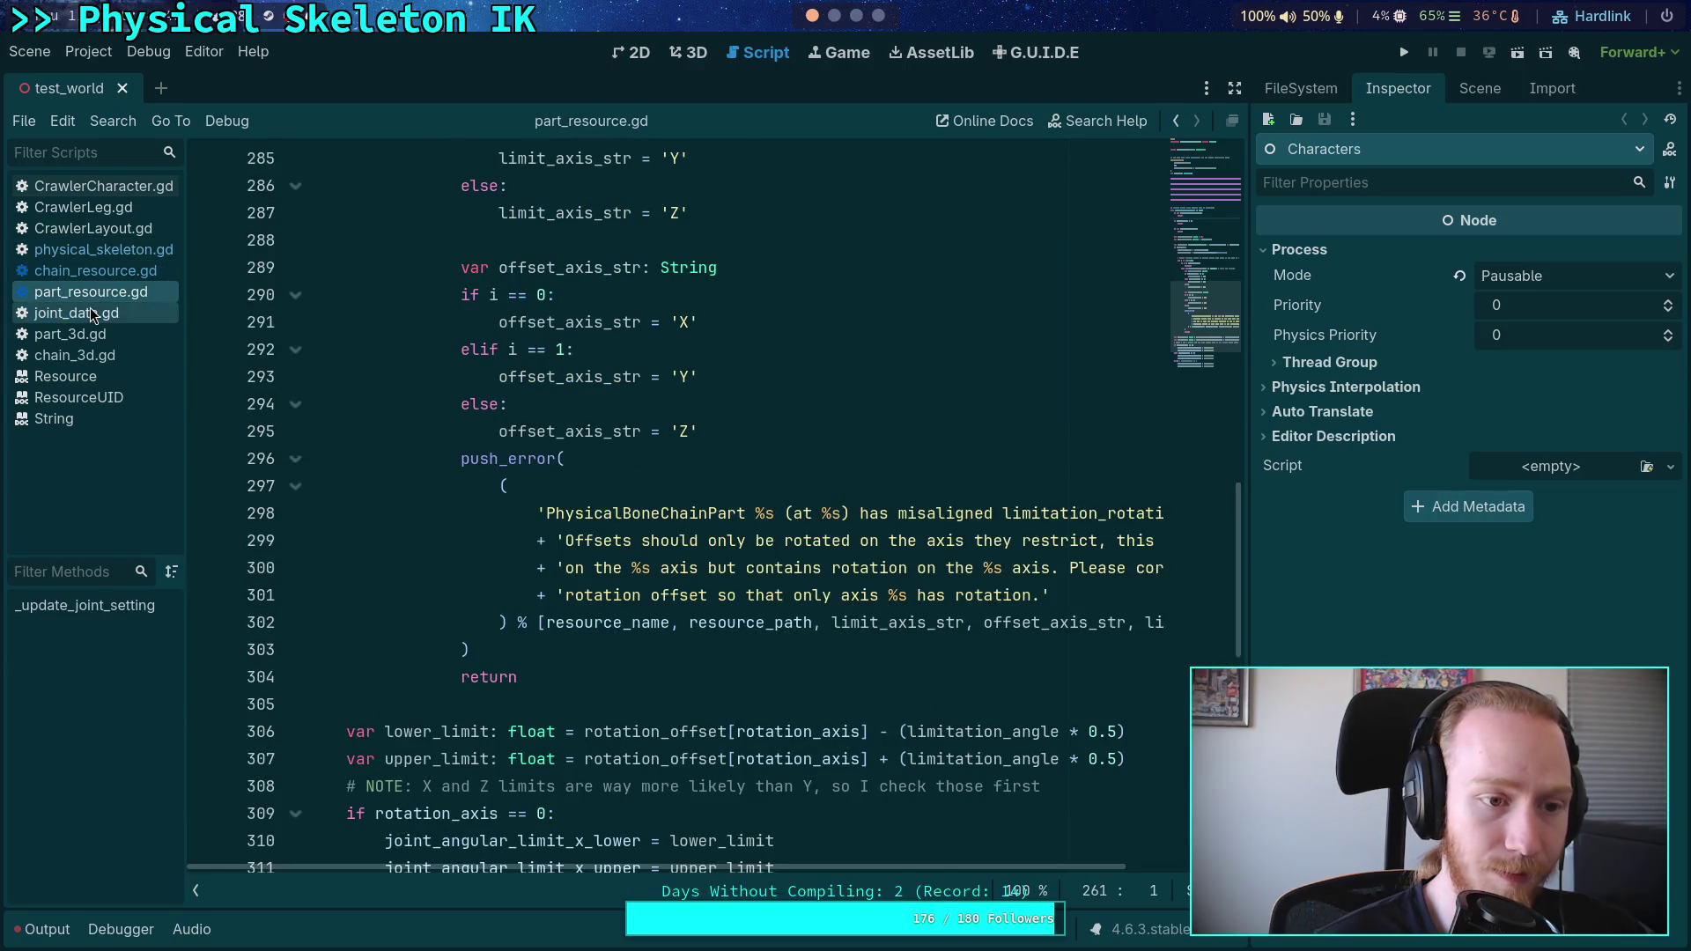
click(70, 333)
click(74, 355)
click(484, 432)
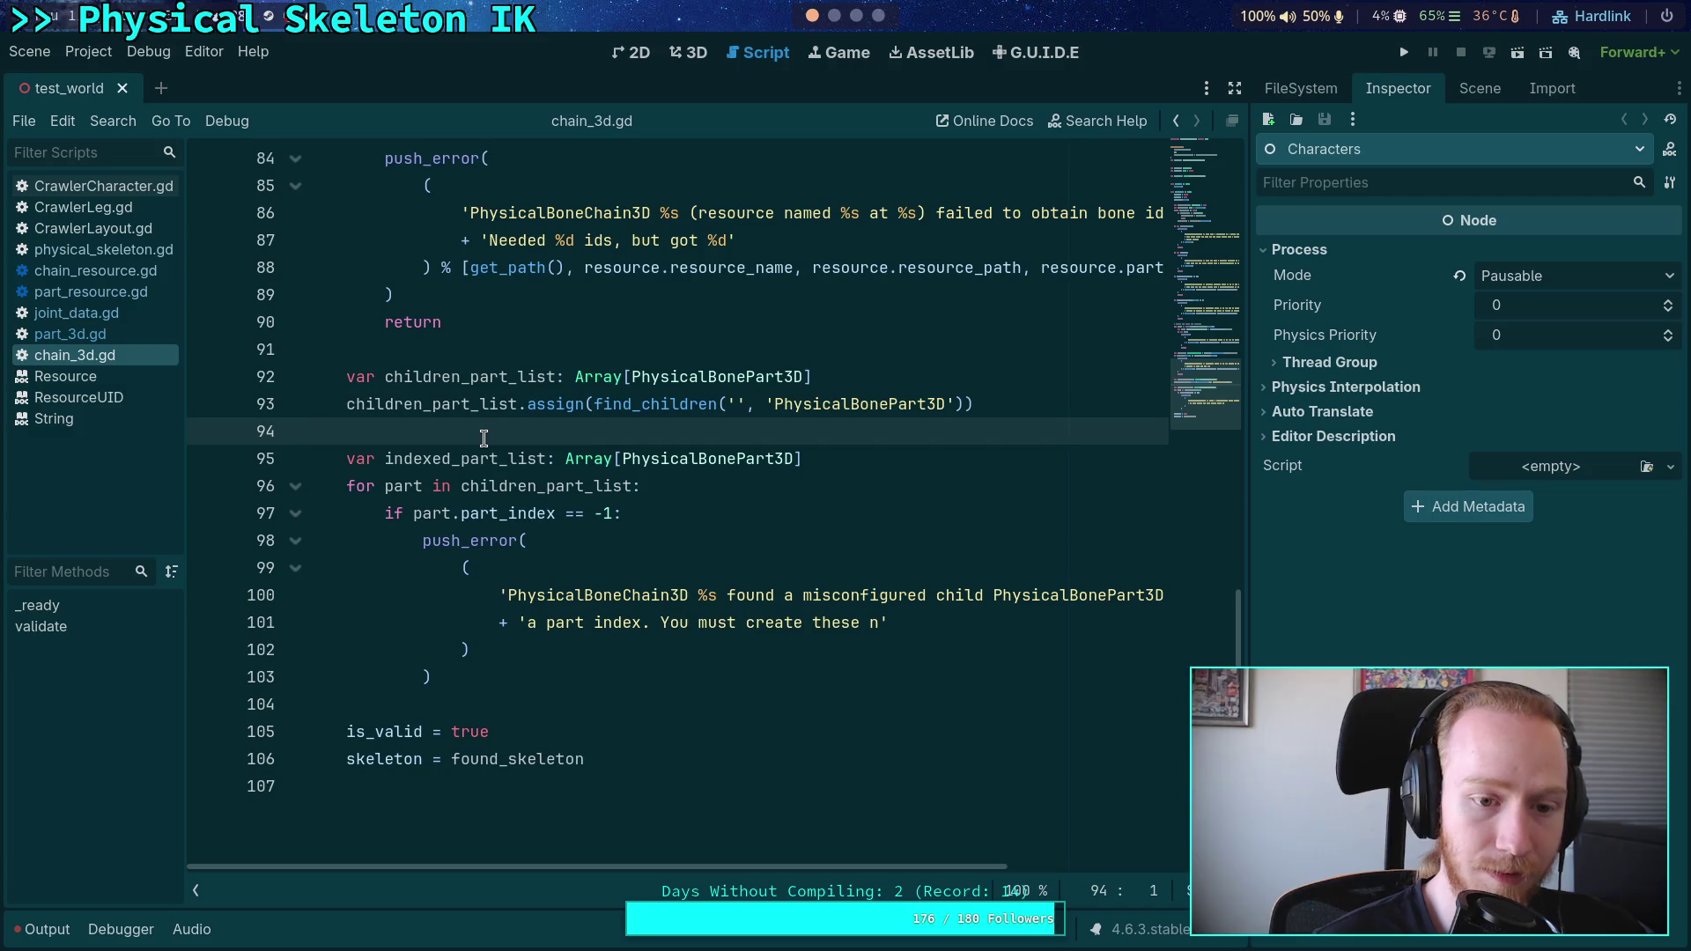
click(695, 683)
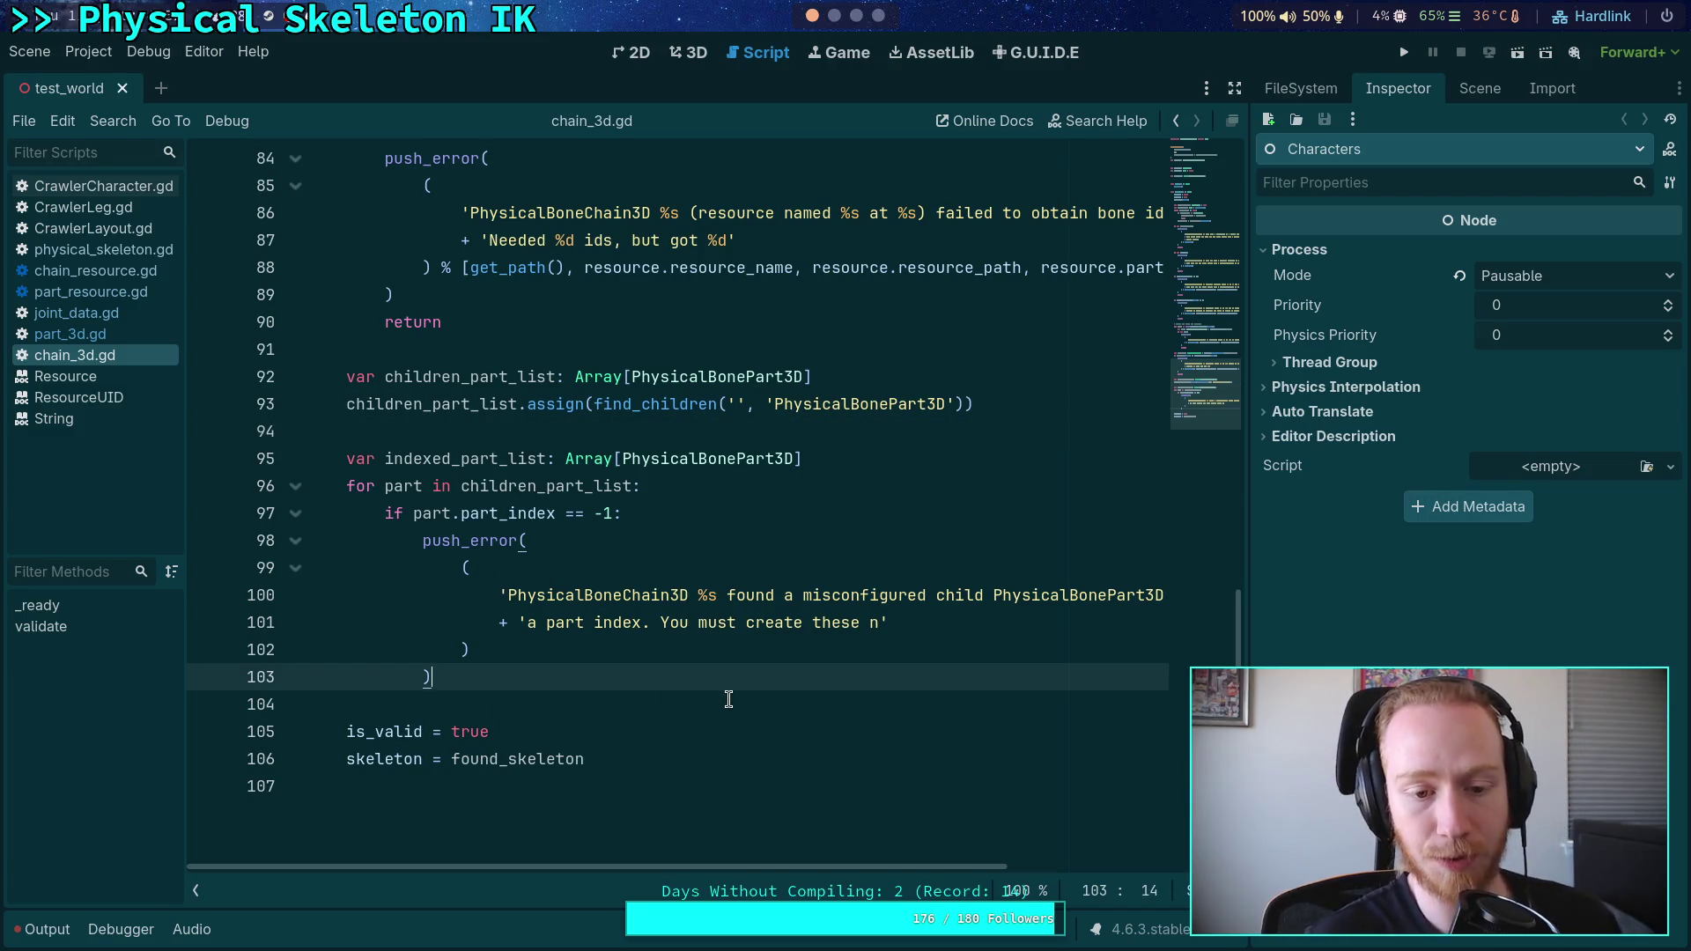
Start an 'if part.pa' line, add indexed_part_list.resize(resource.part_list.size()) below the declaration, and save
key(Return)
key(Return)
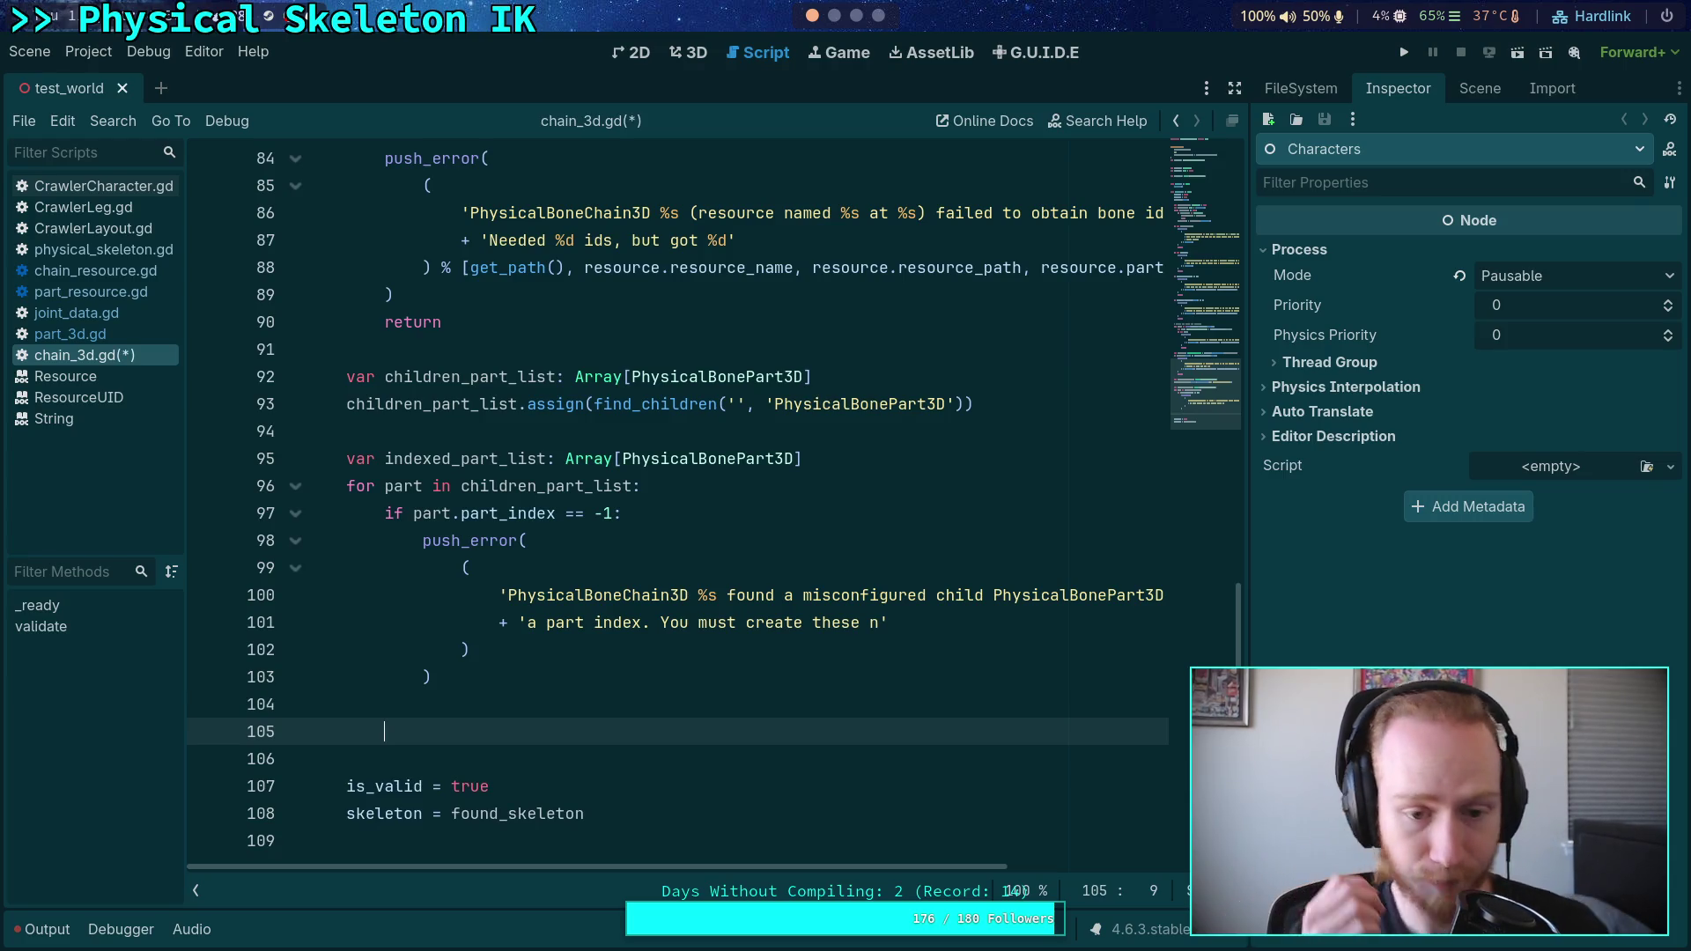
text(if )
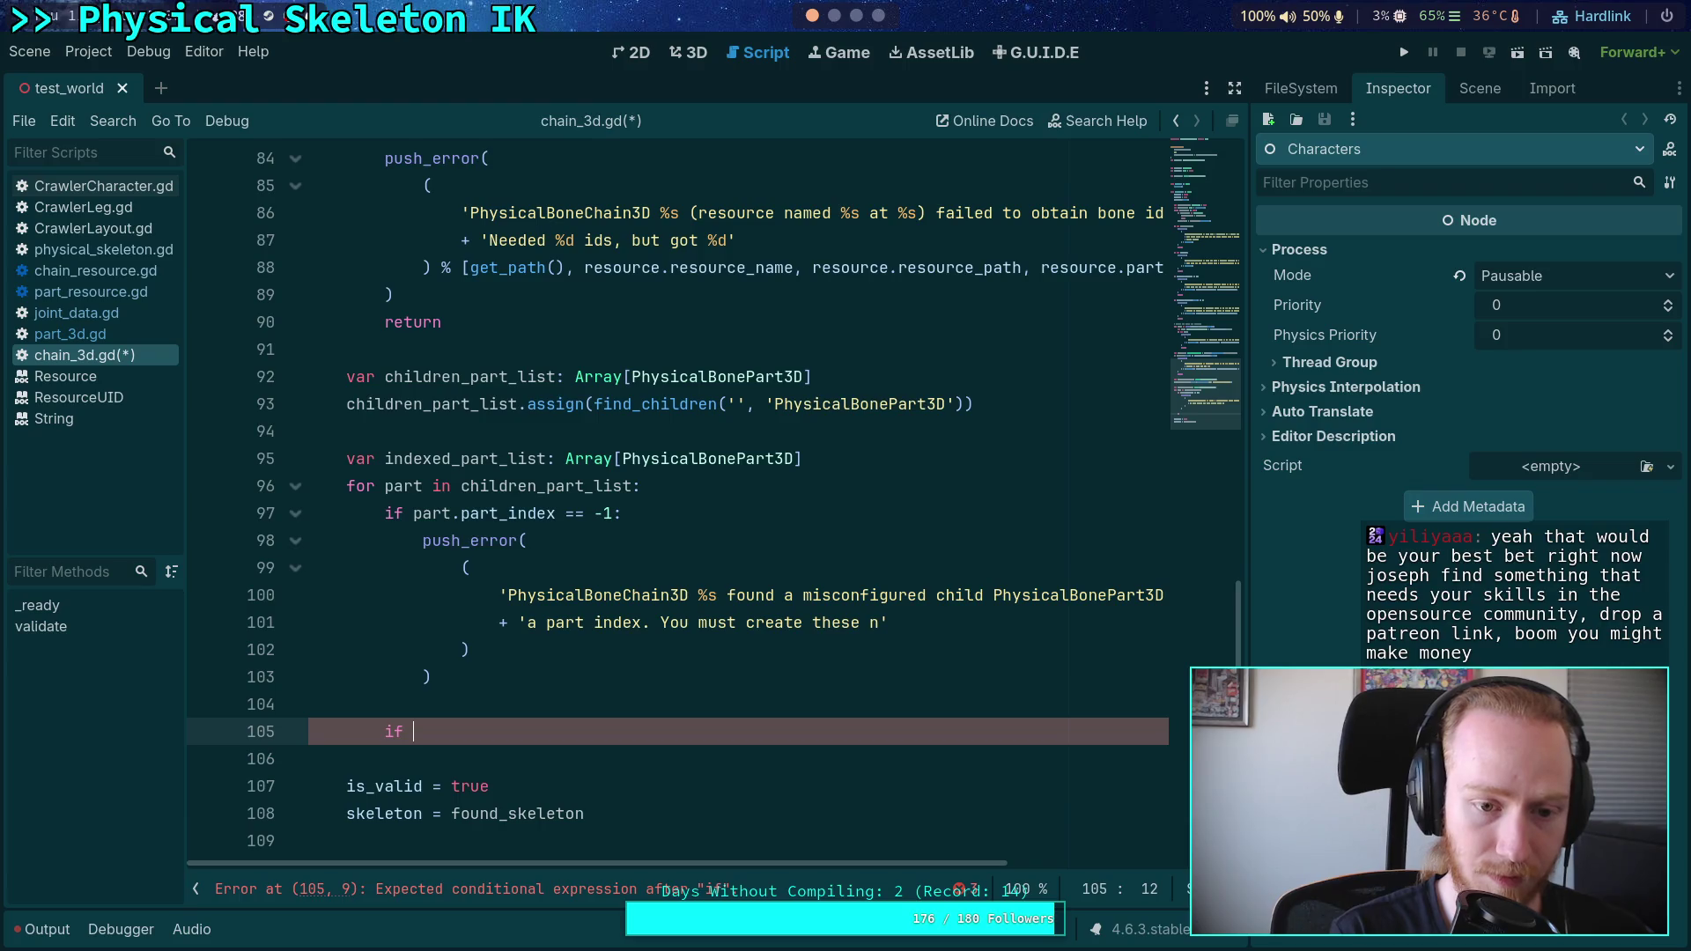
text(part.pa)
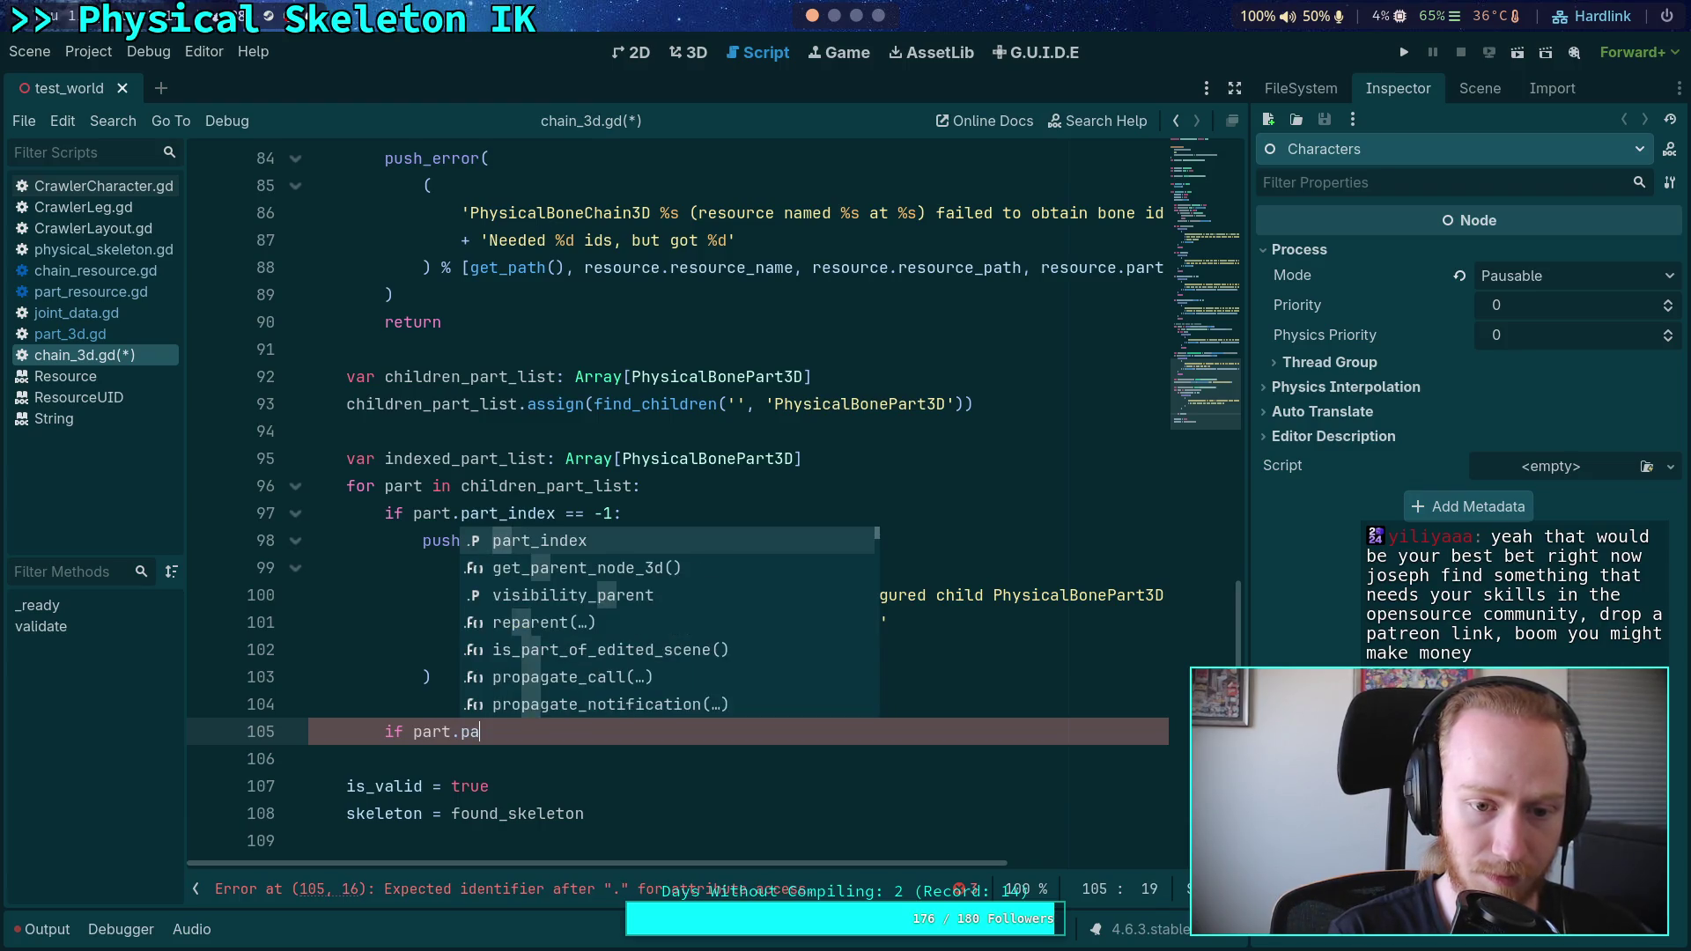
click(803, 458)
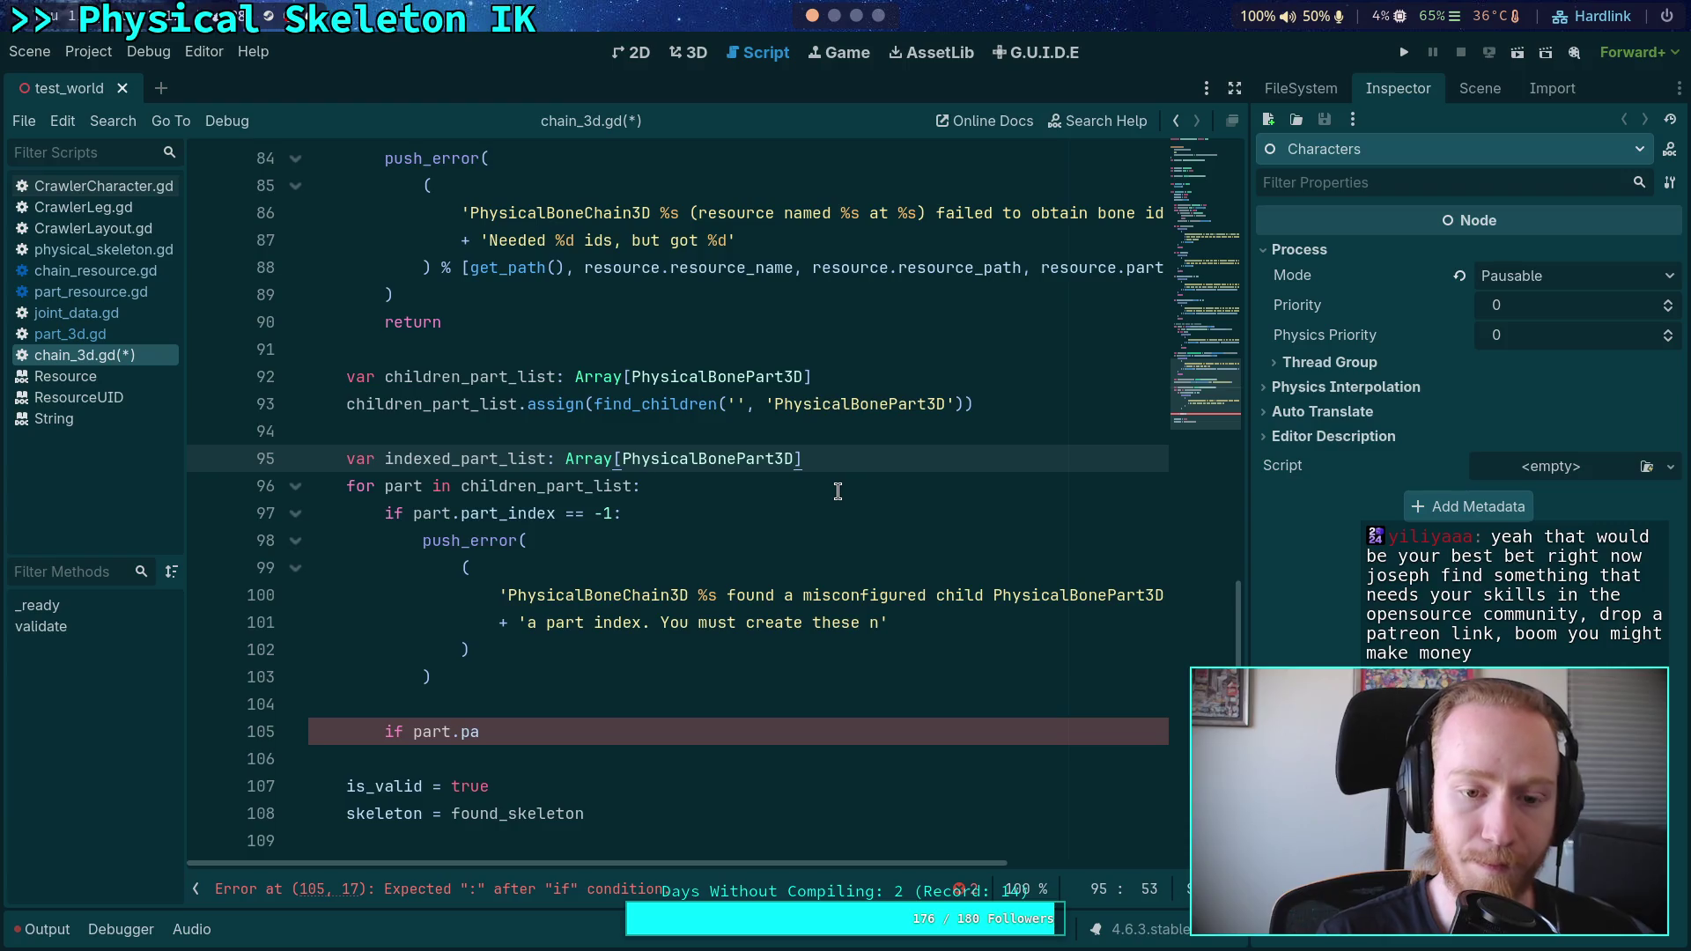
key(Return)
text(index)
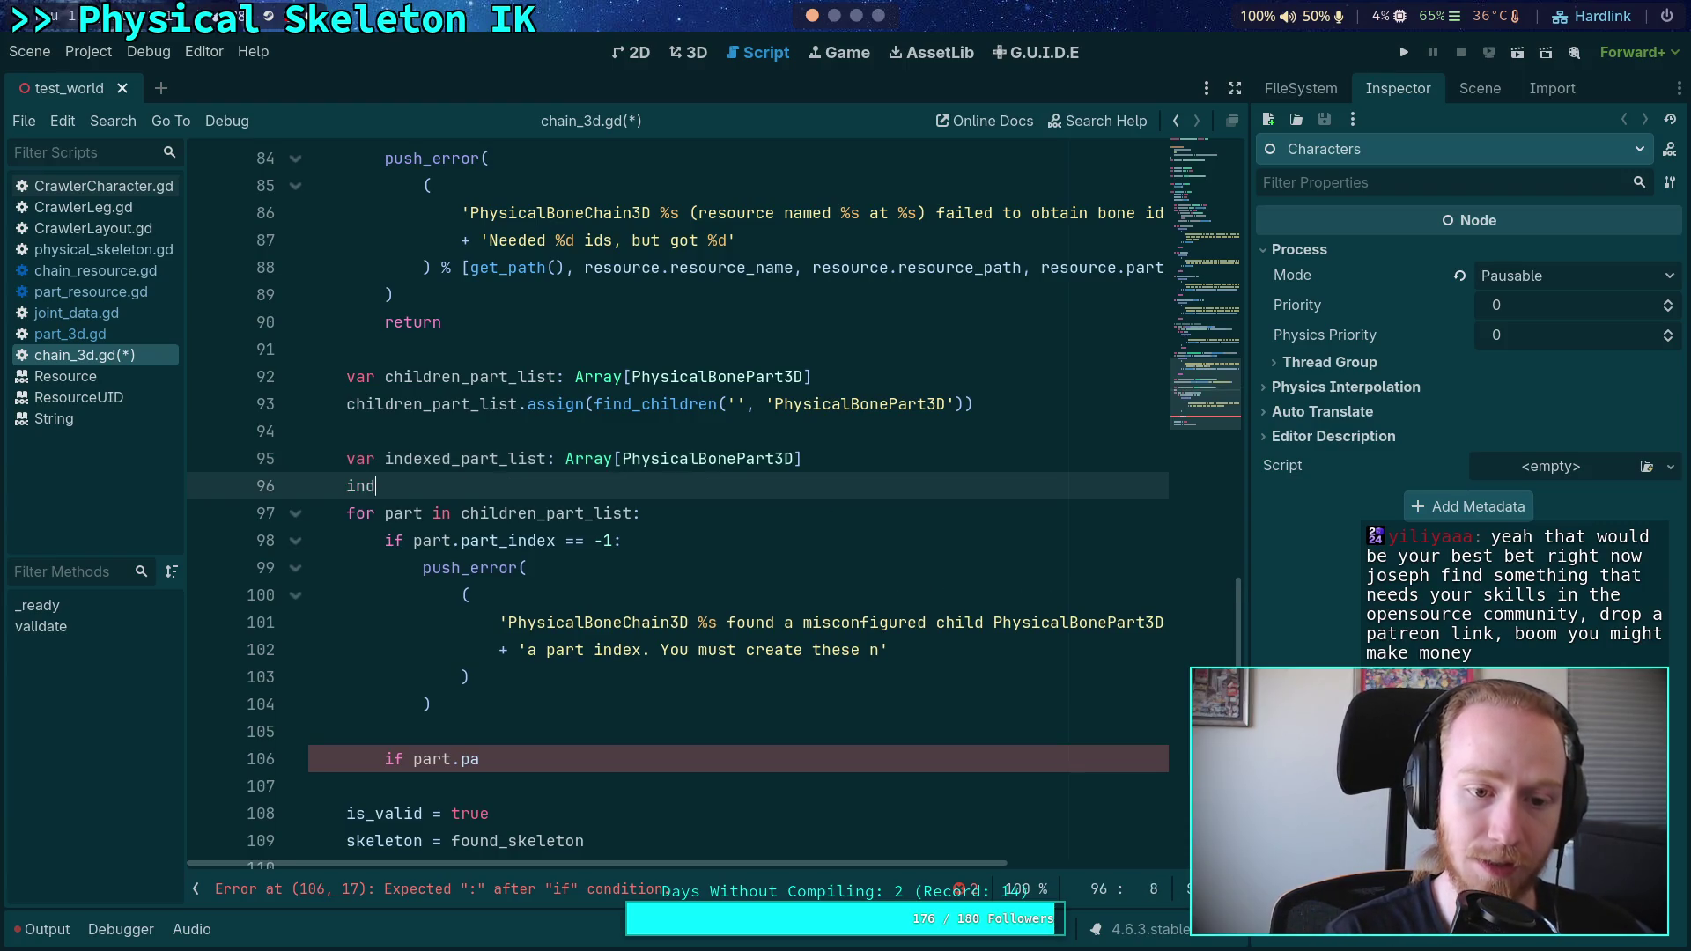
key(Return)
text(.res)
key(Return)
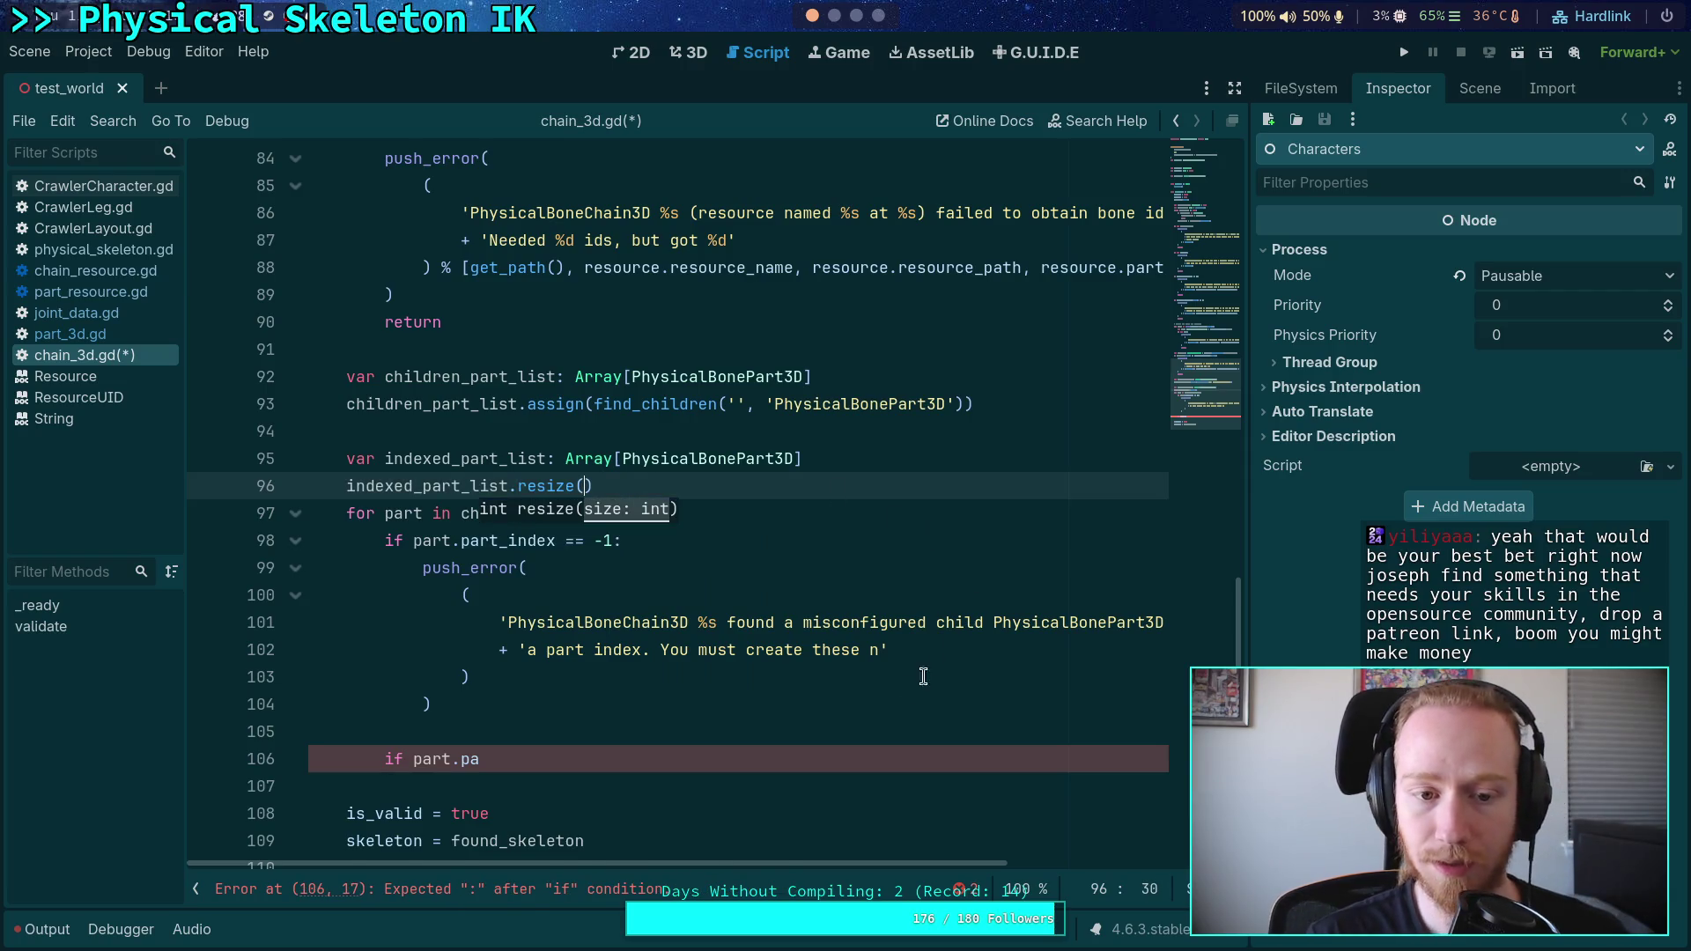
scroll(876, 702, up, 3)
scroll(875, 702, down, 1)
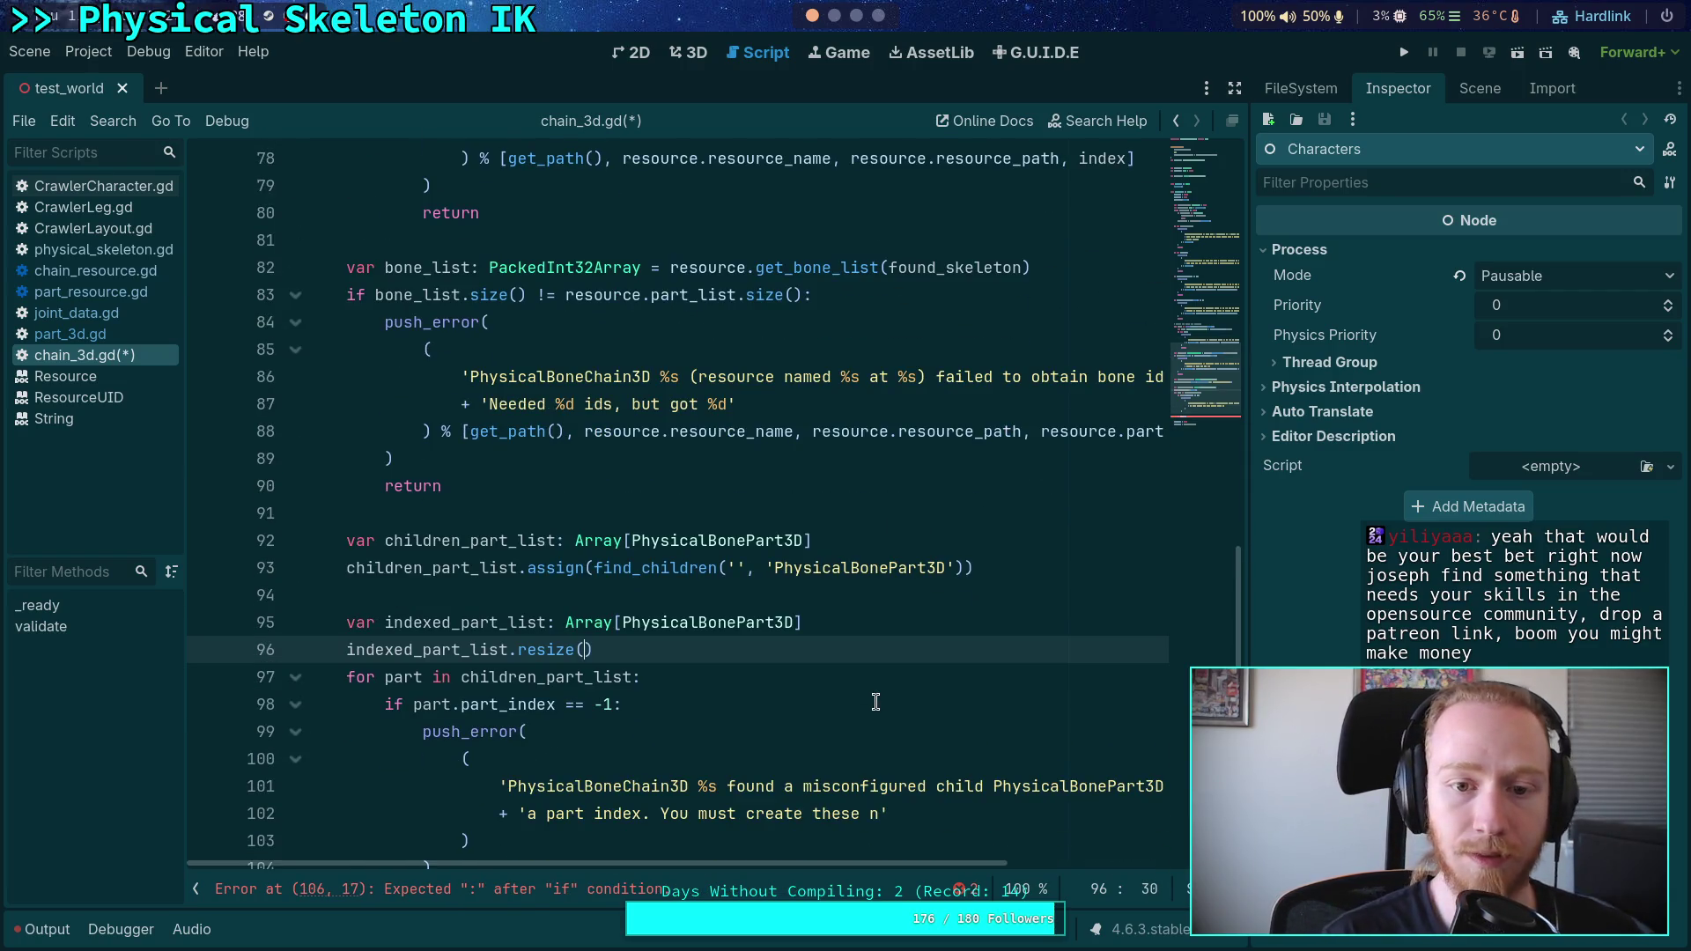
text(resource.part_list)
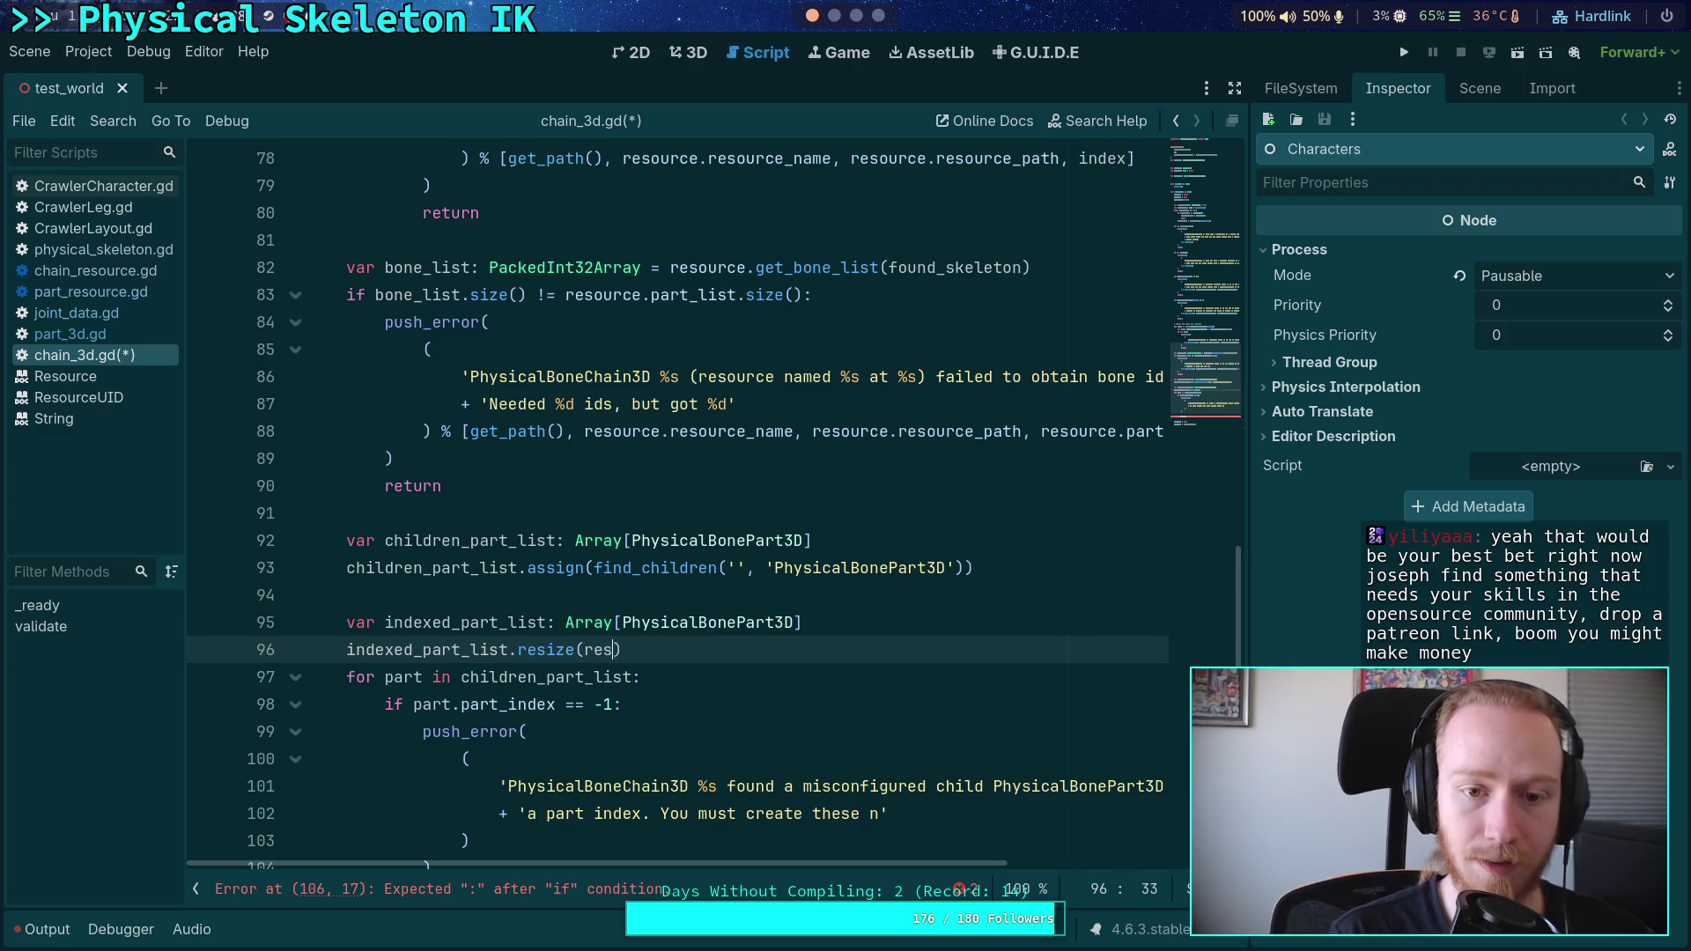
text(.size())
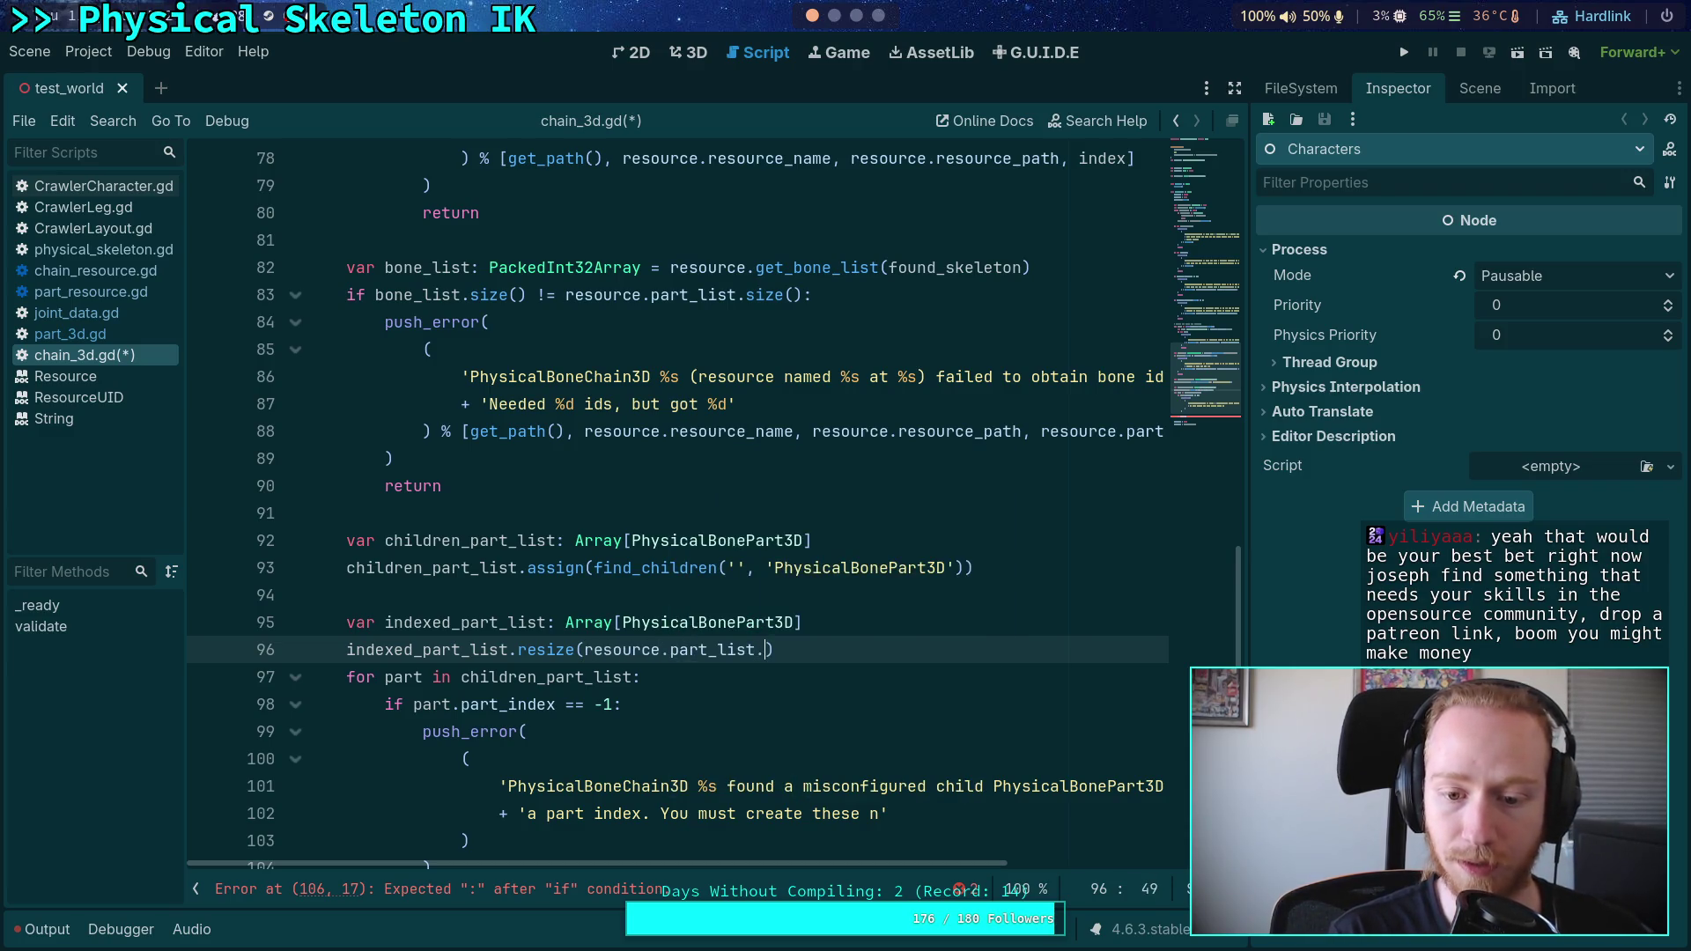
key(ctrl+s)
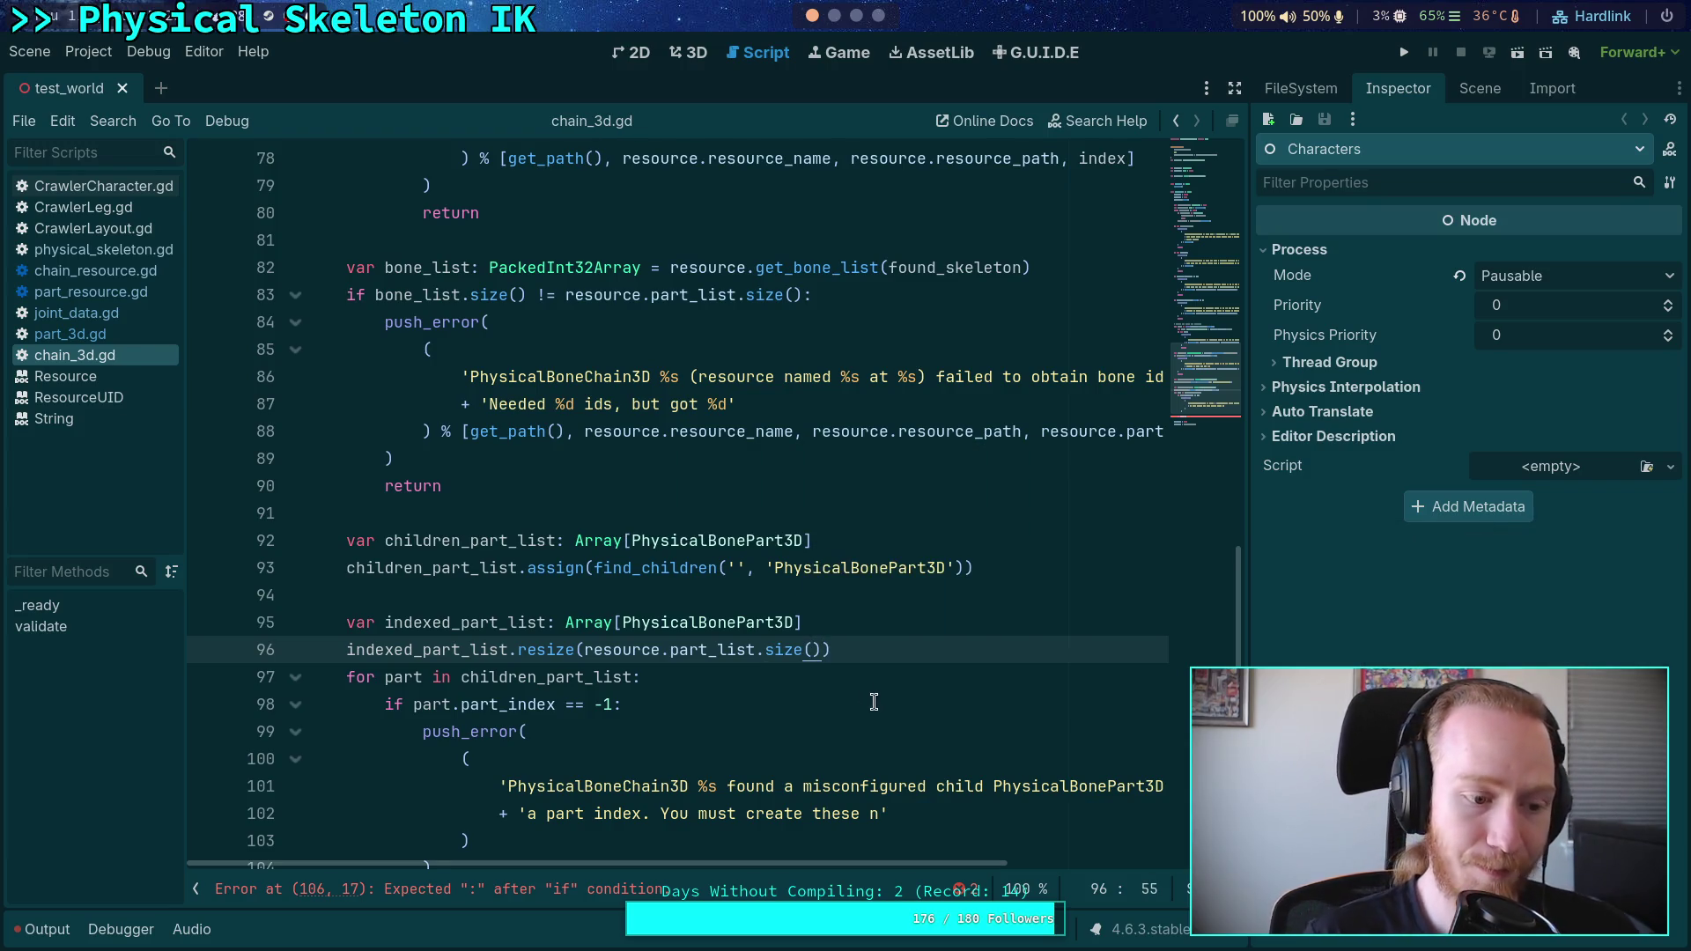
Complete the unfinished line after the check block as 'if part.part'
scroll(692, 665, down, 3)
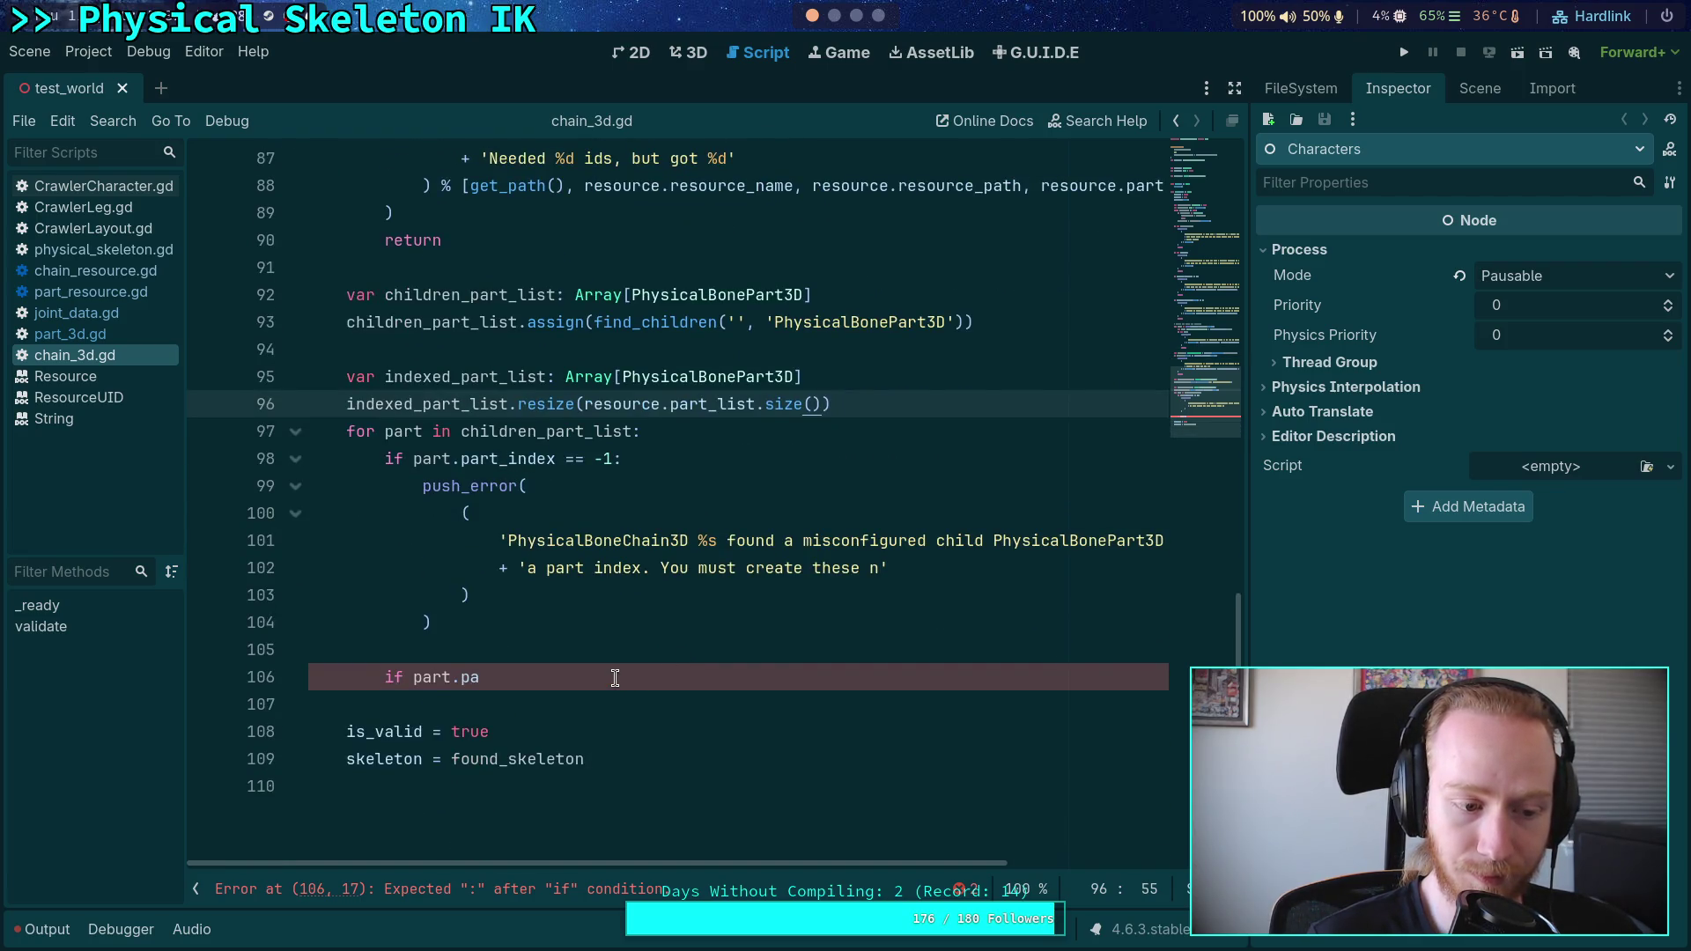
click(592, 678)
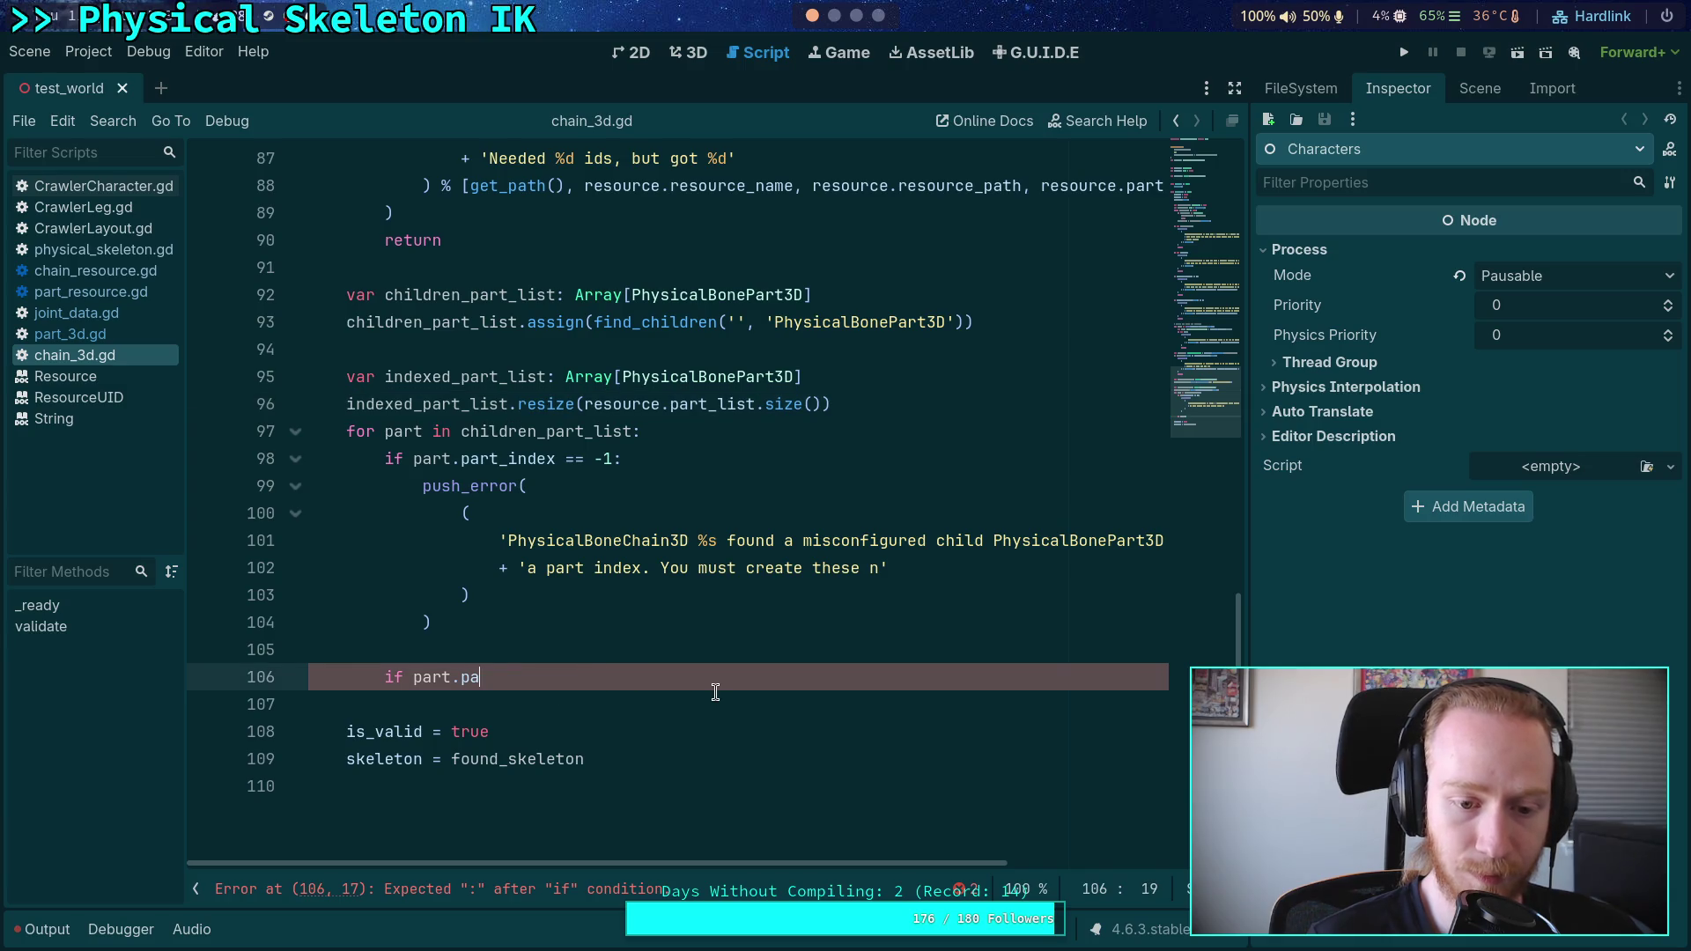
text(rt)
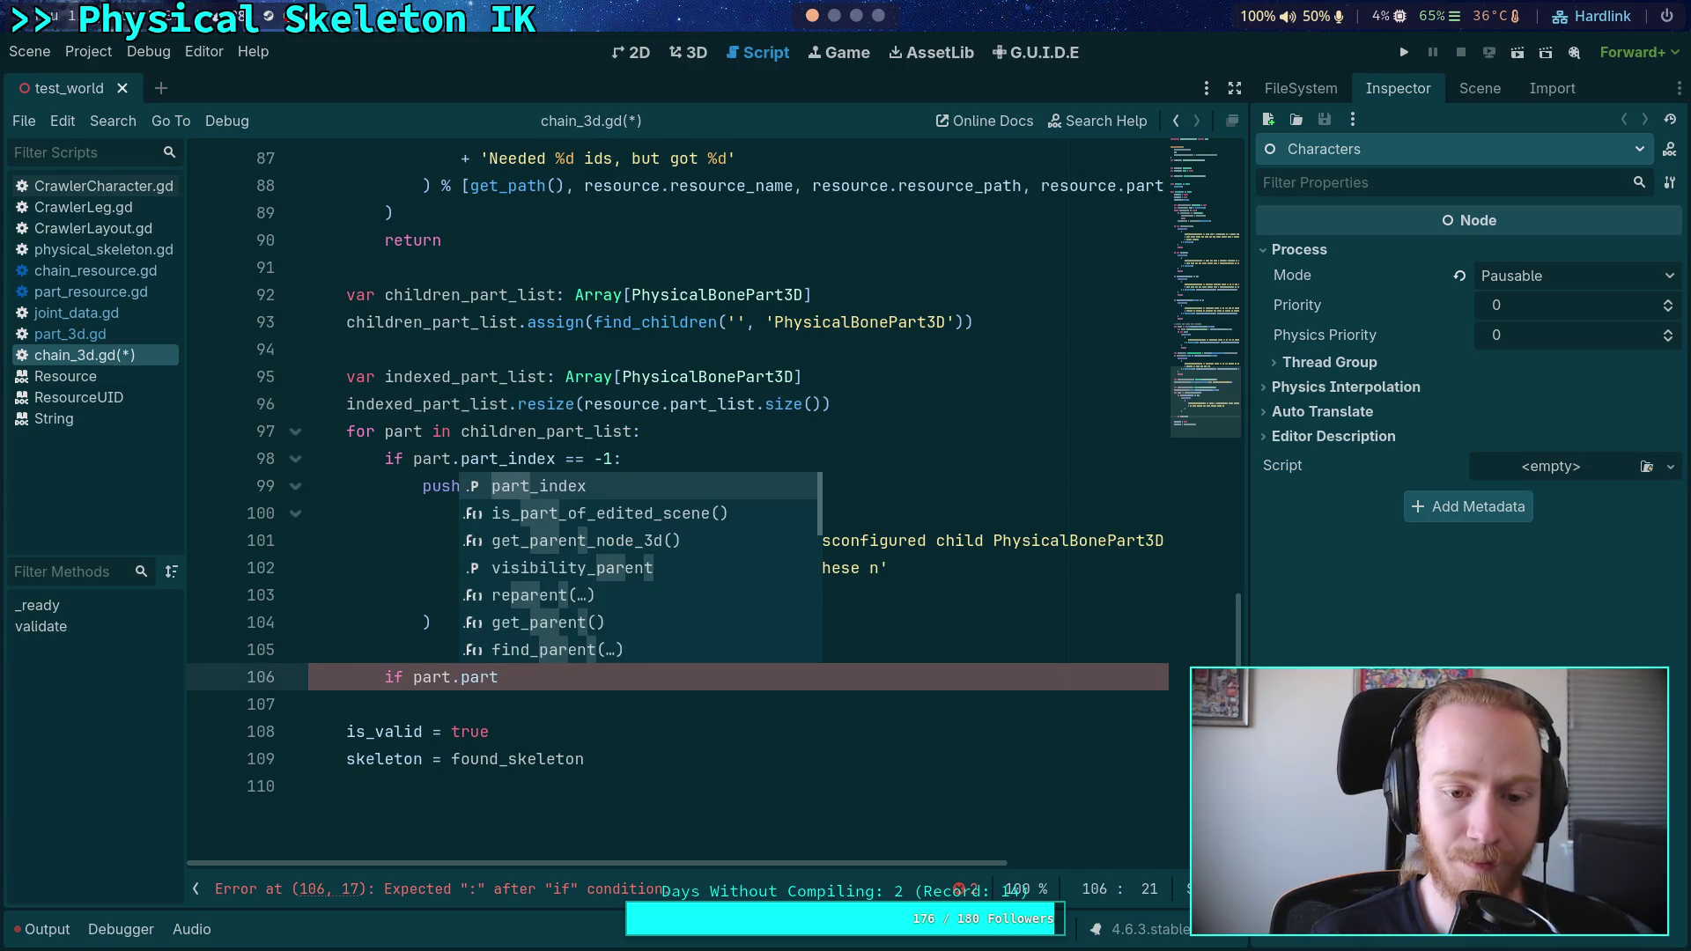
click(637, 673)
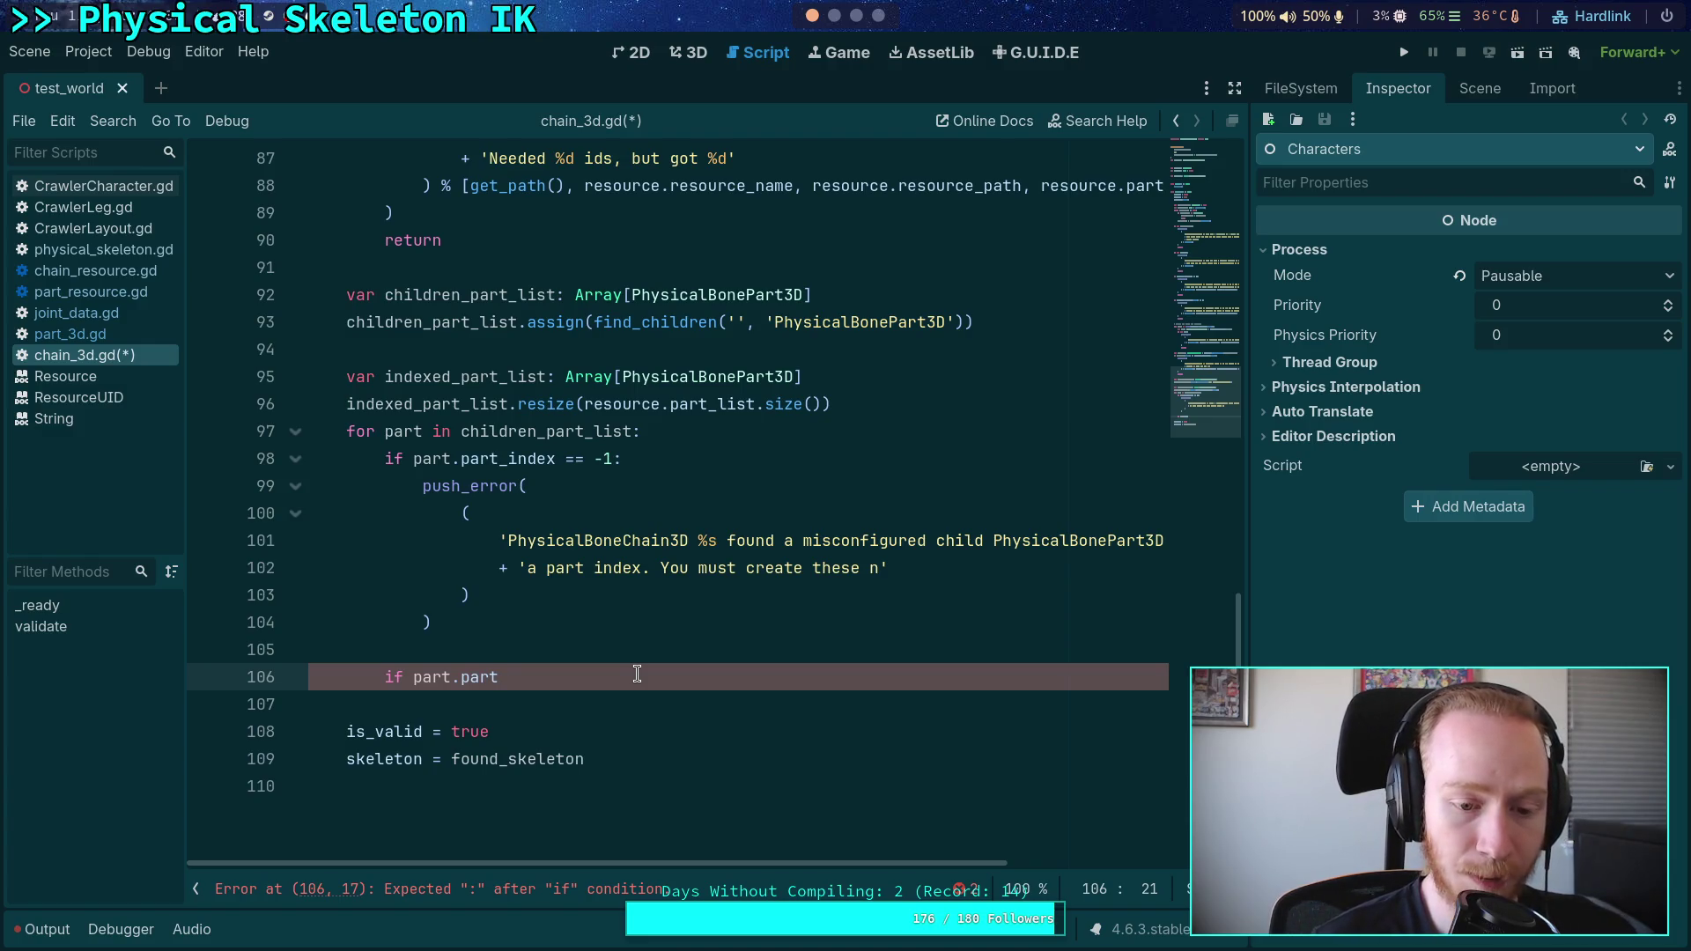
In the browser, look through the godot-proposals tab and the godot repository main page
key(super+4)
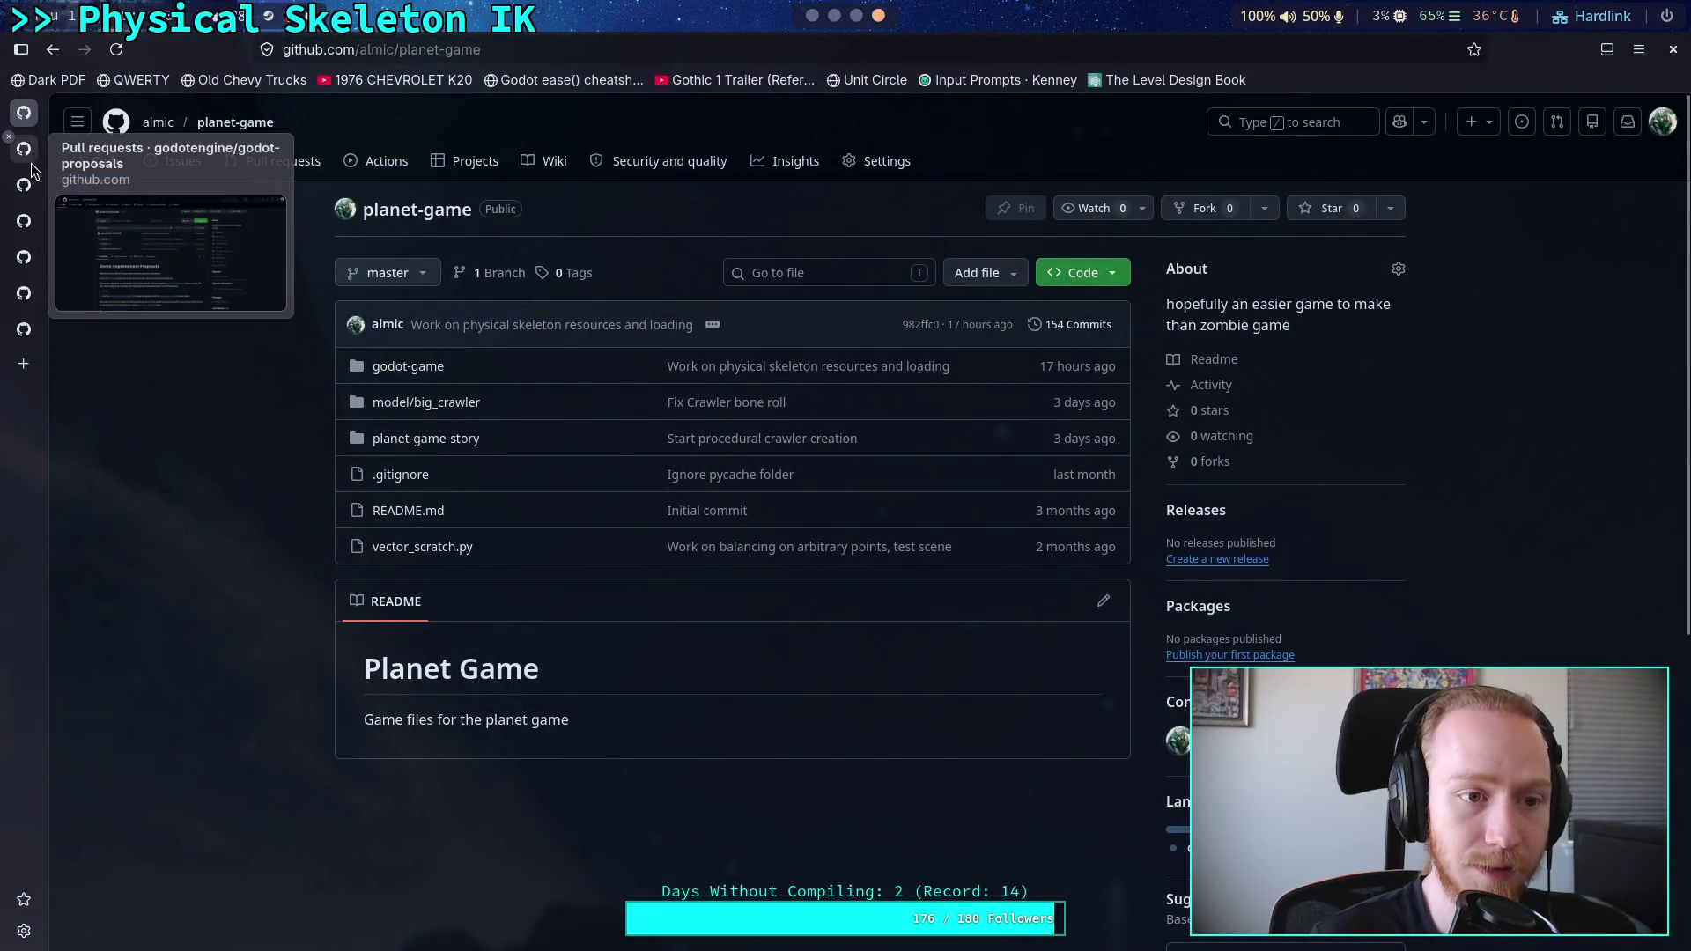
mouse_move(32, 194)
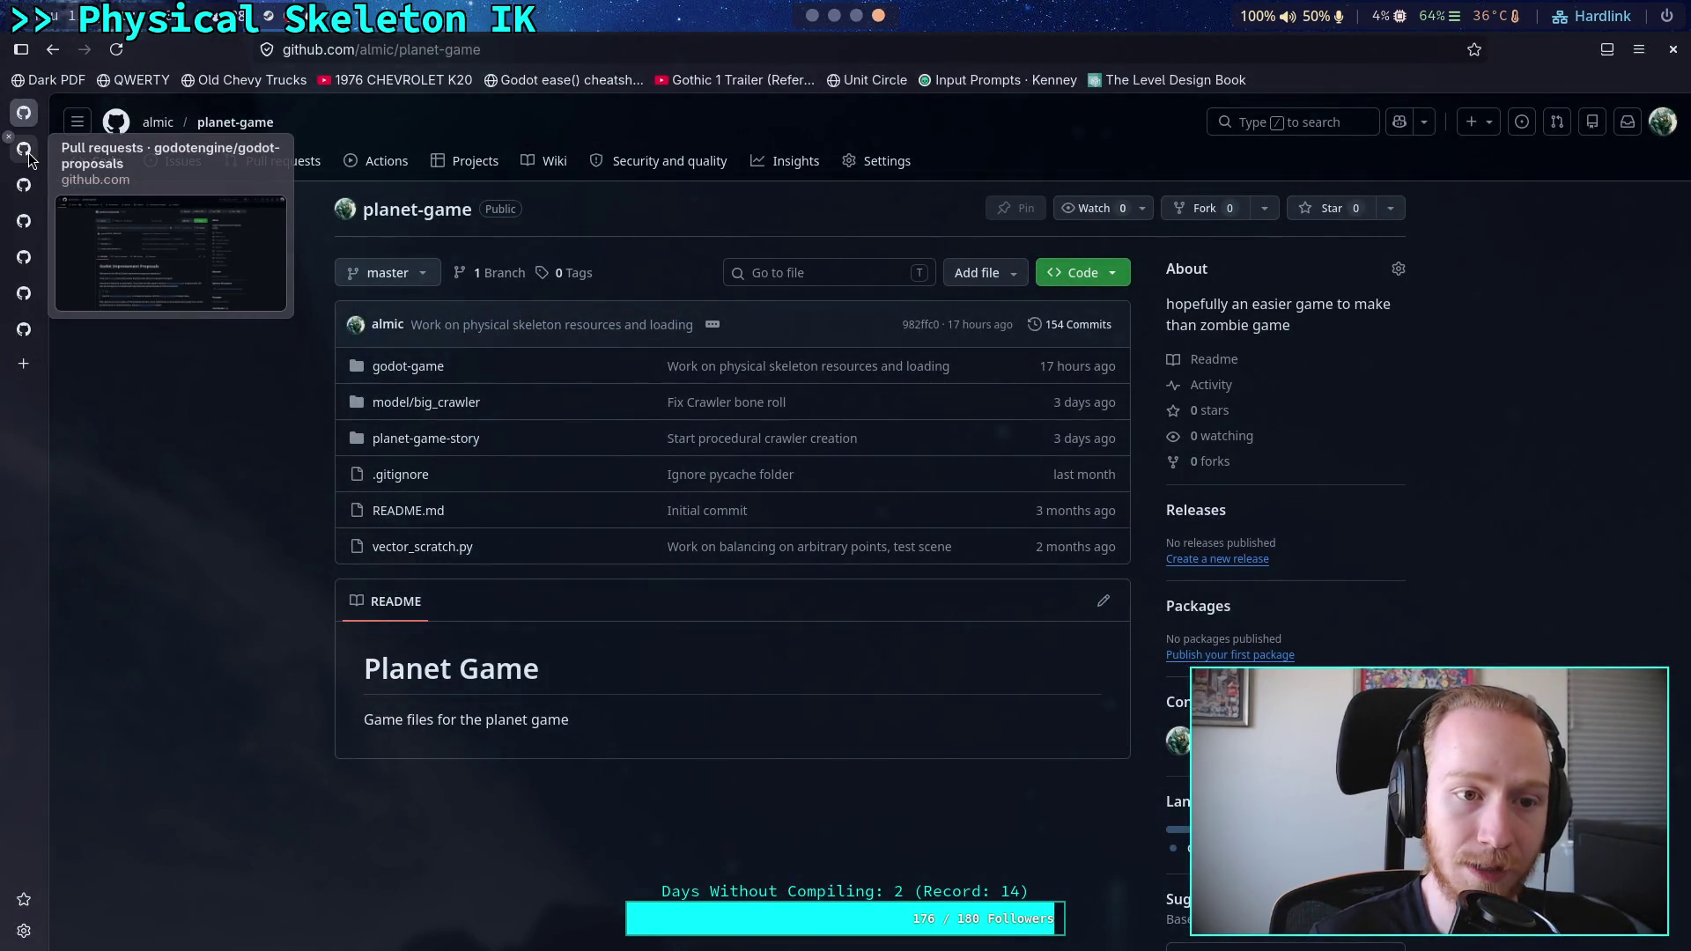
click(29, 157)
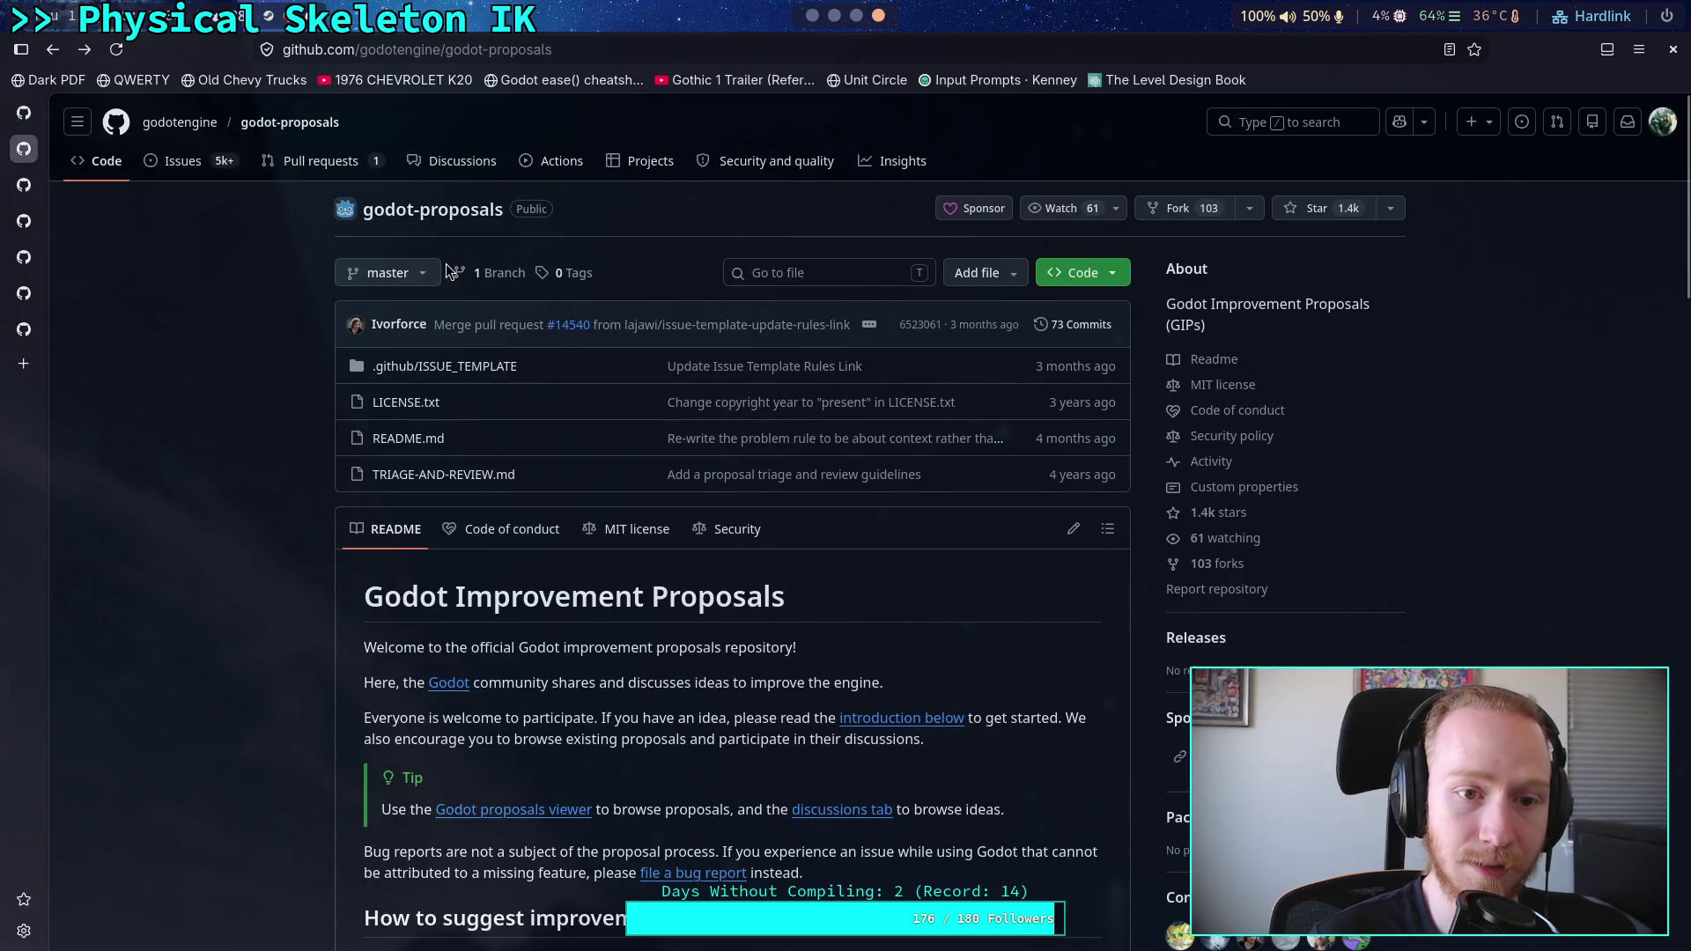
click(24, 189)
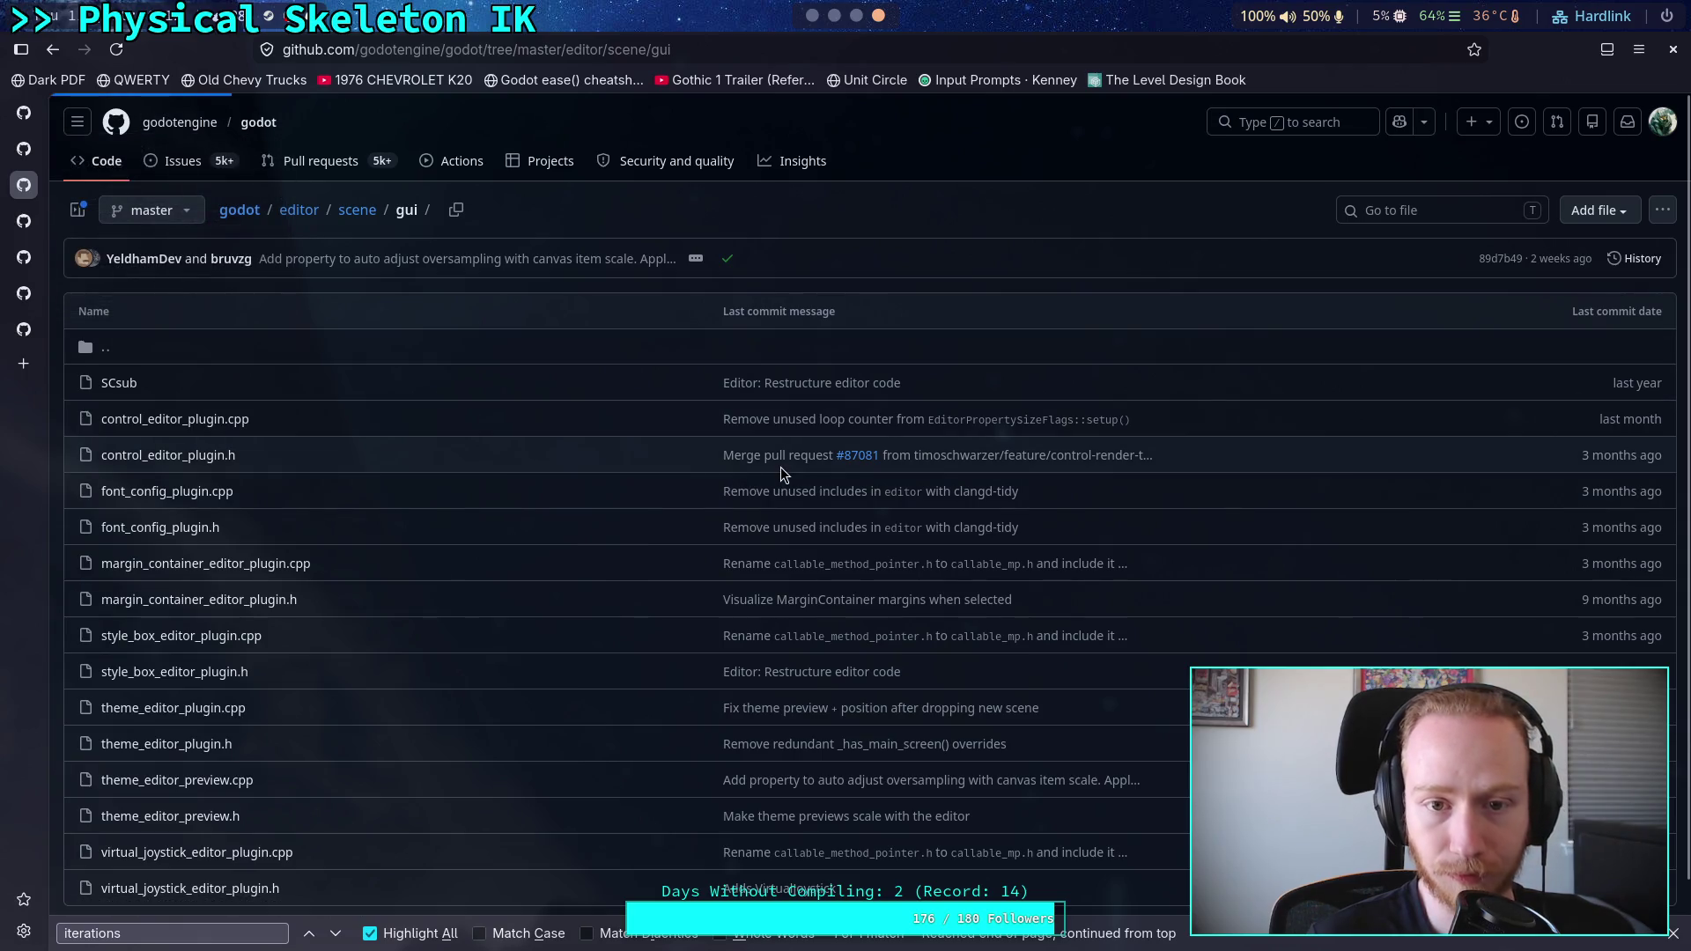
key(alt+Left)
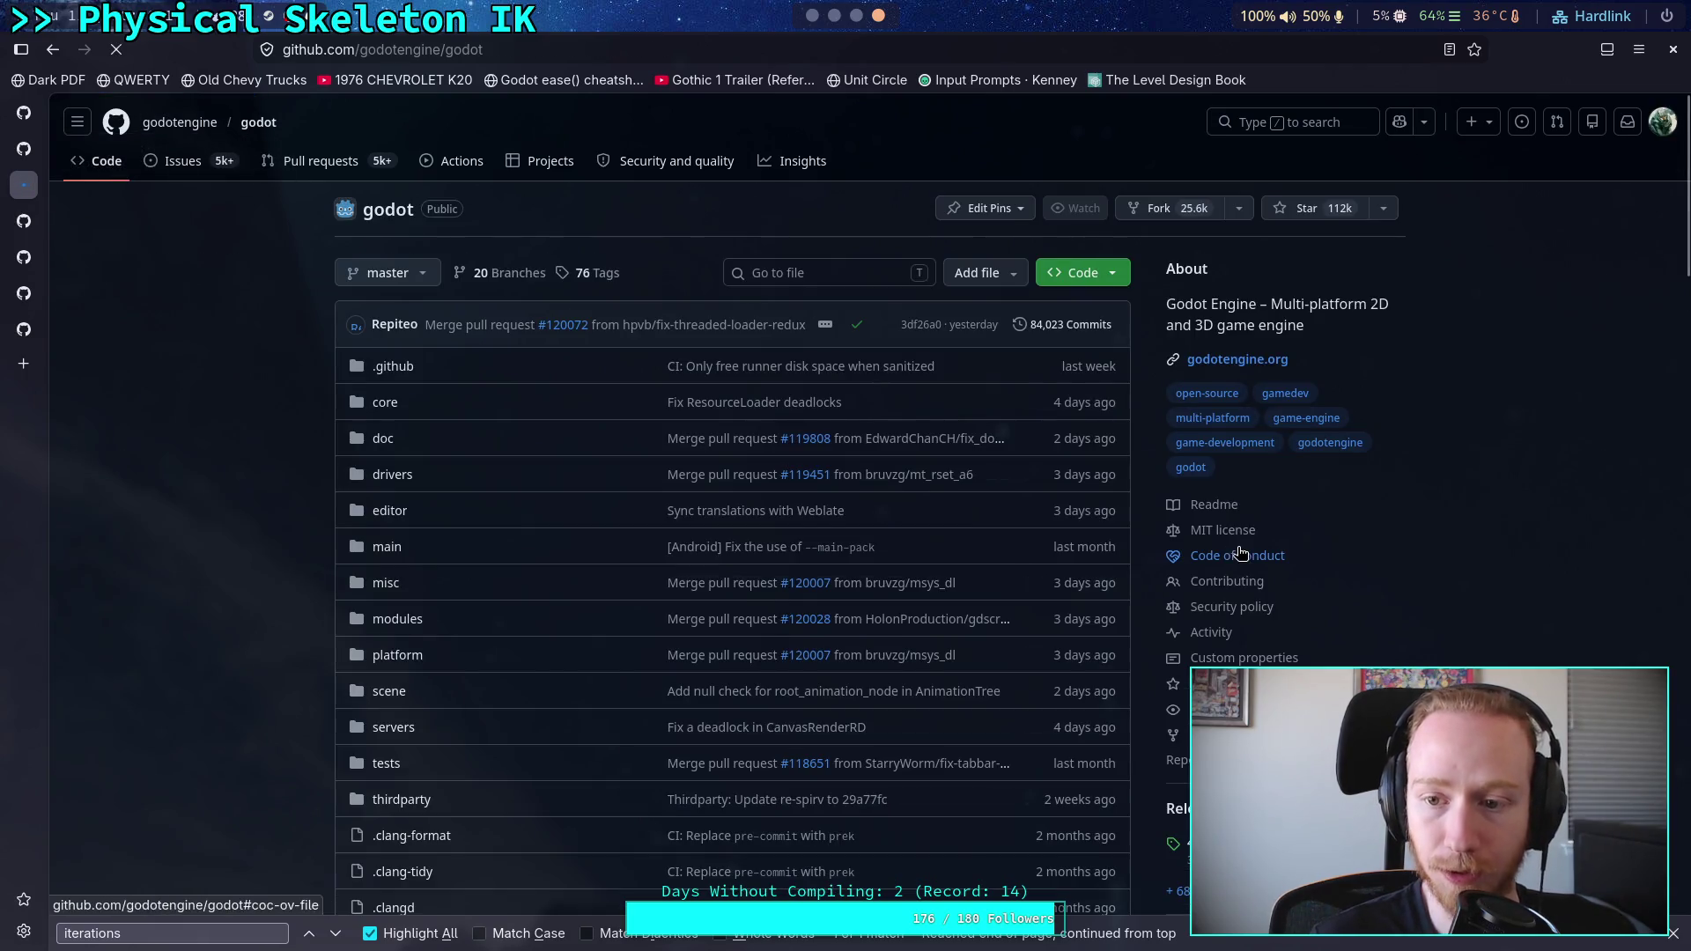
scroll(1266, 471, down, 15)
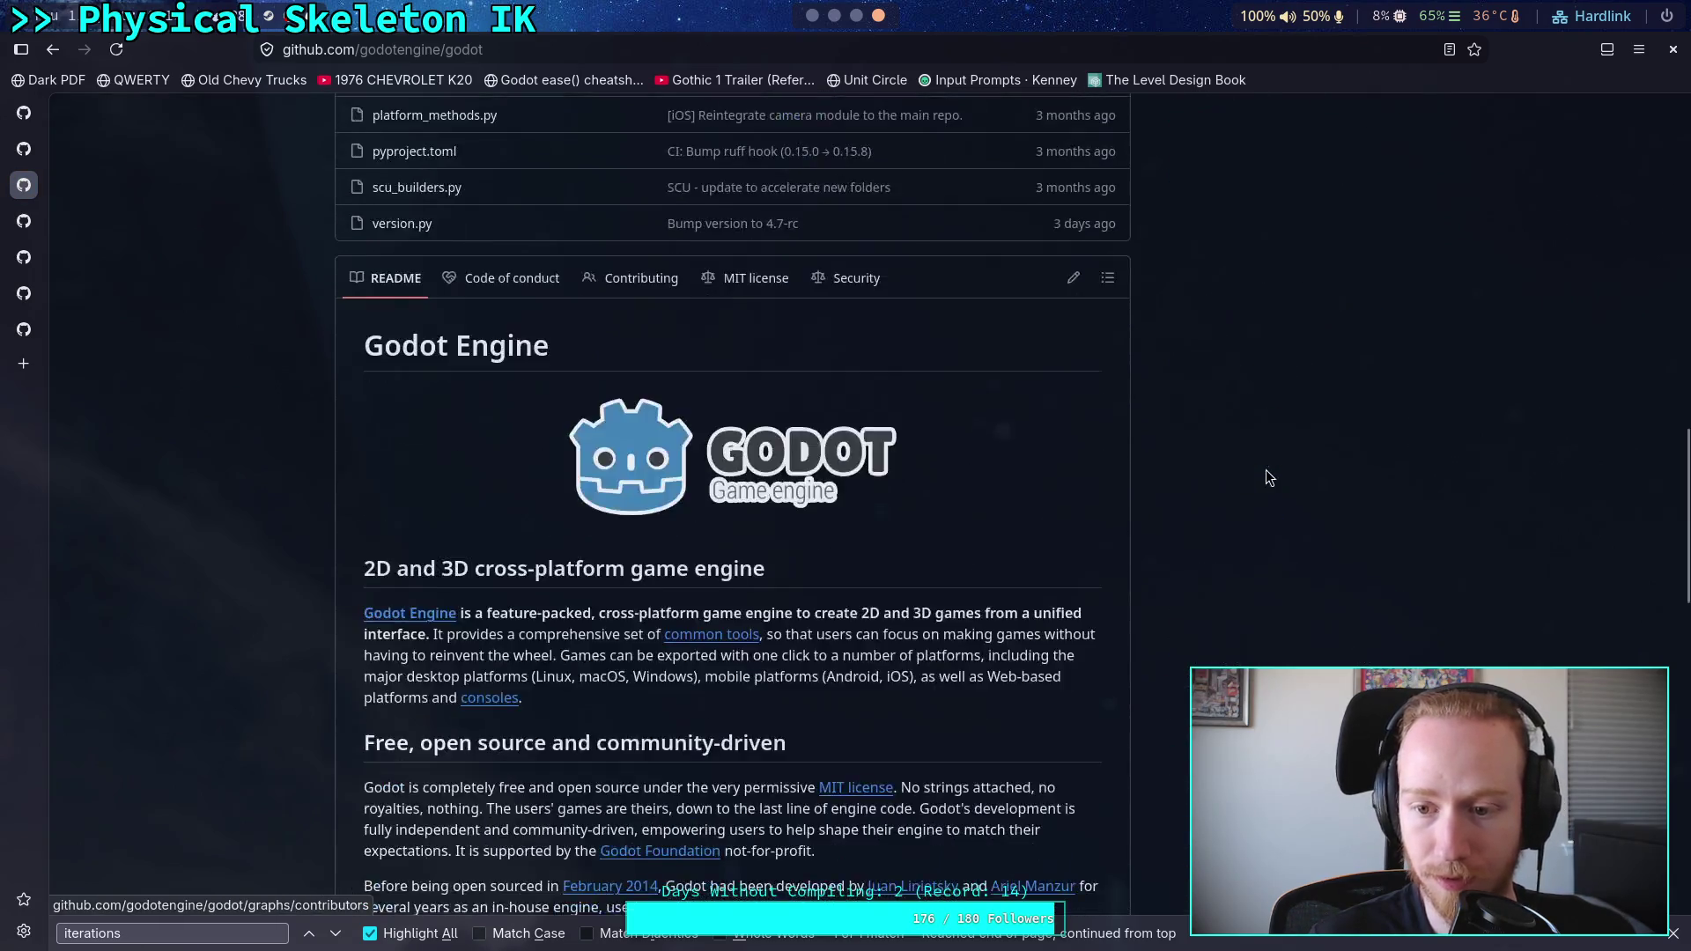
scroll(788, 518, down, 10)
scroll(778, 513, up, 18)
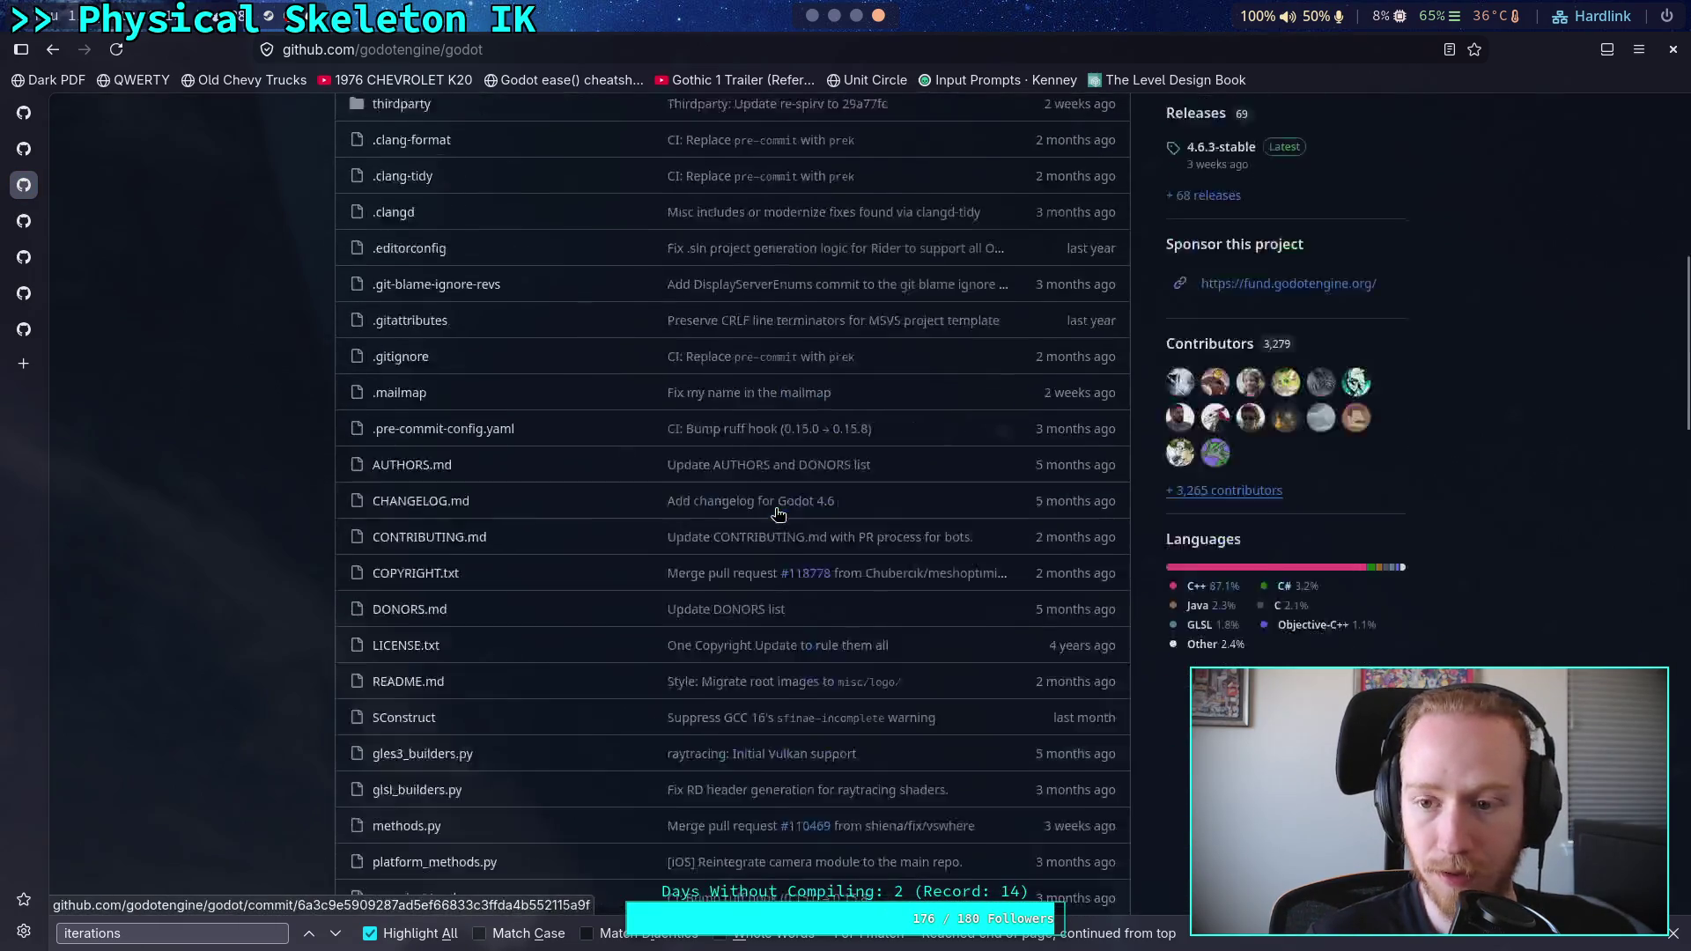
scroll(778, 513, up, 2)
scroll(775, 509, up, 6)
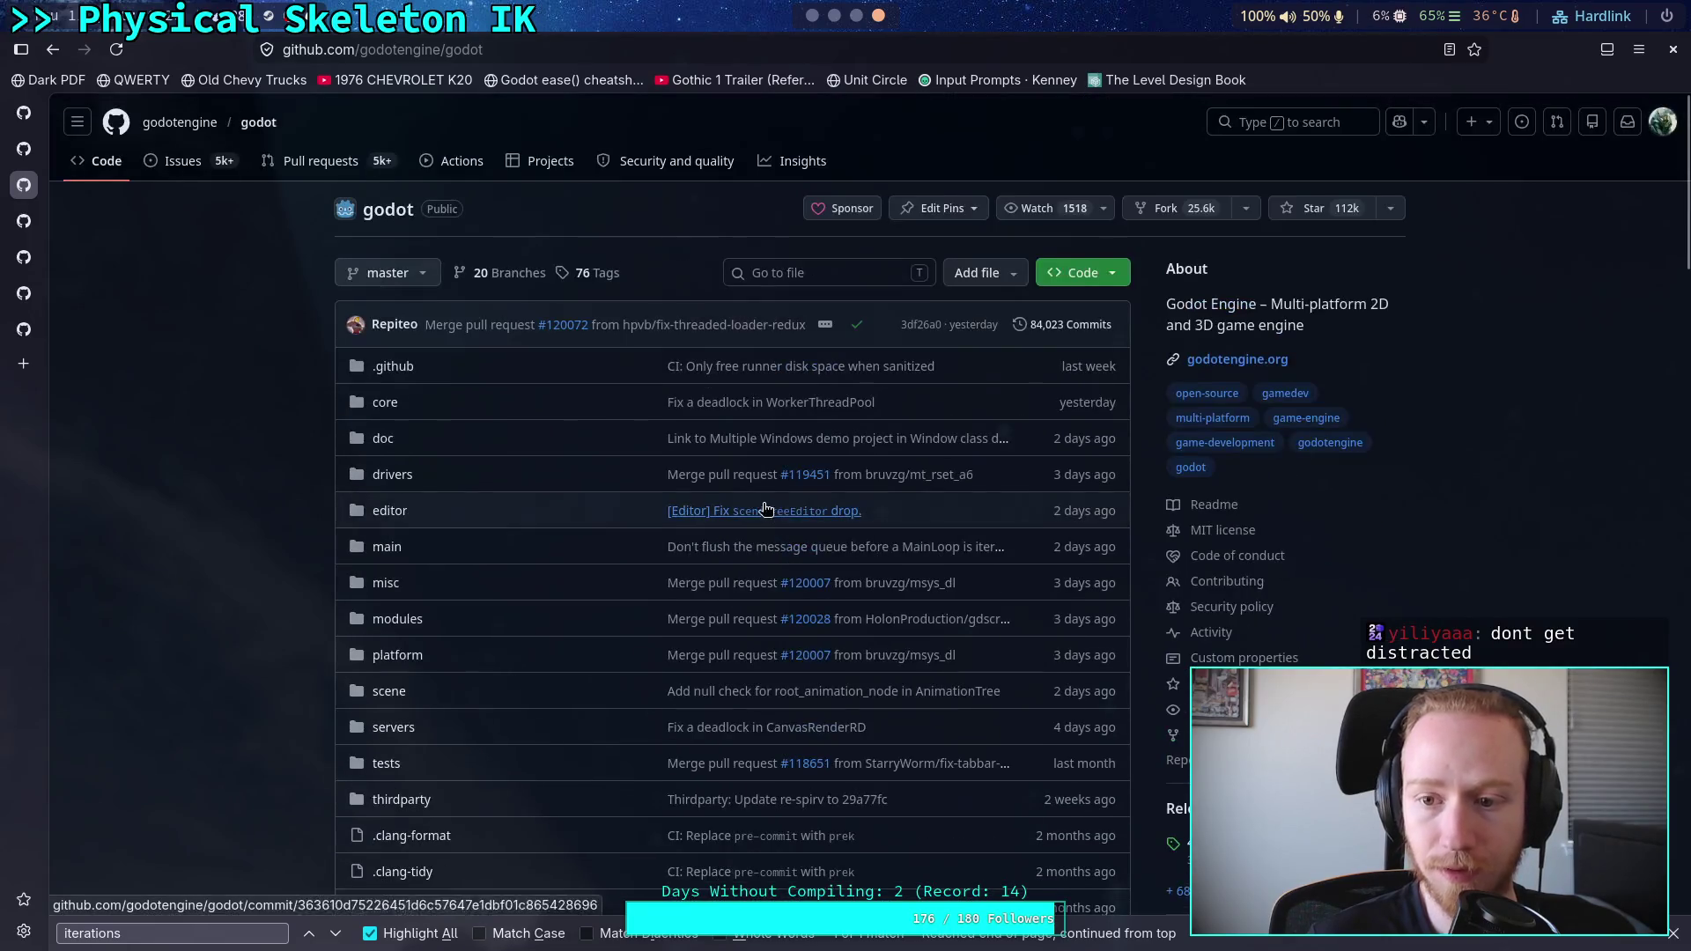
Open the godotengine organization's member list and page between pages 1 and 2
click(182, 123)
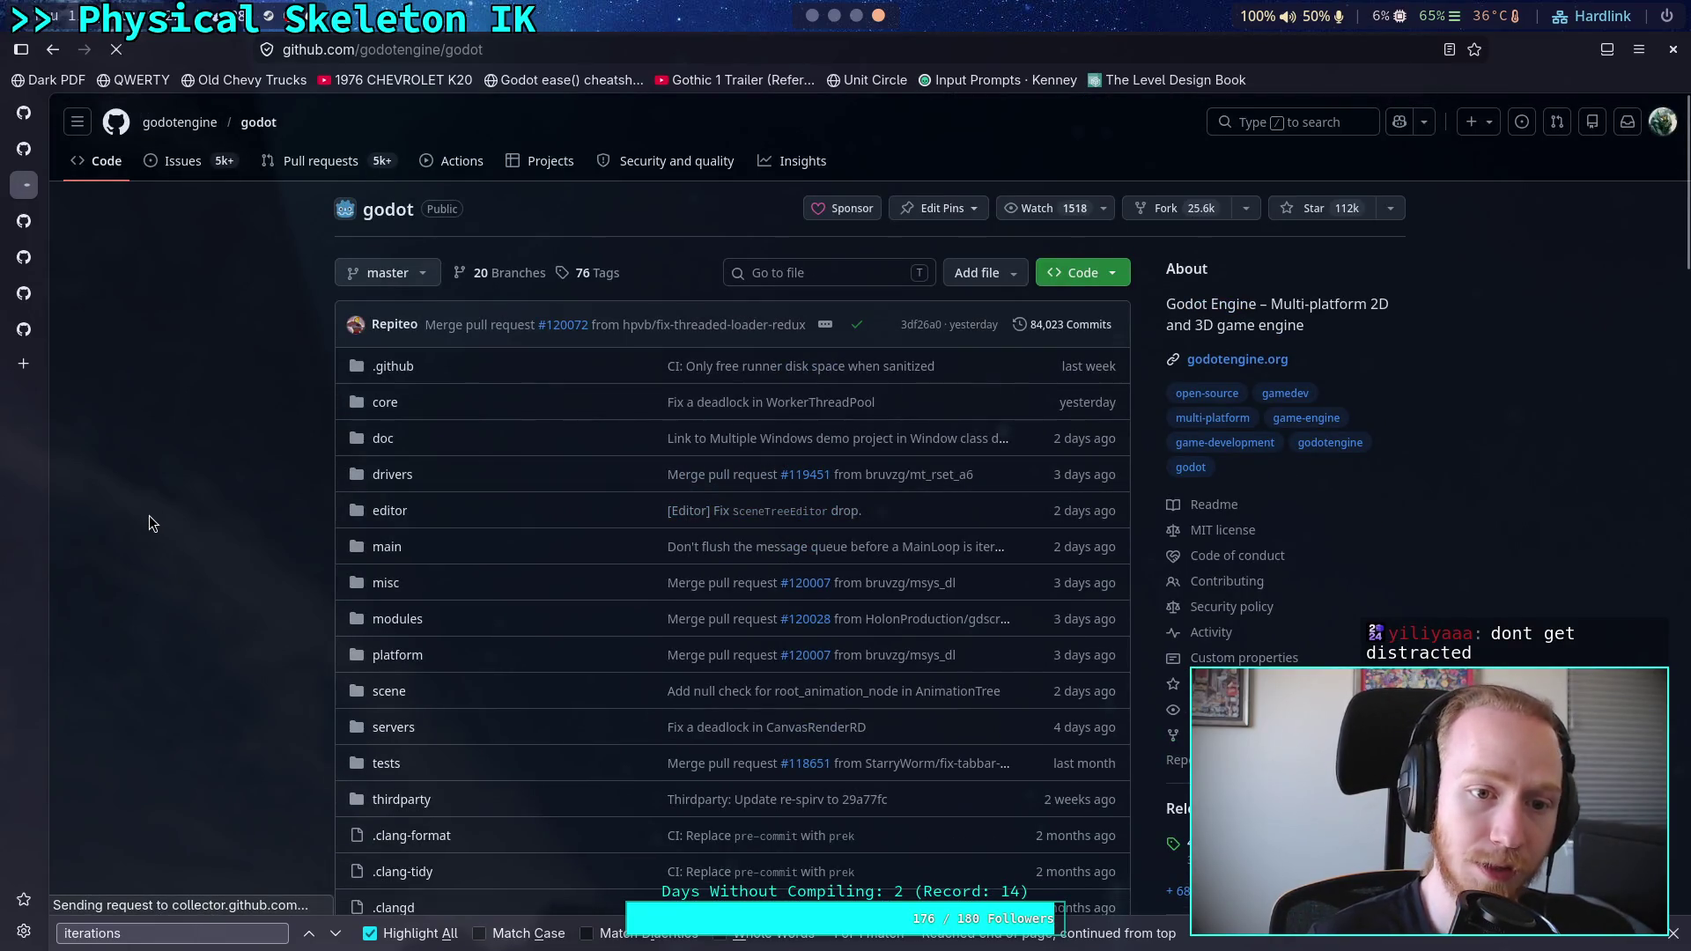
click(1167, 513)
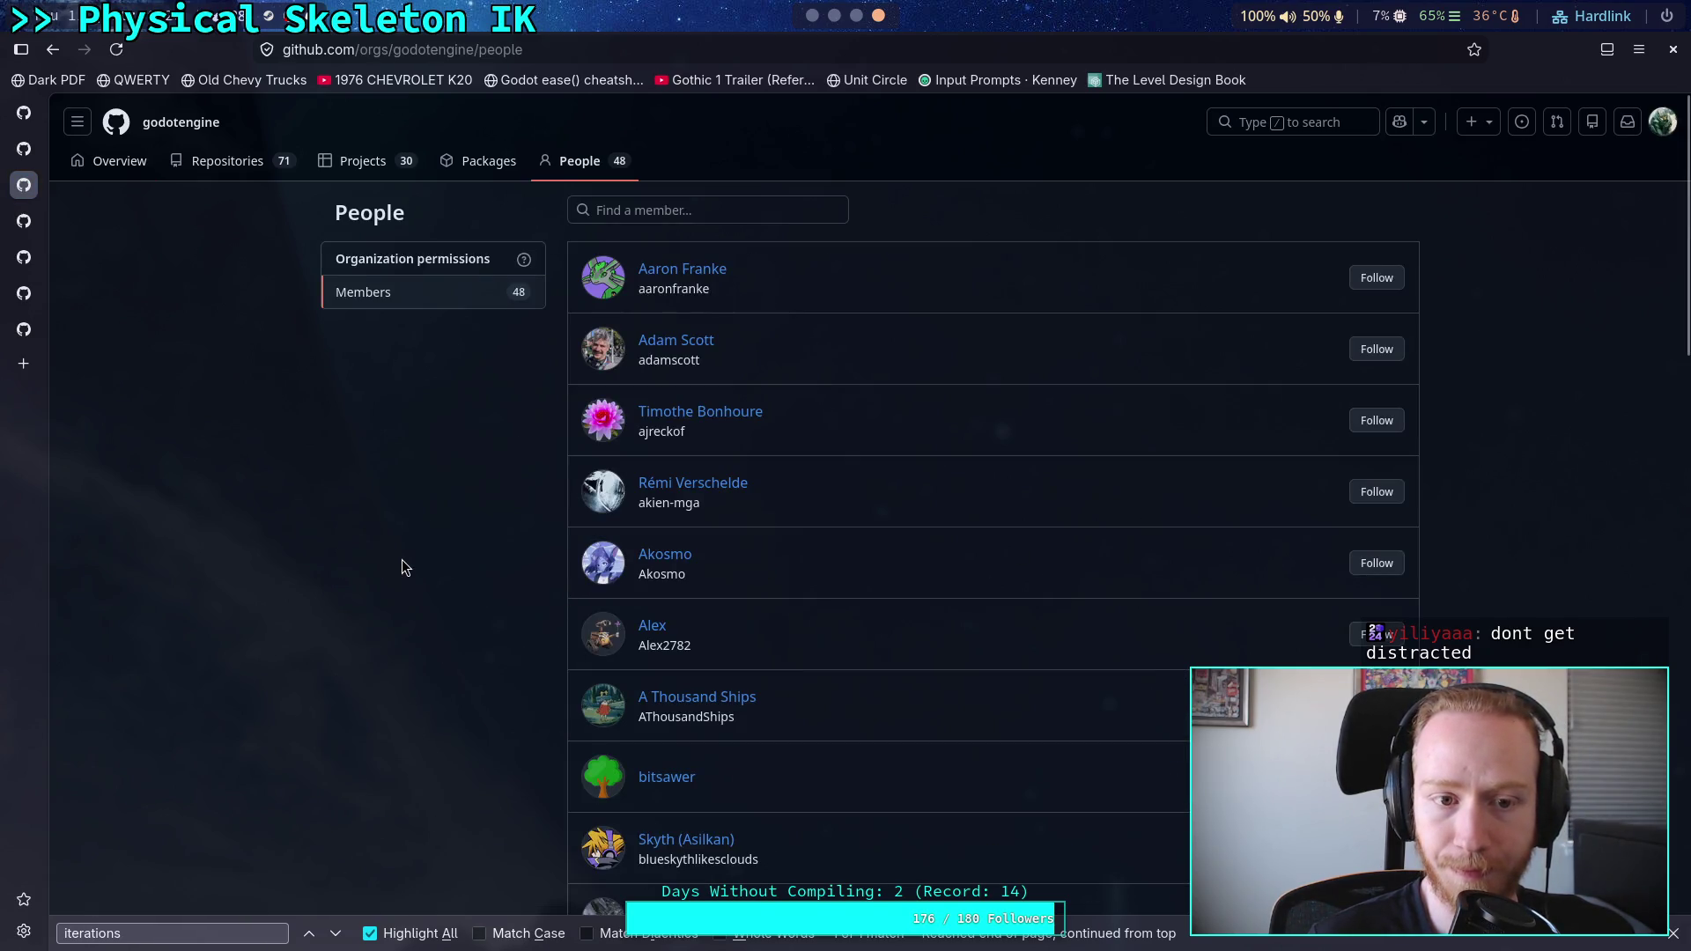
scroll(401, 561, down, 15)
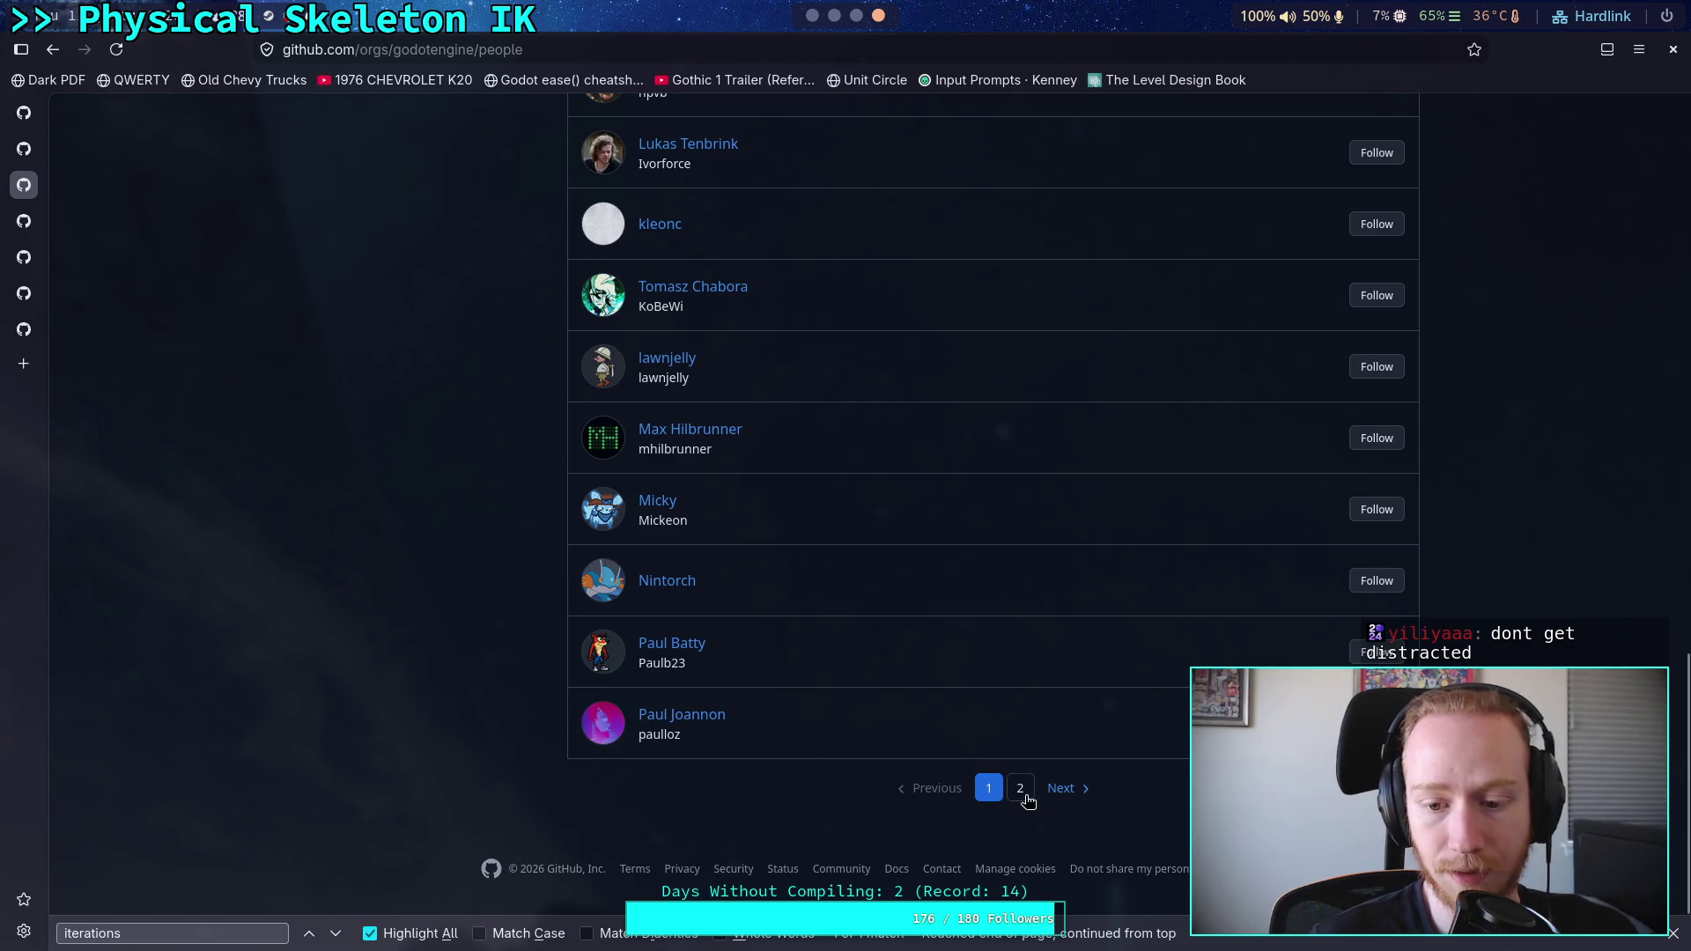
click(1021, 790)
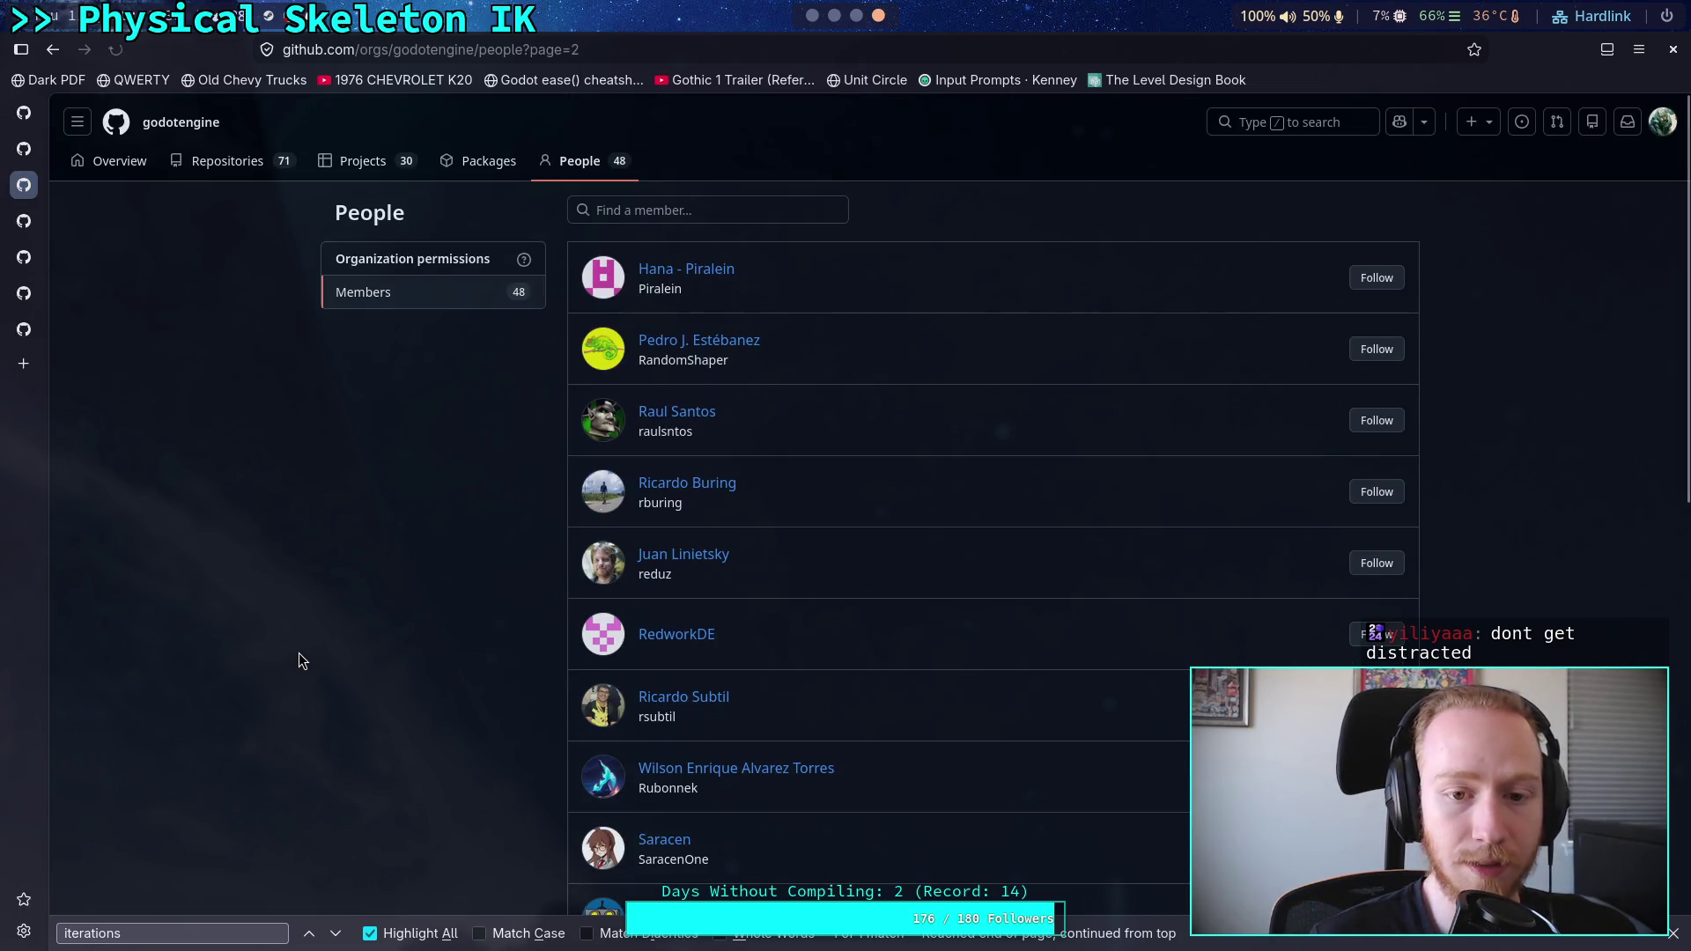
scroll(294, 662, down, 8)
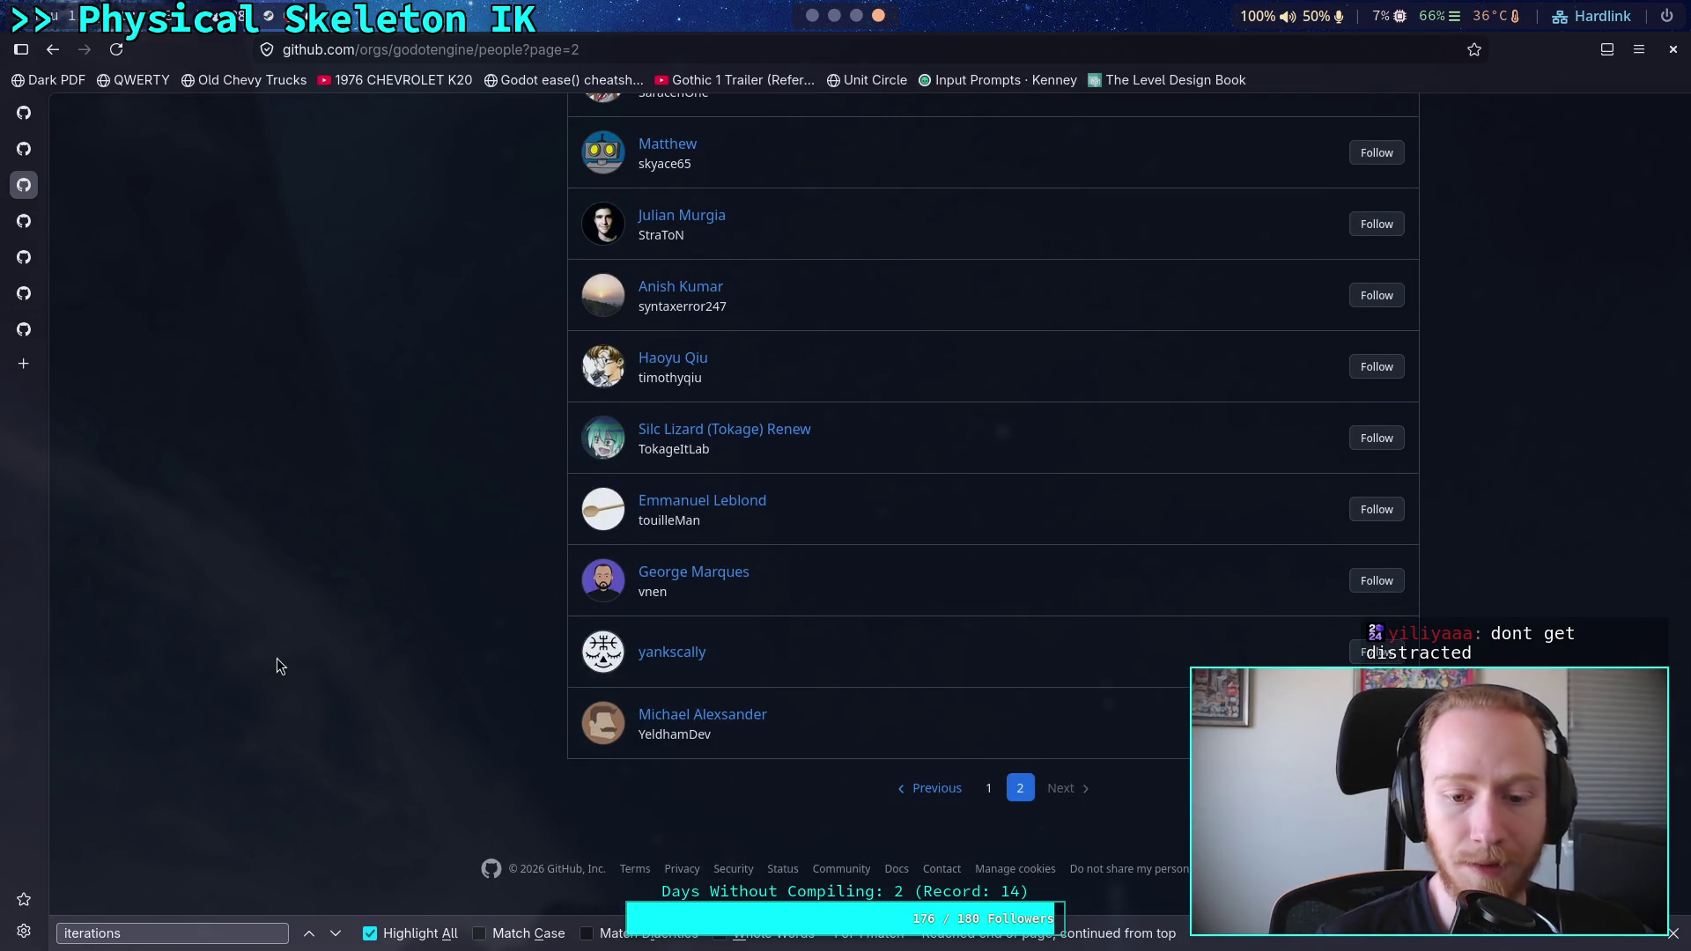
scroll(895, 750, up, 10)
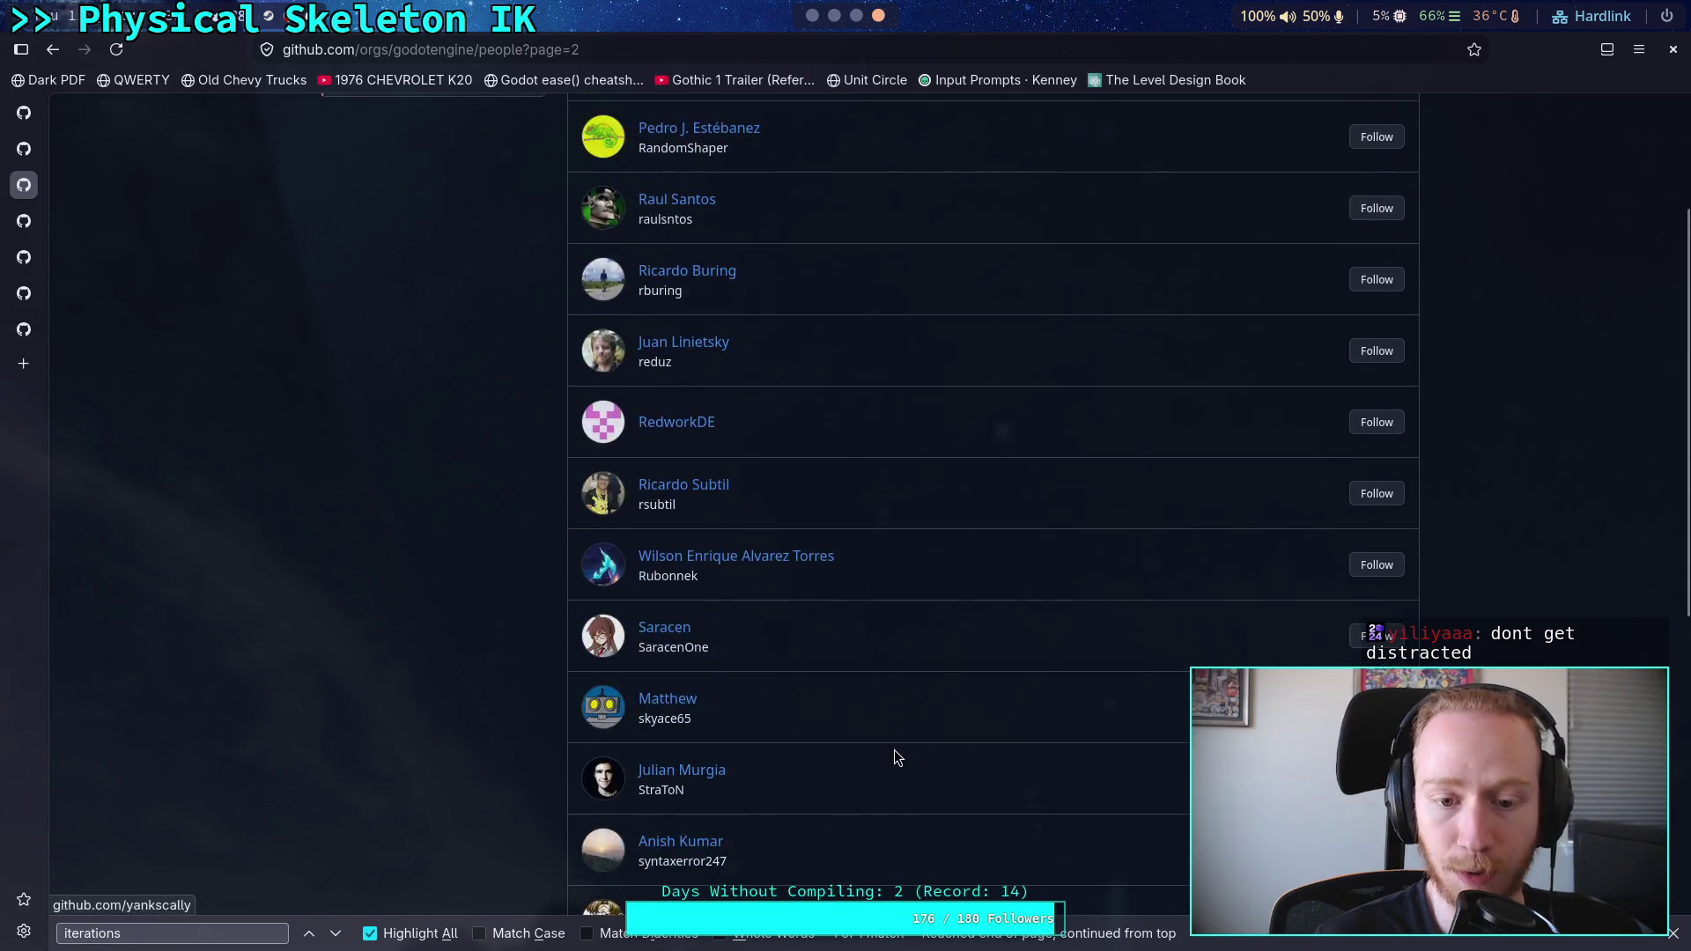
scroll(894, 758, down, 10)
click(988, 788)
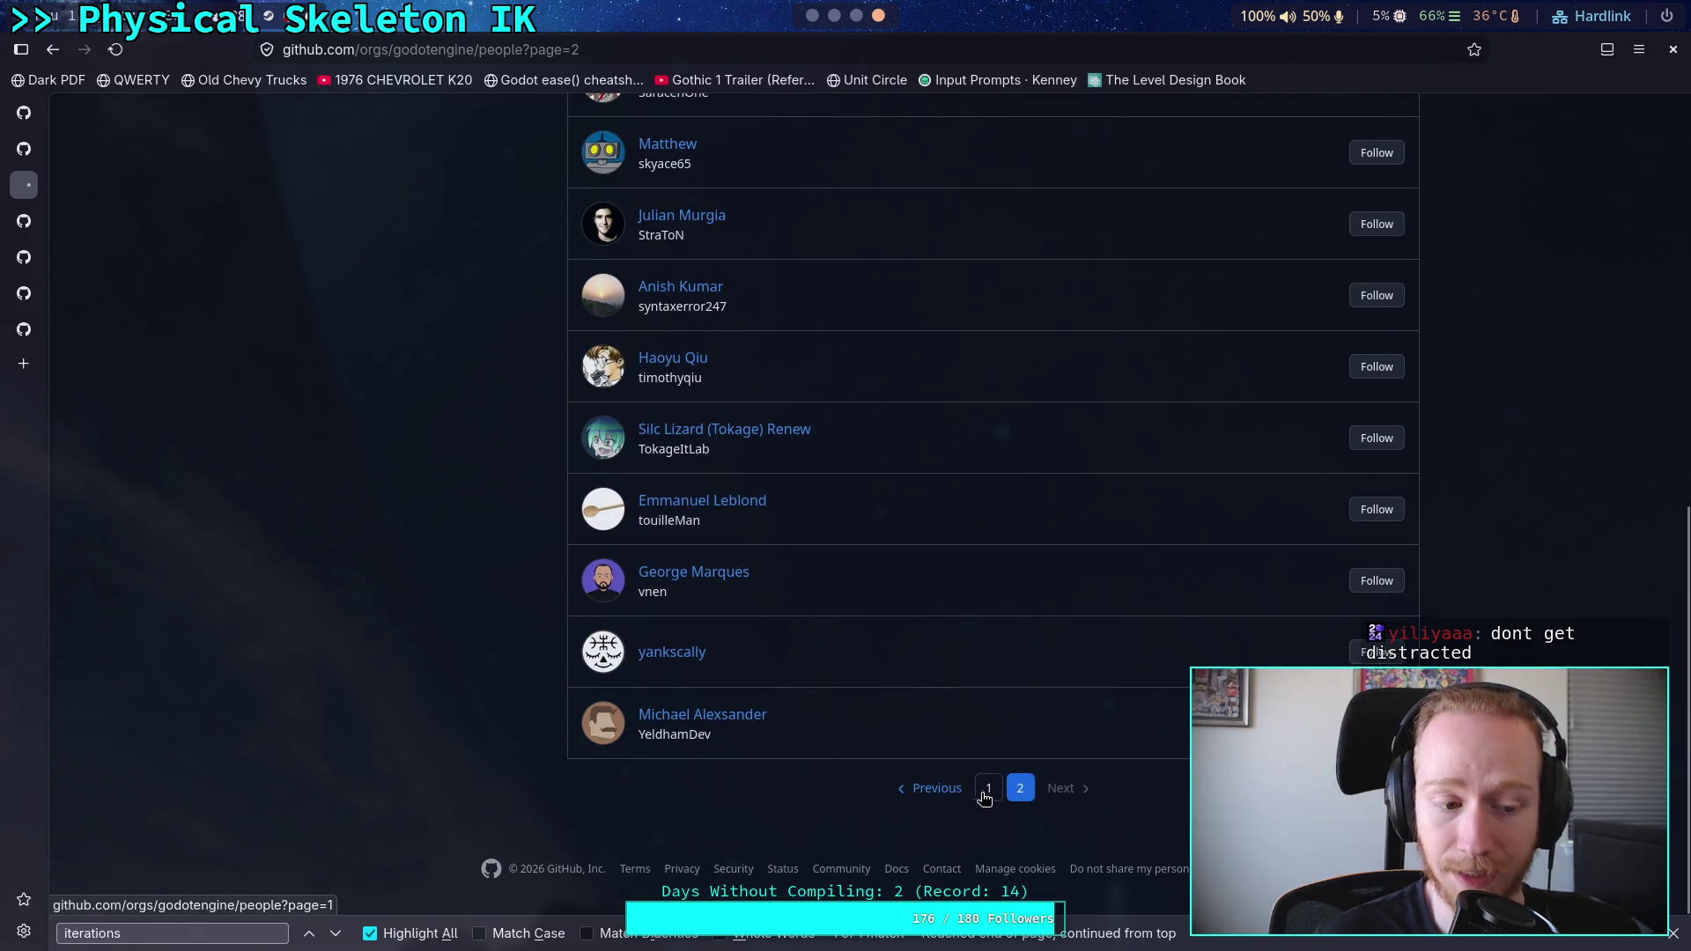
Go back to the godotengine organization overview
click(46, 51)
click(51, 56)
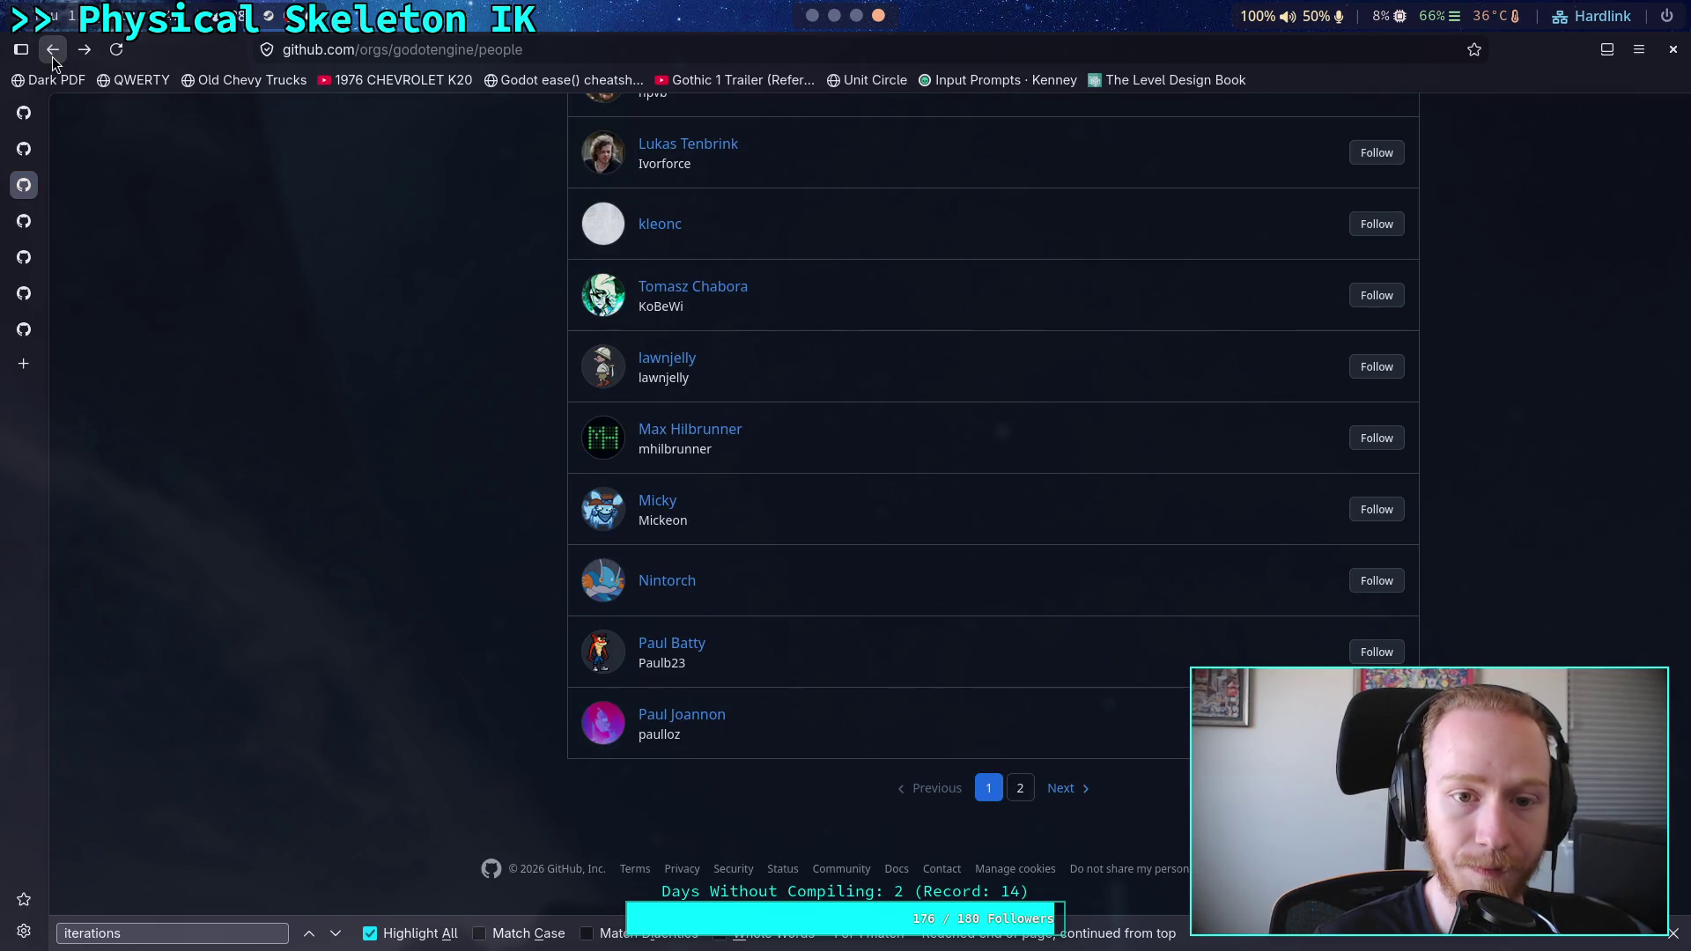
click(51, 56)
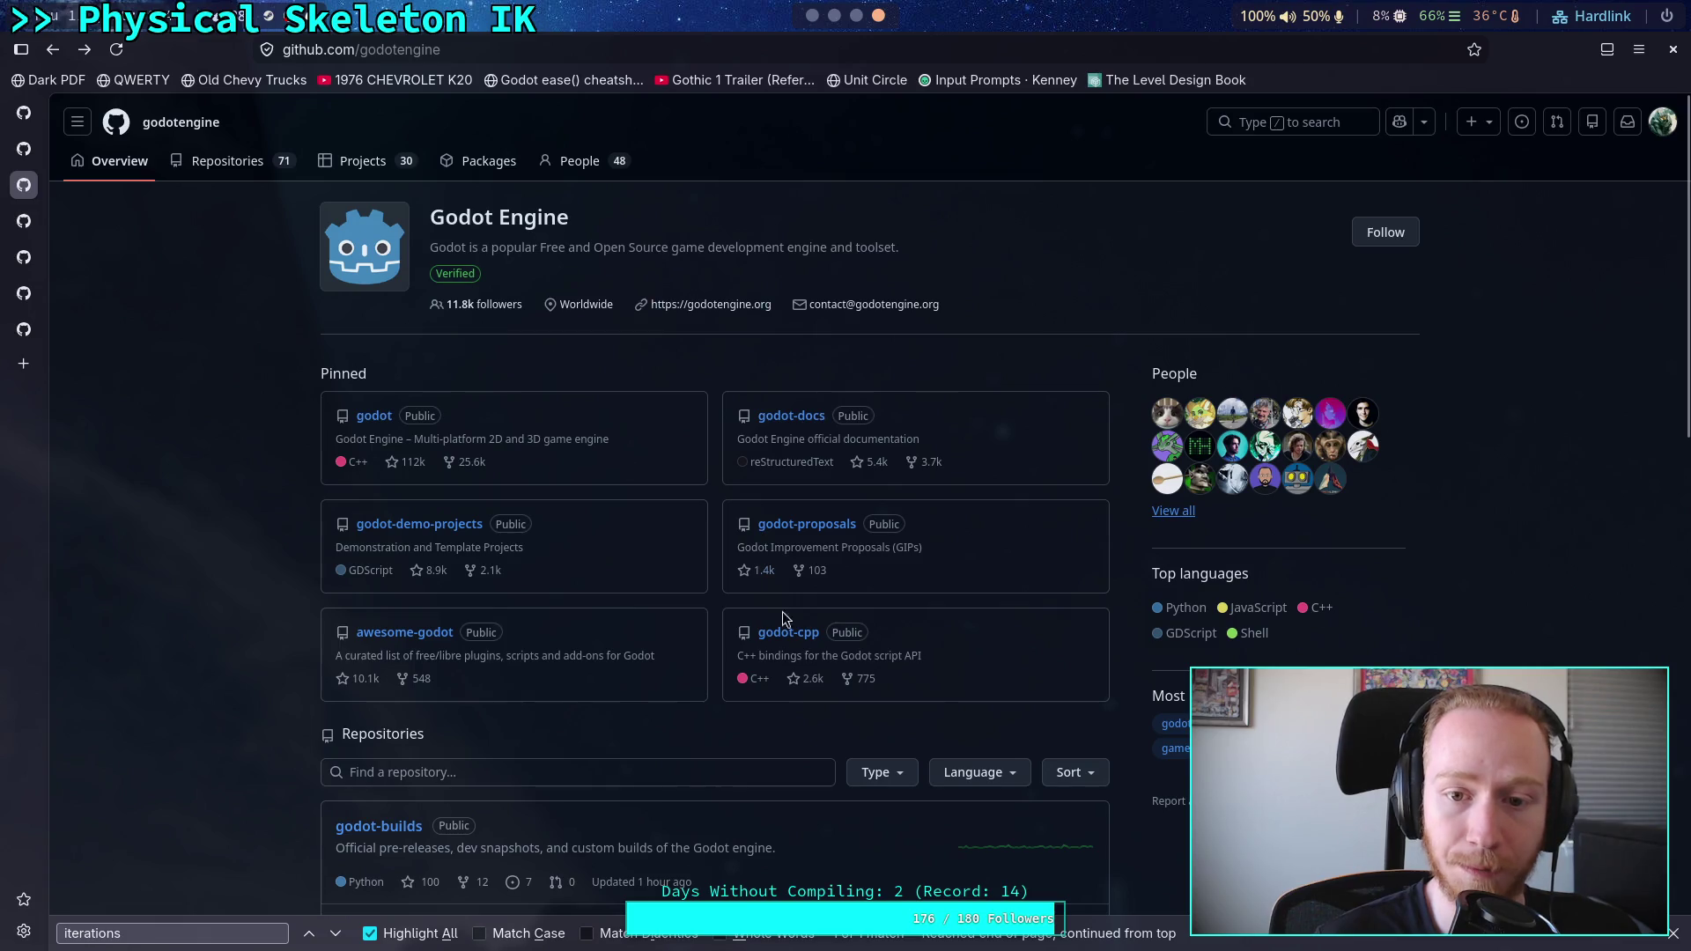
scroll(782, 616, down, 5)
scroll(604, 650, up, 2)
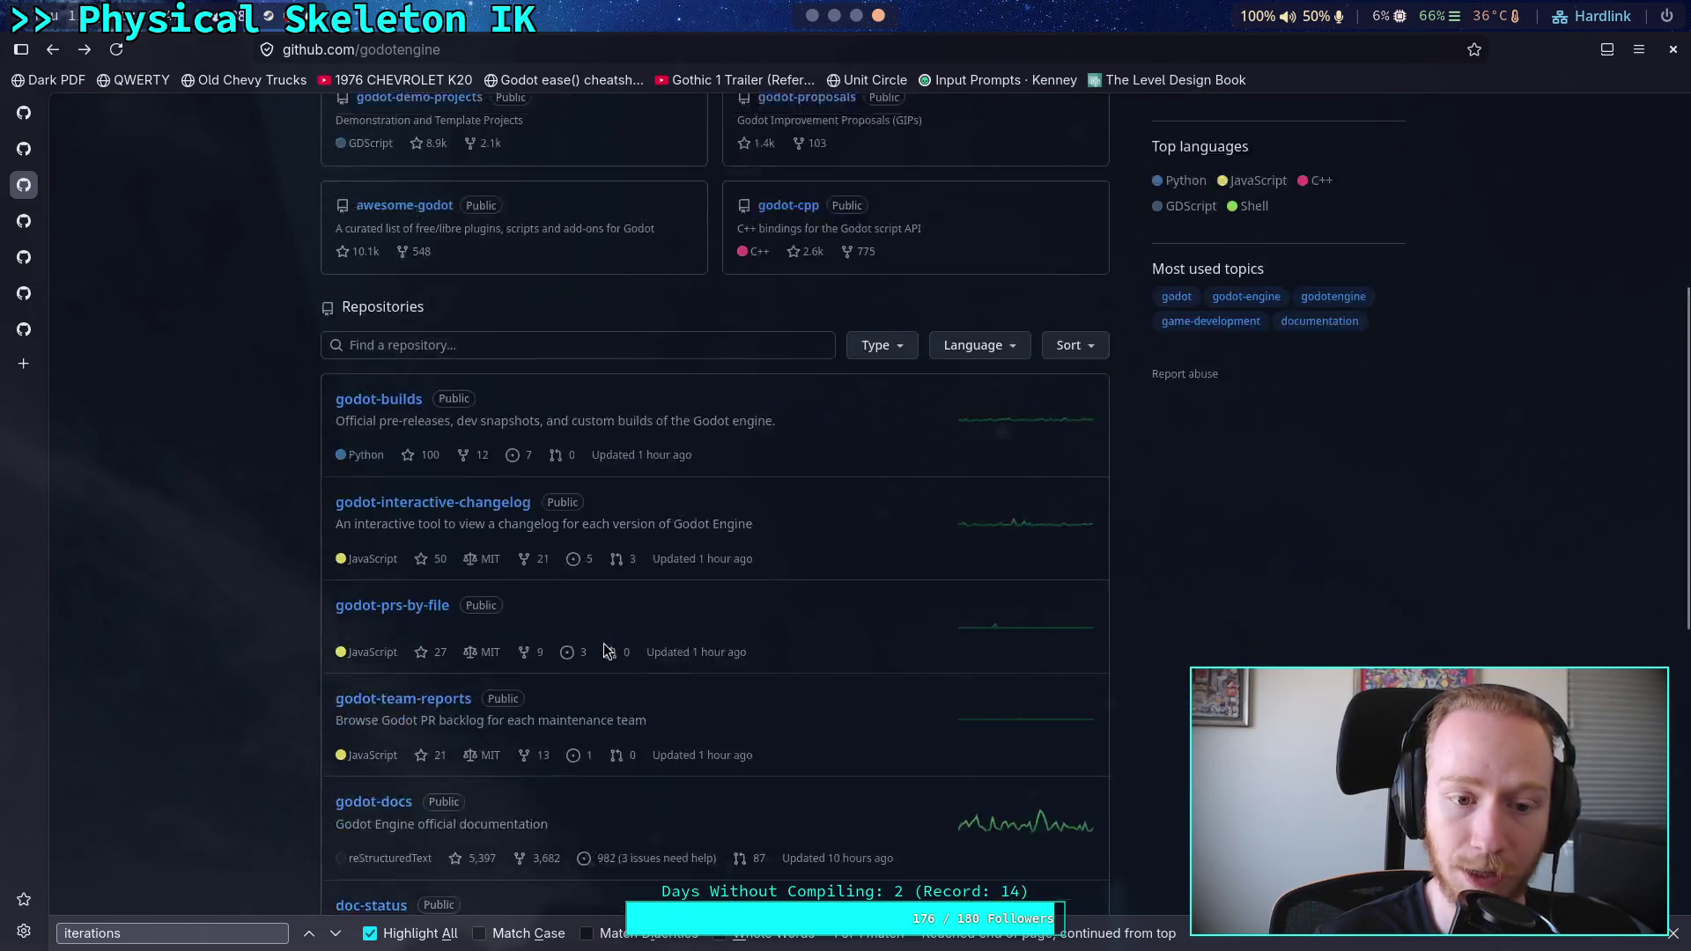
scroll(604, 650, up, 5)
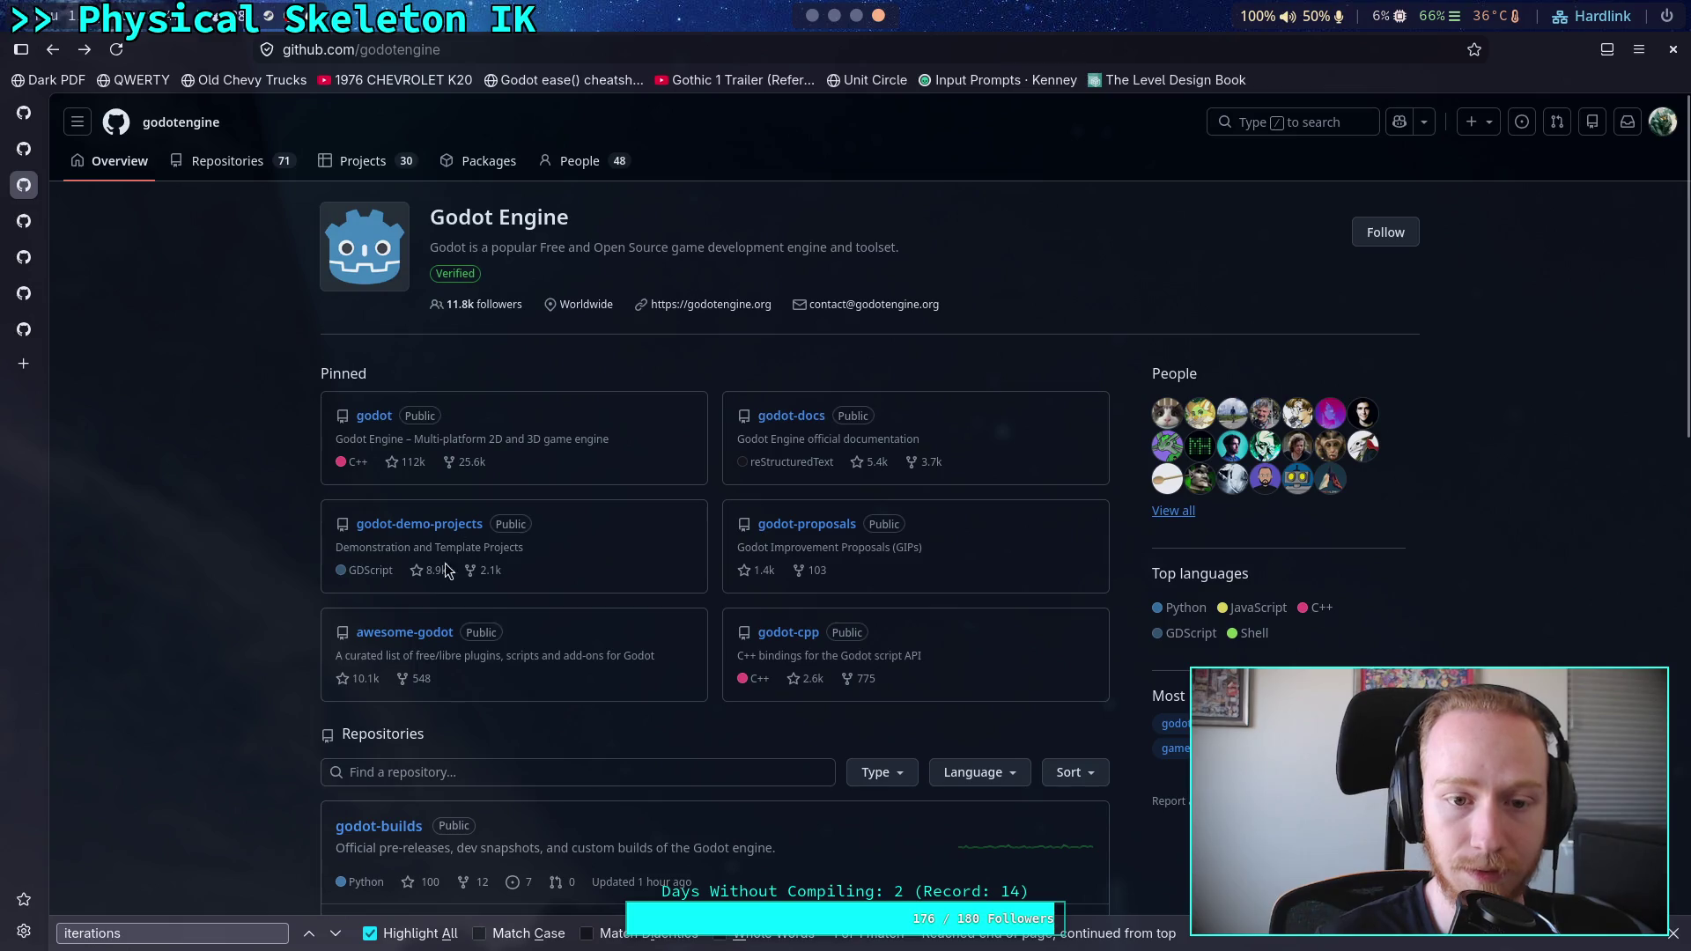
Visit the godot-proposals and planet-game tabs, then bring up the terminal's git diff
mouse_move(18, 156)
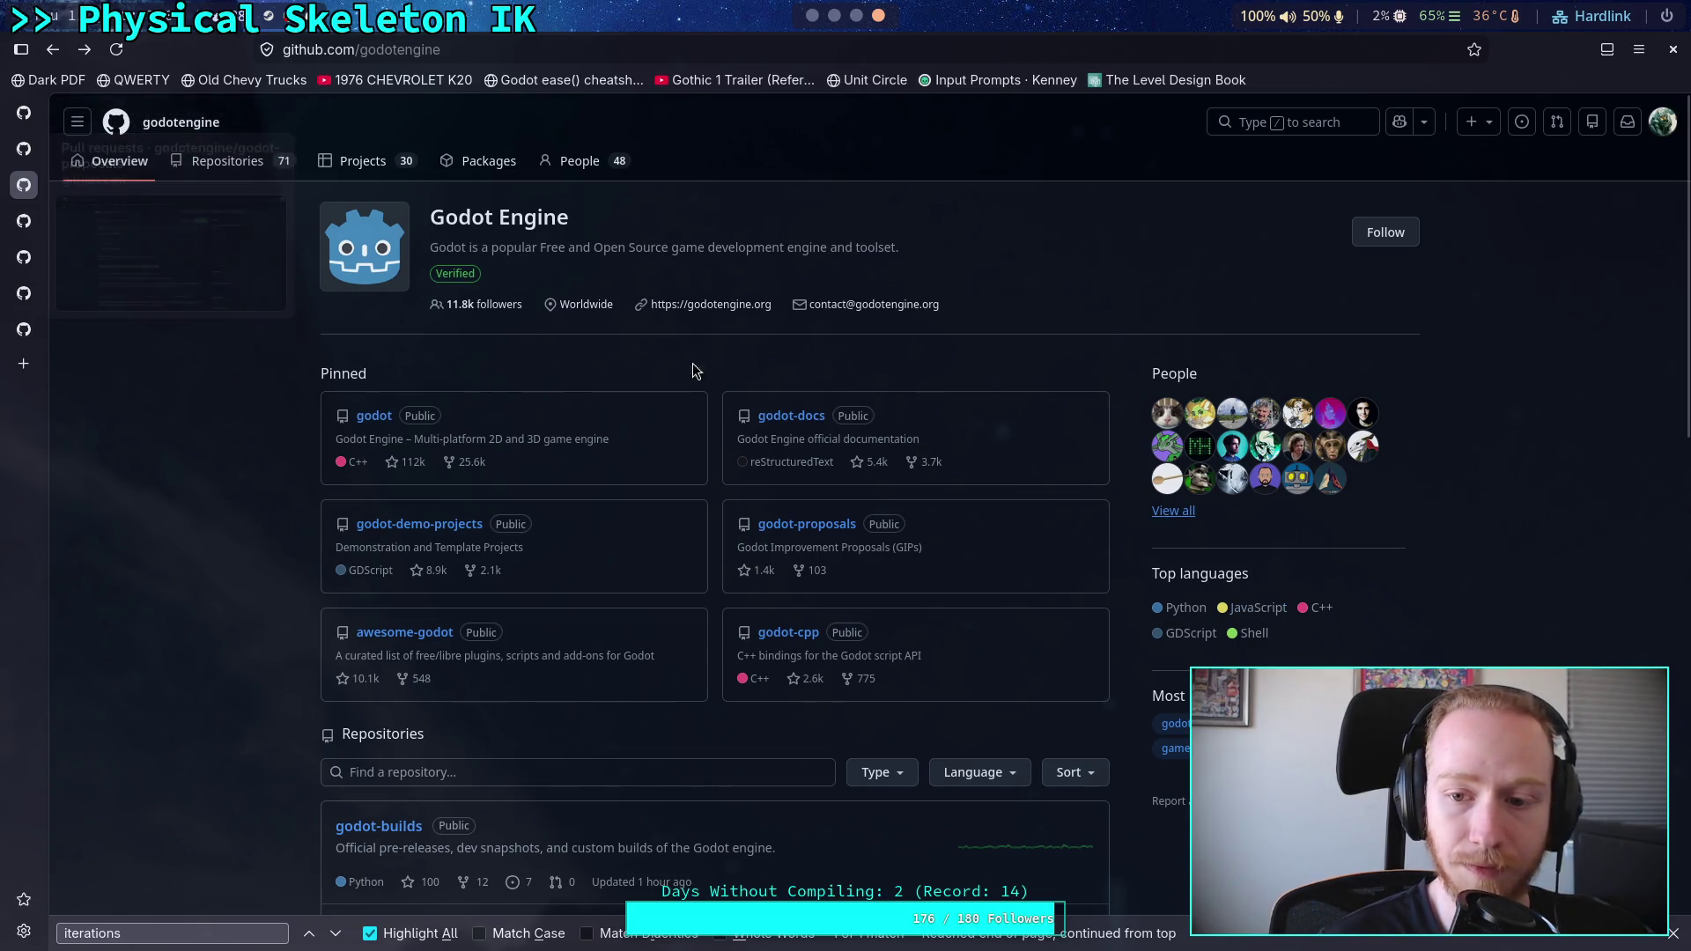
click(24, 148)
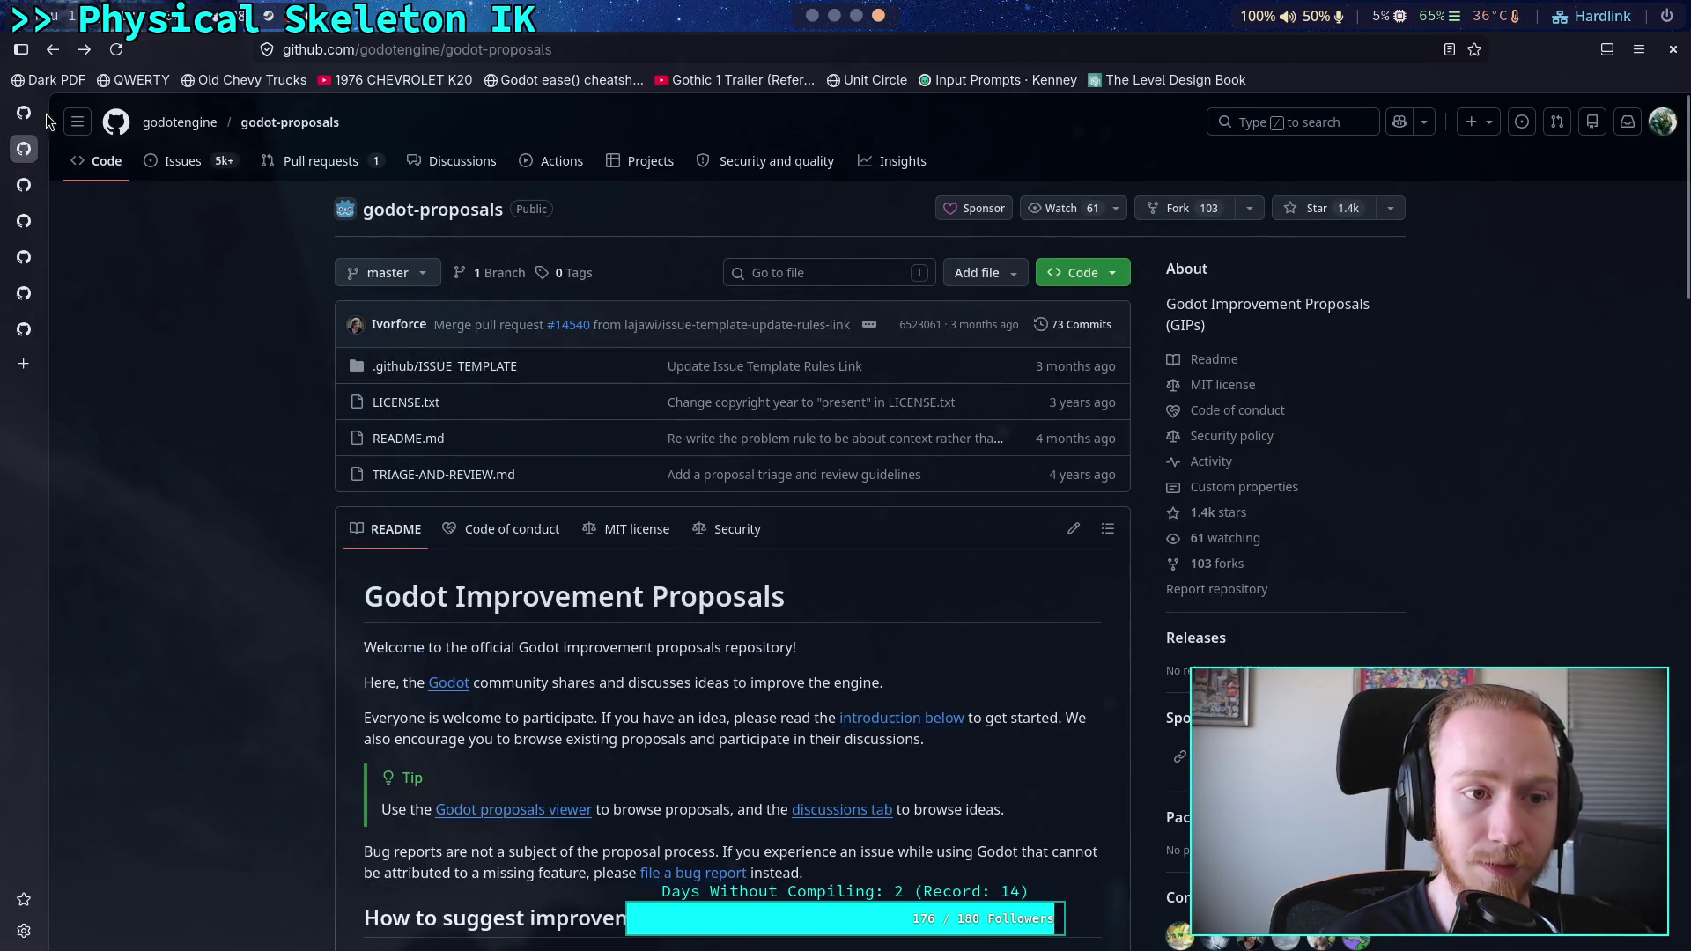
click(24, 113)
click(831, 25)
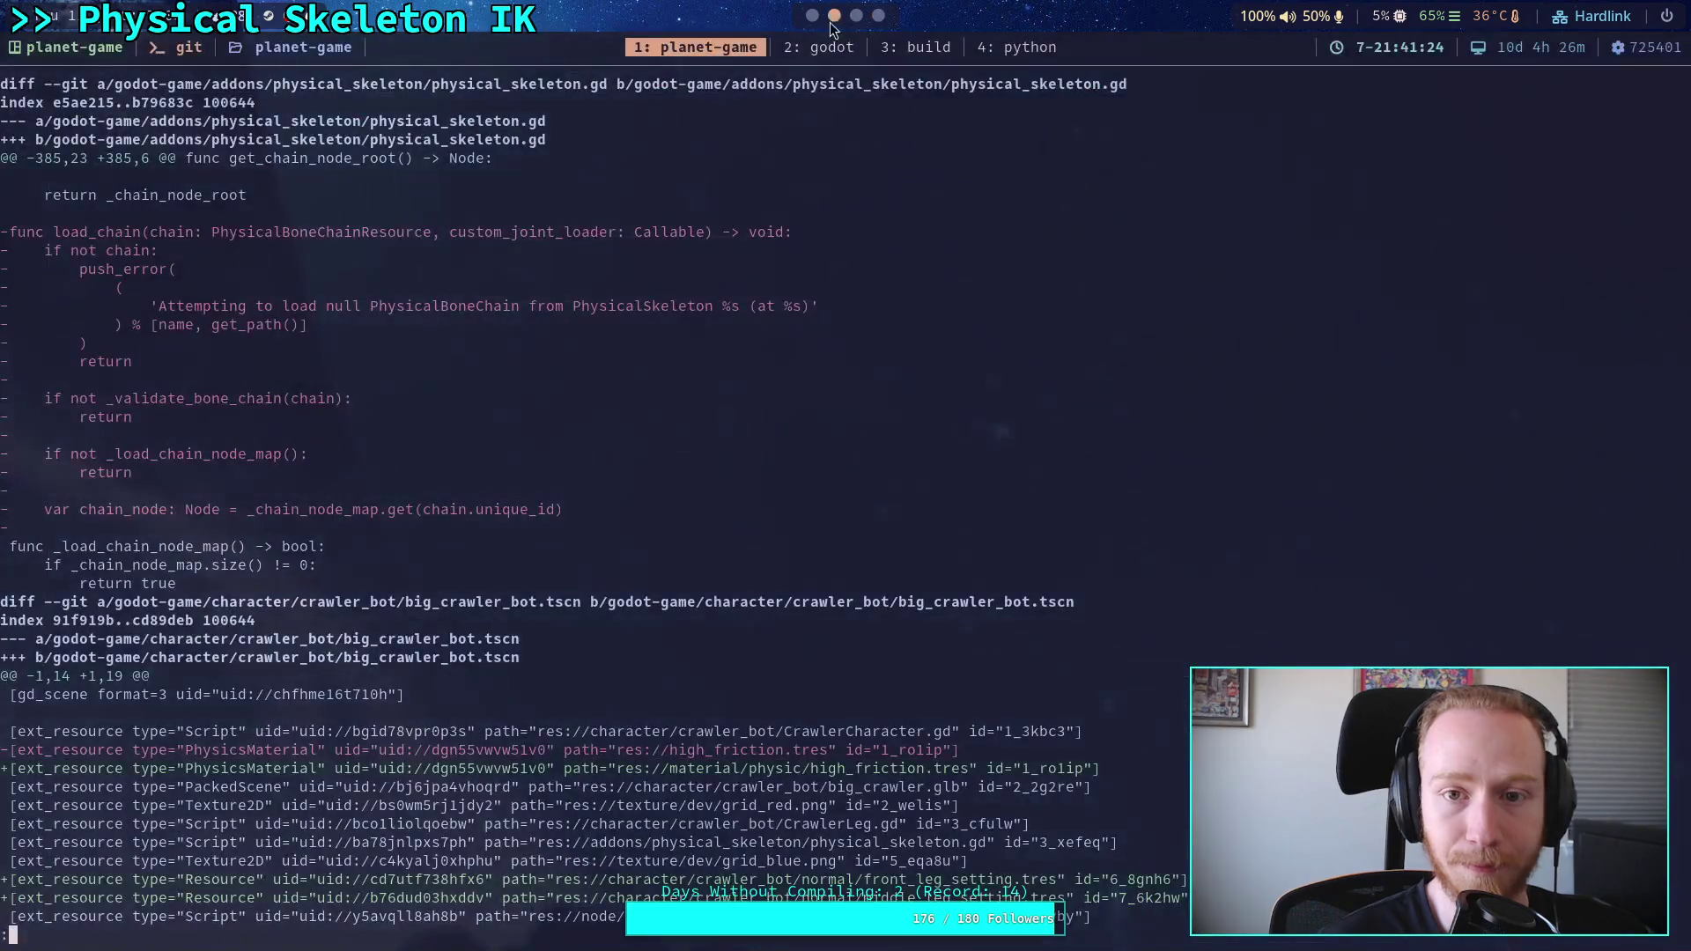
Leave the terminal's git diff and return to chain_3d.gd in the Godot script editor
click(810, 19)
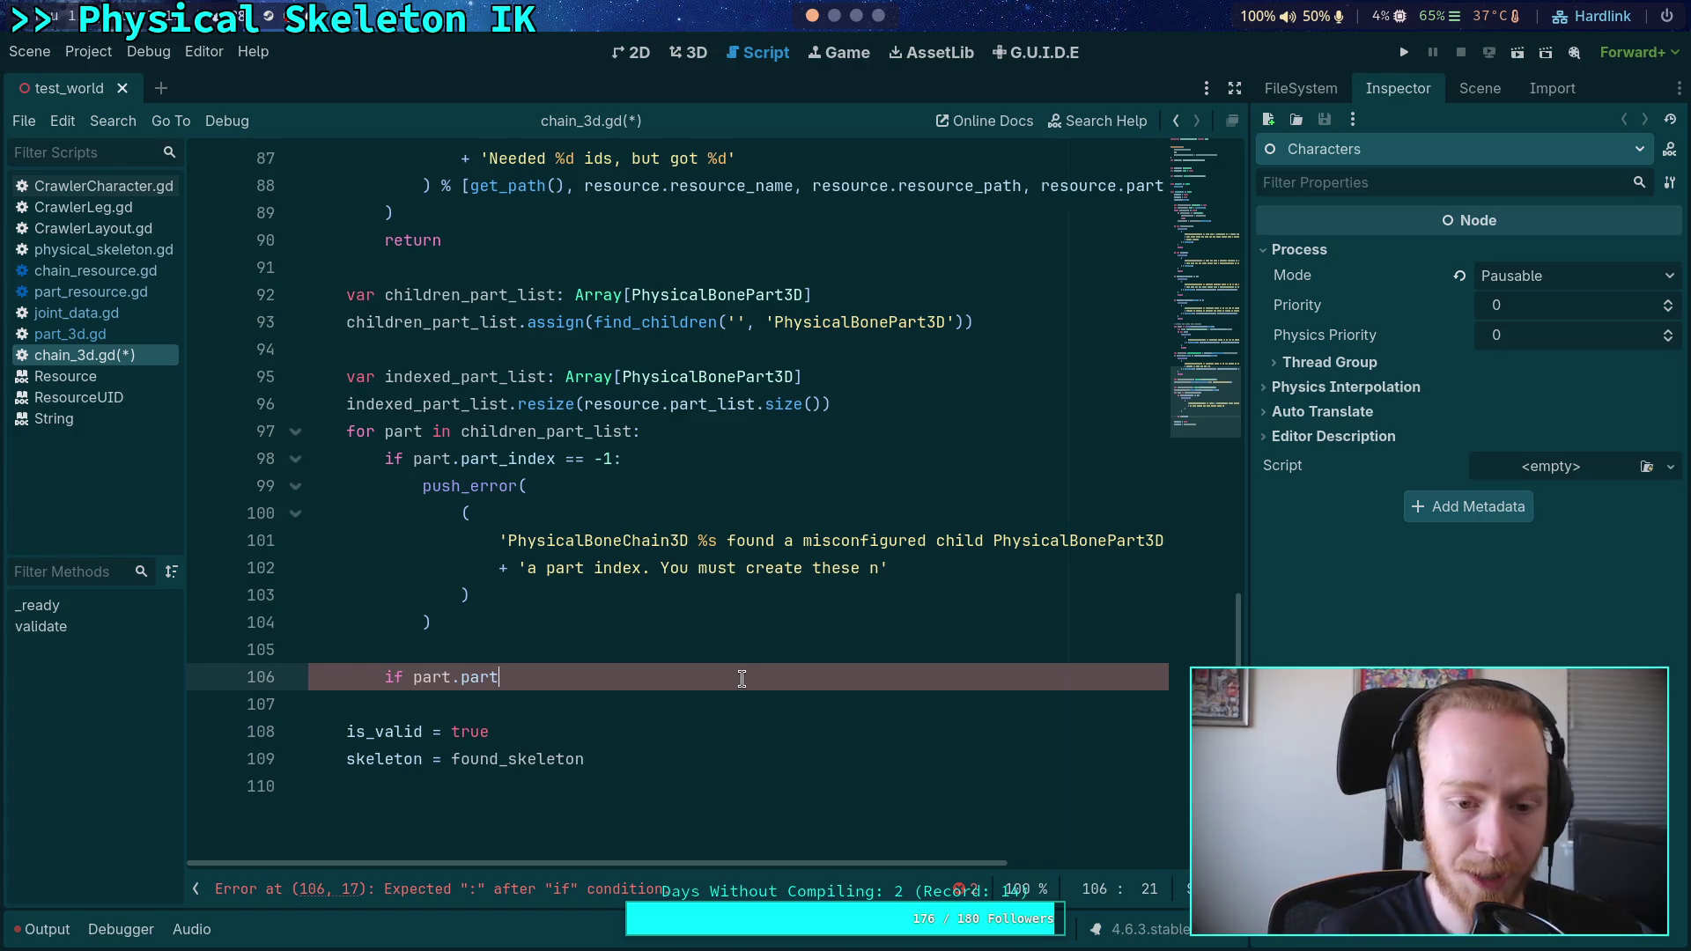
Complete the condition as part.part_index on line 106, then revisit the size check near line 83
text(_ind)
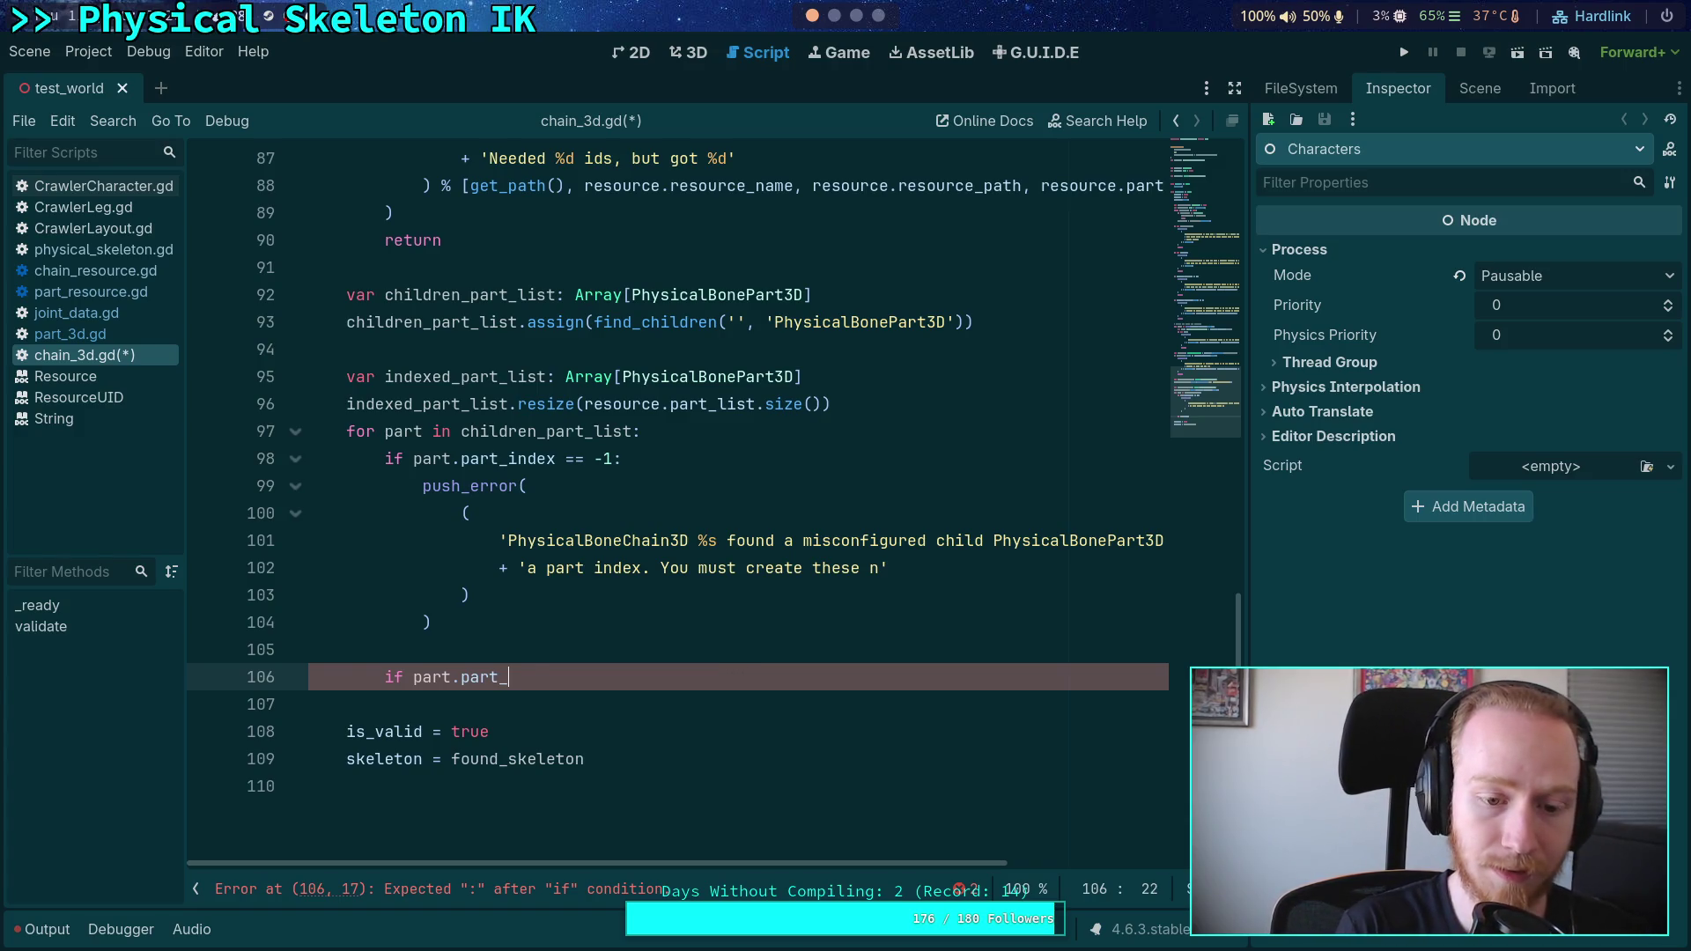
text(ex)
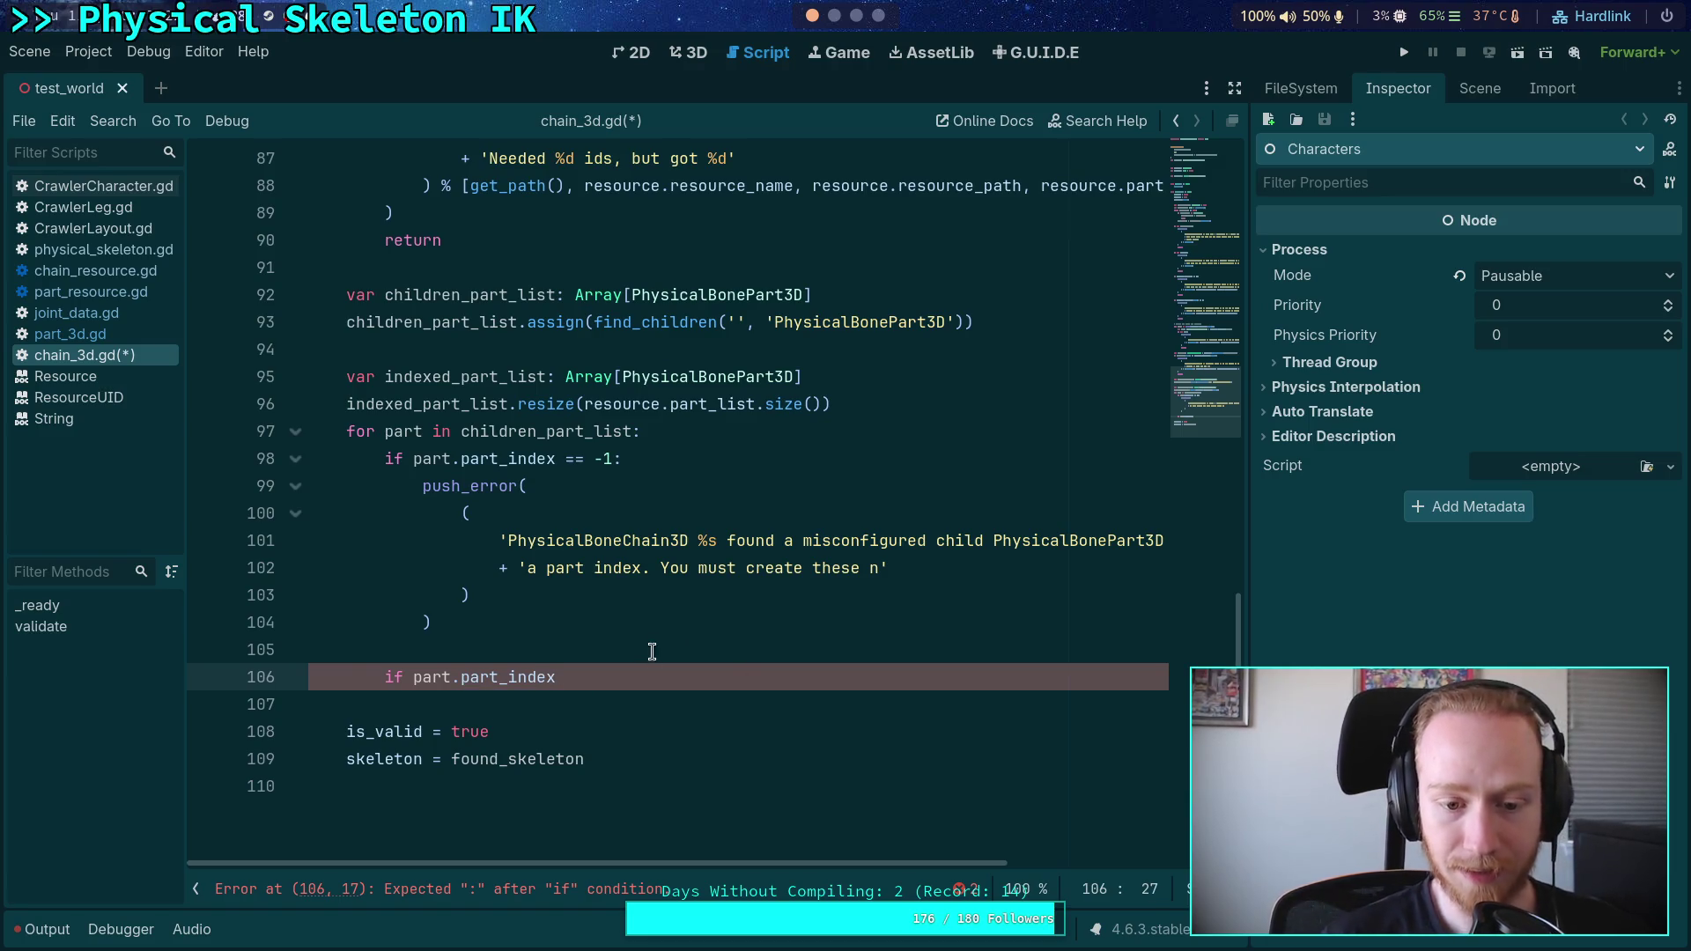
click(914, 402)
click(890, 376)
scroll(804, 499, up, 4)
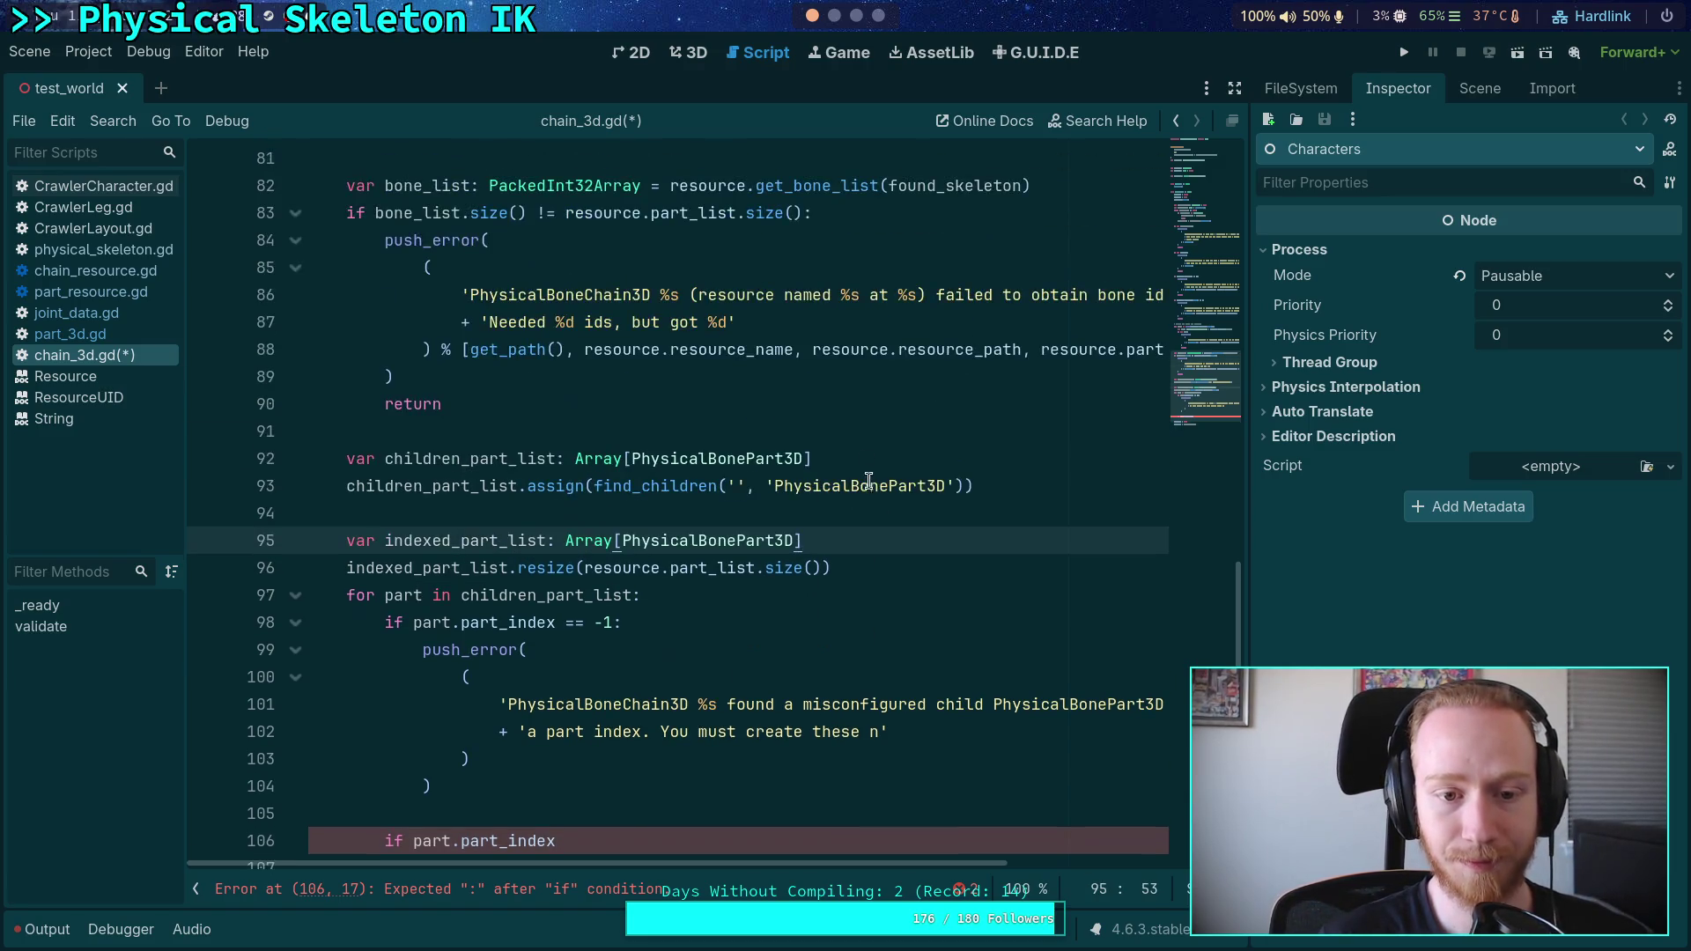
click(656, 376)
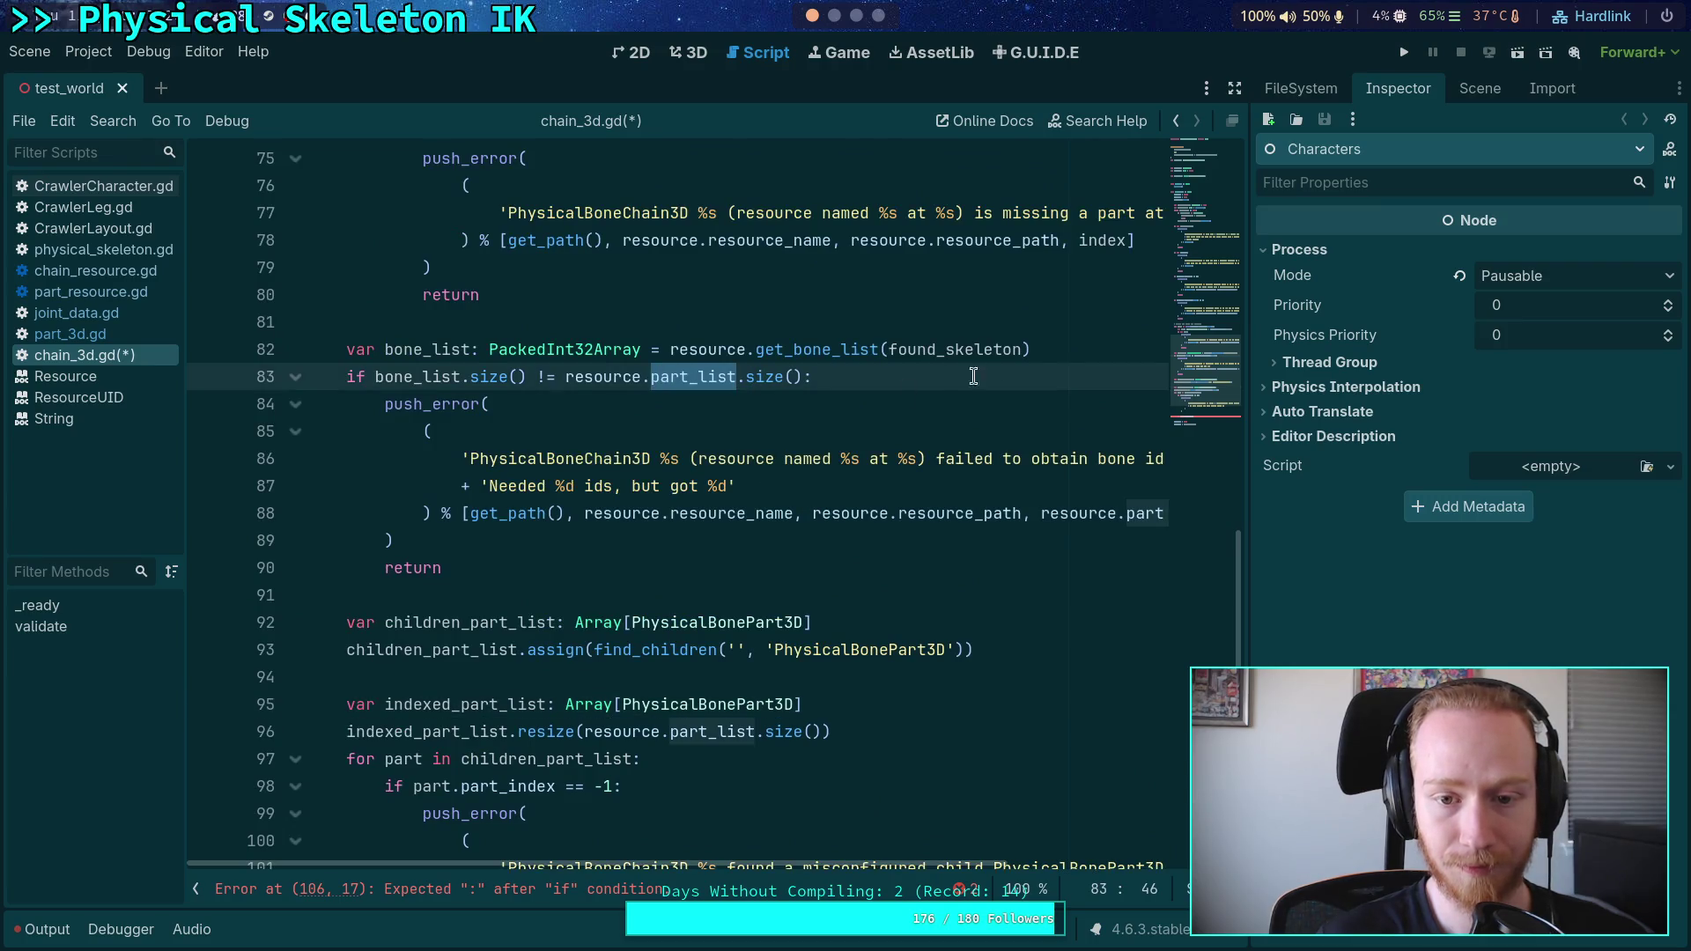
Add a 'var part_count: int =' declaration below line 82
click(1101, 346)
key(Return)
text(var po)
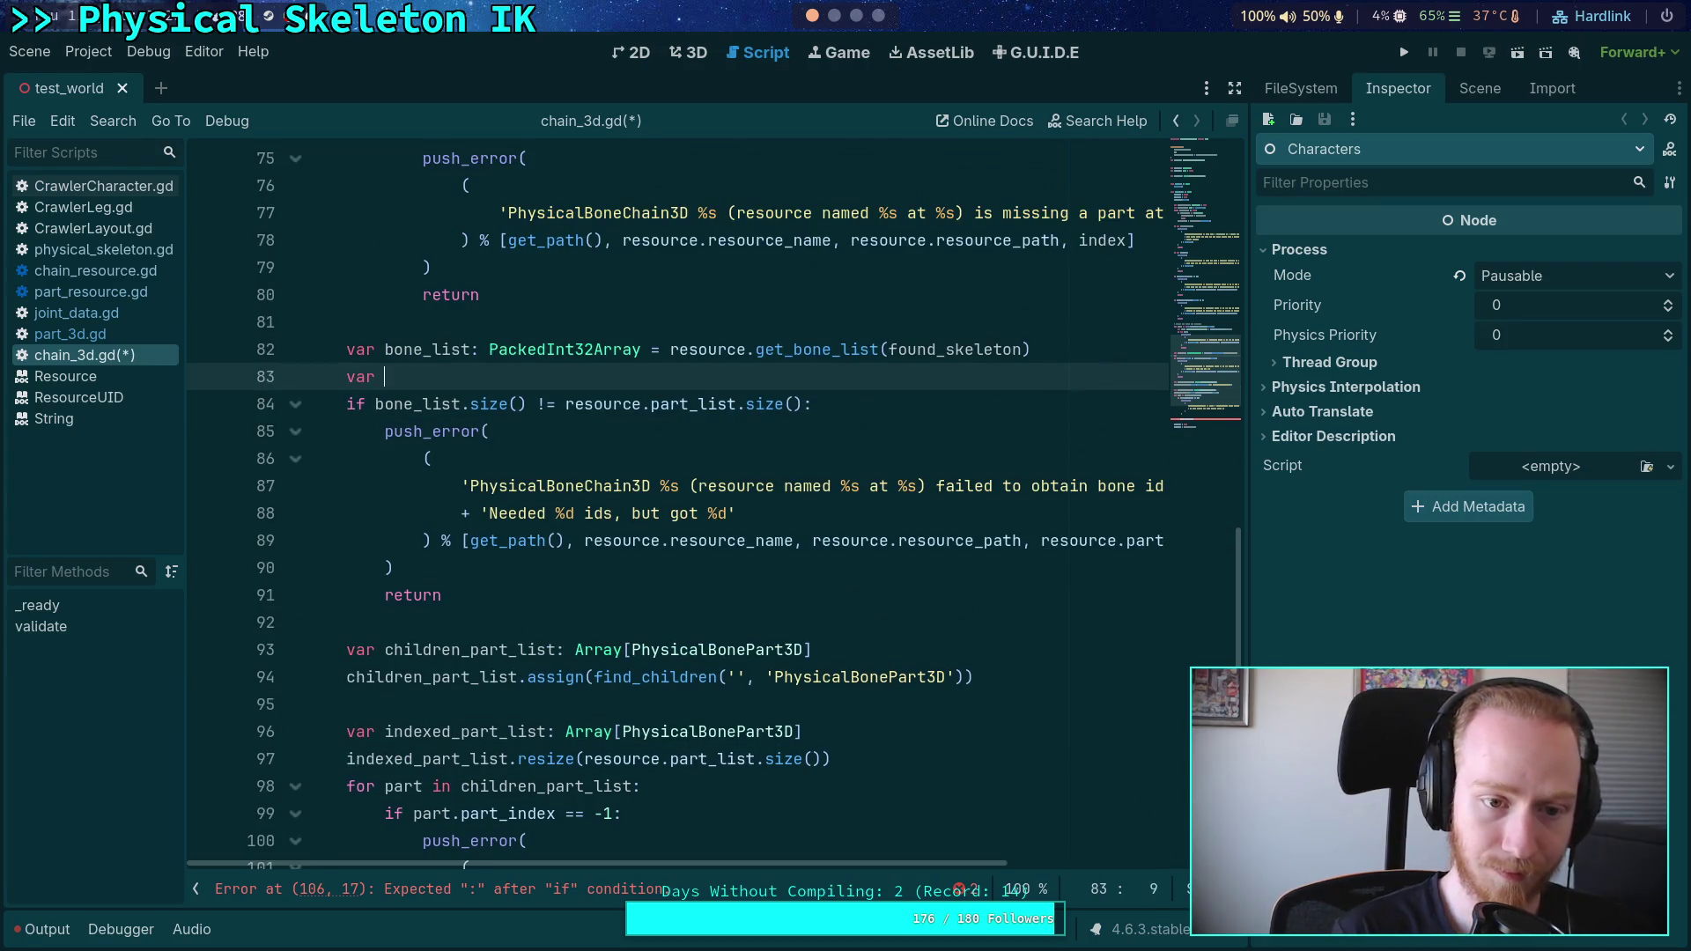
key(BackSpace)
text(art_count: )
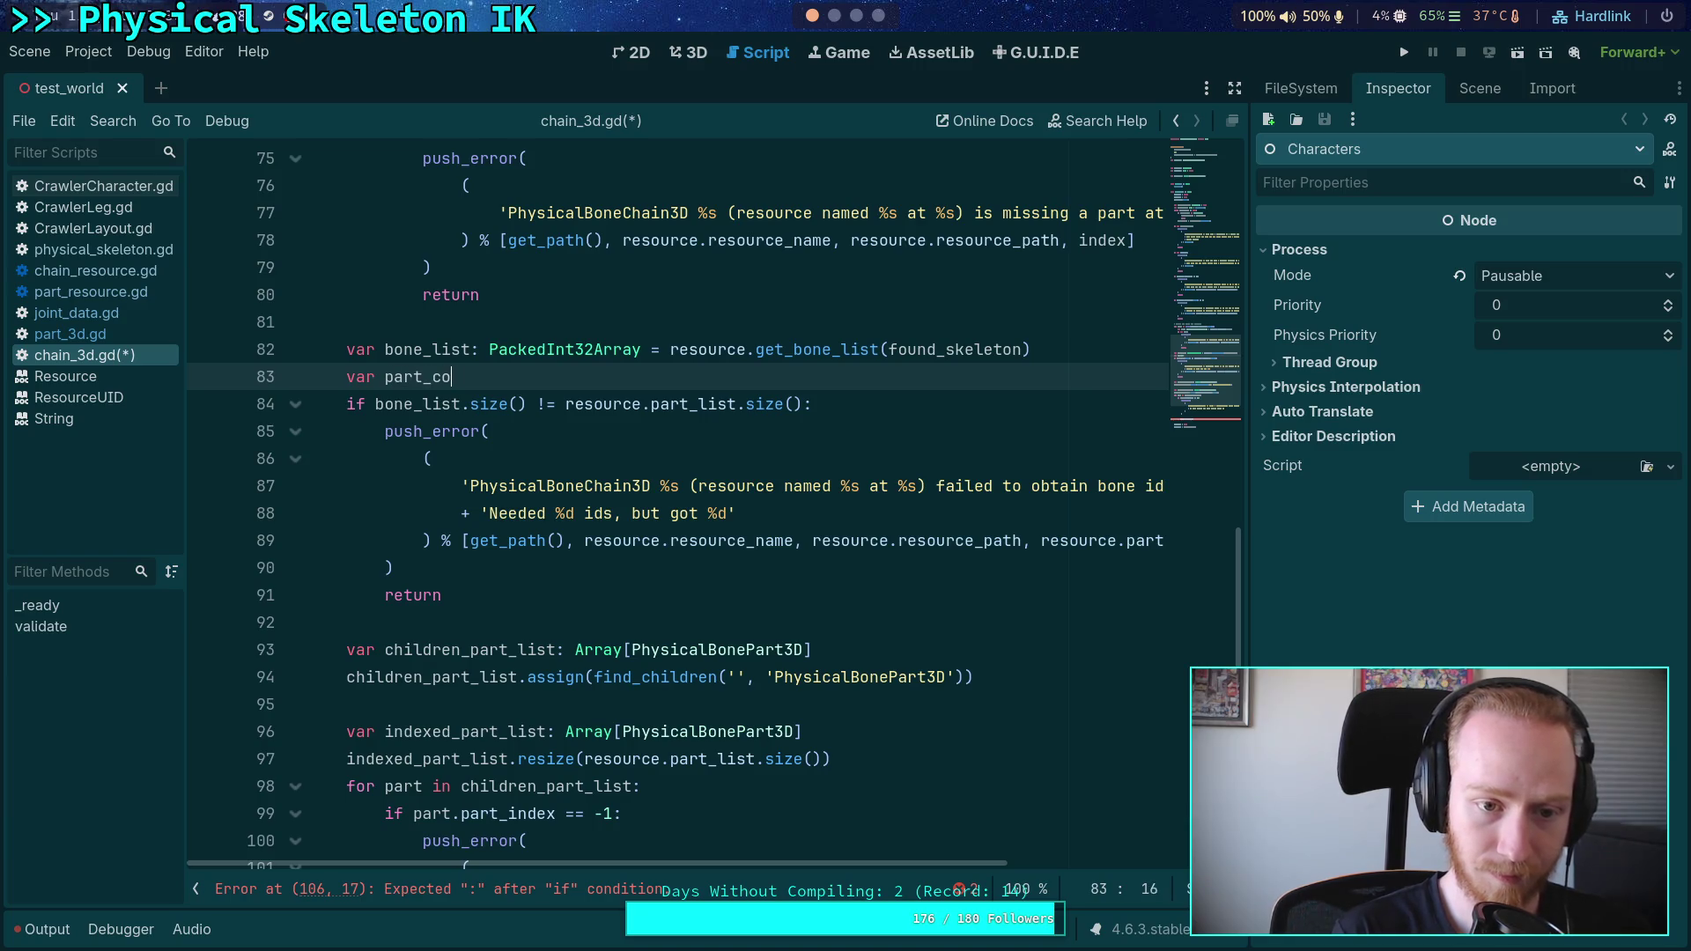
text(int =)
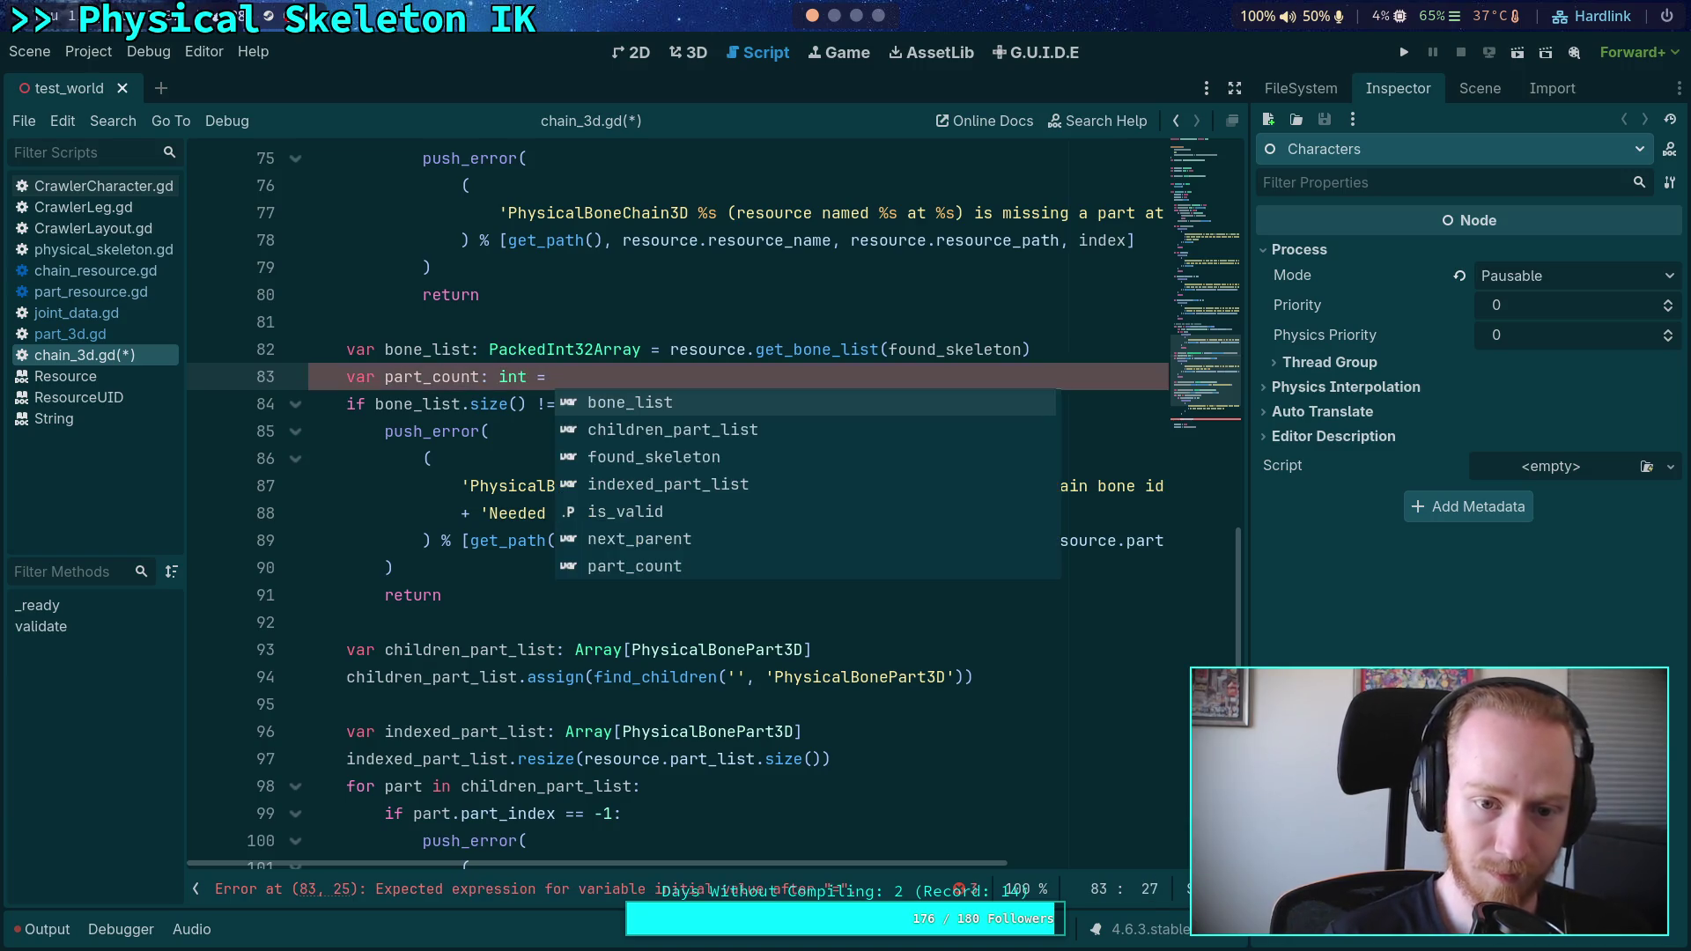
click(740, 295)
Move resource.part_list.size() into the part_count declaration and compare against part_count on line 84
drag(568, 404, 804, 403)
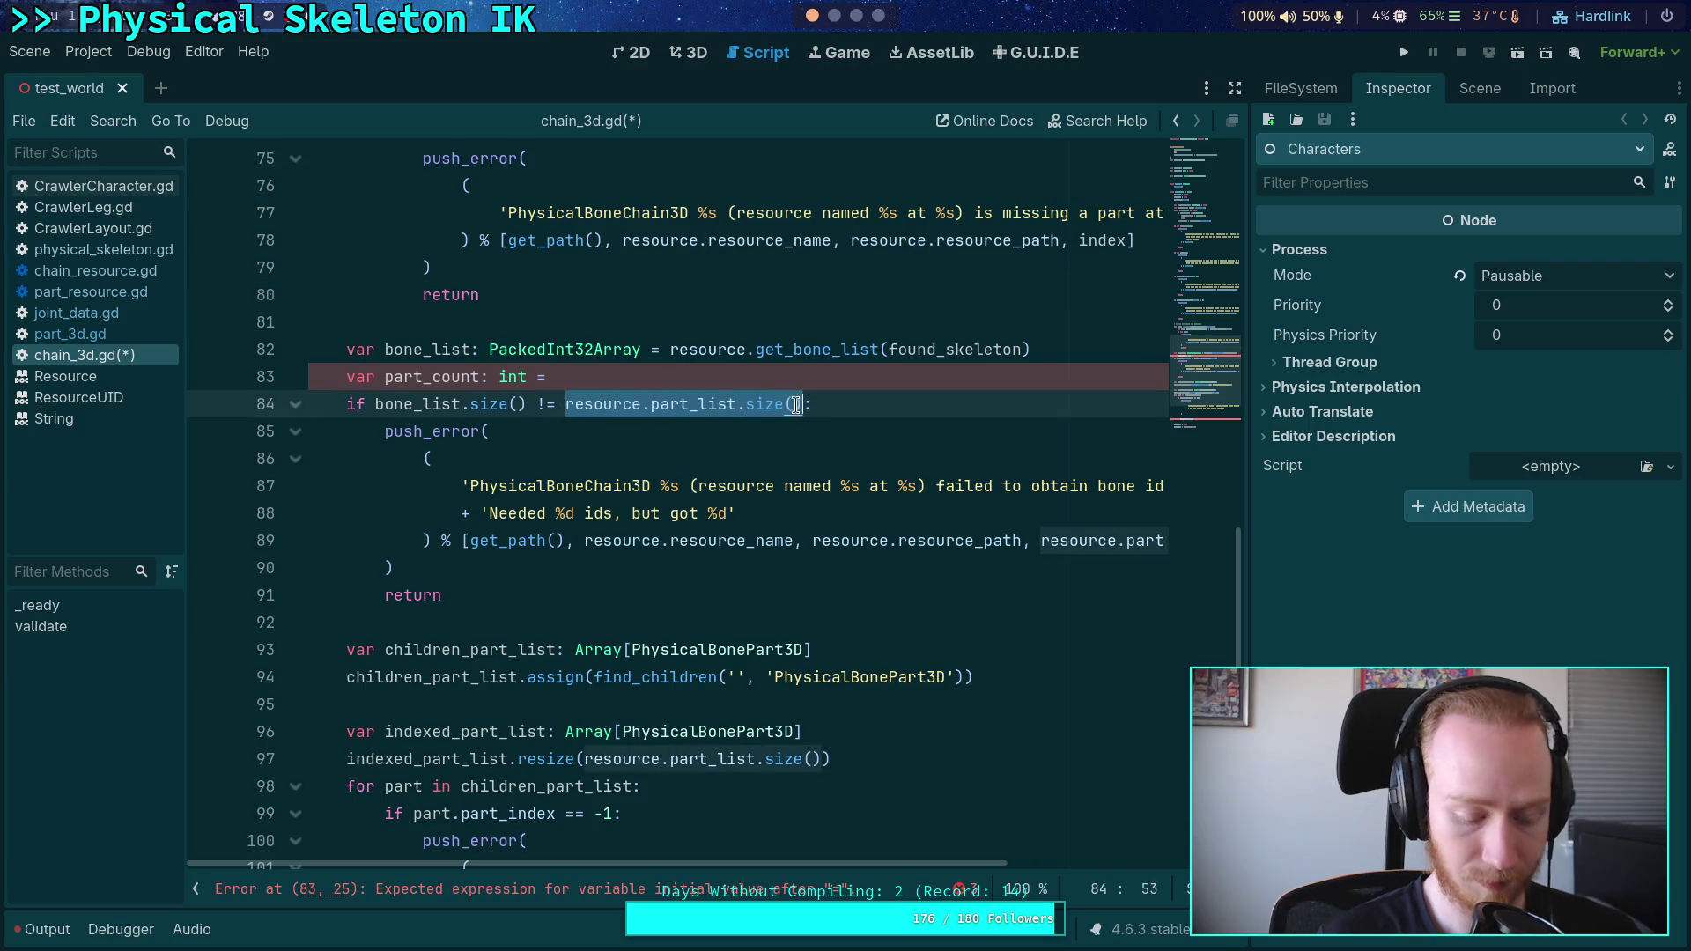
key(ctrl+x)
click(648, 376)
key(ctrl+v)
click(559, 405)
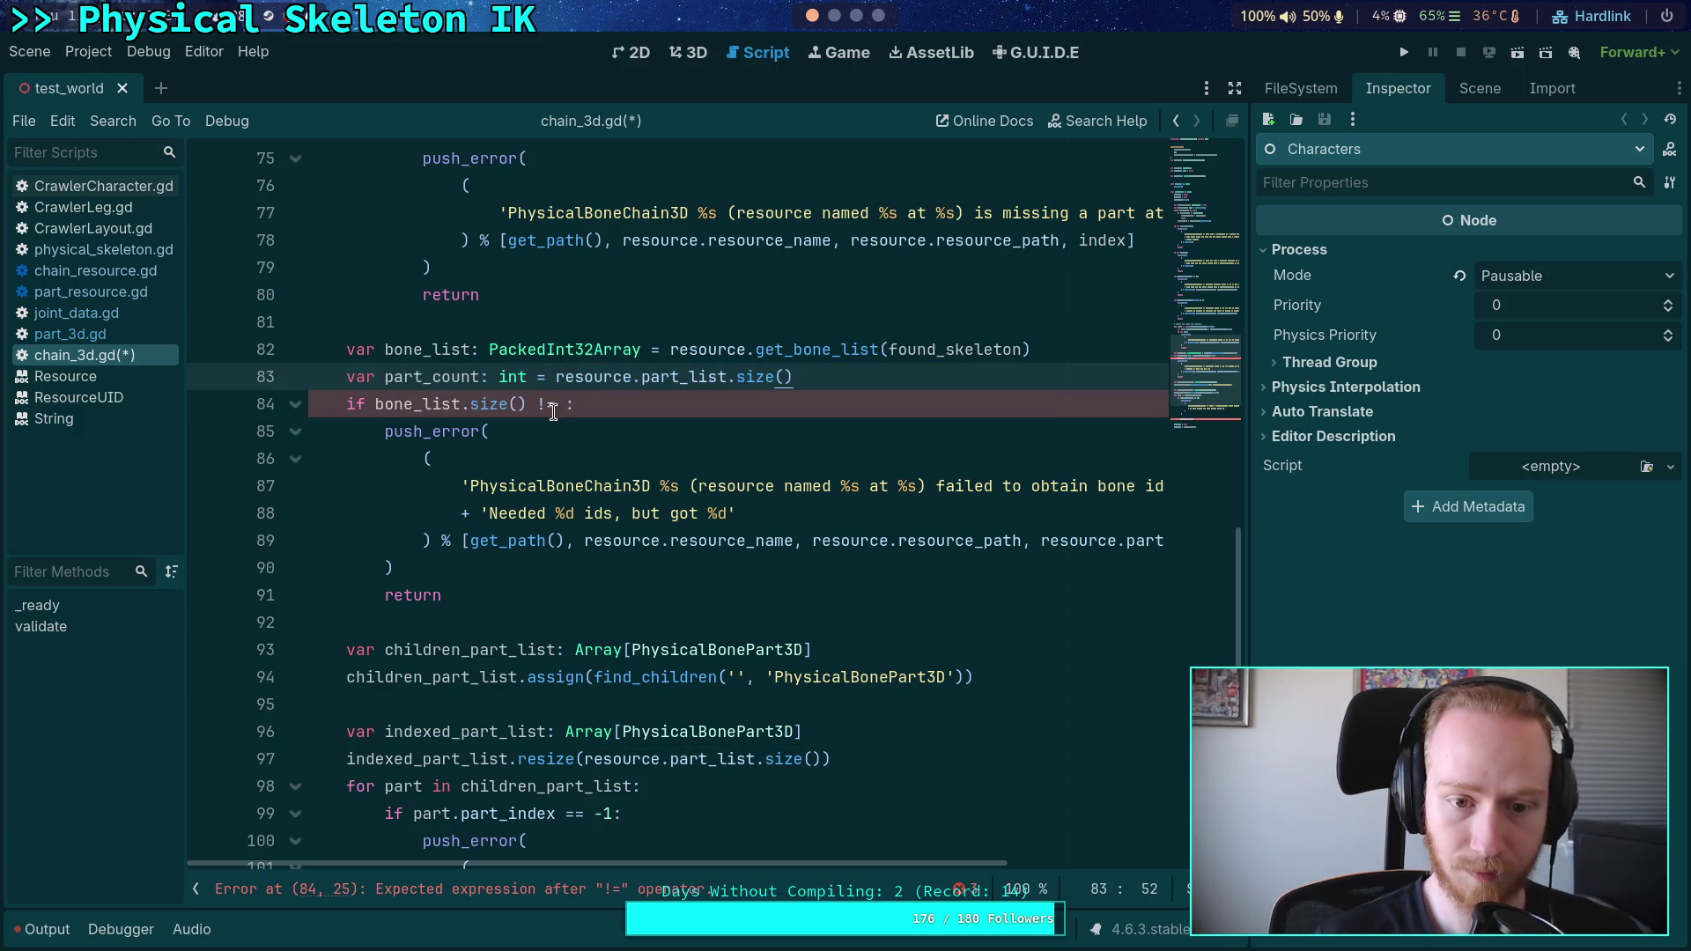
text(part_coutn)
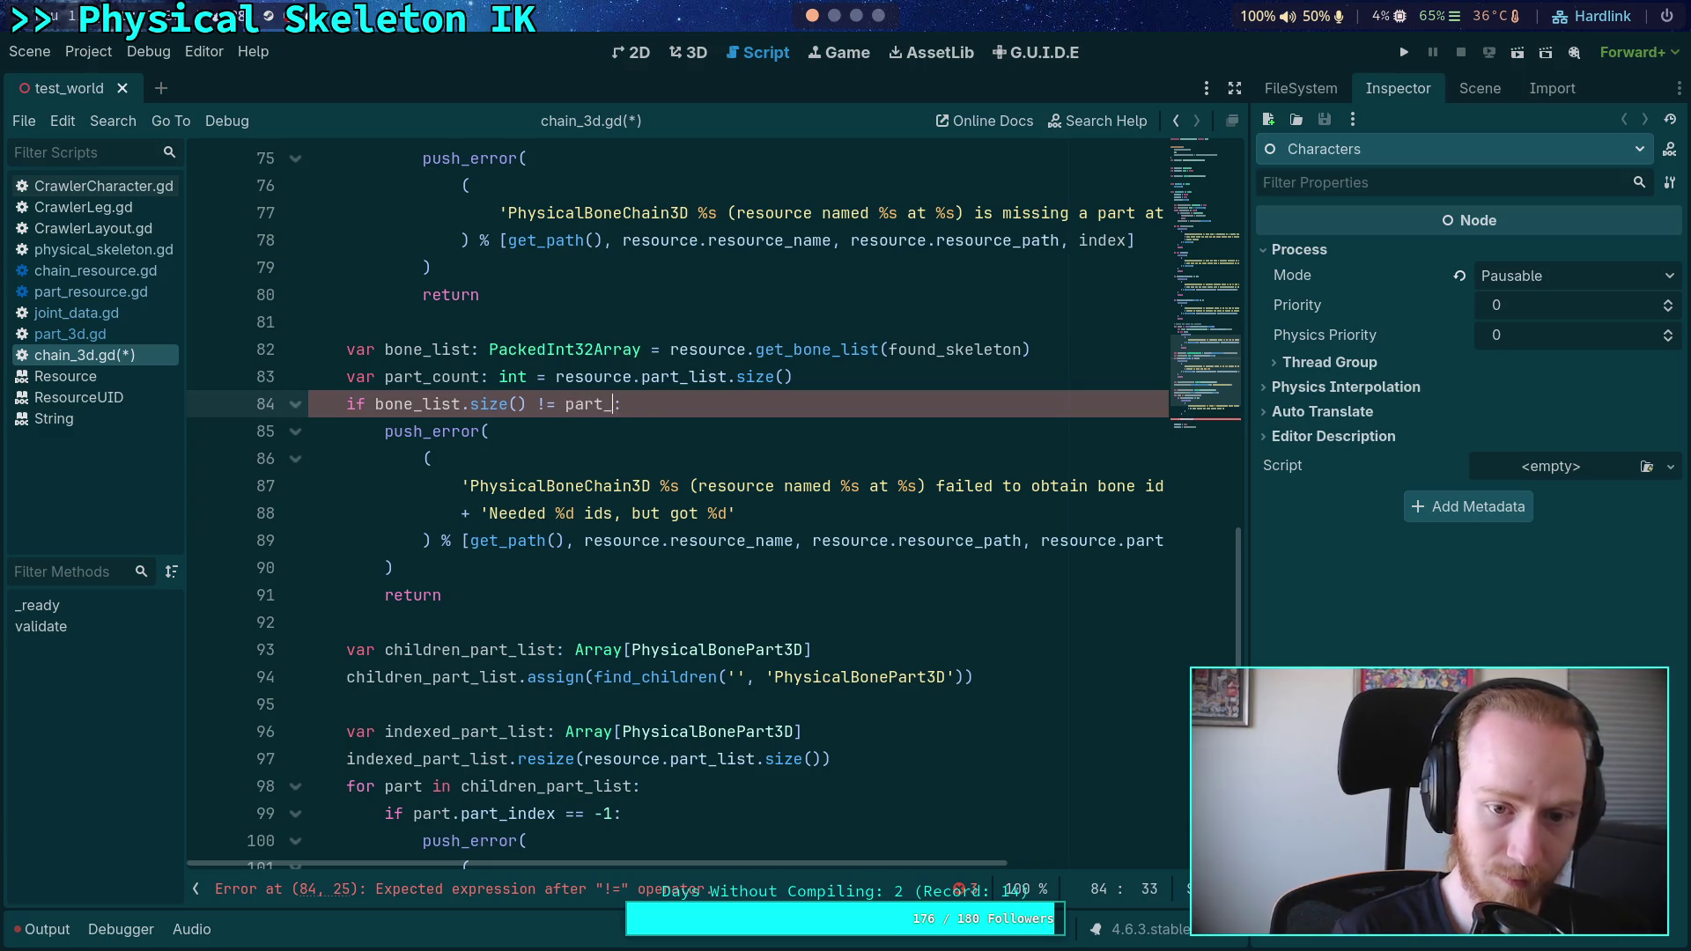
key(BackSpace)
key(BackSpace)
text(nt)
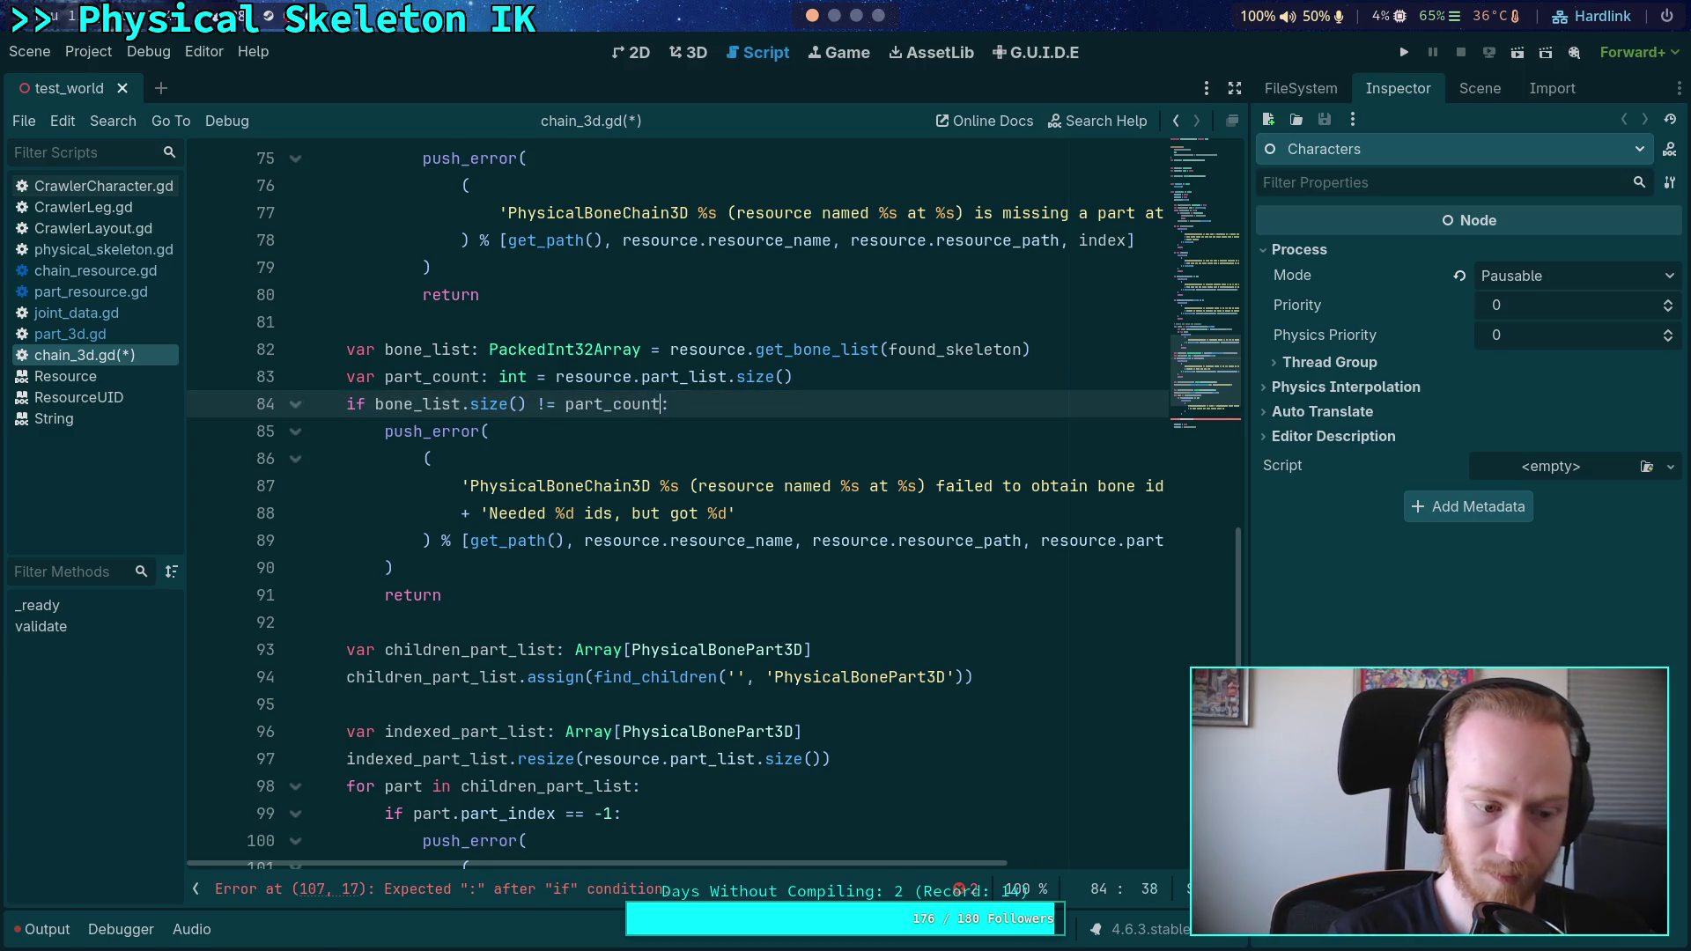
Replace the part list size argument in line 89's bone-id error with part_count
click(1235, 87)
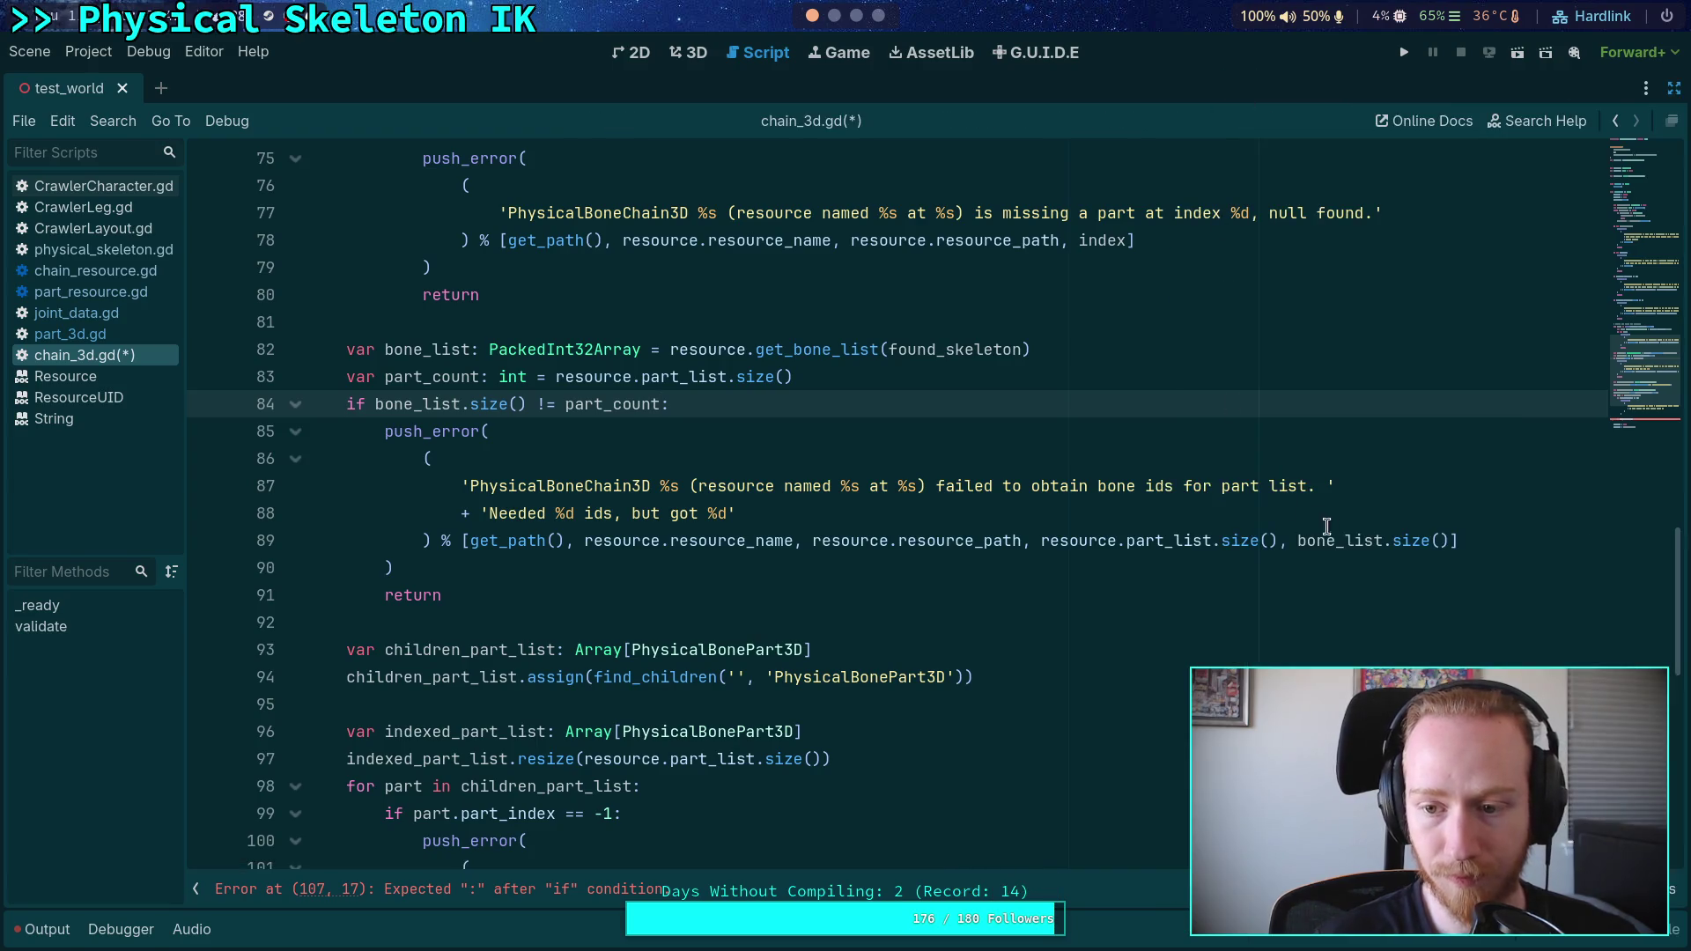
drag(1044, 540, 1276, 540)
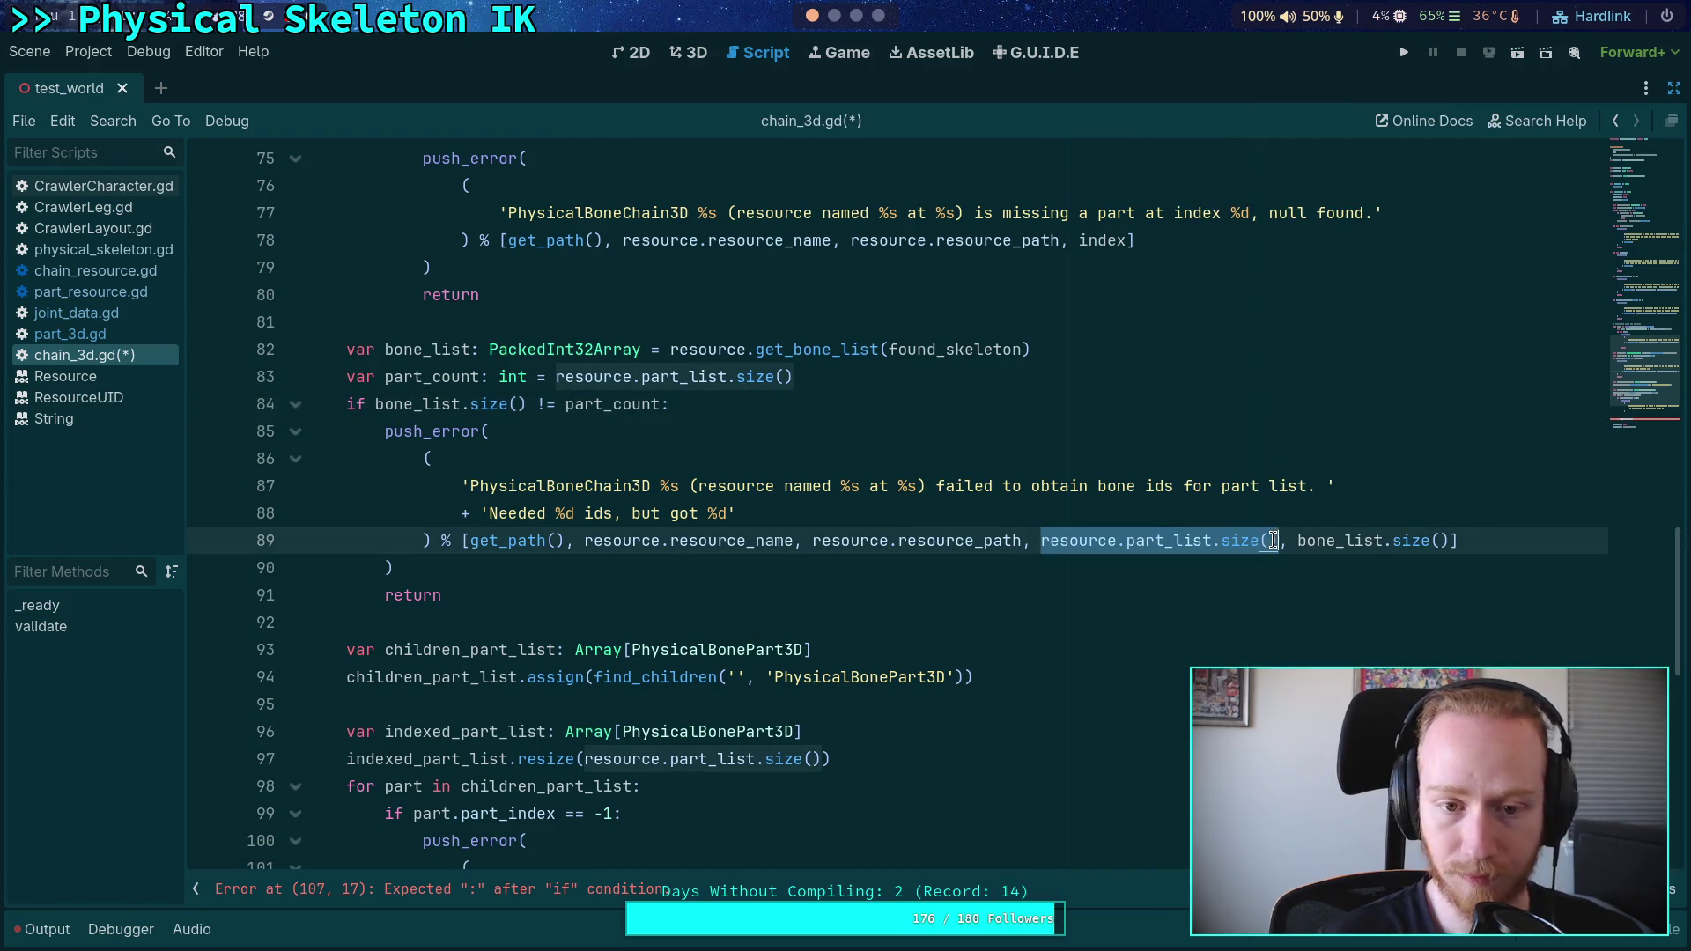
text(par)
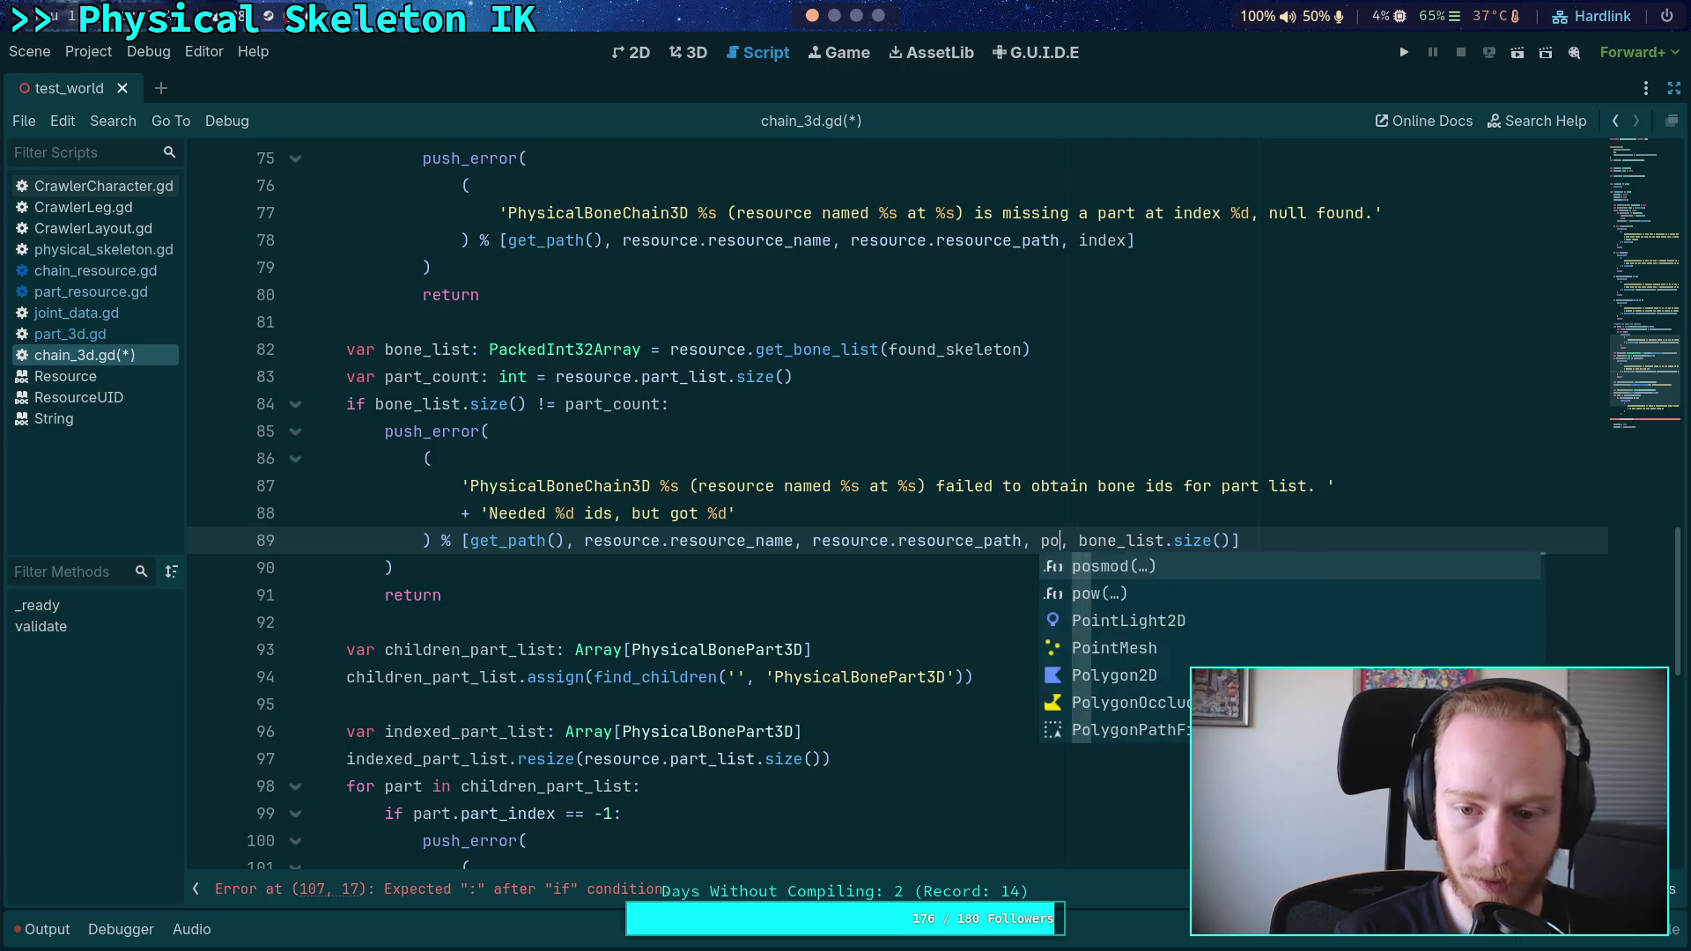
text(t)
key(Down)
key(Return)
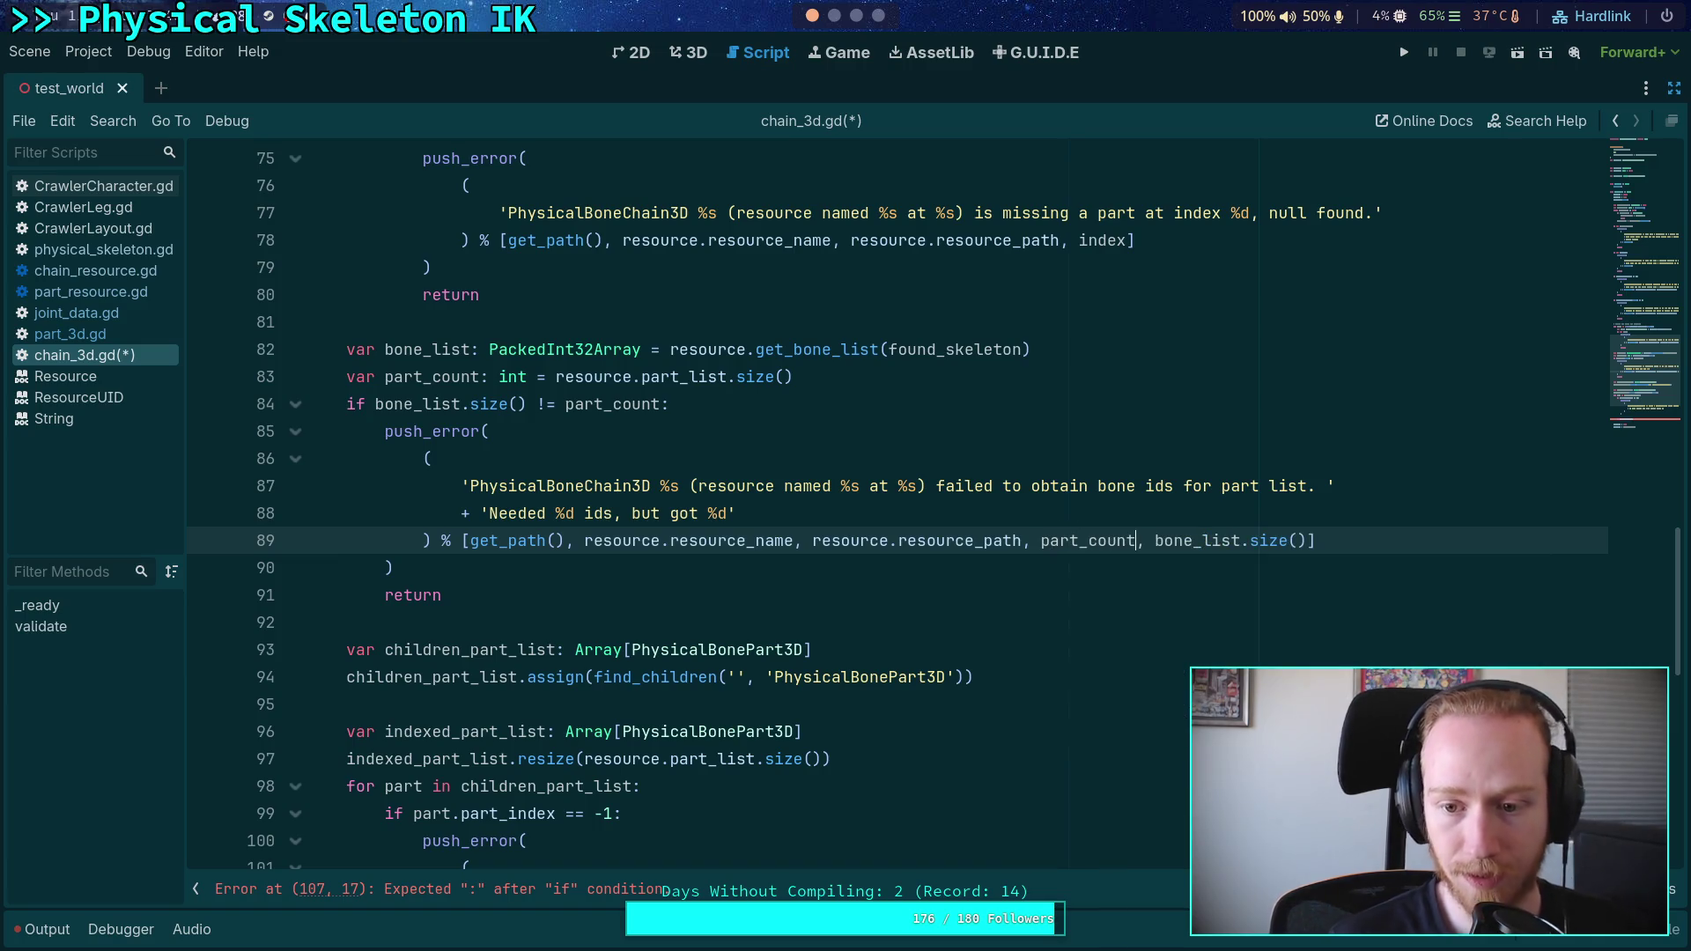
click(814, 606)
click(737, 614)
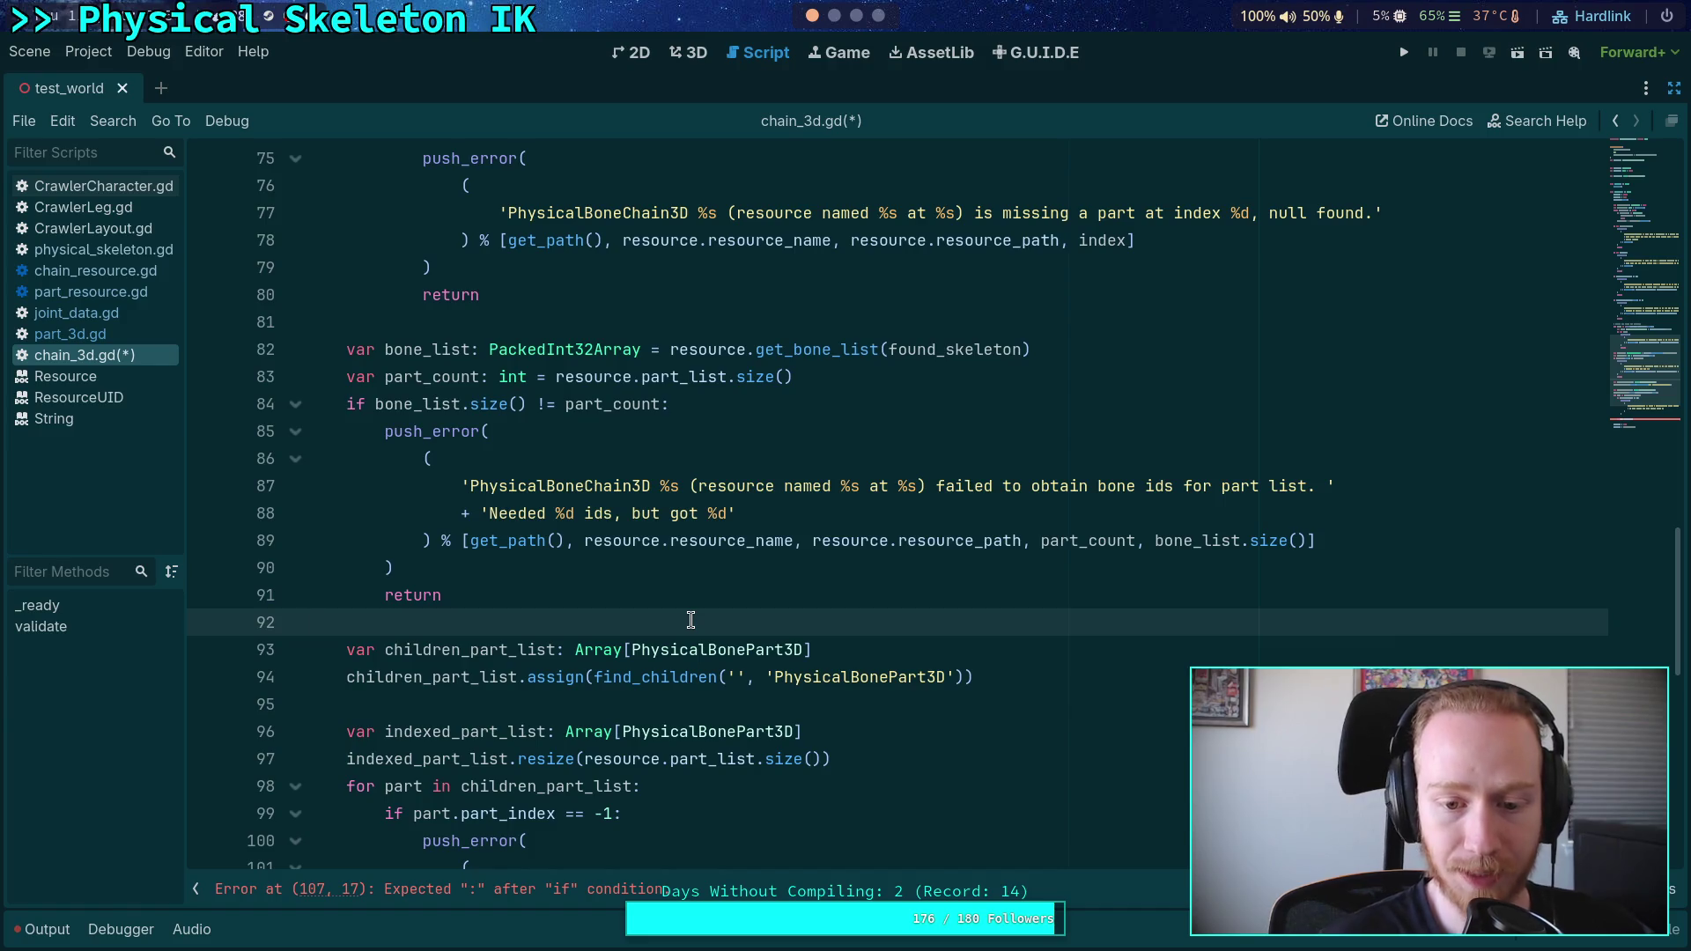
Finish line 107 as 'if part.part_index >= part_count:' and start its body
scroll(686, 621, down, 1)
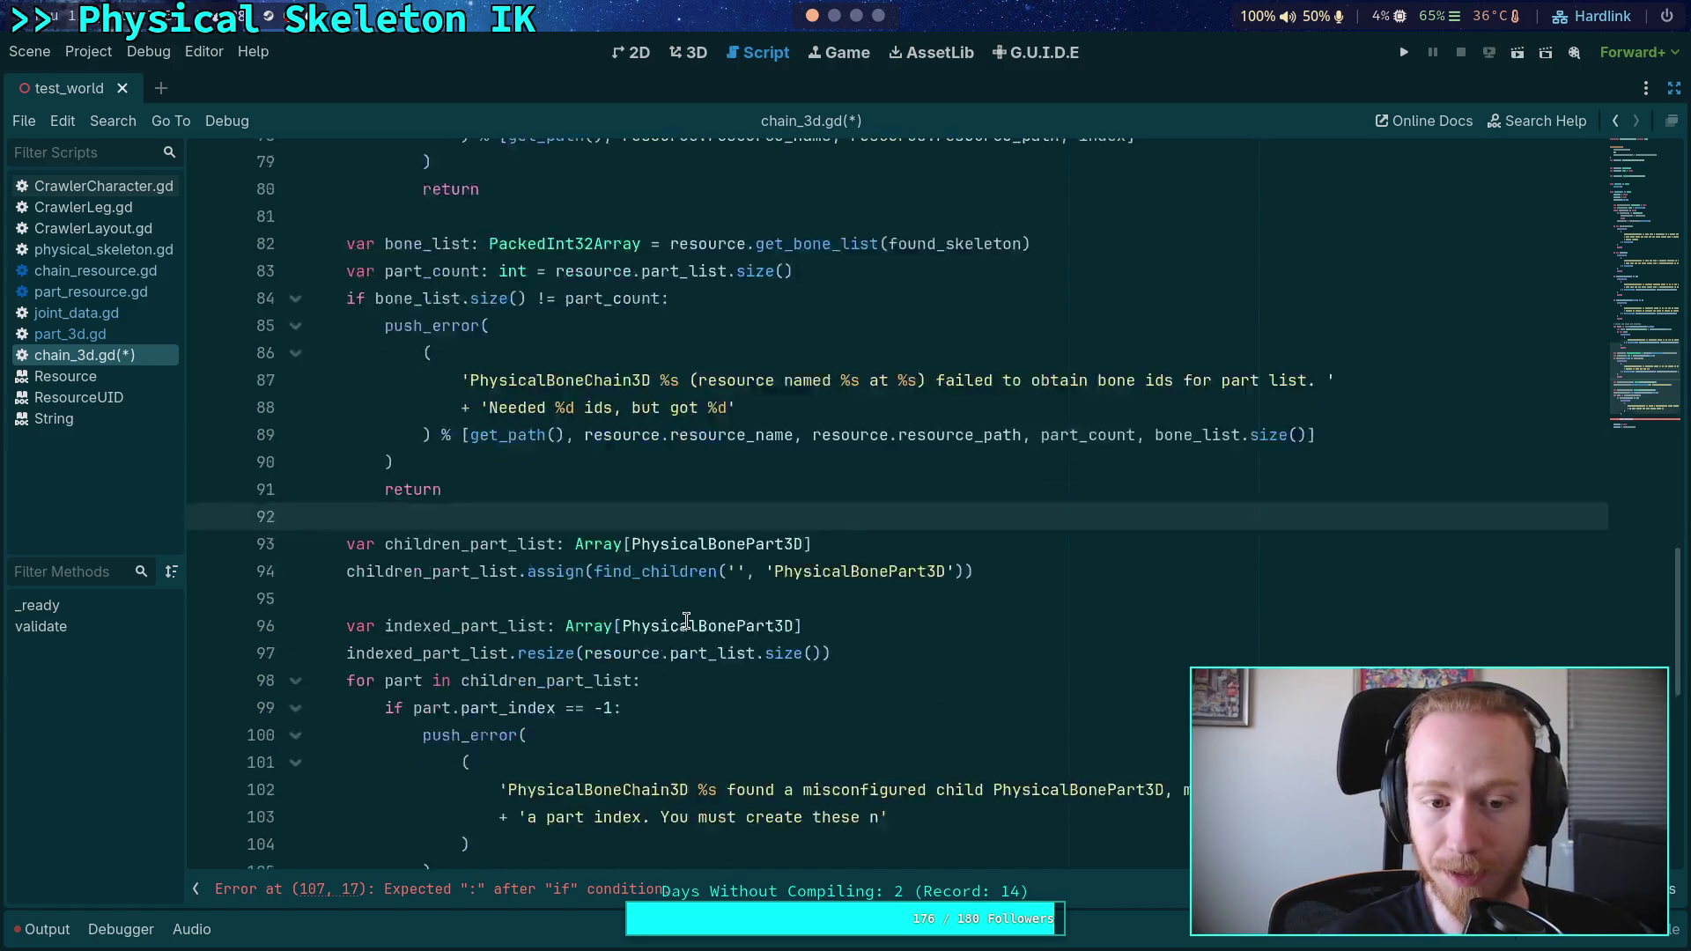
scroll(643, 575, down, 4)
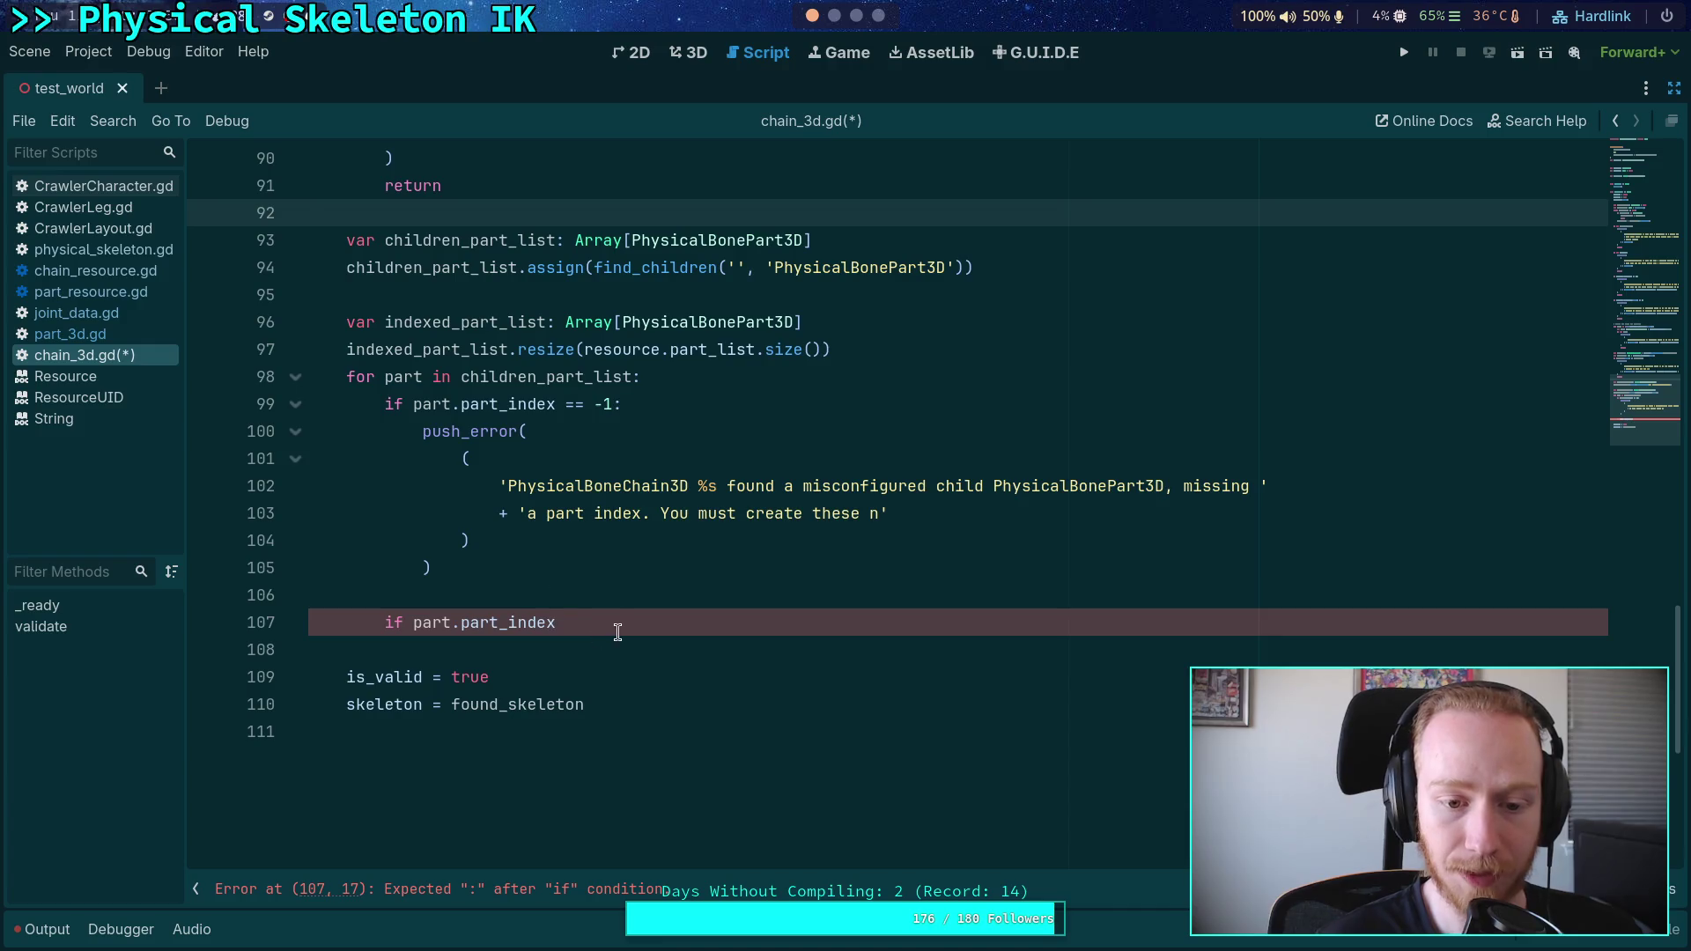
drag(581, 626, 457, 626)
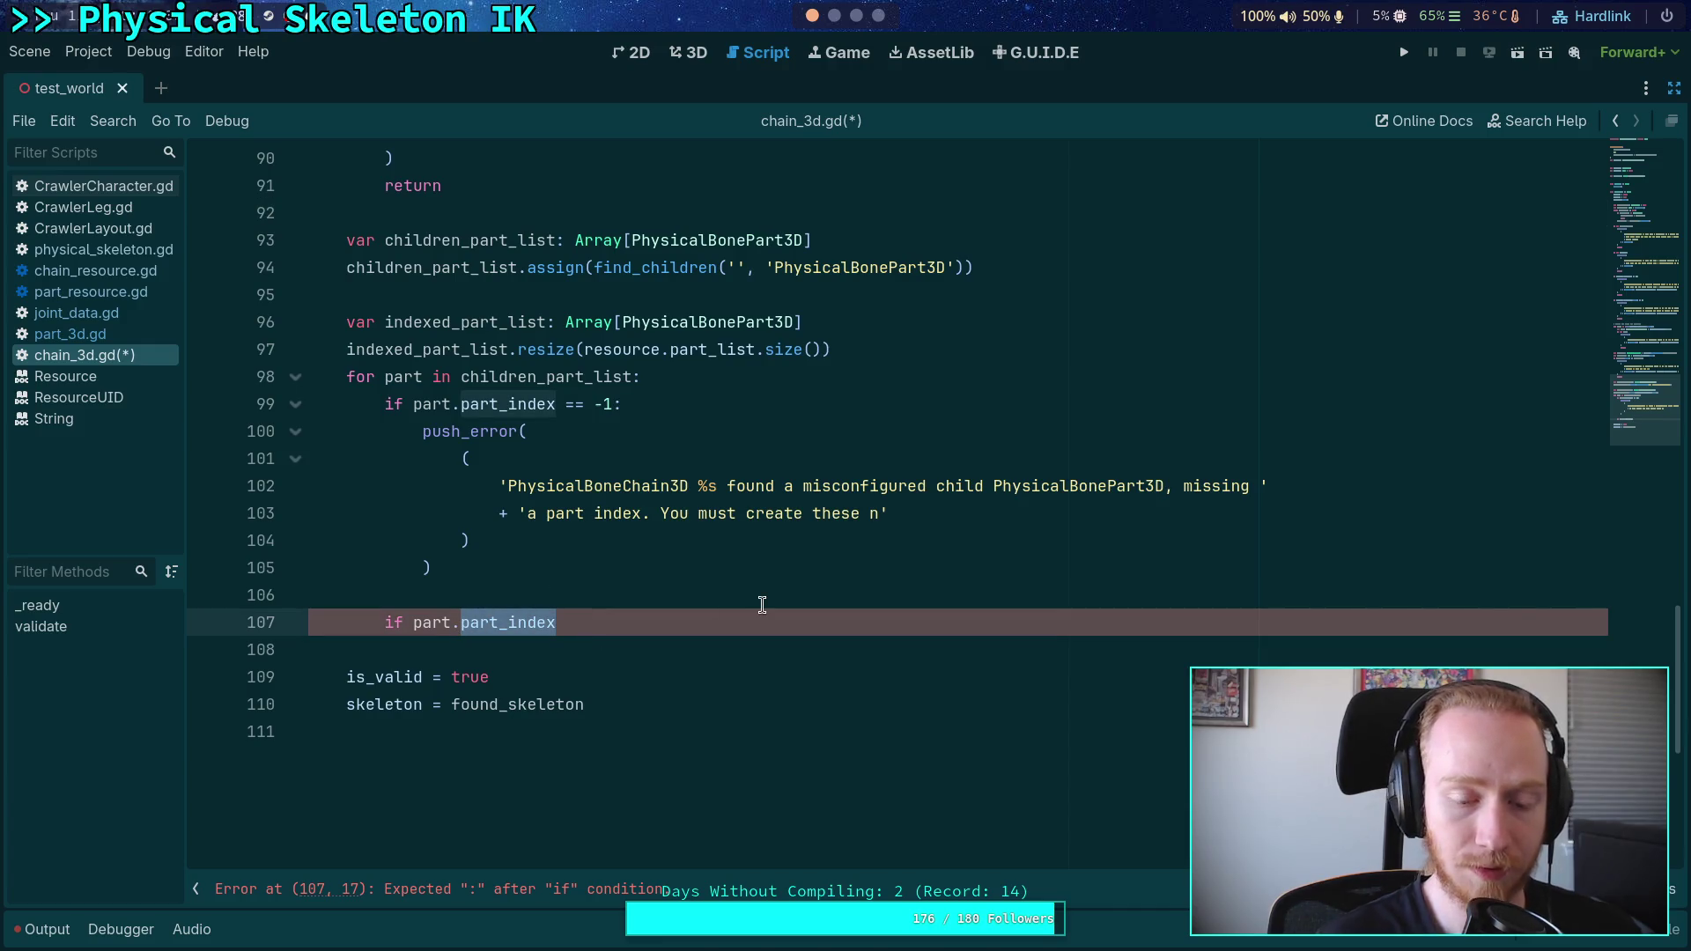
key(End)
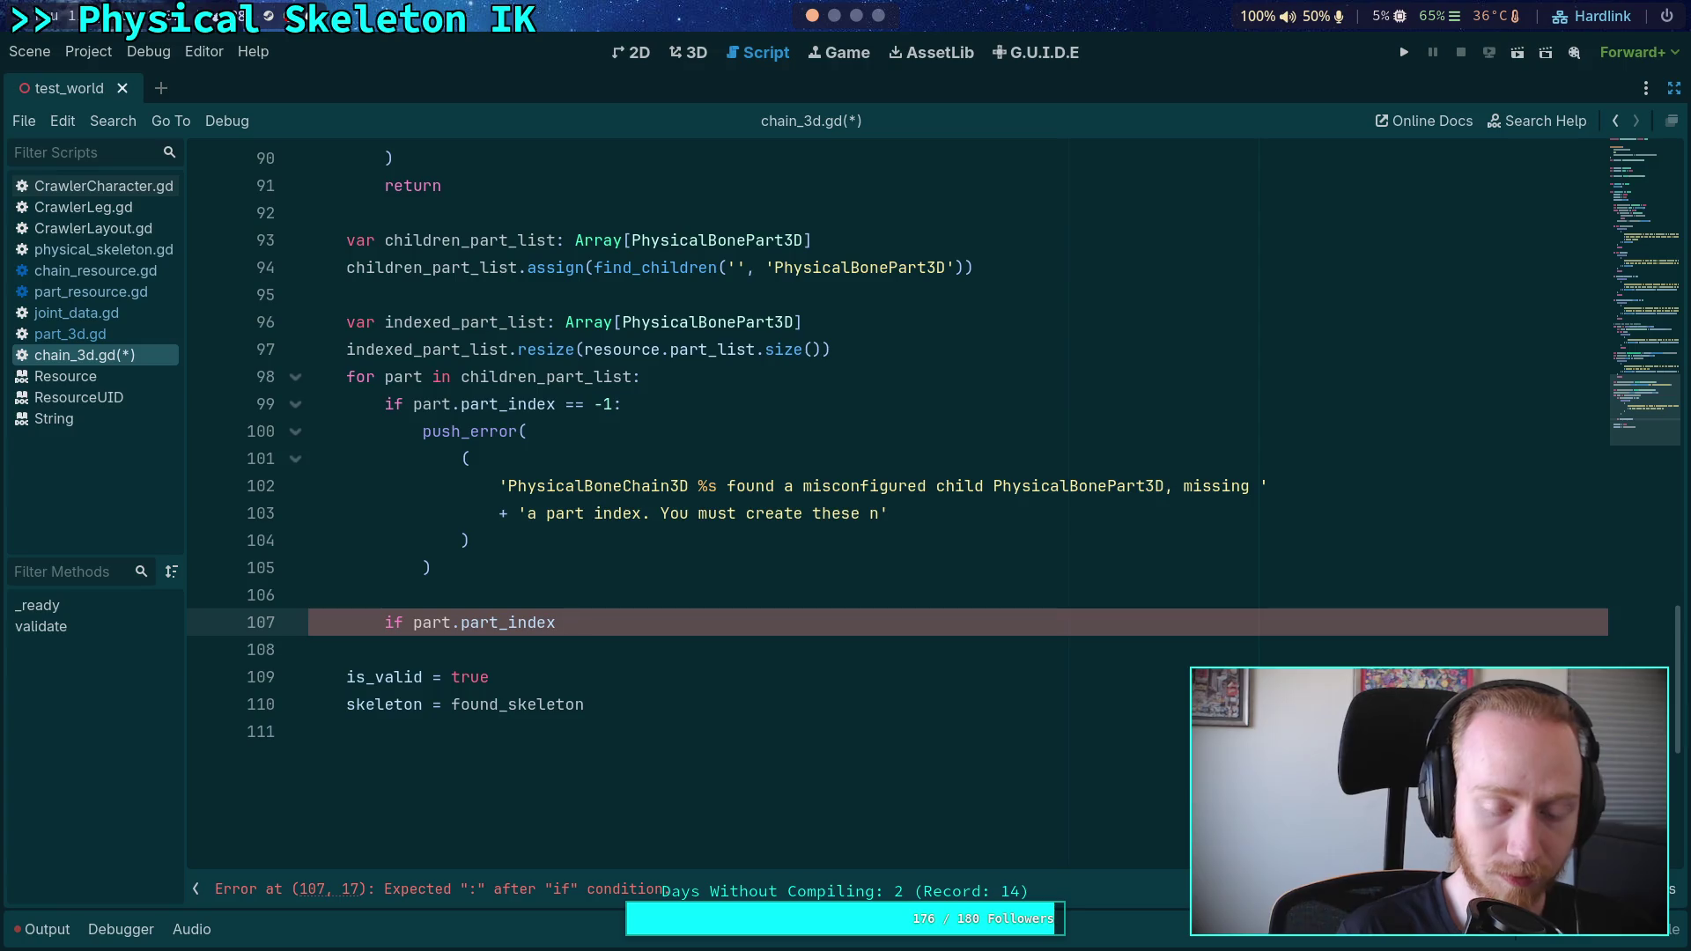
text(= part_count)
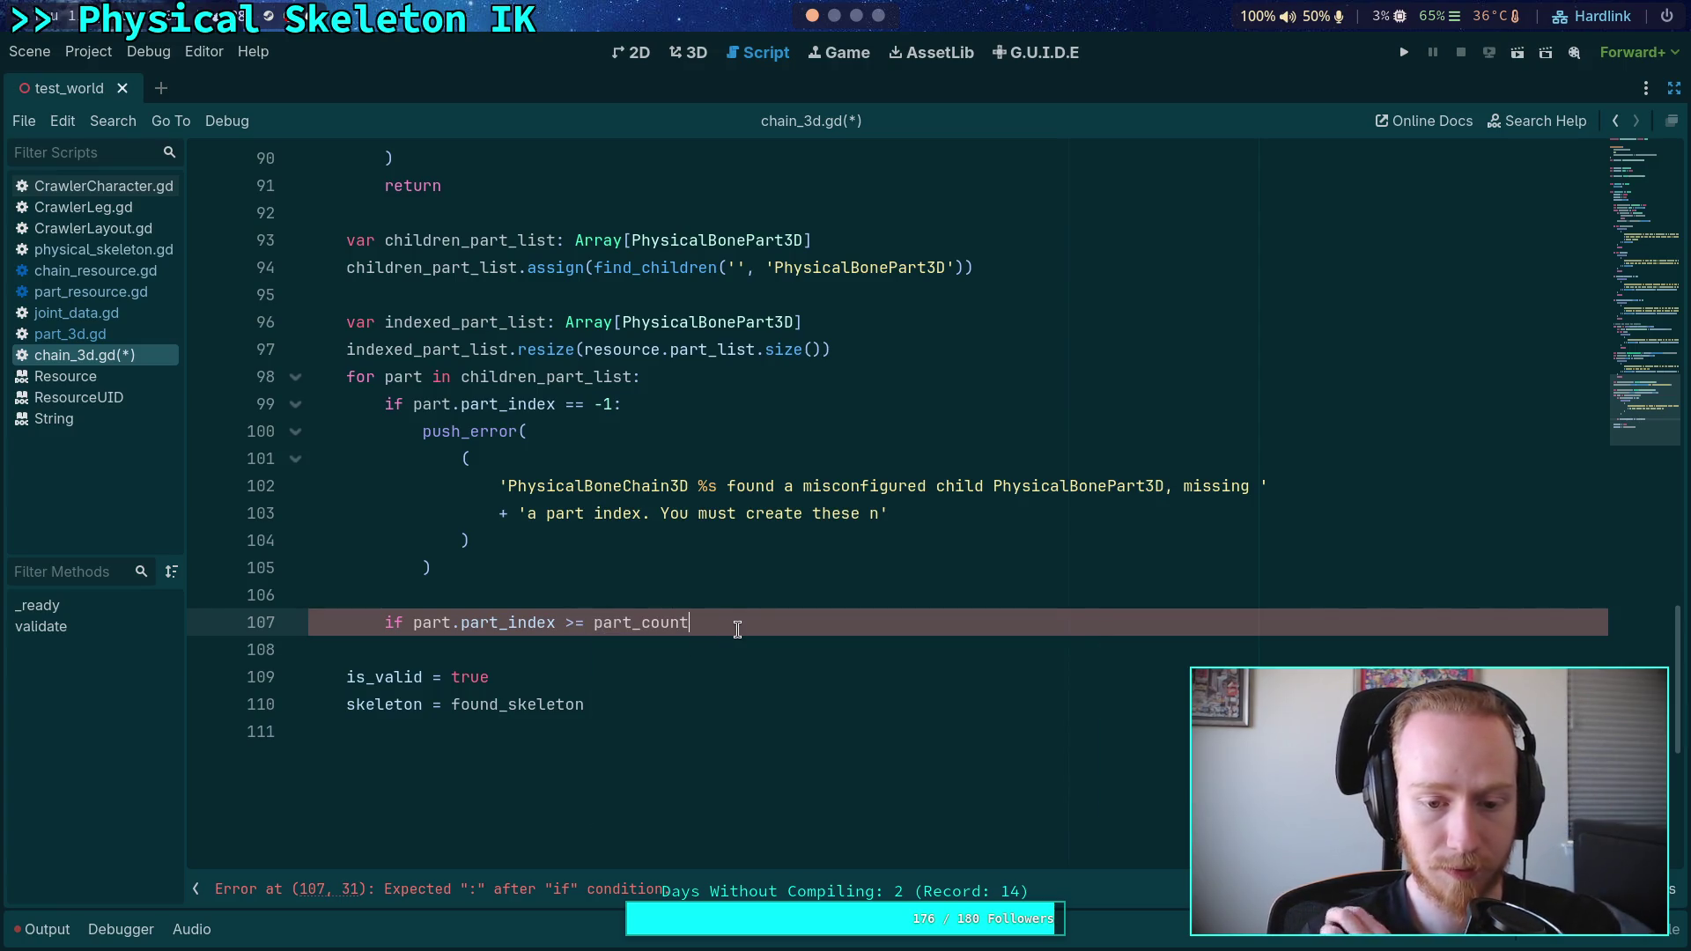
text(:)
key(Return)
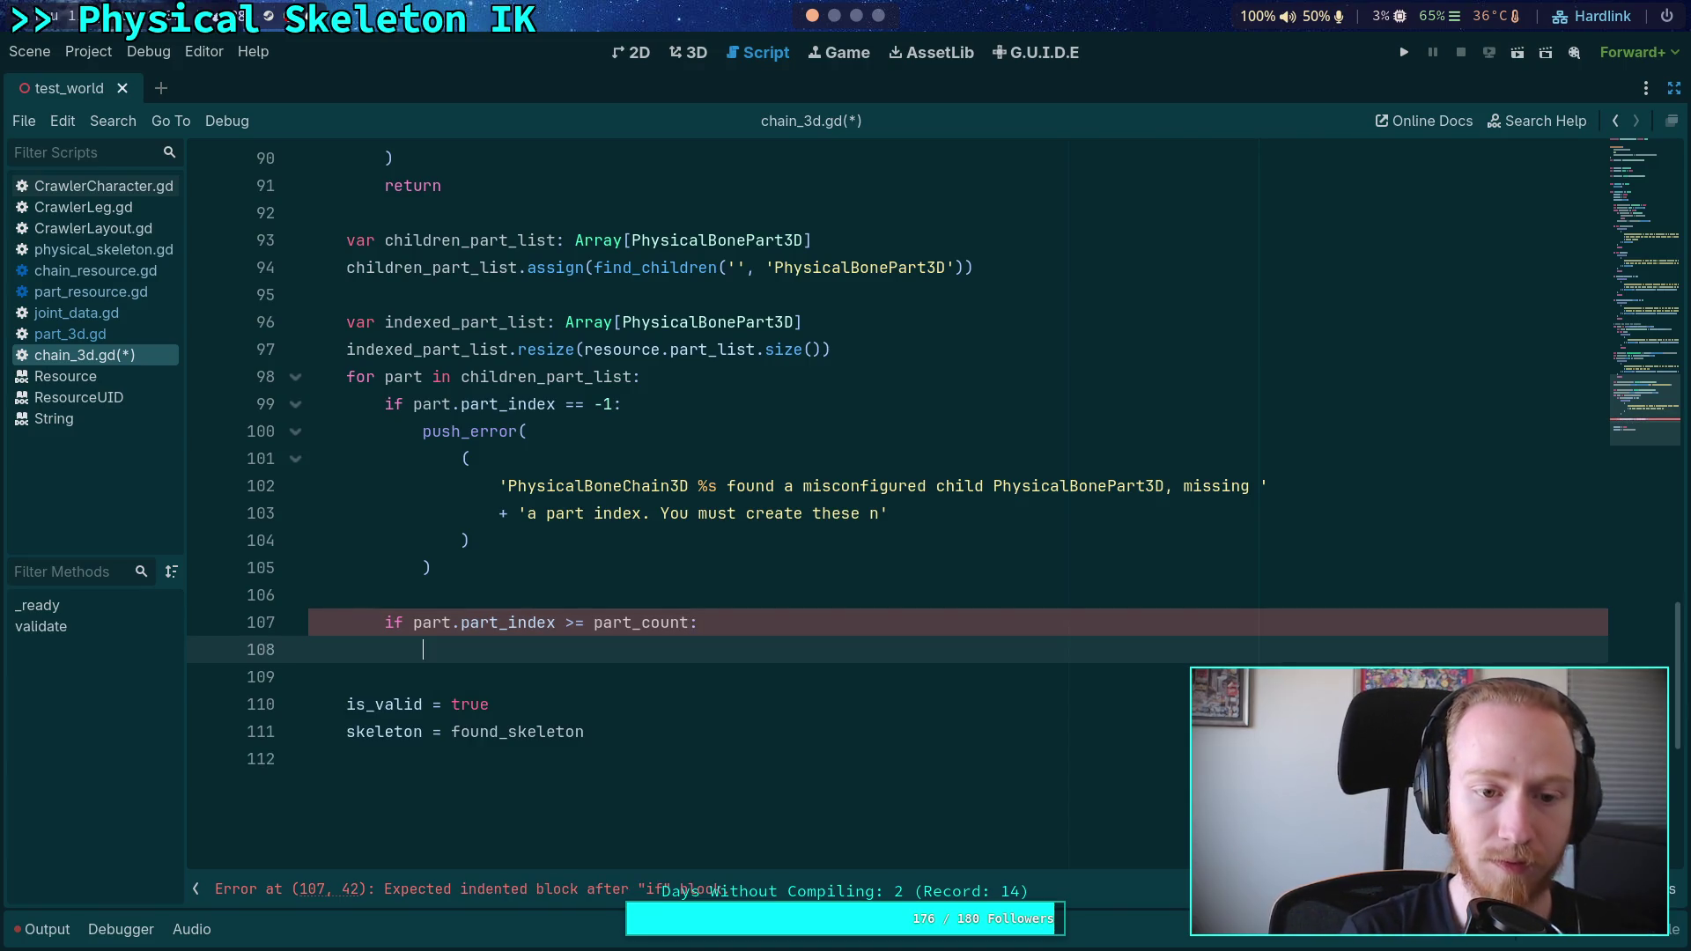
Add return after the missing-part-index push_error
click(498, 572)
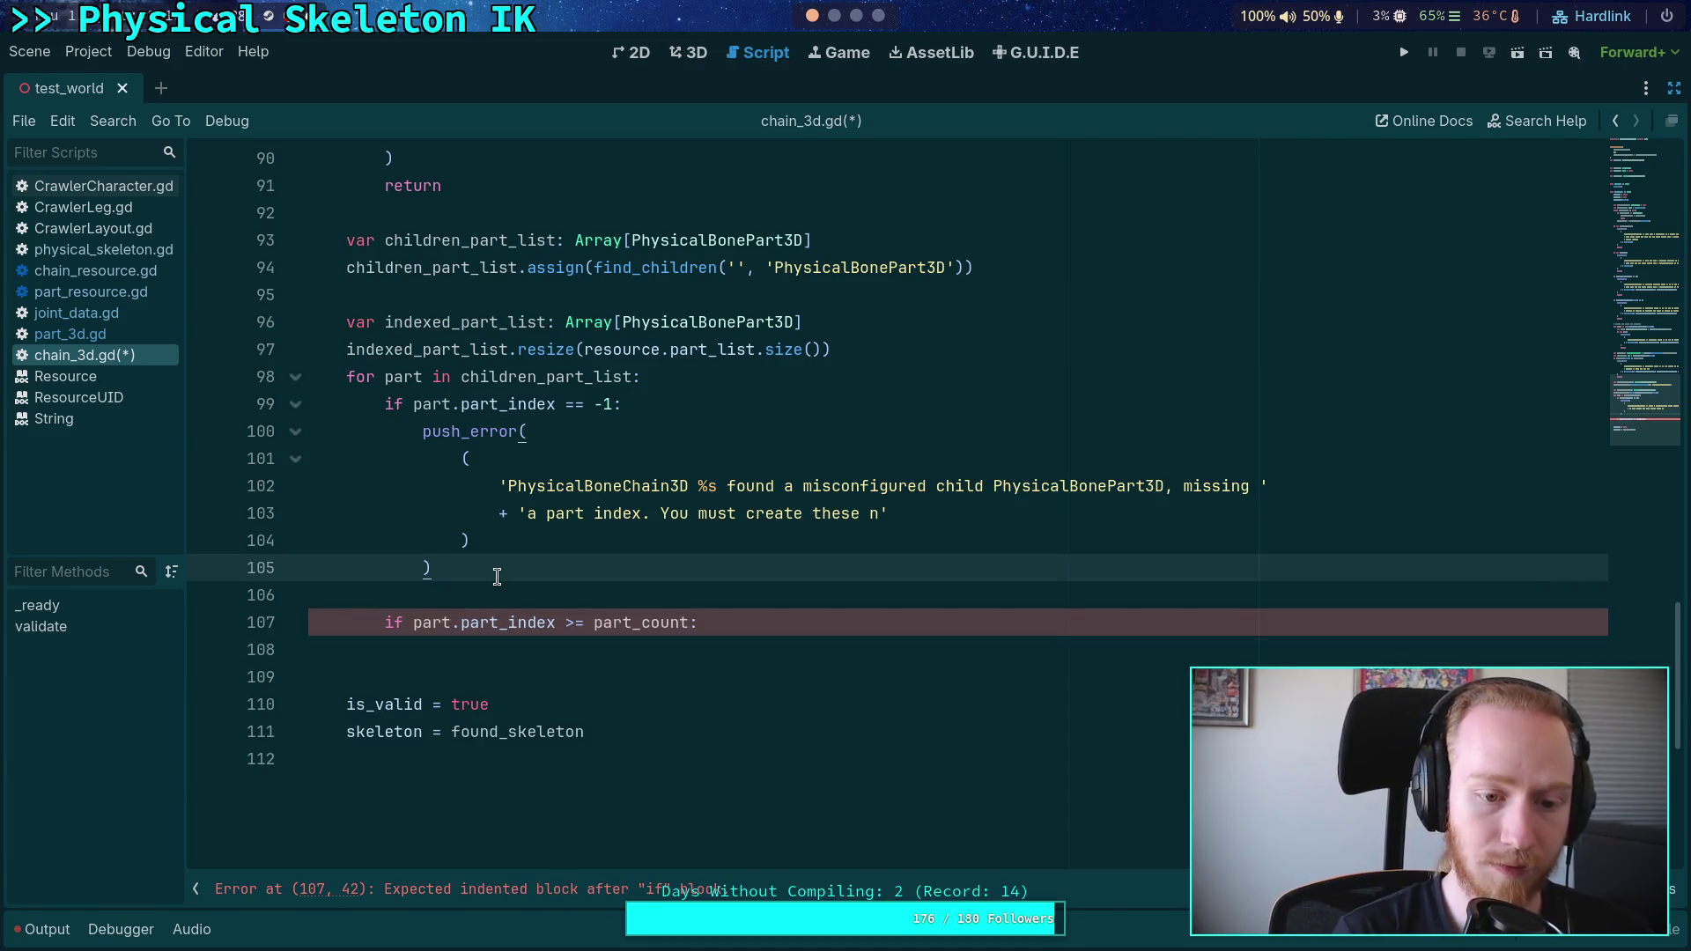
key(Return)
text(return)
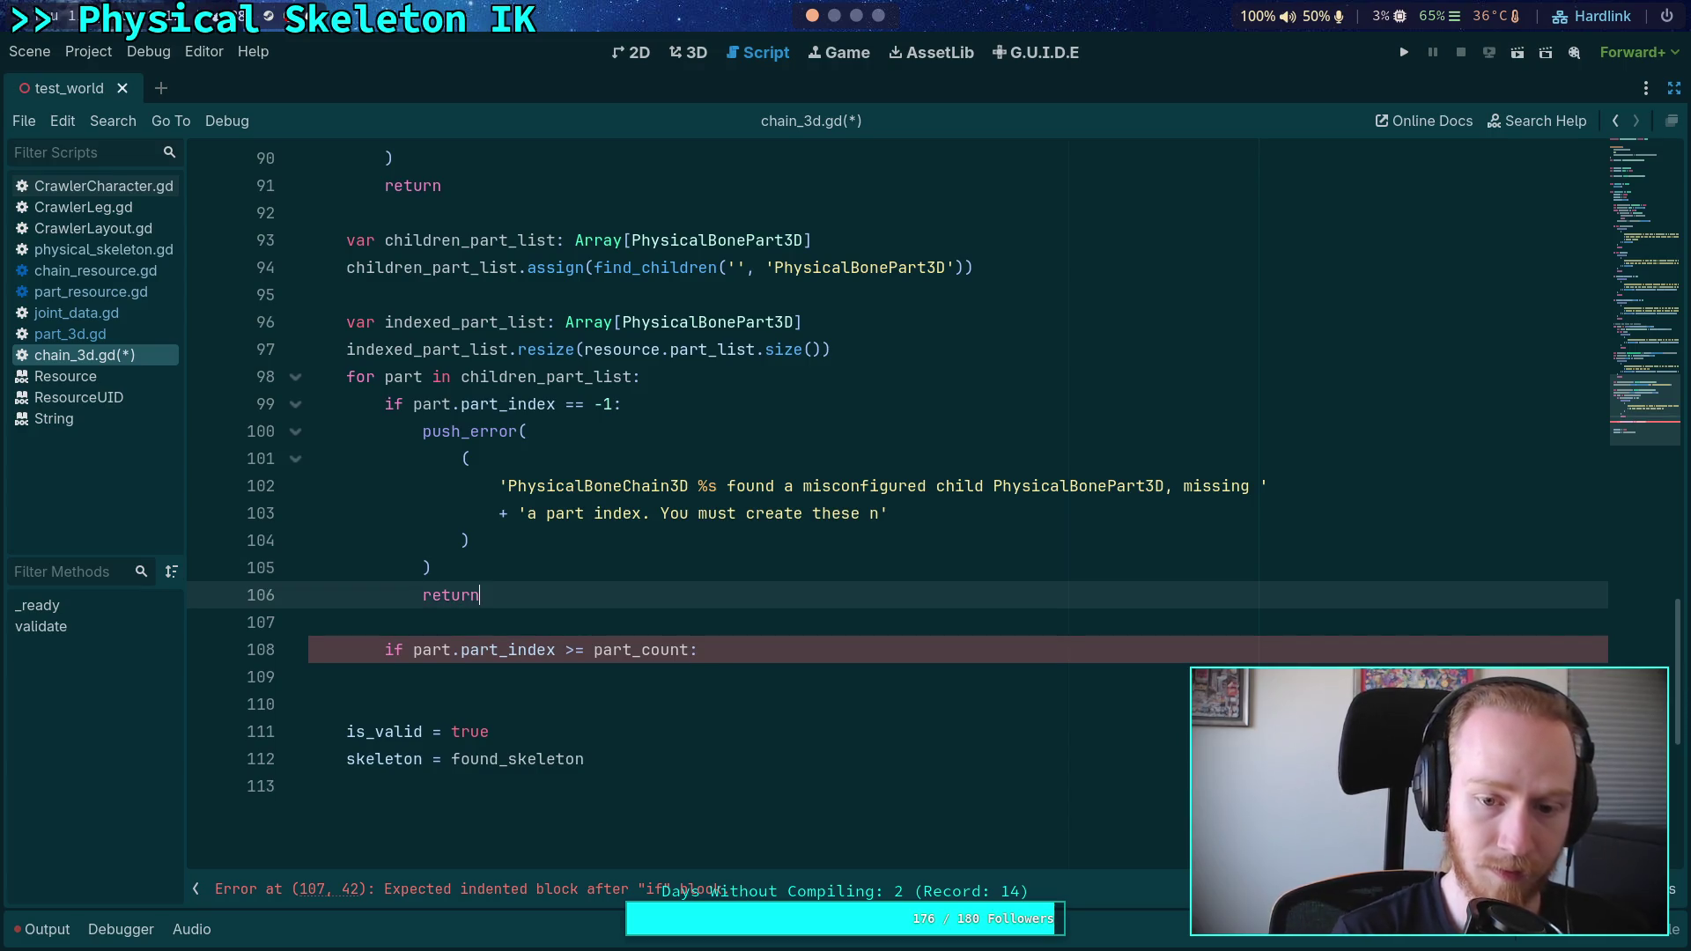
click(877, 513)
scroll(802, 614, up, 1)
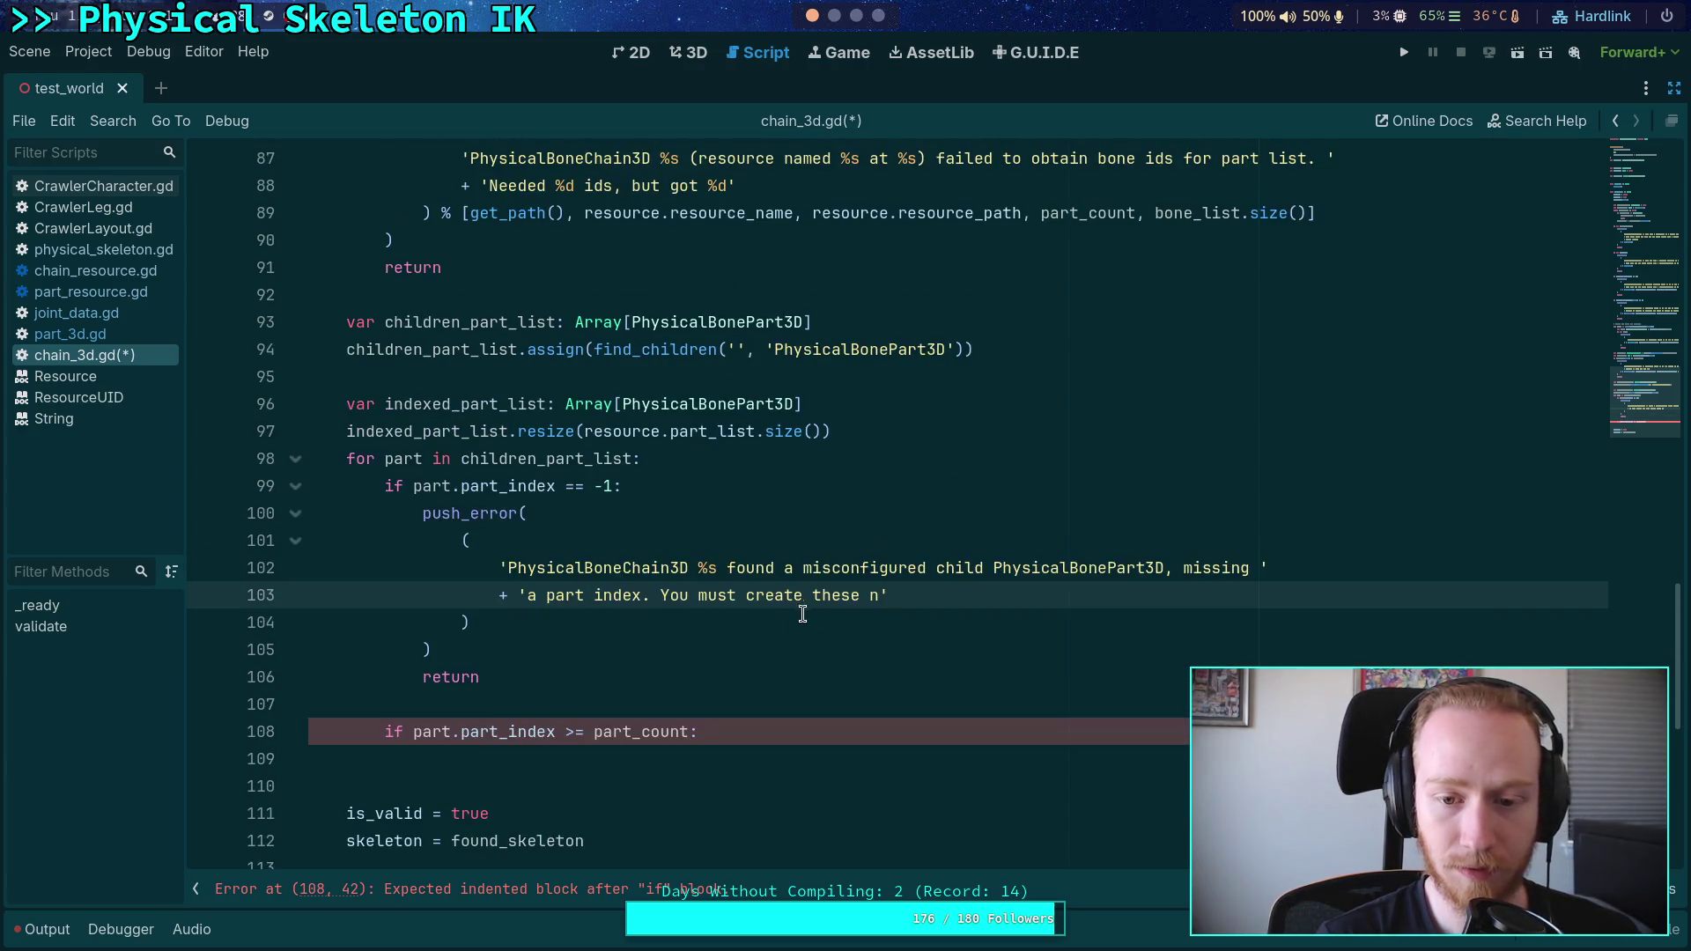
Undo a stray paste and copy the build-method hint sentence from line 57
text(resource.part_list.size())
key(ctrl+z)
scroll(811, 596, up, 12)
scroll(756, 574, down, 6)
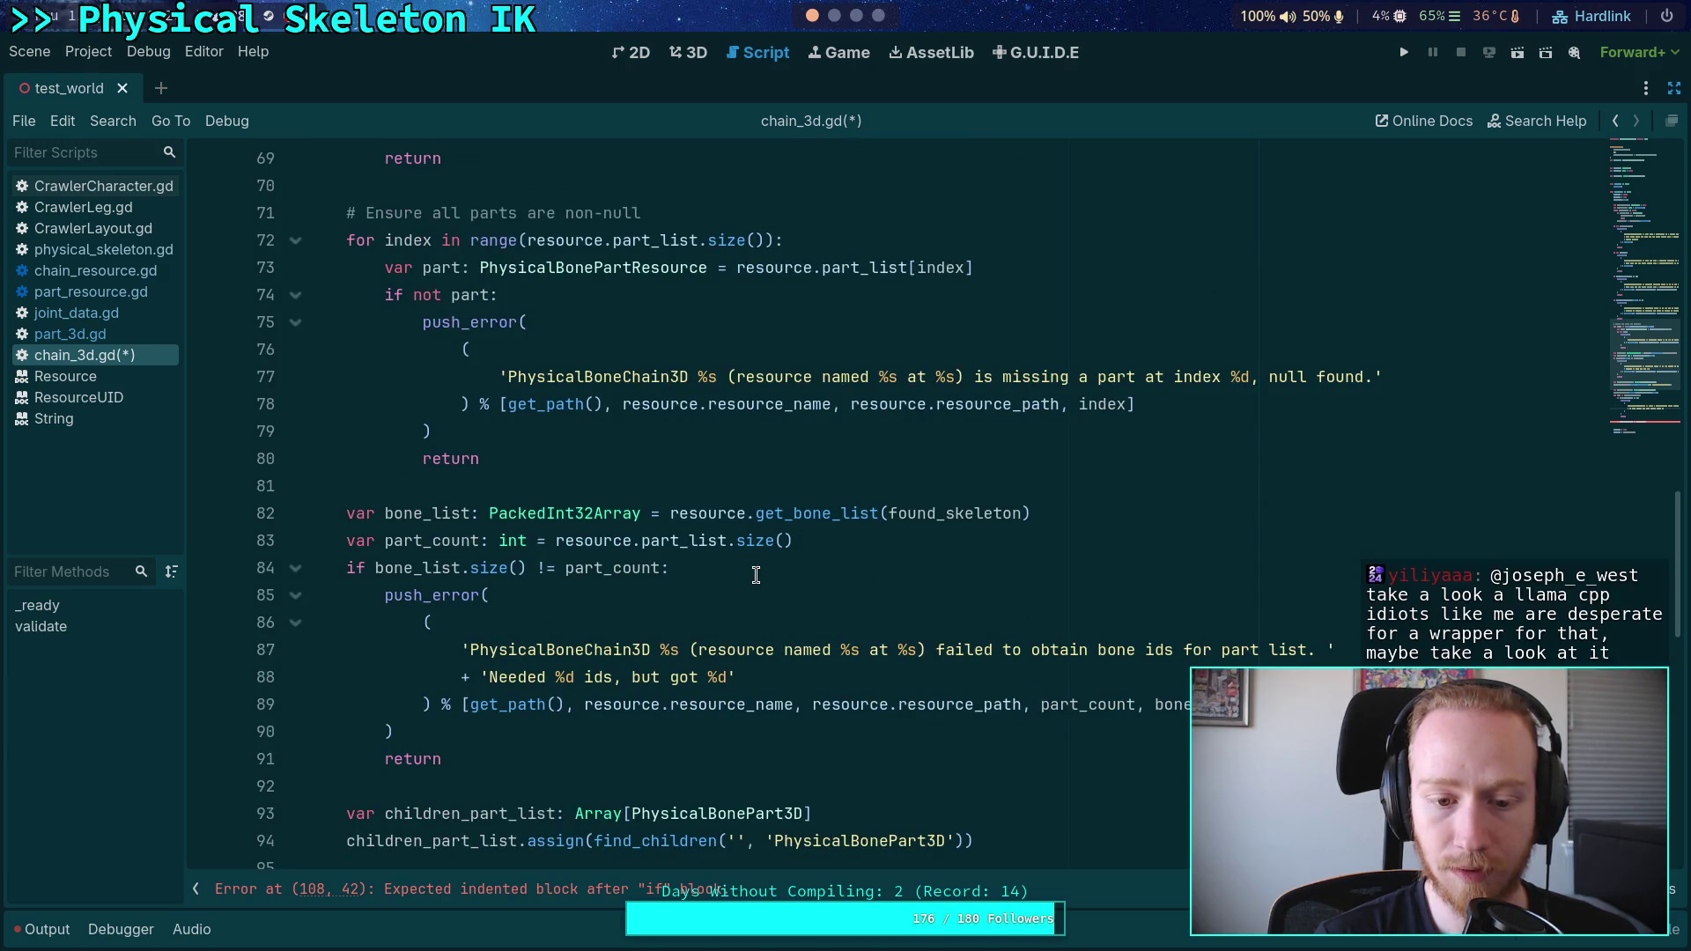
scroll(749, 564, up, 1)
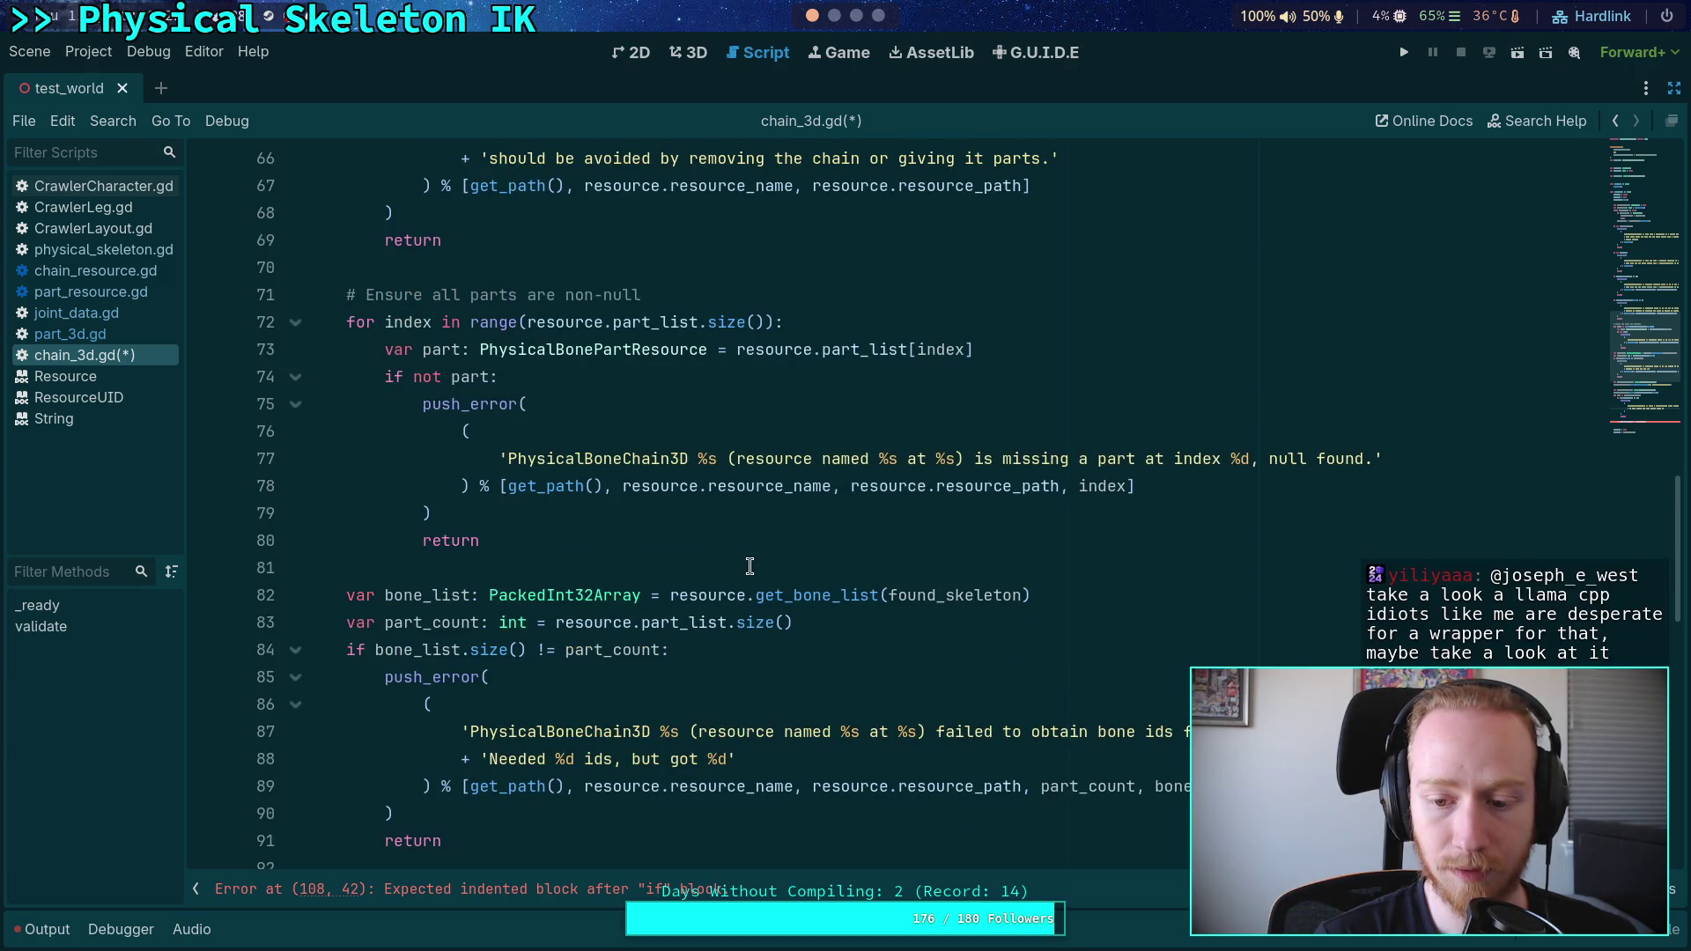
scroll(750, 565, up, 5)
drag(480, 323, 684, 327)
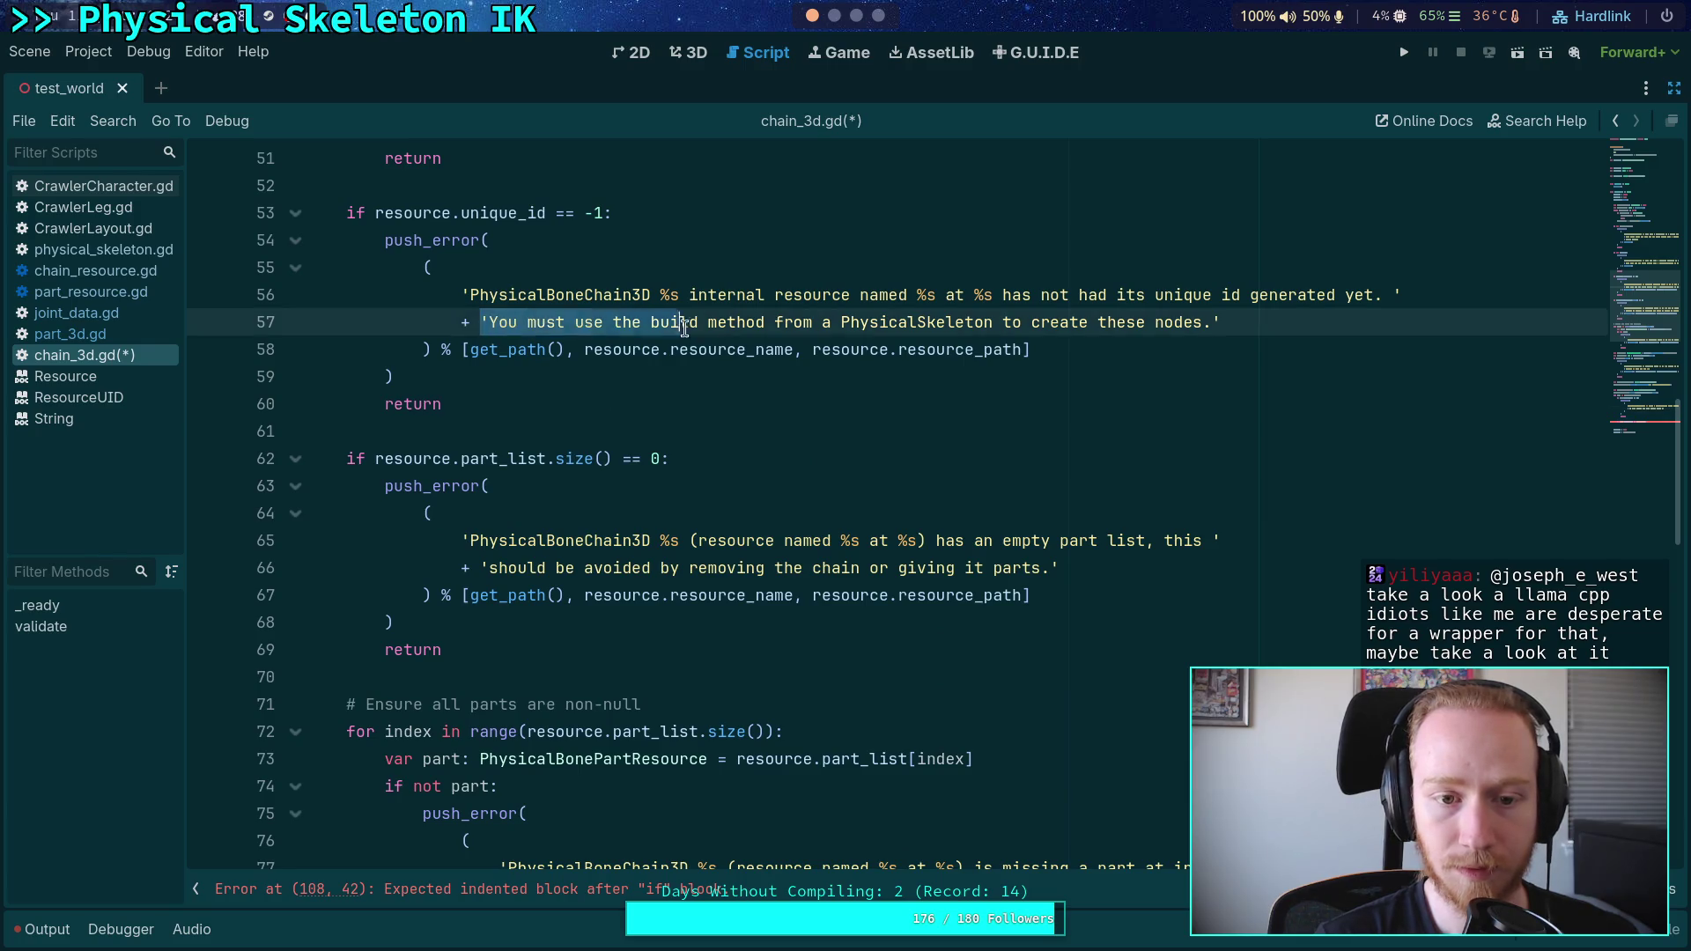
drag(489, 322, 1209, 322)
right_click(1185, 328)
click(1409, 421)
Replace the unfinished hint on line 103 with the copied build-method sentence, splitting off 'these nodes.'
scroll(1010, 593, down, 5)
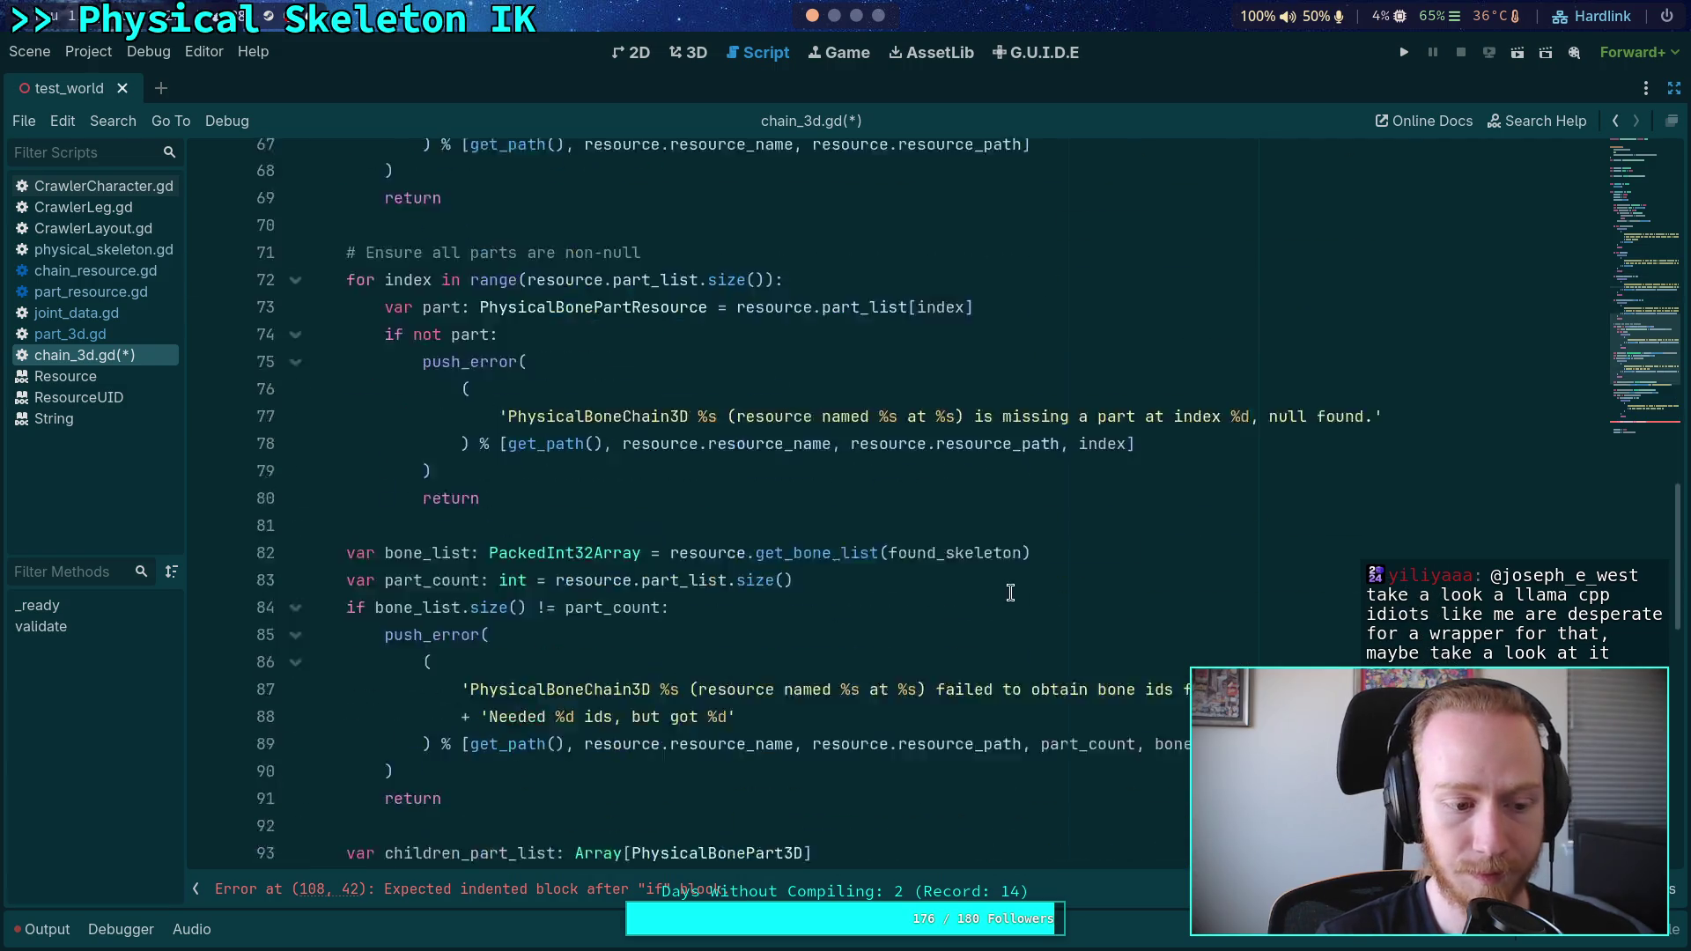
scroll(986, 590, down, 10)
scroll(867, 414, up, 2)
drag(660, 431, 879, 431)
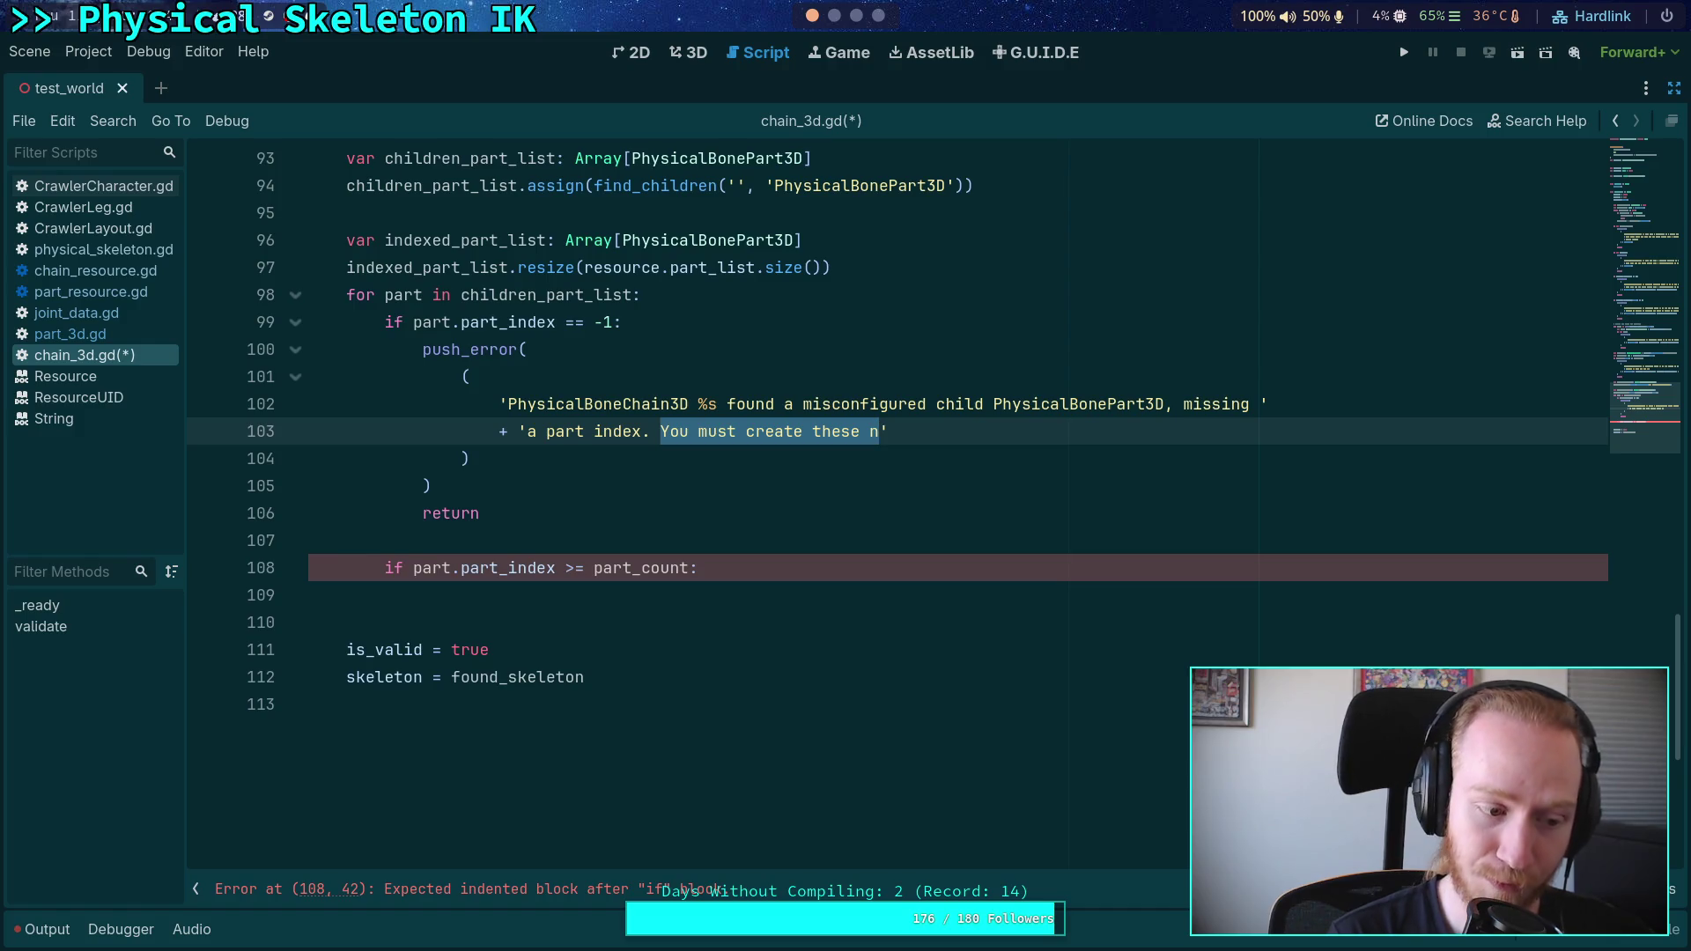
key(ctrl+v)
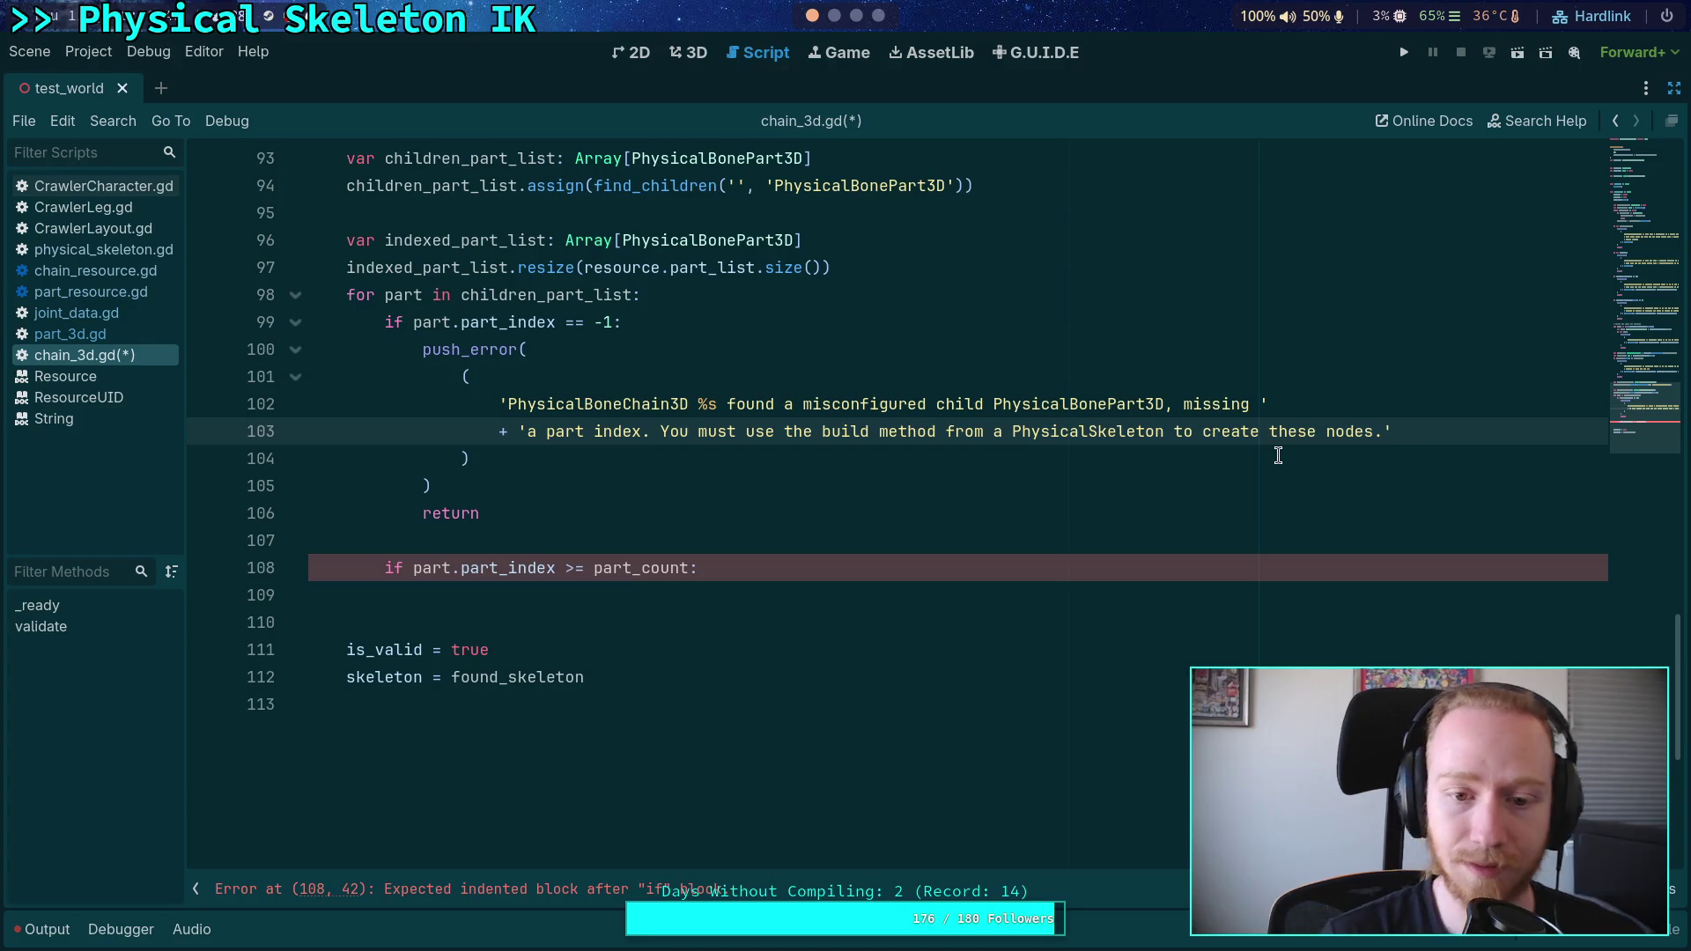
text(')
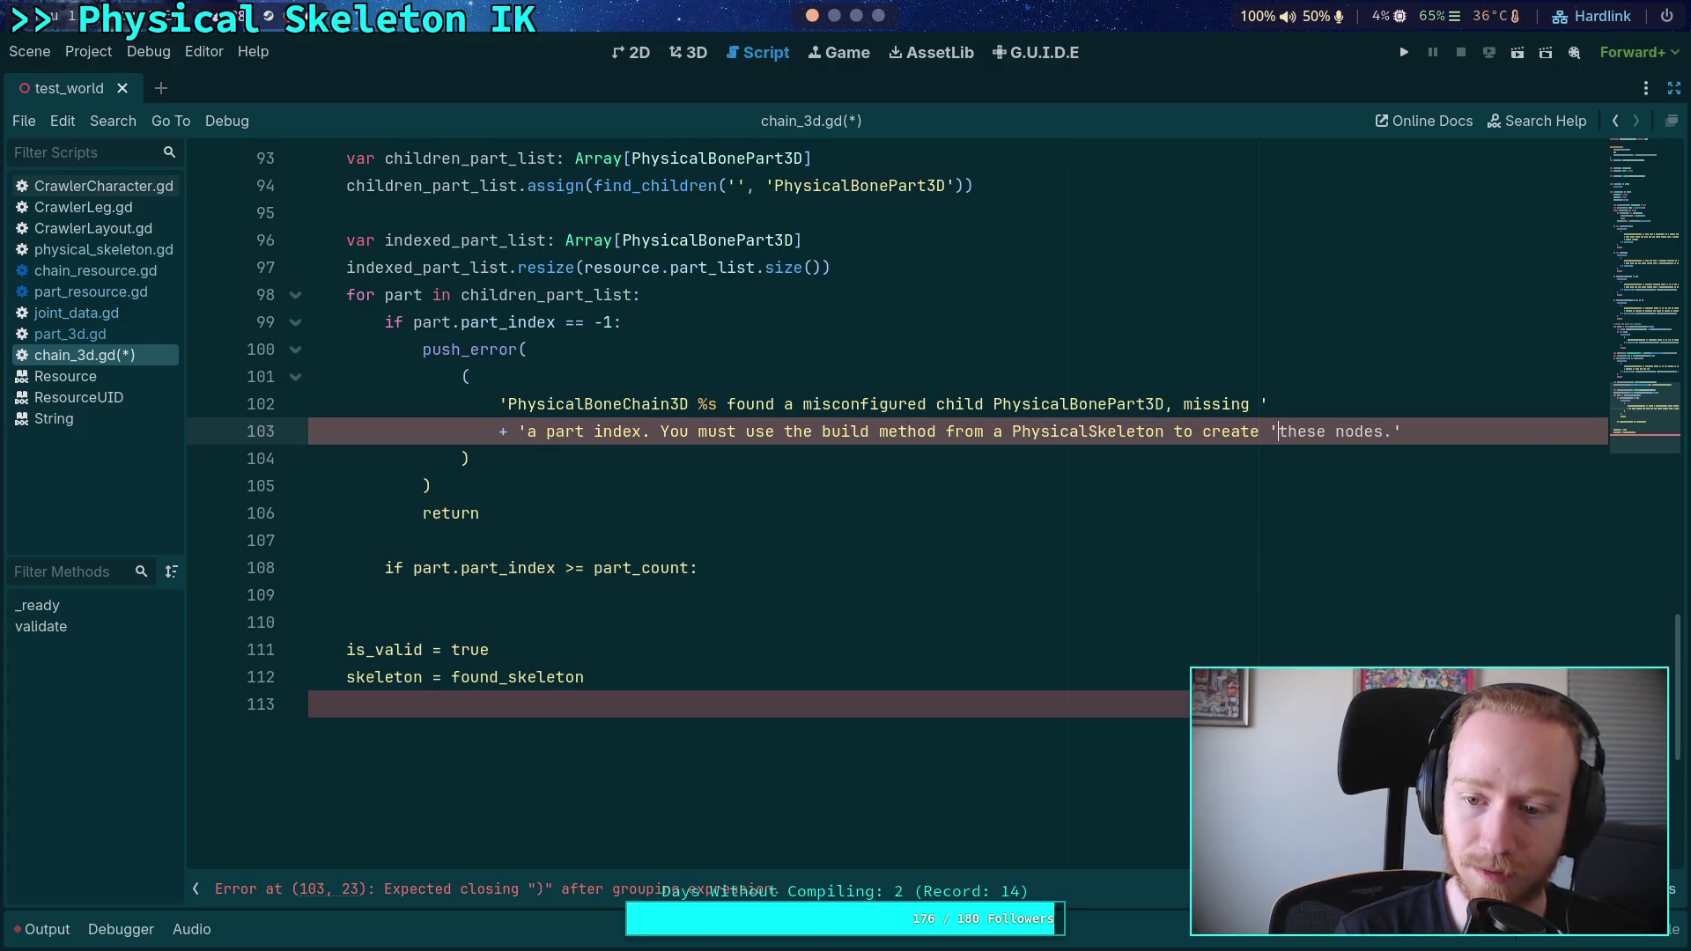
key(Return)
text(+ ')
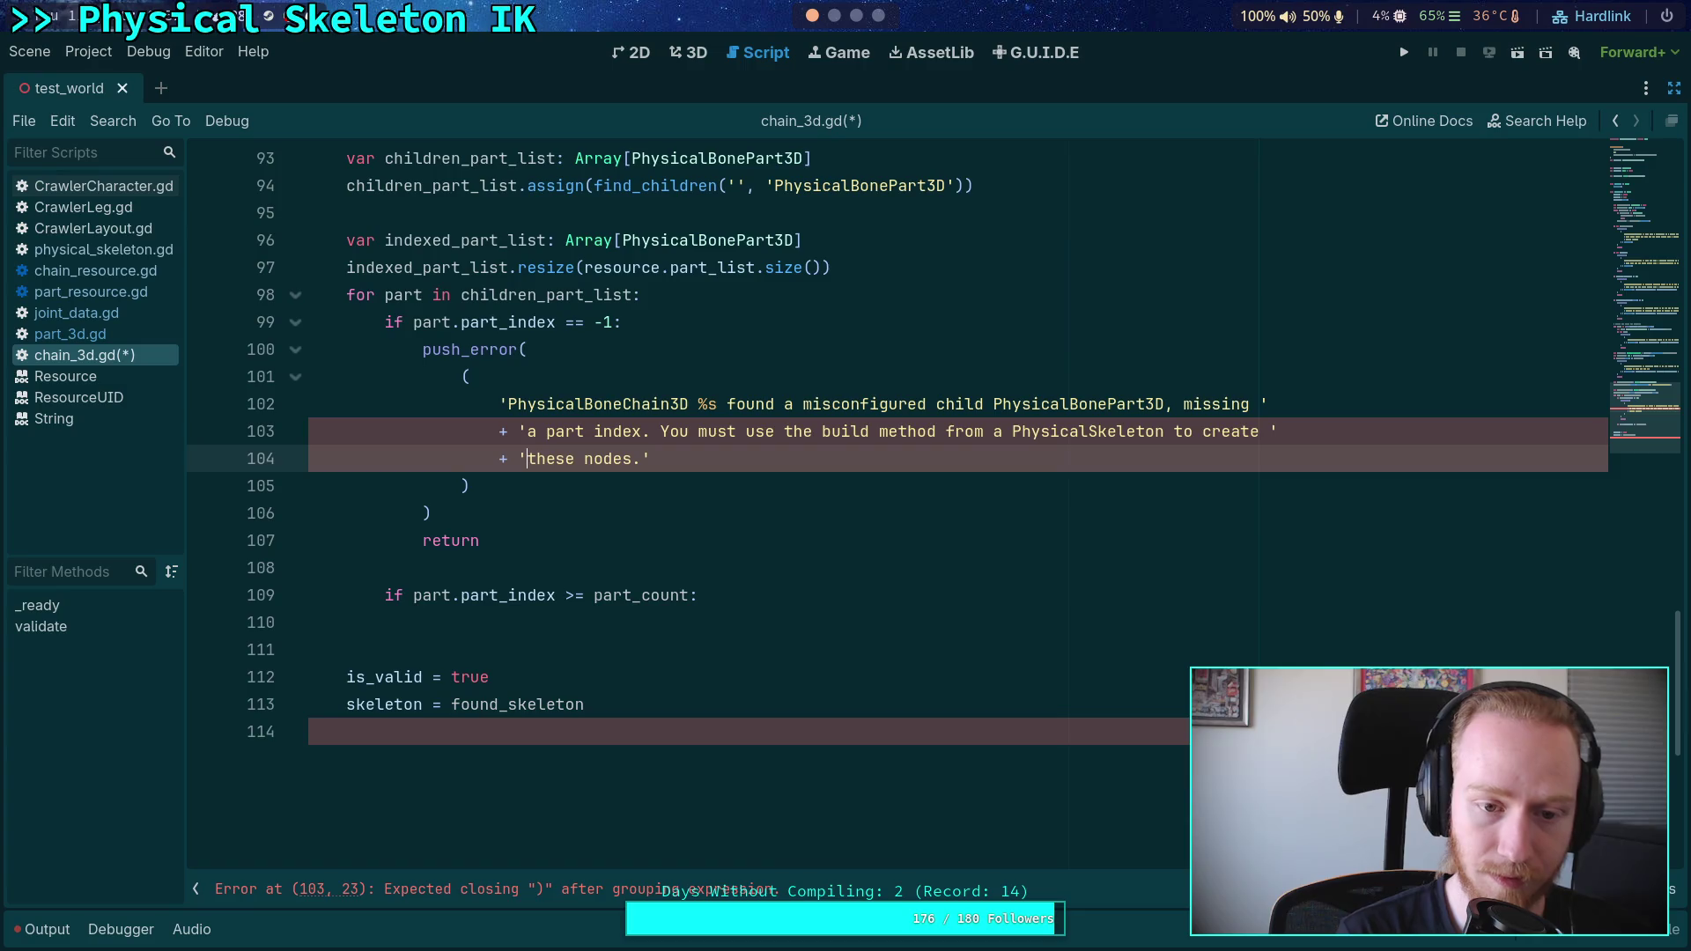
Put the hint sentence on its own '+ ' string line and rejoin 'these nodes.' to it
click(1203, 567)
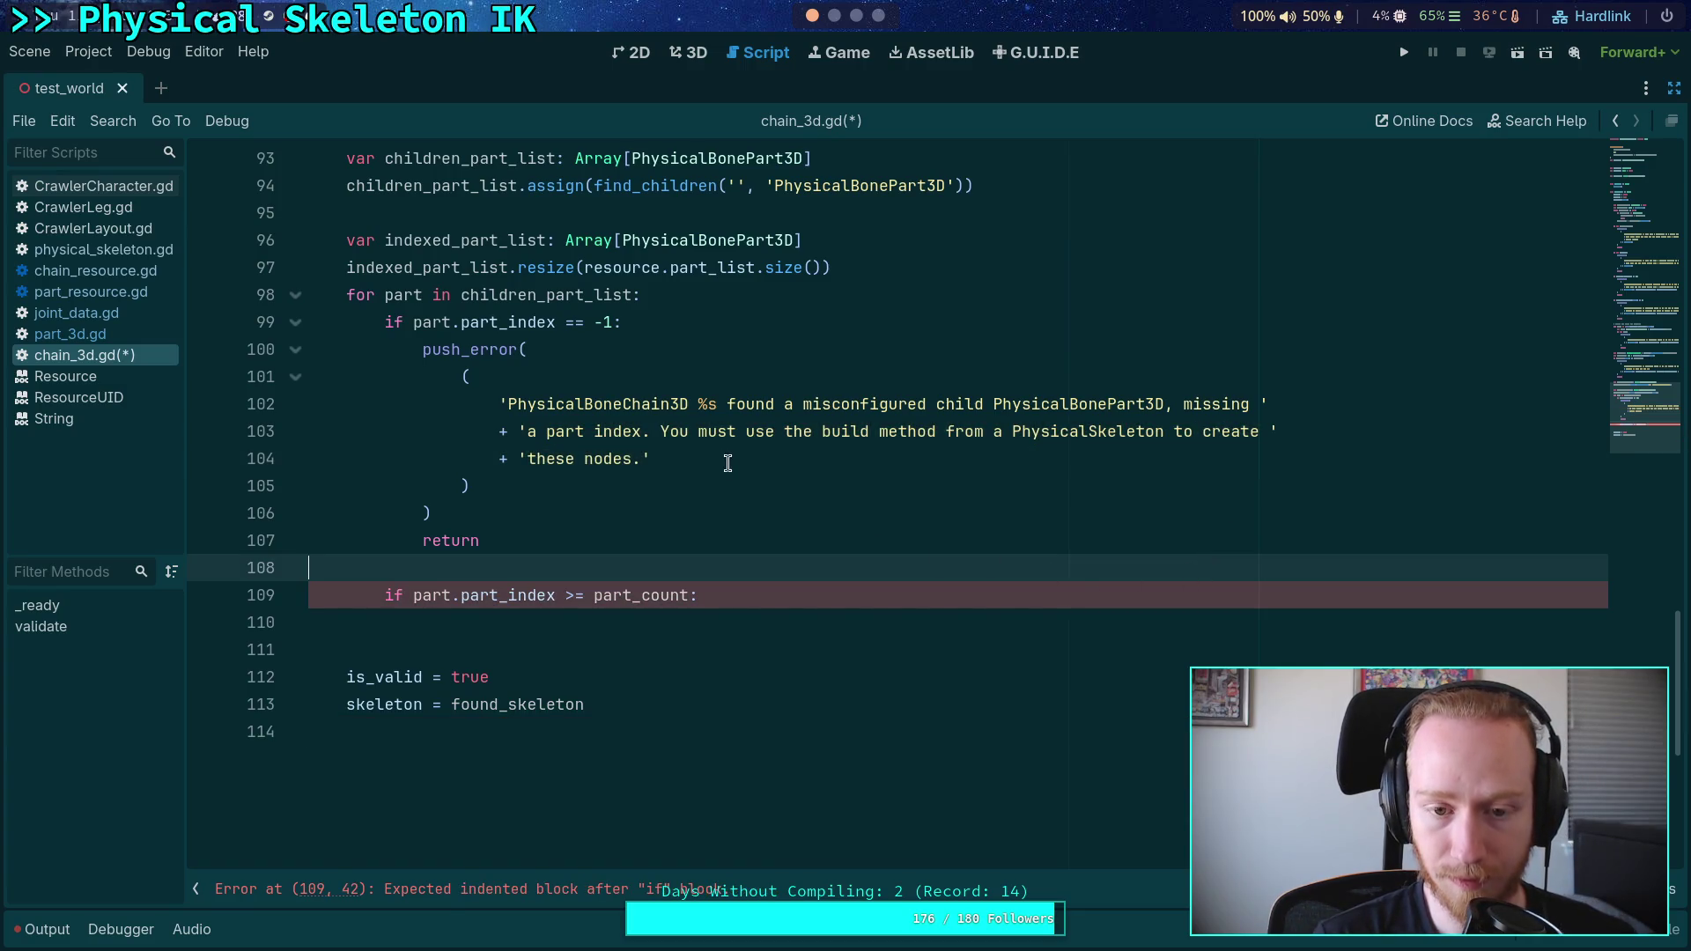
click(666, 431)
text(')
key(Return)
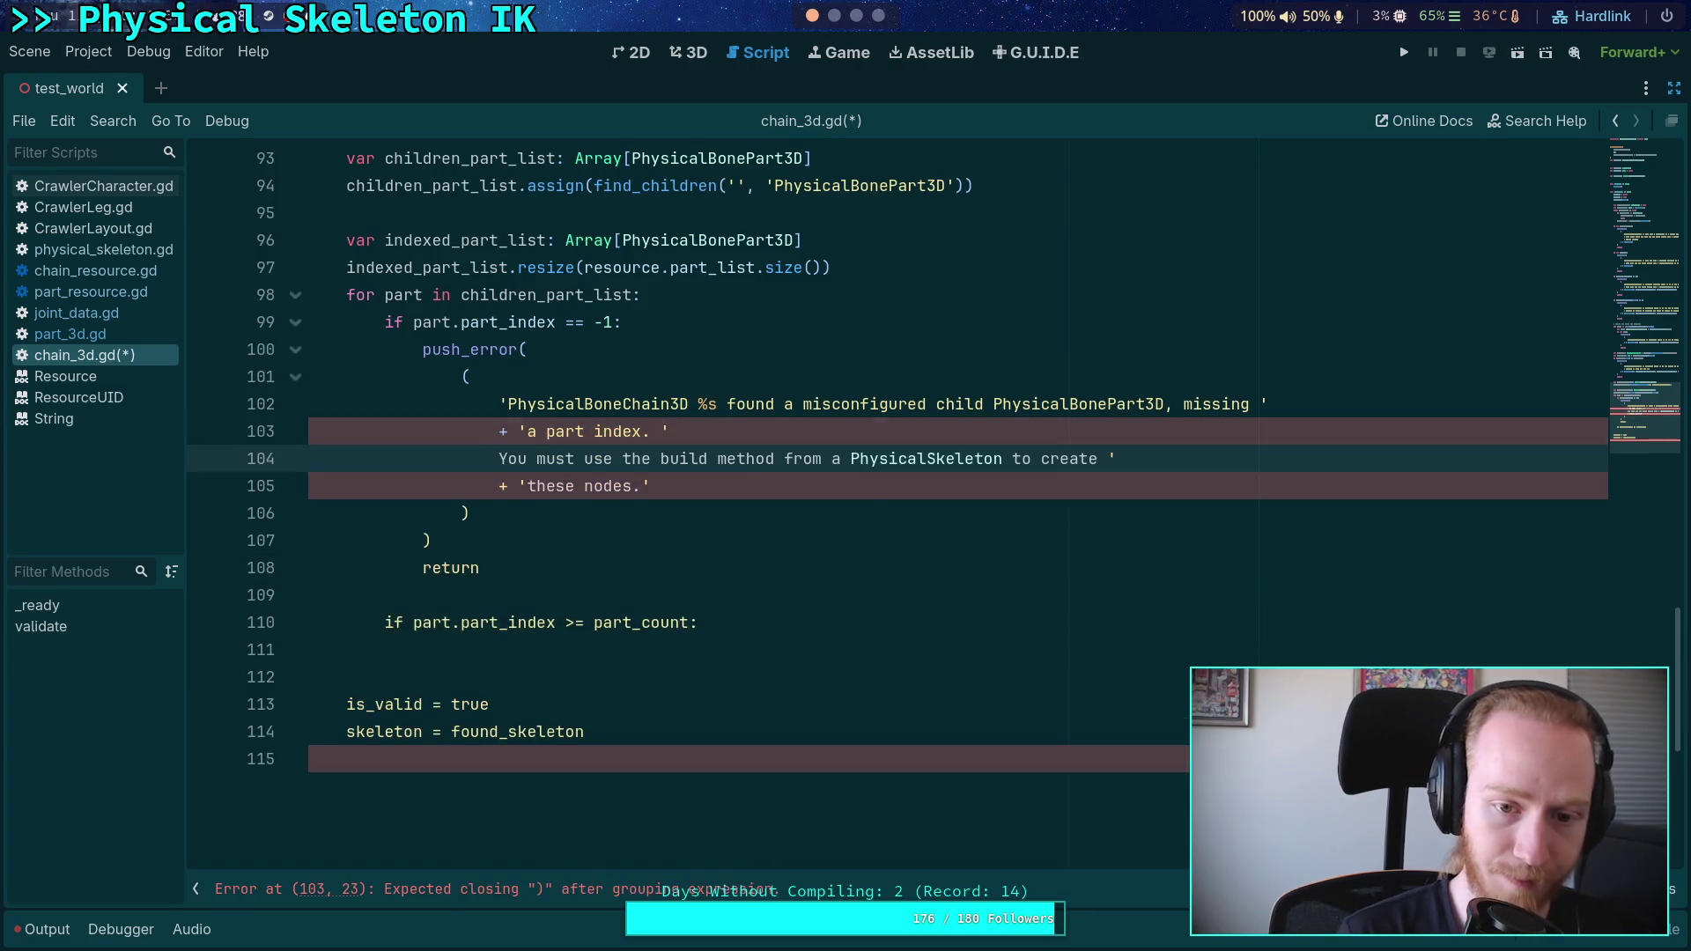
text(+ ')
click(899, 480)
drag(899, 480, 1133, 451)
key(BackSpace)
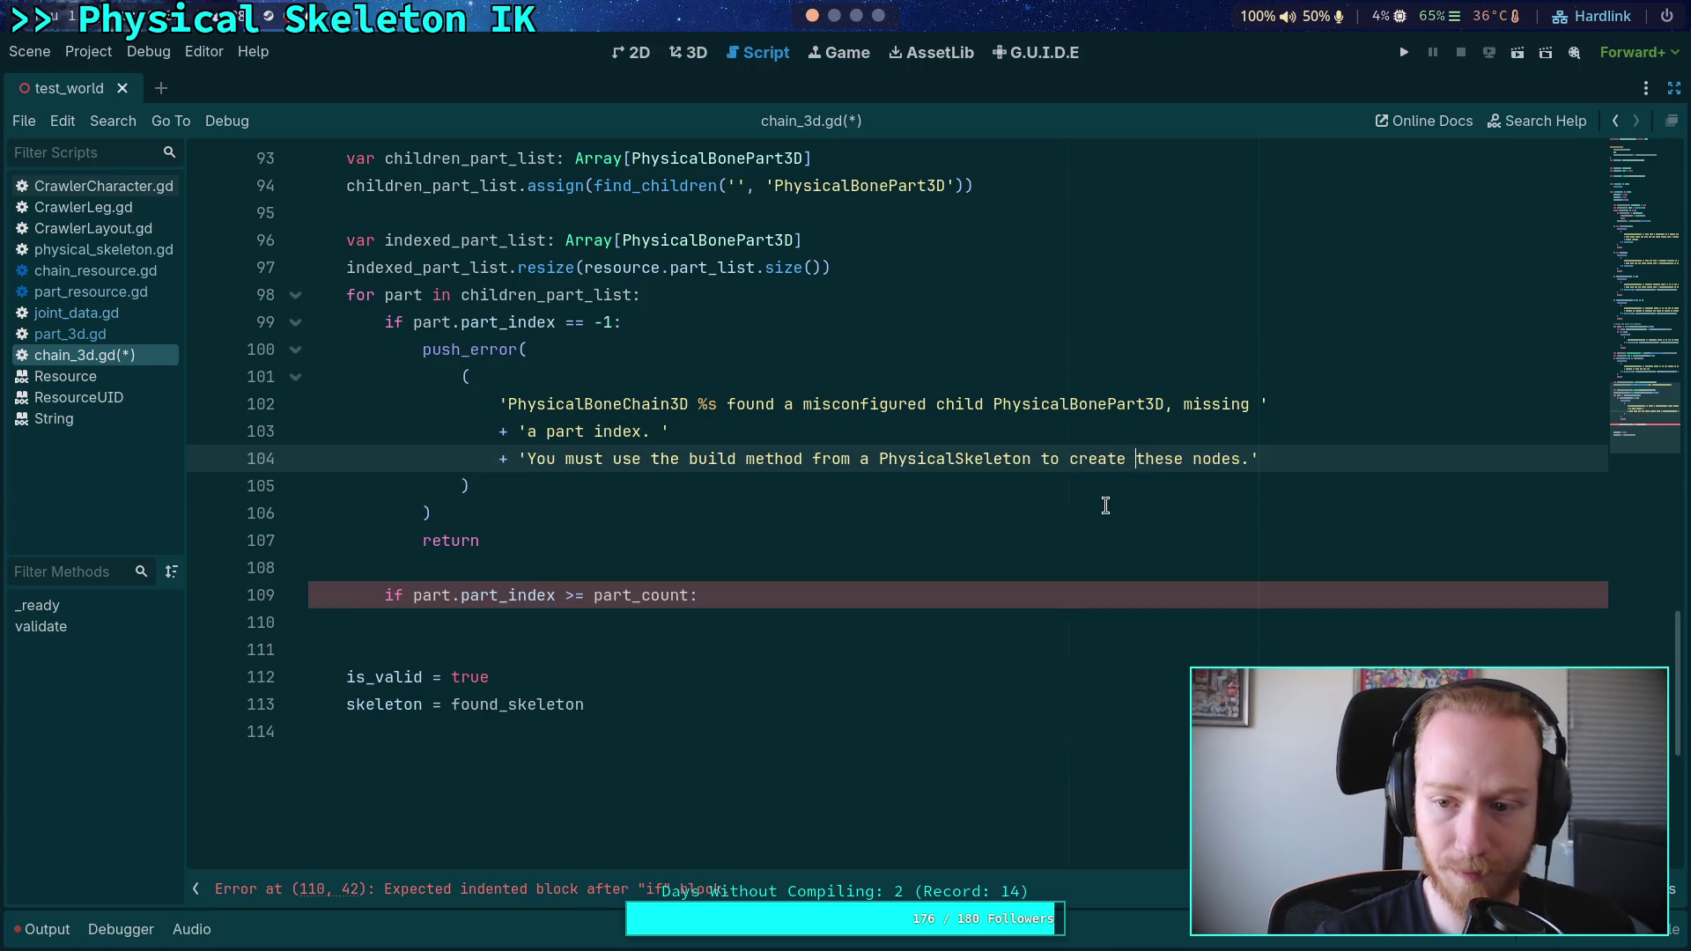
Add %s after PhysicalBonePart3D, format with [get_path(), part.get_path()], and save
click(1096, 515)
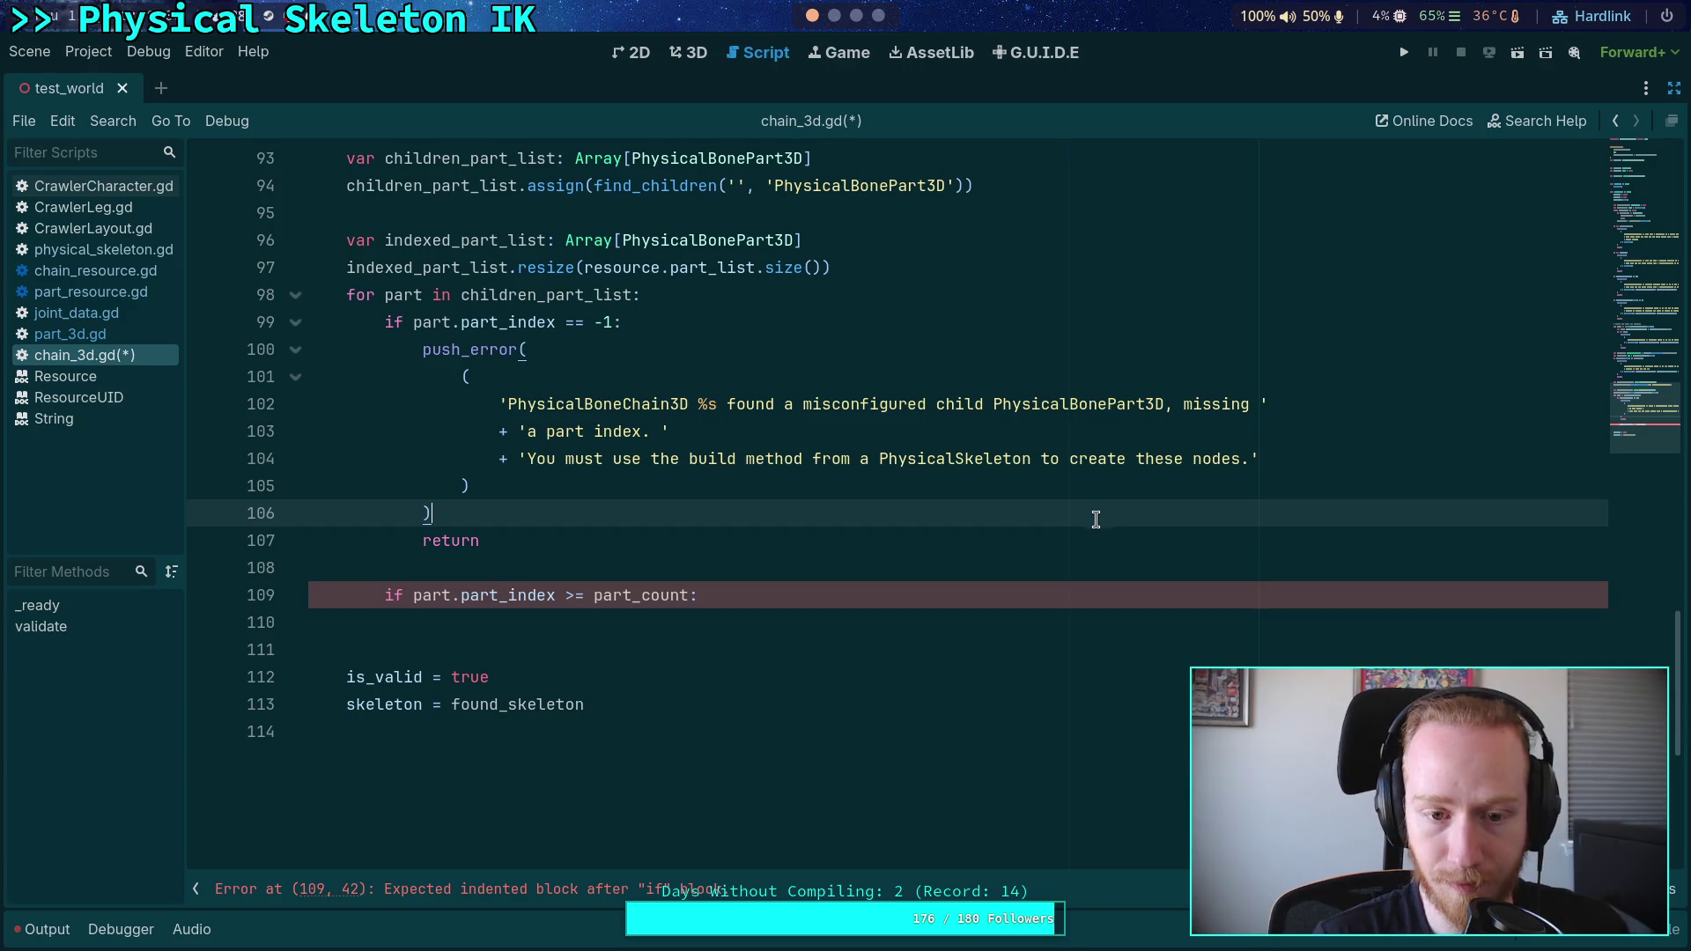
click(664, 494)
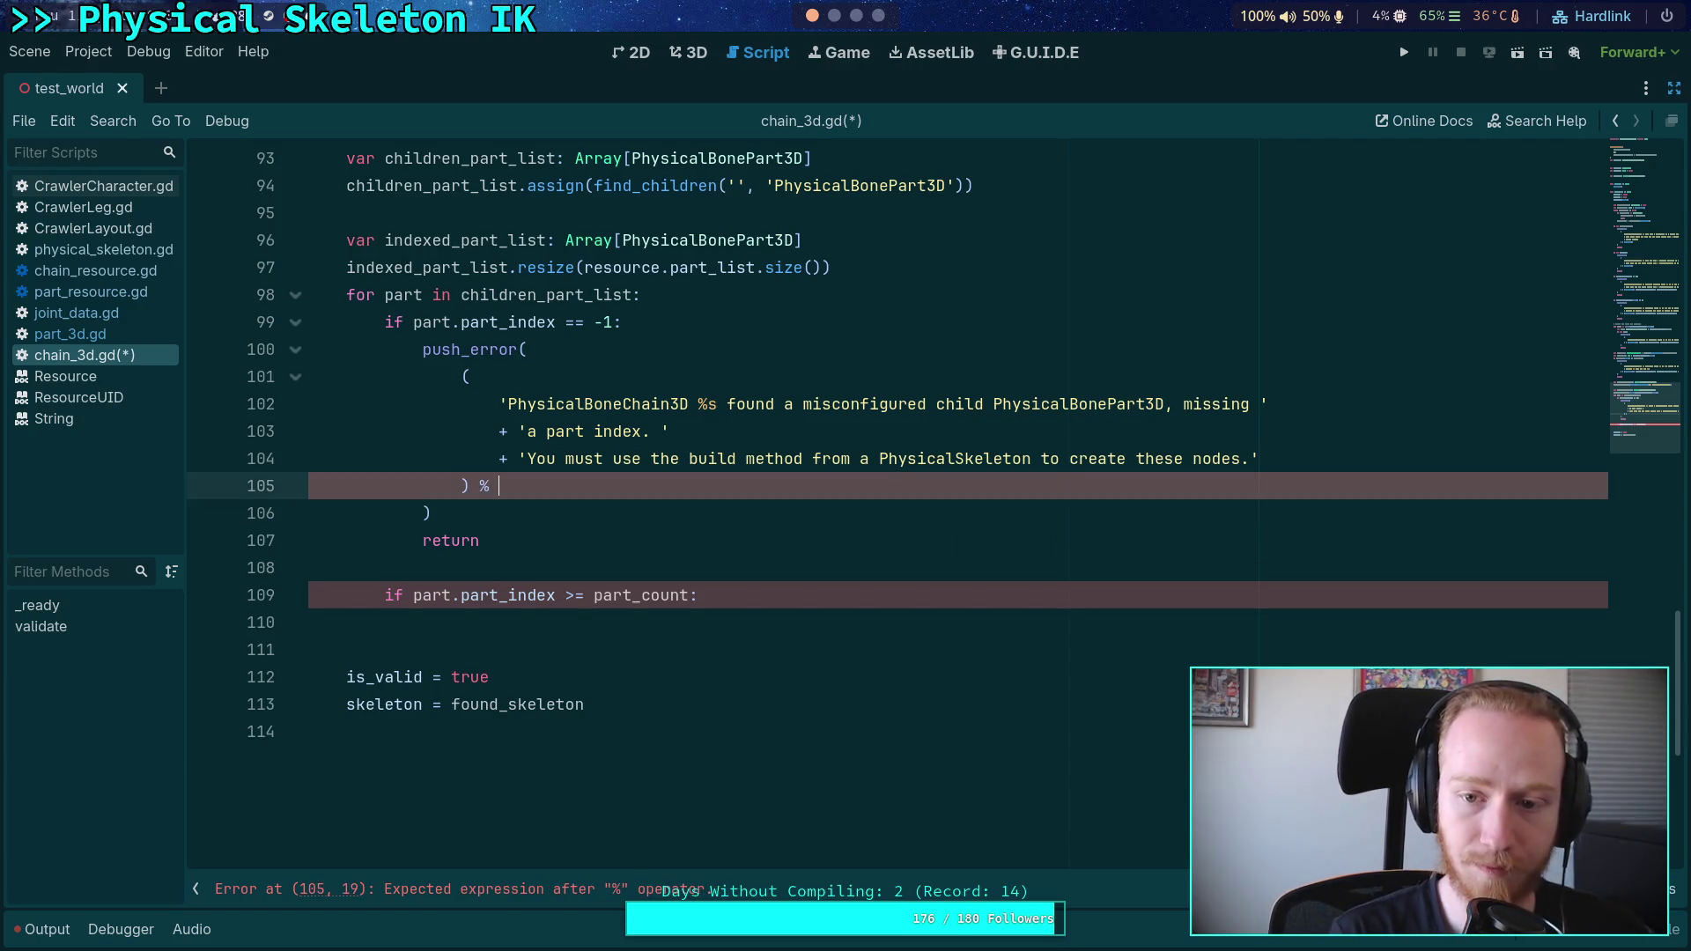
text([)
scroll(700, 555, up, 2)
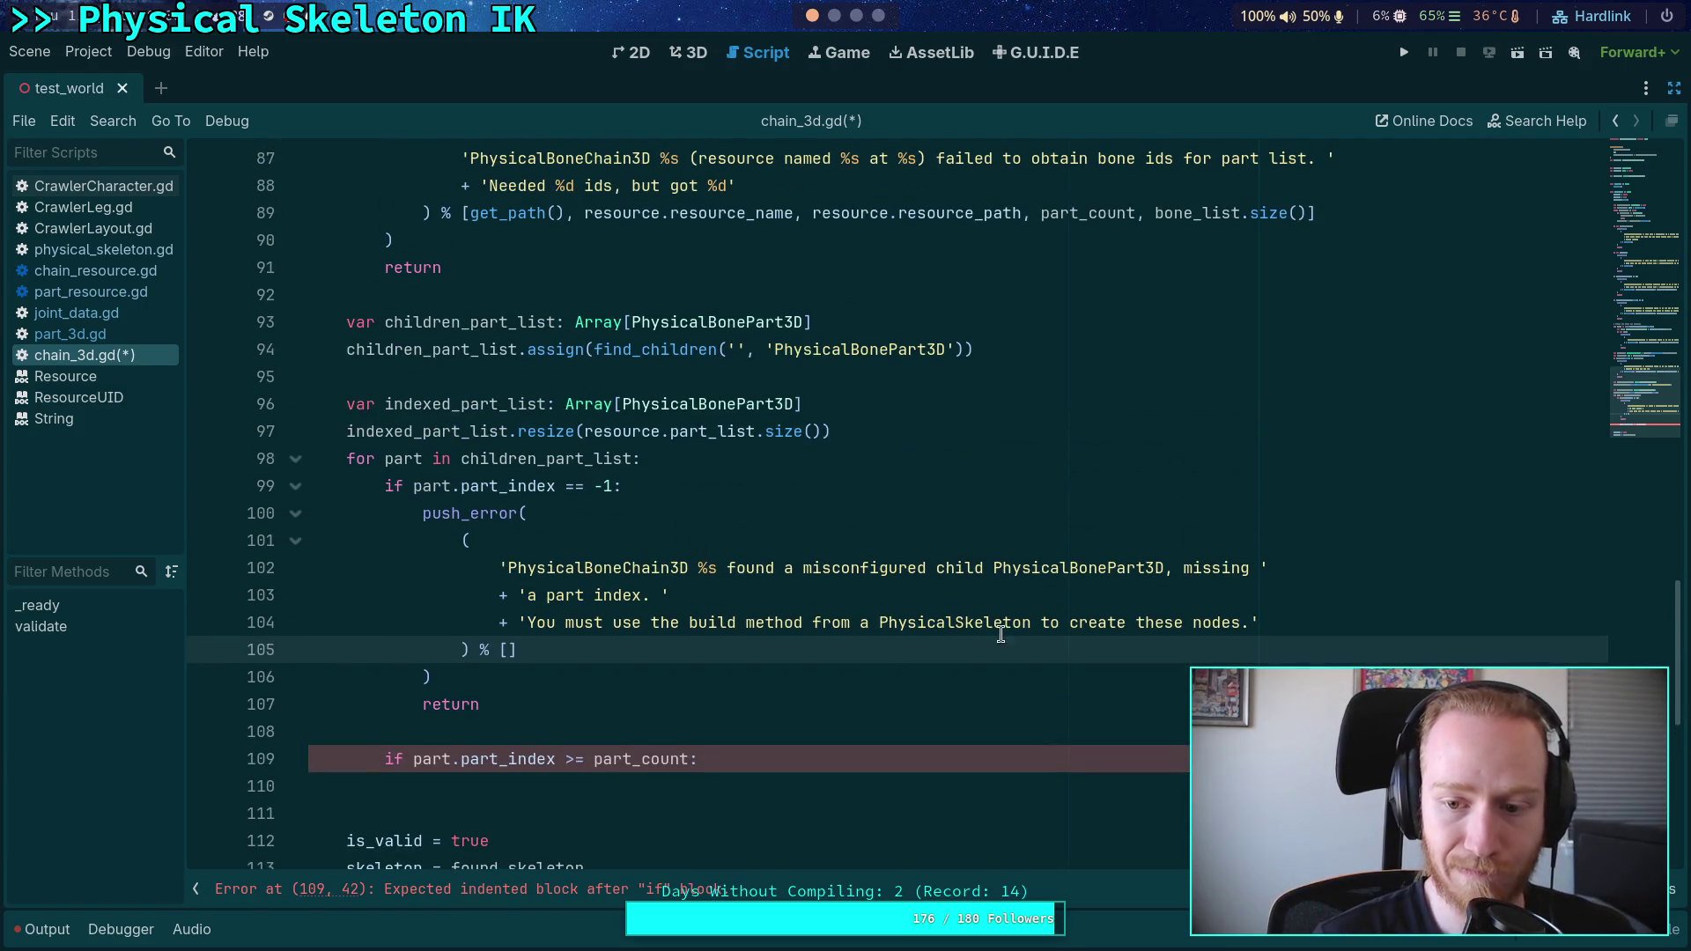
click(1160, 568)
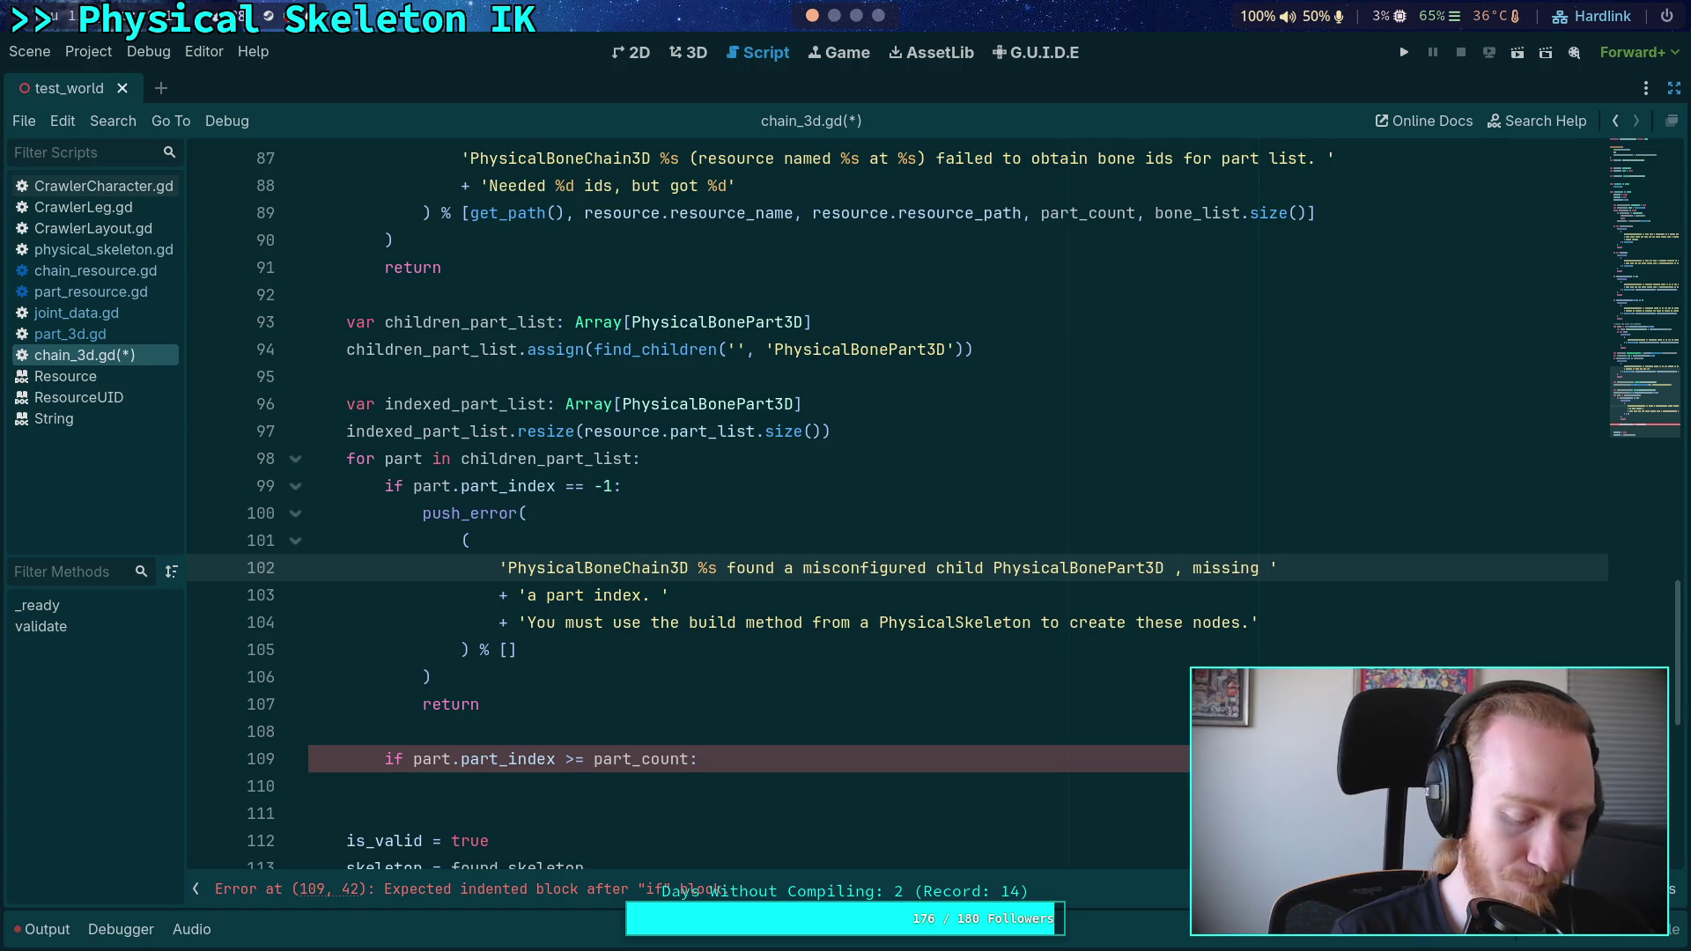
text(%s)
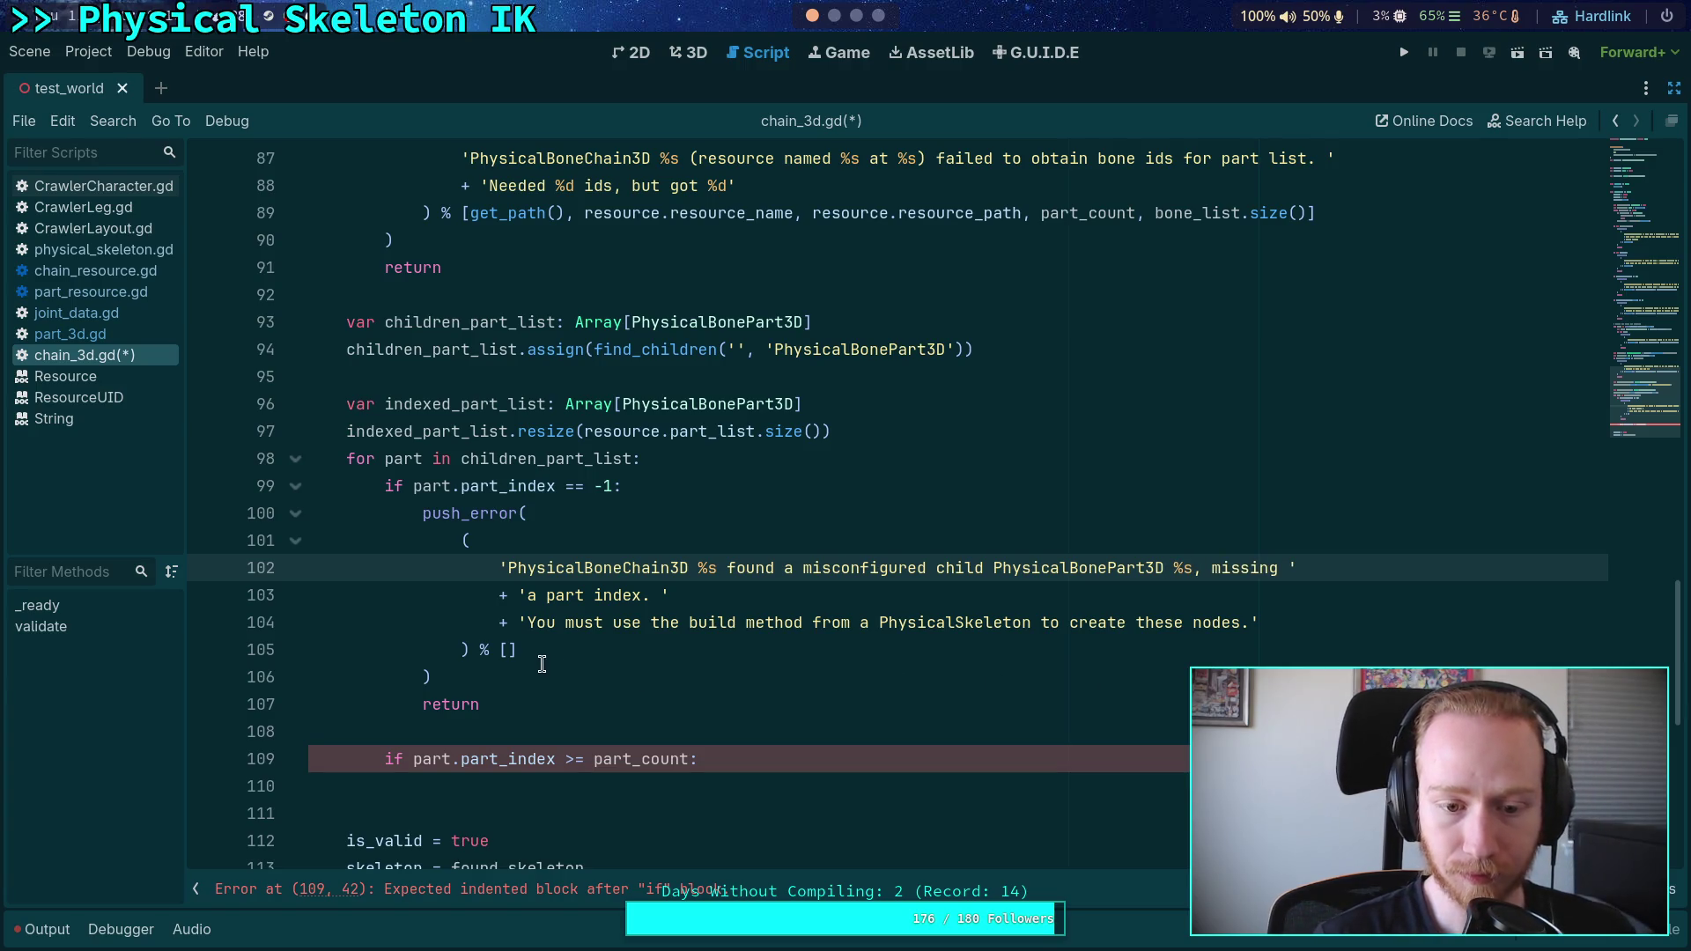
click(510, 656)
text(get_path(), )
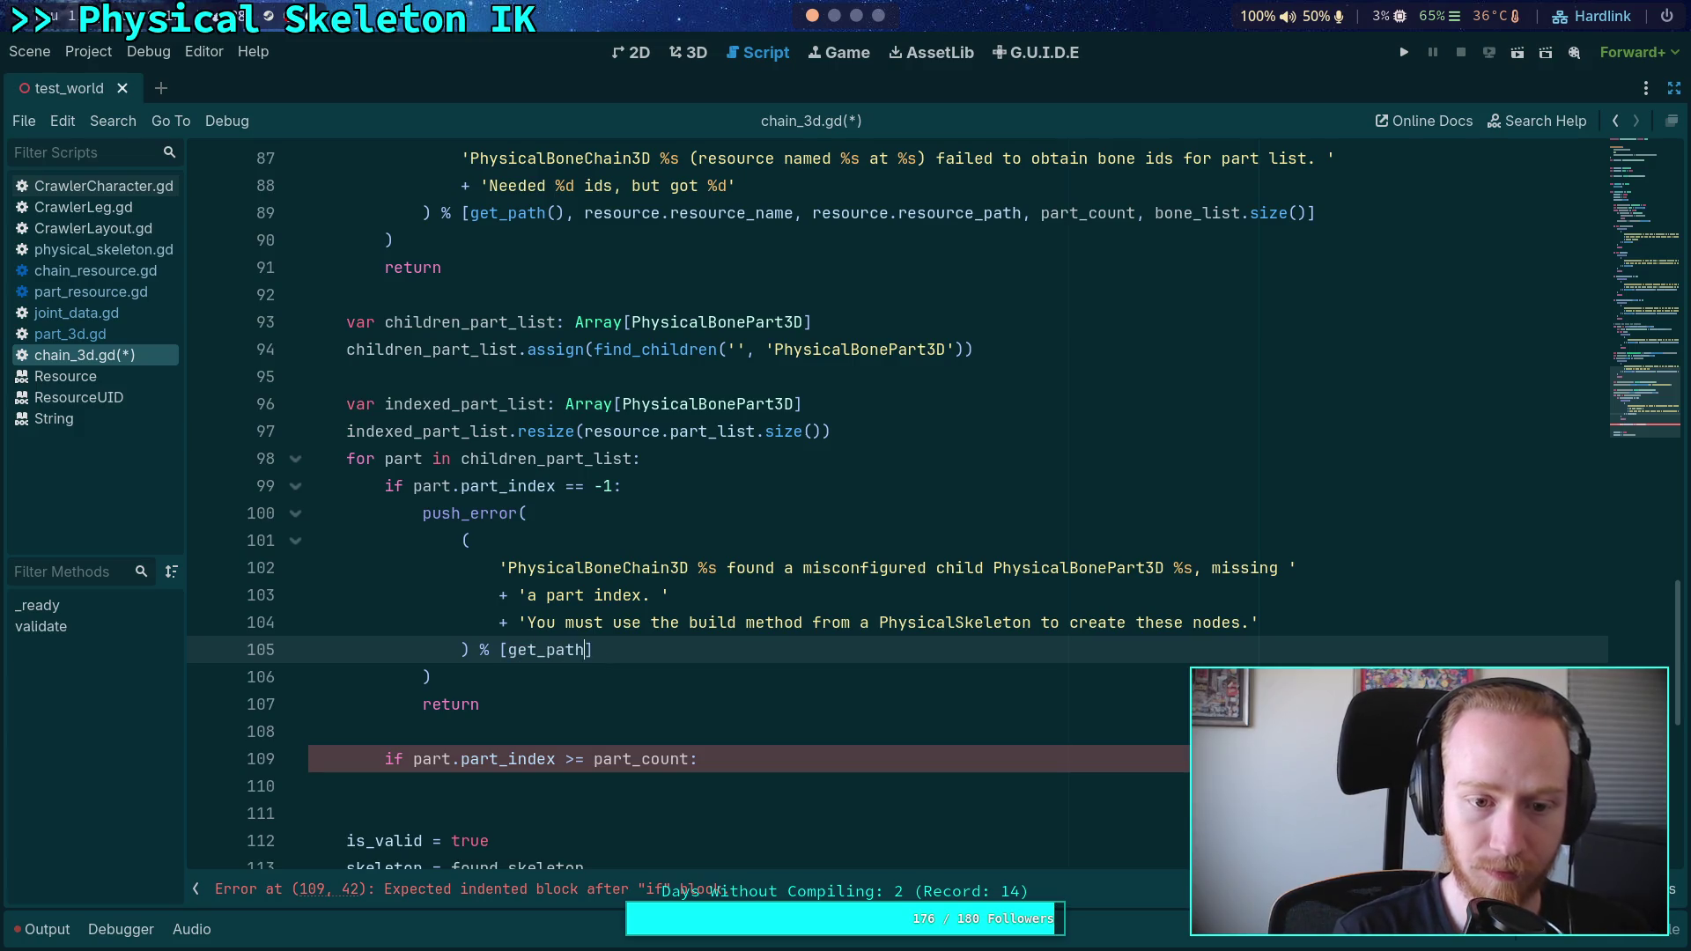
text(part.get_path)
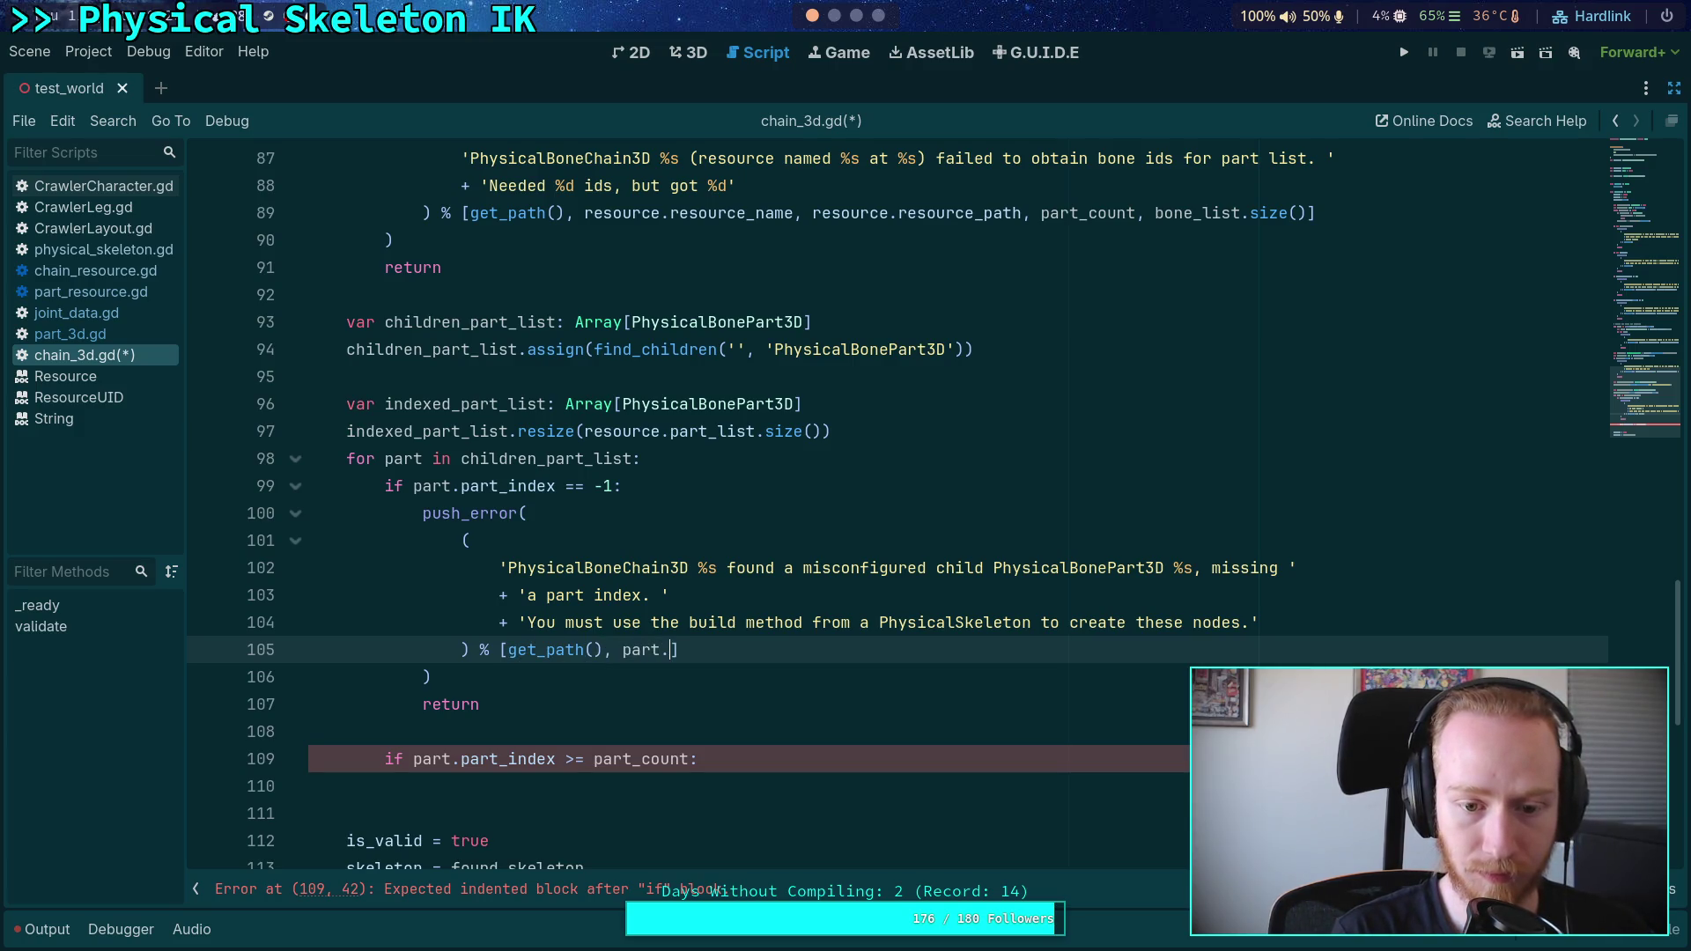
key(Return)
text(,)
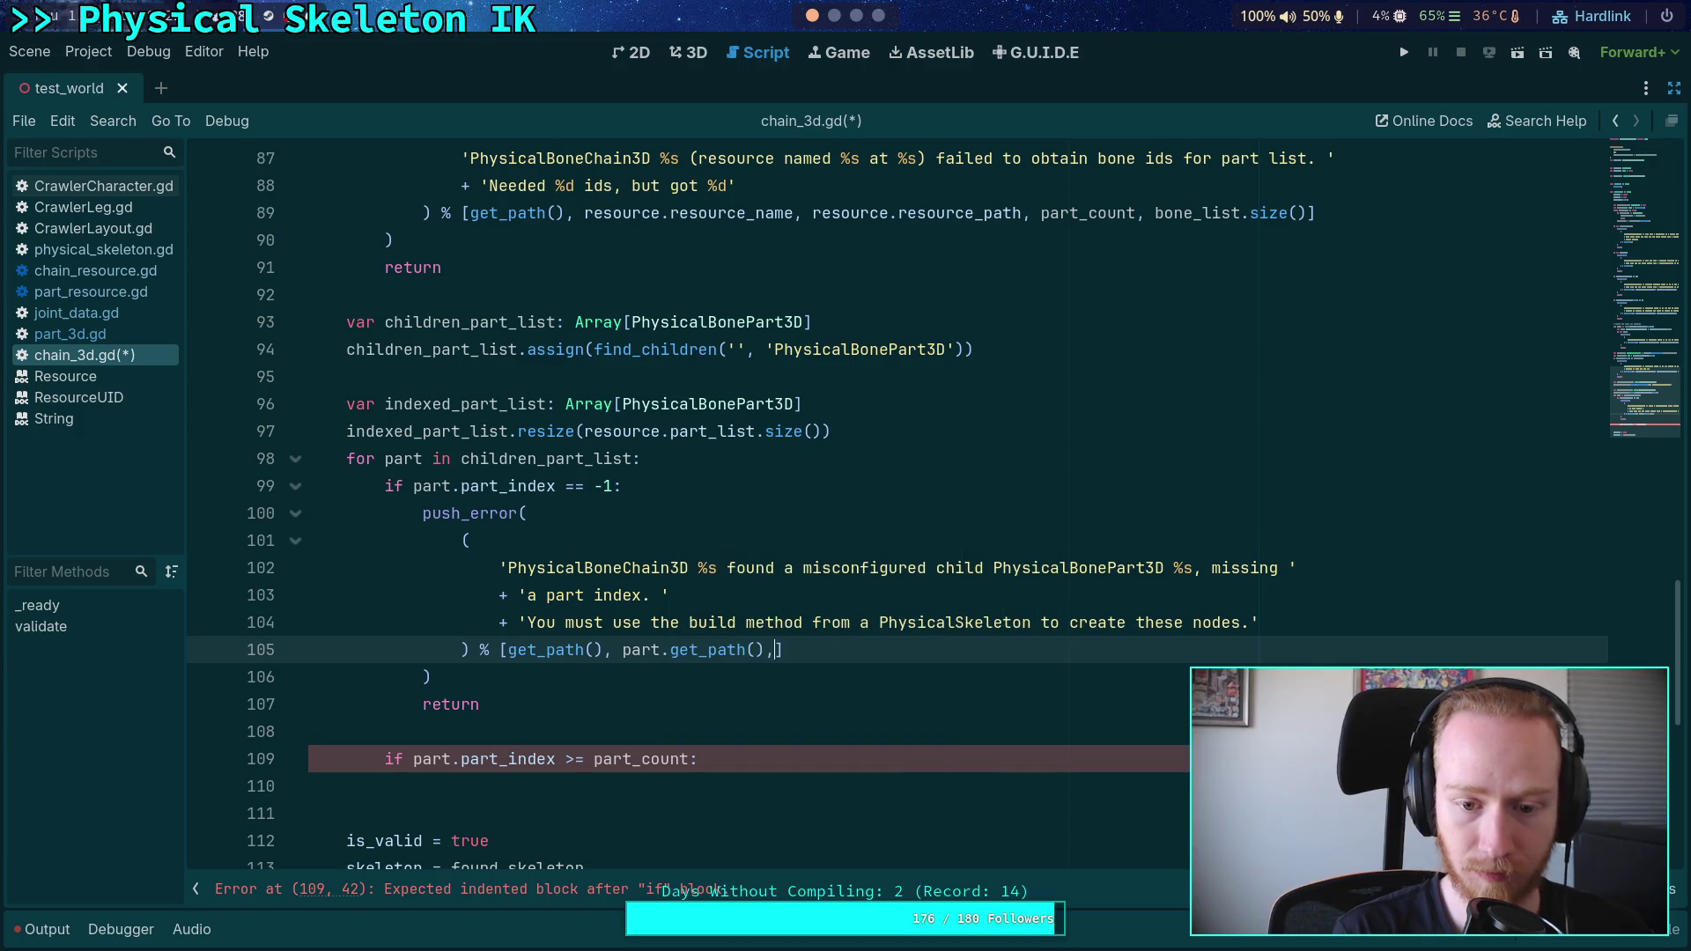
key(BackSpace)
key(ctrl+s)
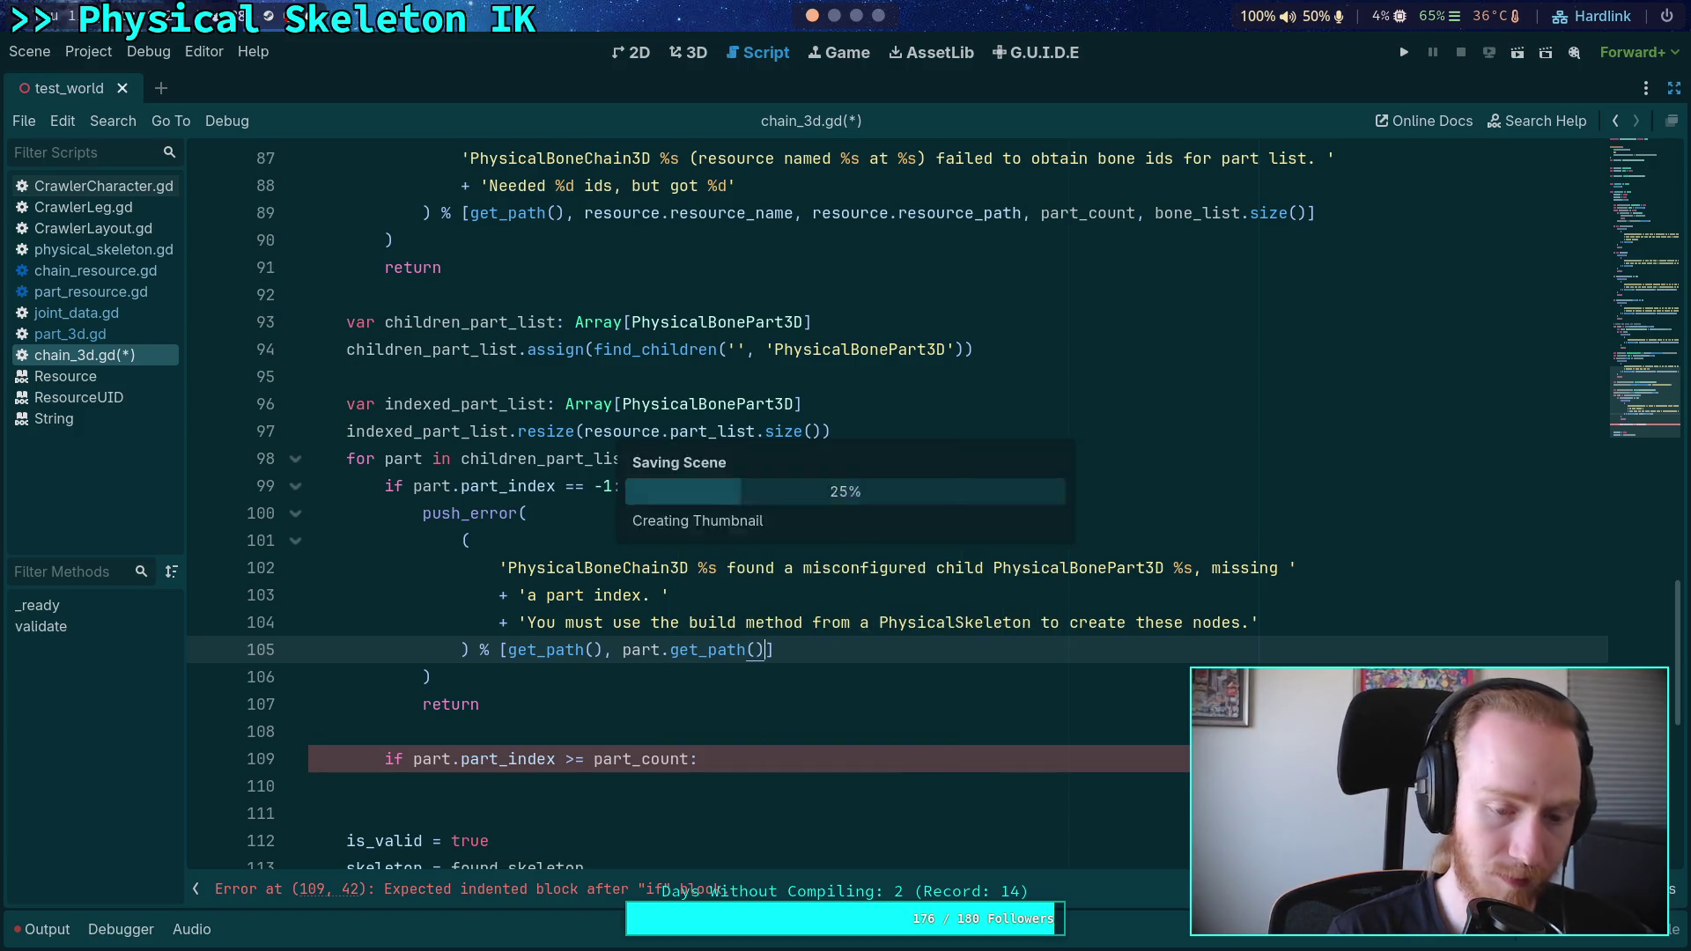
Copy the push_error block and paste it under the part_count check
click(847, 785)
drag(431, 676, 422, 514)
right_click(440, 517)
key(Escape)
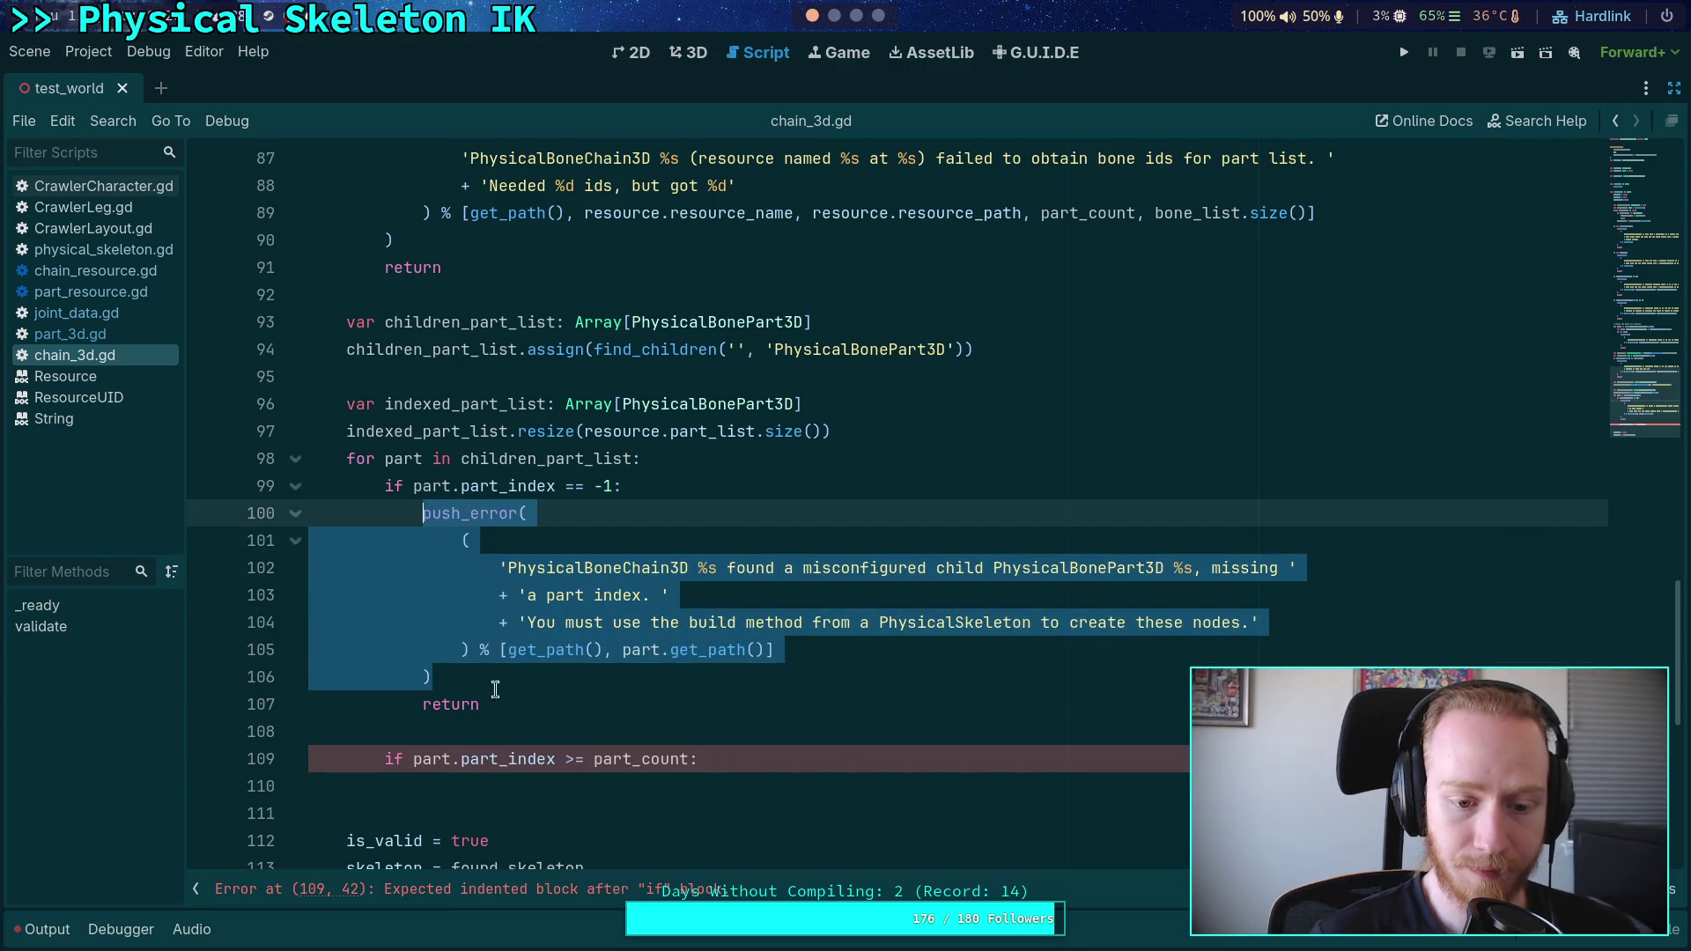
click(560, 787)
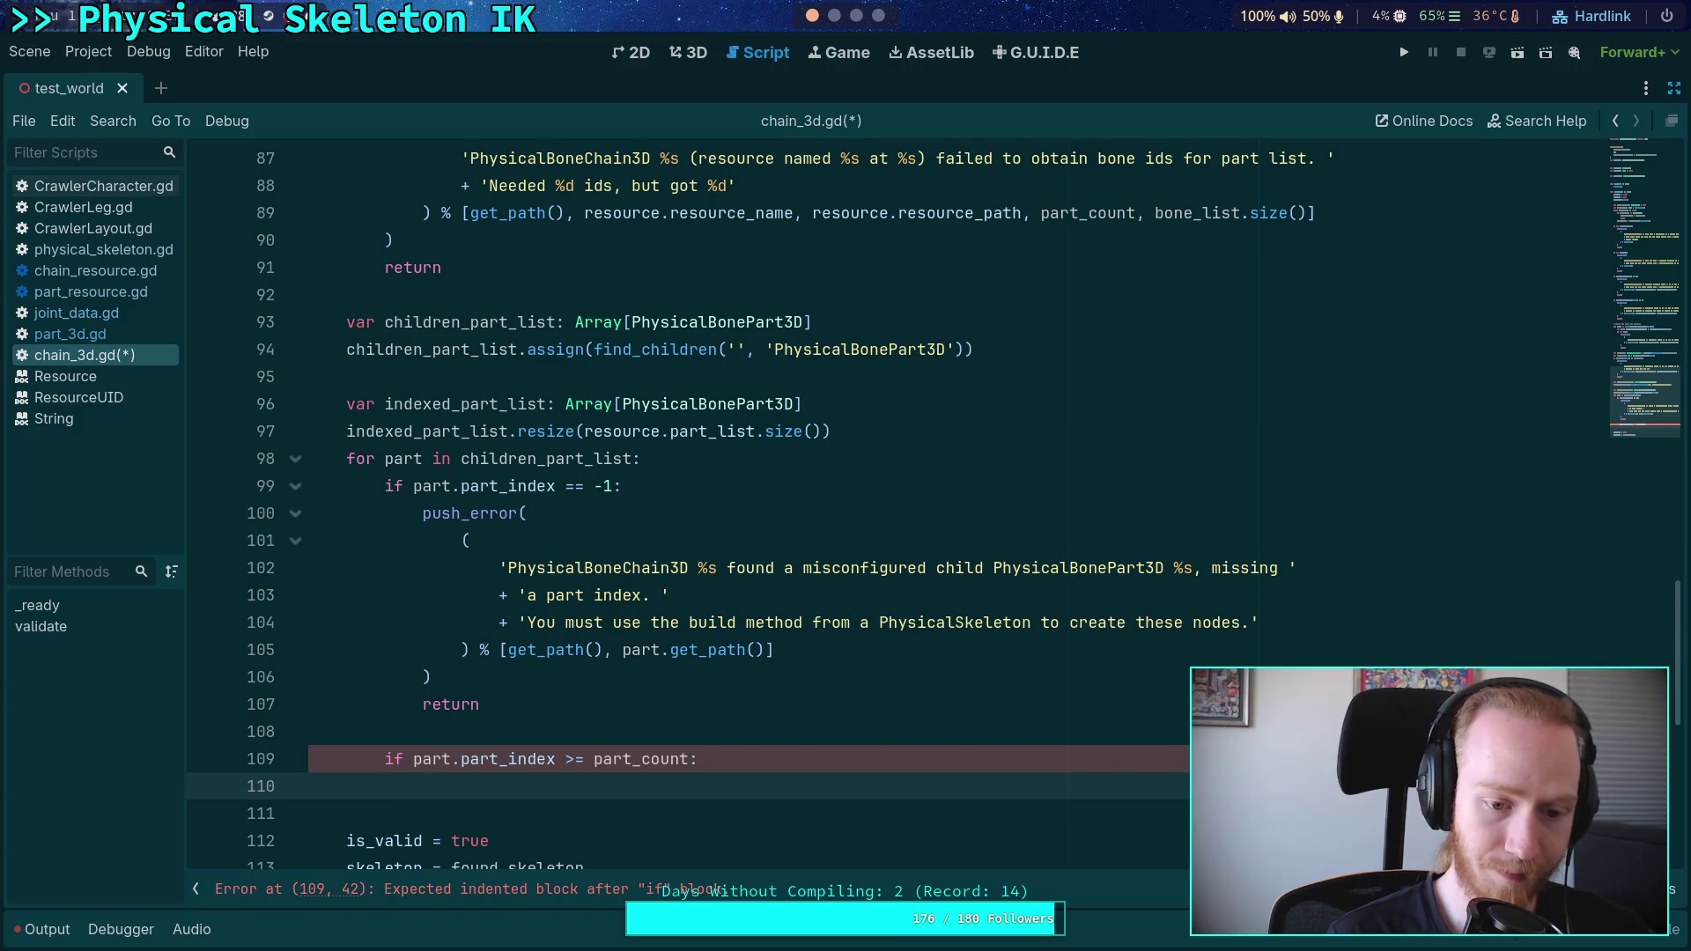
key(ctrl+v)
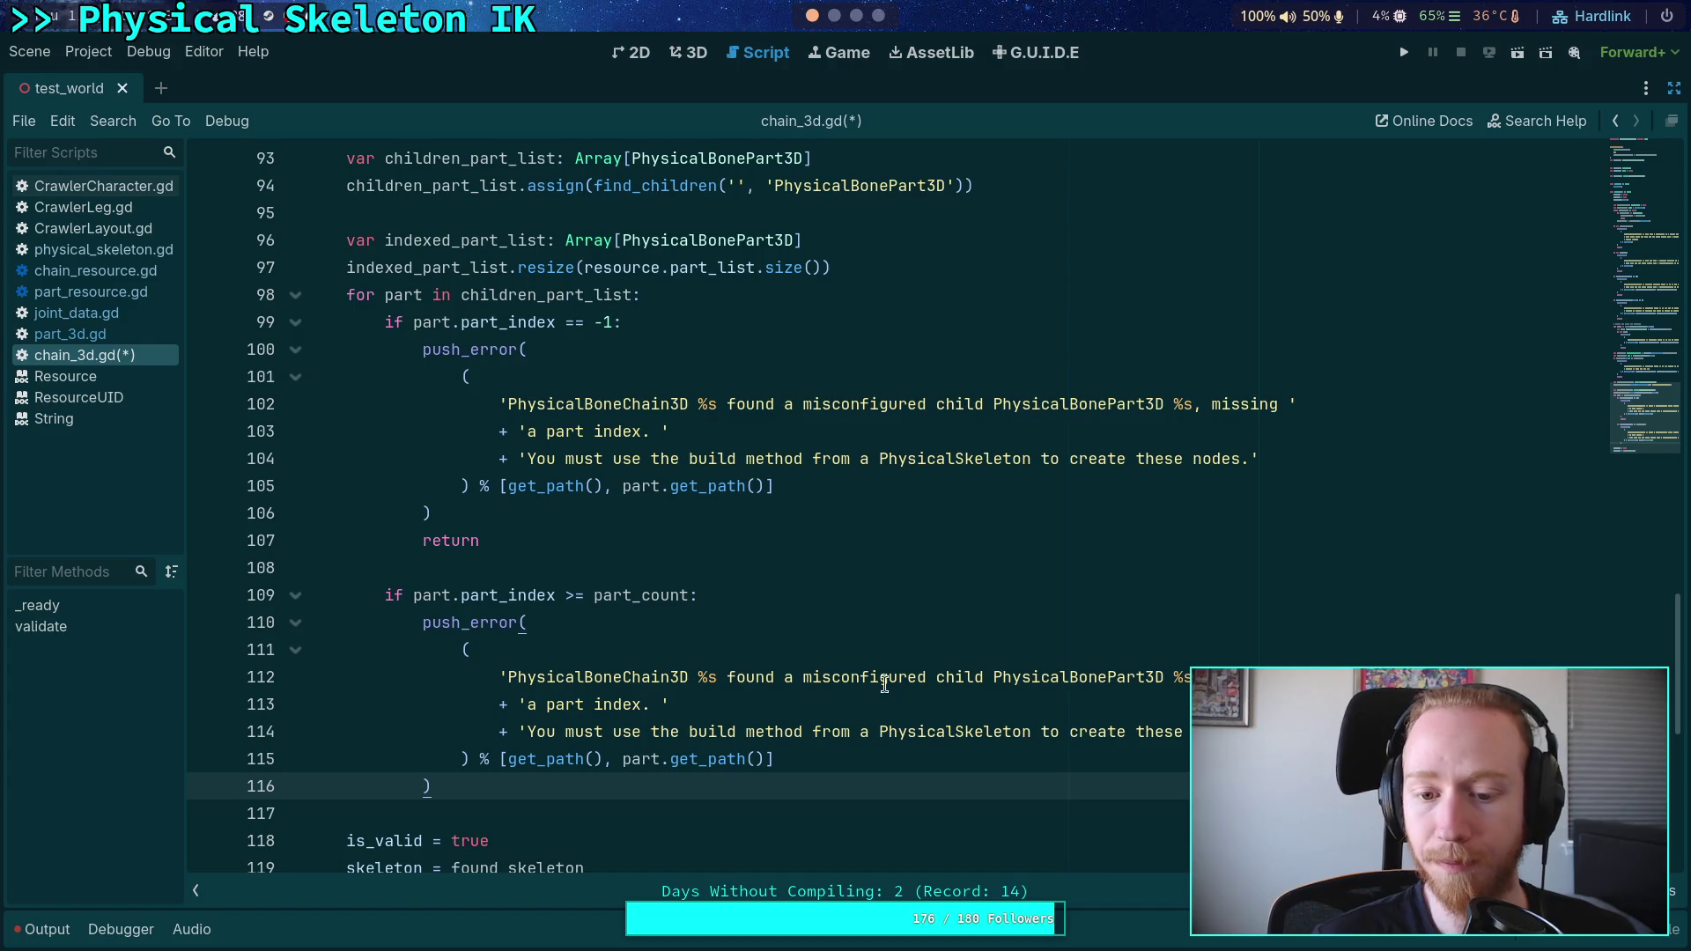
Reword the copy to 'an extra' child whose index is 'greater than the size of the resource part list'
drag(798, 678, 927, 672)
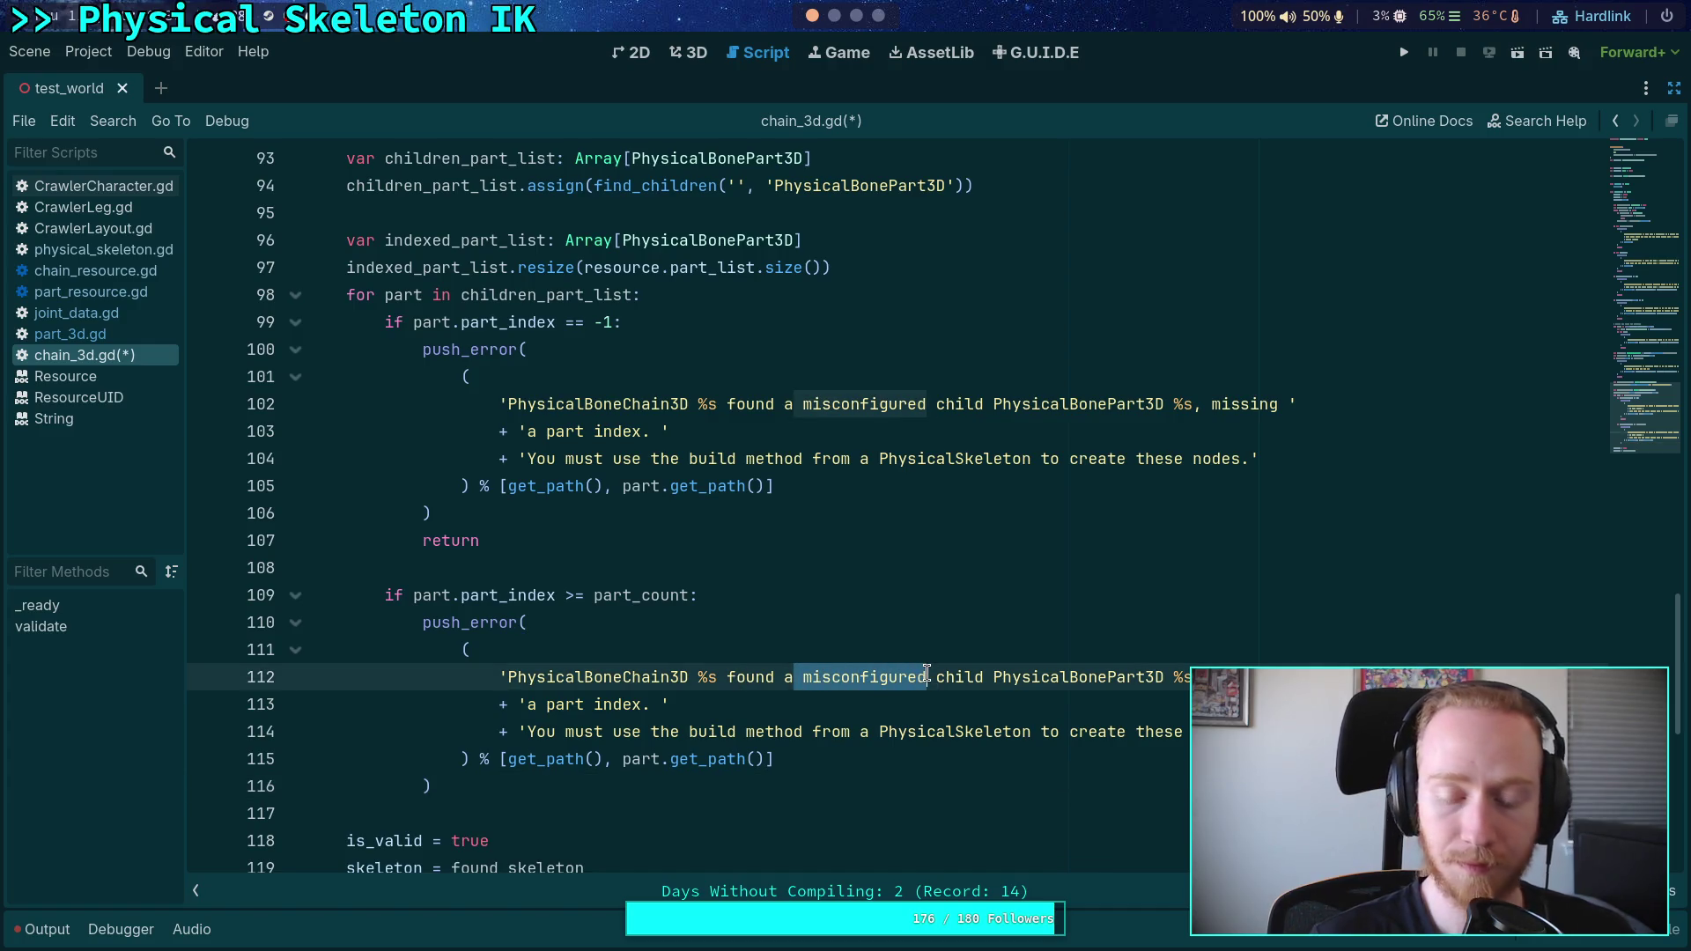
text(n extra)
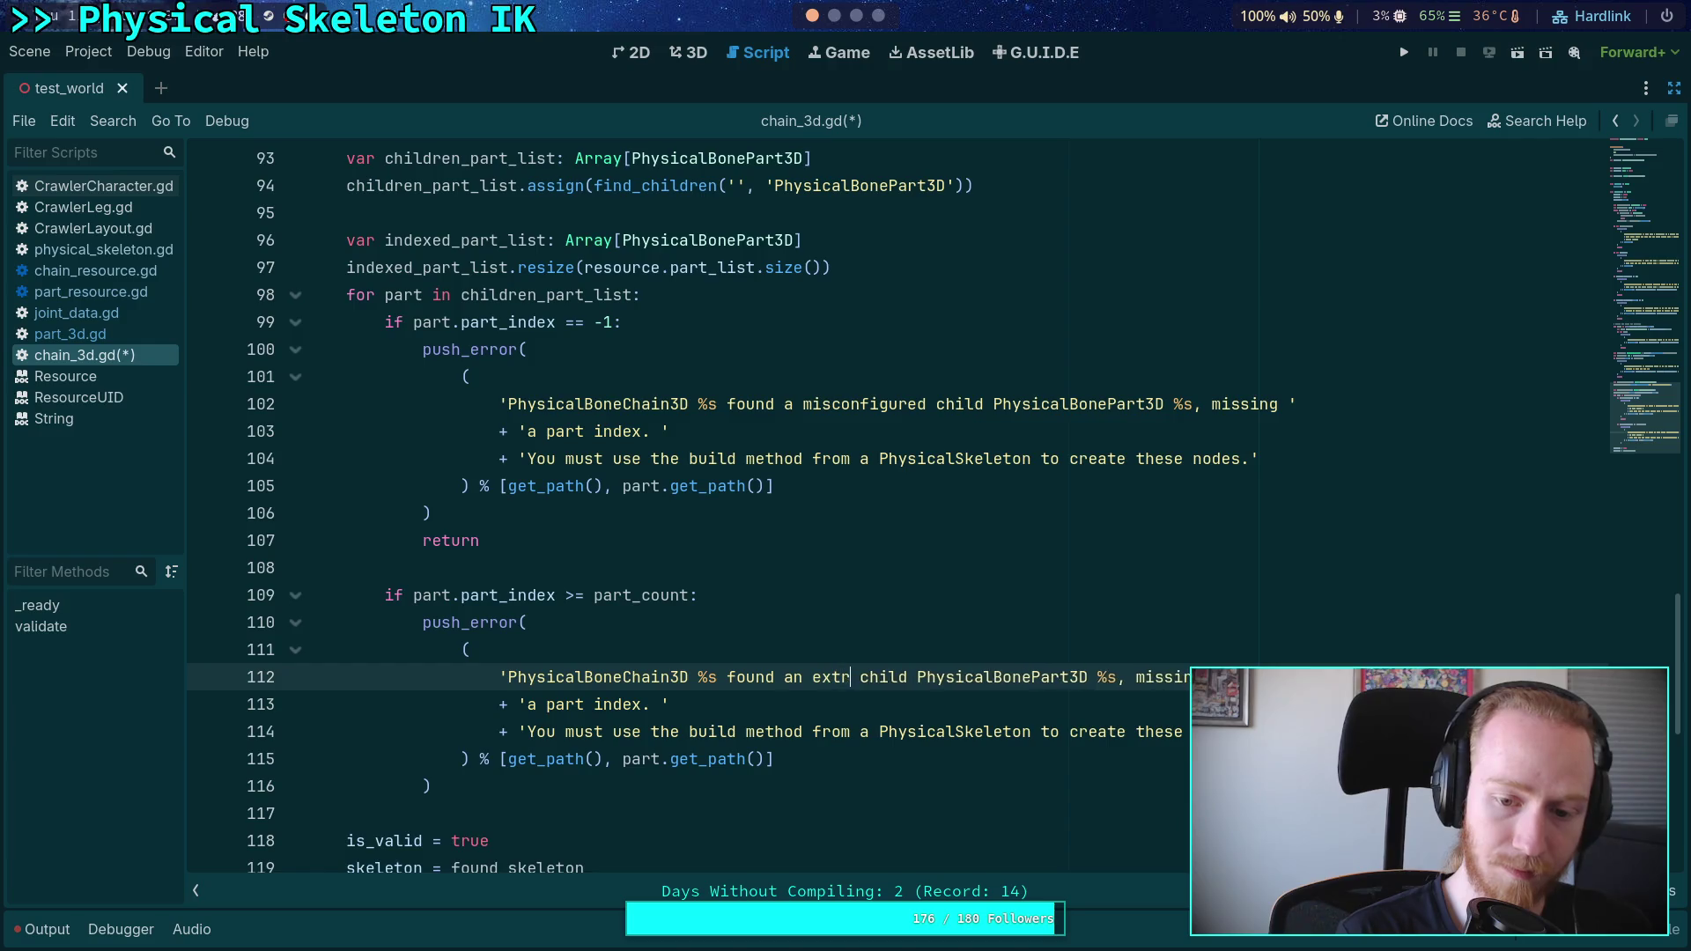
drag(641, 704, 1141, 677)
text(part)
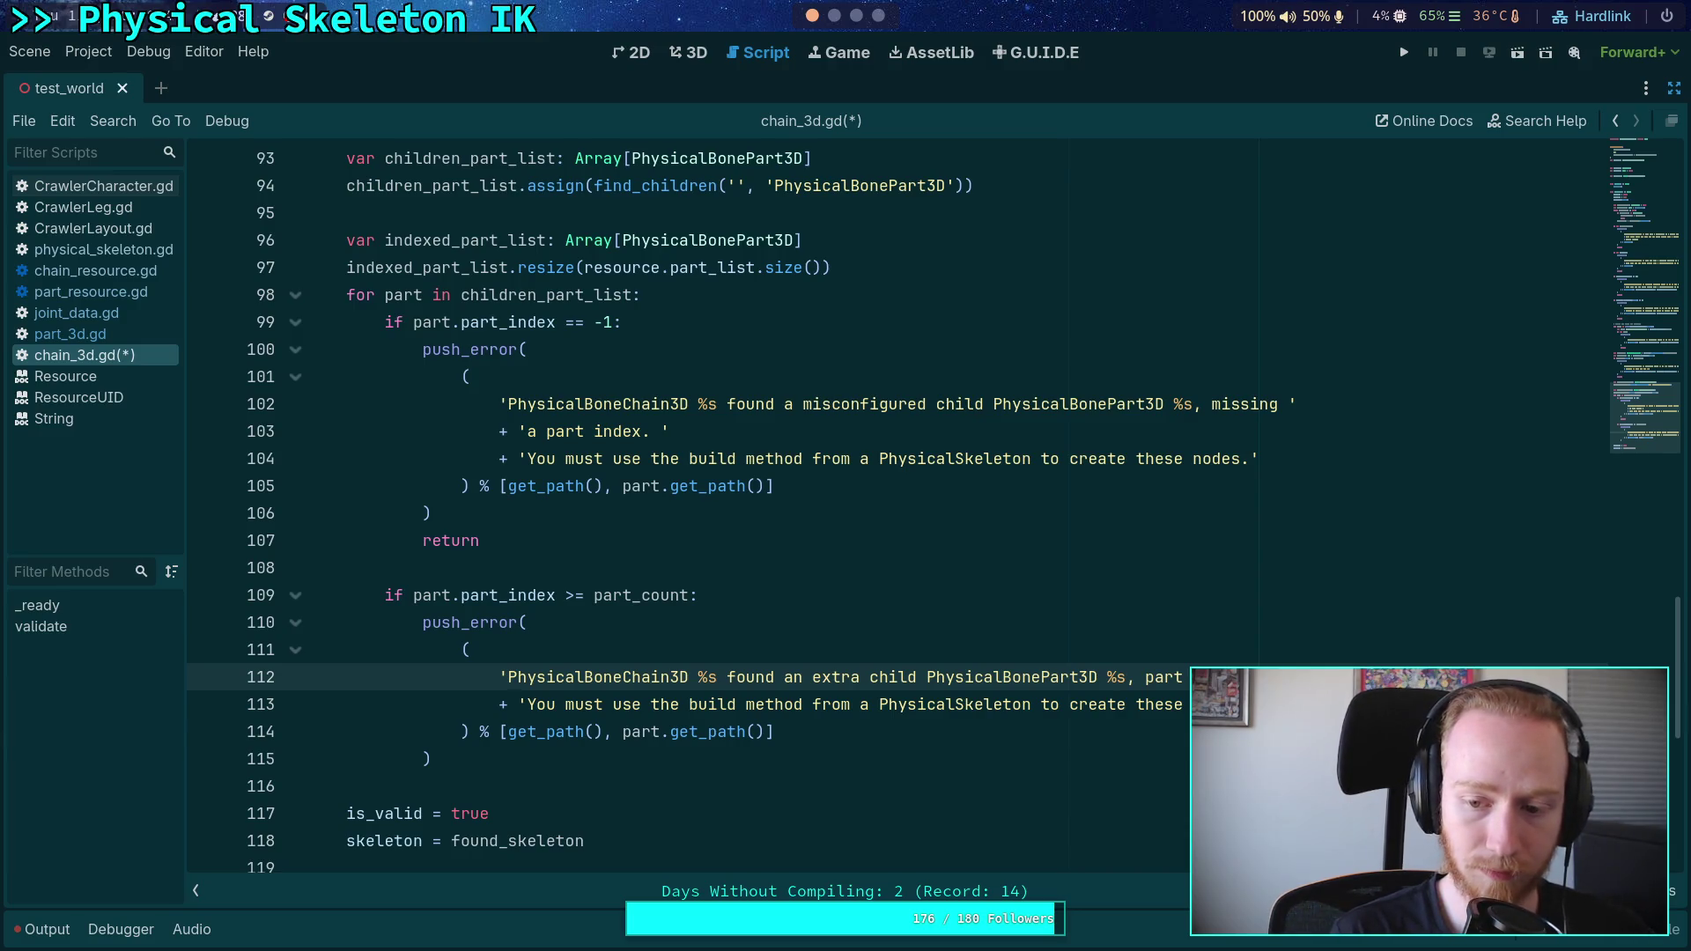
key(Return)
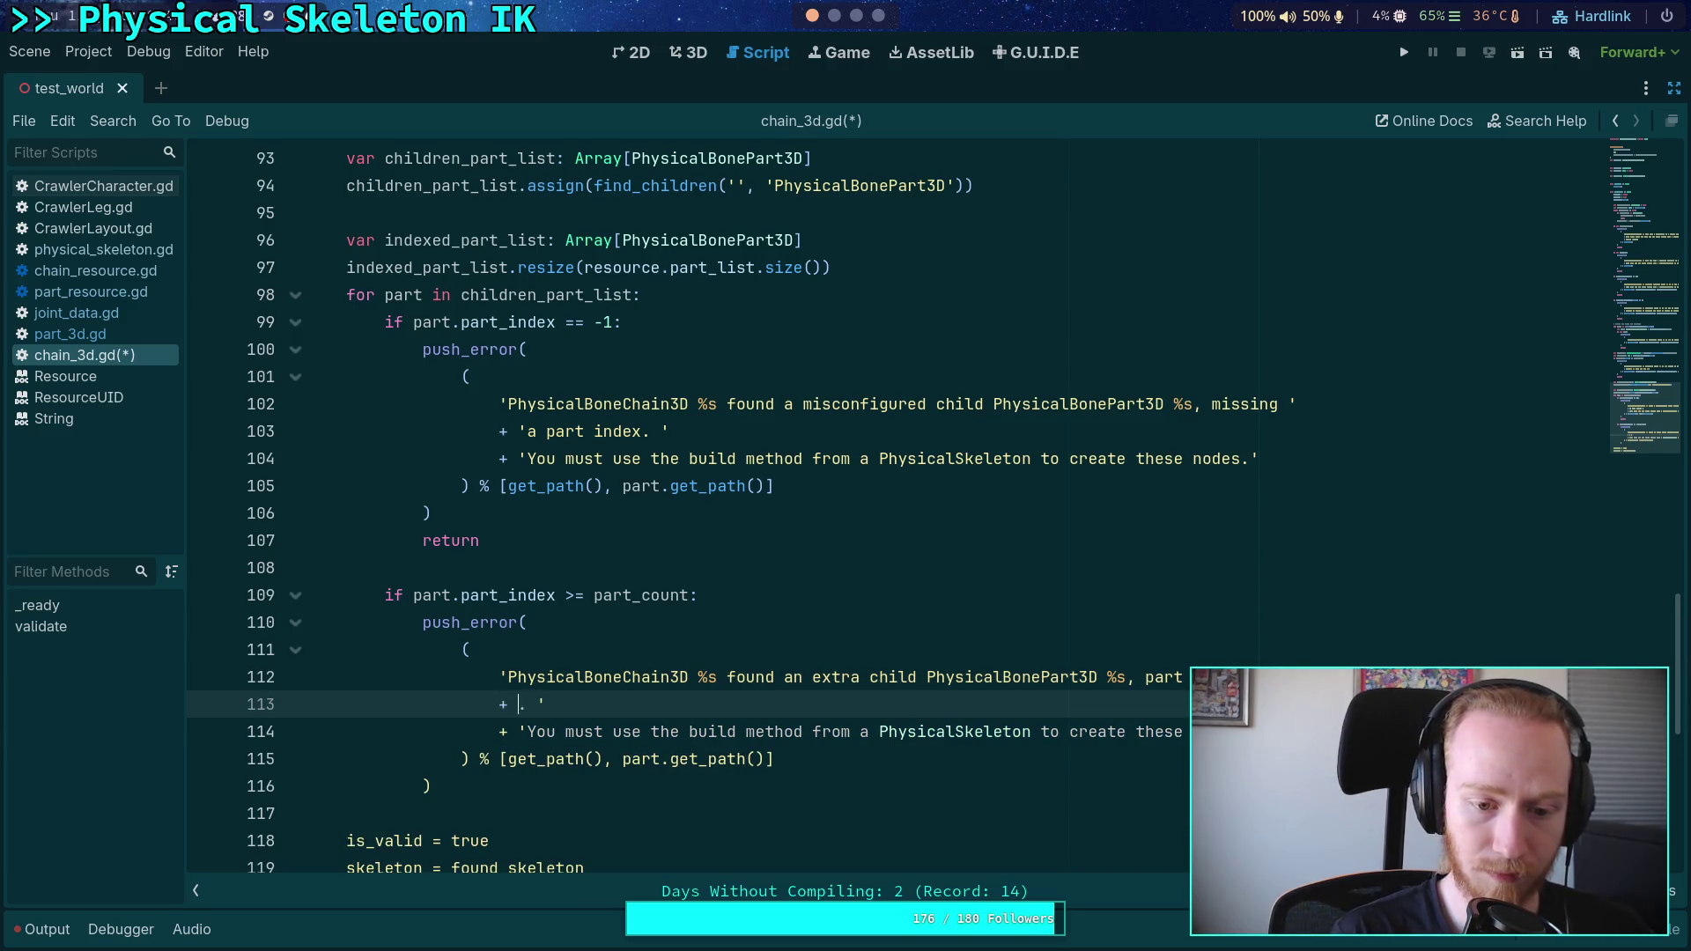
key(Delete)
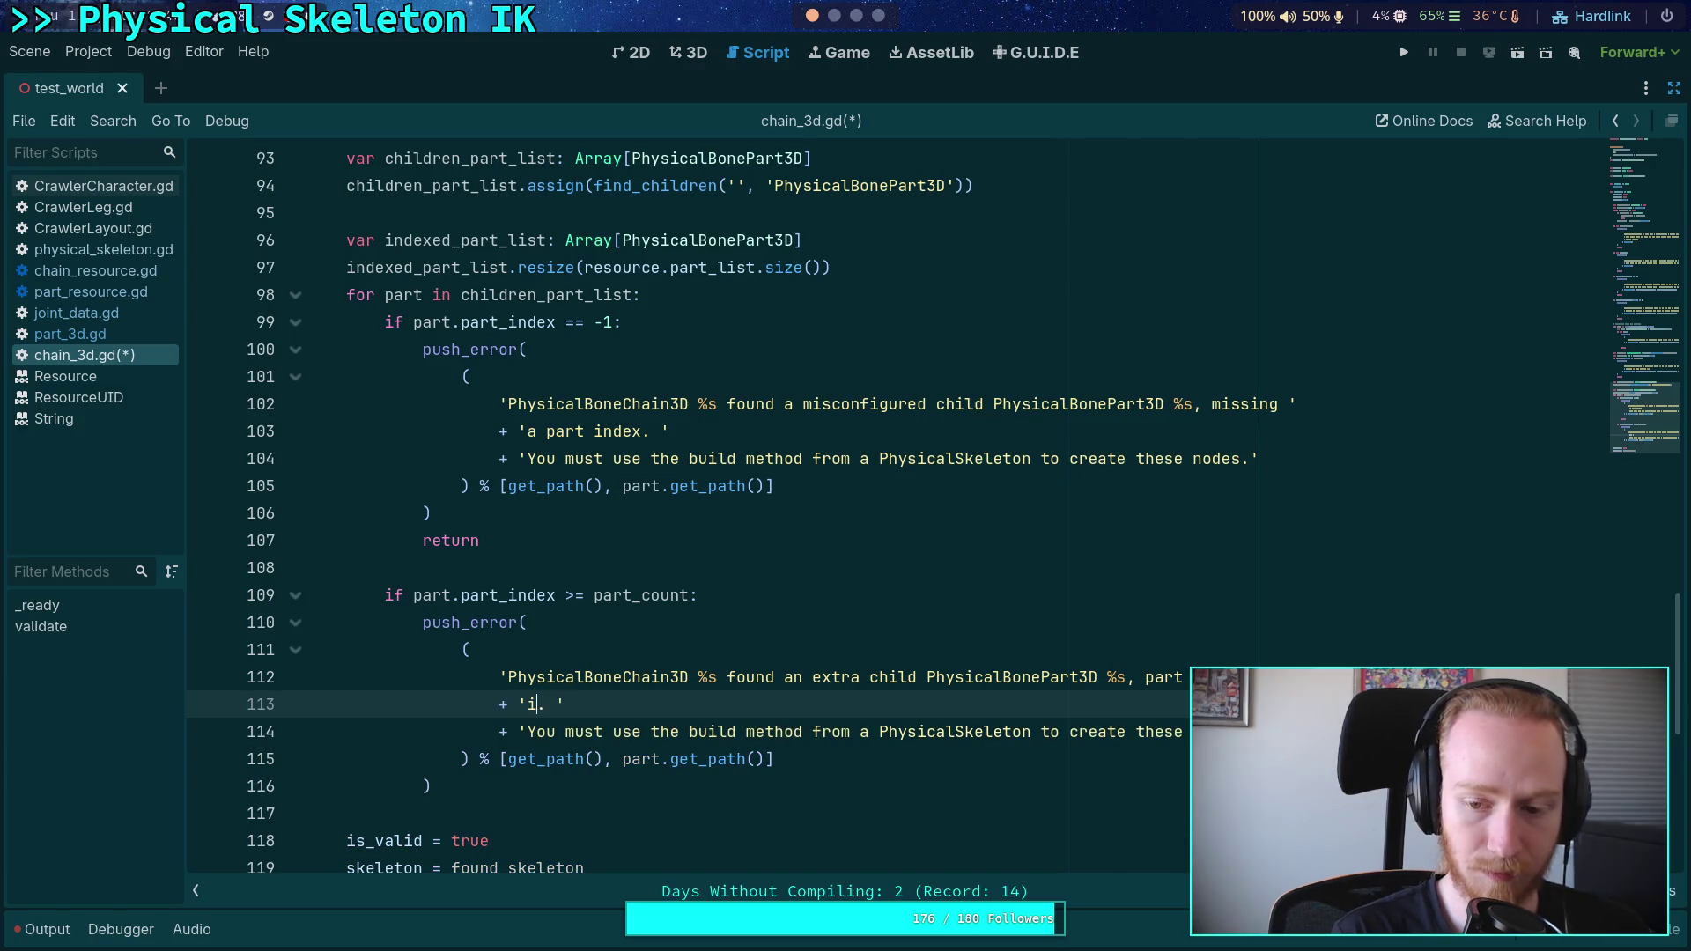
text(greater than th)
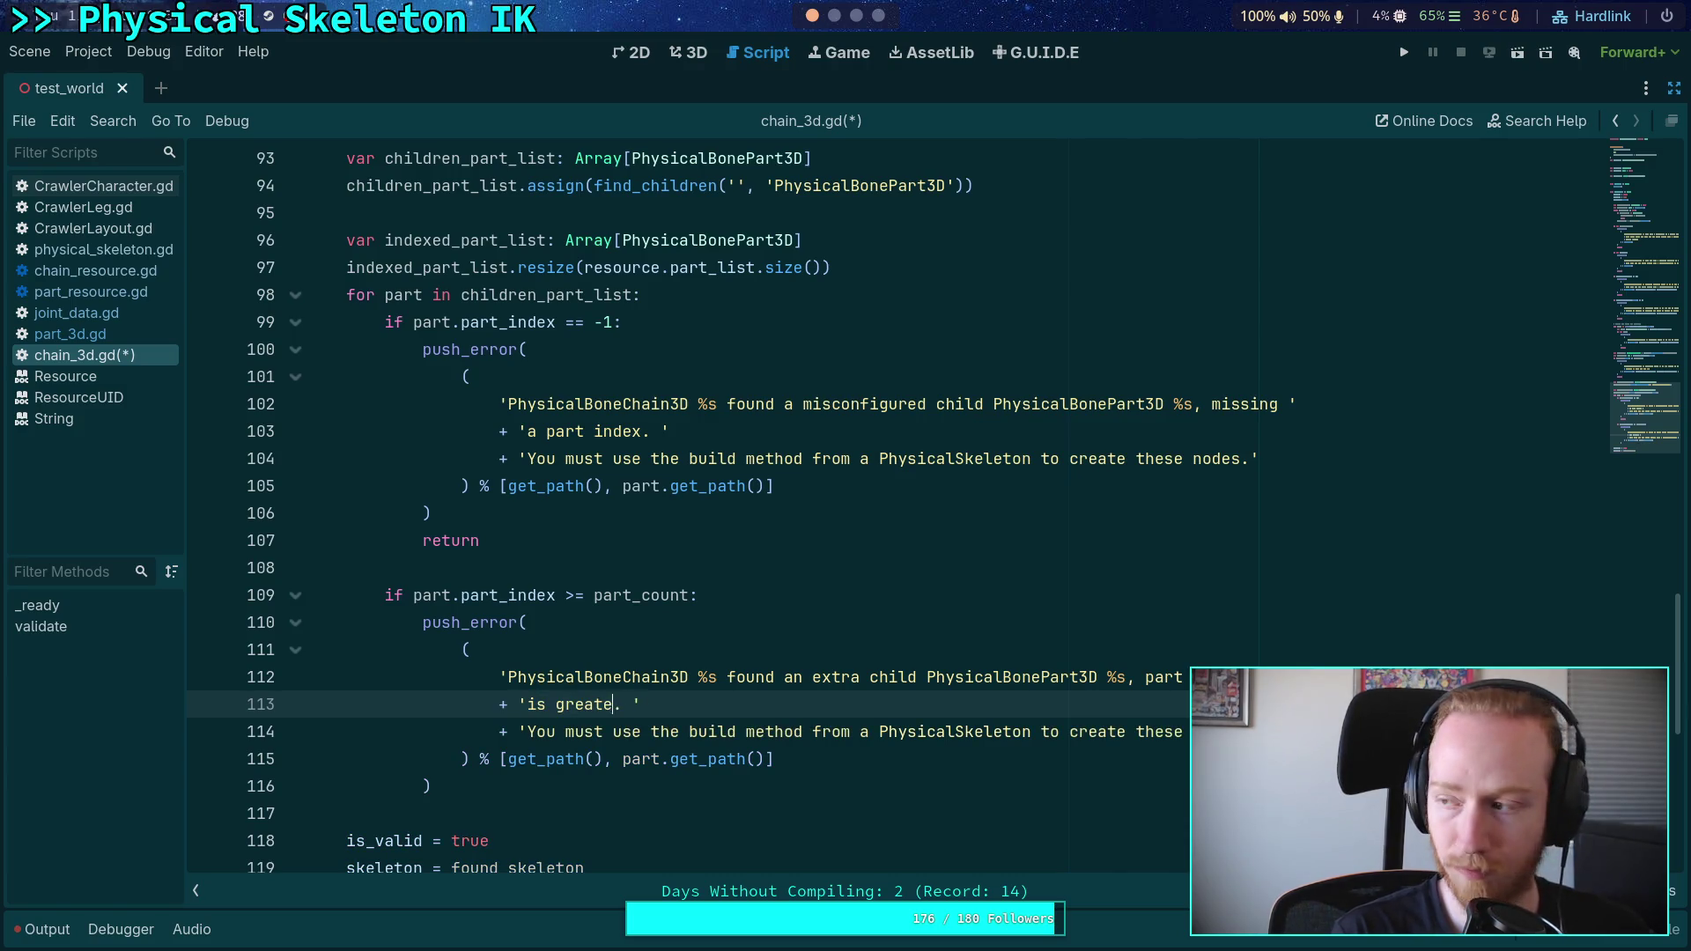
text(e)
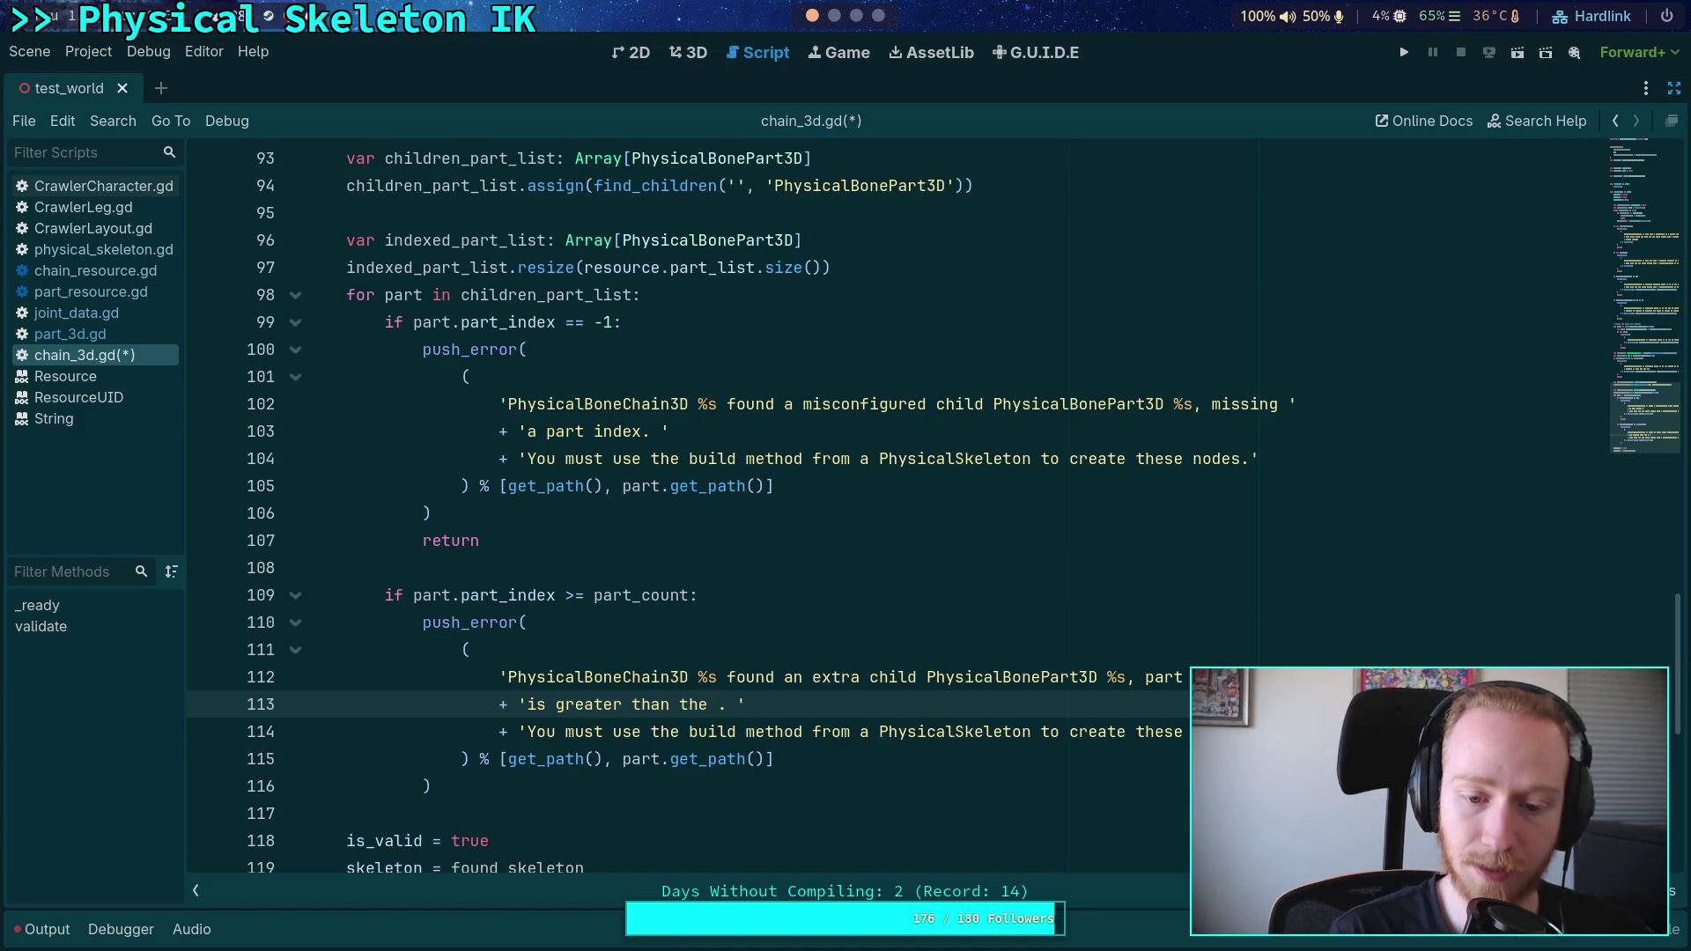
key(BackSpace)
key(BackSpace)
key(BackSpace)
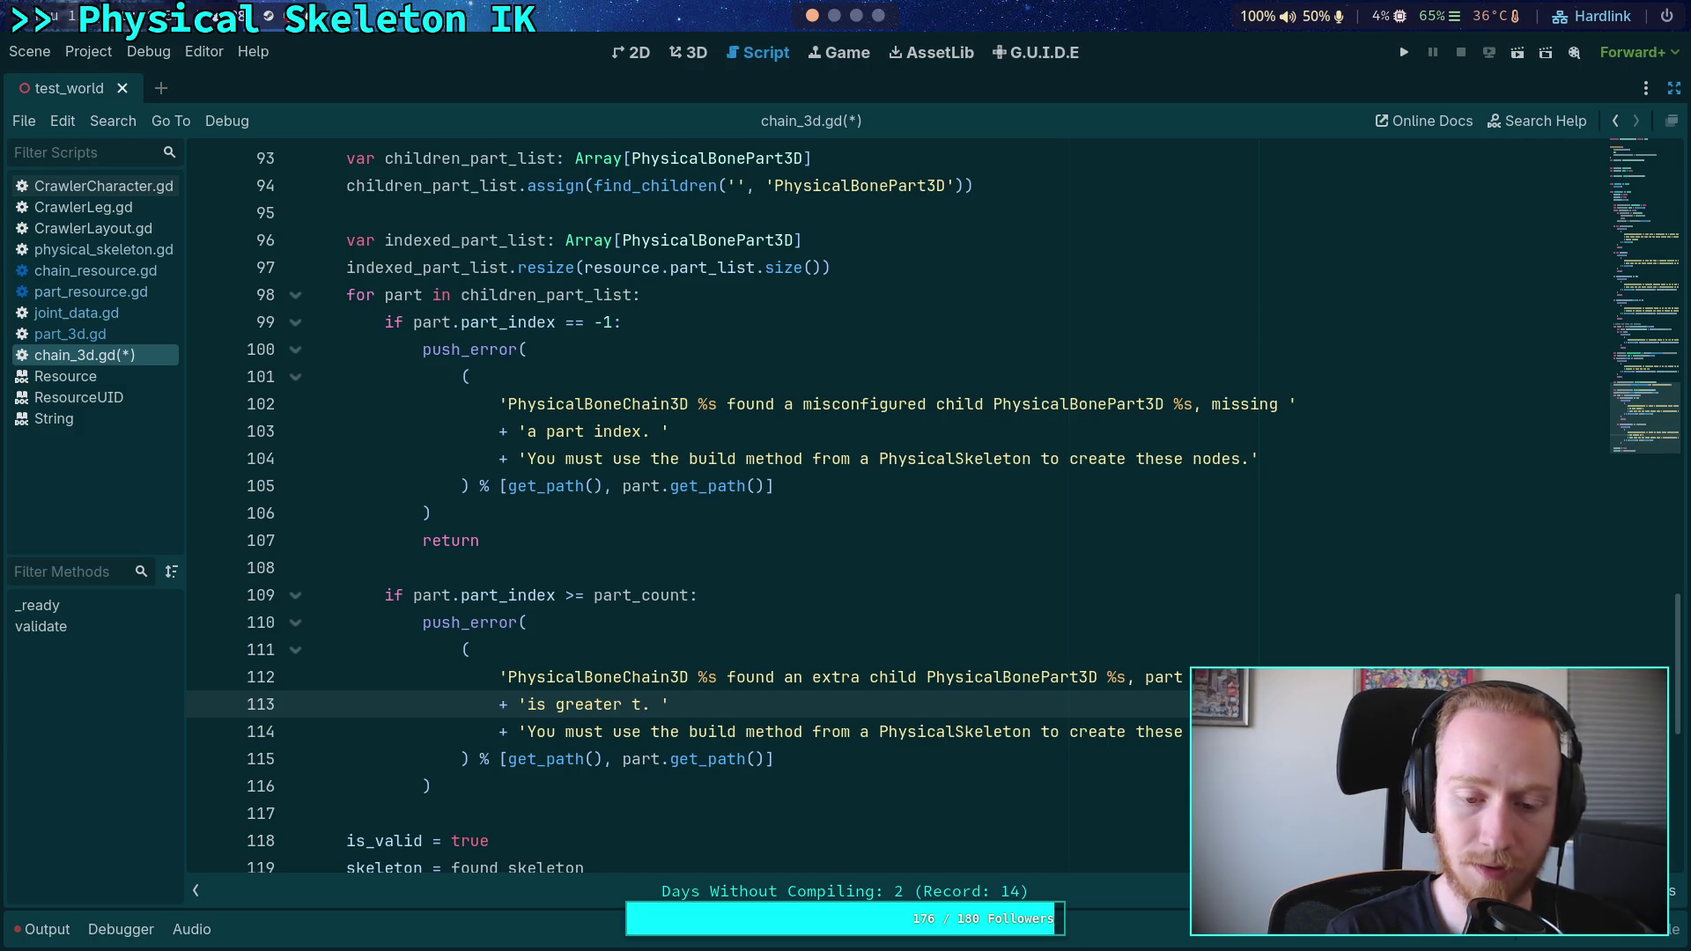
text(han the size)
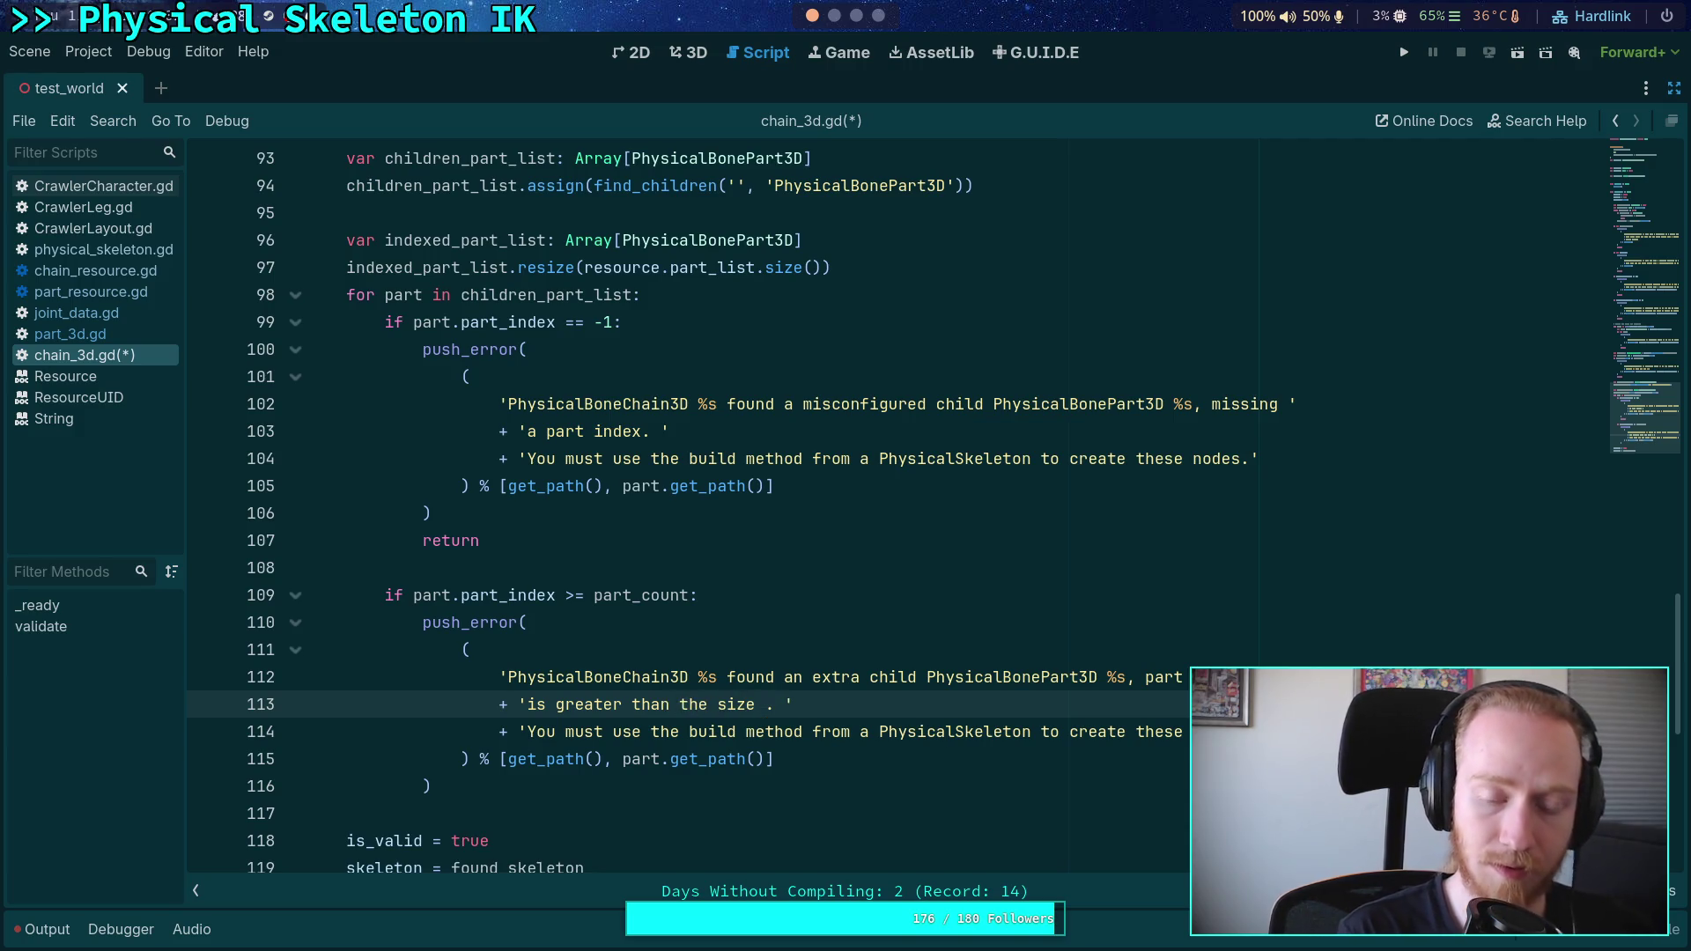
text( of the )
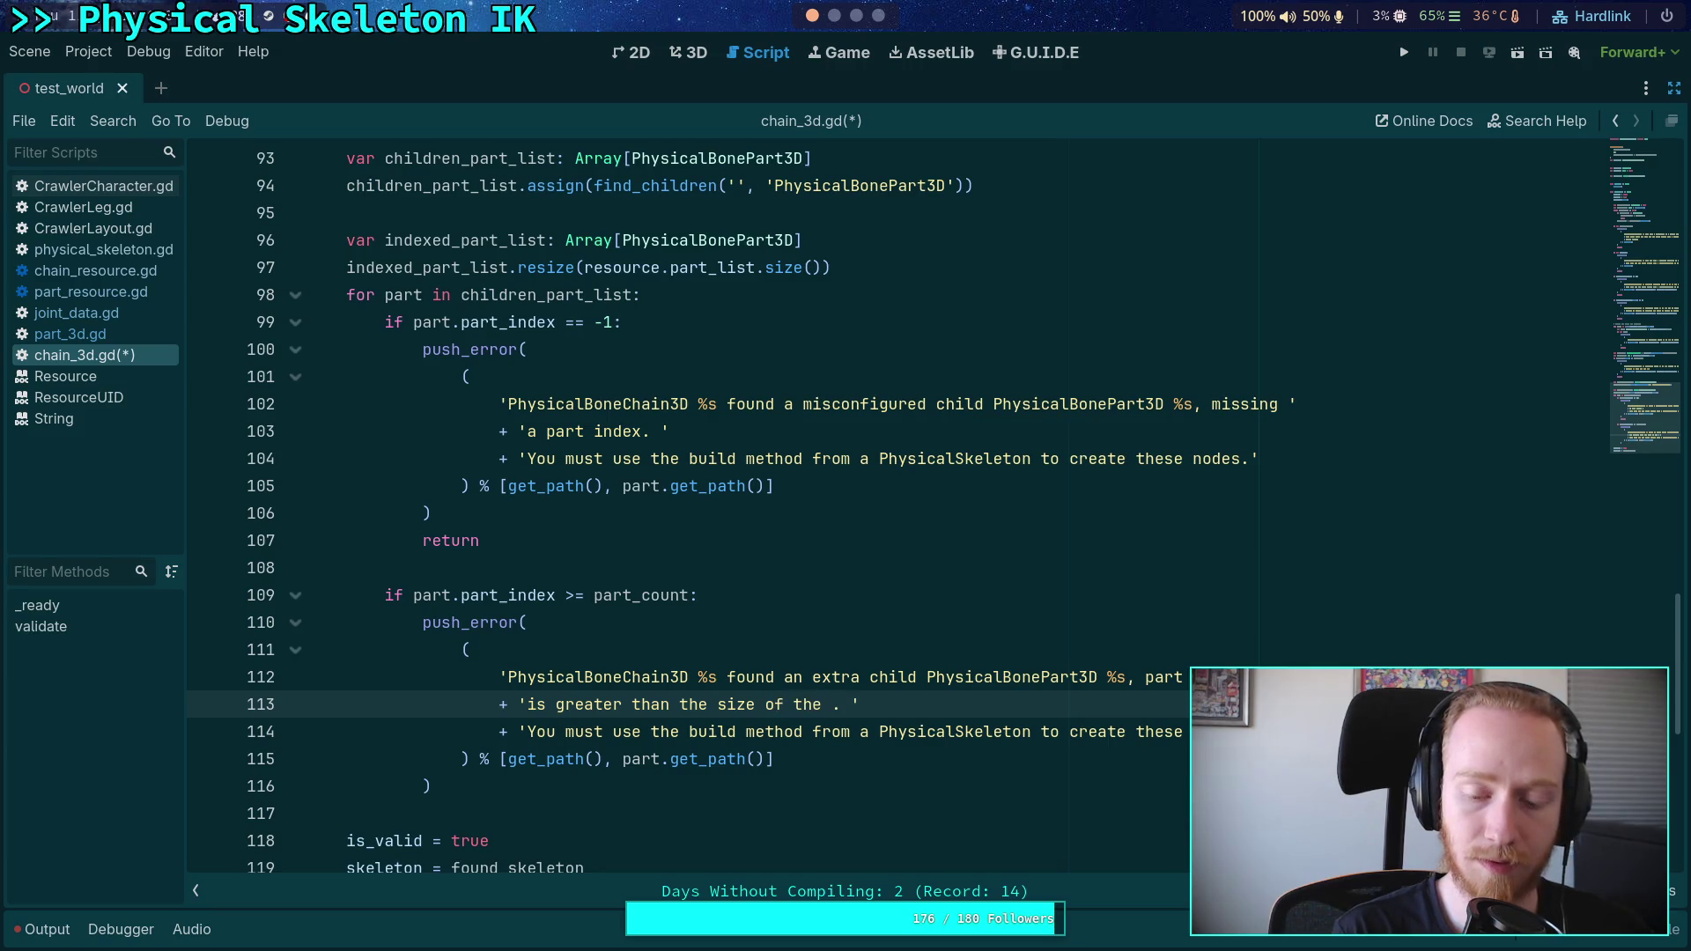
text(resource part list)
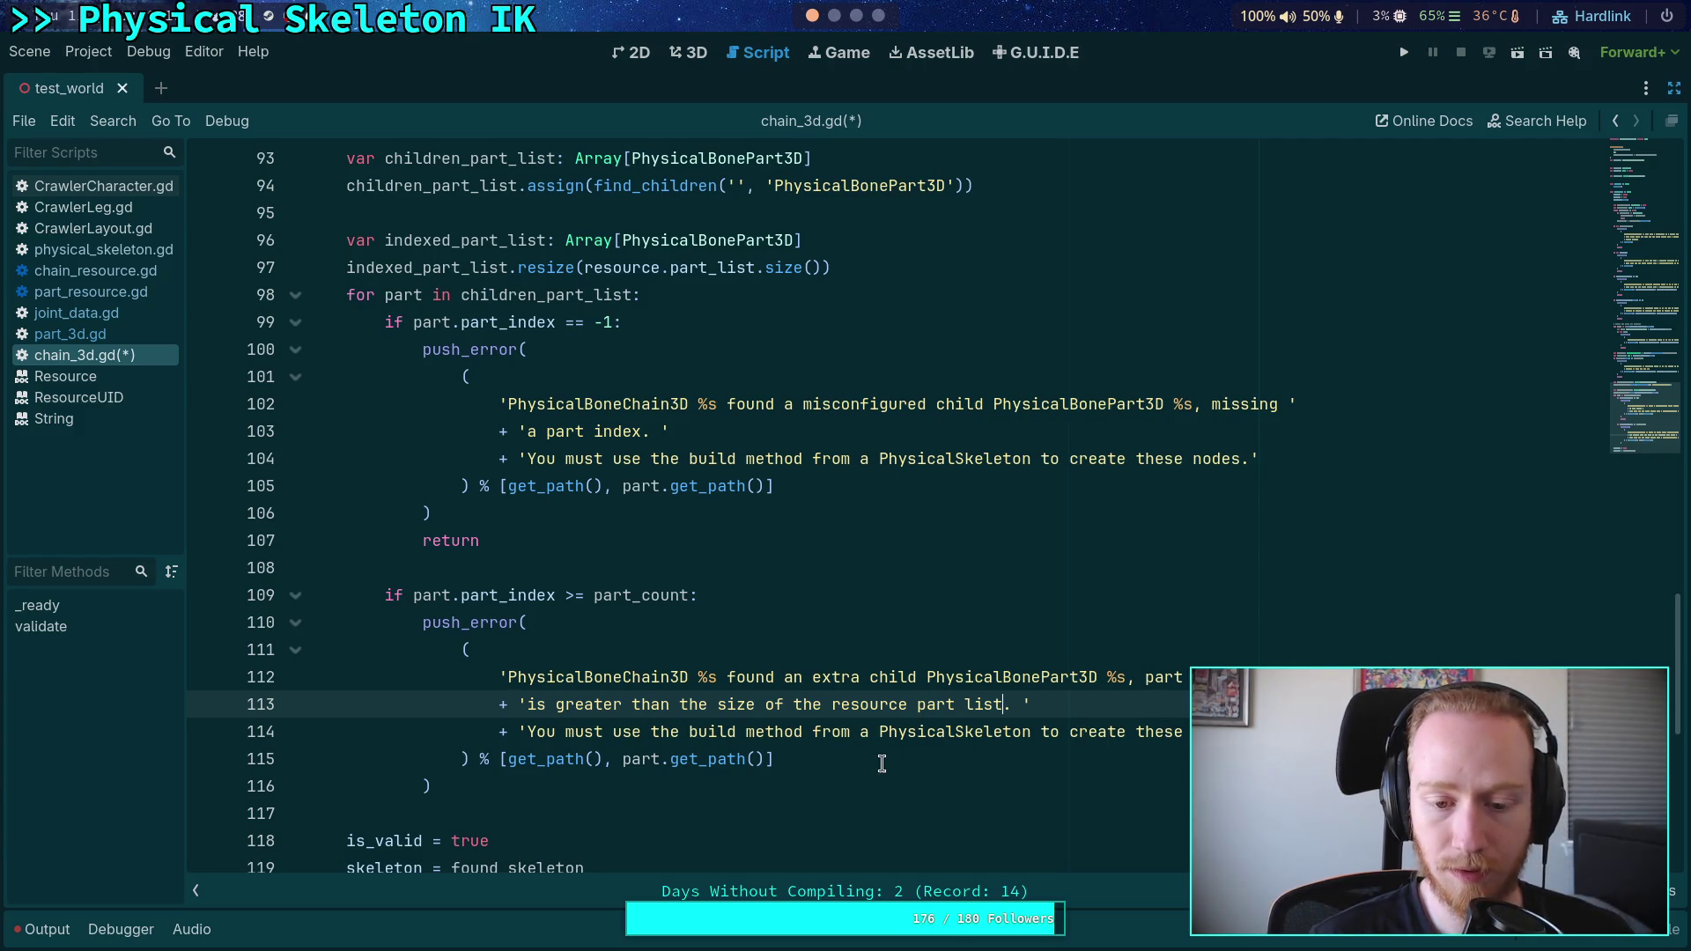
Reword the hint to 'You should rebuild from a PhysicalSkeleton', dropping 'use the' and 'method'
drag(565, 731, 683, 728)
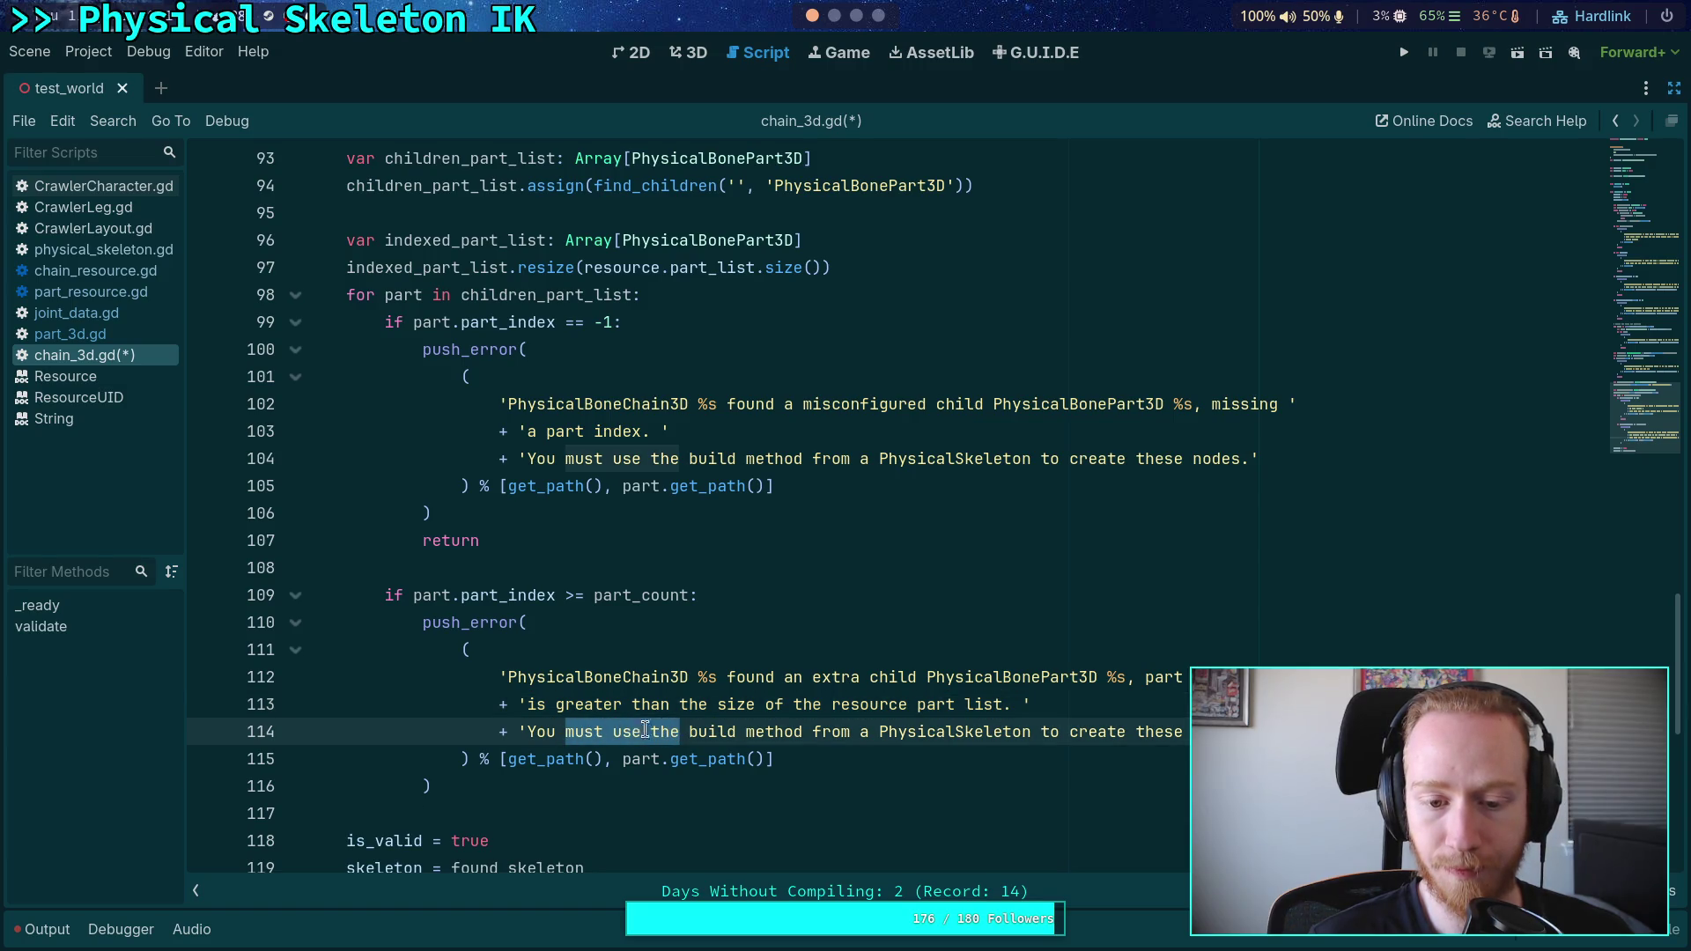
double_click(584, 732)
text(should)
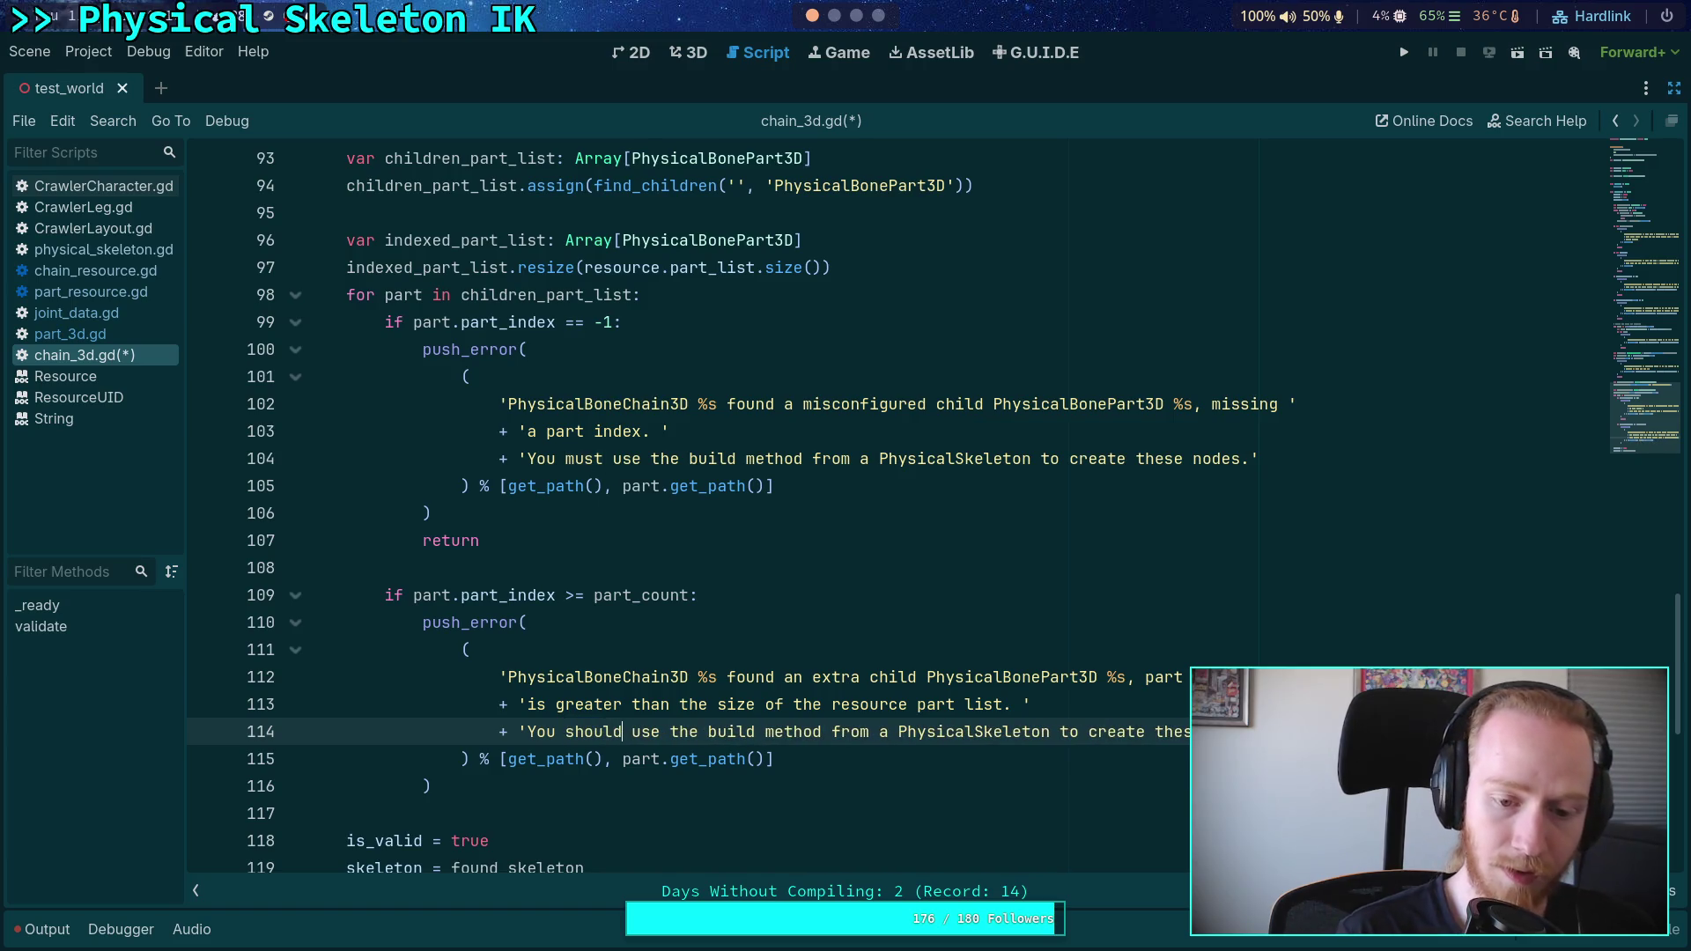
key(ctrl+Delete)
key(ctrl+Delete)
key(Delete)
text(reb)
key(Delete)
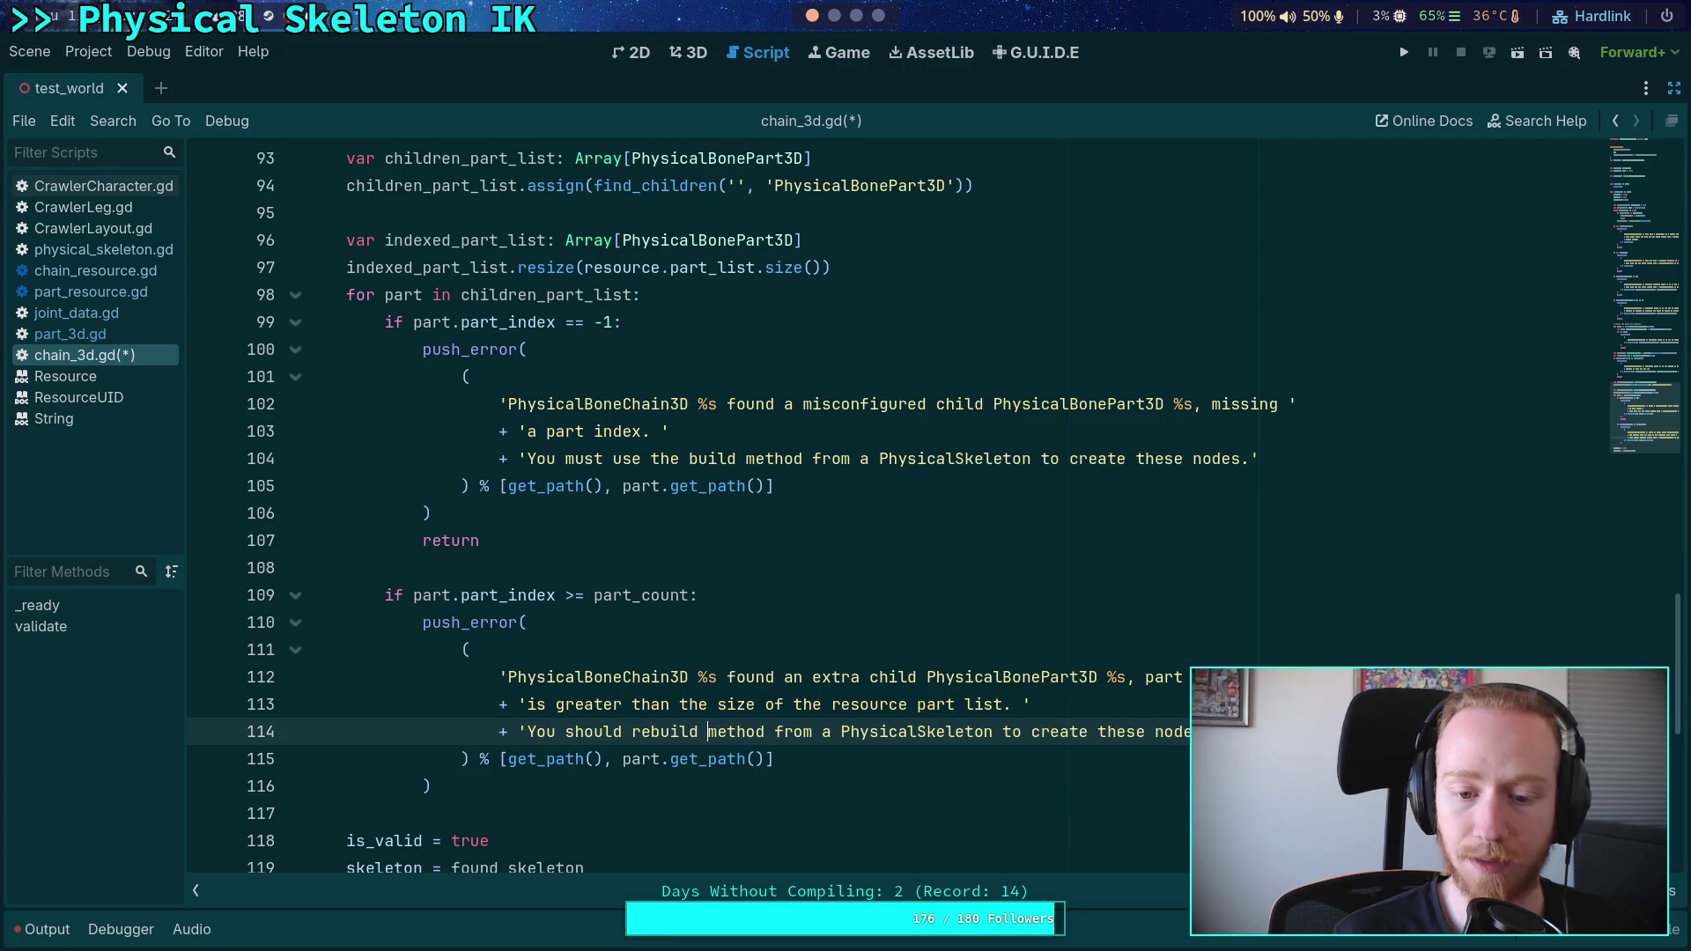
key(Delete)
key(Delete)
key(Delete)
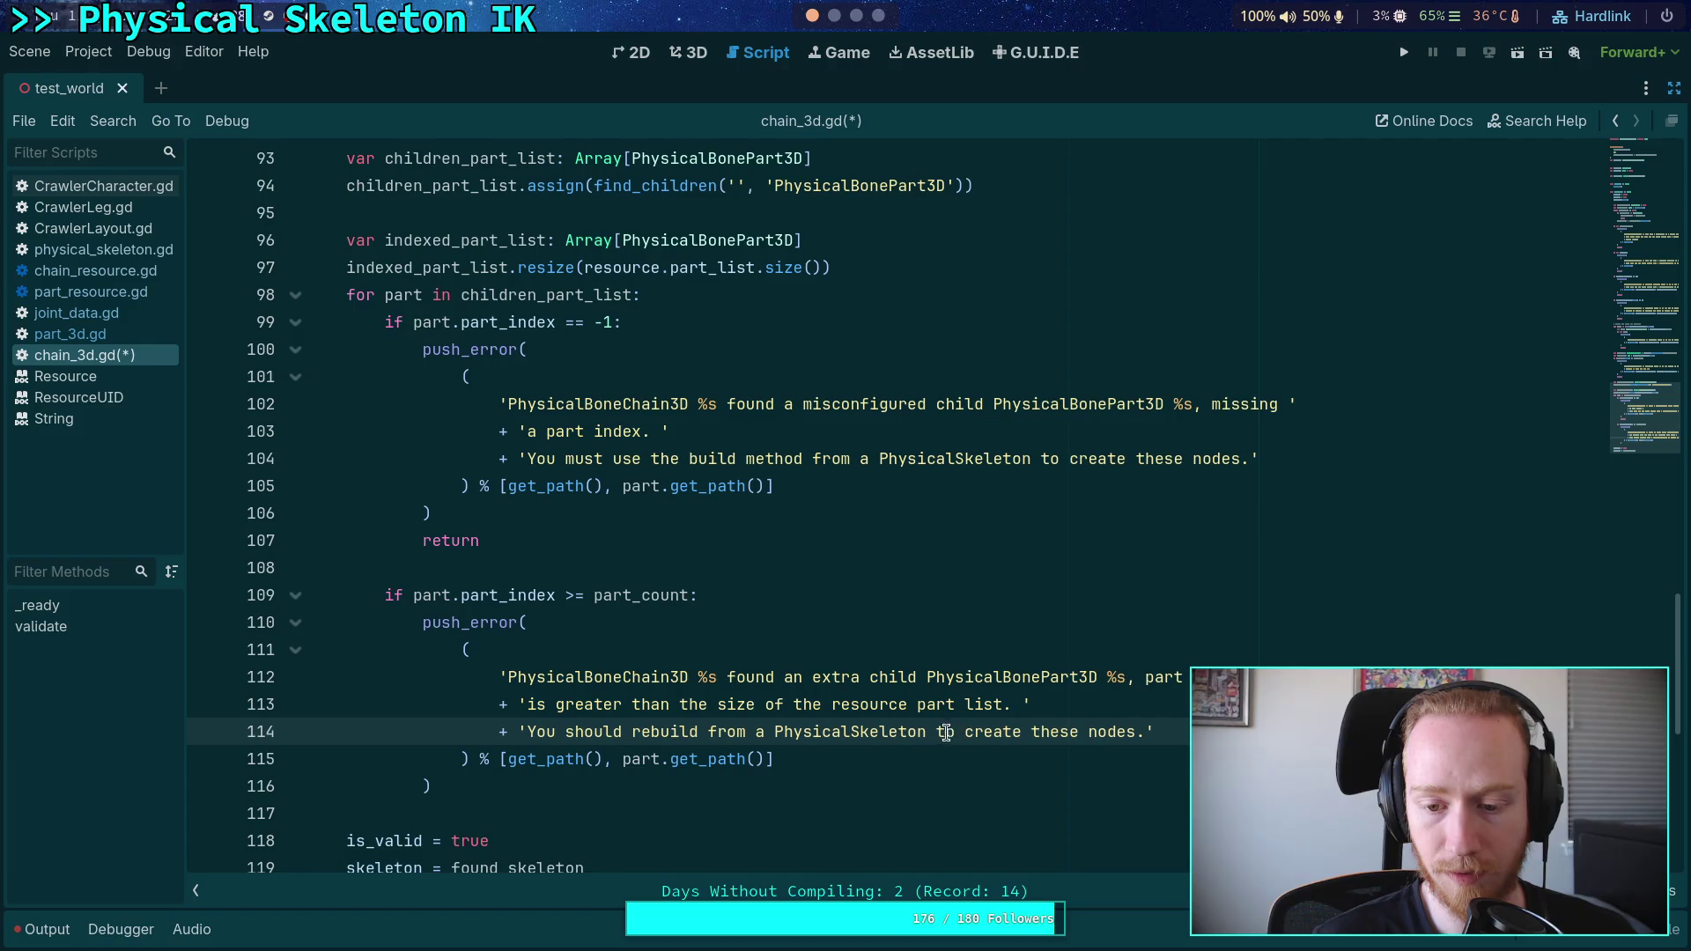
Replace 'to create these nodes' with ', or add the missing part to' and move the period to a new '+ ' line
drag(937, 733, 1147, 740)
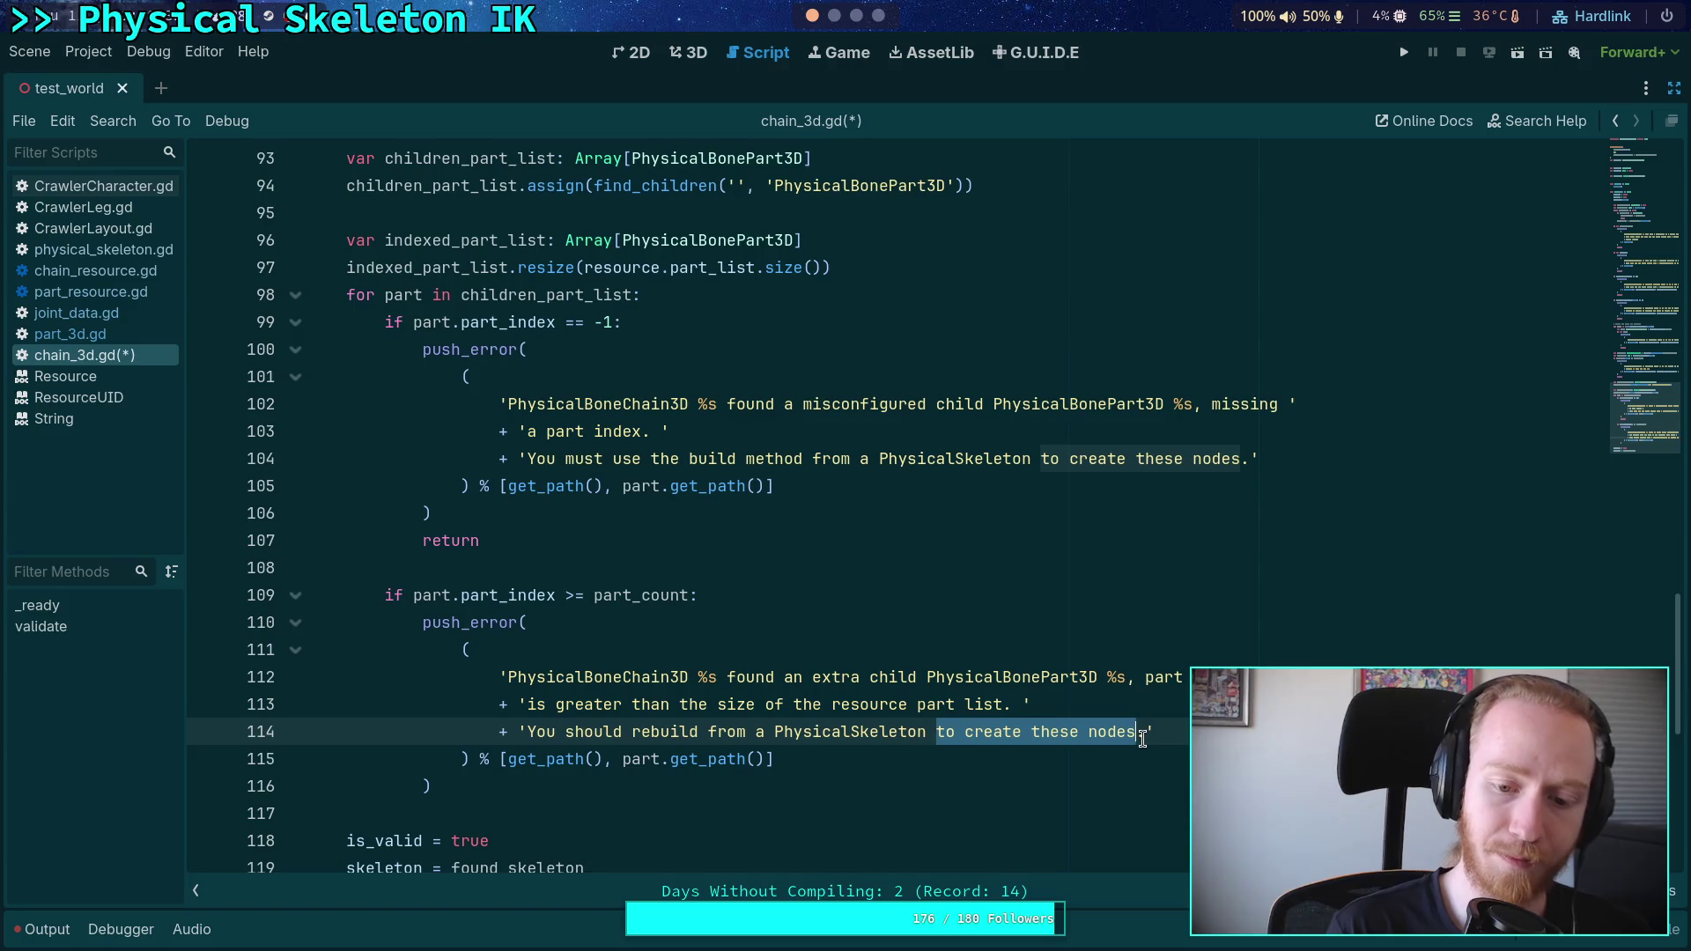
key(BackSpace)
key(BackSpace)
text(, or )
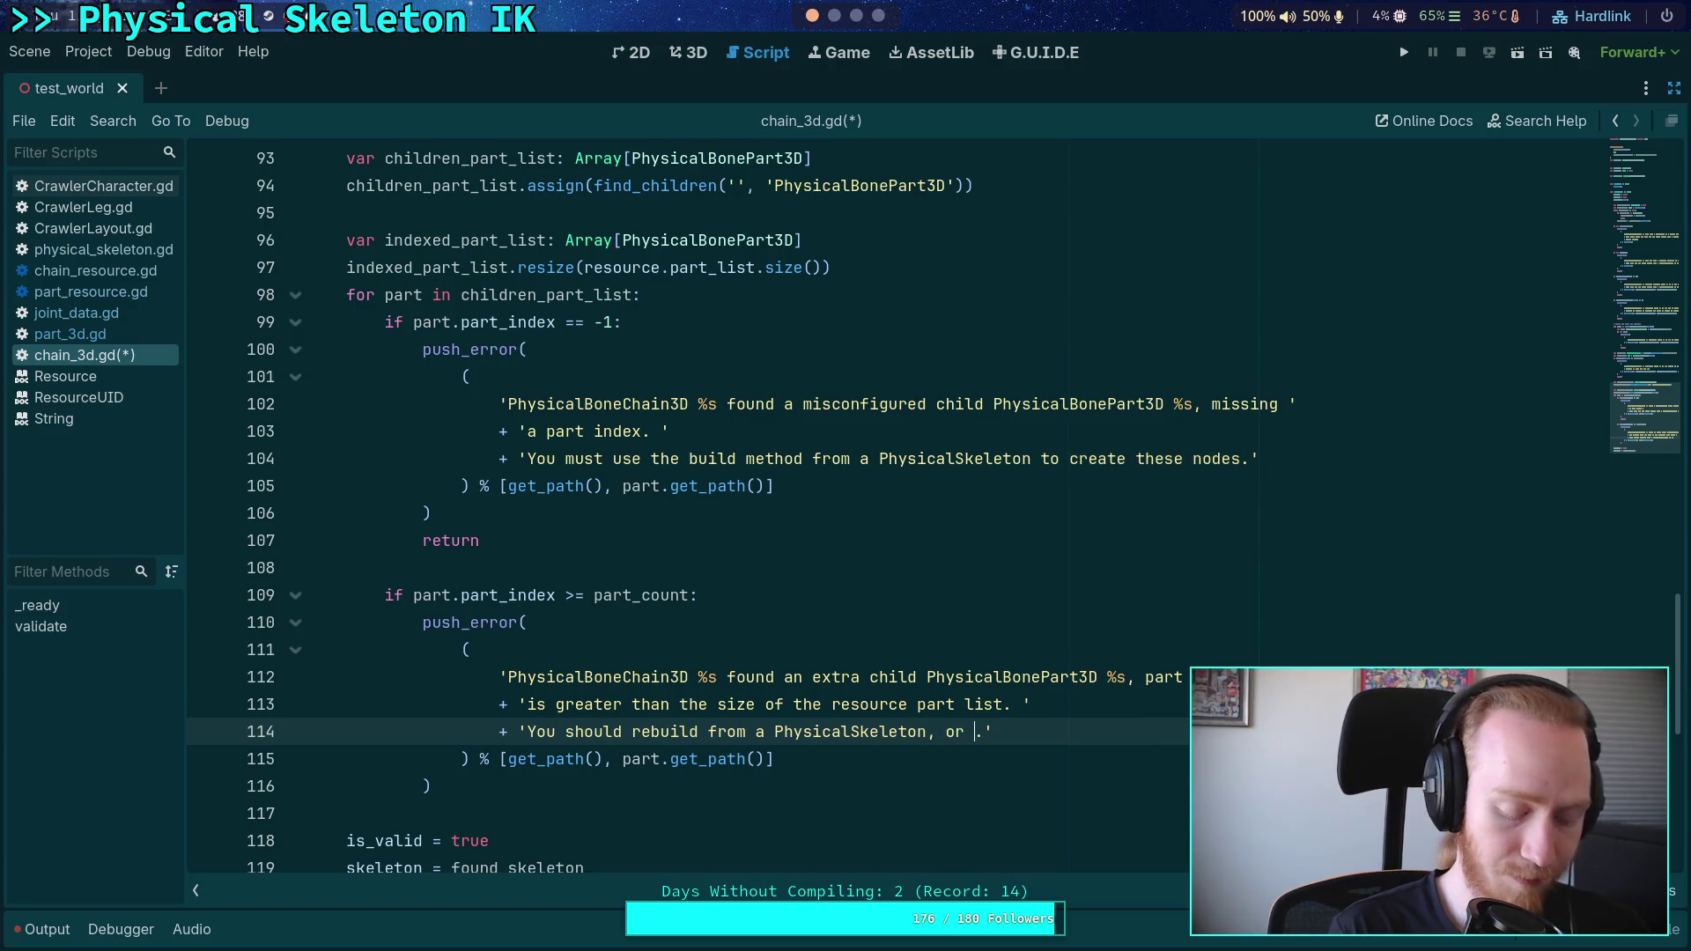
text(add the missing )
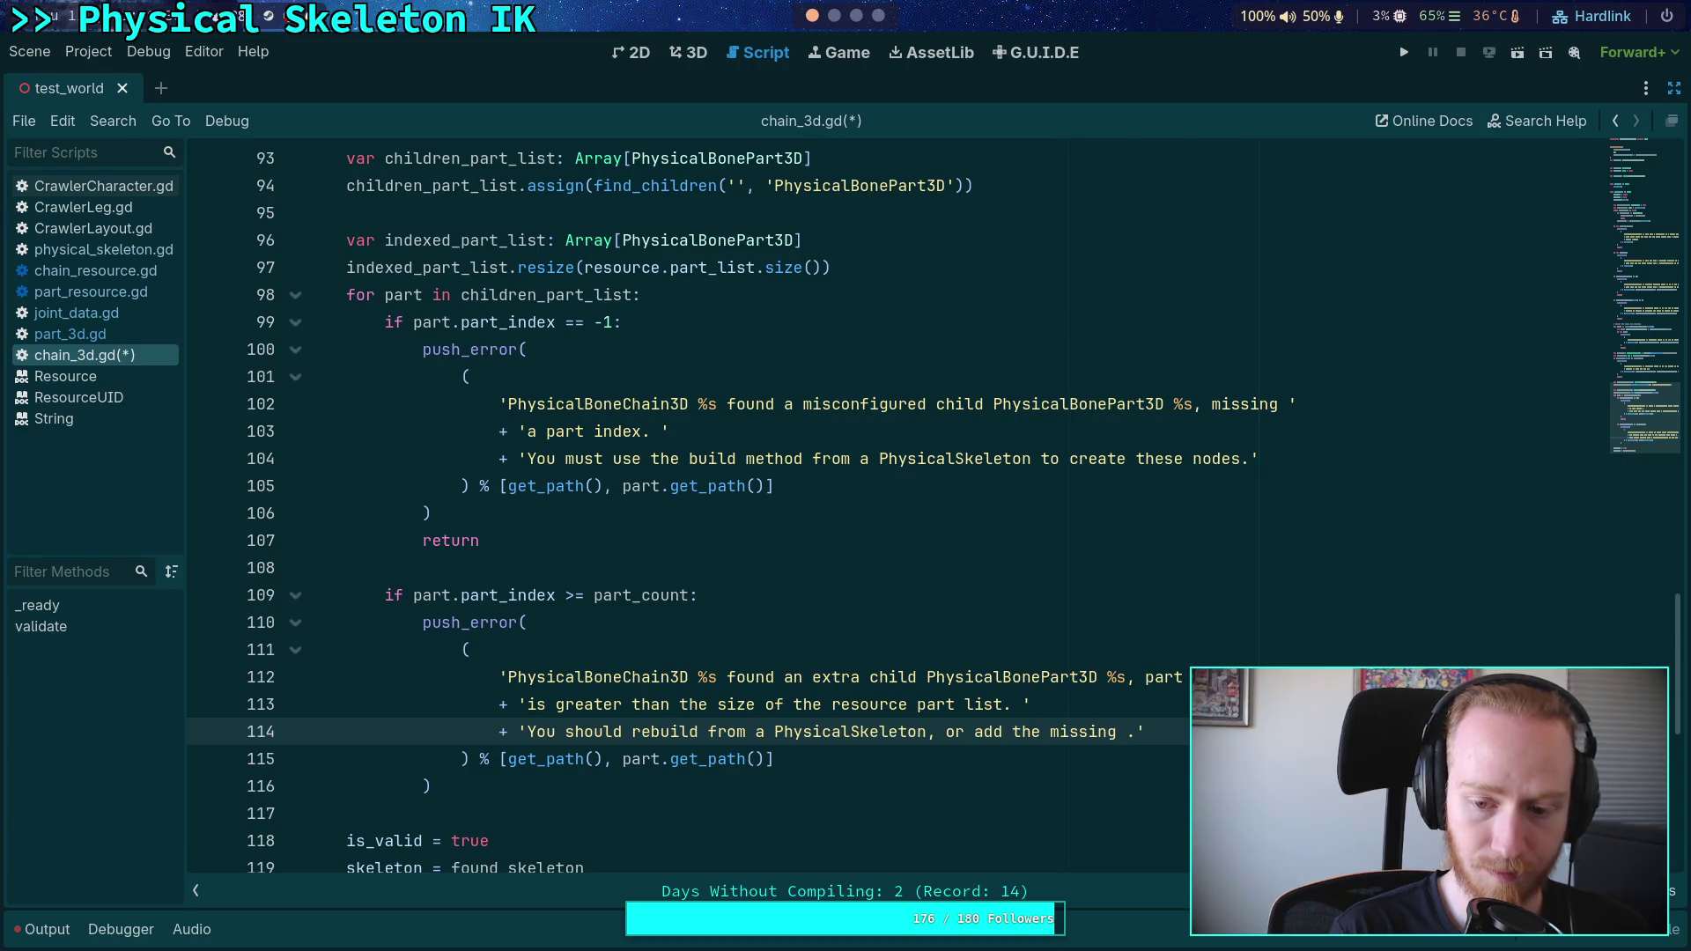
text(part to)
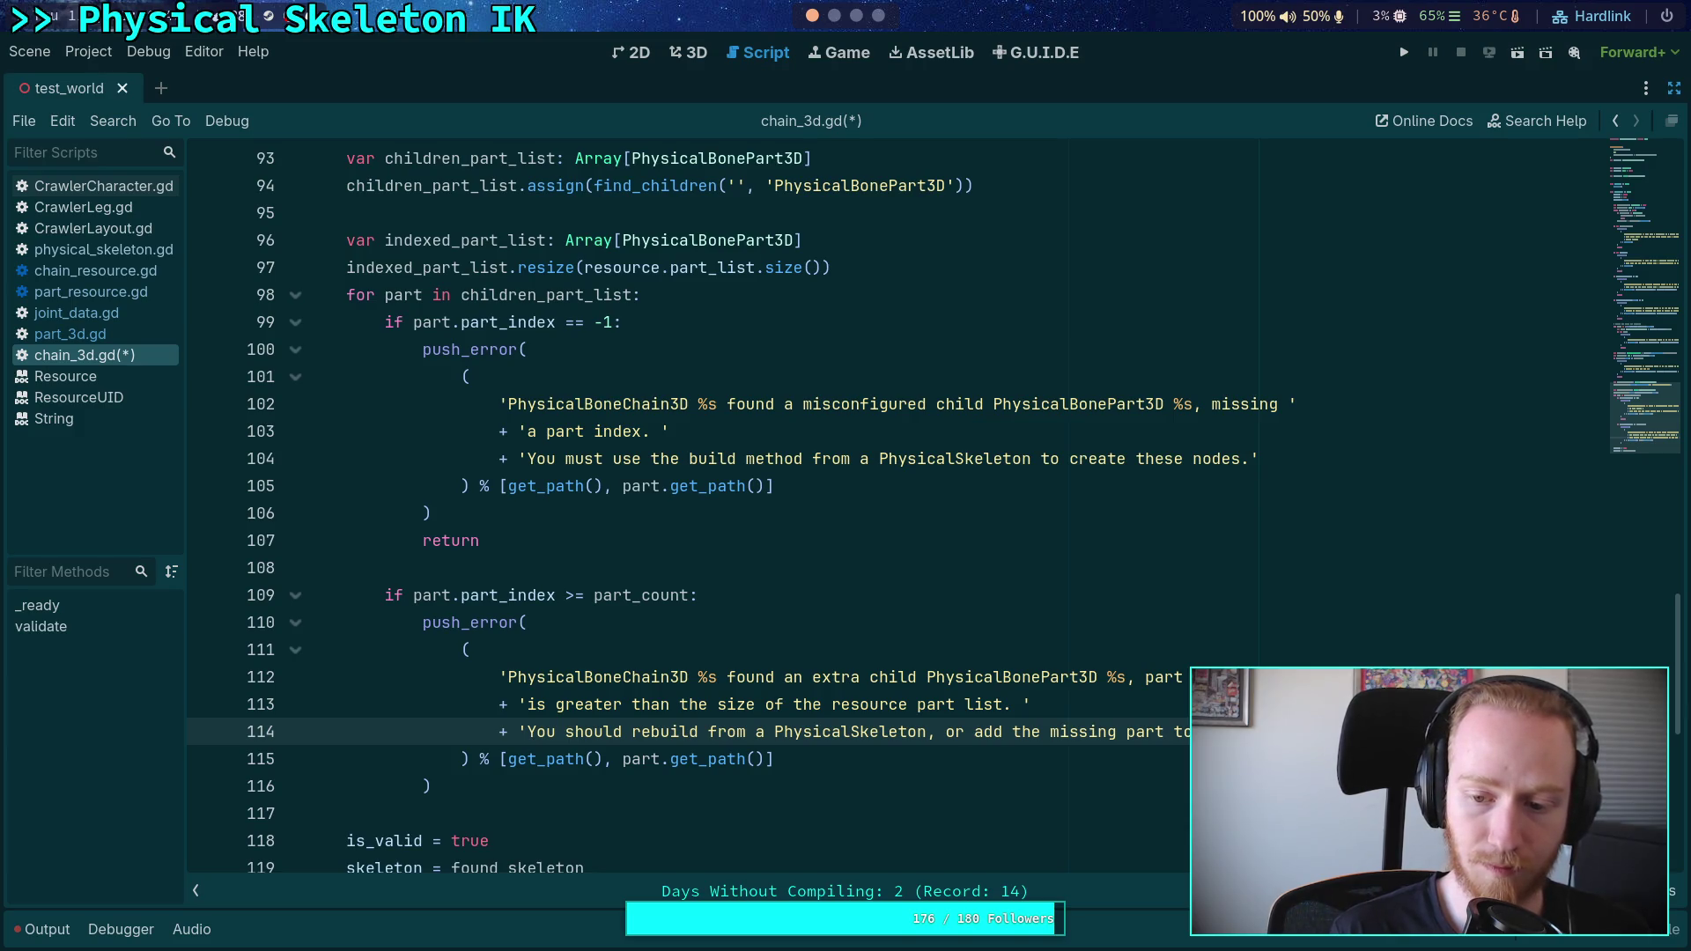
key(Return)
key(Delete)
text(+)
key(Right)
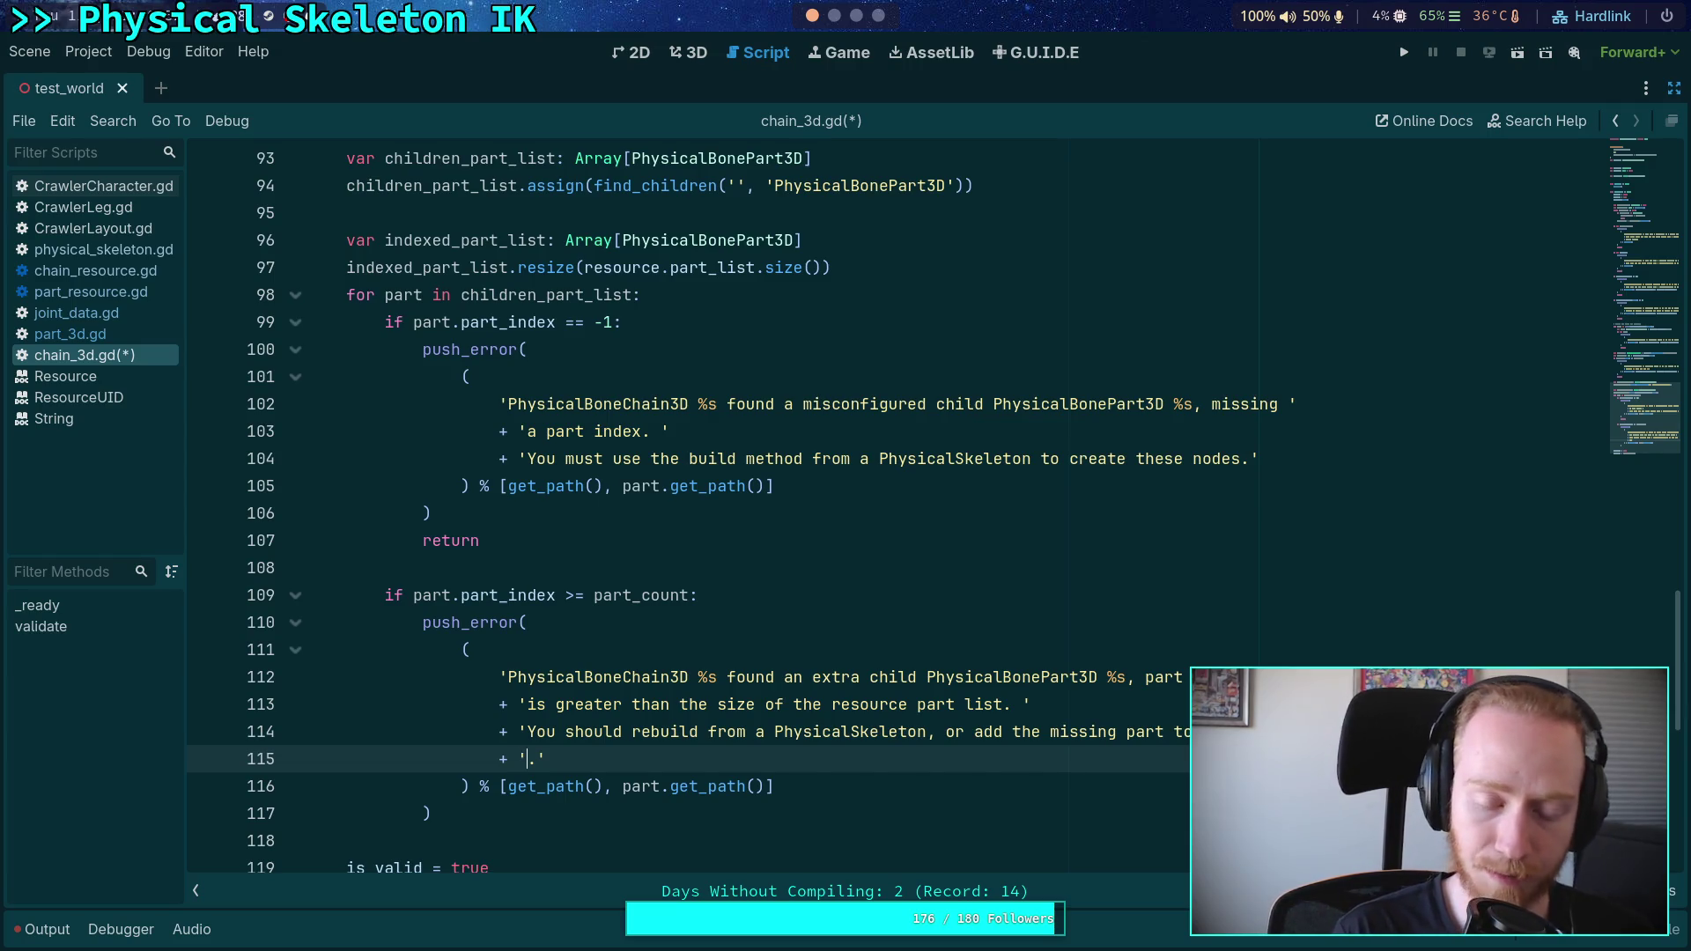
Make the extra-child error text read 'resource named %s at %s' and add resource.resource_name to its arguments
text(resource )
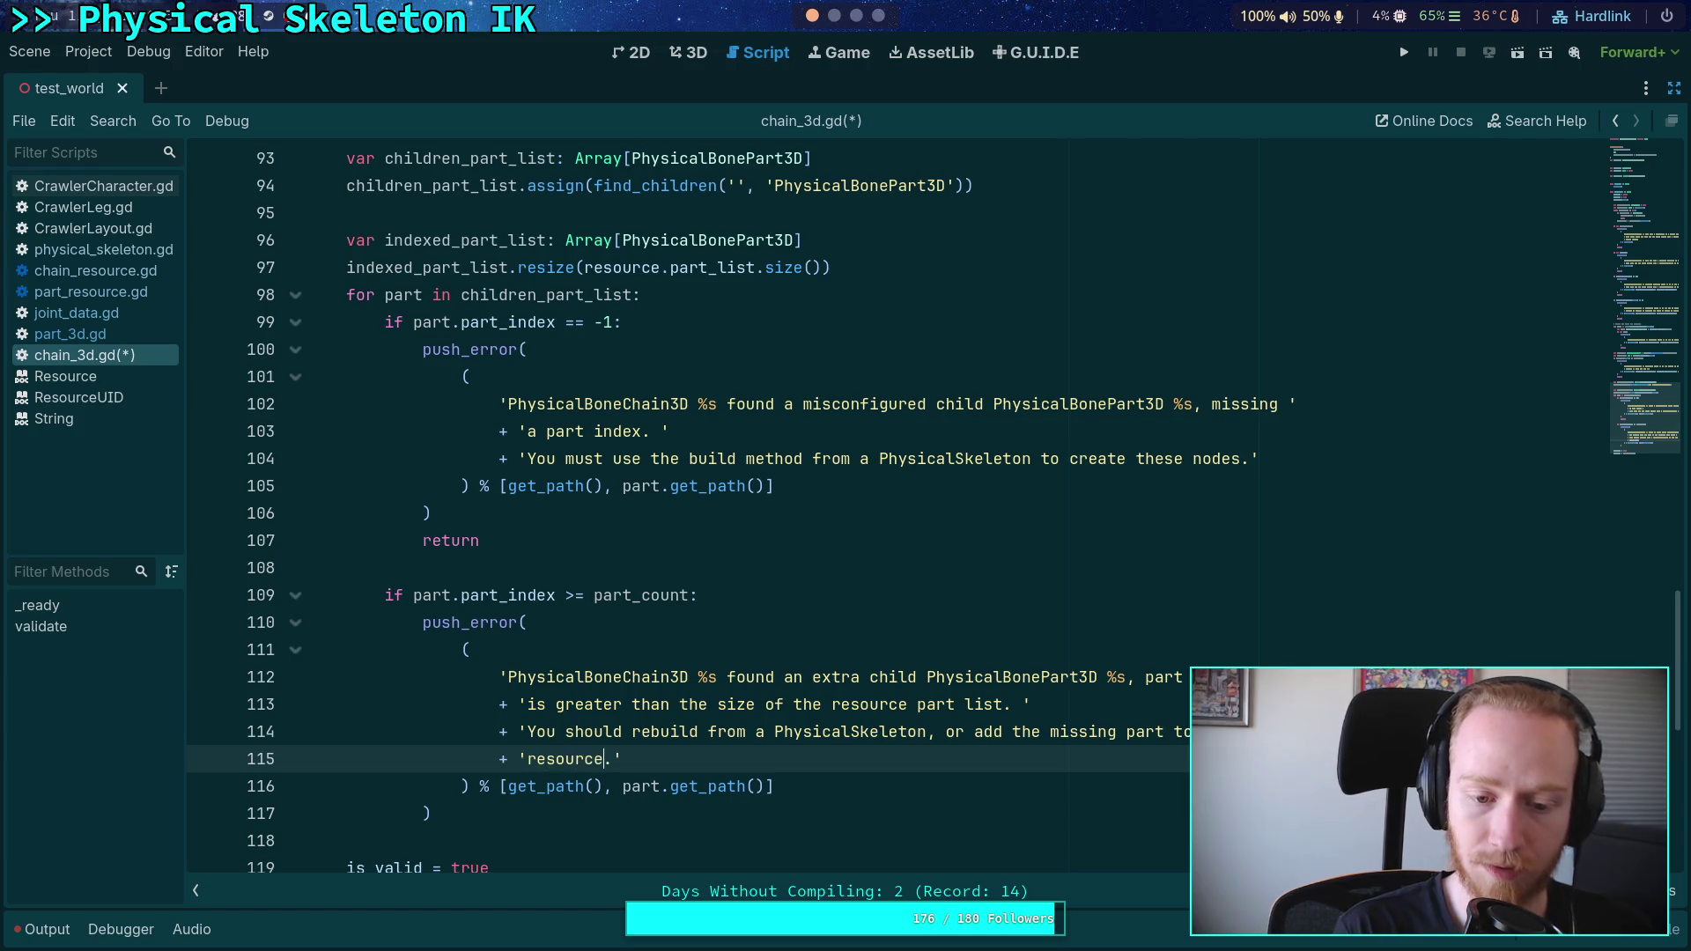
text(named )
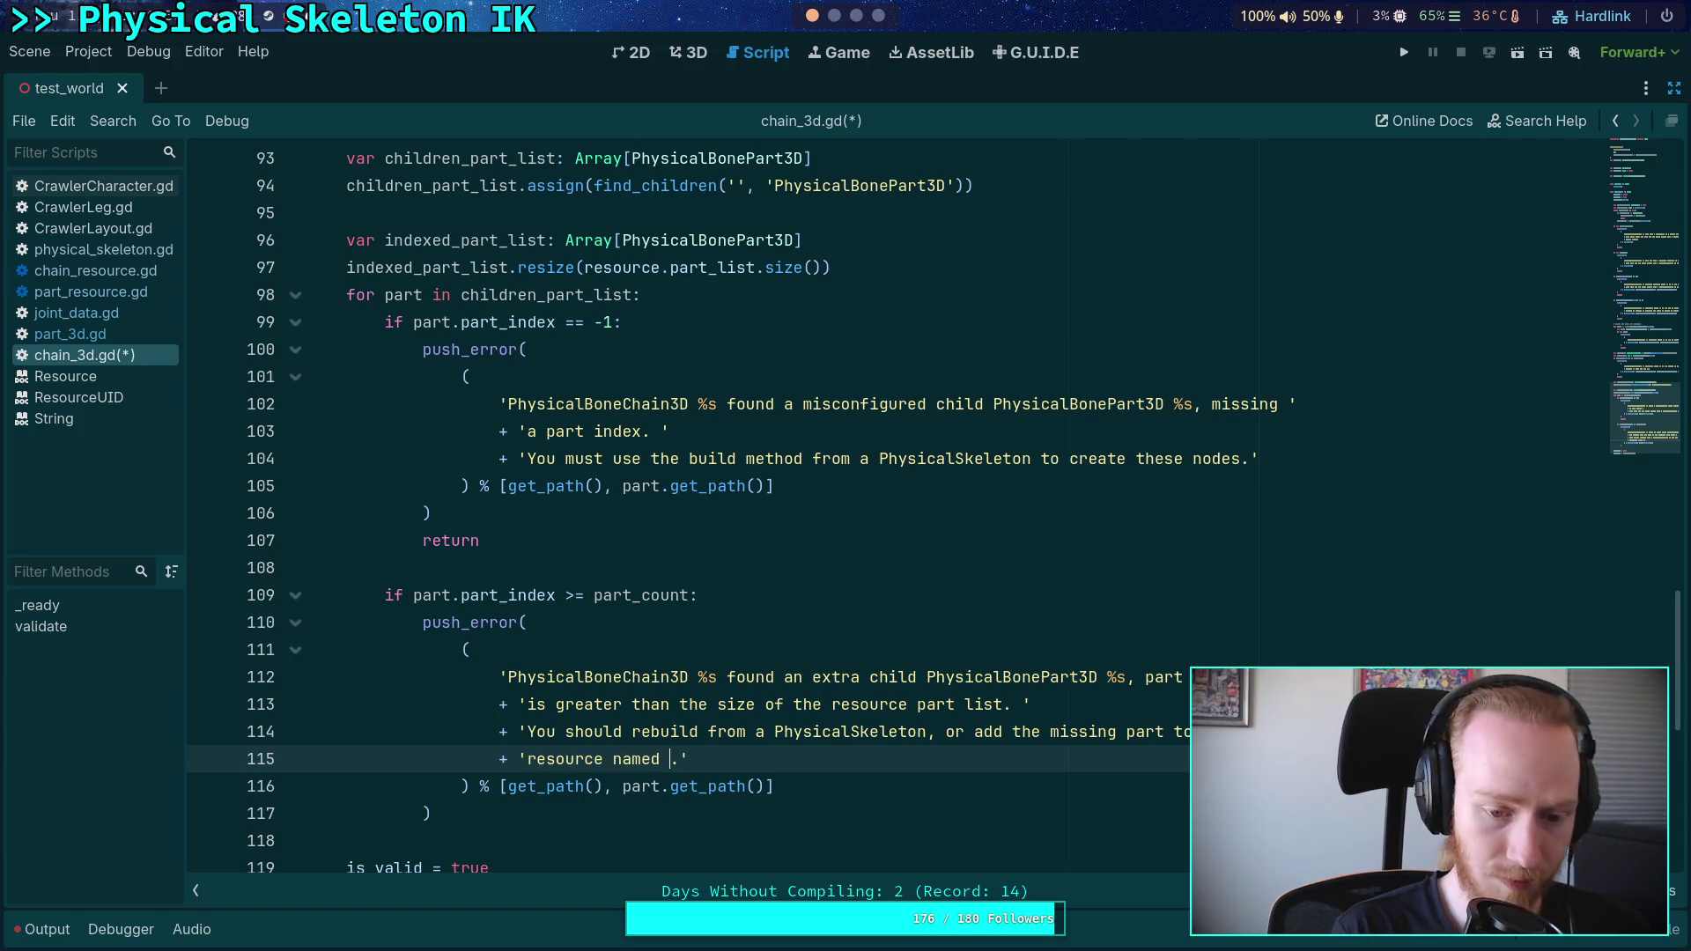
text(%s at %s)
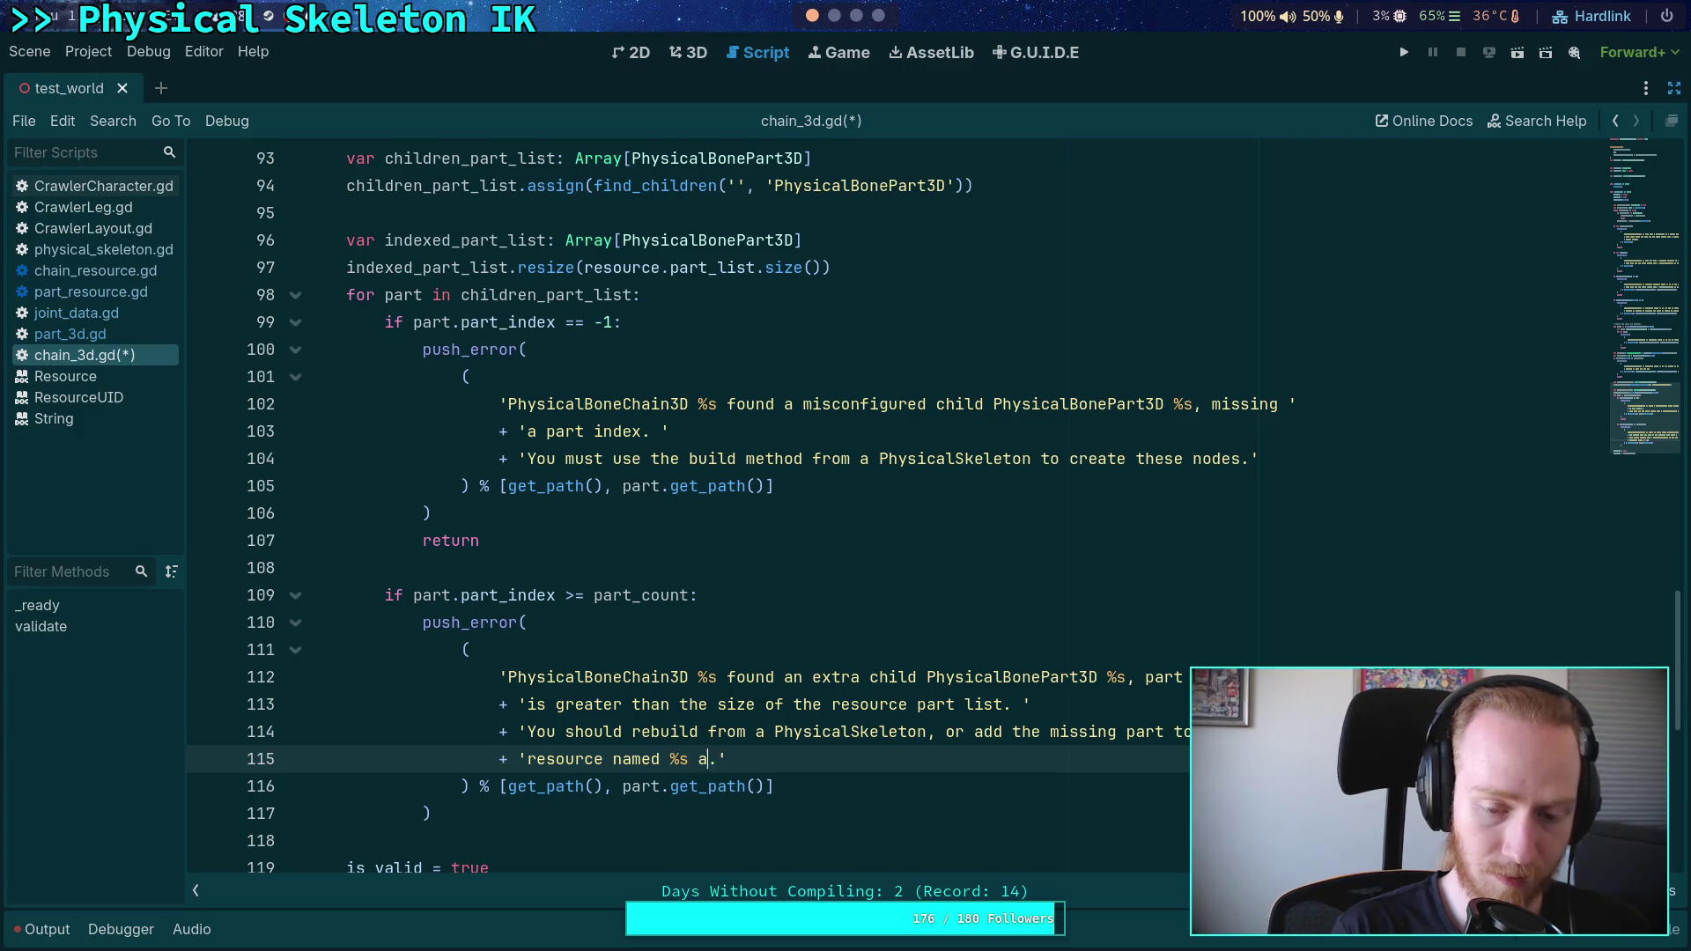
click(771, 786)
text(, )
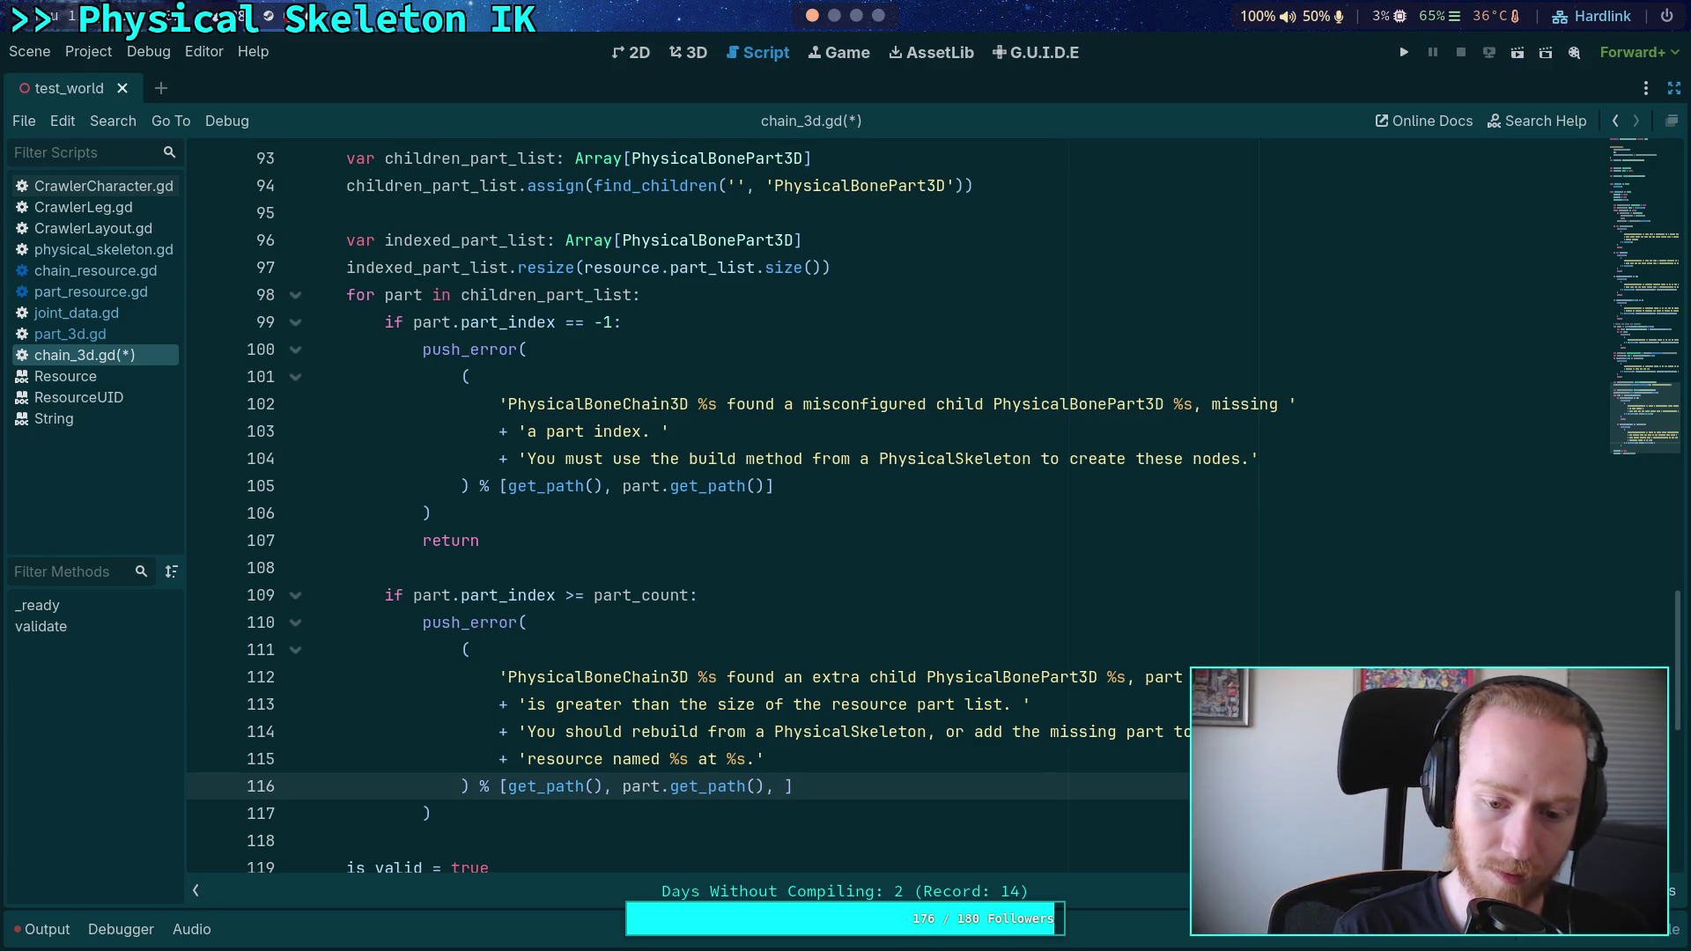
text(resource.rou)
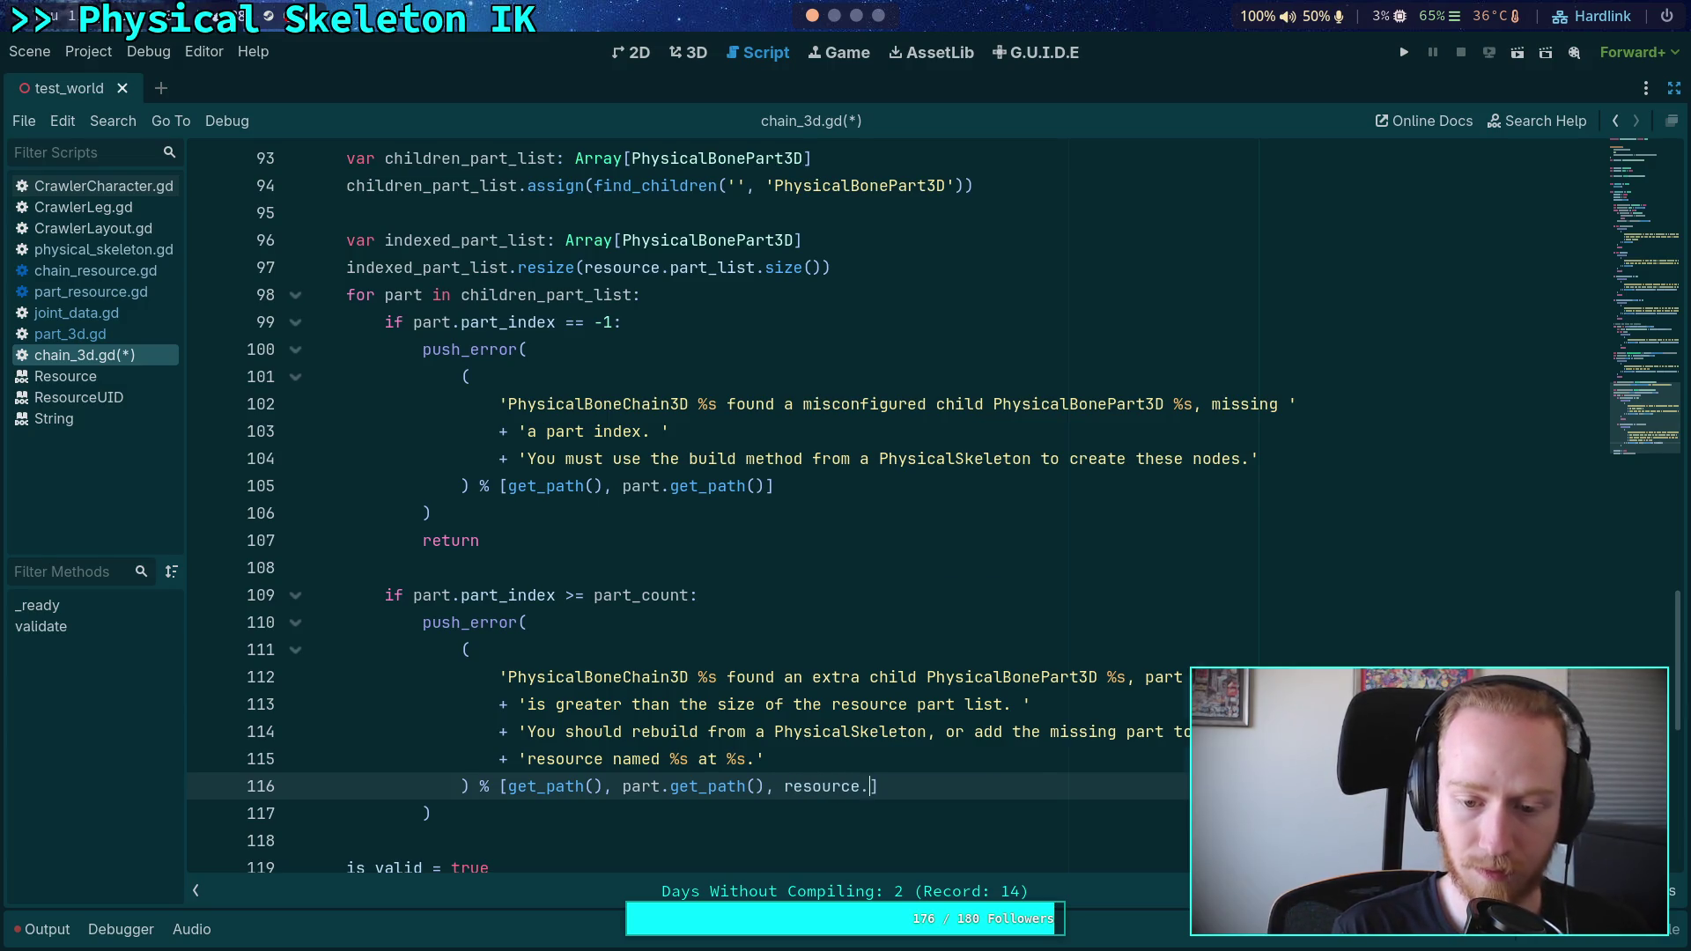
key(BackSpace)
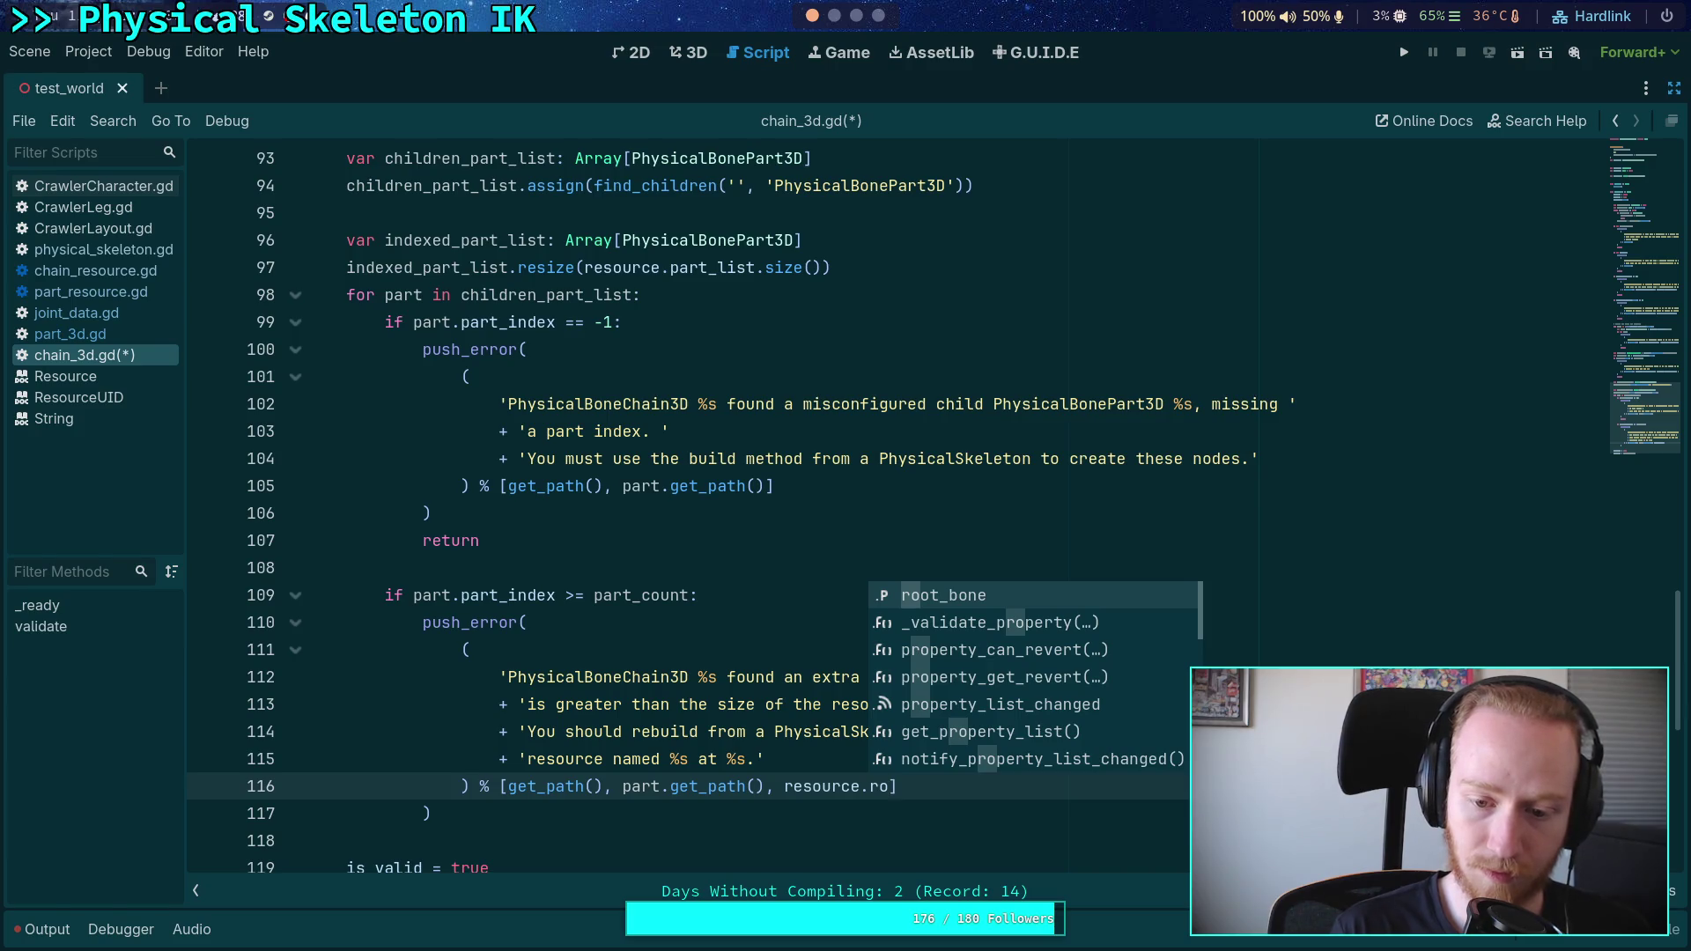
key(BackSpace)
key(Down)
key(Down)
key(Down)
key(Return)
Append resource.resource_path as the final format argument using autocomplete
text(, re)
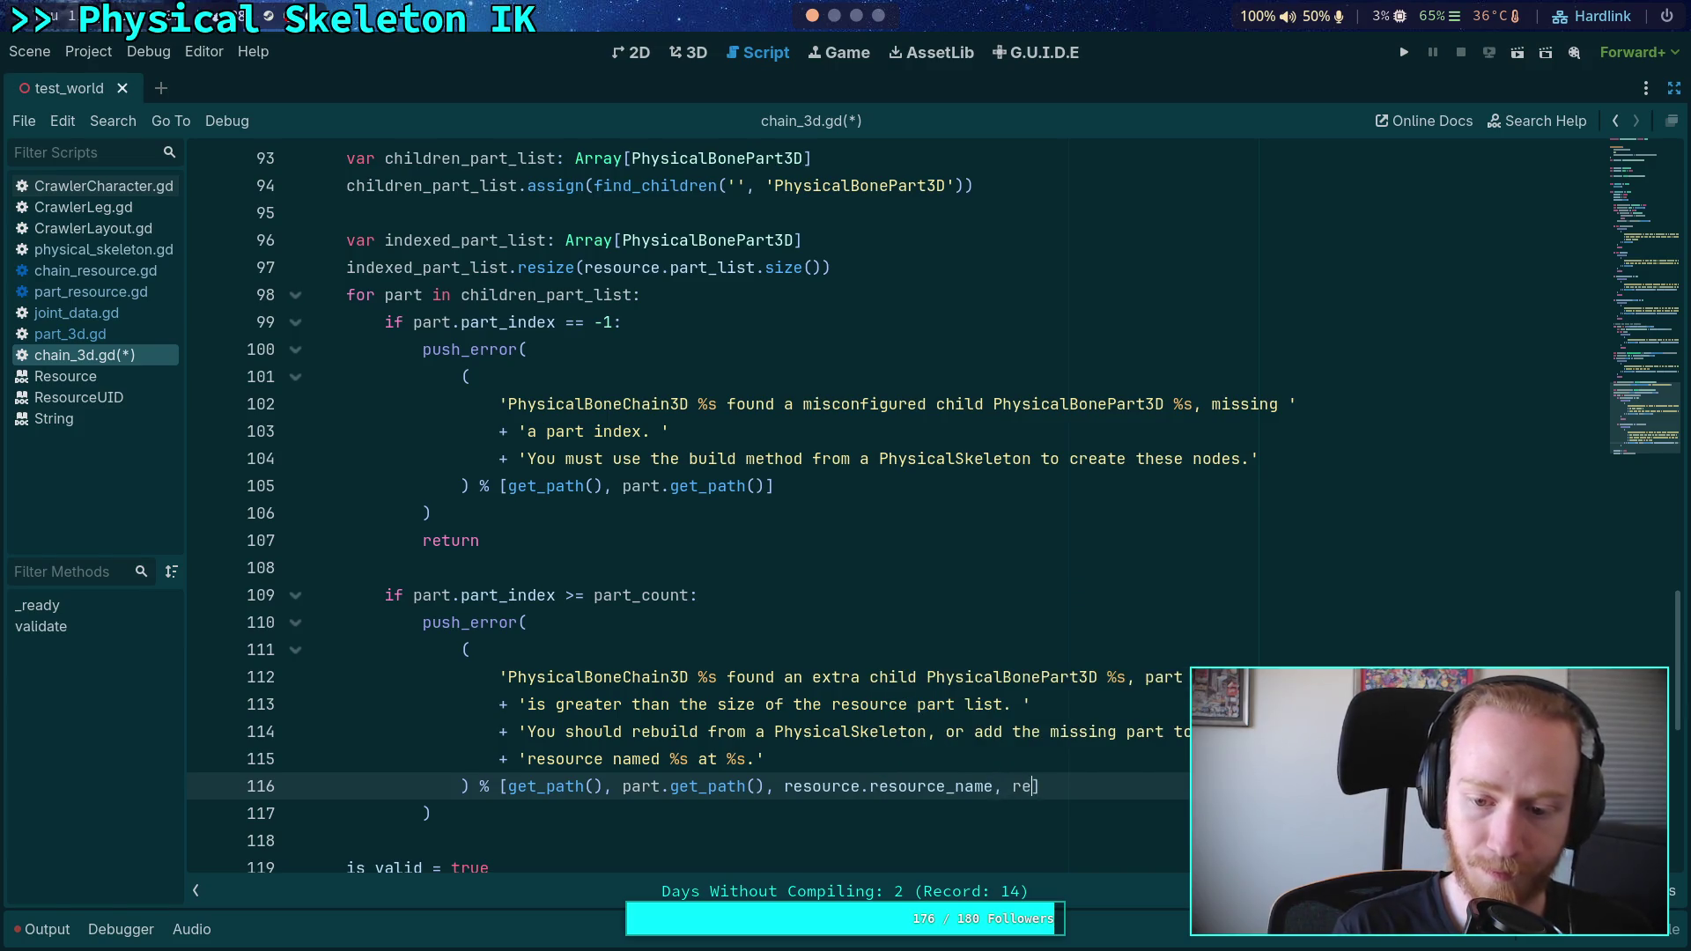
text(s)
key(Return)
text(.r)
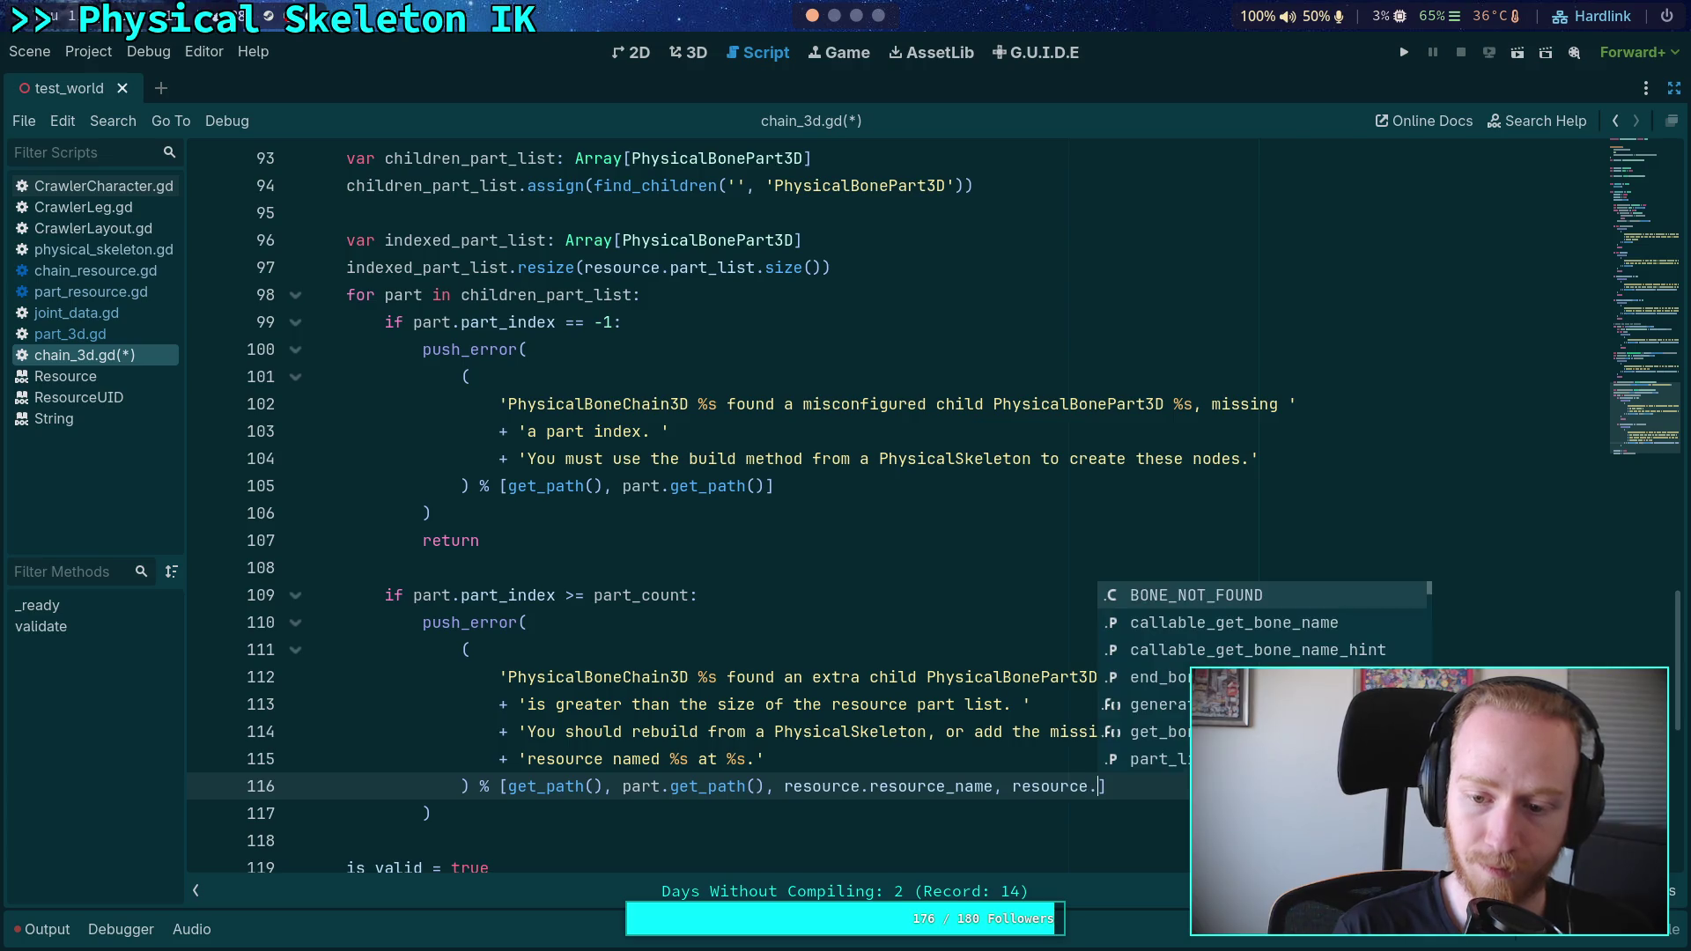
text(e)
key(Down)
key(Down)
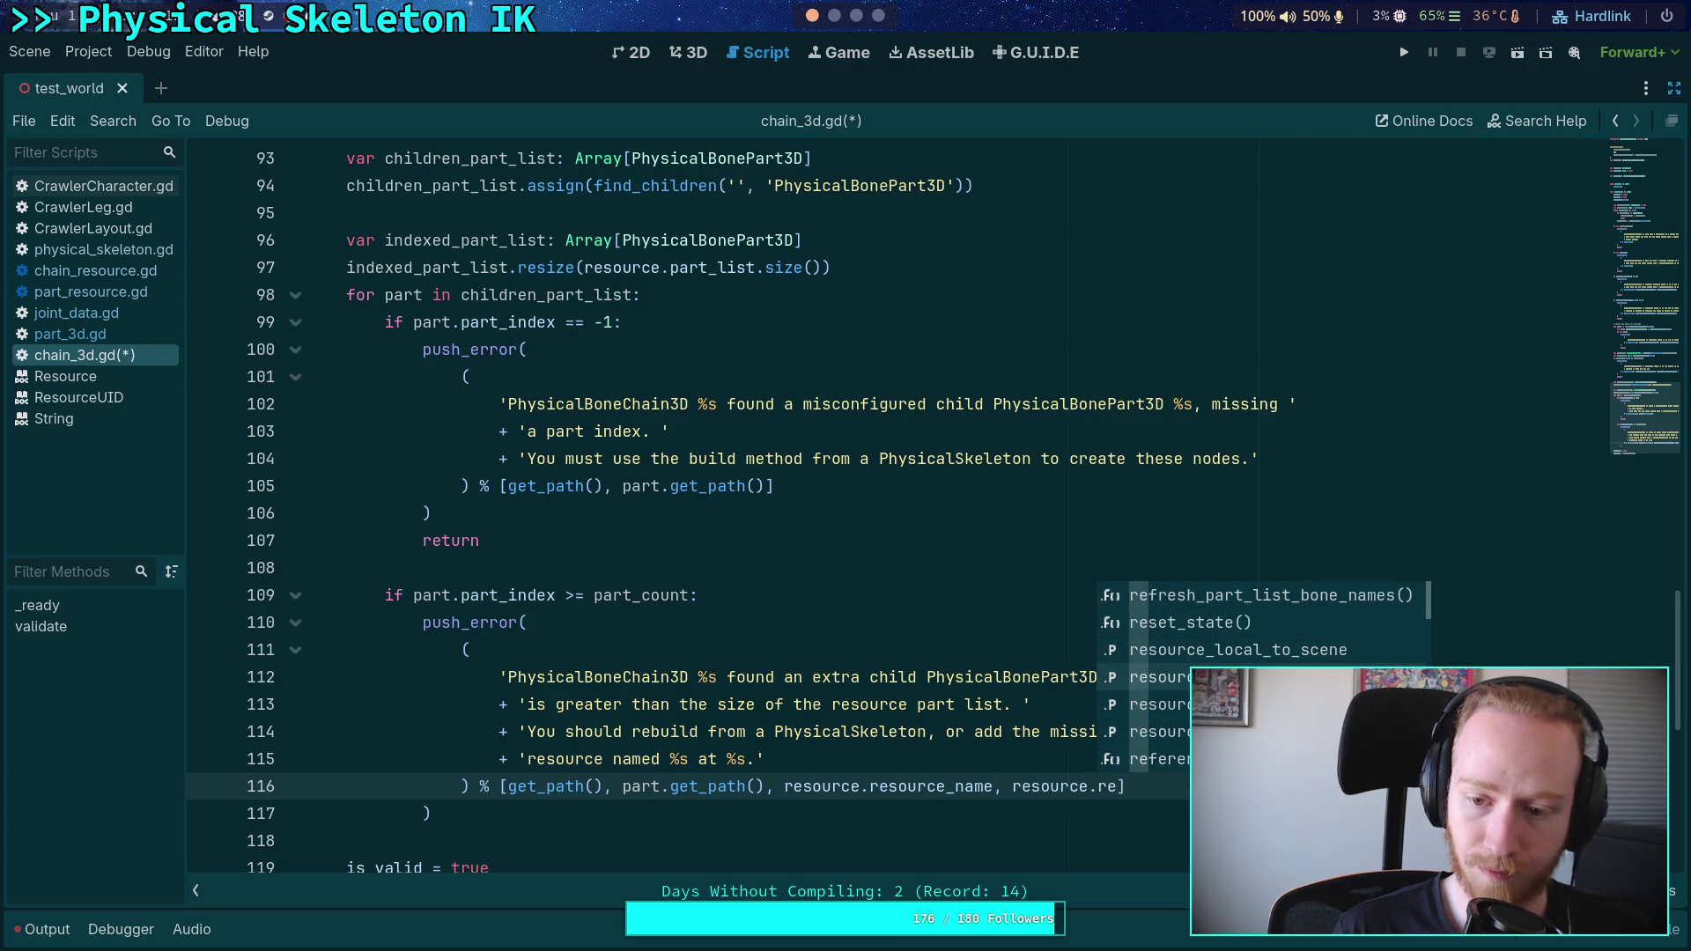
key(Return)
Add a 'return' line after the extra-child push_error call
scroll(844, 715, down, 1)
click(665, 735)
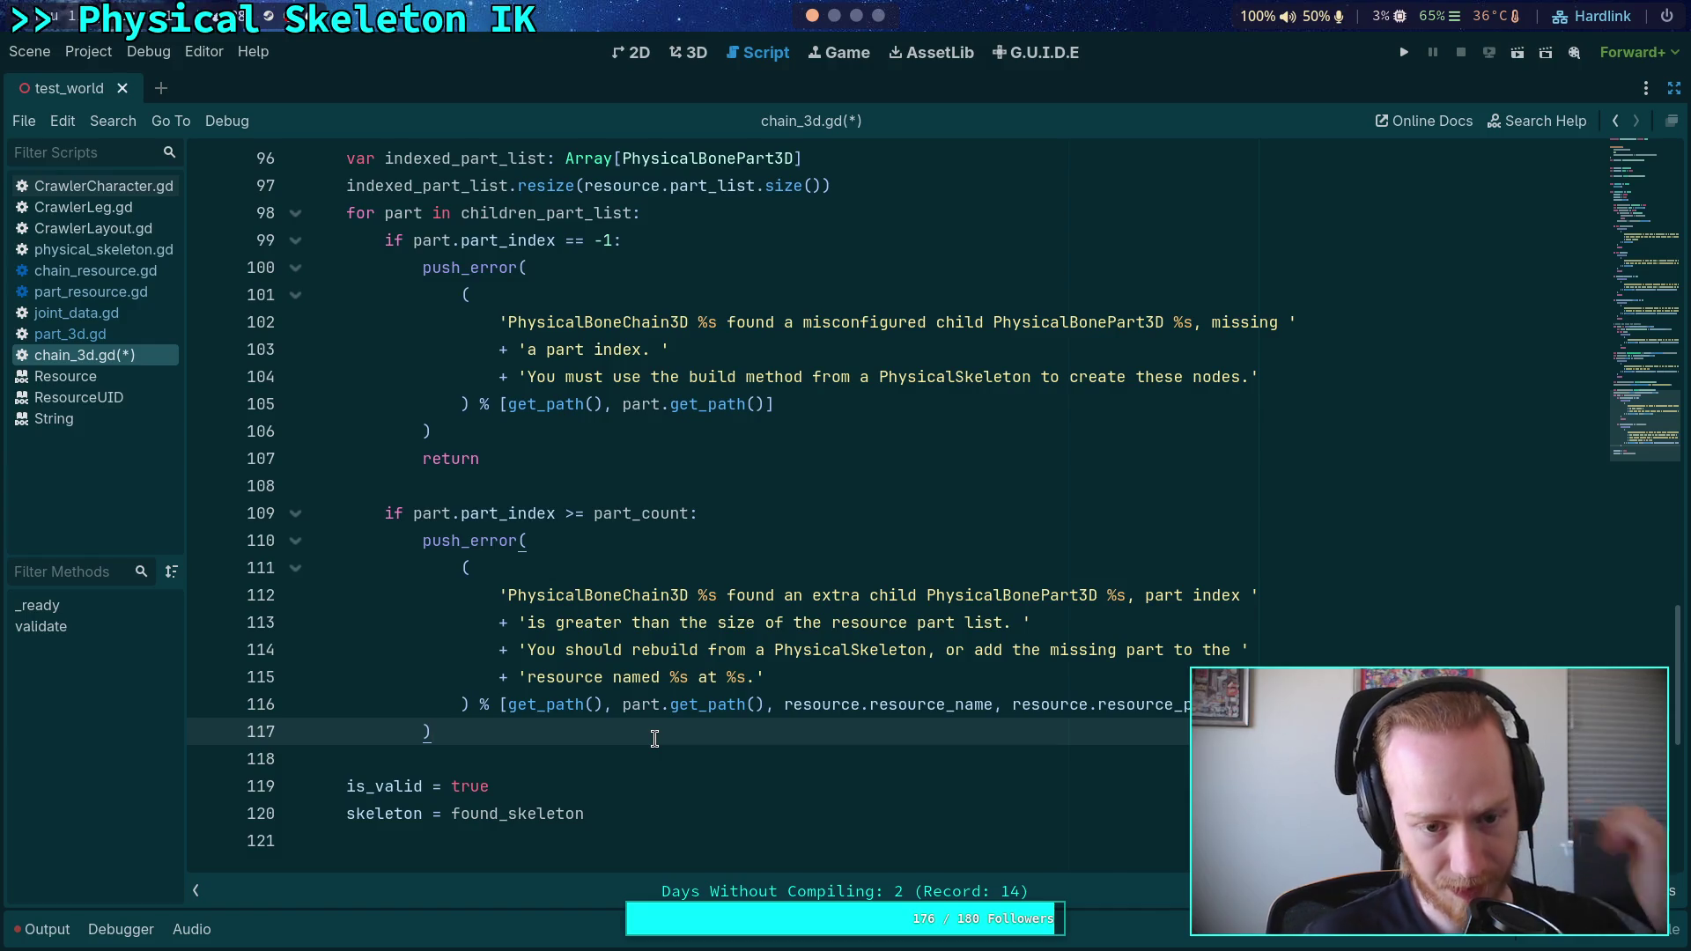
key(Return)
text(return)
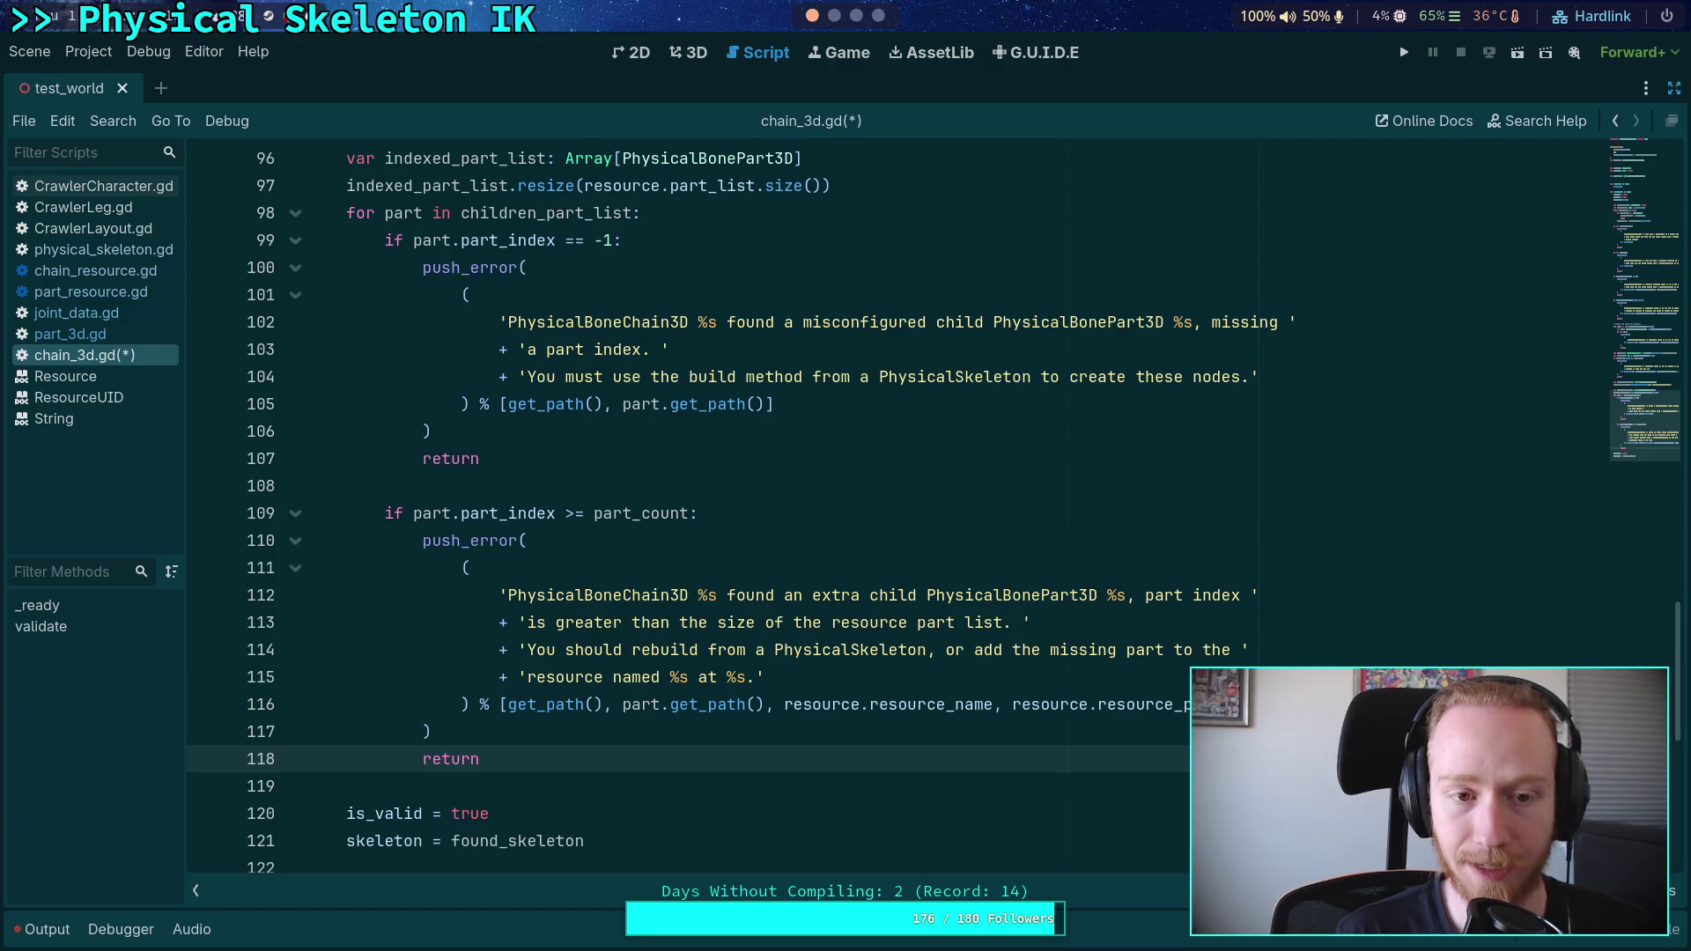
Insert a blank line after the return and begin a new 'if' statement on line 120
key(Return)
key(Return)
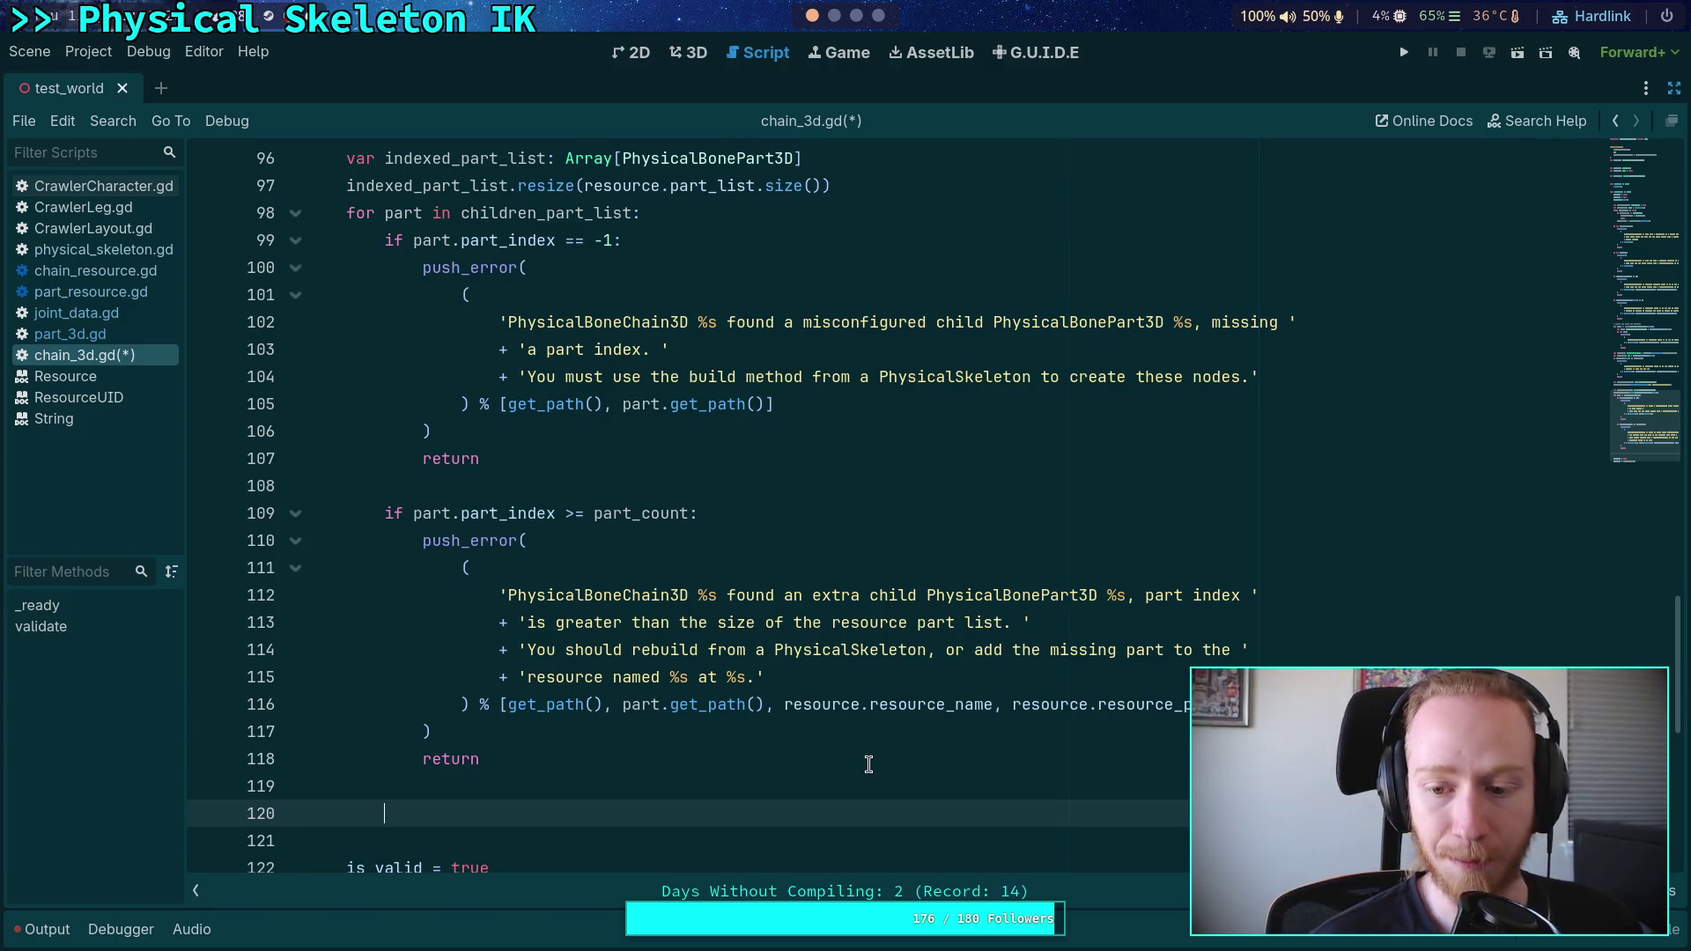
scroll(891, 745, down, 1)
scroll(887, 739, up, 1)
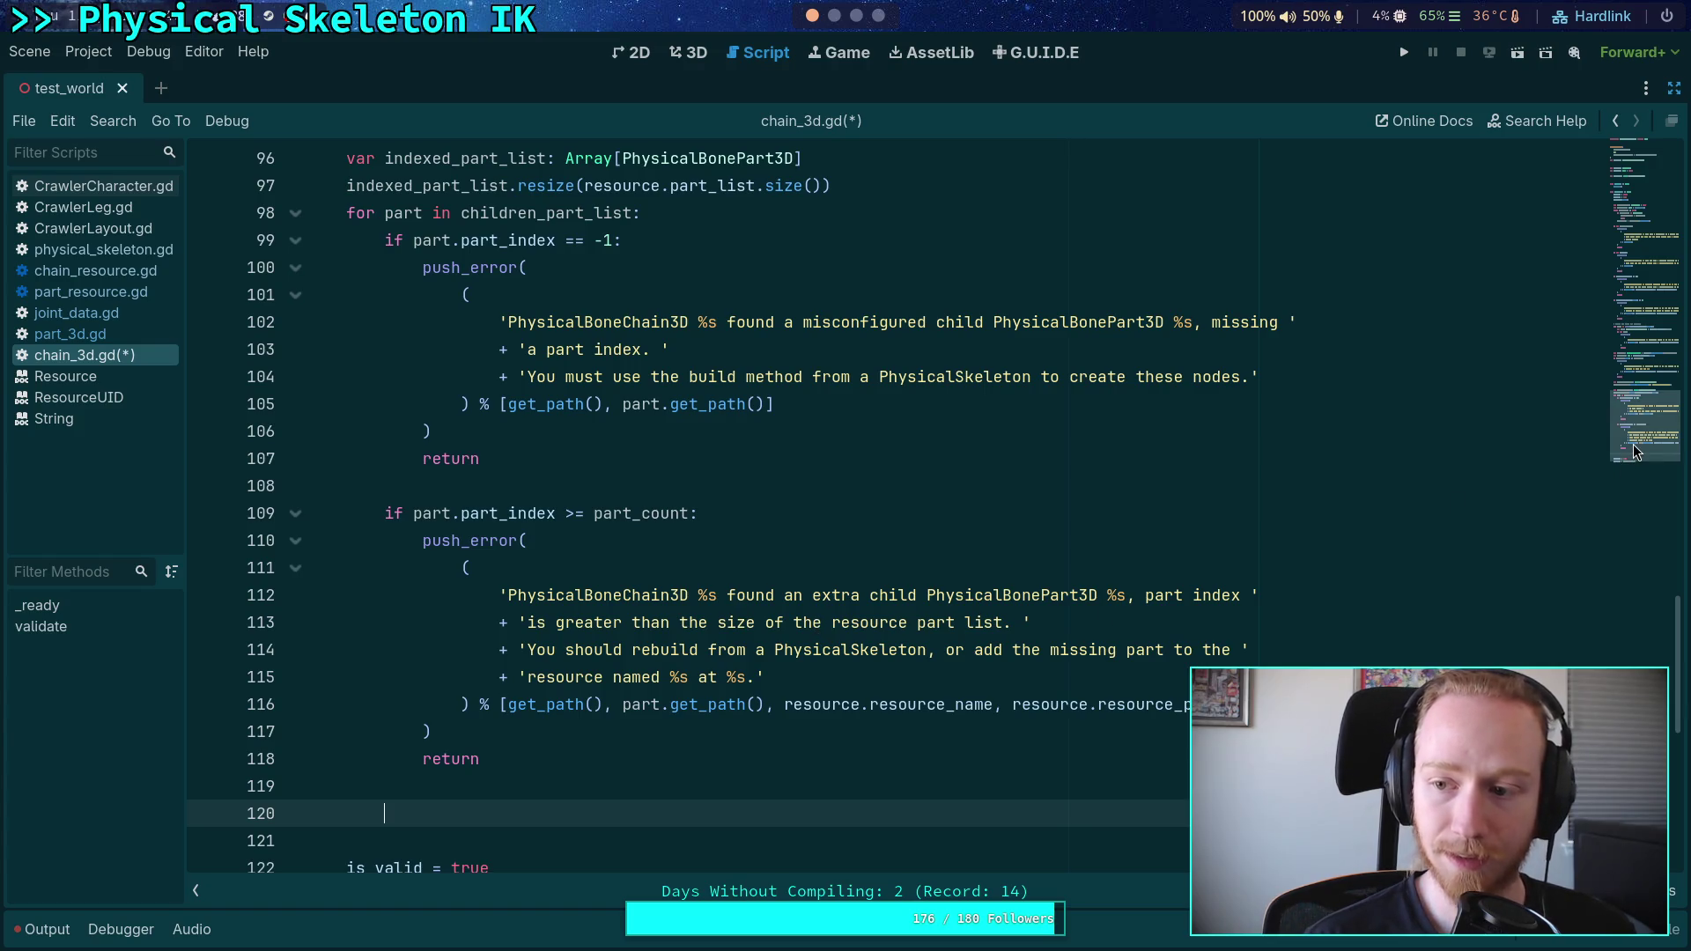
scroll(1631, 451, down, 1)
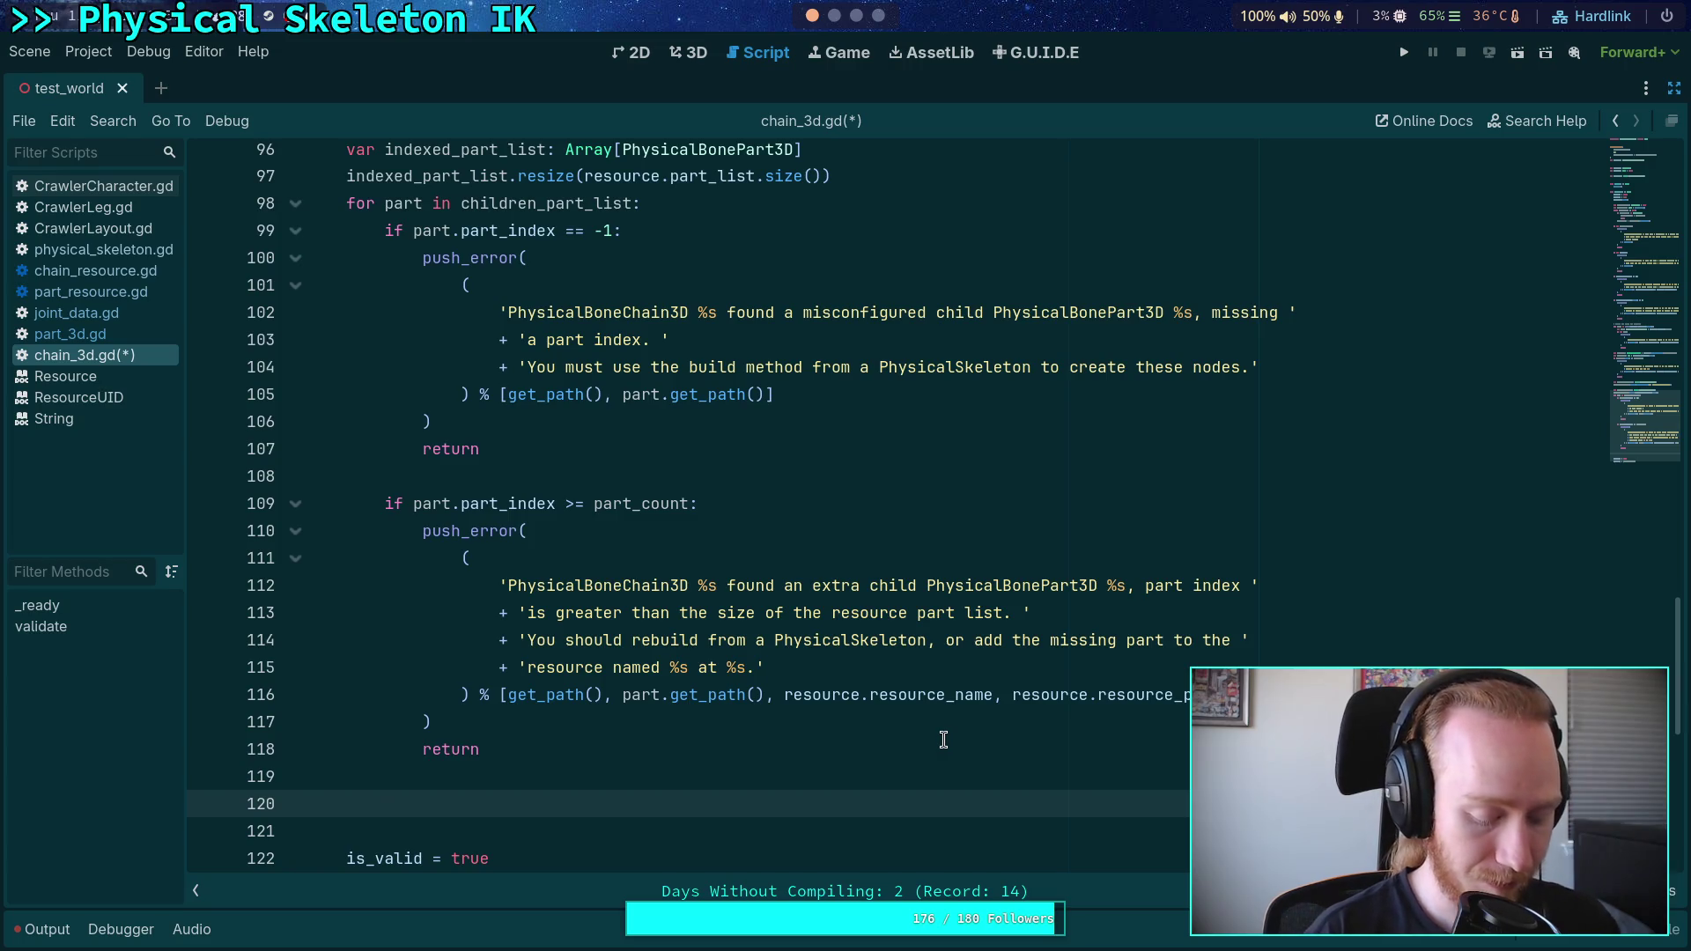
text(if)
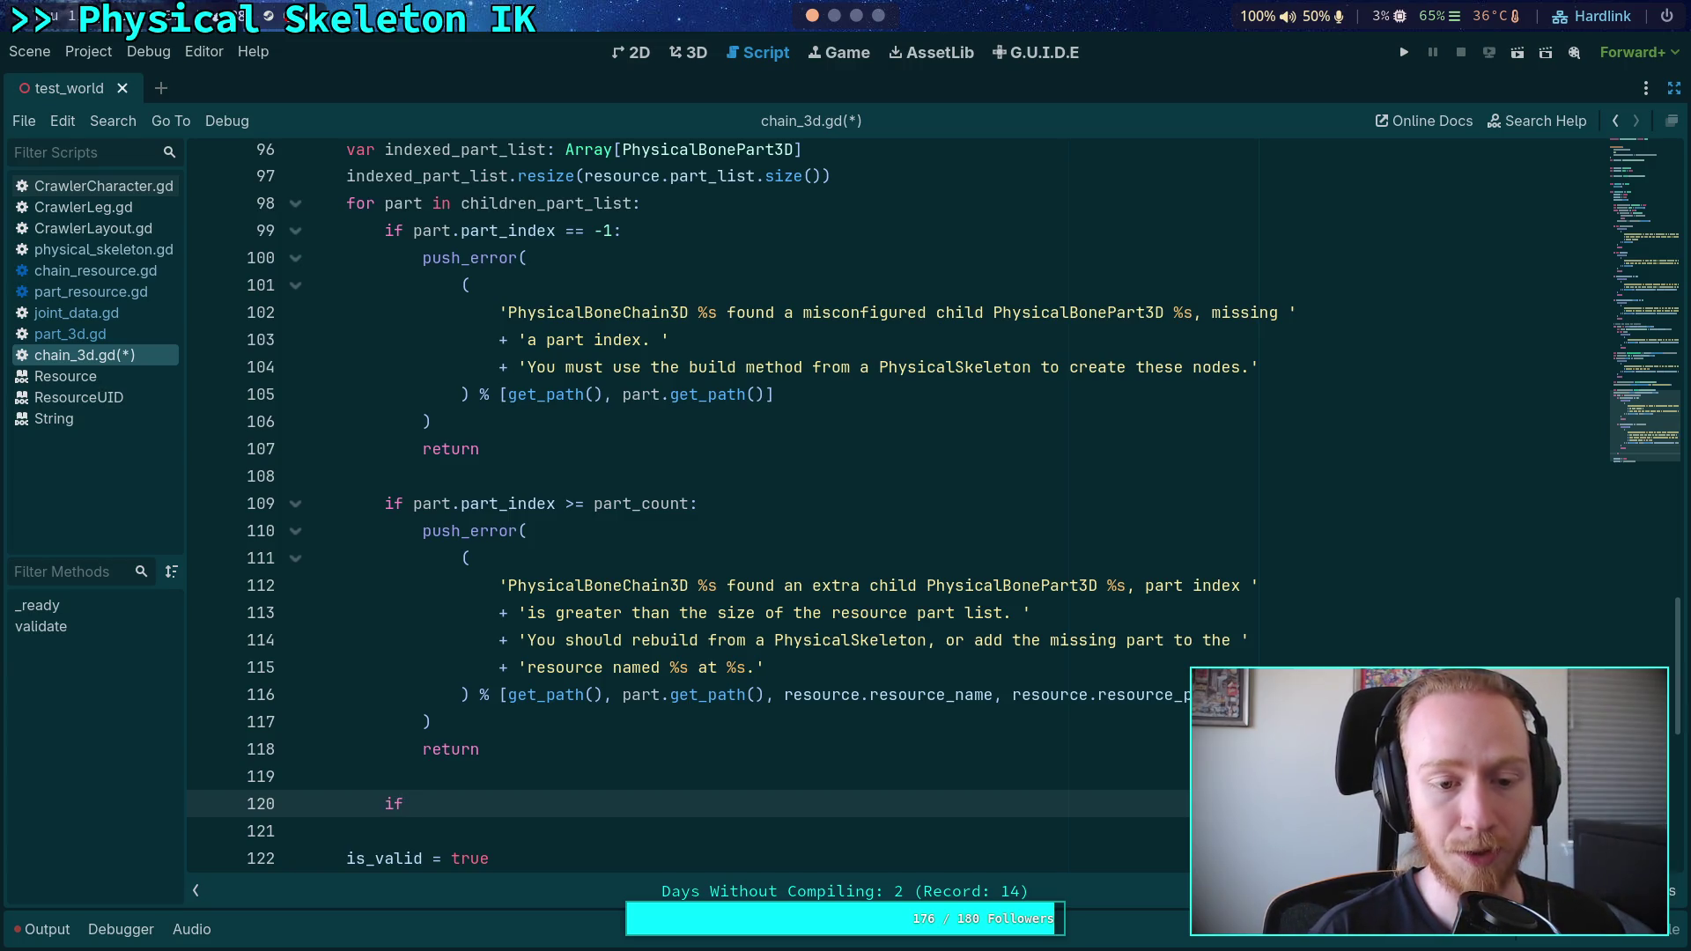
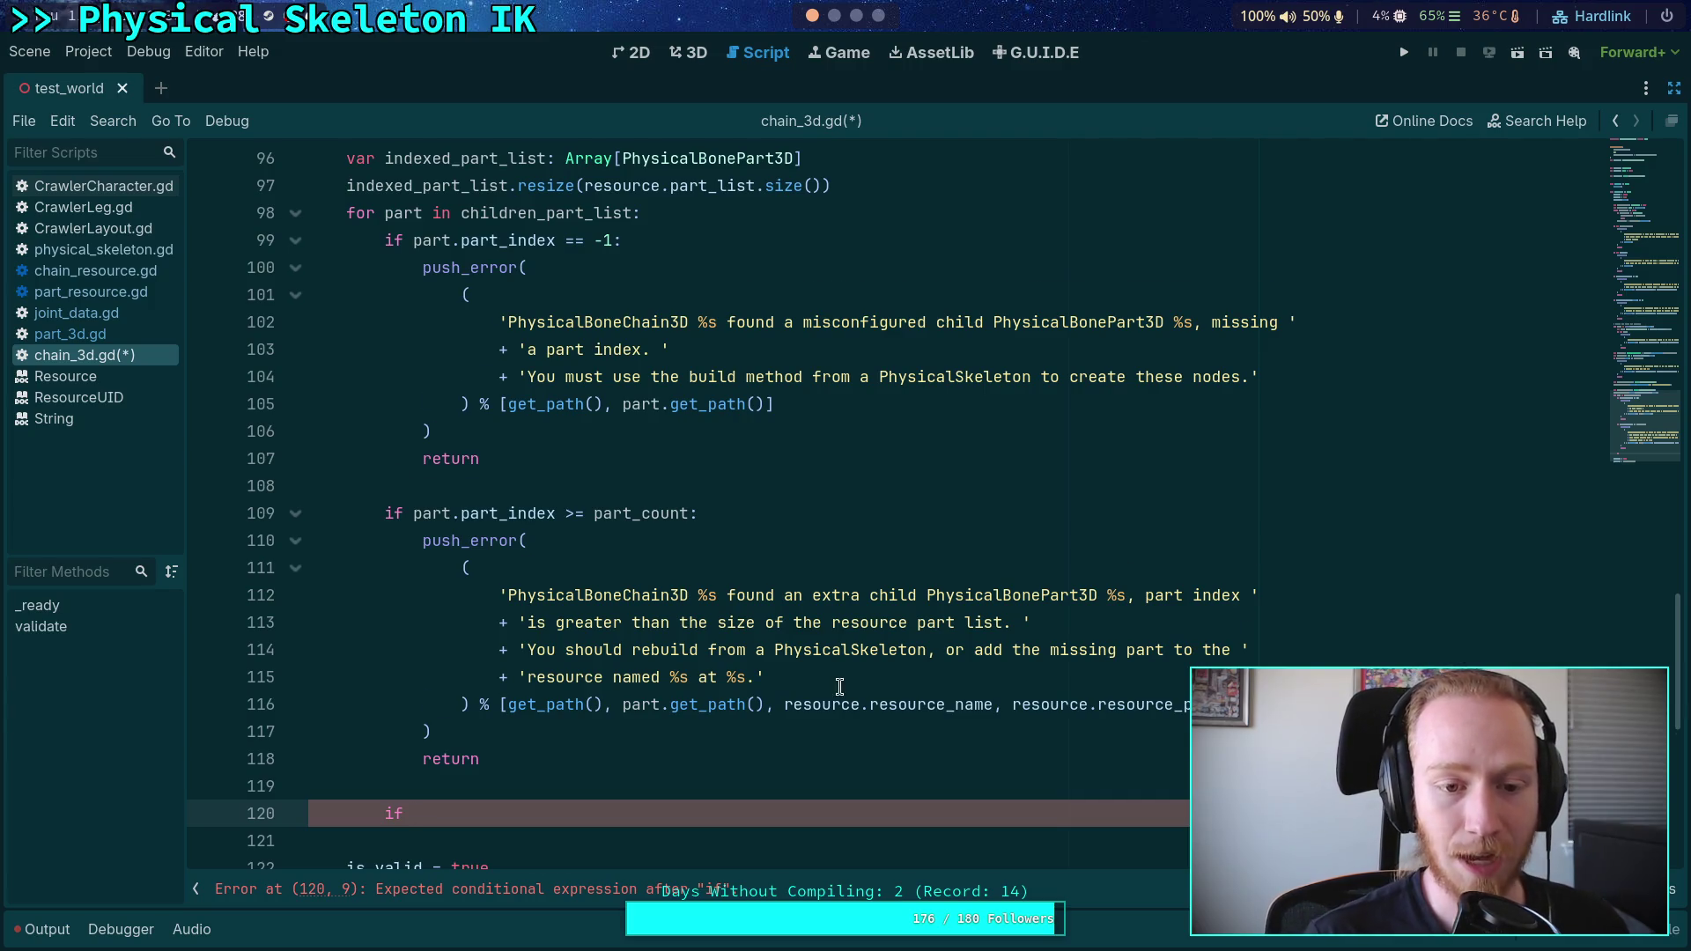
Write 'if indexed_part_list[part.part_index] != null:' on line 120 using autocomplete, and start its indented body
scroll(845, 682, down, 1)
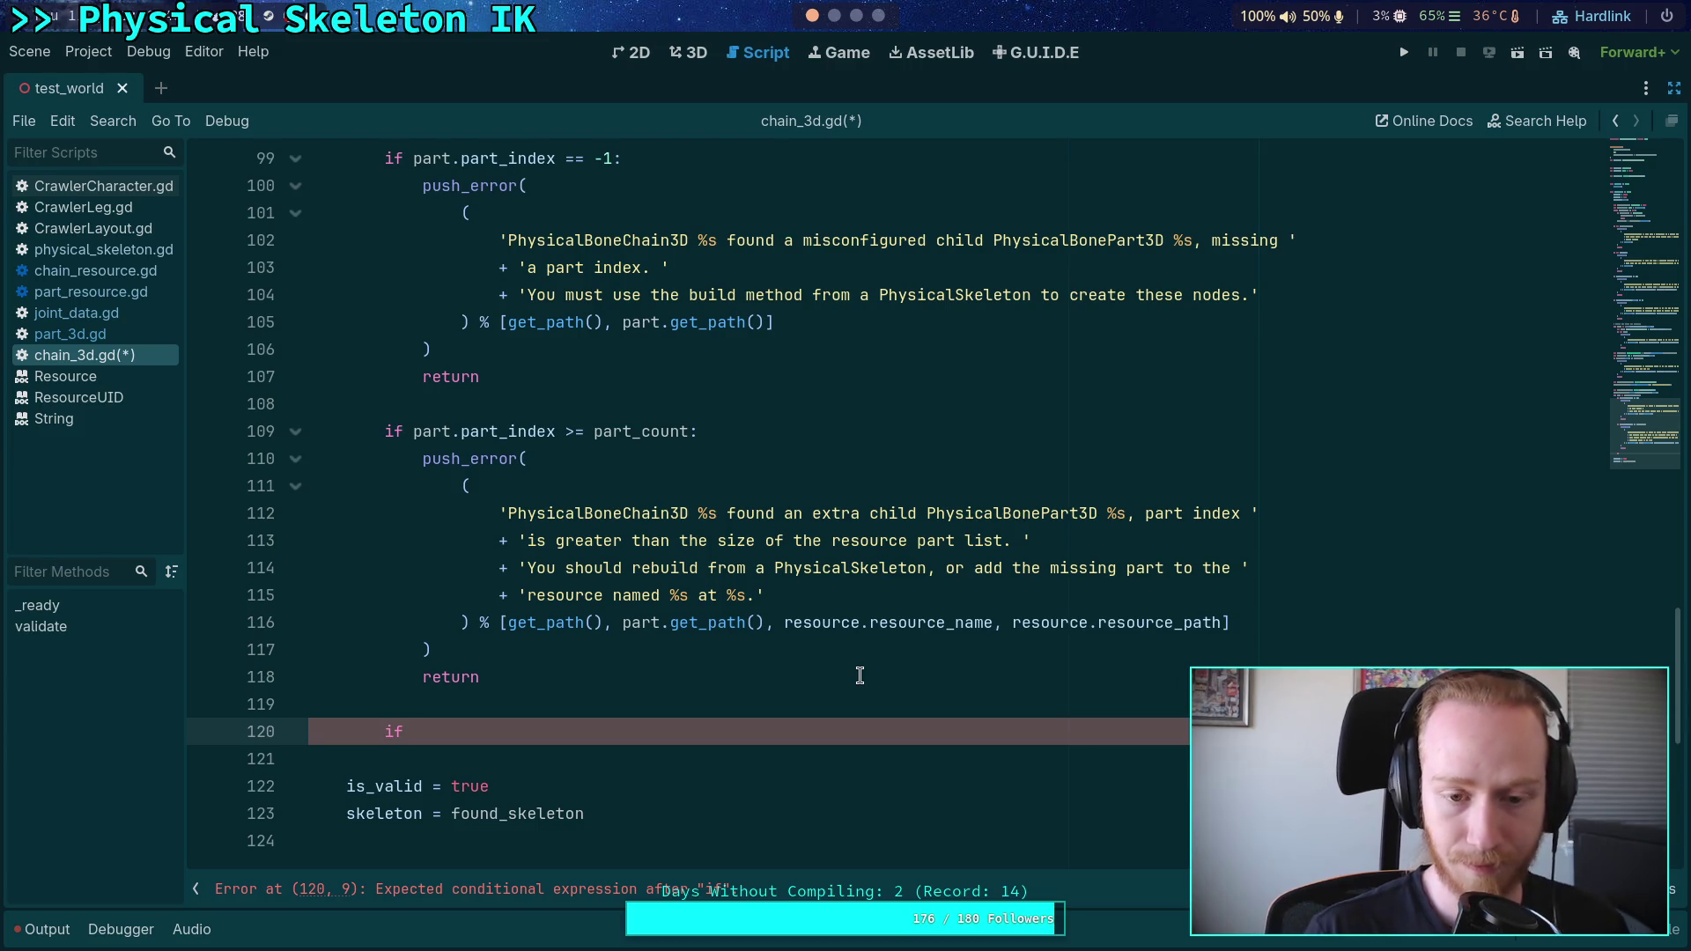
scroll(818, 680, up, 1)
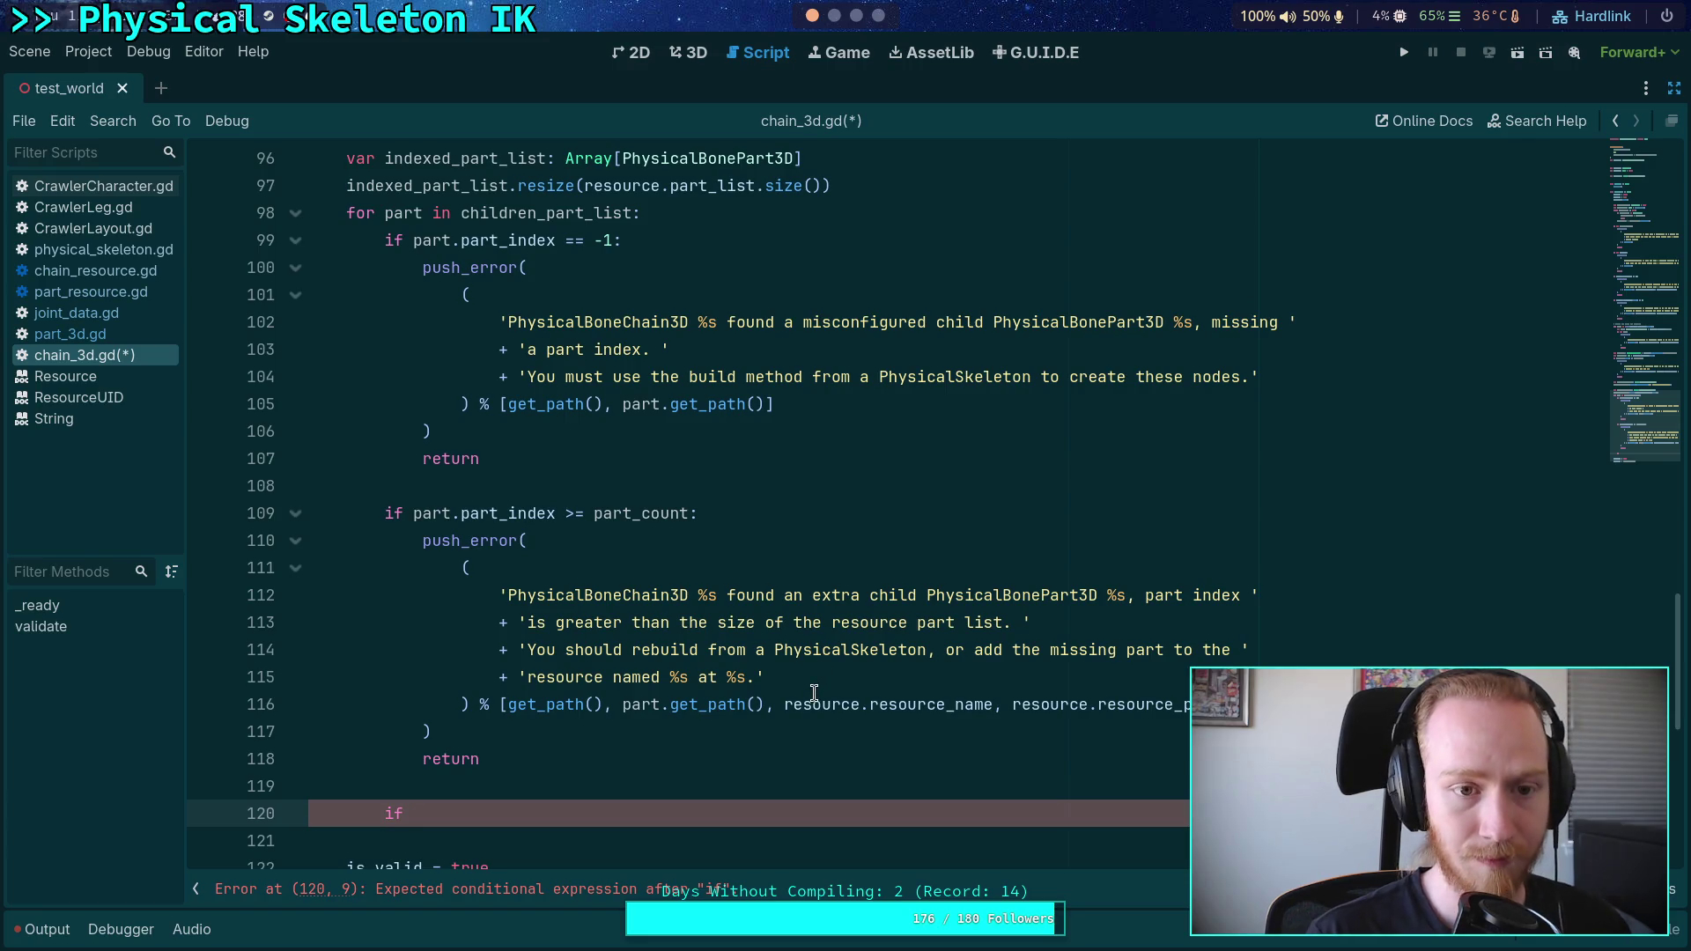
mouse_move(815, 692)
text(index)
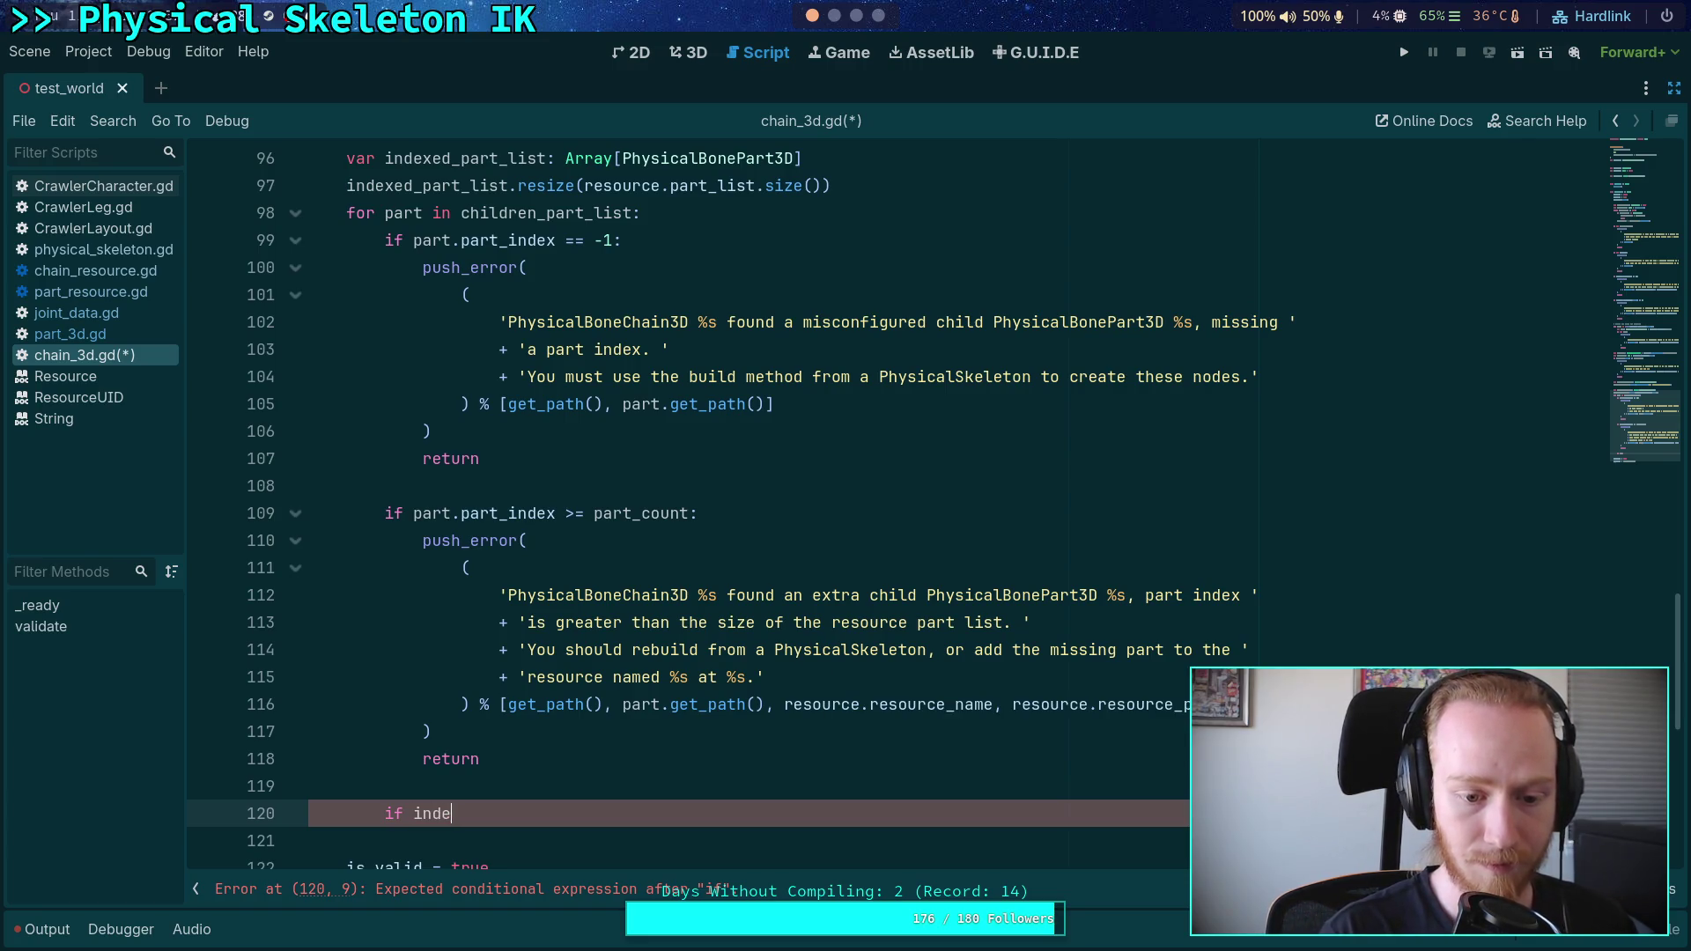
key(Return)
key(BackSpace)
text([)
text(part.par)
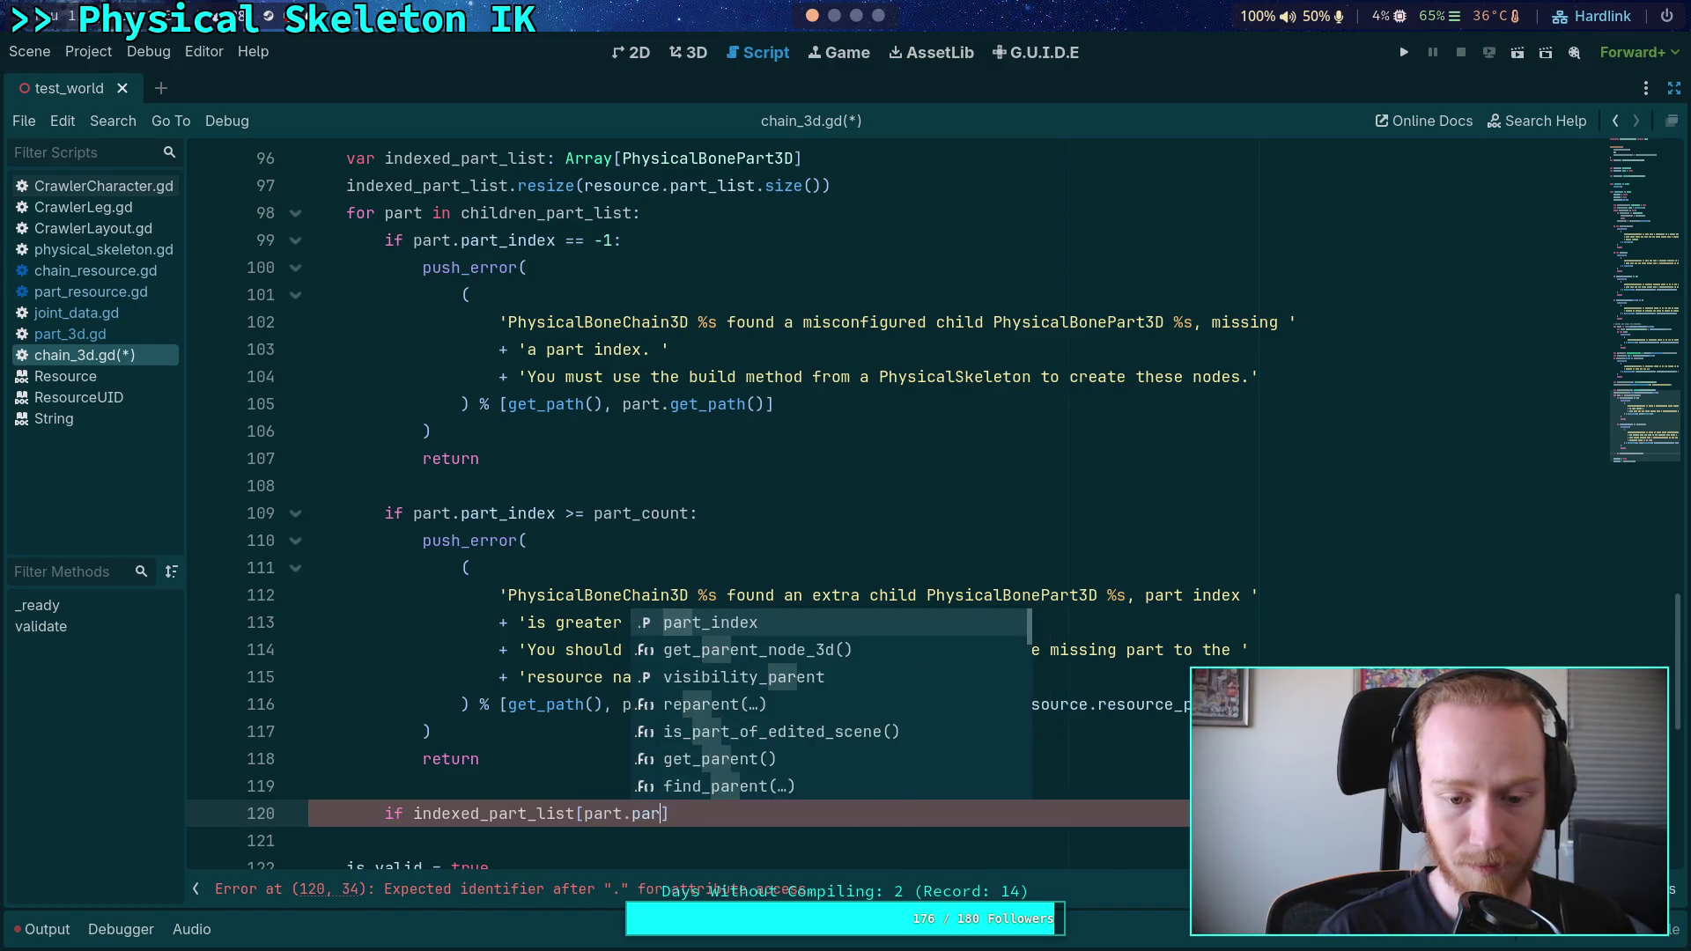
key(Return)
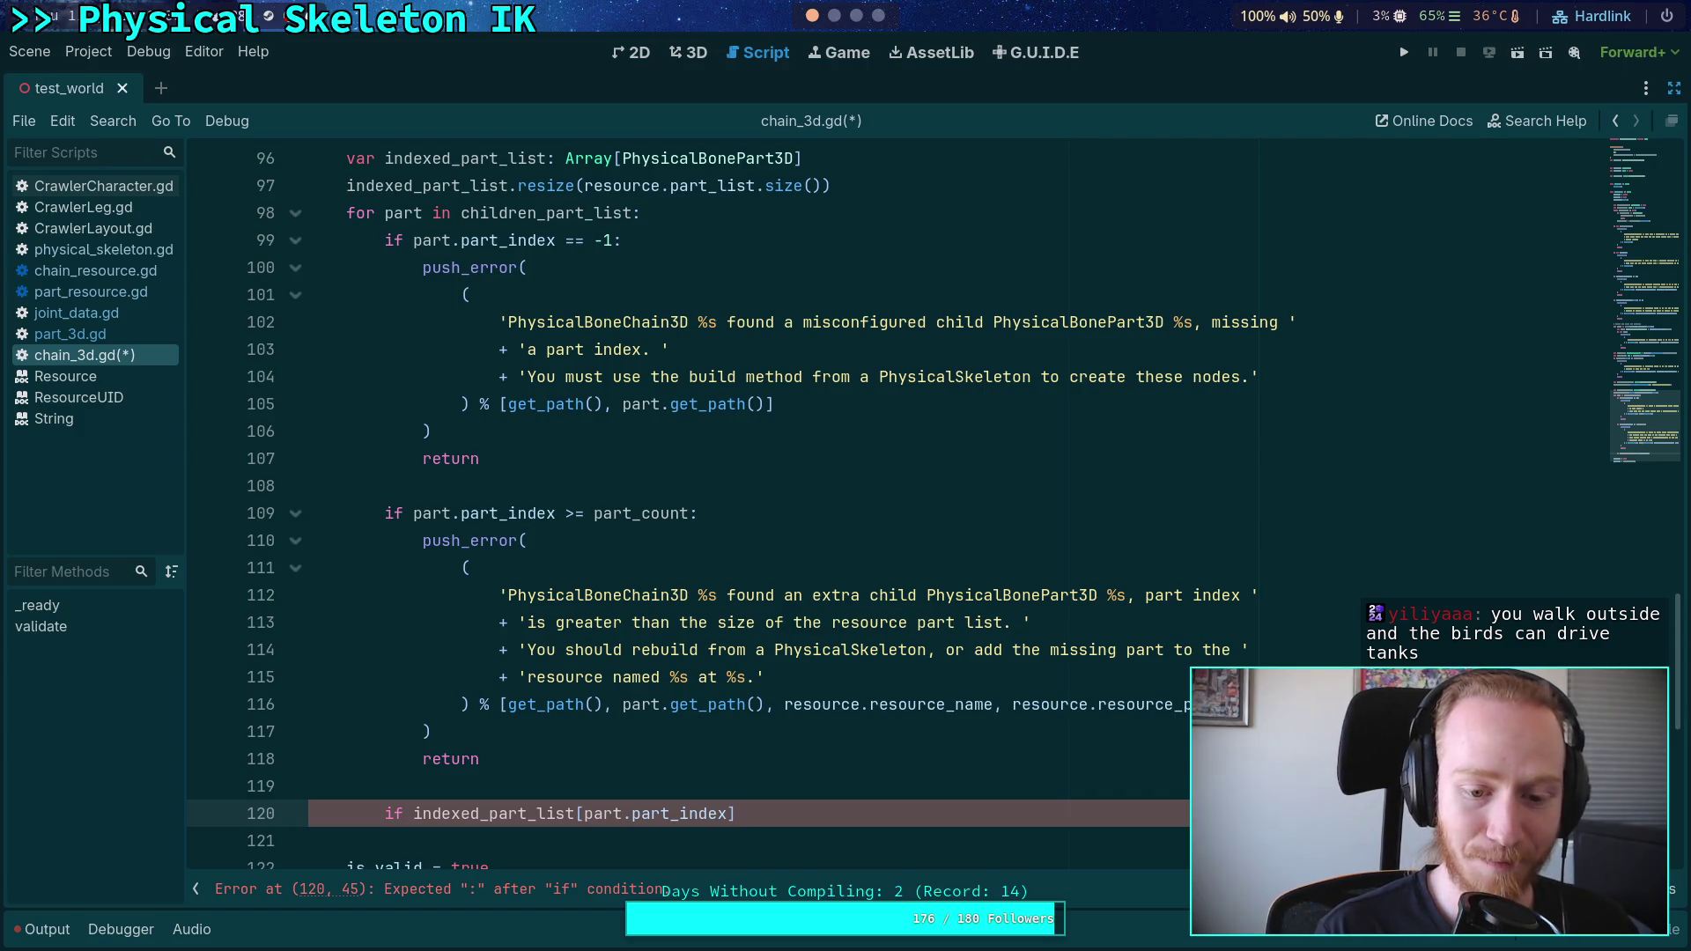
text(!= null)
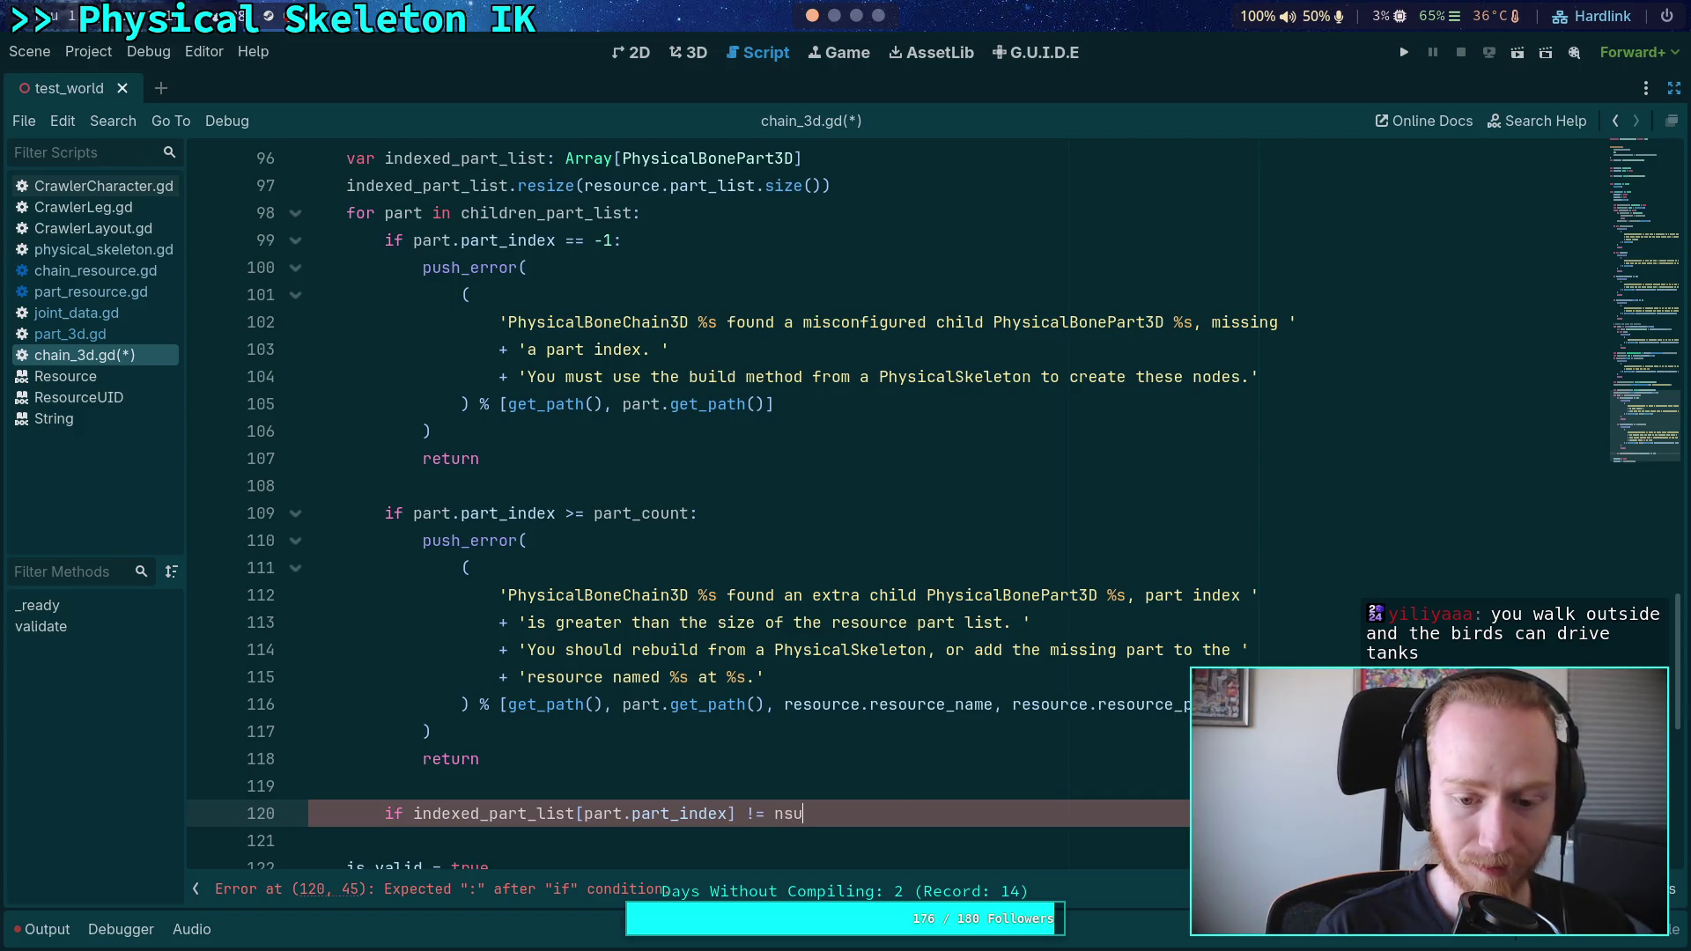
key(Escape)
text(:)
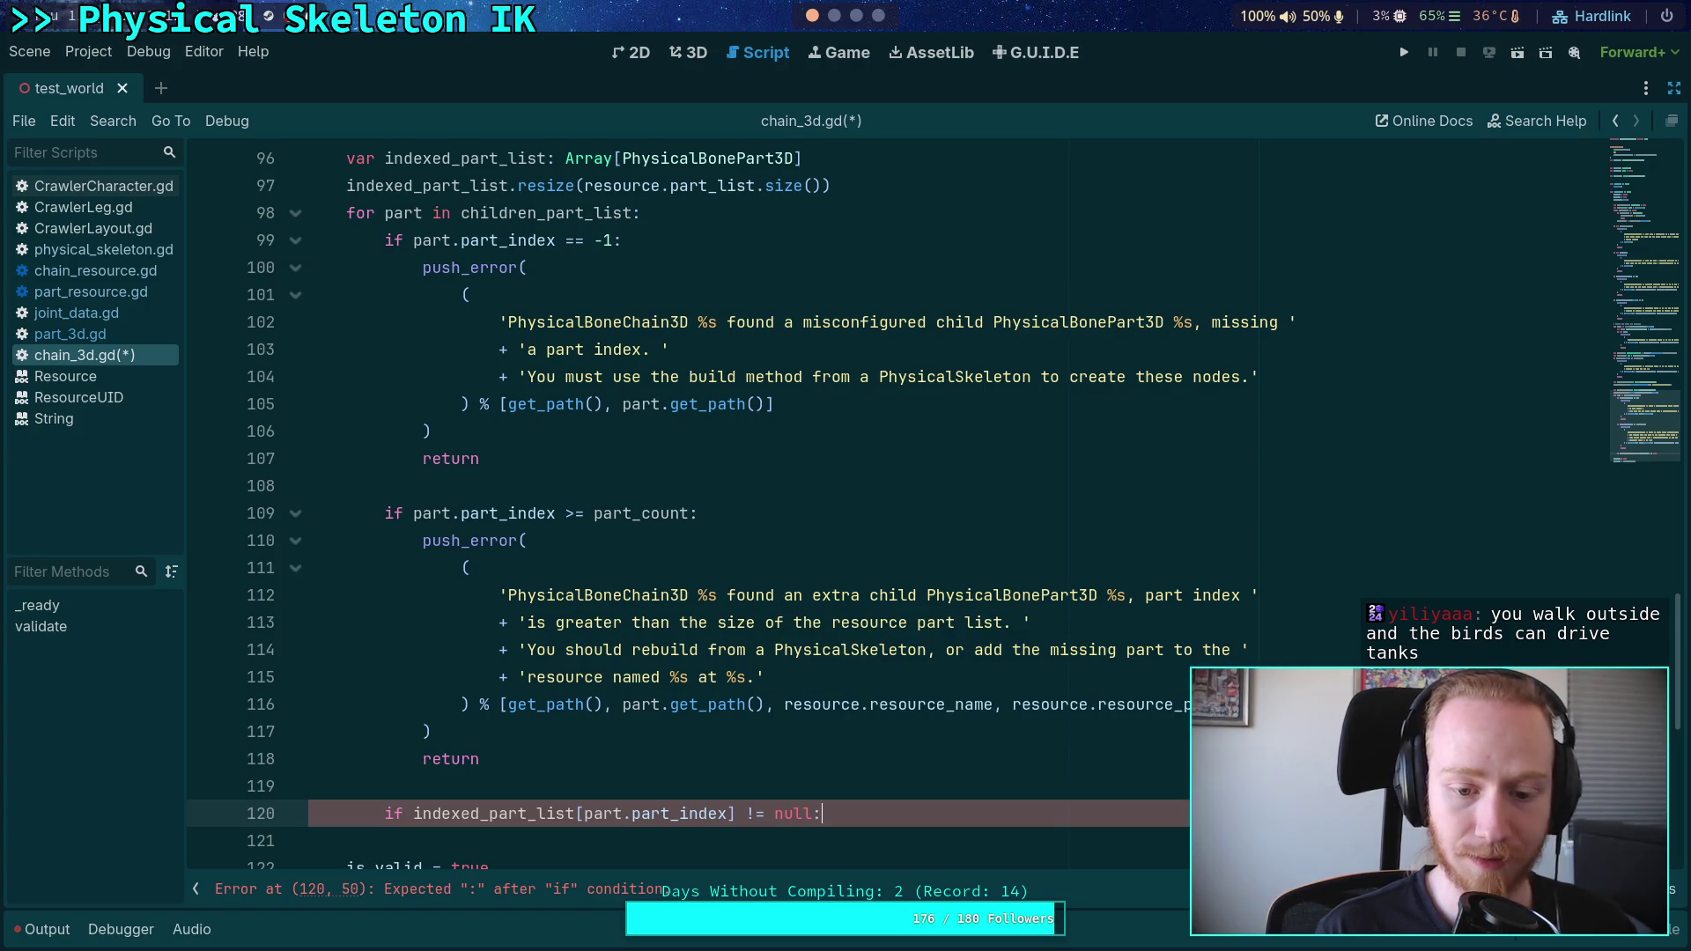
key(Return)
Copy the existing push_error block and return, and paste it under the new check
drag(425, 761, 423, 541)
right_click(431, 557)
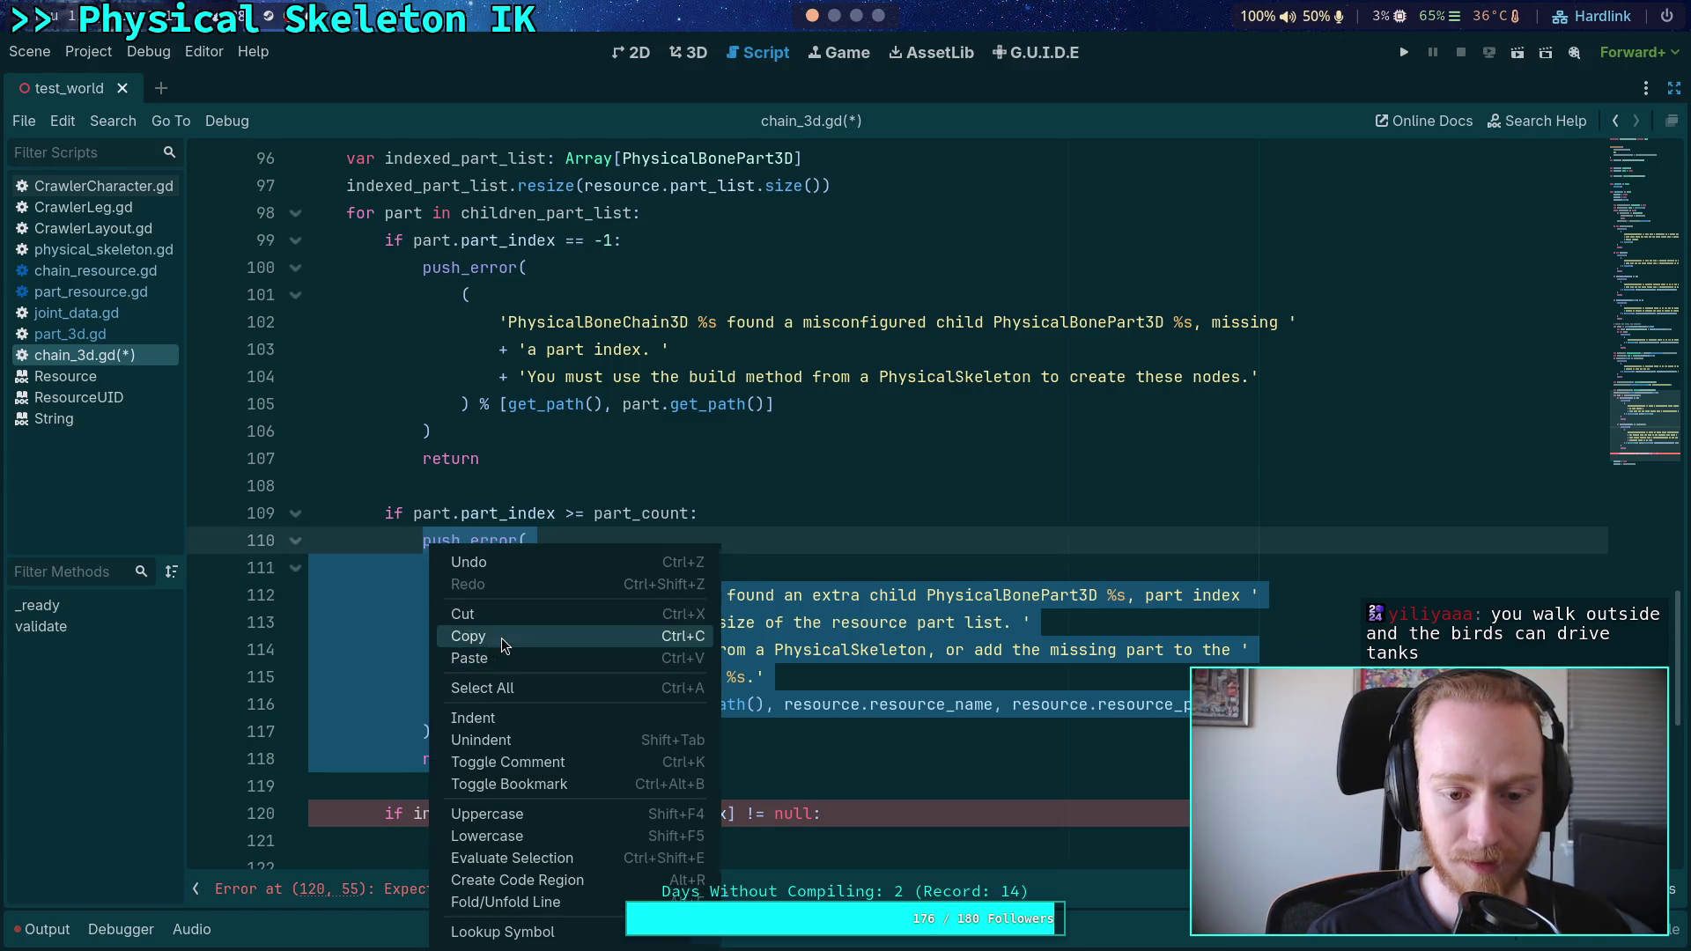
click(500, 636)
scroll(500, 638, down, 1)
click(484, 758)
key(ctrl+v)
Add blank lines between the pasted return and the is_valid line
scroll(473, 702, down, 1)
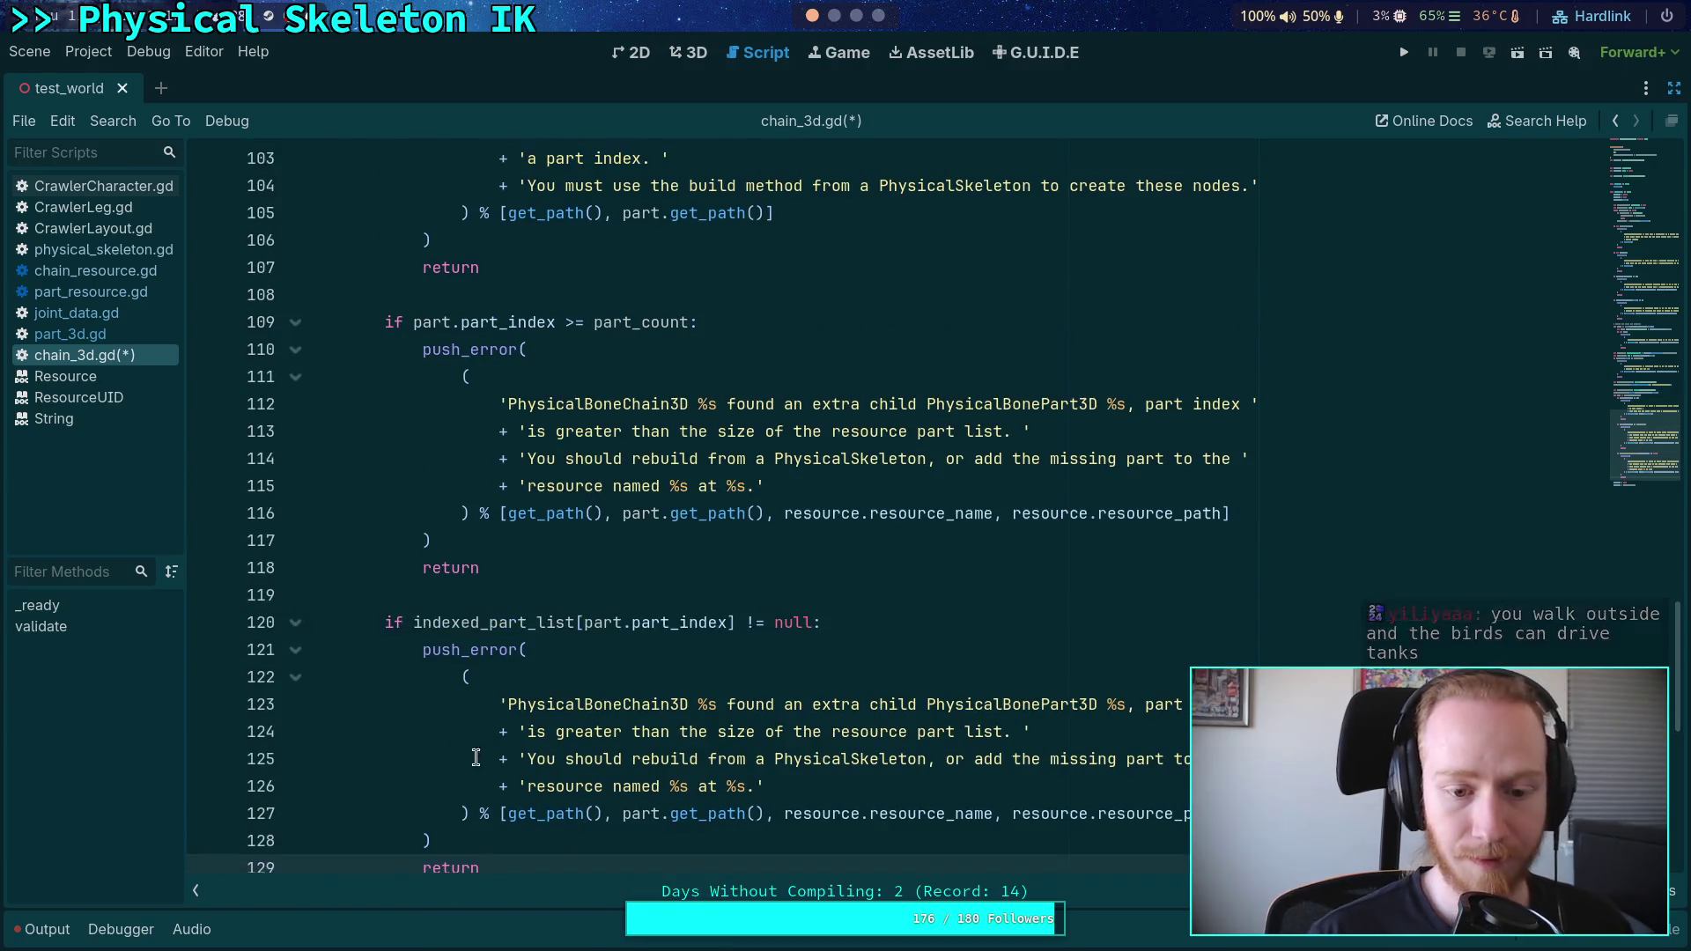
click(659, 757)
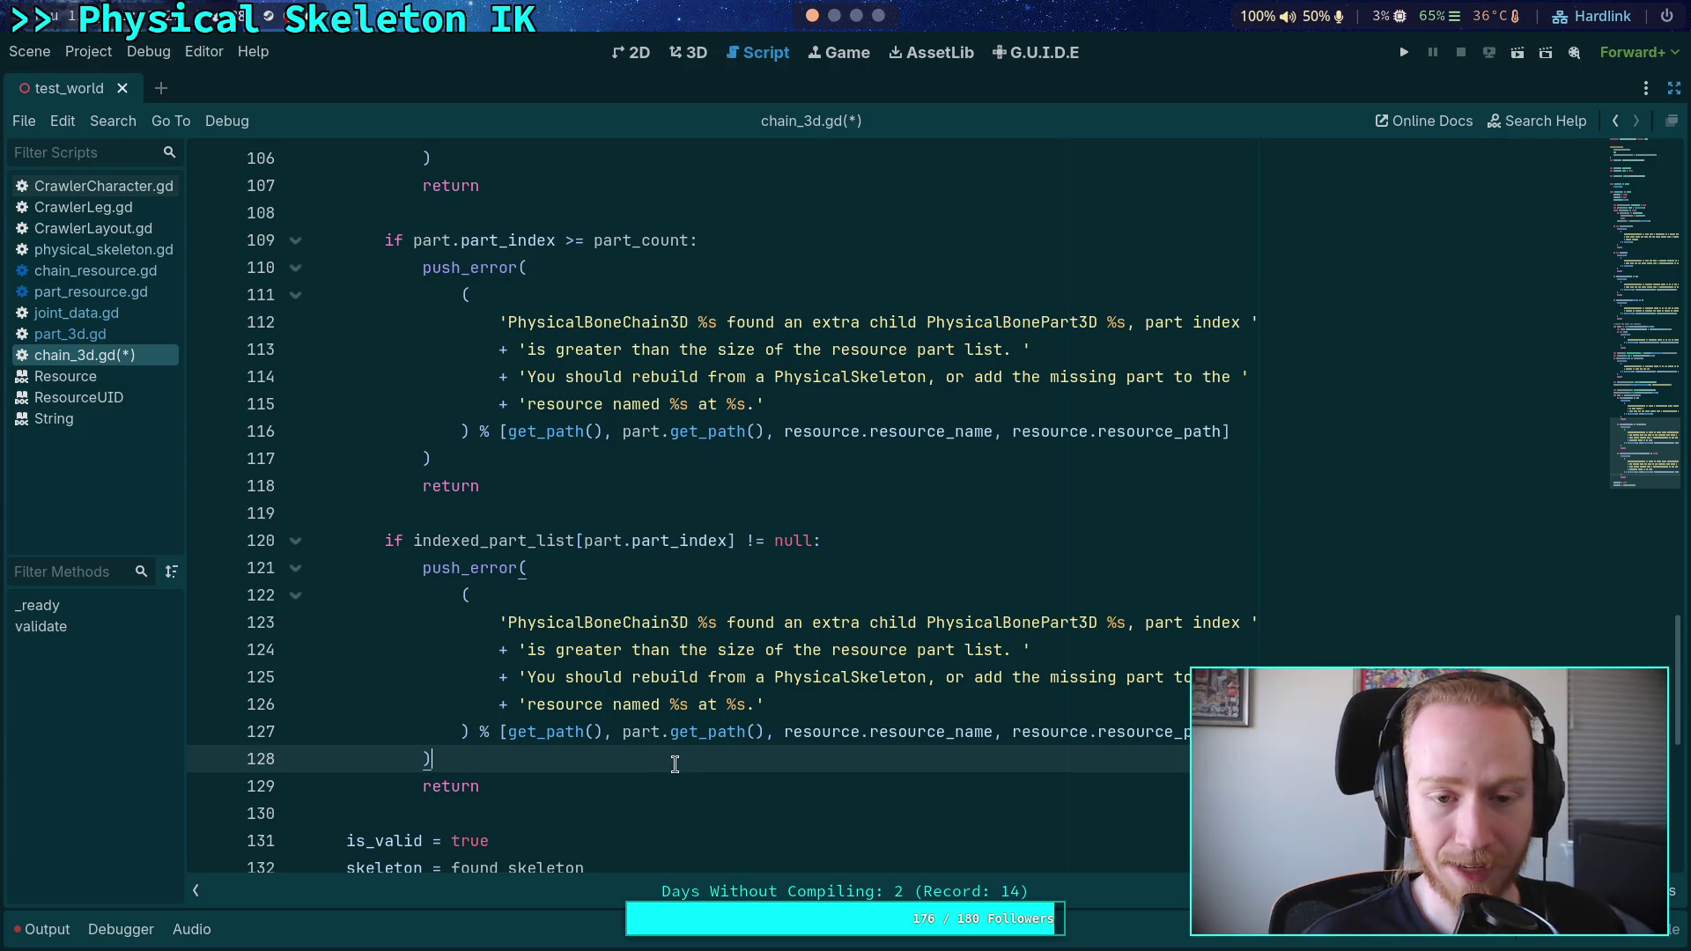
drag(509, 734, 764, 733)
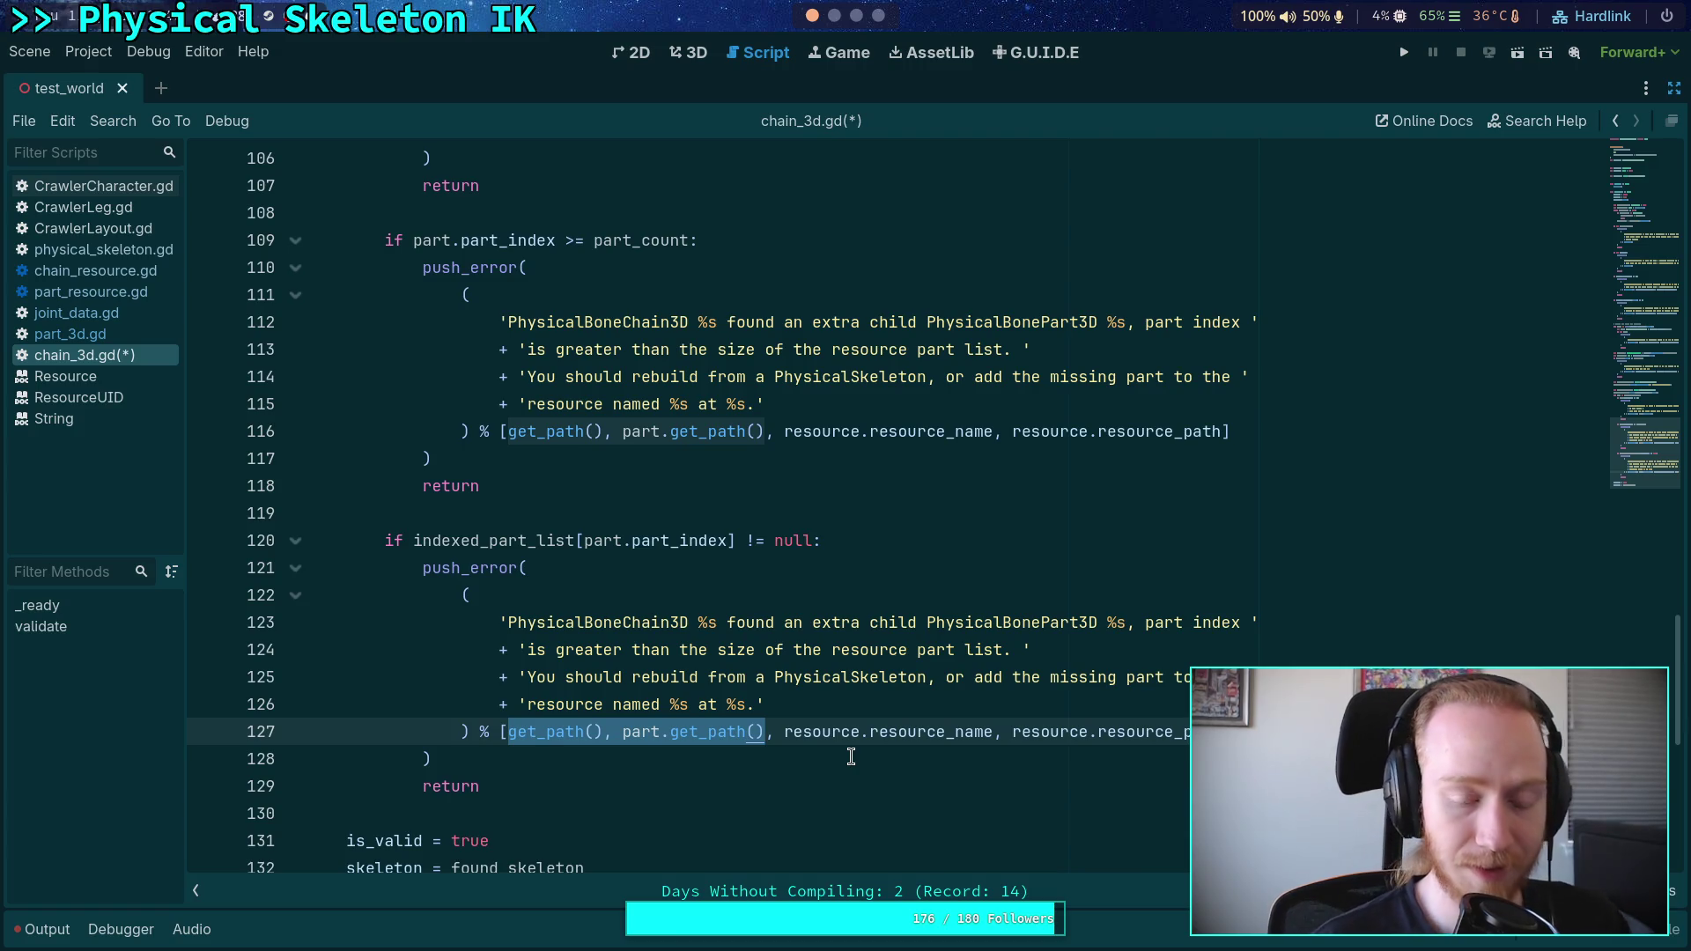
click(751, 768)
click(721, 812)
click(580, 785)
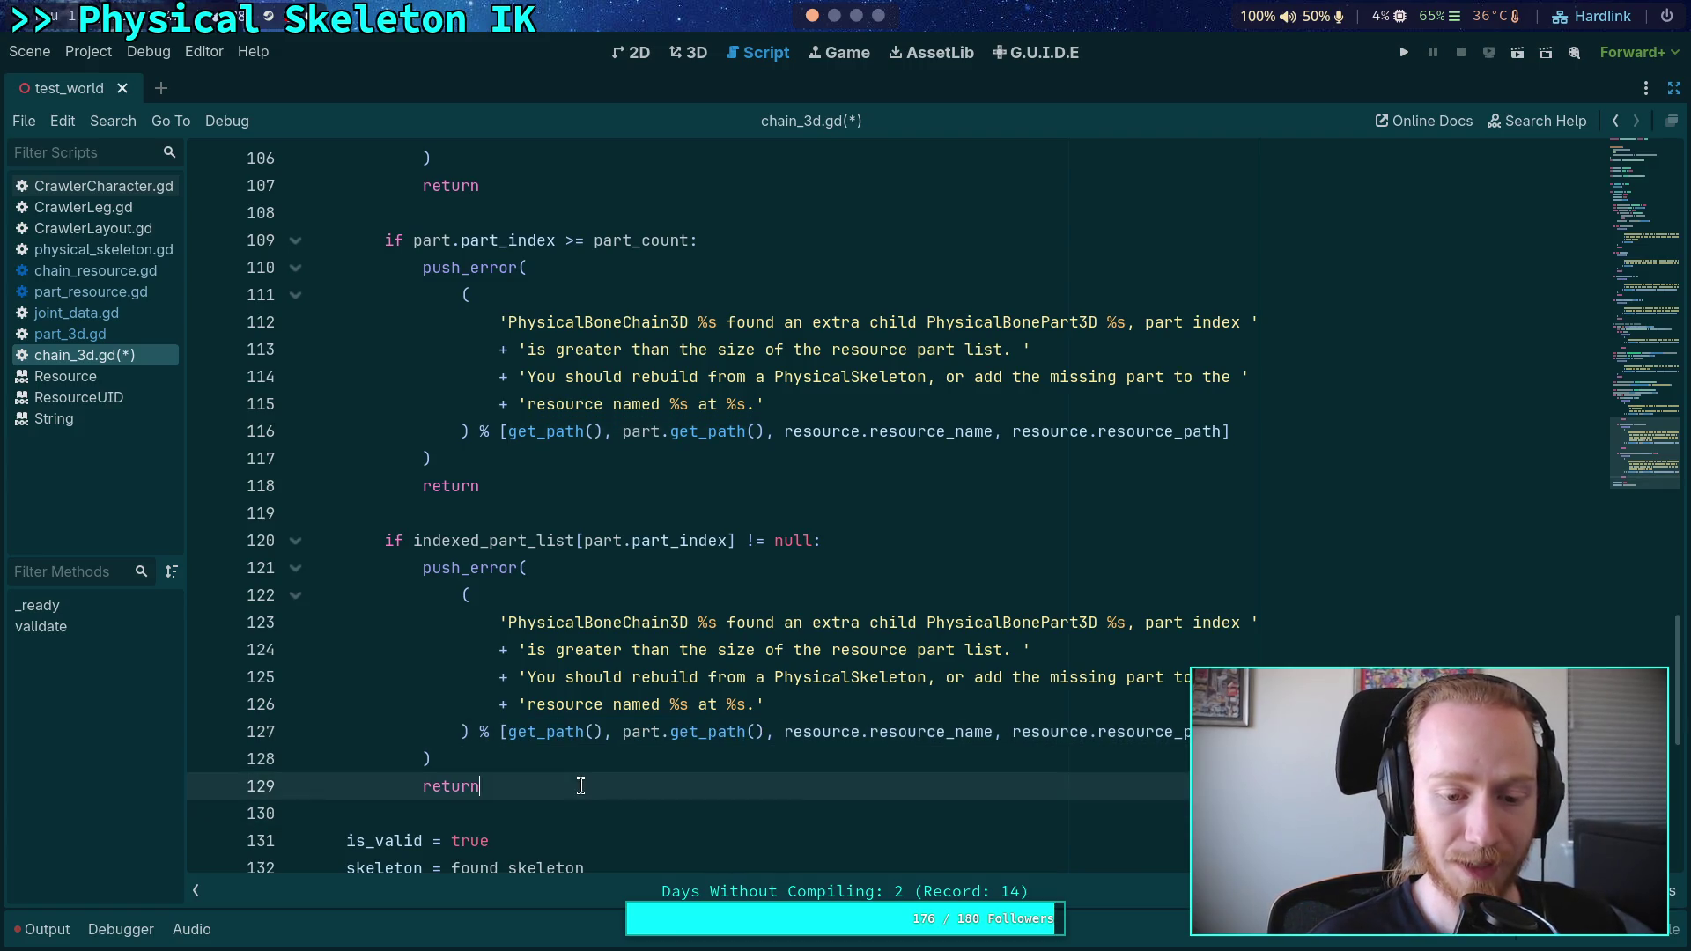
mouse_move(902, 738)
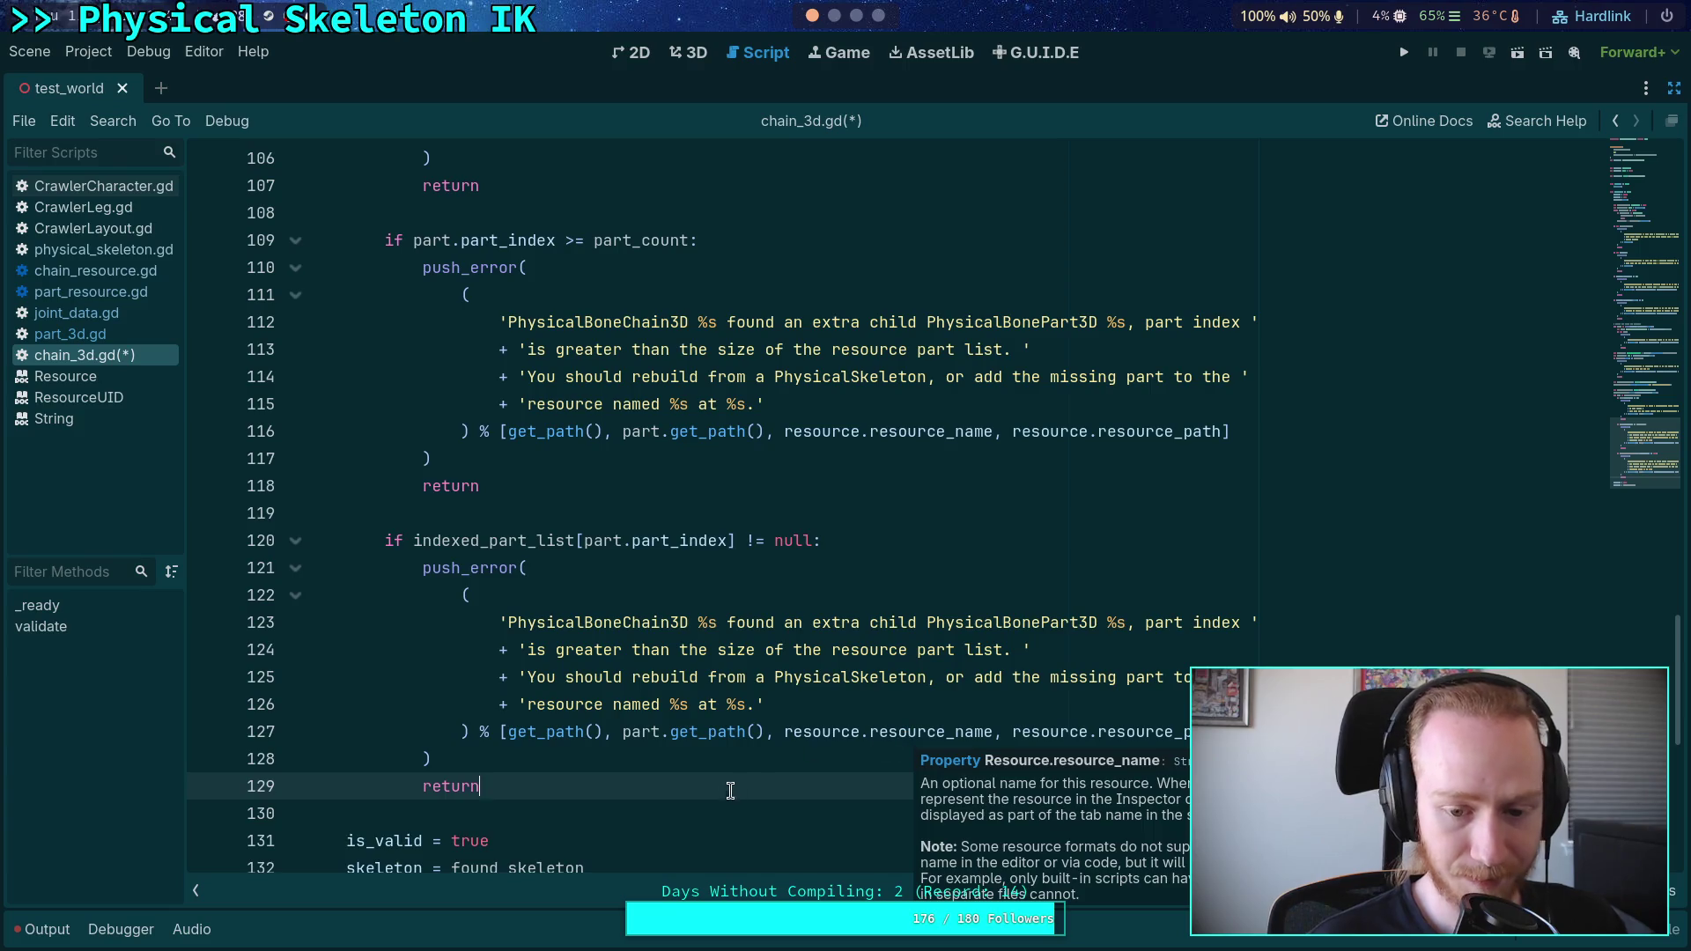
click(673, 810)
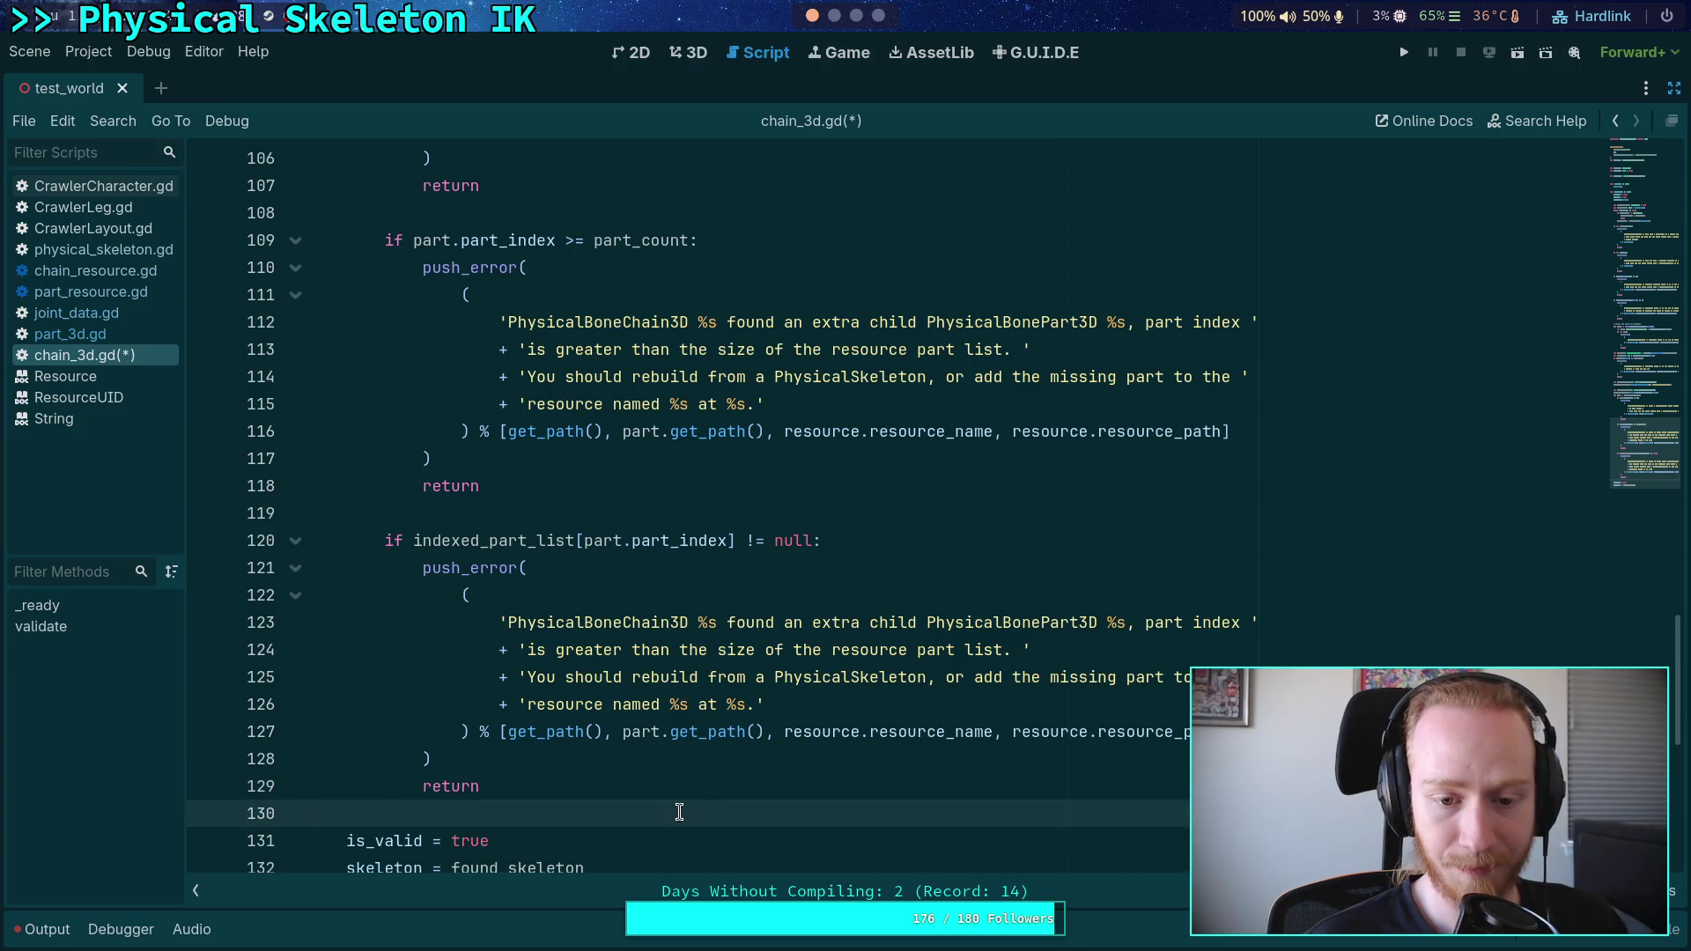
scroll(679, 811, down, 1)
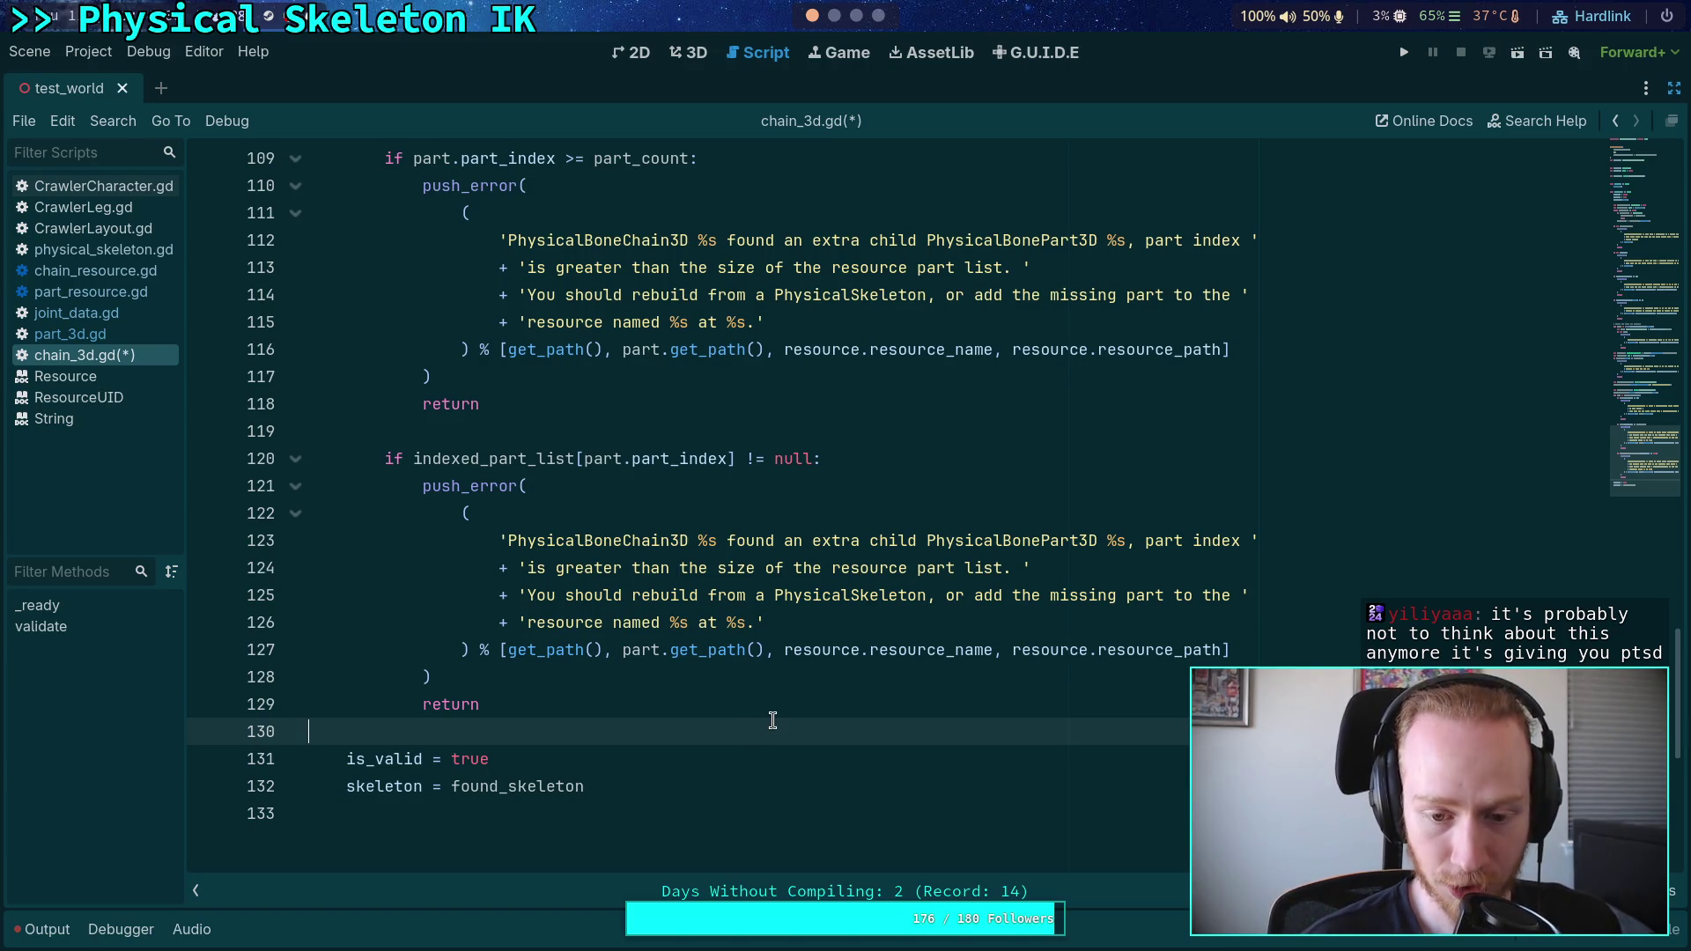
key(Return)
key(Return)
key(Up)
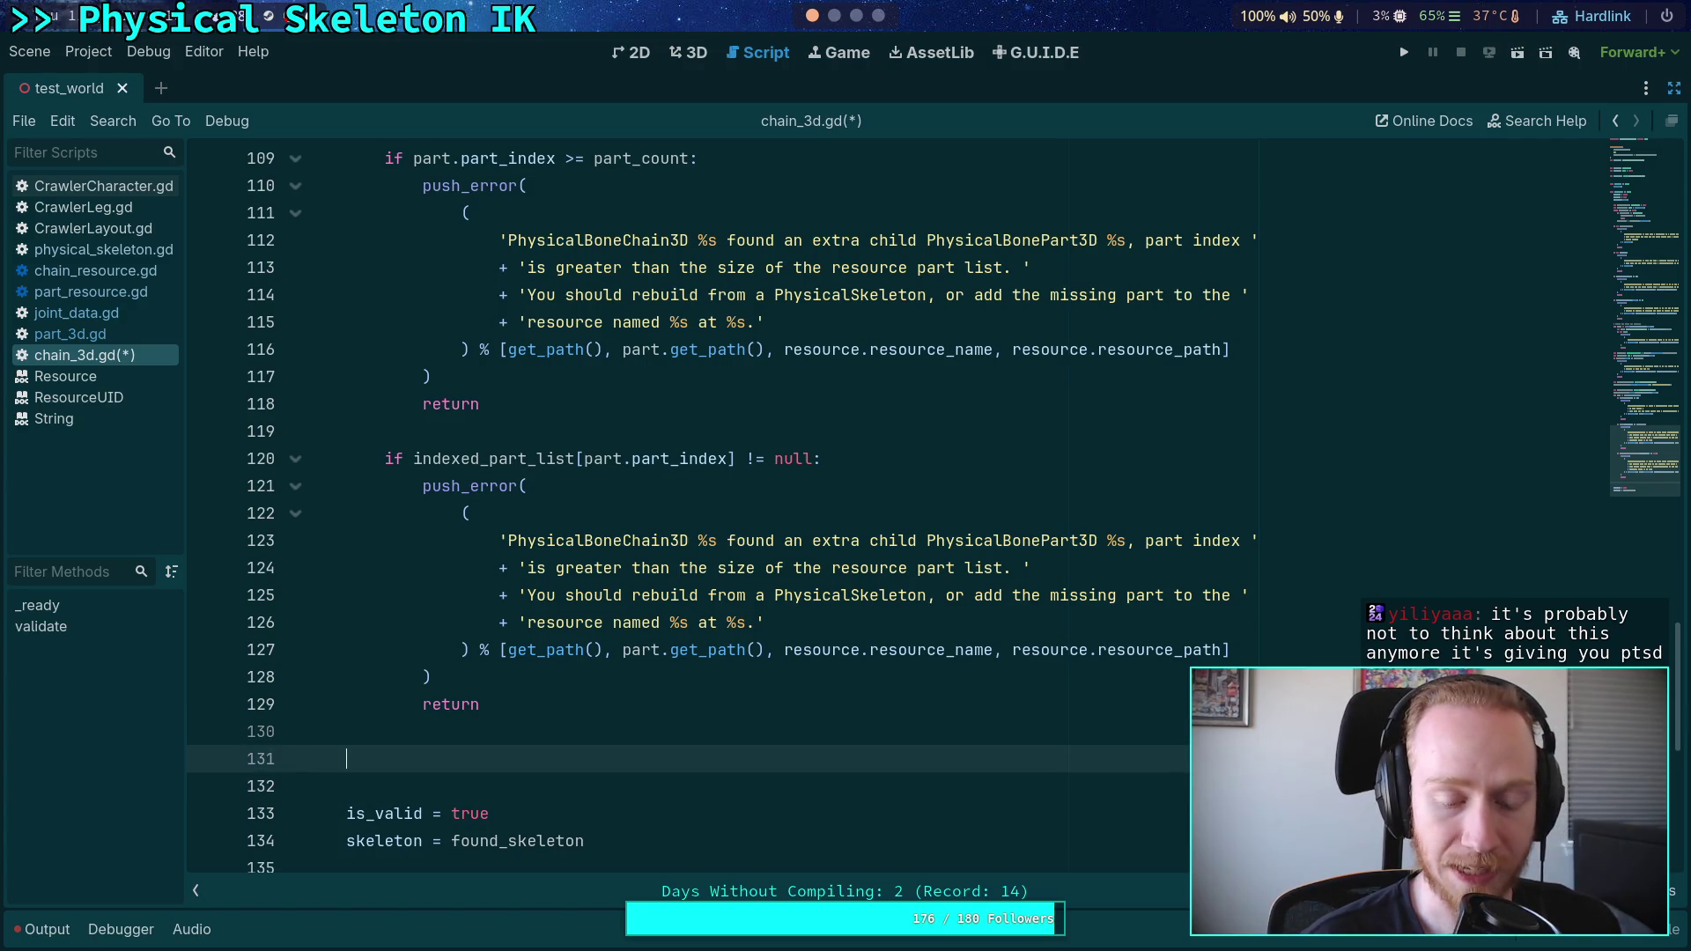
scroll(786, 695, up, 3)
scroll(791, 693, down, 3)
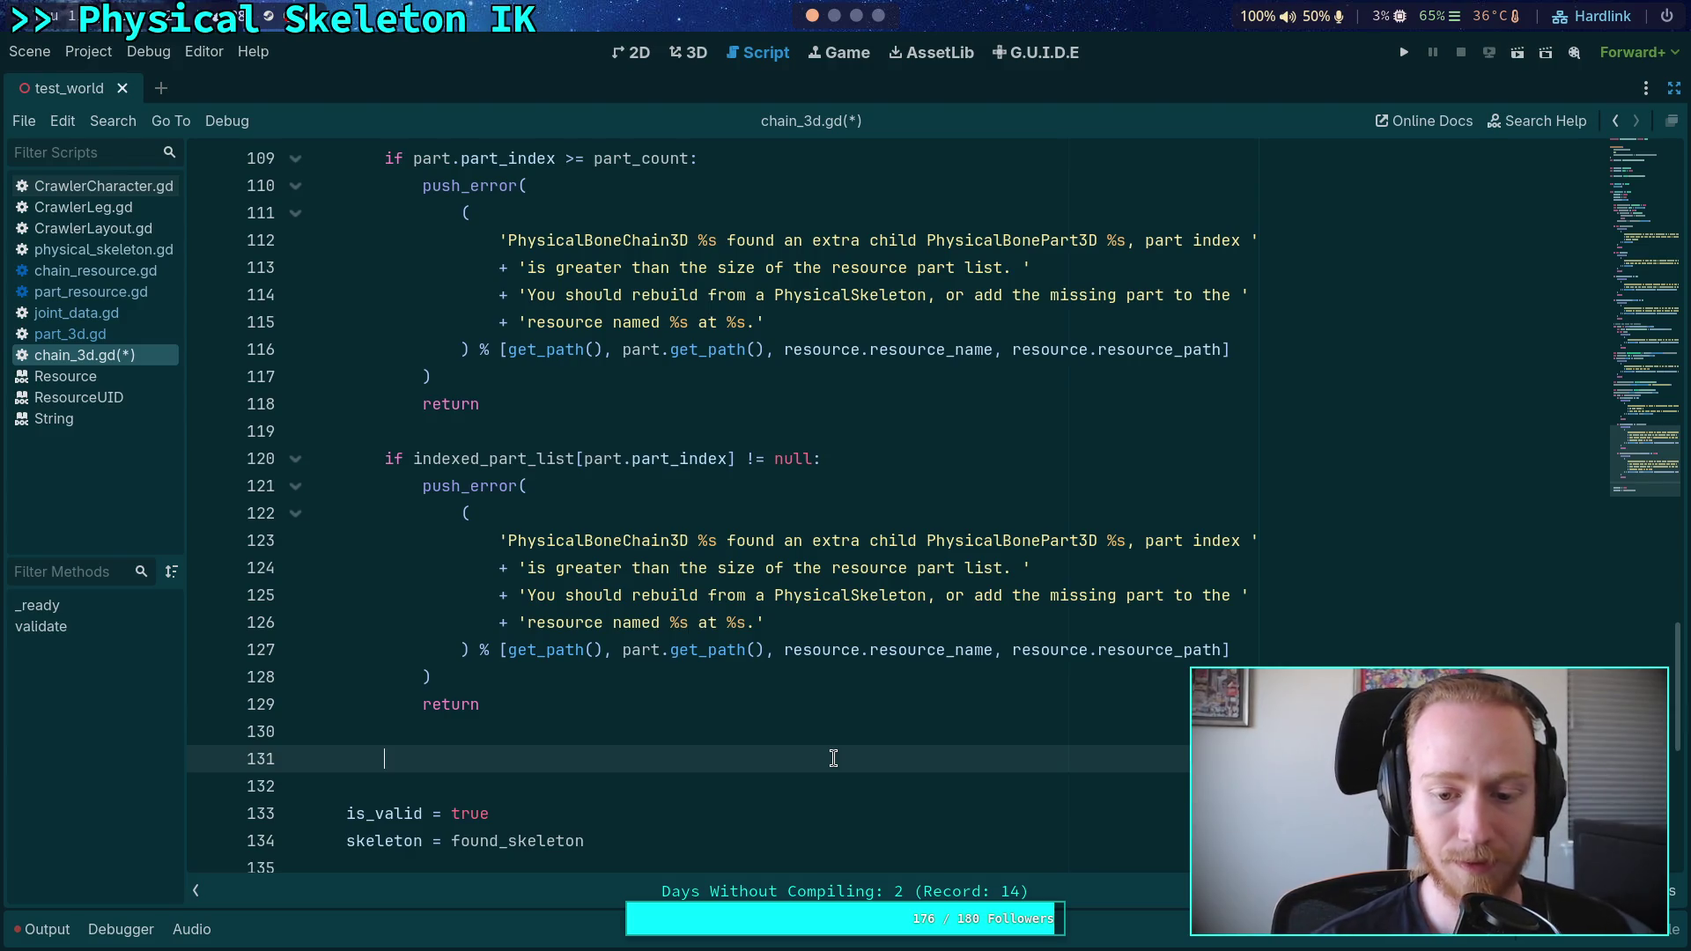
scroll(837, 759, down, 1)
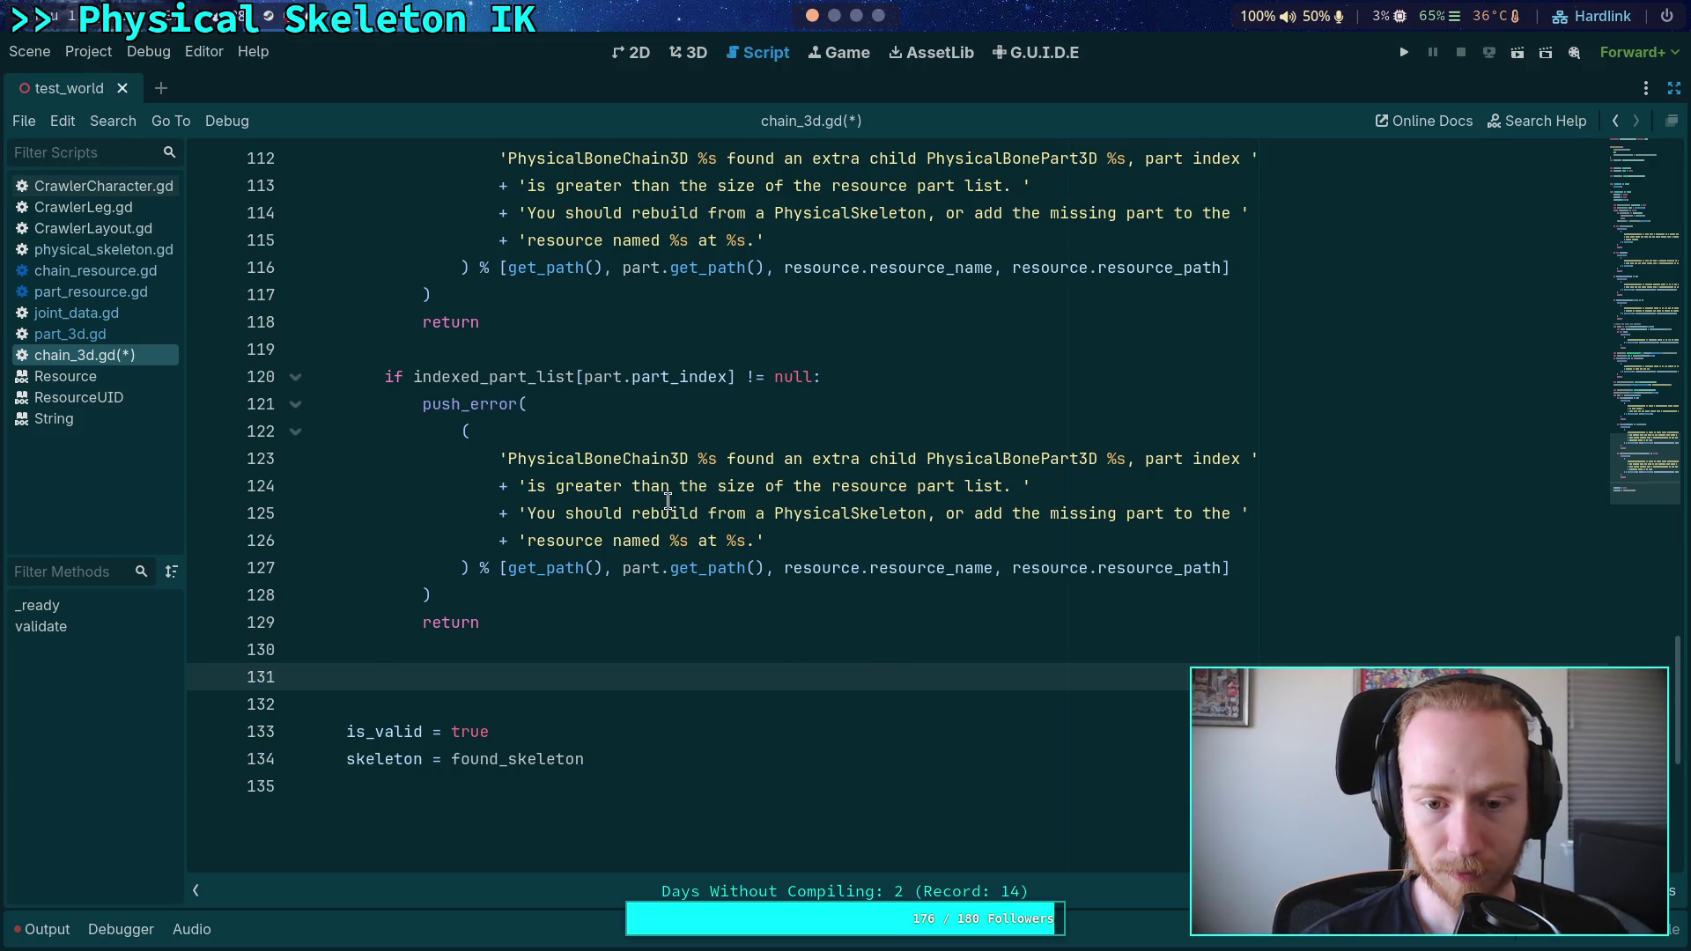
scroll(805, 554, up, 1)
Reword the message to say two PhysicalBonePart3D nodes share the same part index, splitting the string
drag(784, 540, 916, 539)
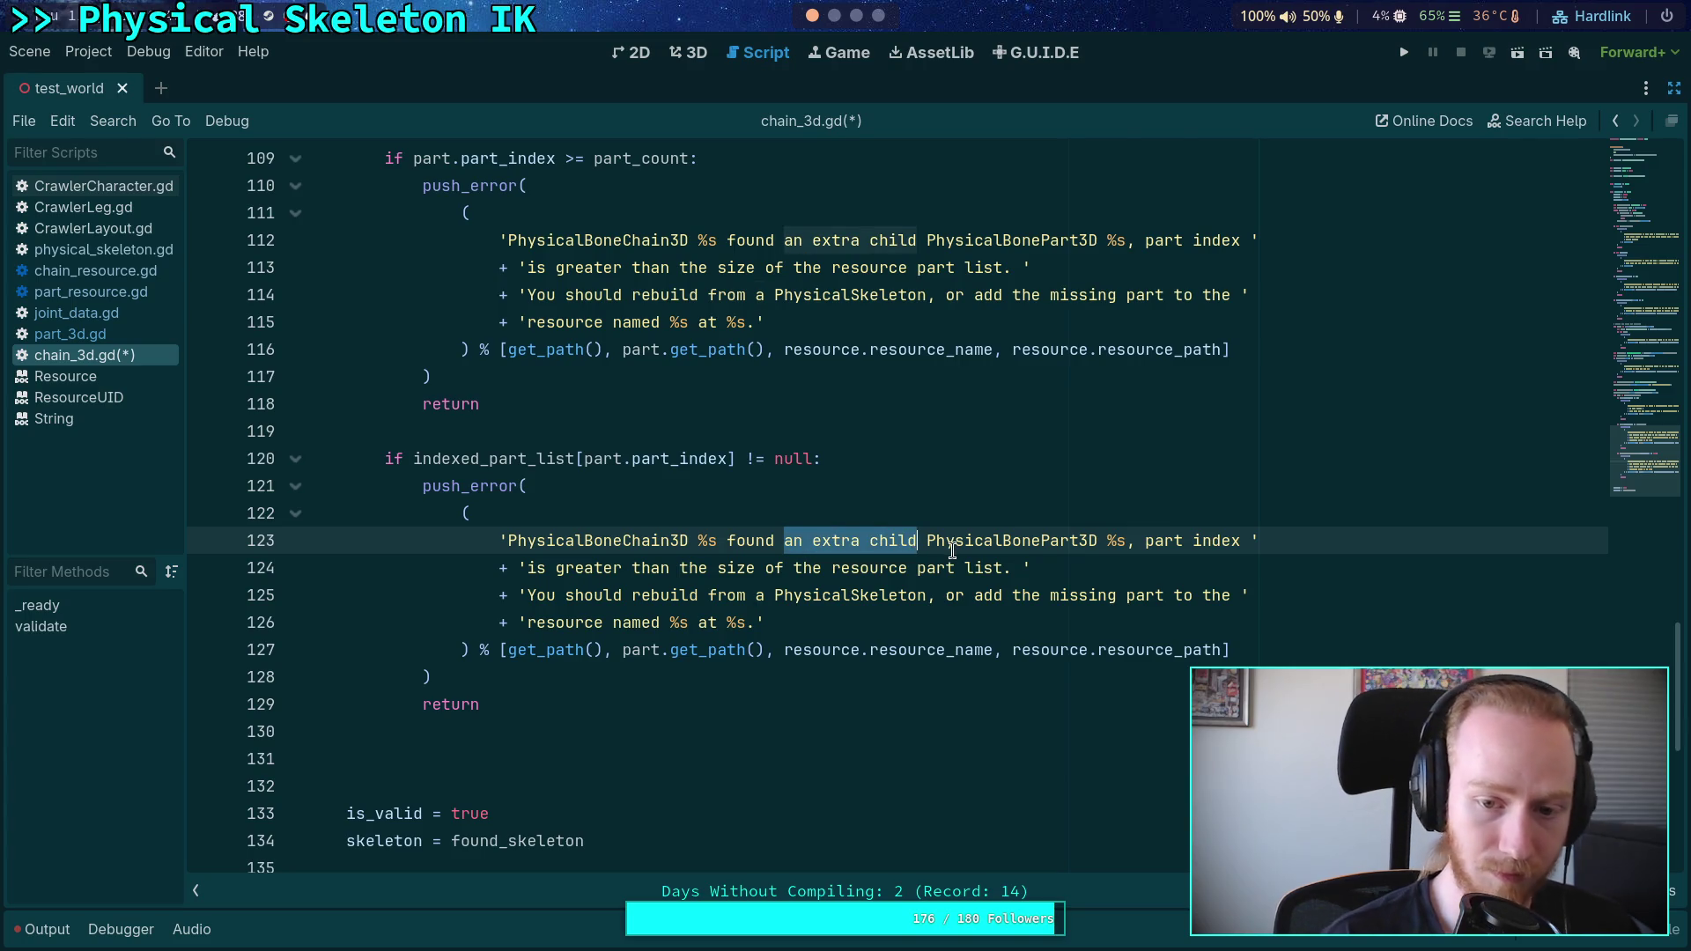
key(shift+Left)
key(shift+Left)
key(shift+Left)
text(t)
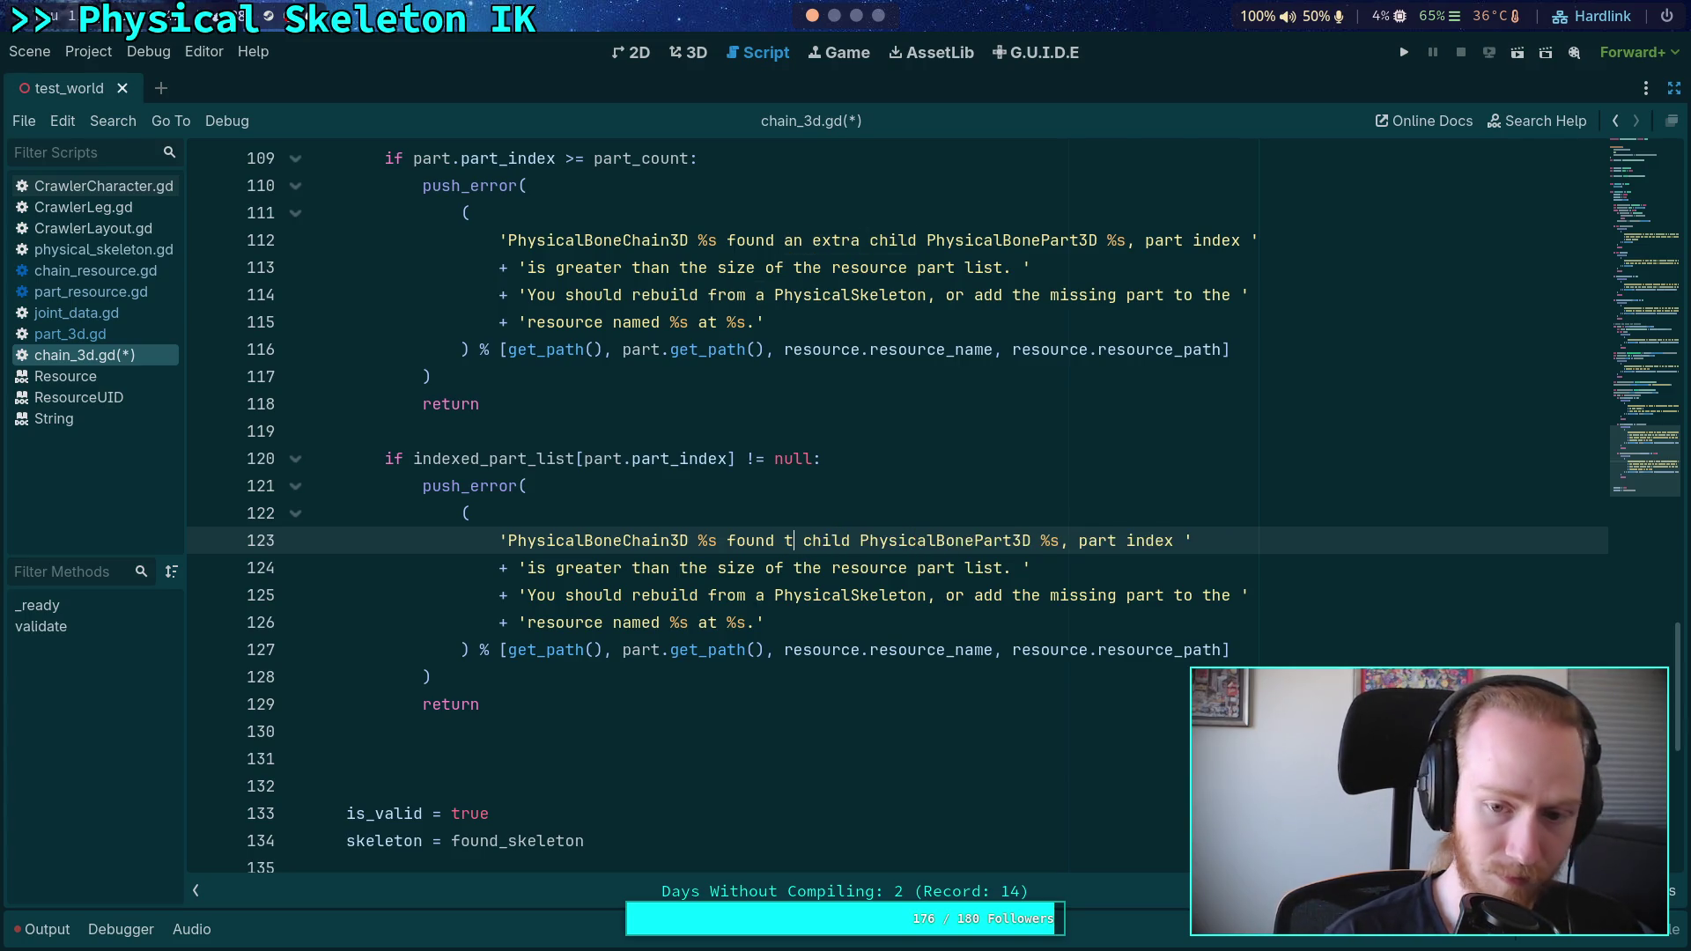
text(wo)
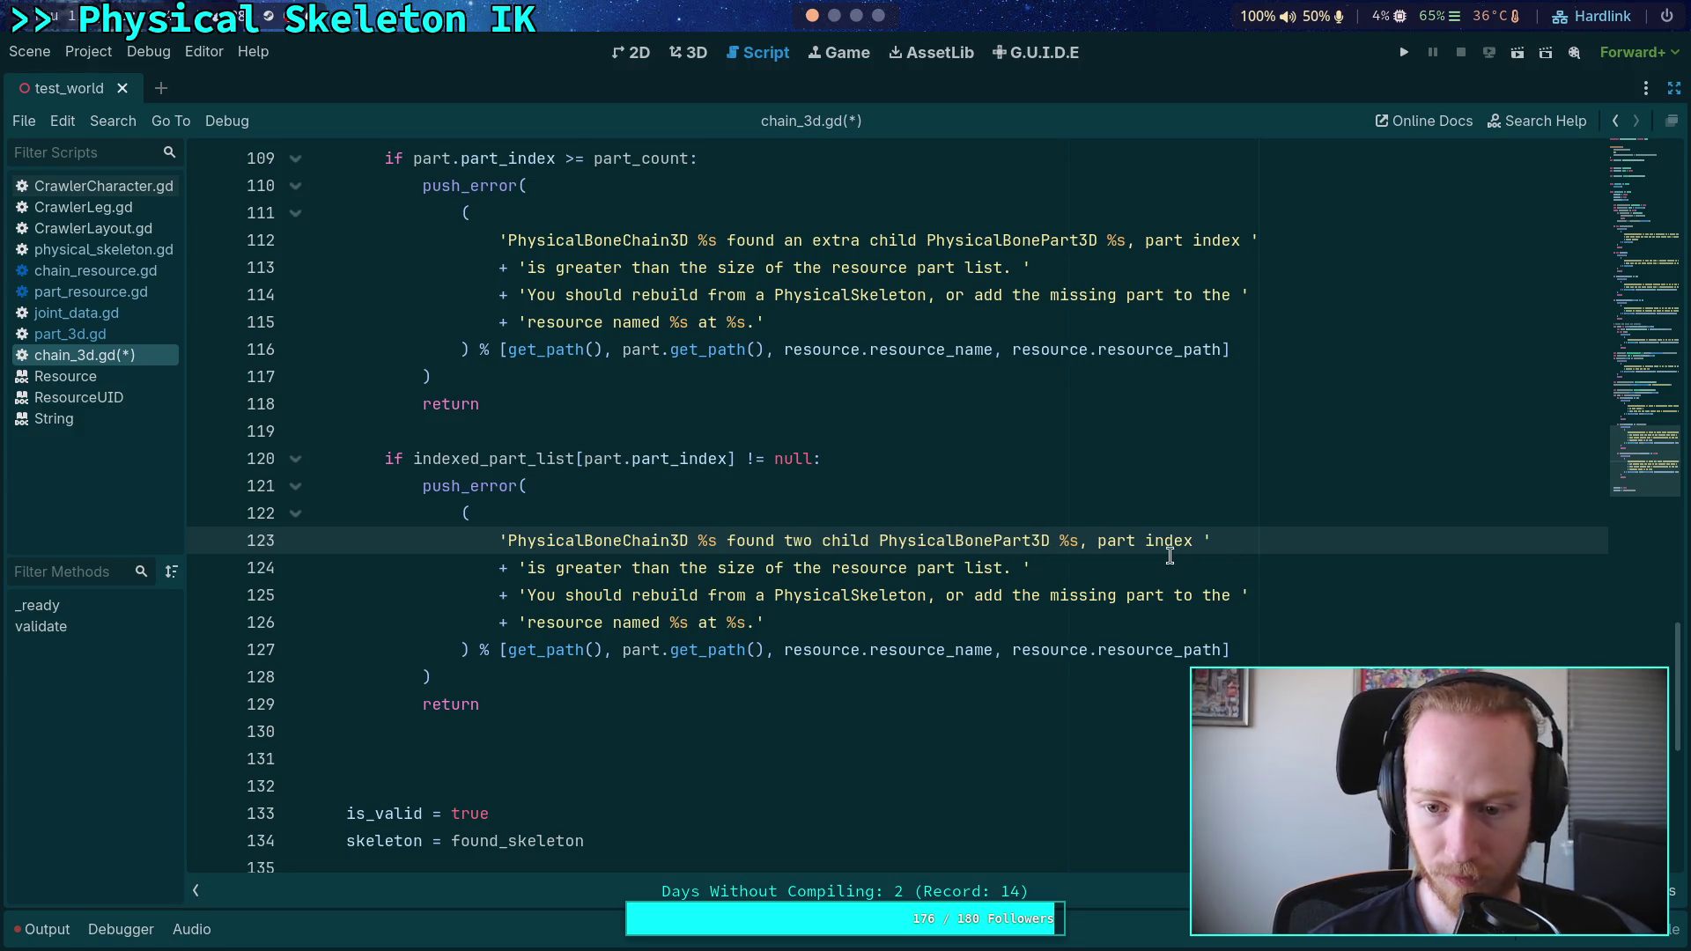
click(1057, 539)
drag(1058, 539, 1077, 537)
text(ich share )
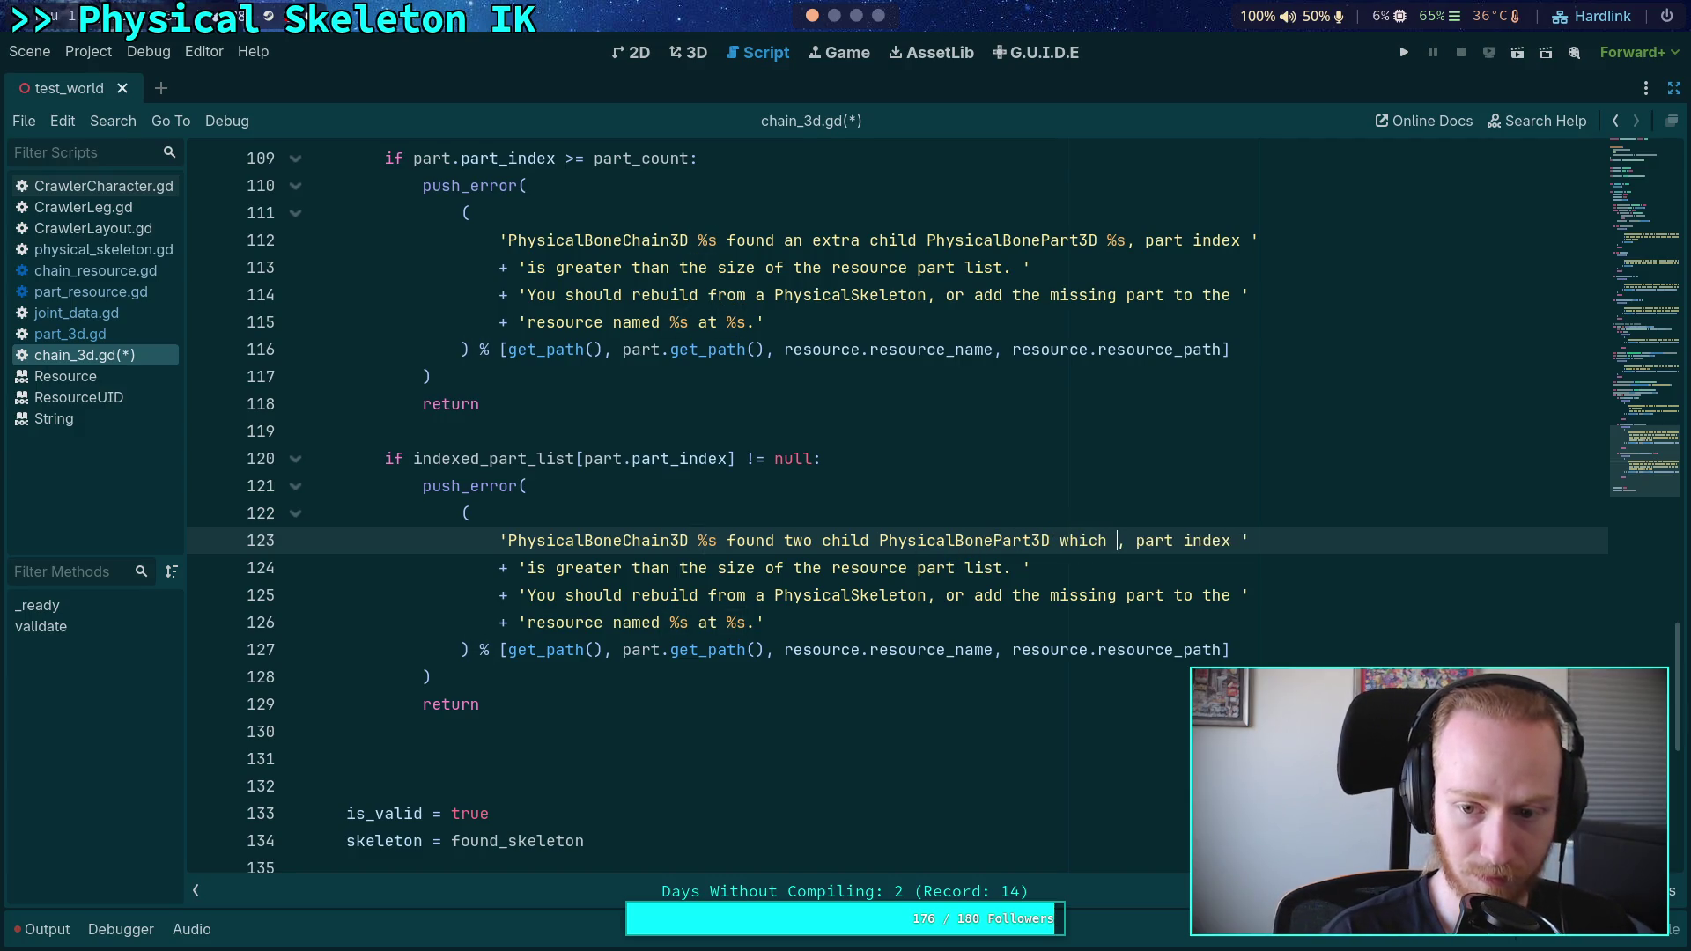
text(the same)
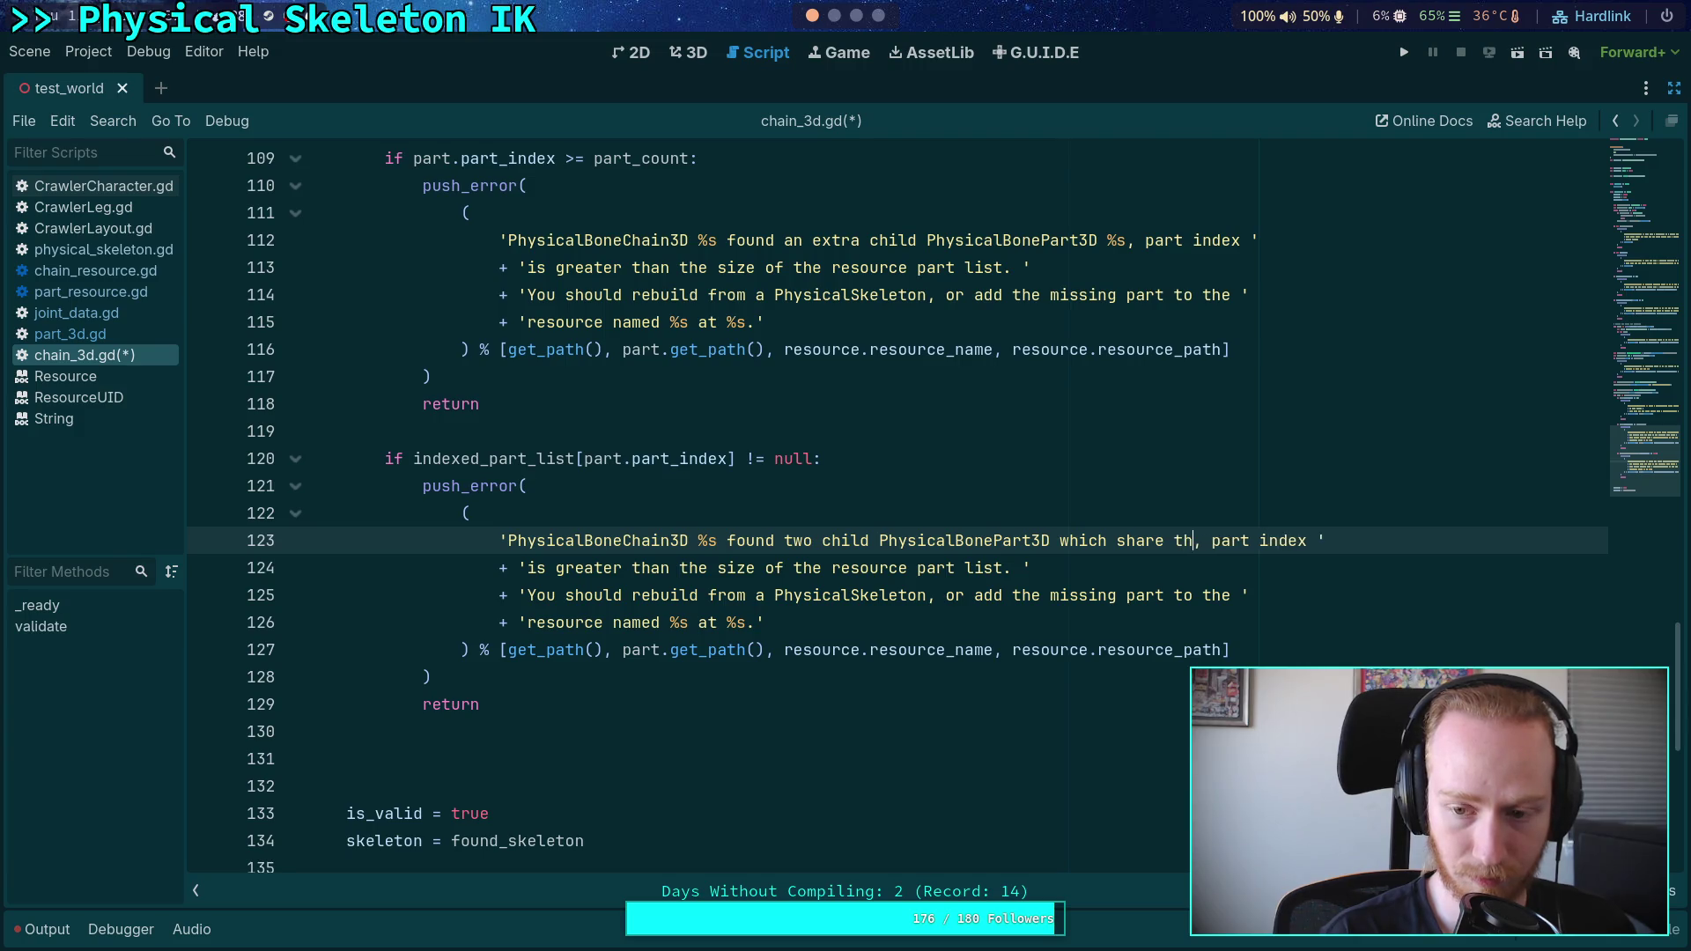
text( ')
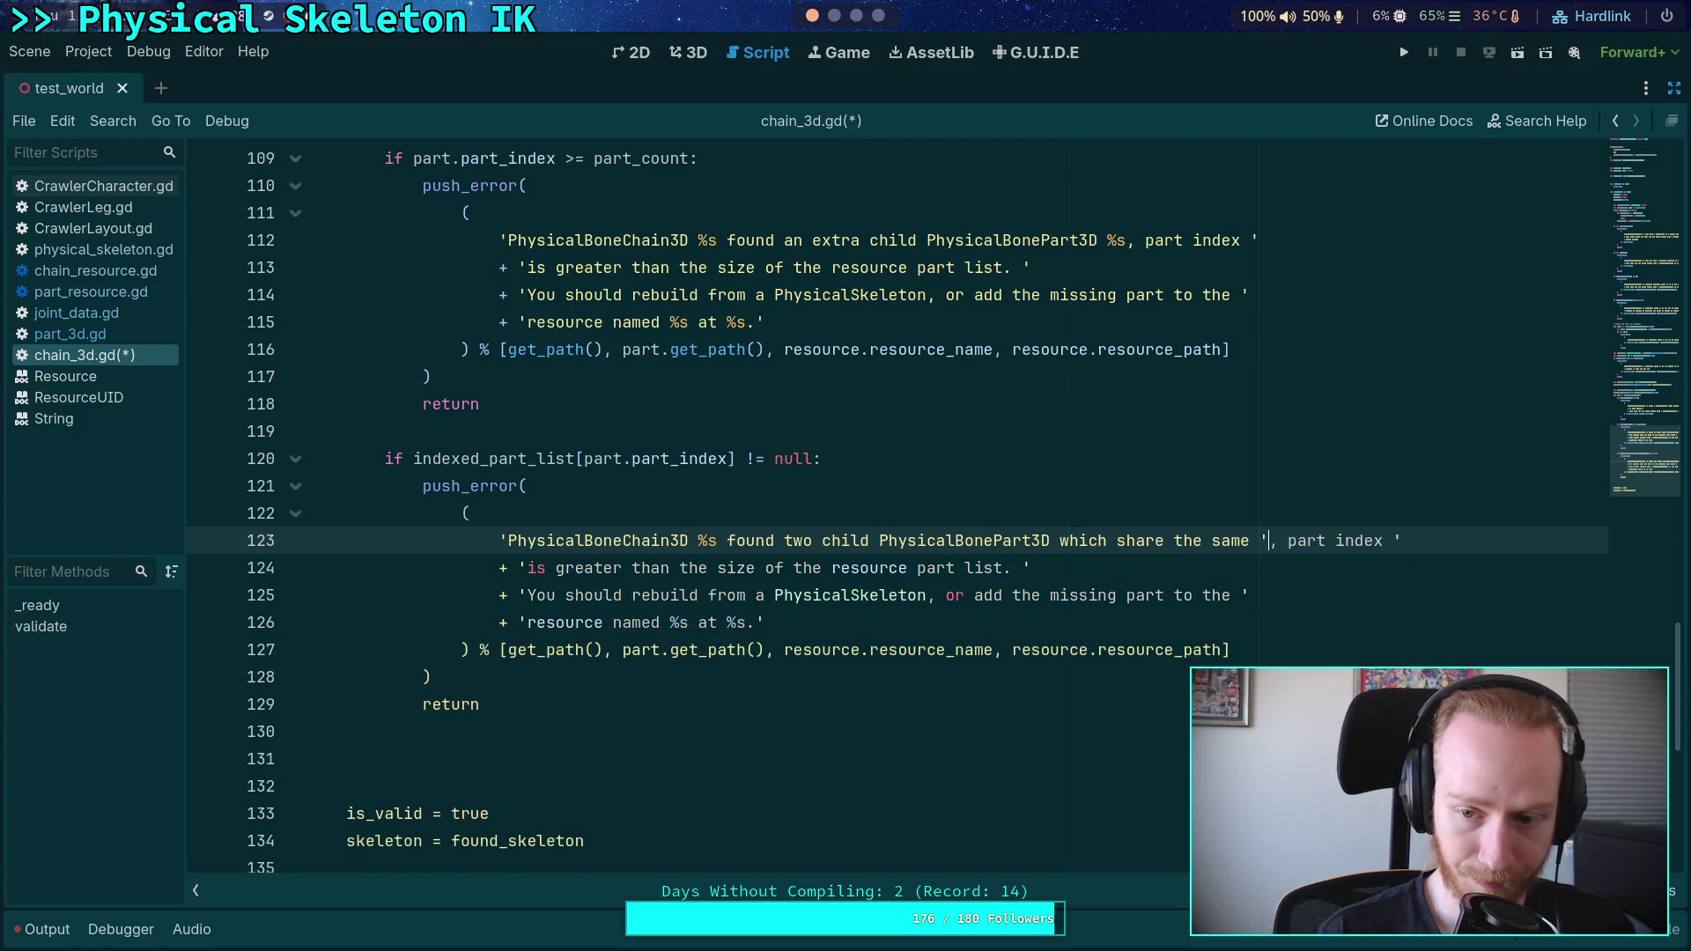
key(Return)
text(')
key(Delete)
key(Delete)
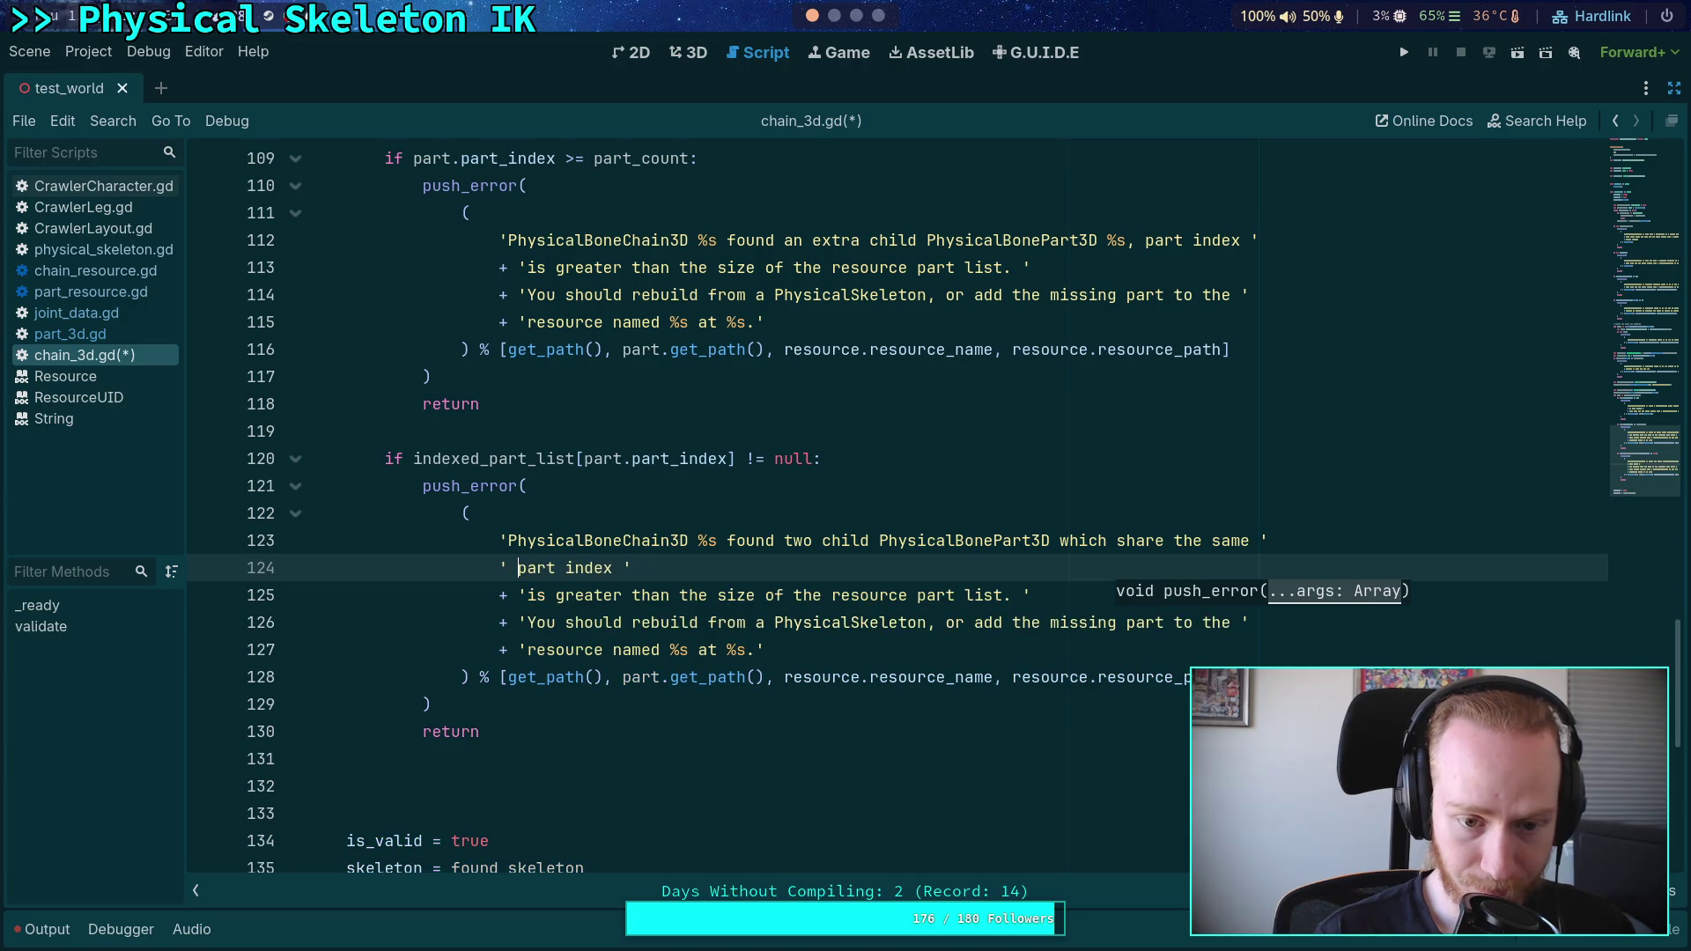
Join the continuation line with a plus and append 'nodes are %s and %s.'
click(588, 568)
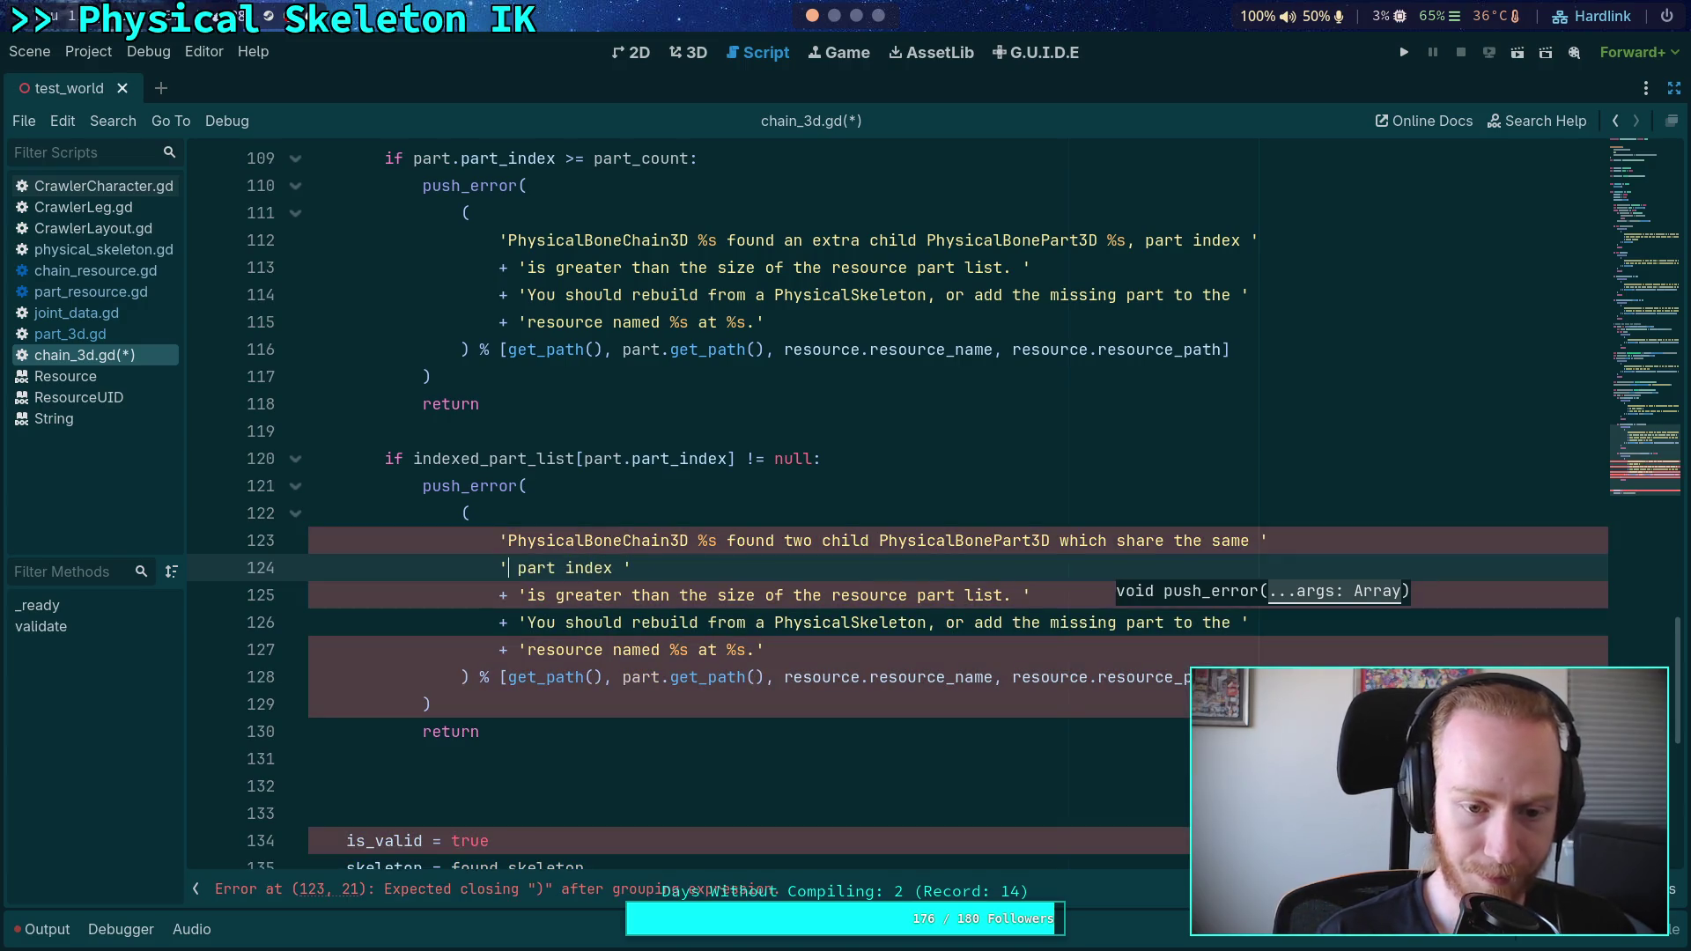
text(+)
key(Right)
key(Delete)
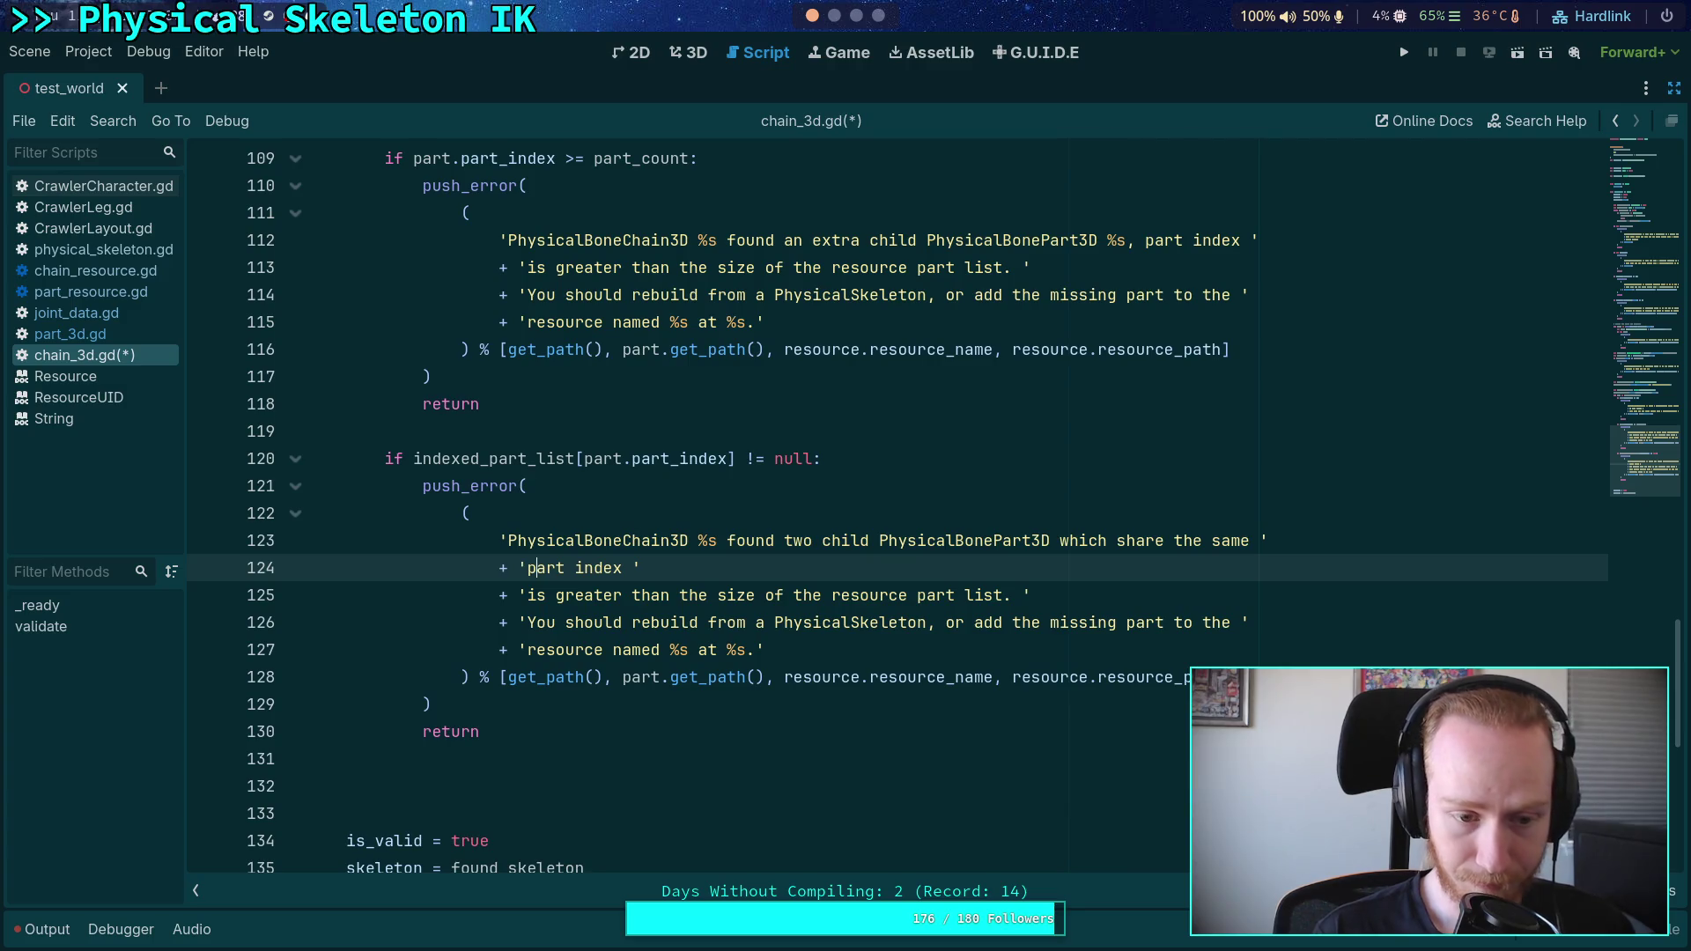
key(BackSpace)
text(, )
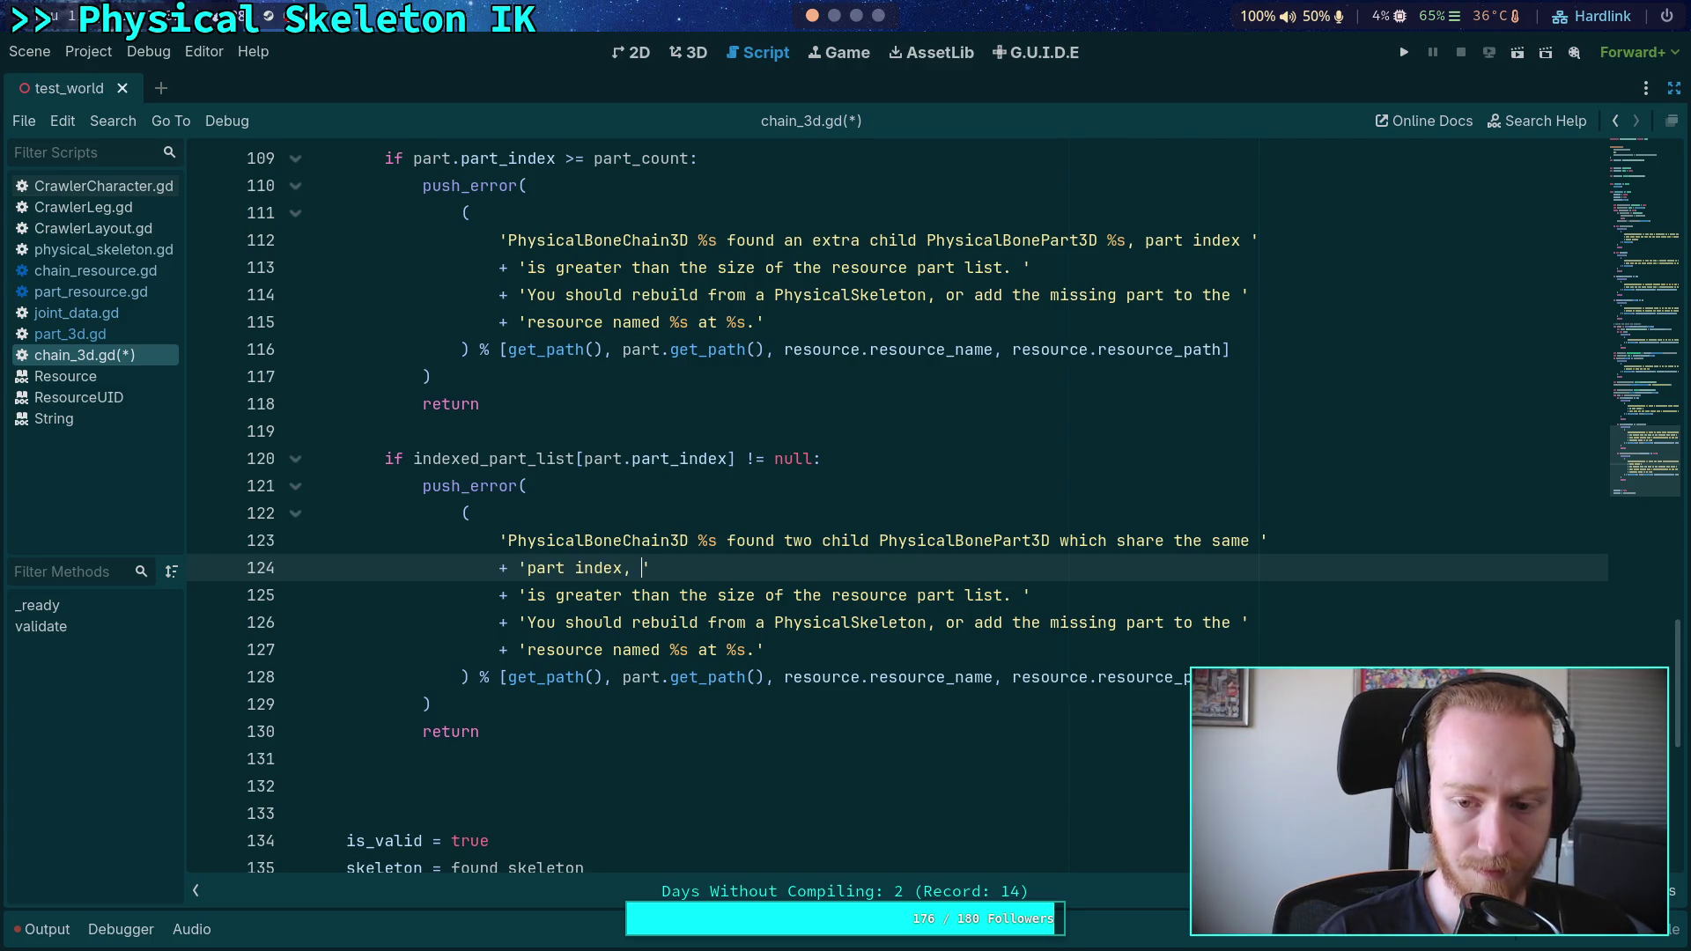
text(found no)
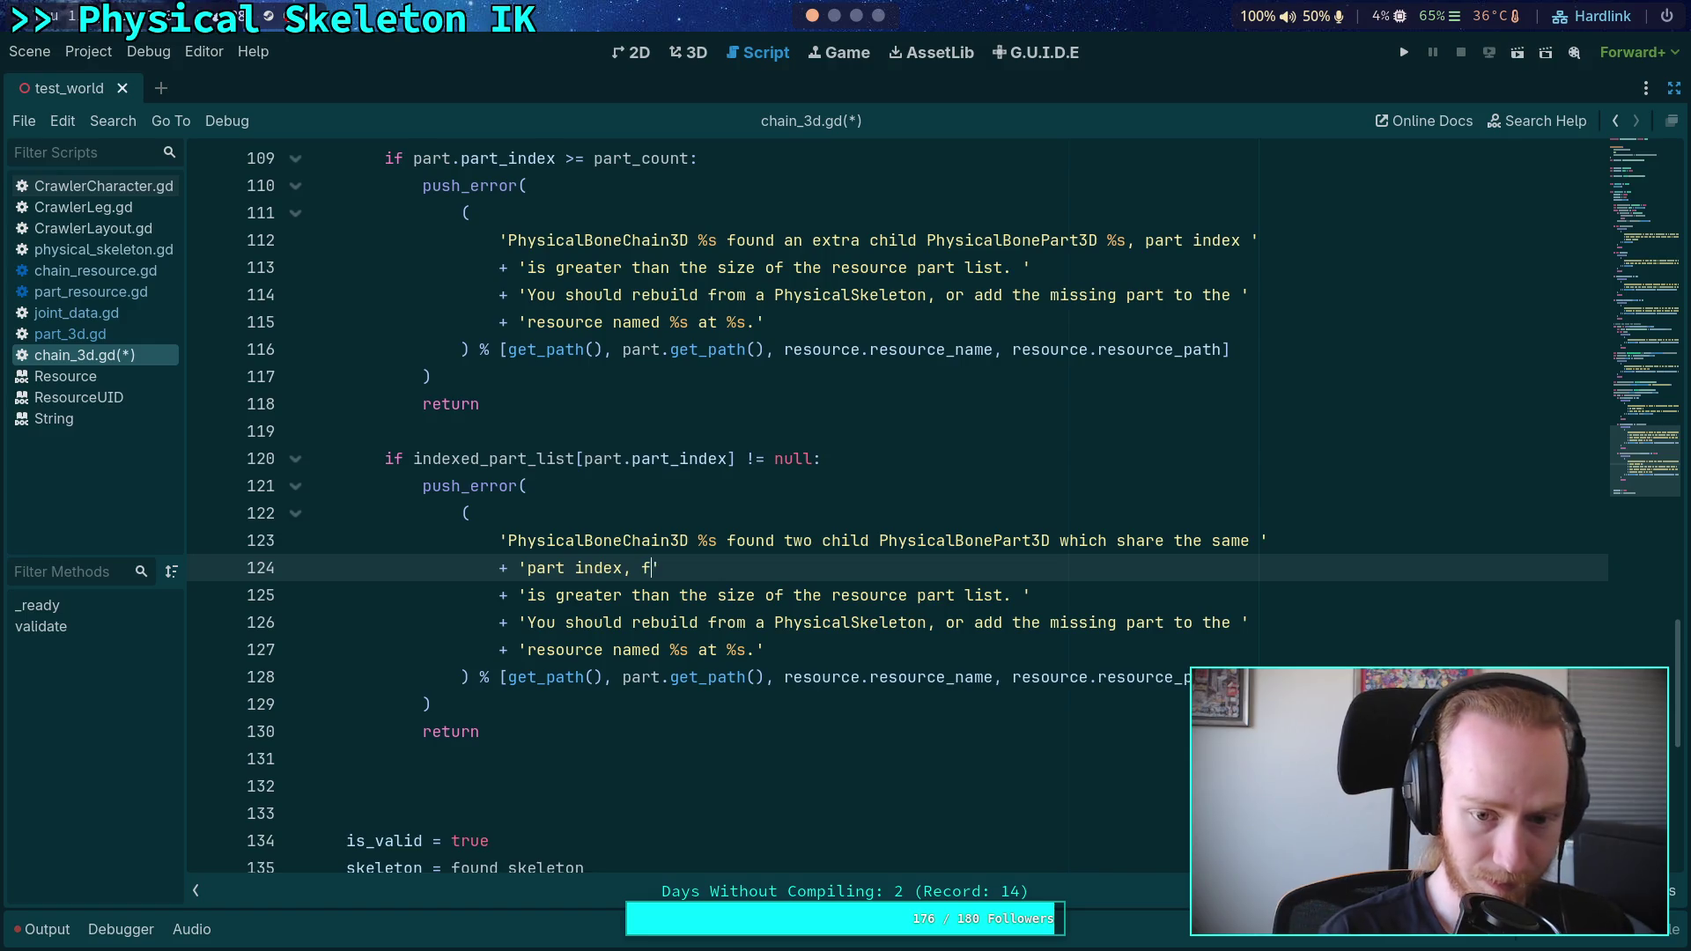
key(BackSpace)
key(BackSpace)
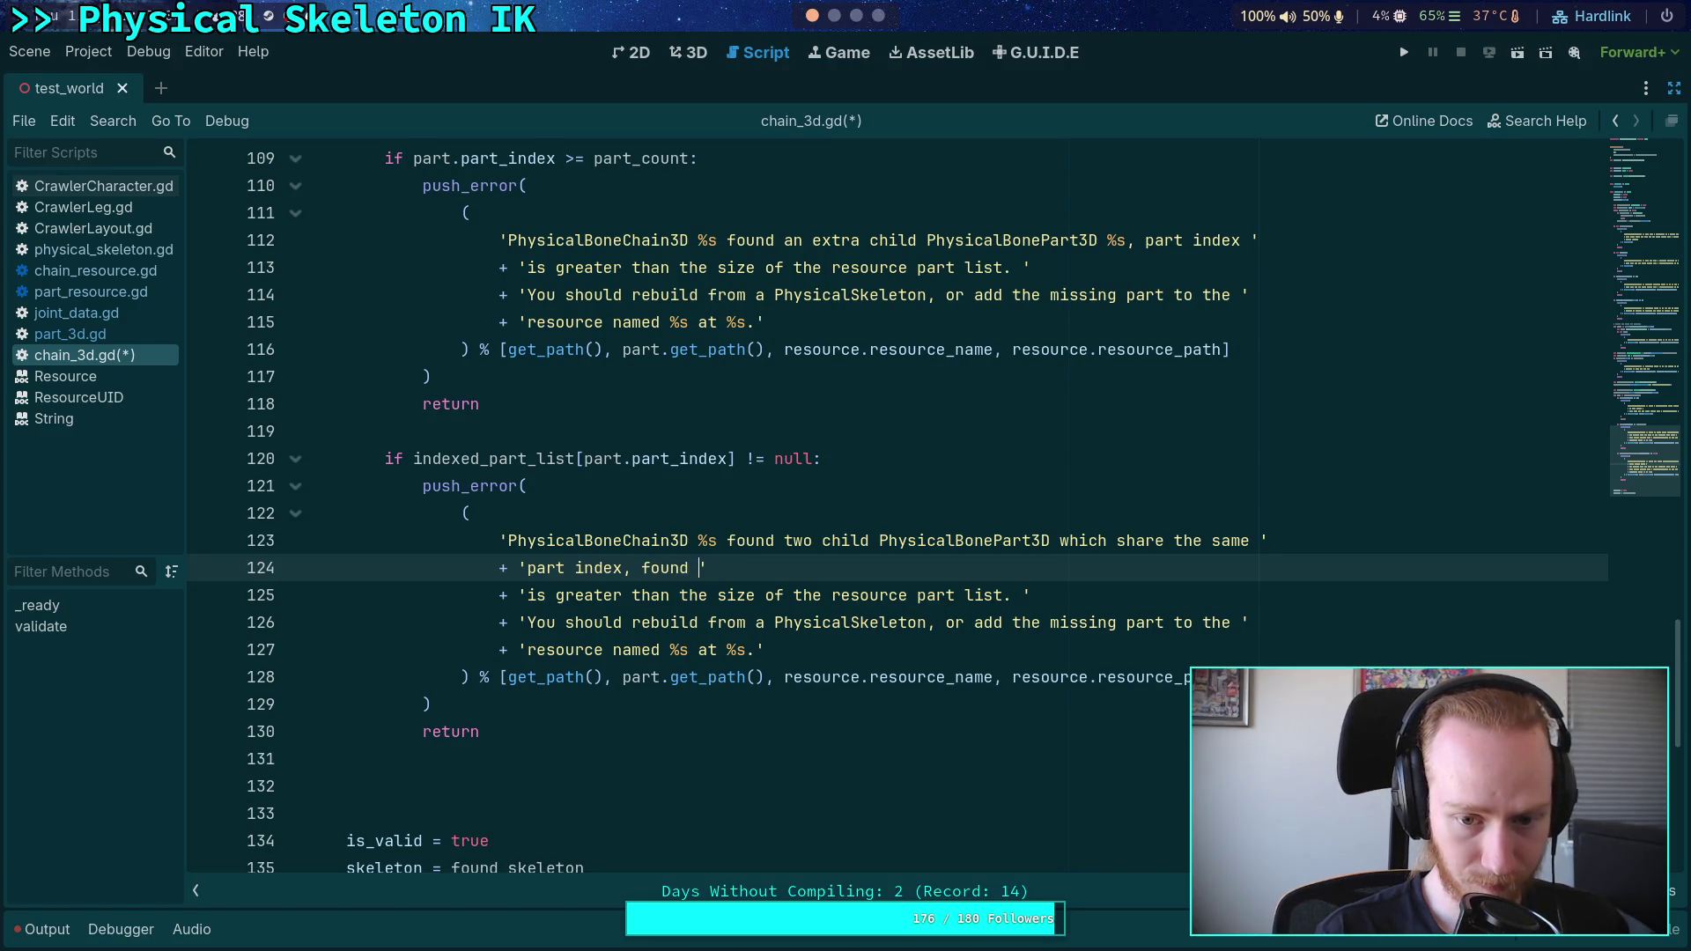
key(BackSpace)
key(BackSpace)
key(BackSpace)
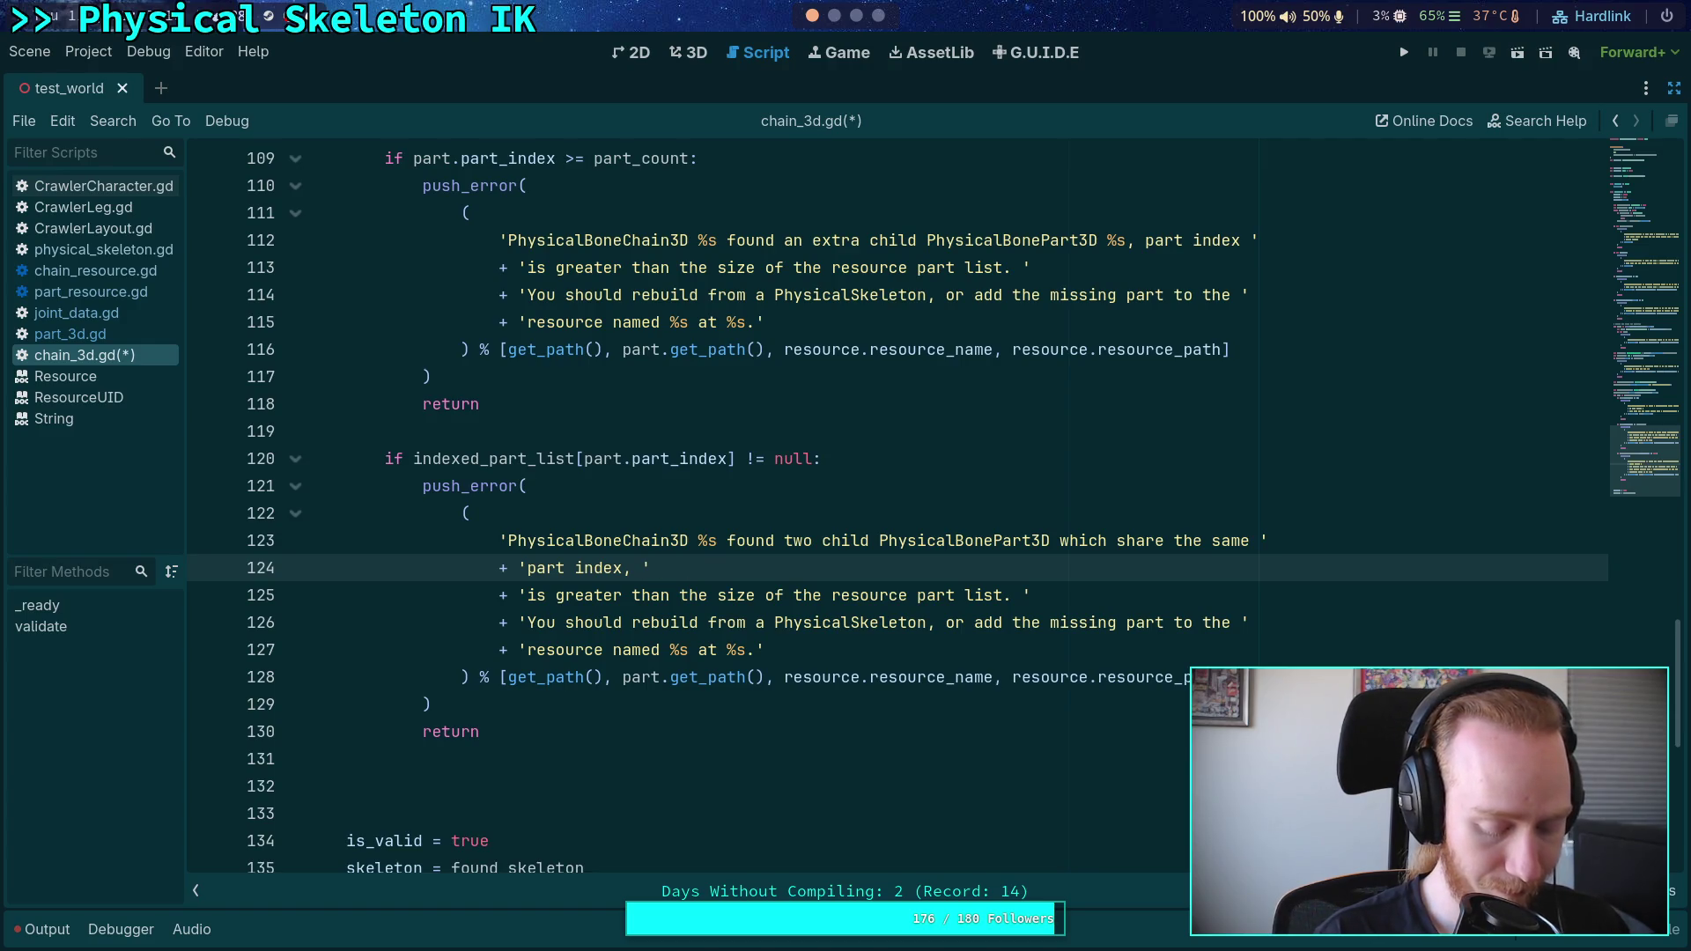
text(nodes are $)
key(BackSpace)
text(%s and %s.)
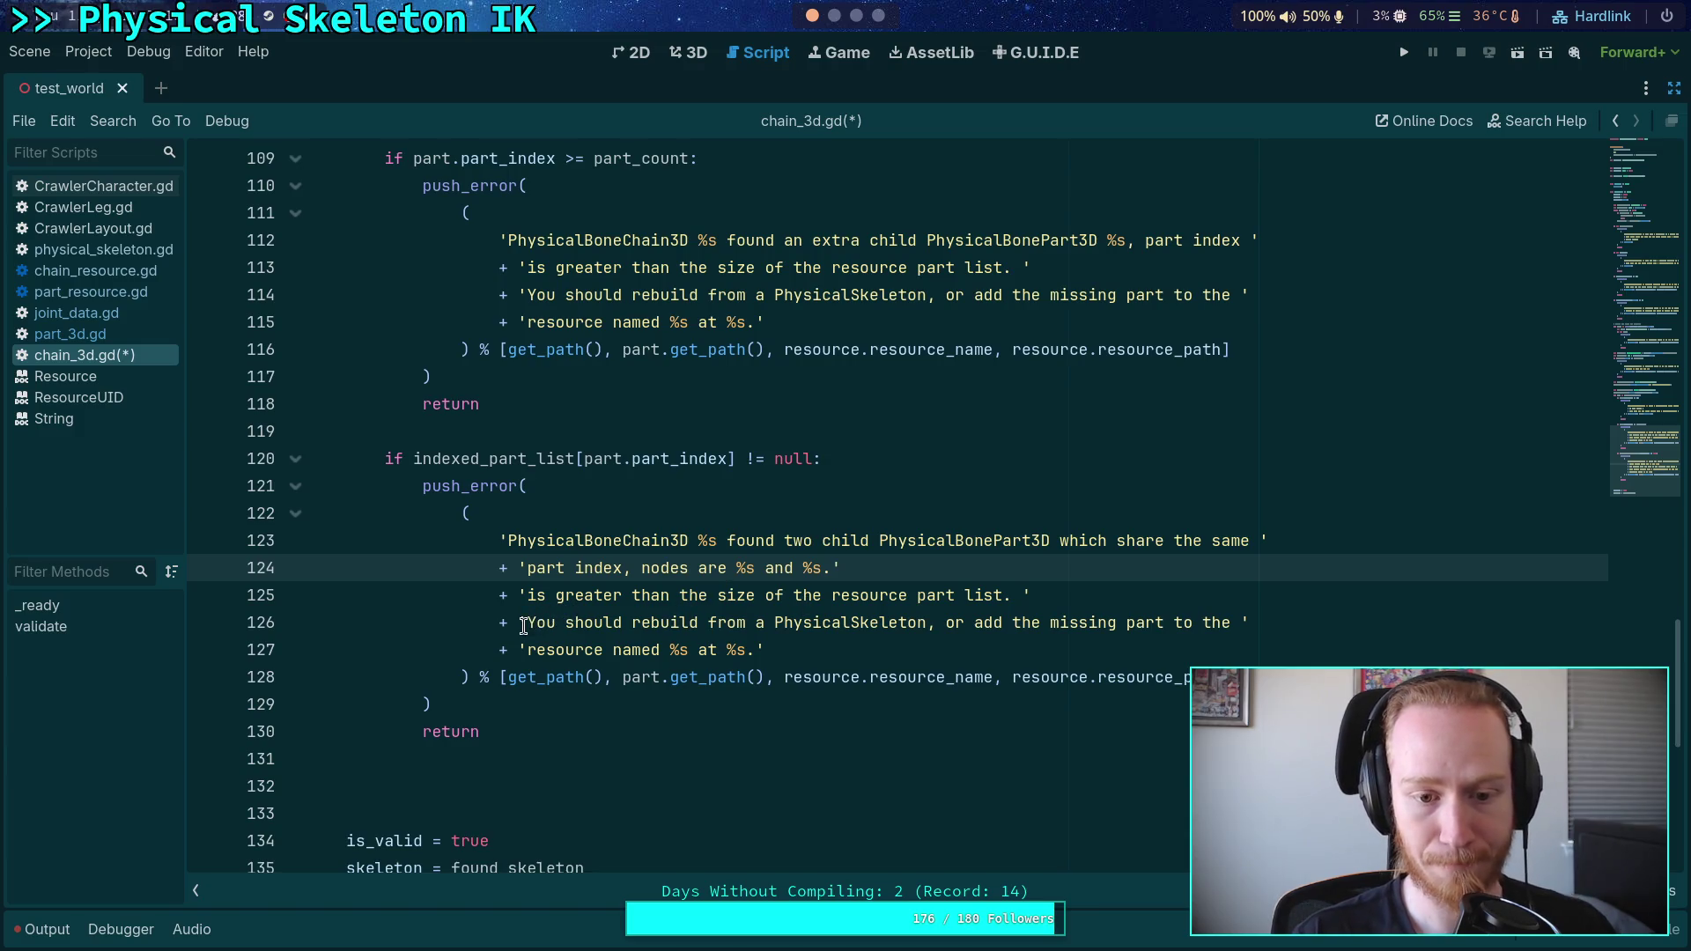
Delete the outdated part-list sentence and insert 'delete the extra PhysicalBonePart3D,' into the hint
drag(524, 626, 521, 595)
key(BackSpace)
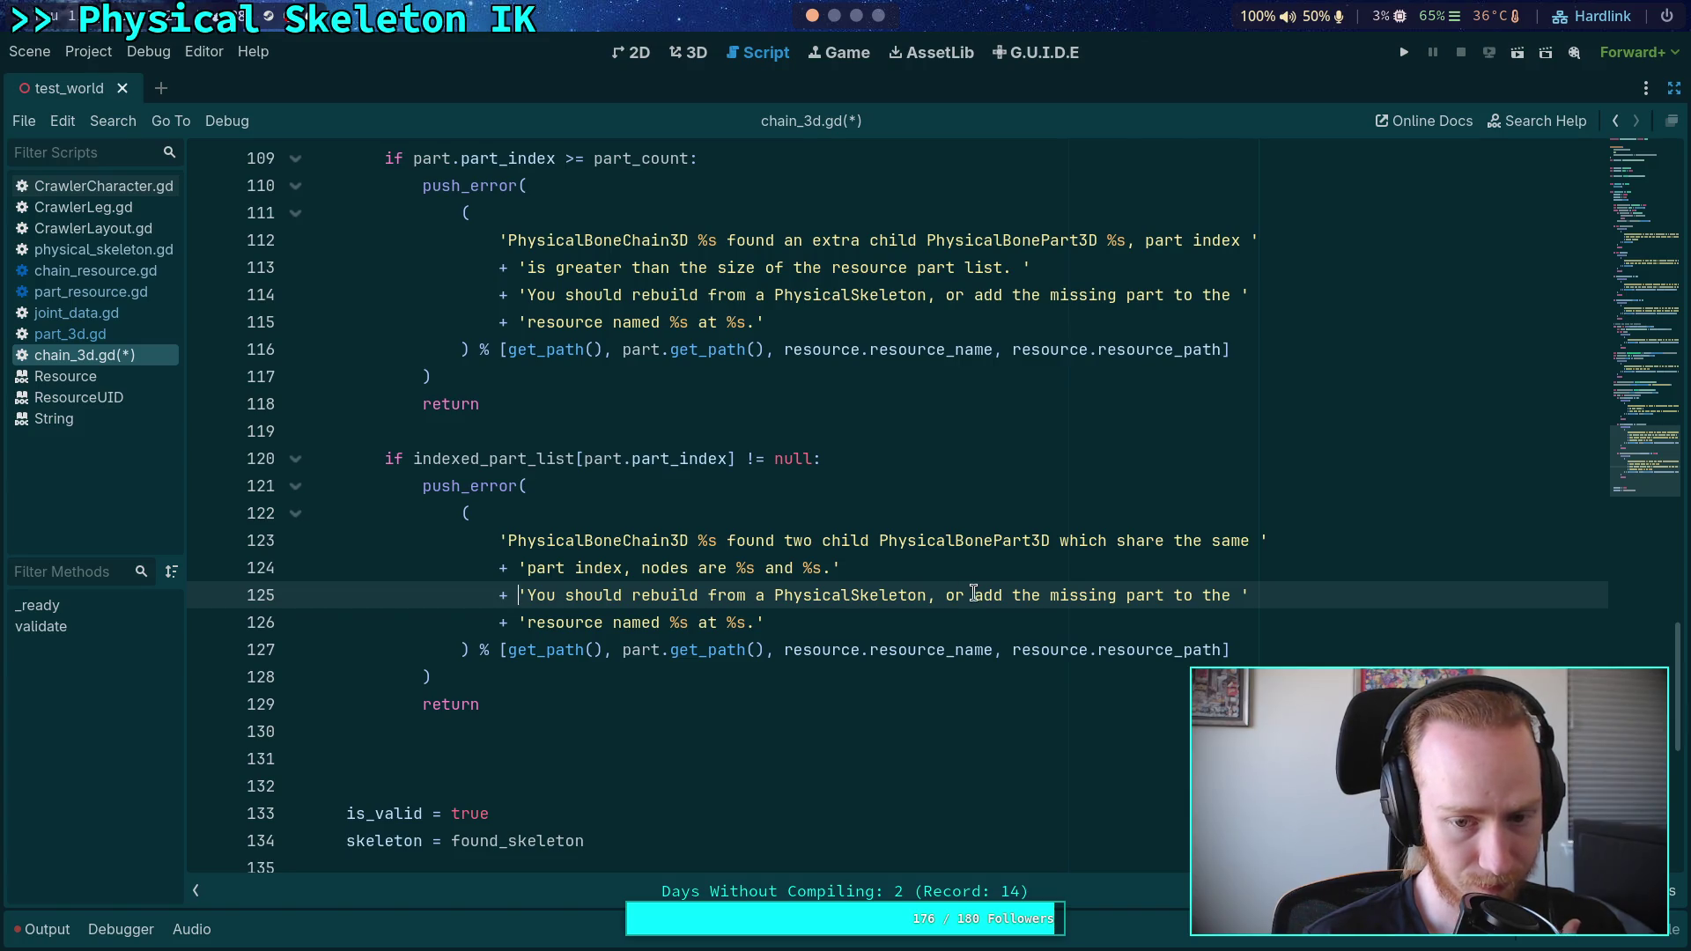
drag(975, 602, 1191, 603)
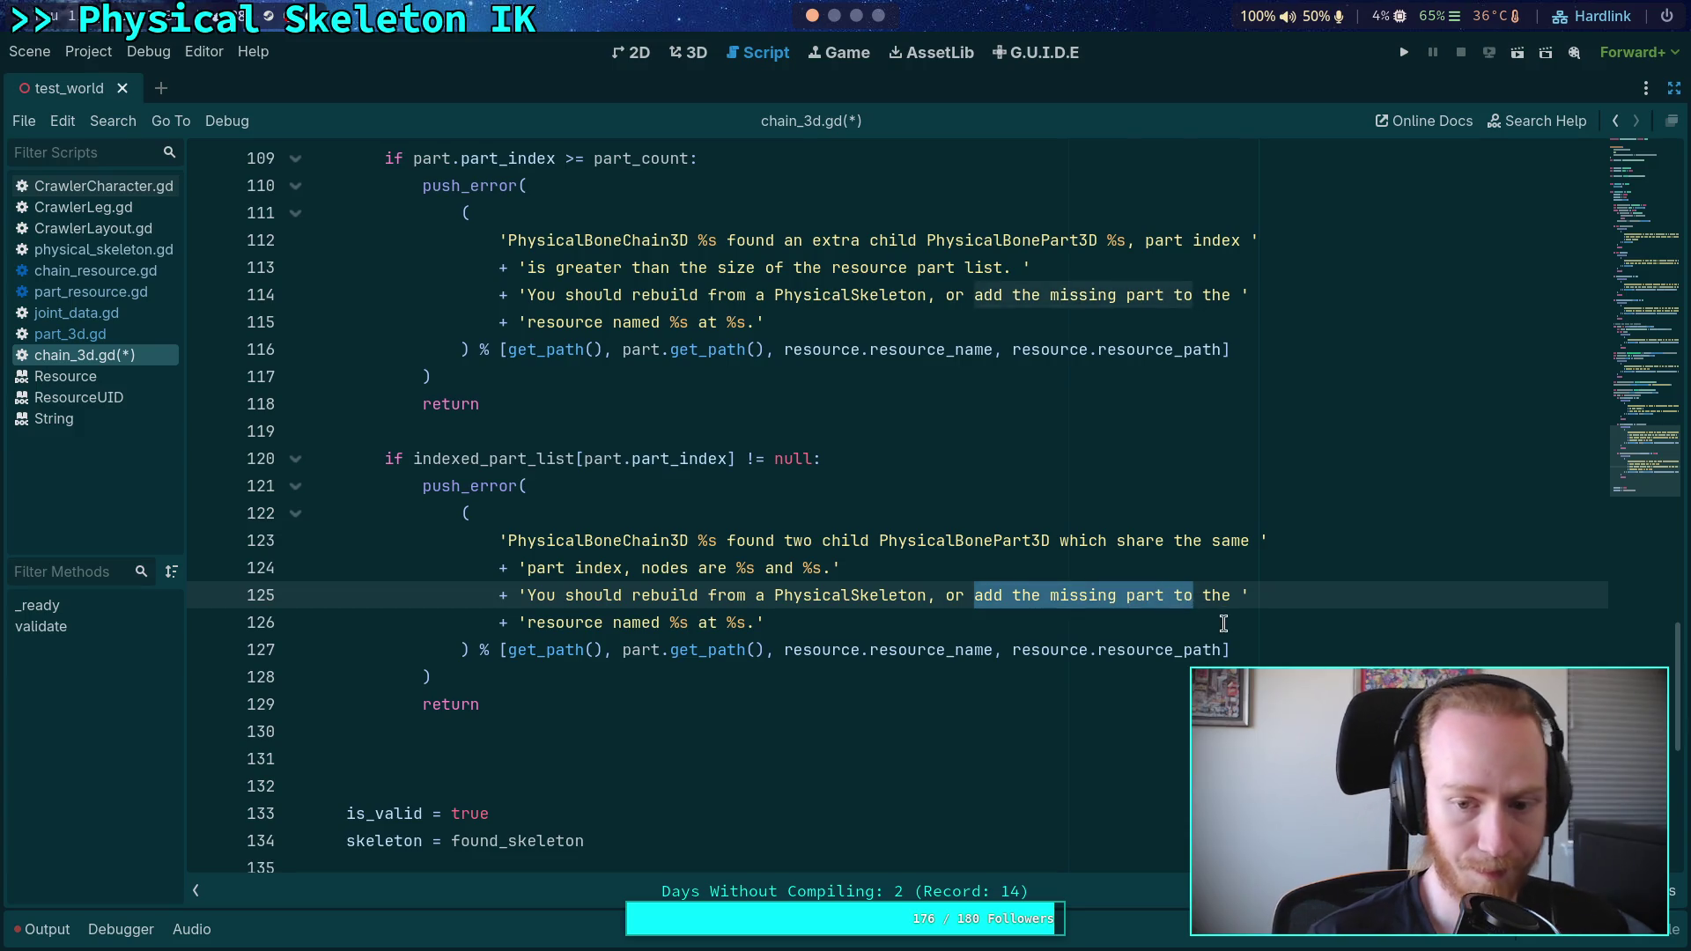
key(Left)
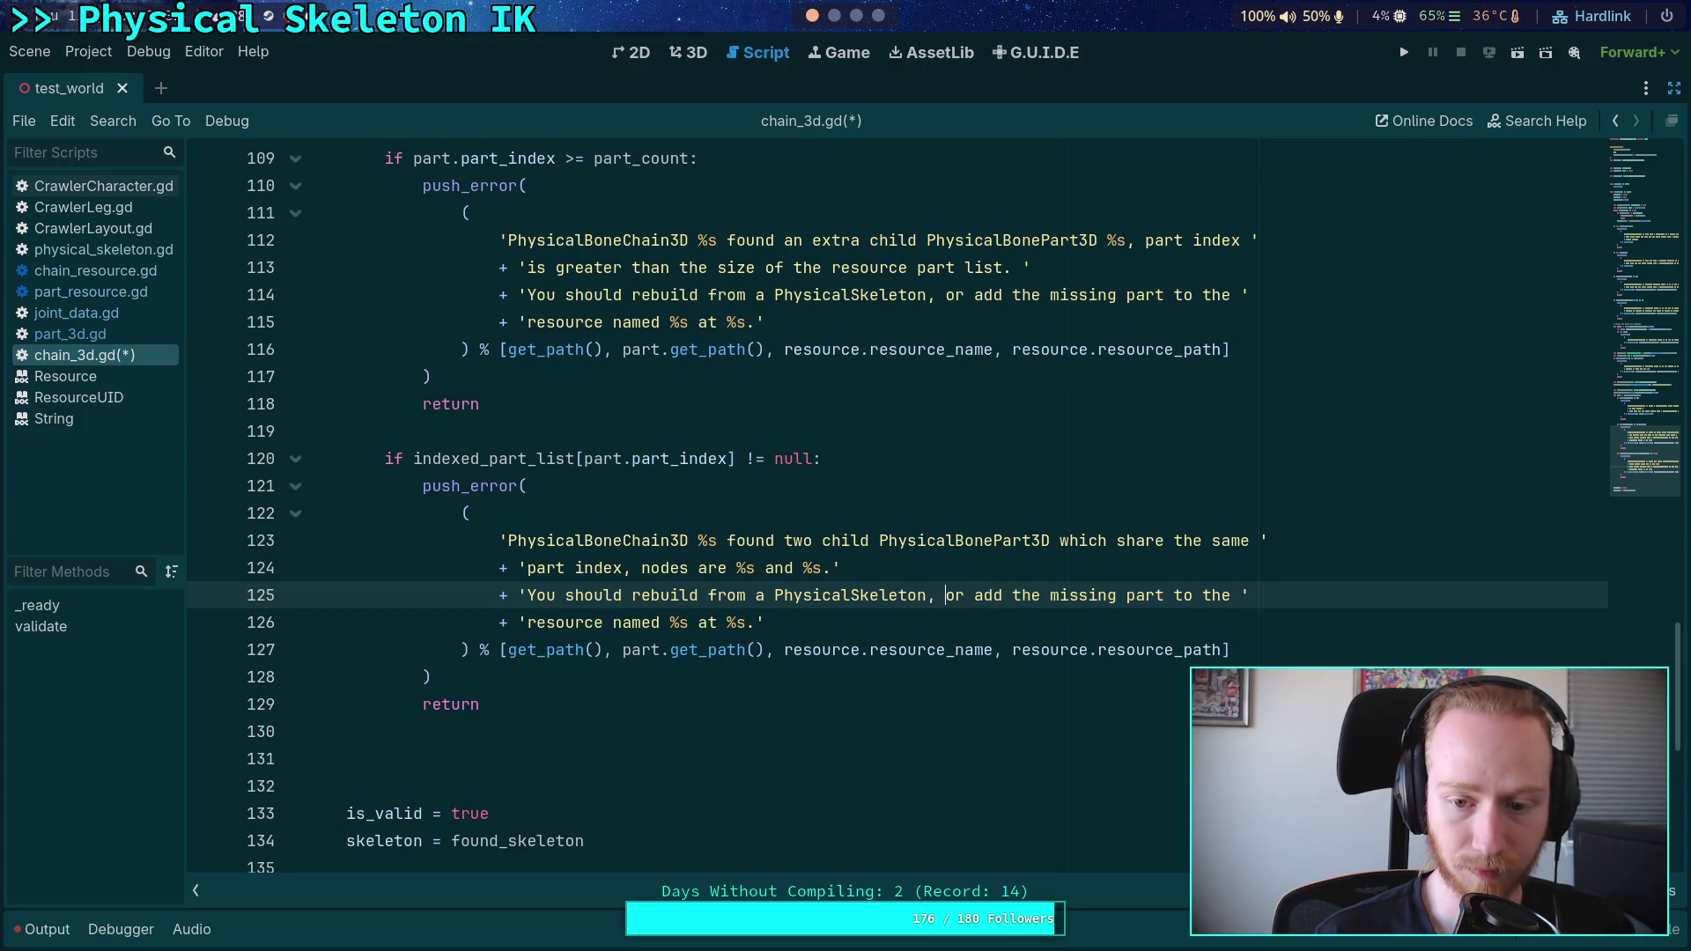
text(delete the)
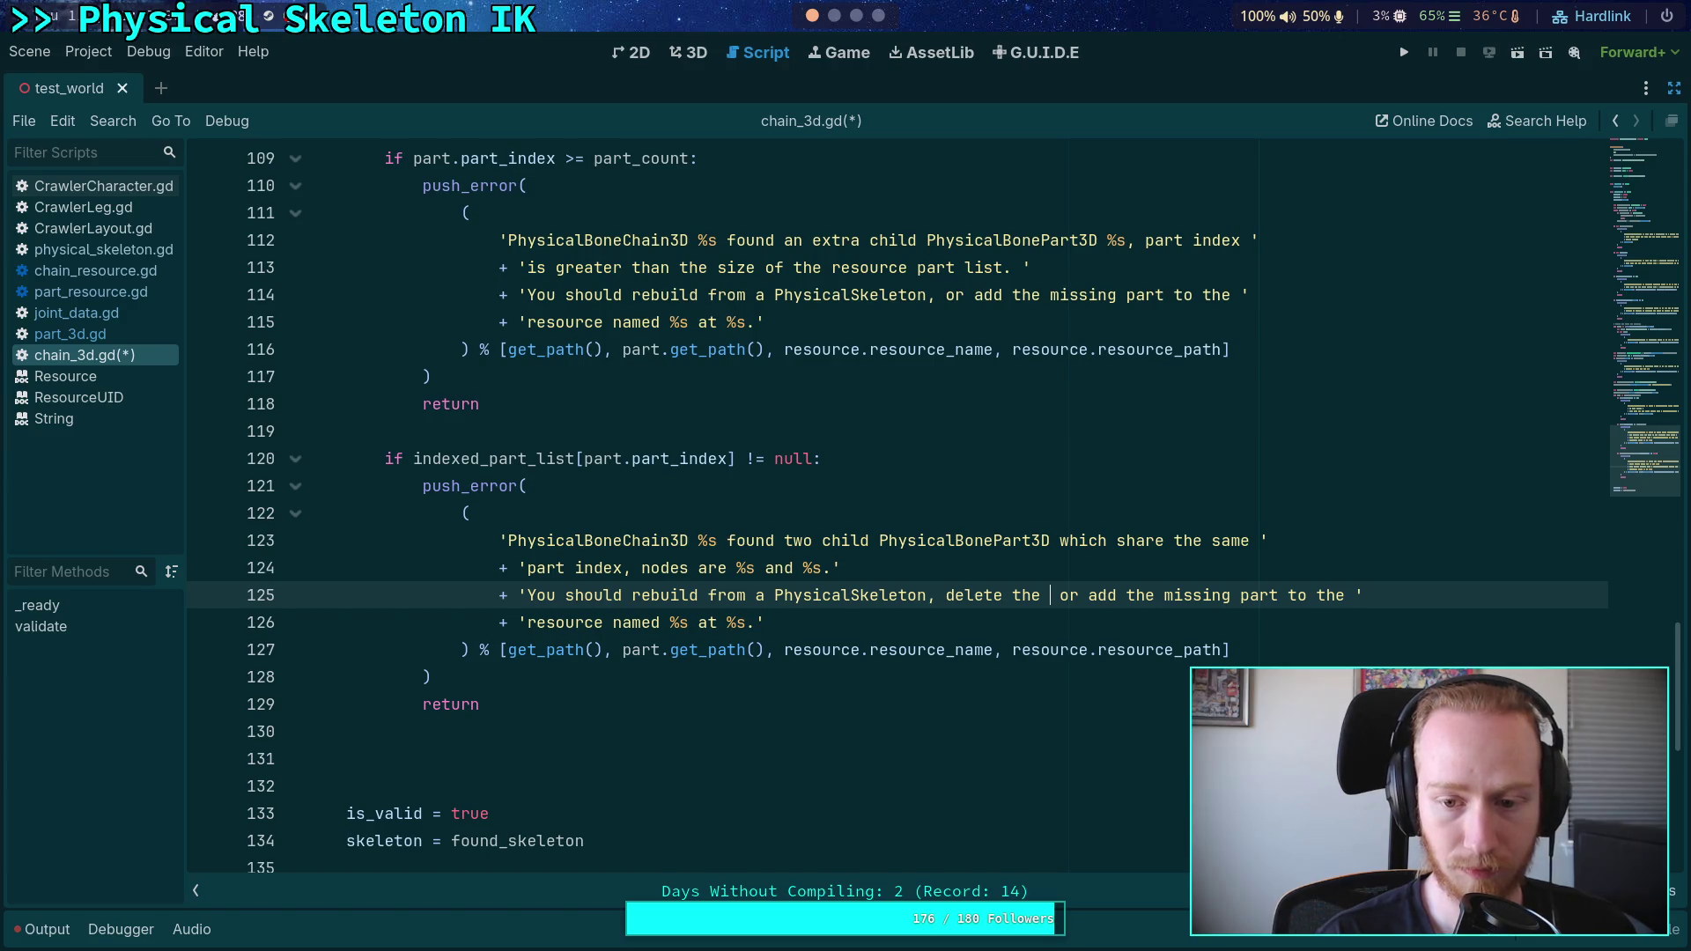
text( un)
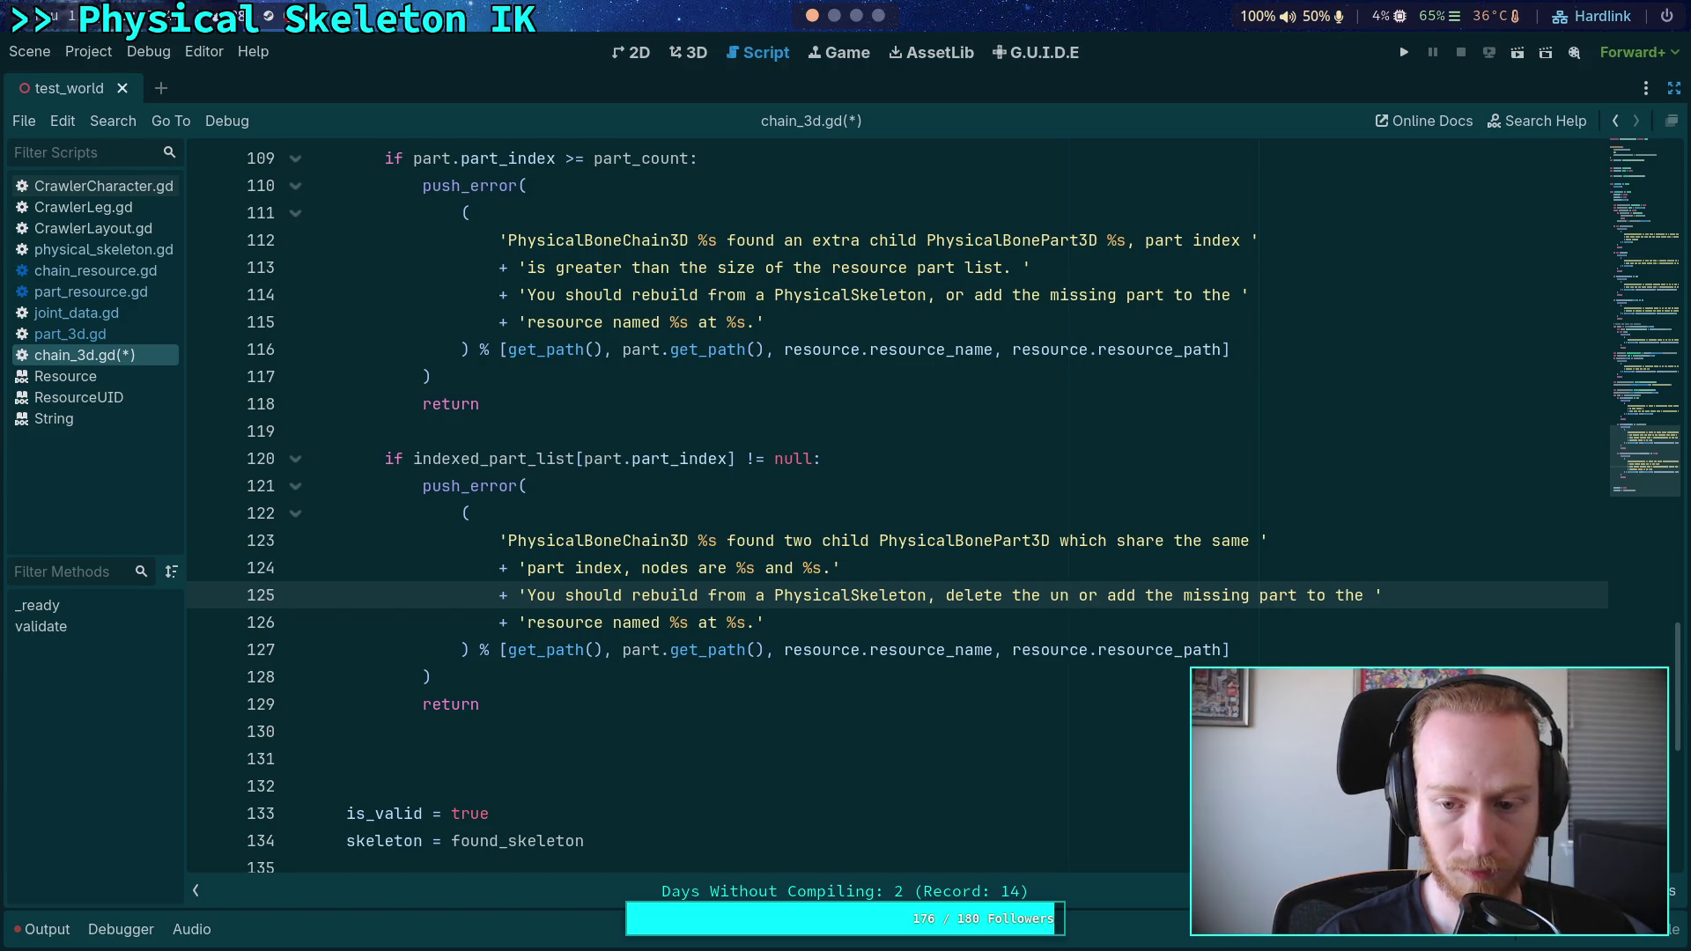
key(BackSpace)
key(BackSpace)
text(extra )
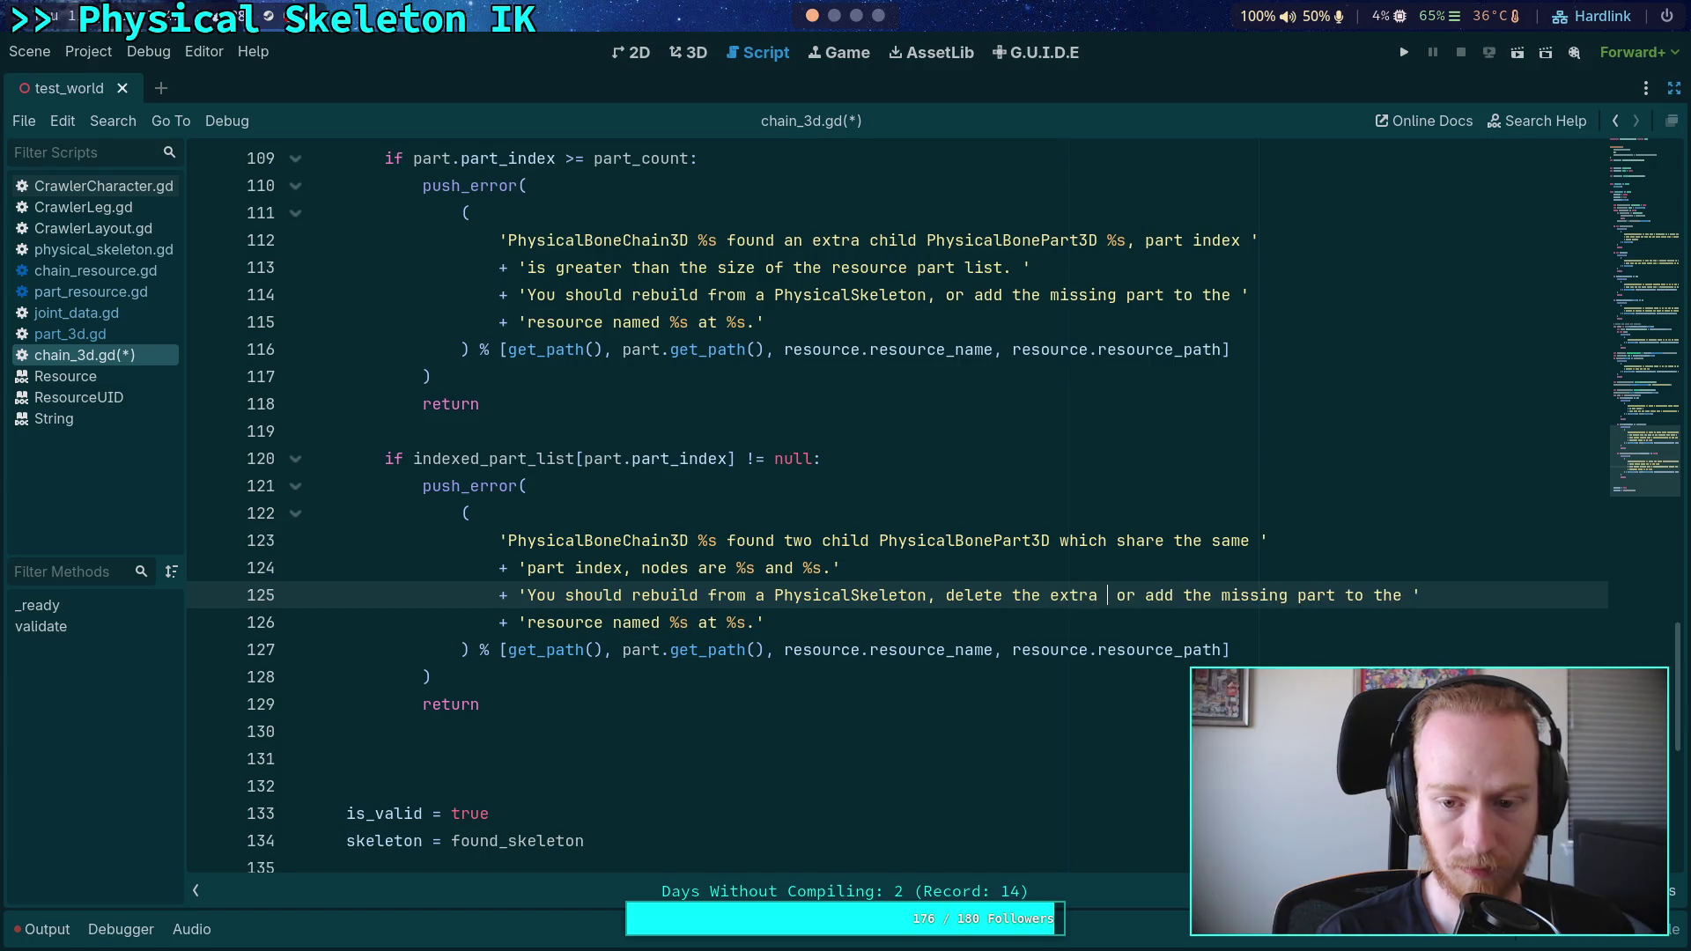
text(PhysicalBone)
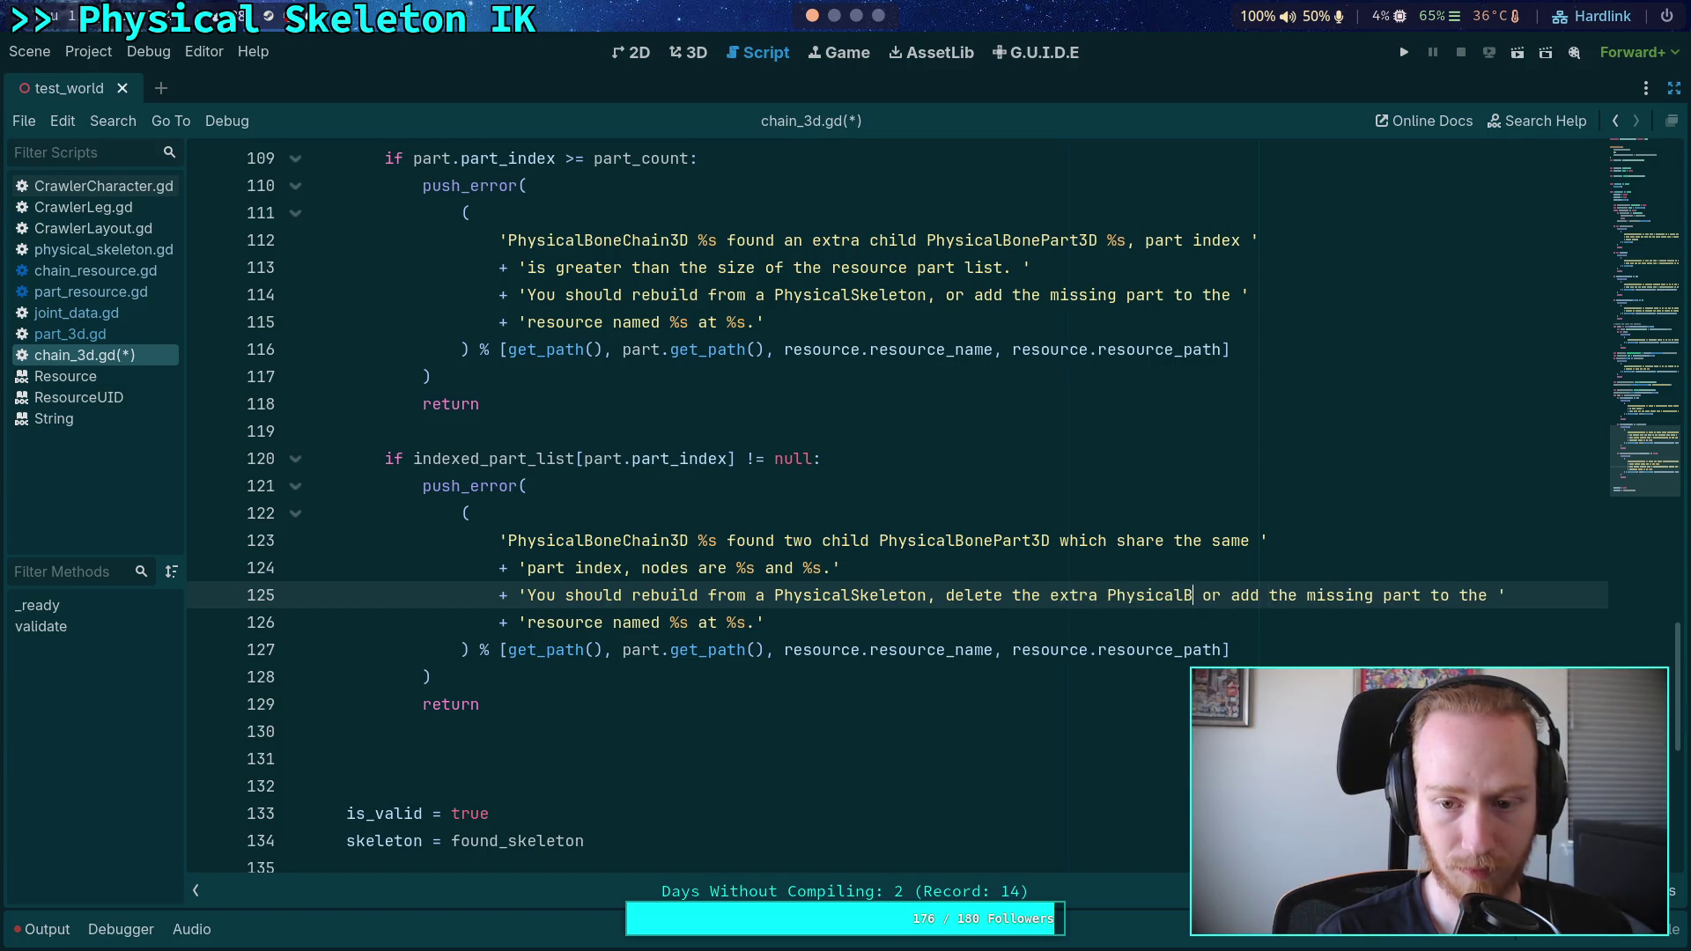
text(Part3D,)
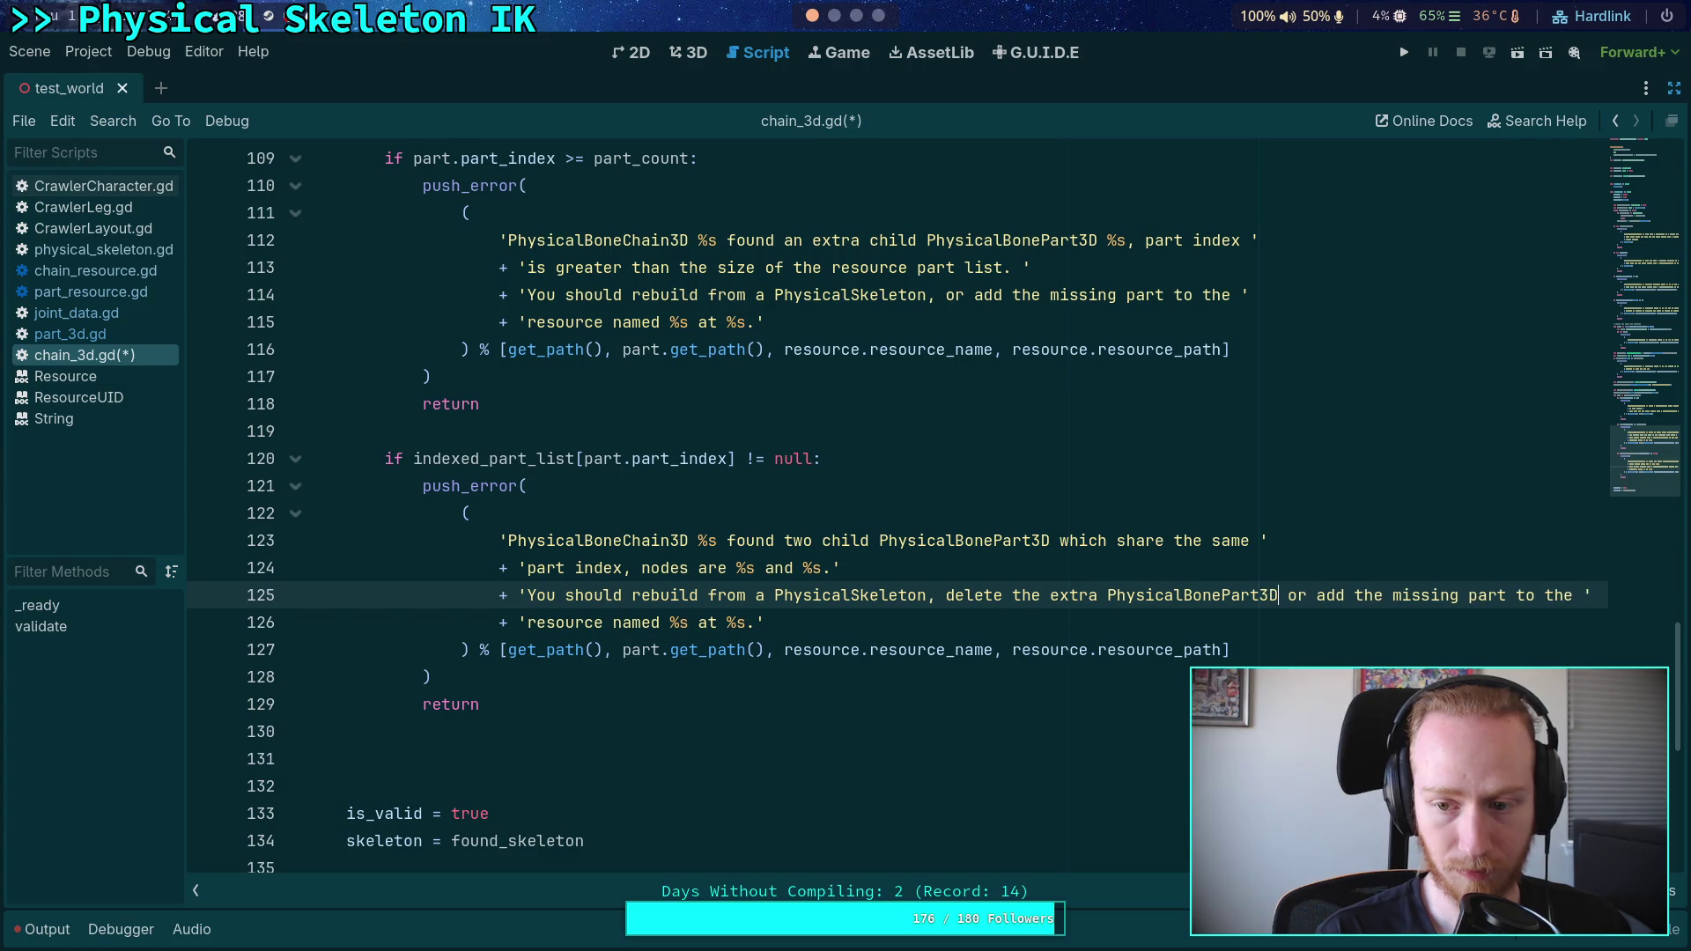
Move the remaining 'or add' hint onto its own string line concatenated with a plus
key(Right)
text(')
key(Return)
text(')
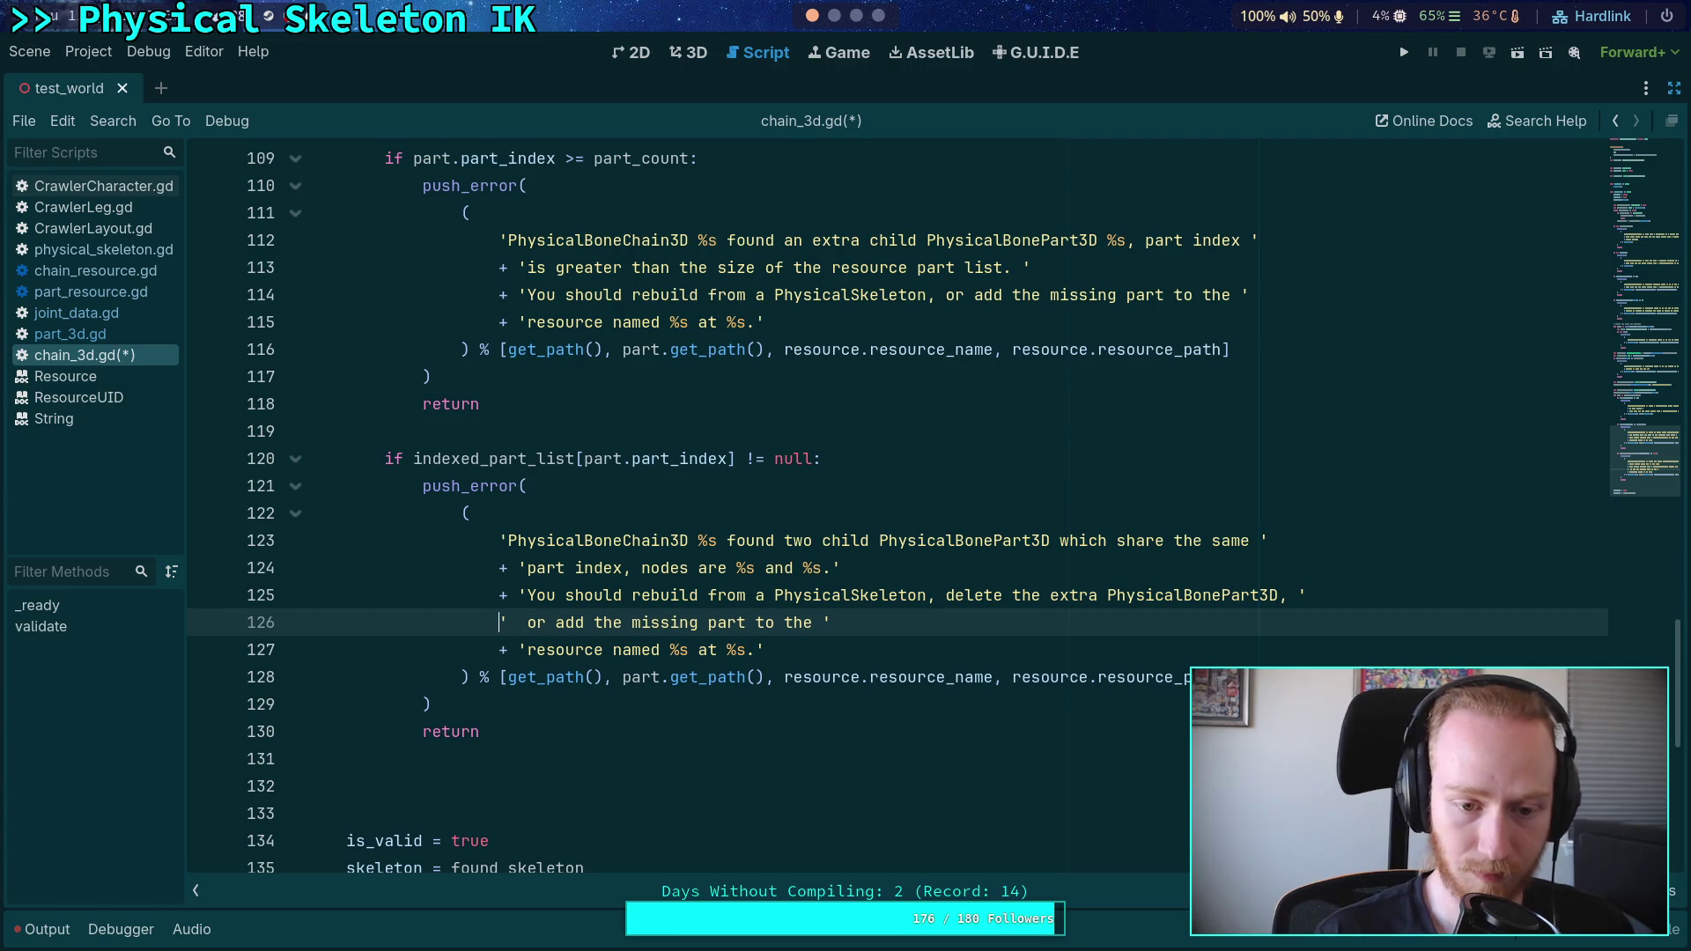
key(Home)
text(+)
key(Right)
key(Delete)
key(Delete)
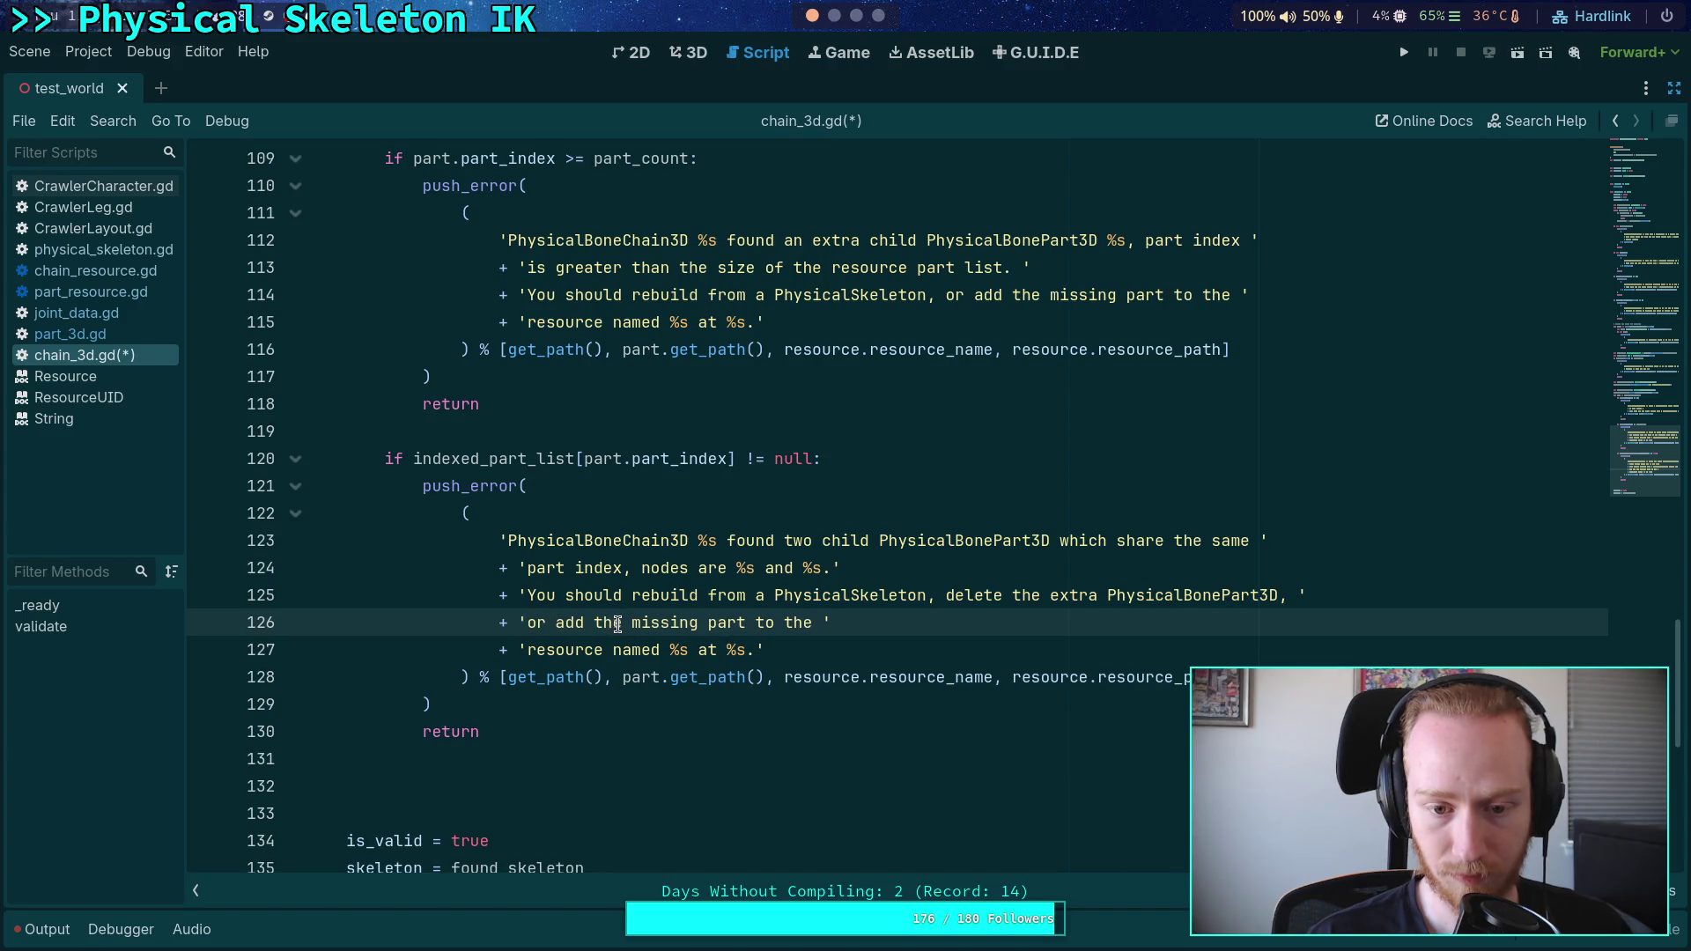
Merge the last two message string lines into a single string
click(531, 650)
click(821, 622)
key(Delete)
key(Delete)
key(Delete)
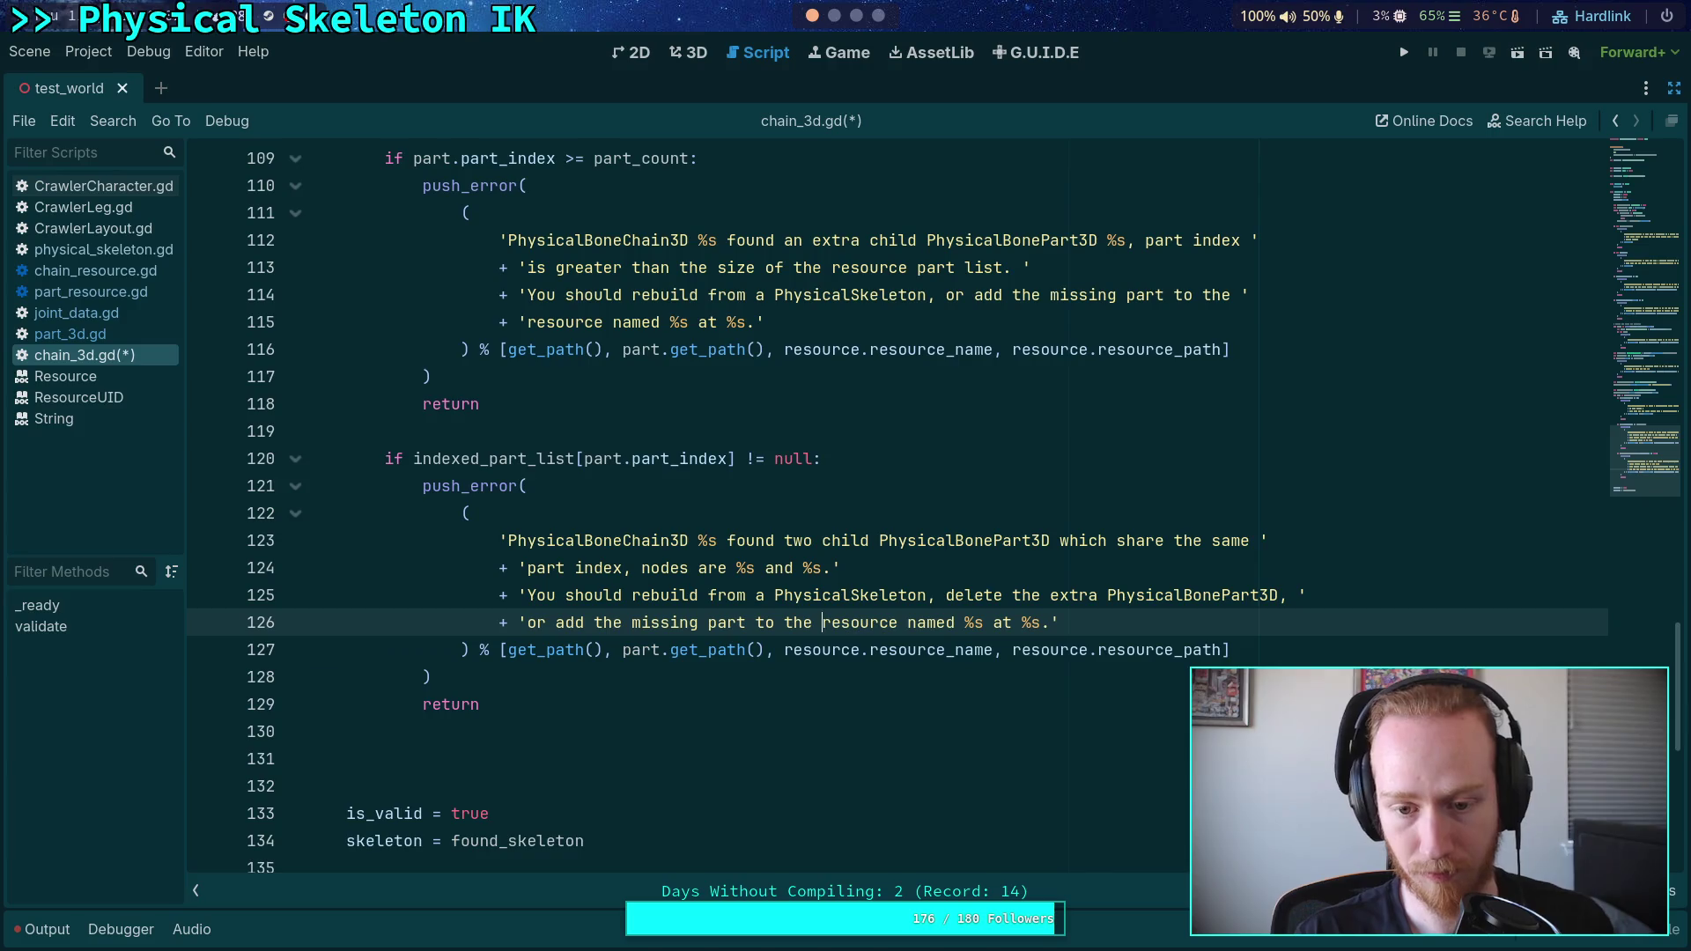
click(1172, 621)
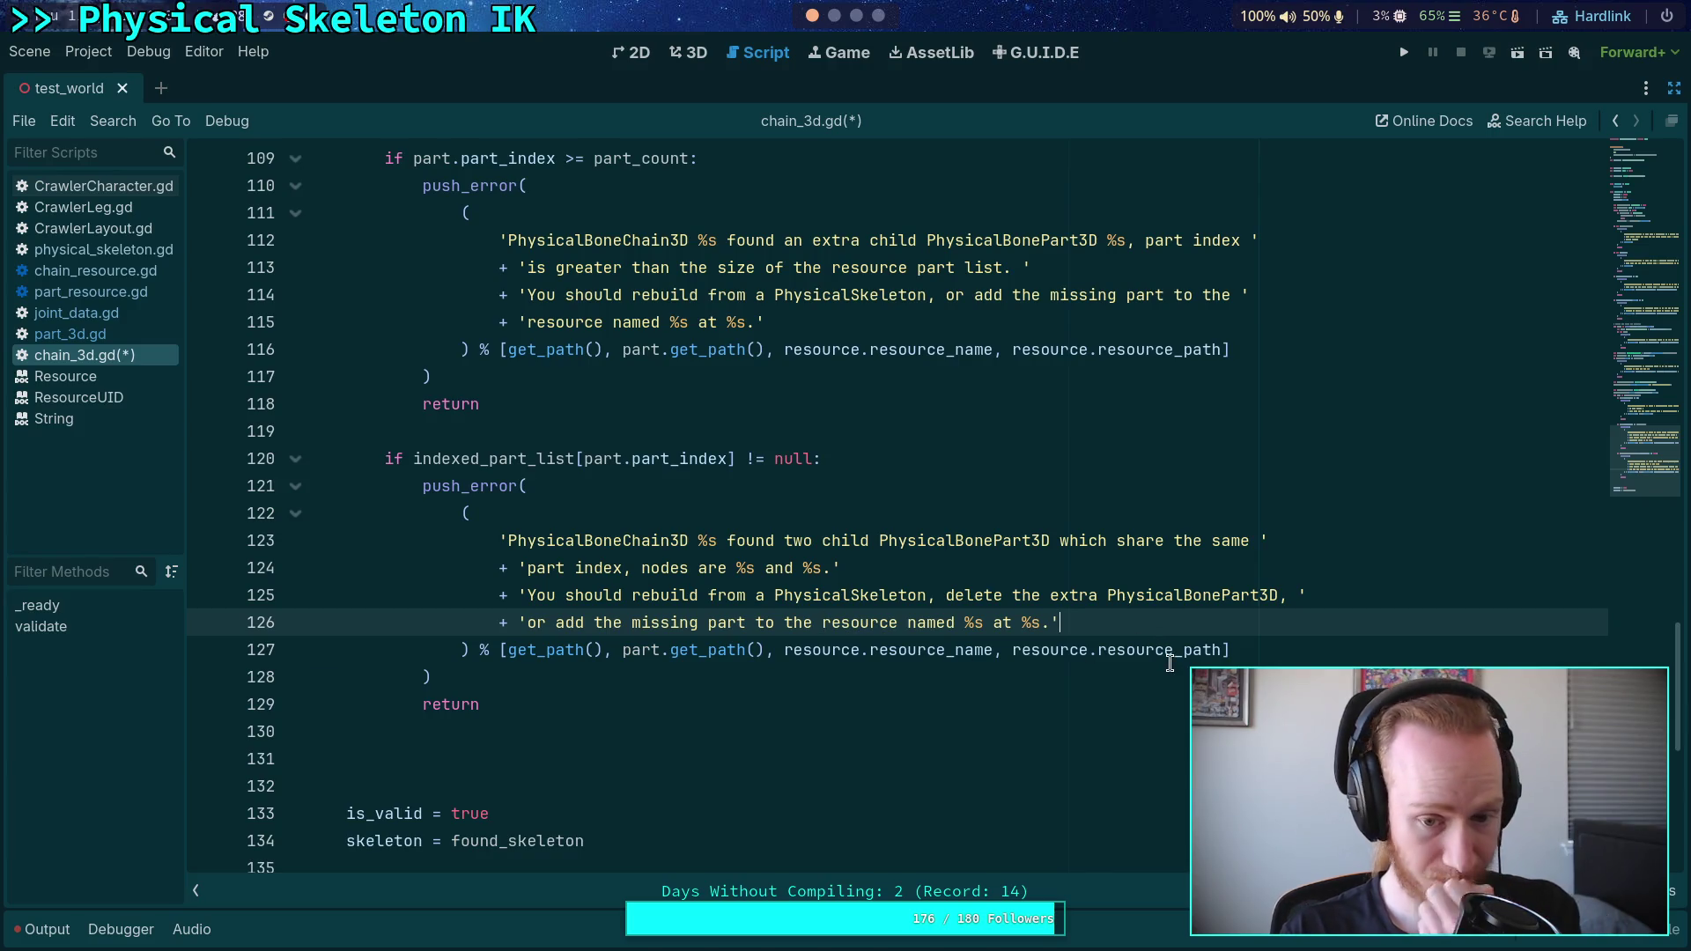
key(shift+Up)
key(shift+Home)
key(shift+Down)
key(shift+Right)
key(shift+Right)
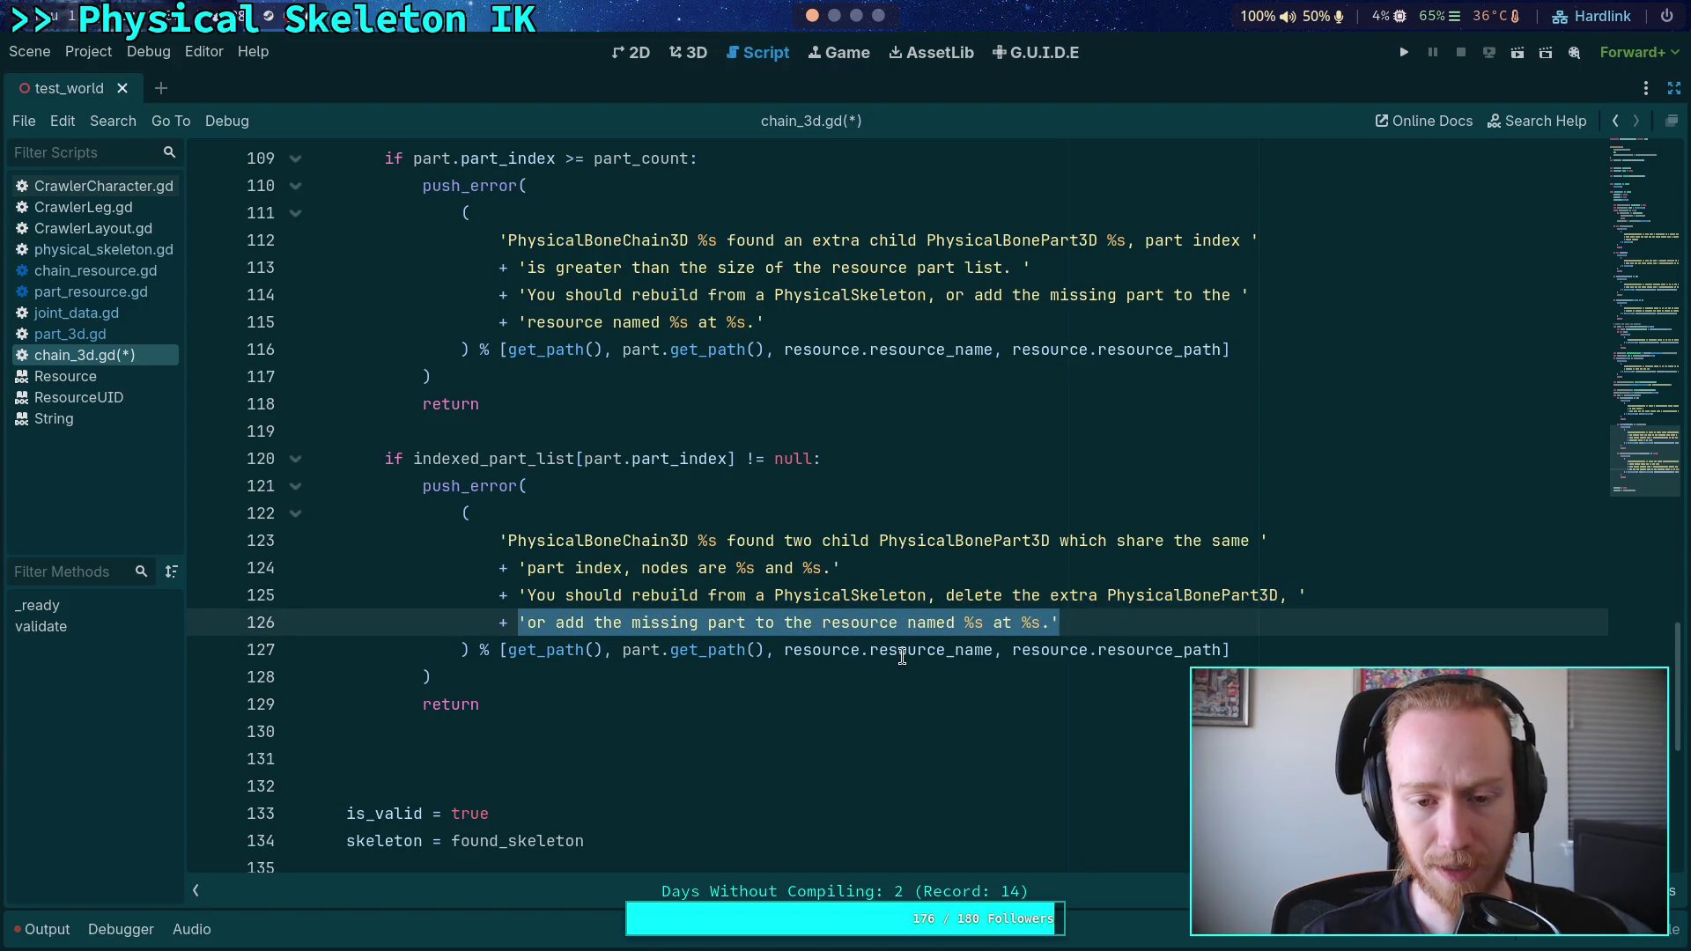
scroll(902, 660, up, 1)
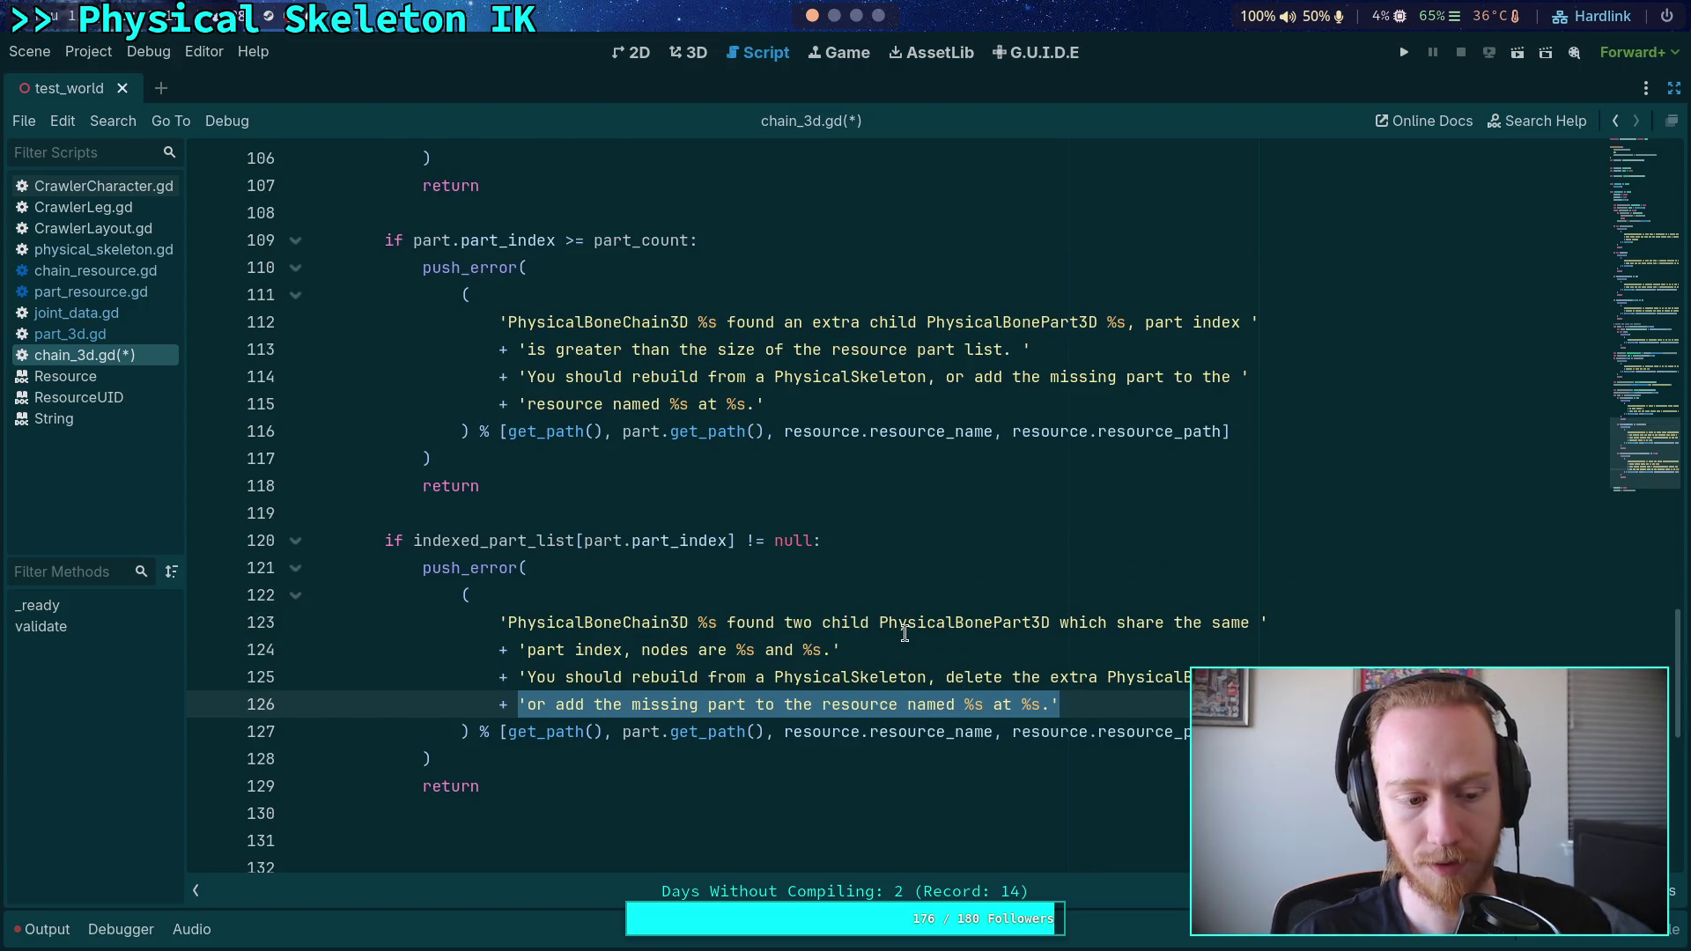
click(1005, 759)
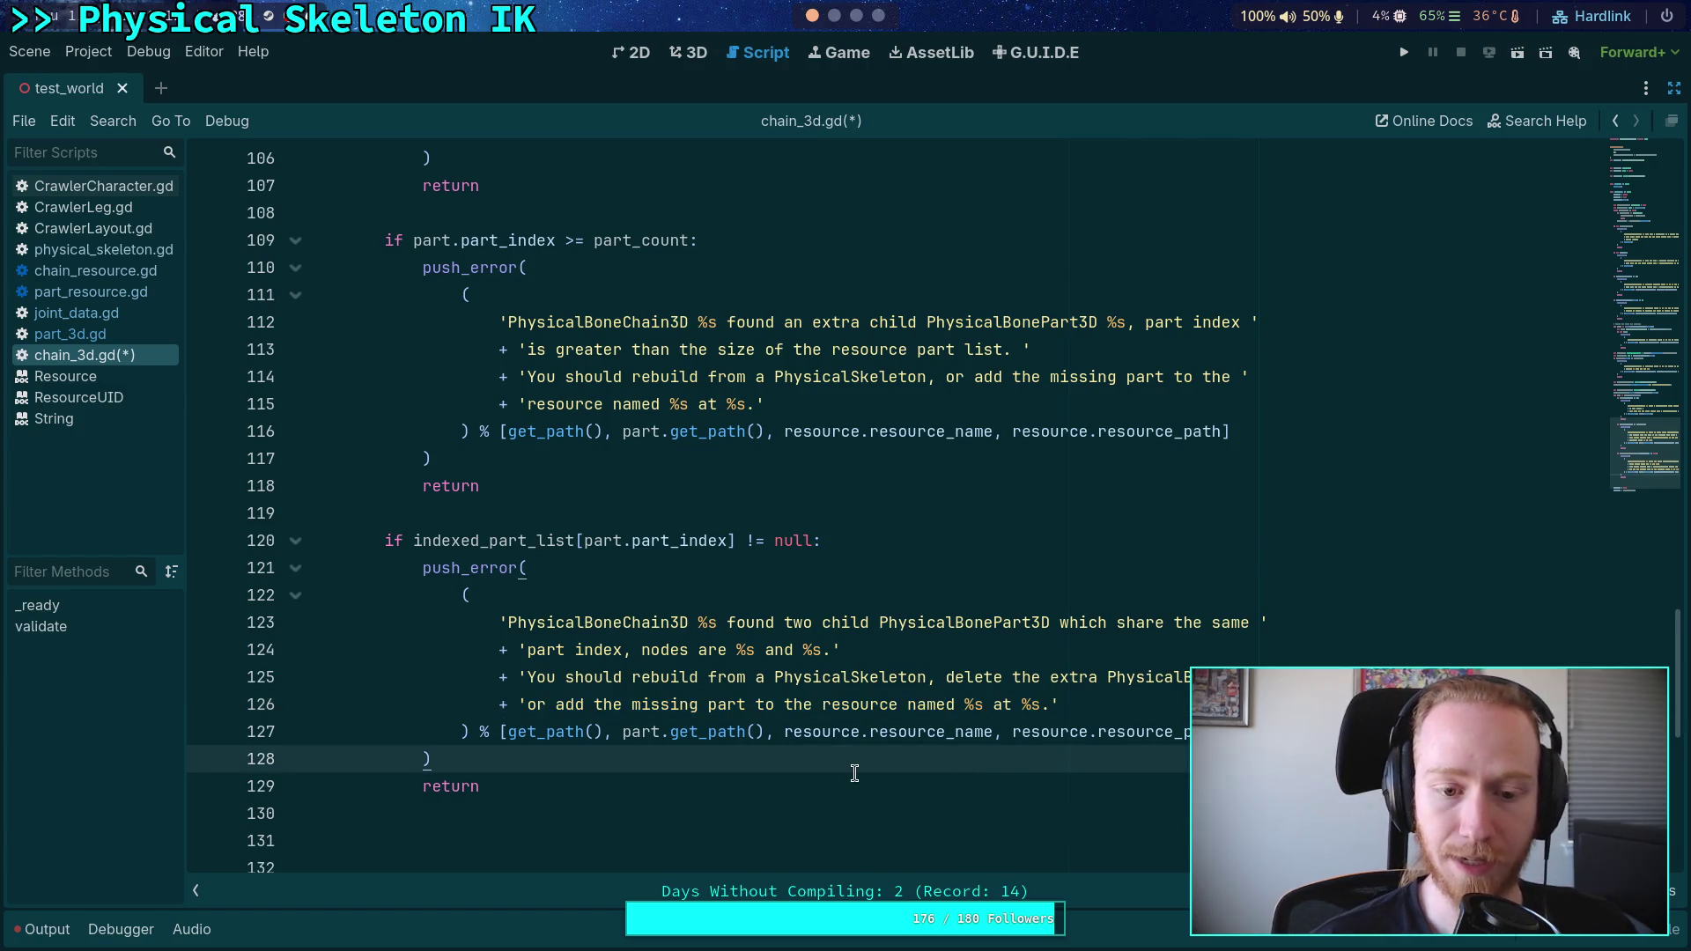
scroll(853, 771, down, 1)
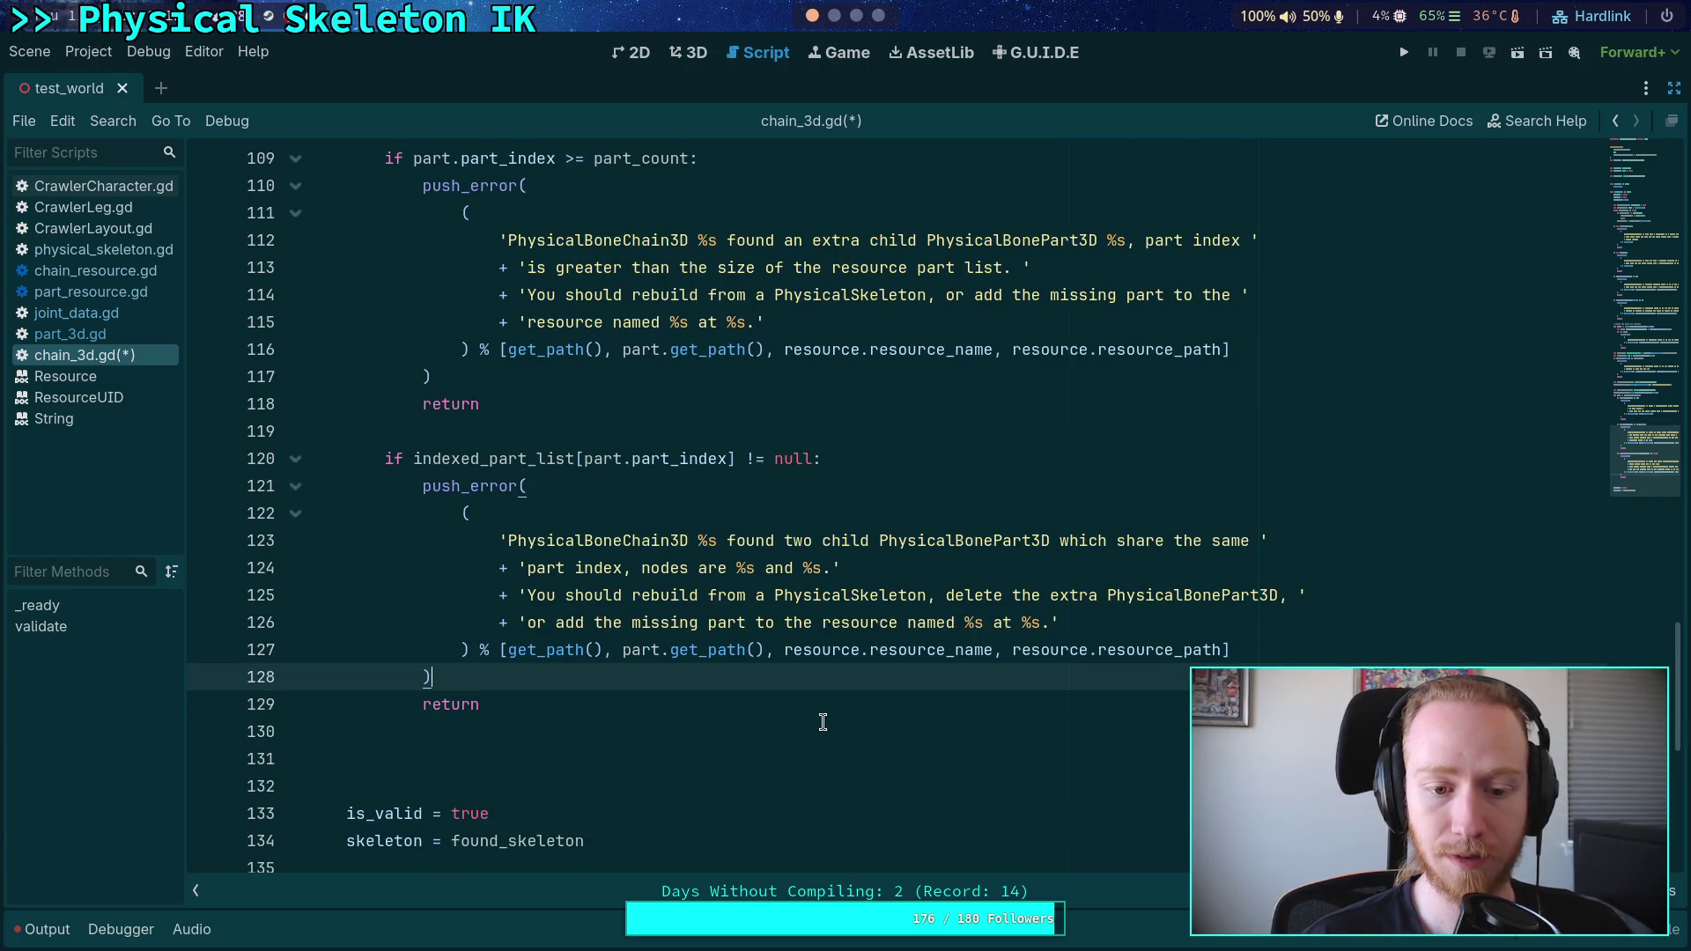
click(774, 651)
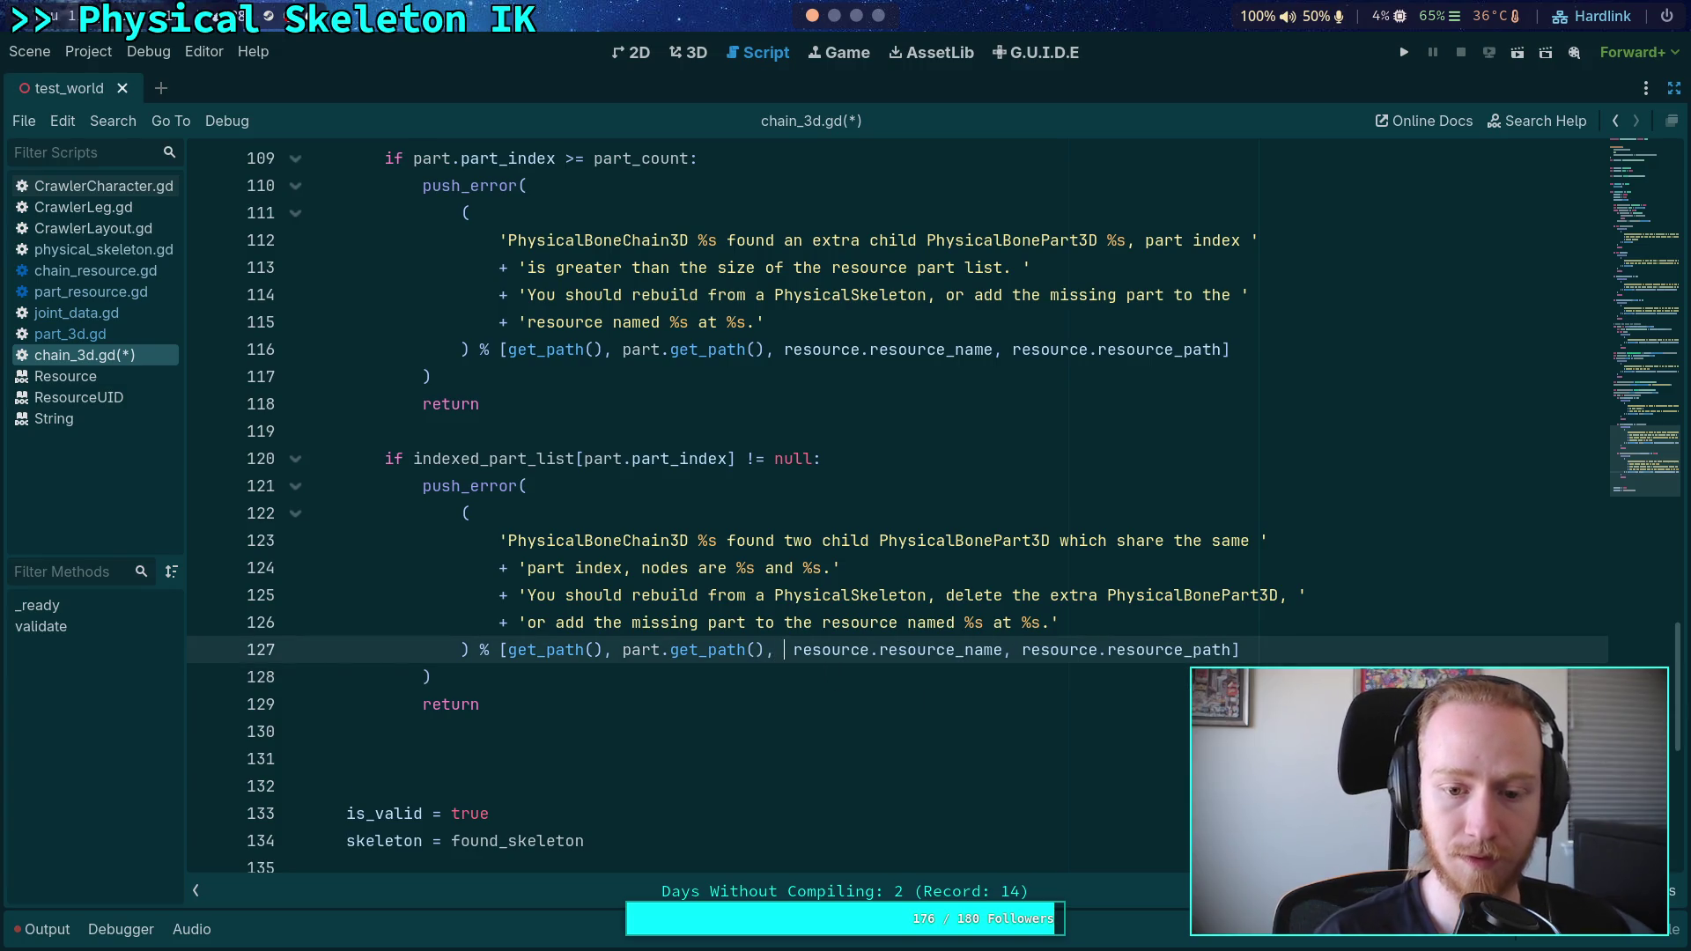
Add indexed_part_list[part.part_index].get_path() as a format argument of the error
key(ctrl+space)
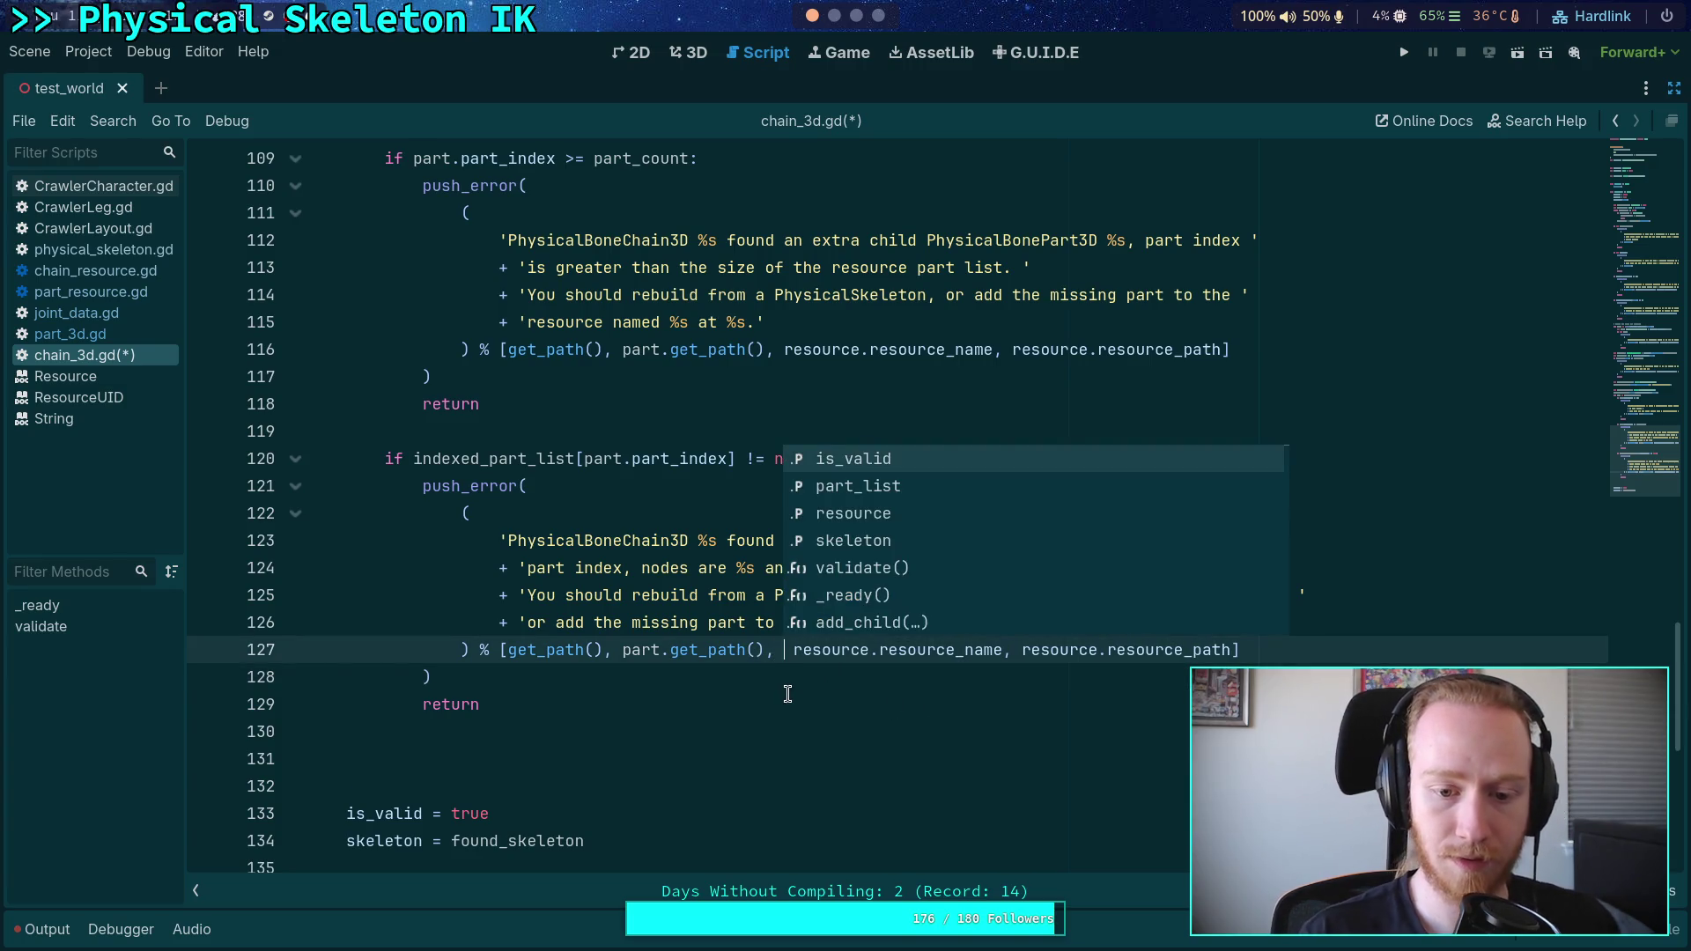
text(index)
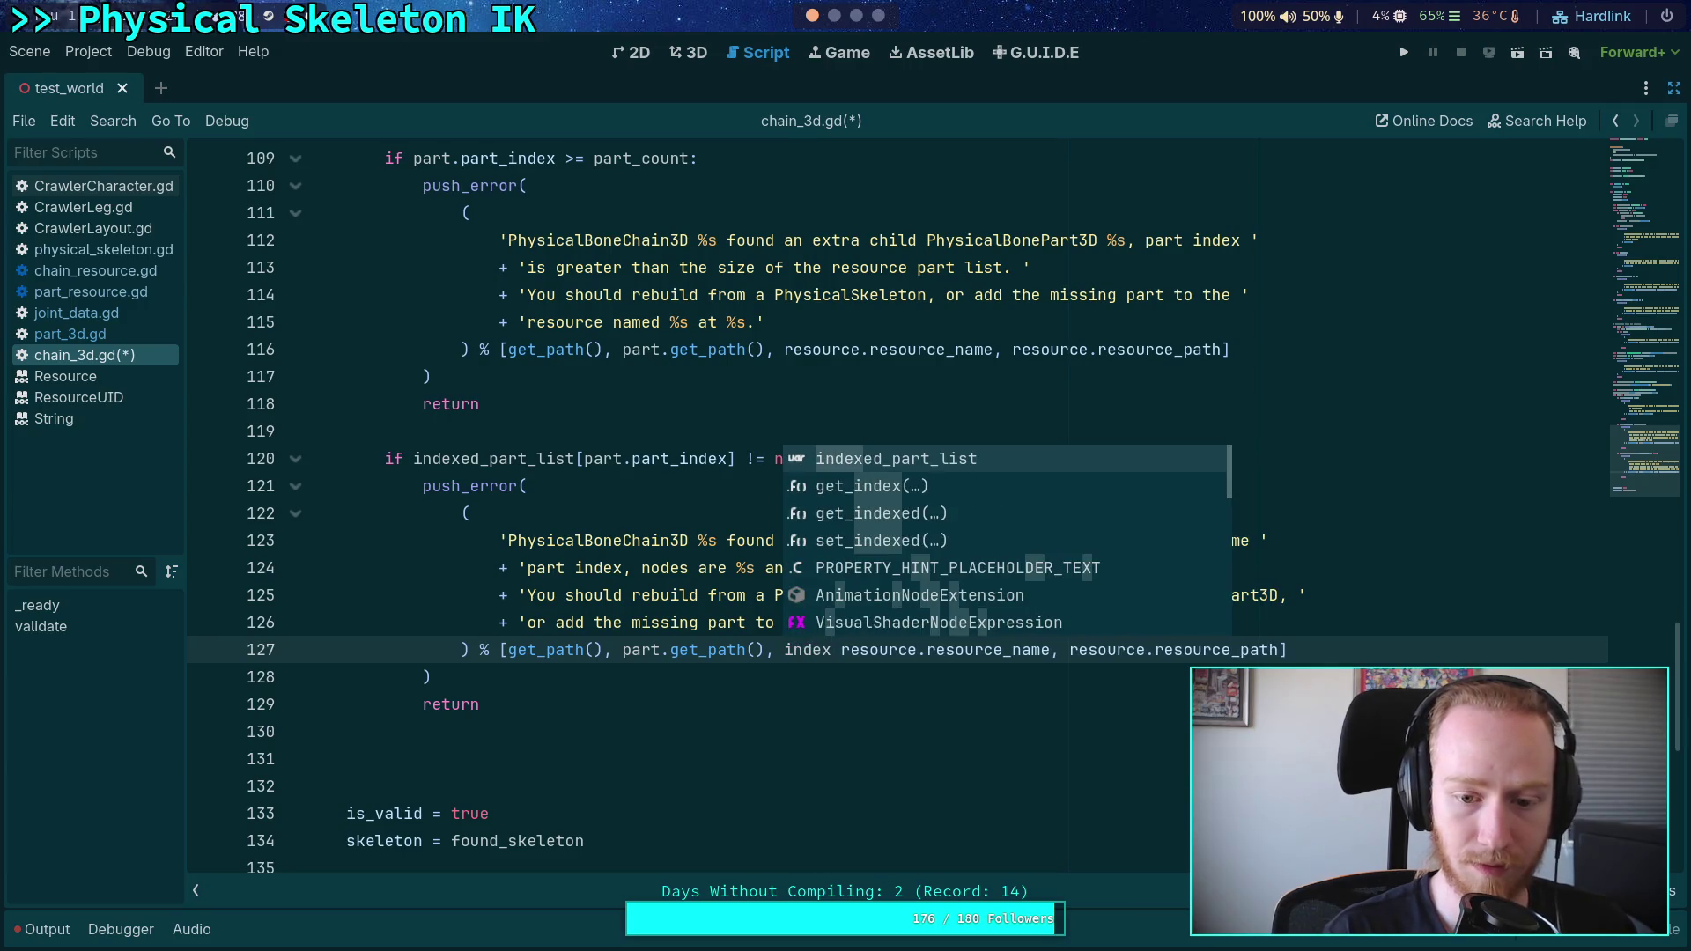
key(Return)
text([part.part)
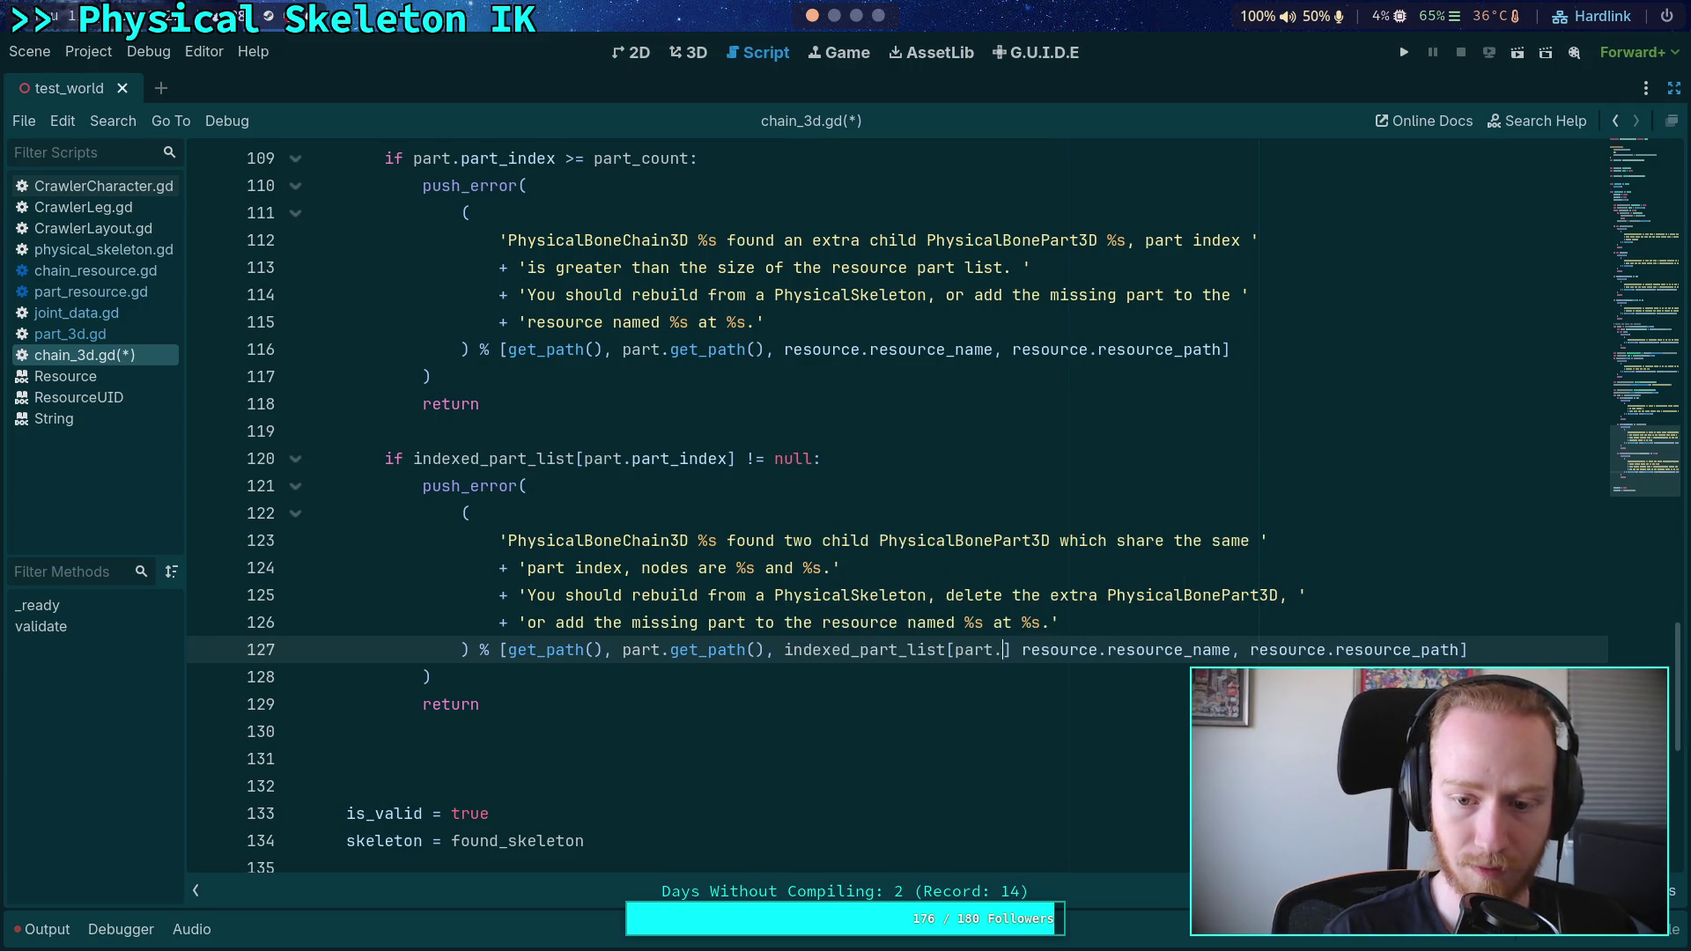
key(Return)
text(.get_path(),)
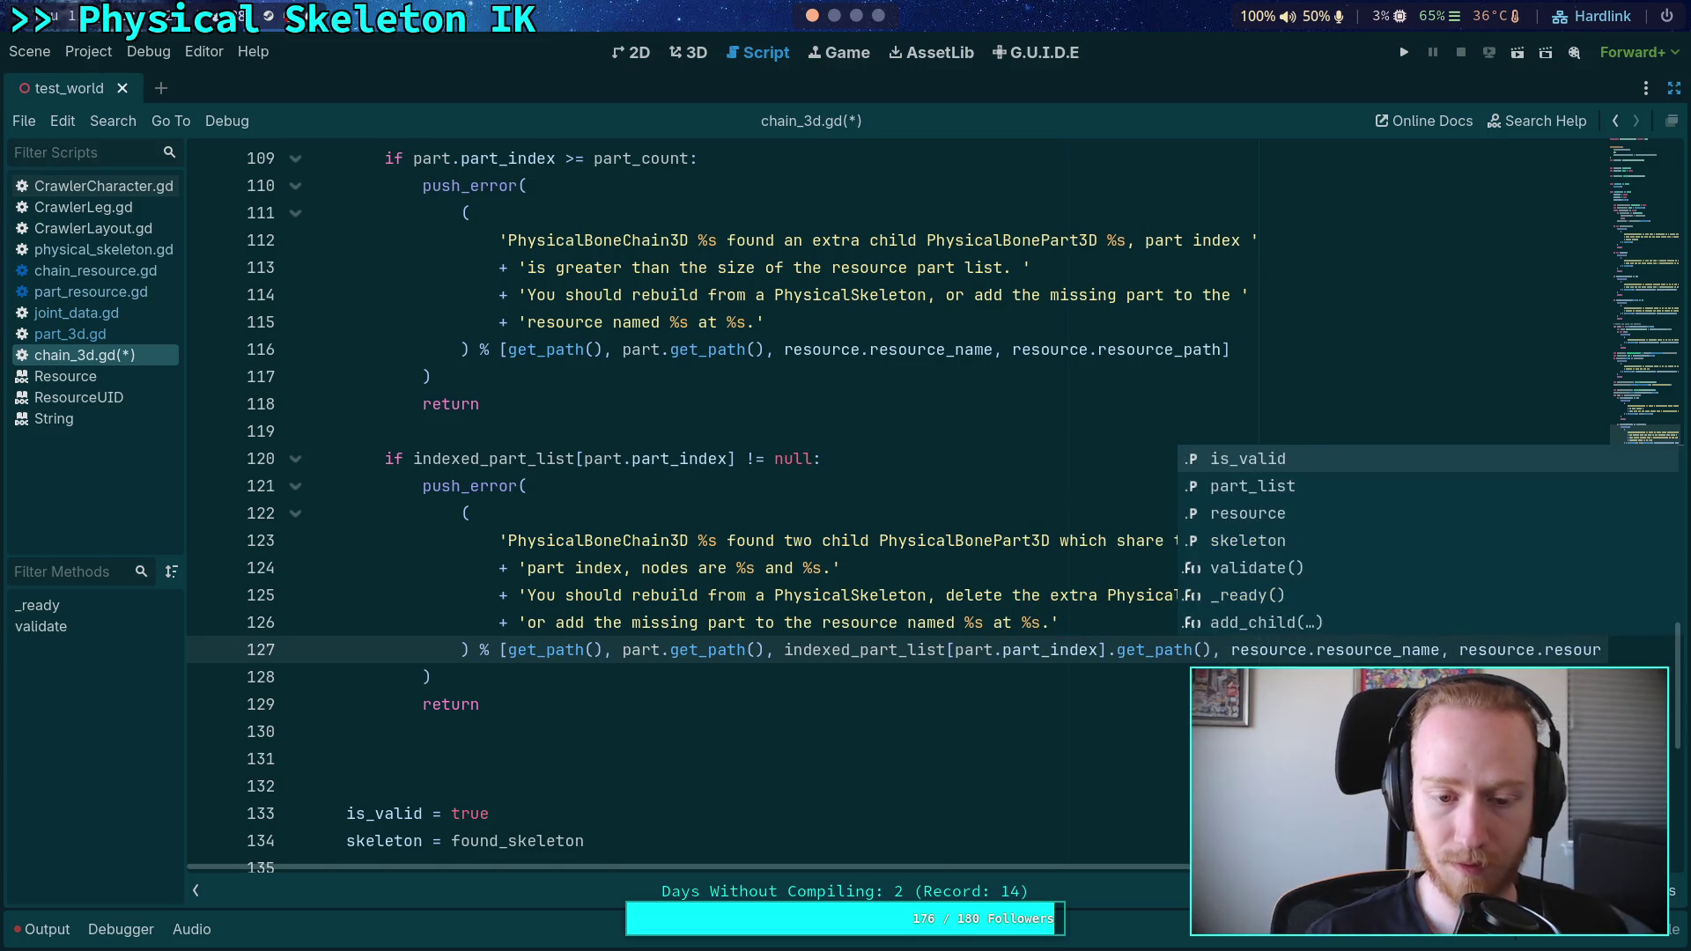
Spread the format arguments over separate lines, with the closing bracket on its own line
click(504, 650)
key(Return)
click(607, 676)
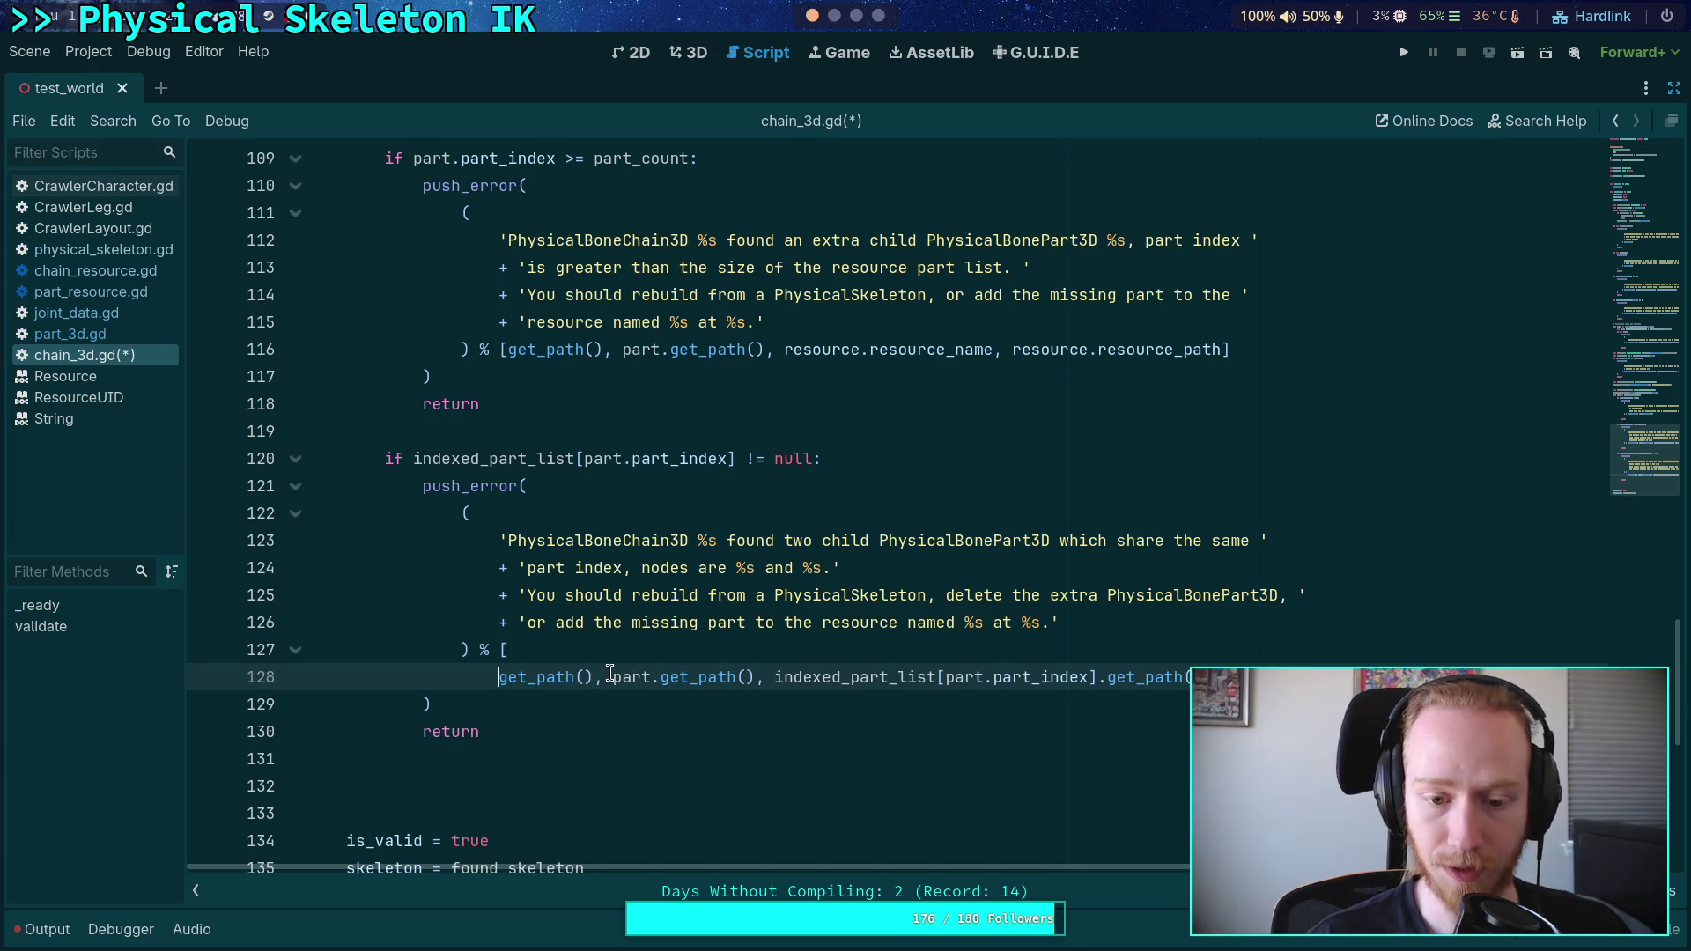
key(Return)
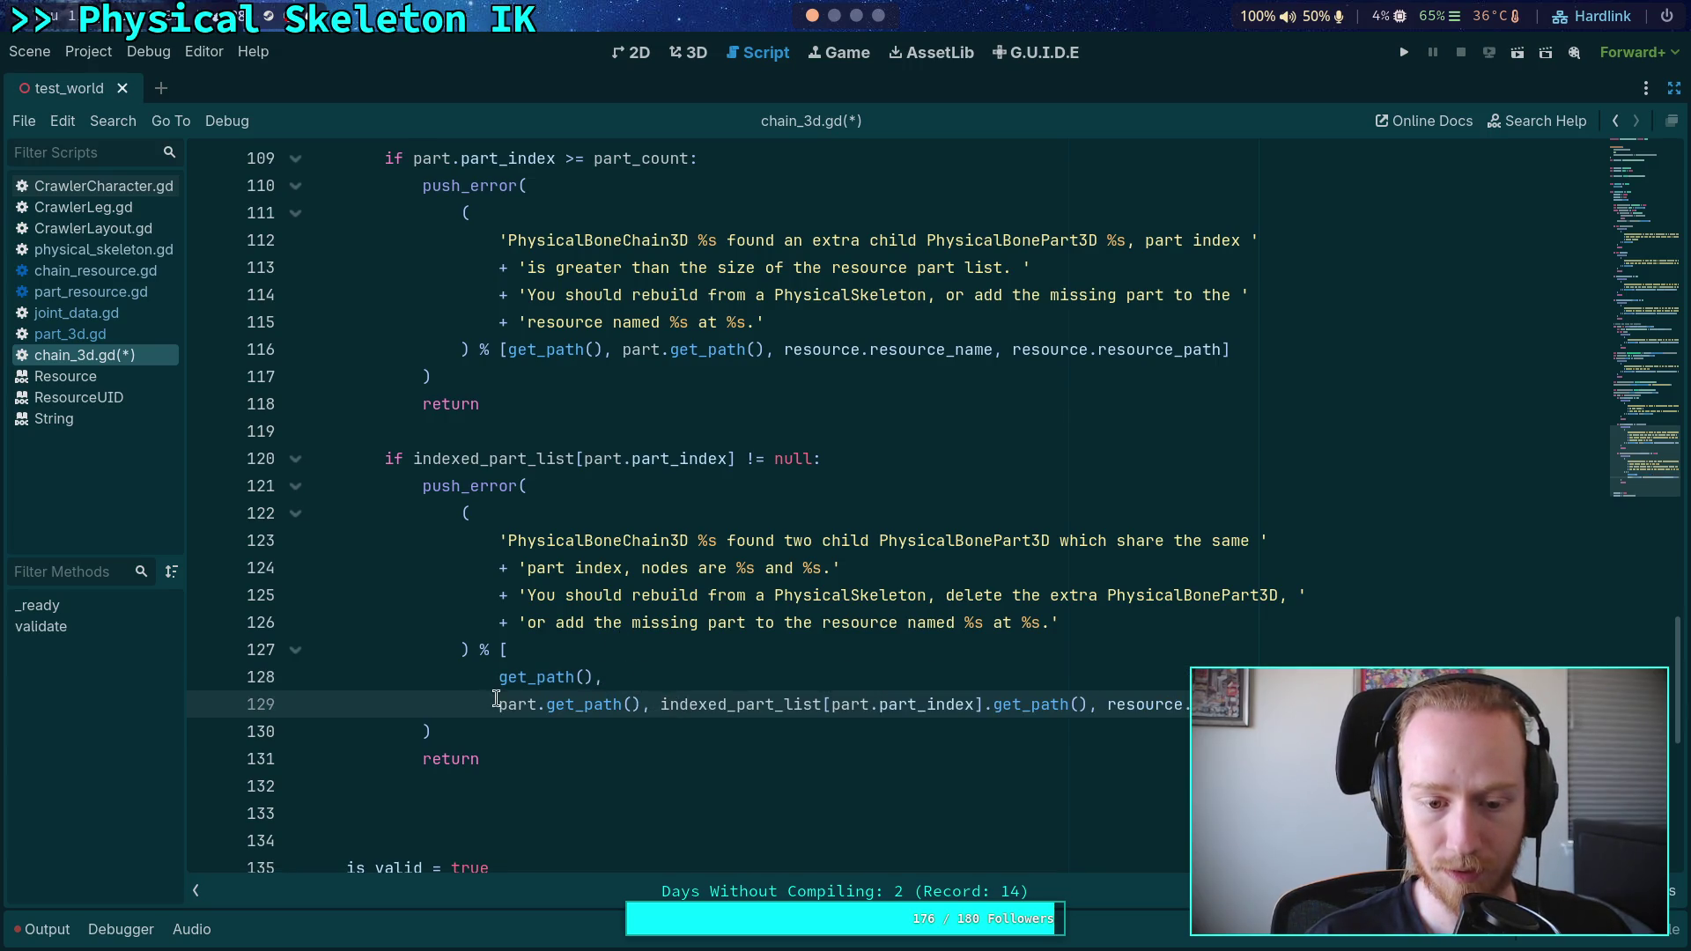
drag(496, 703, 608, 676)
click(1244, 671)
key(Return)
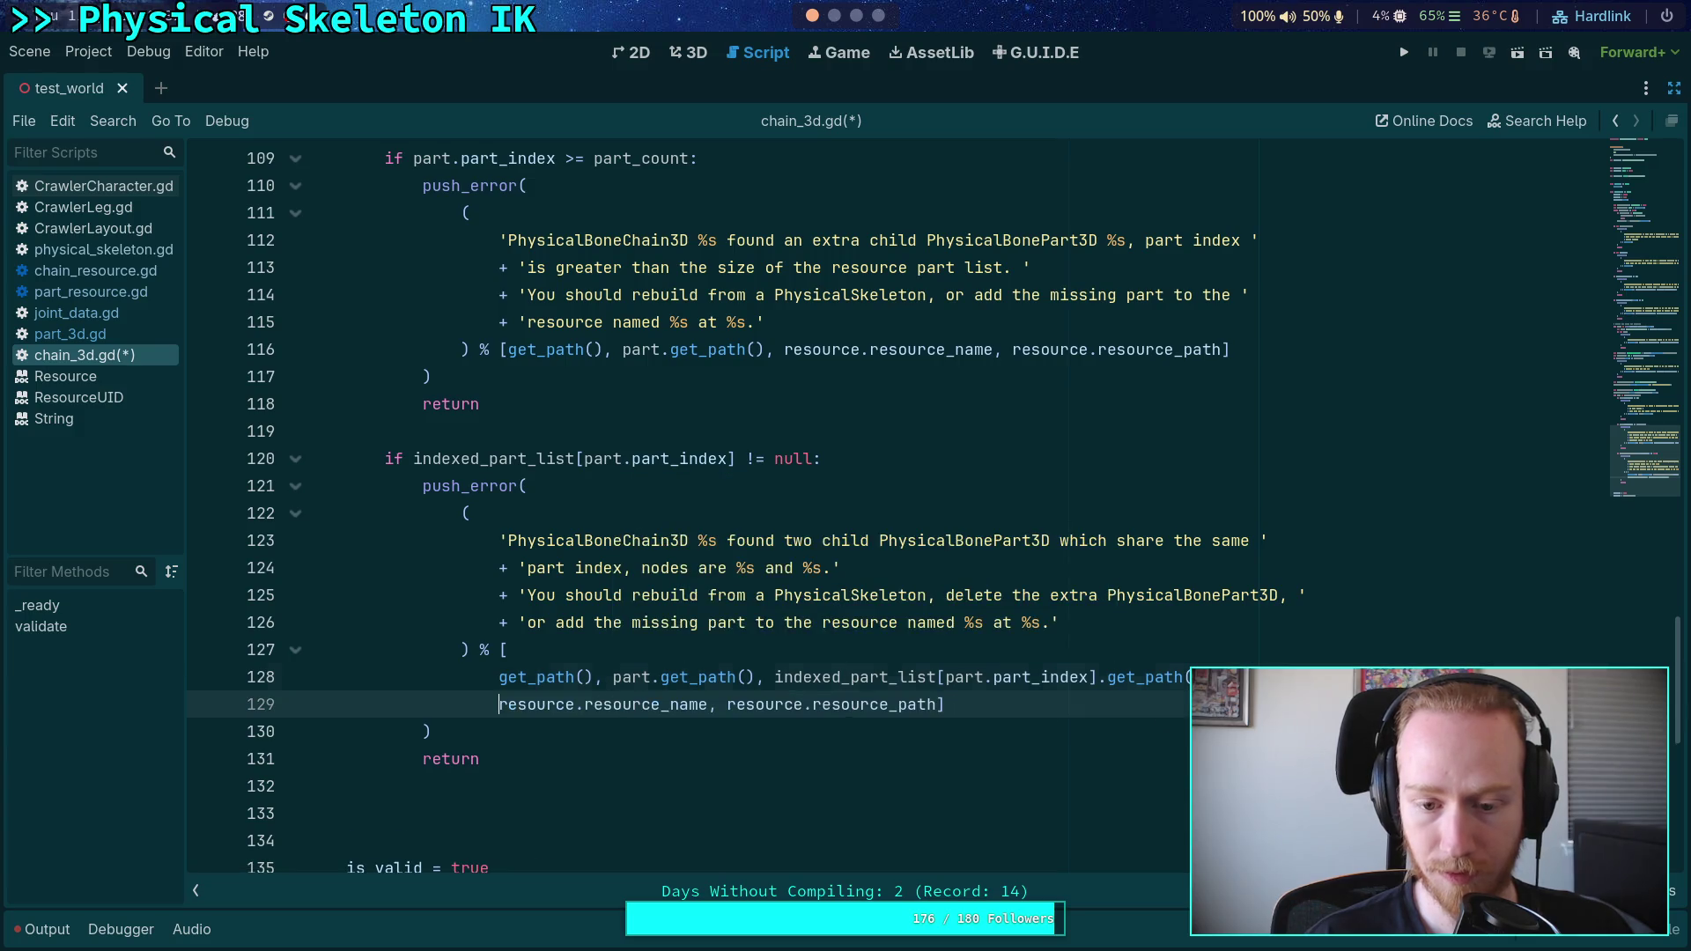
key(Return)
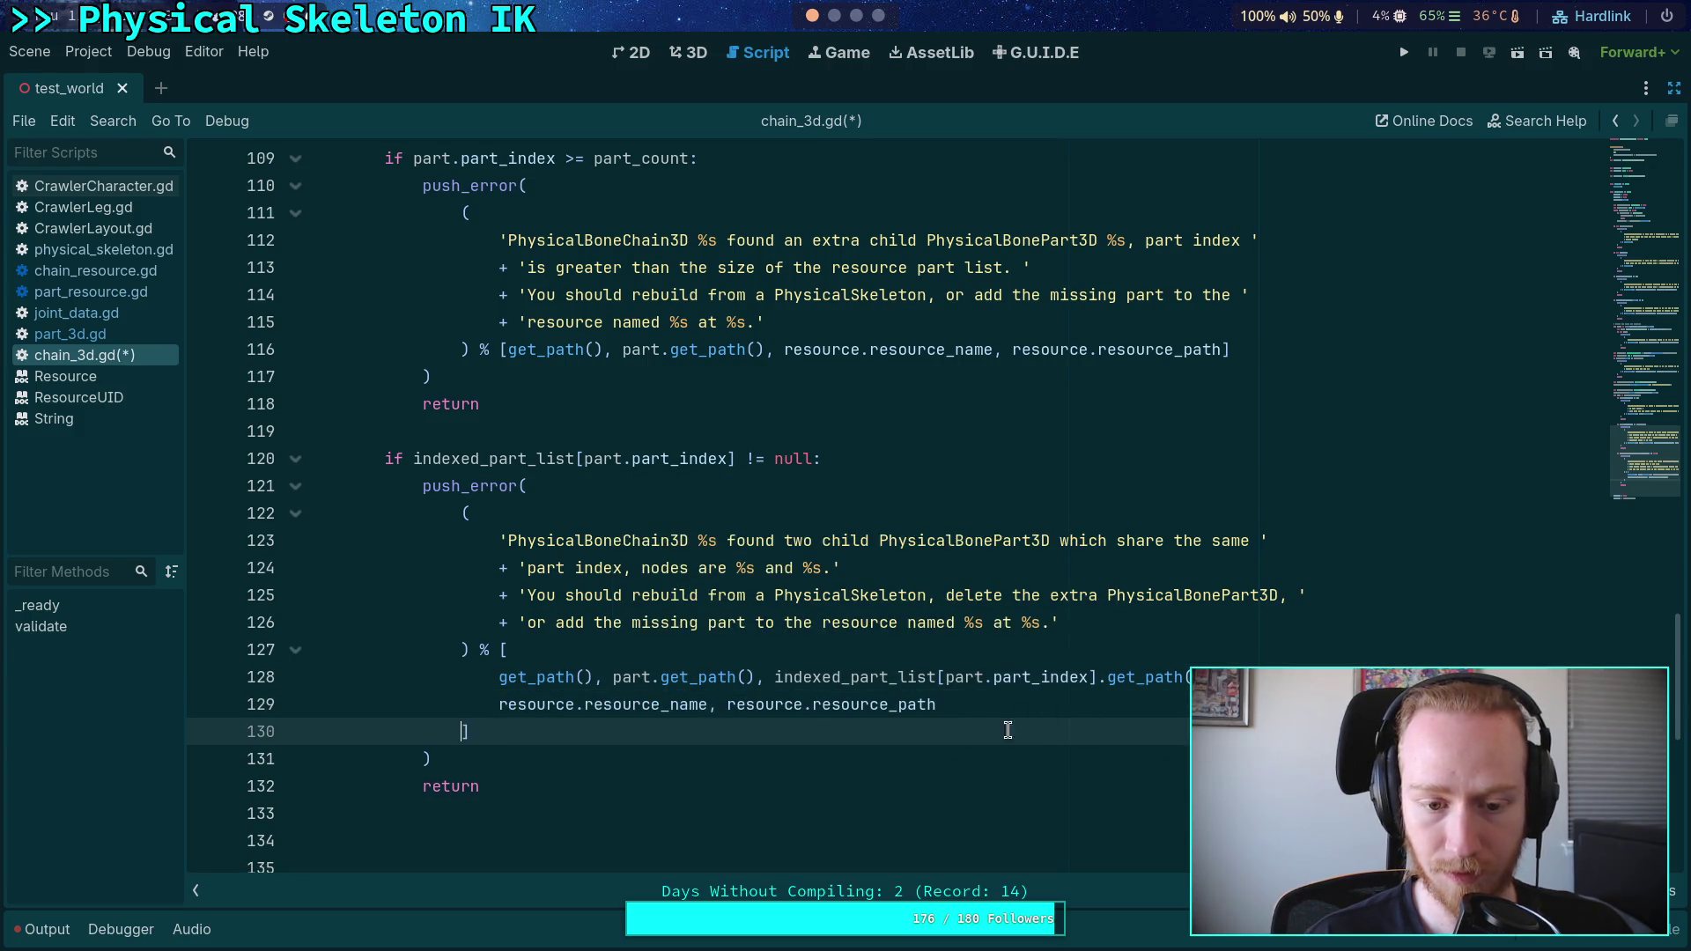
key(Down)
Save chain_3d.gd and tidy the blank lines around the duplicate-index check
scroll(917, 736, up, 1)
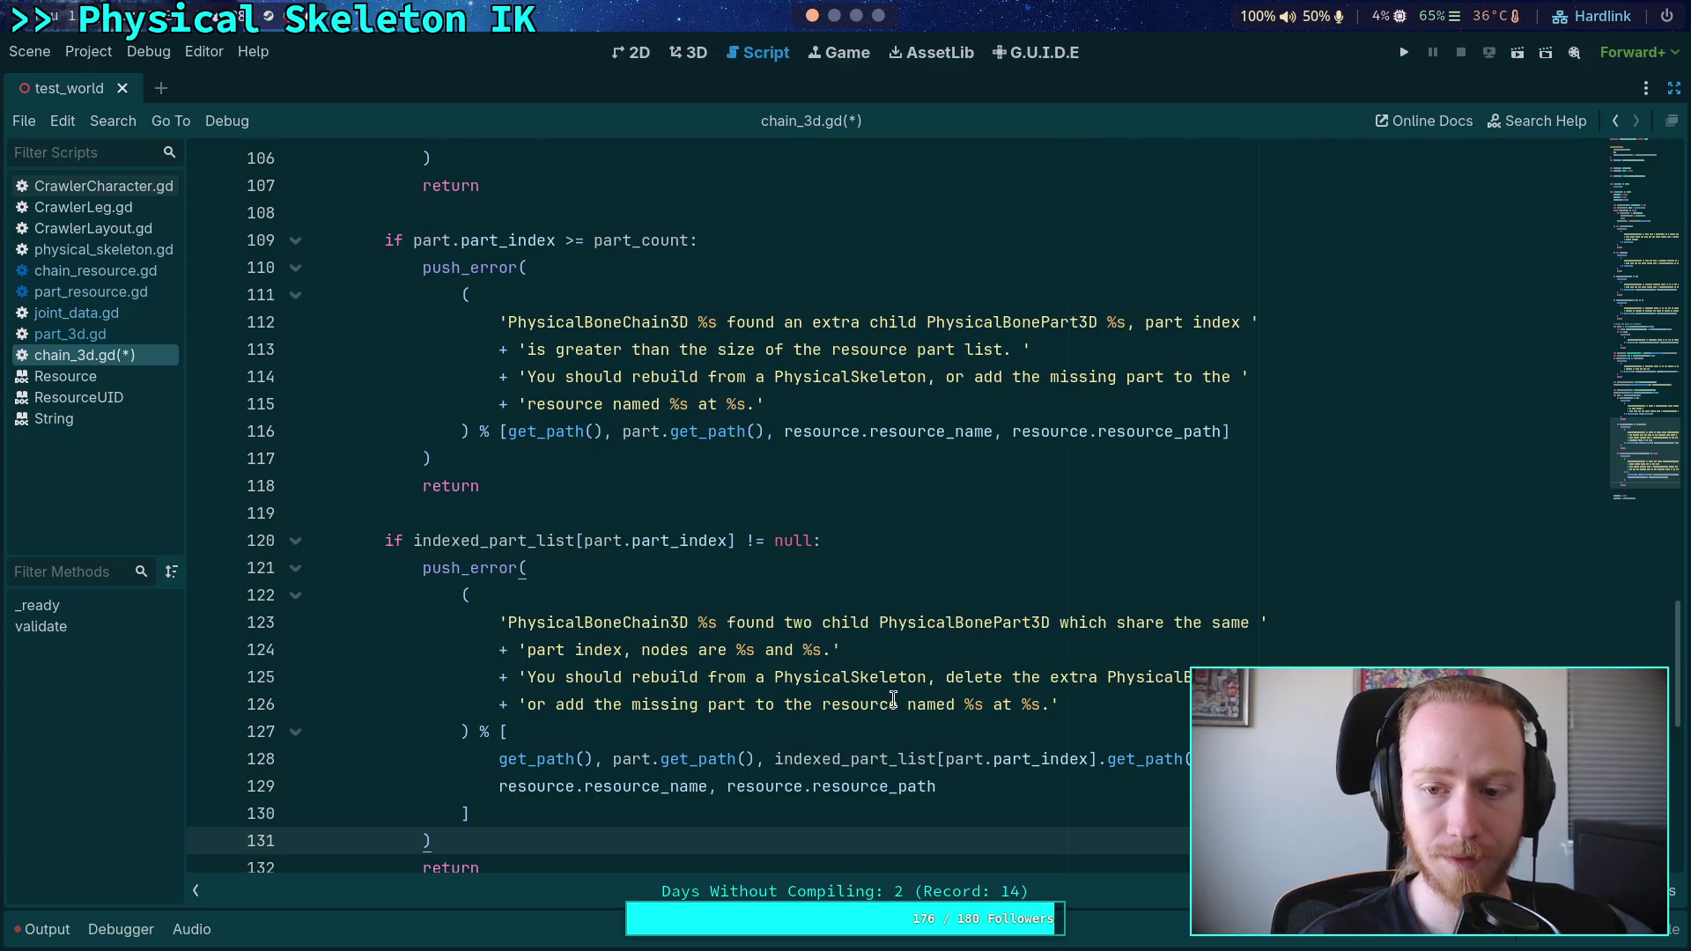
key(ctrl+s)
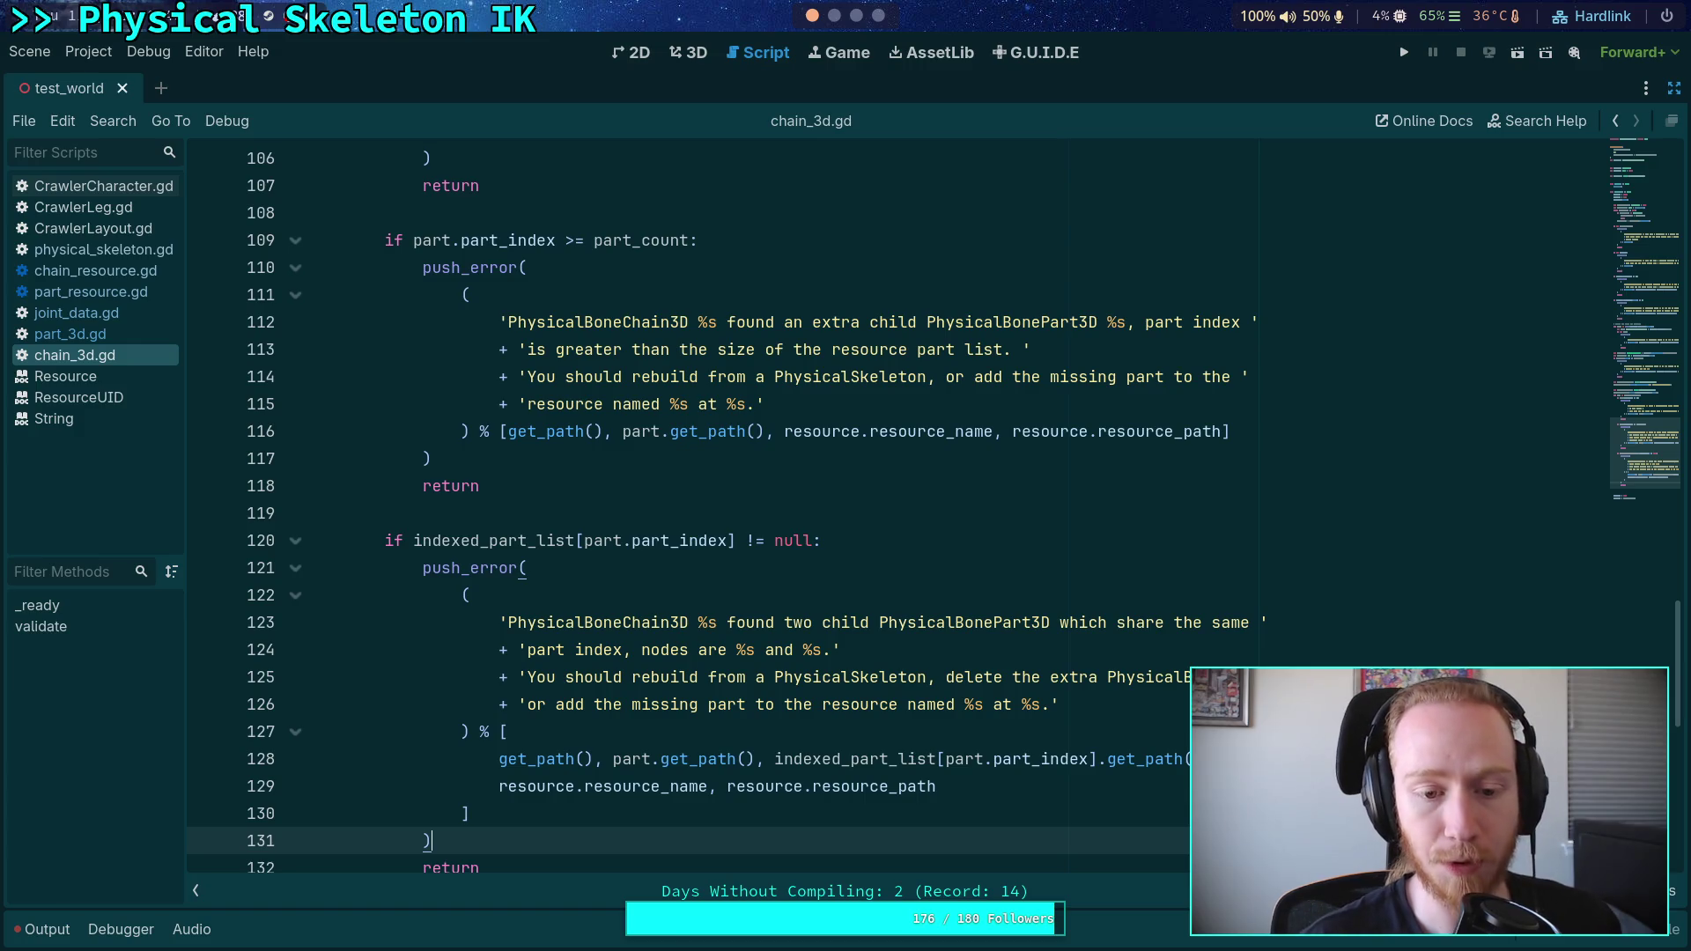
click(531, 511)
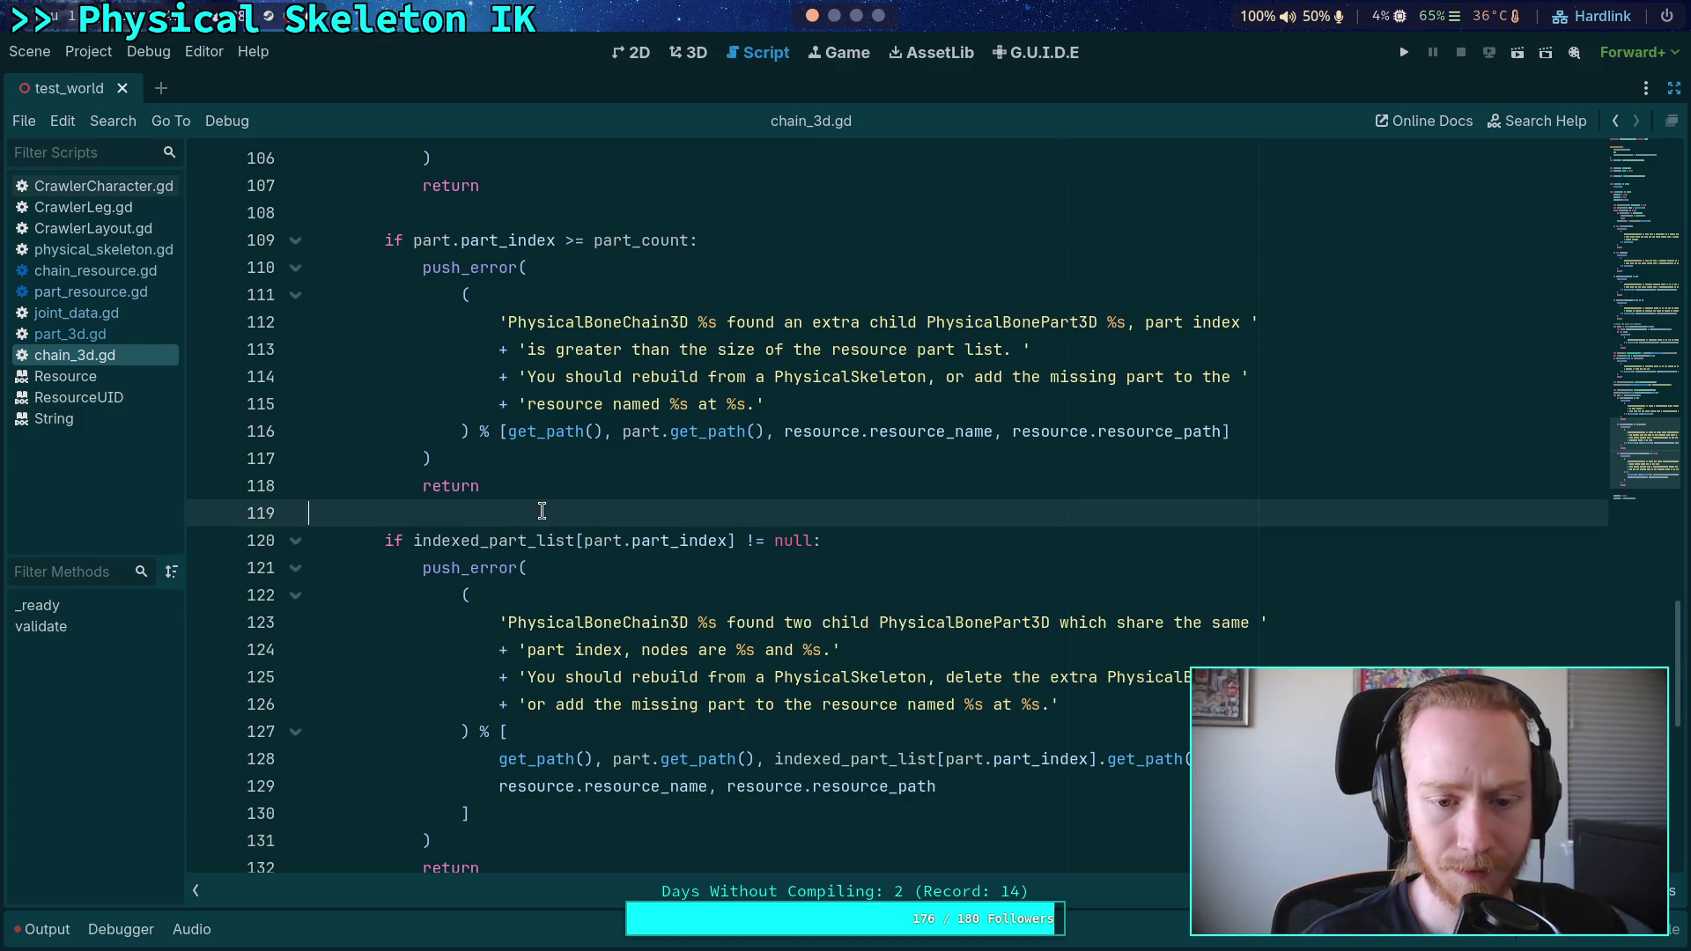
scroll(538, 513, down, 2)
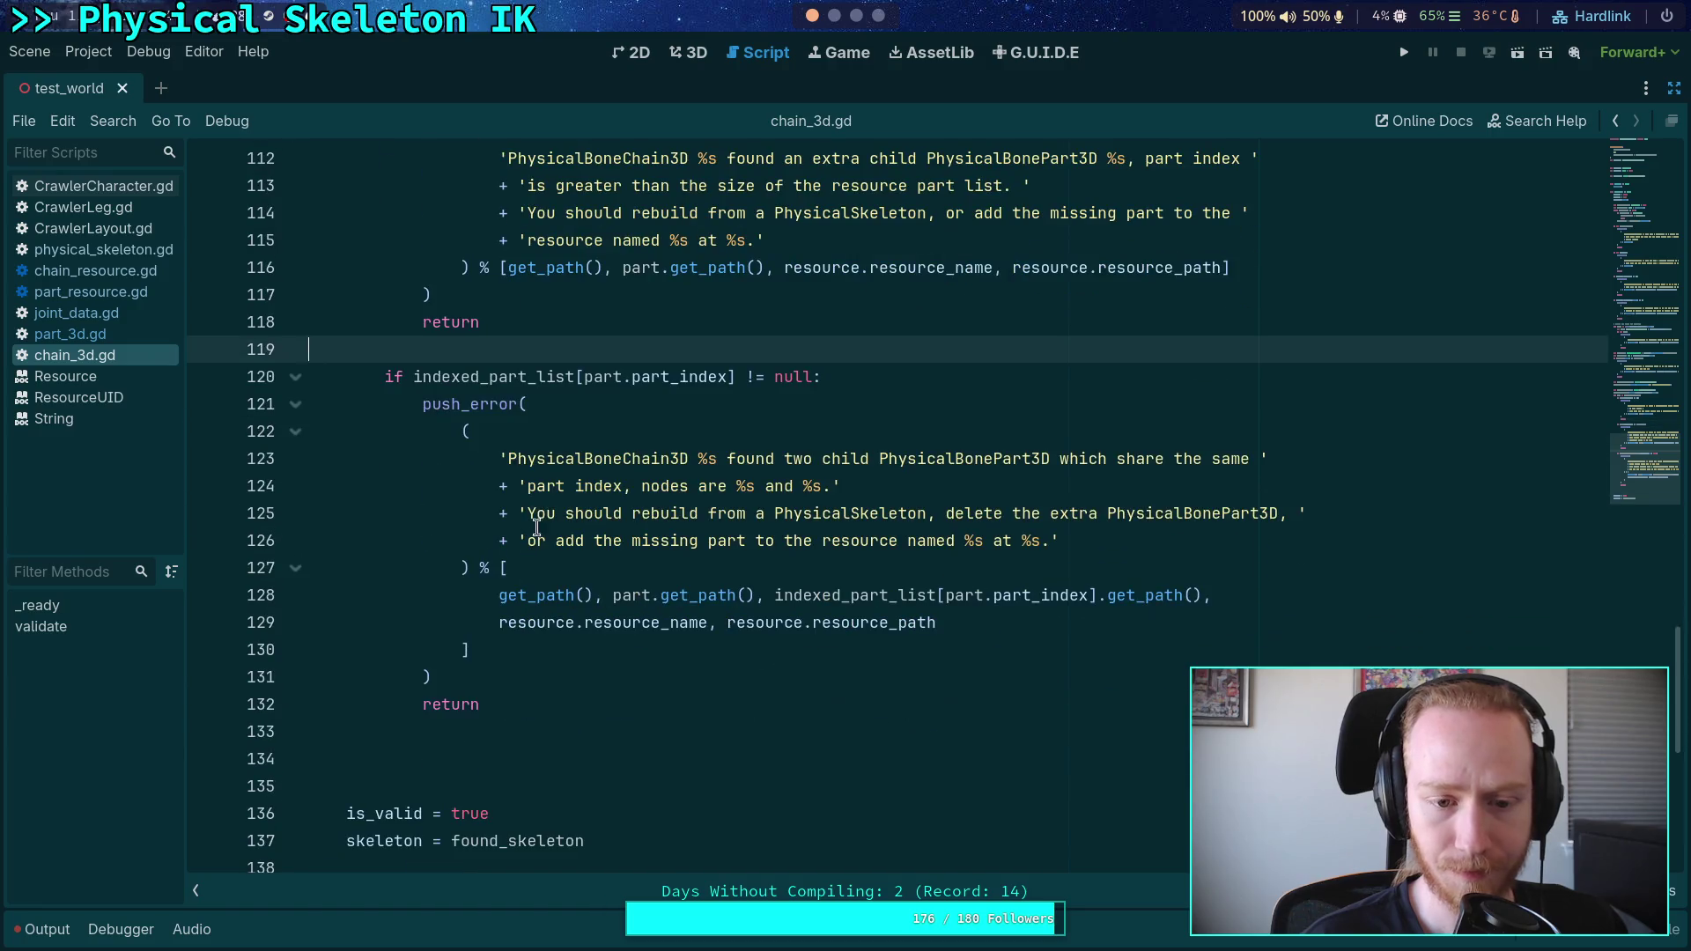
click(463, 750)
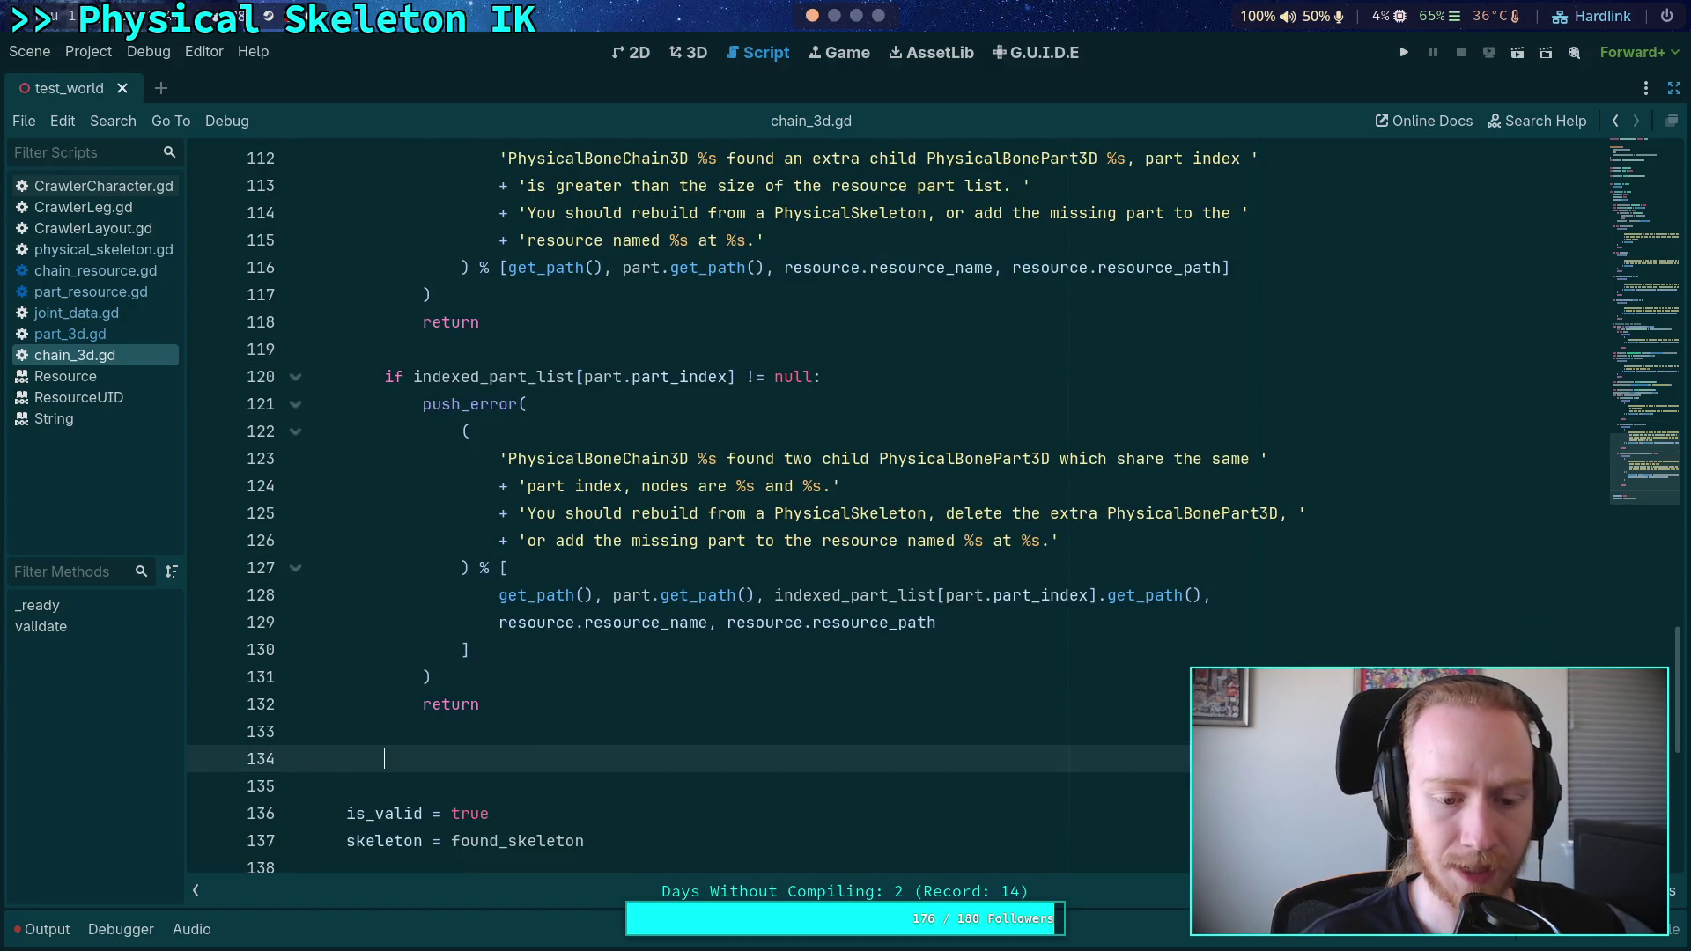
key(BackSpace)
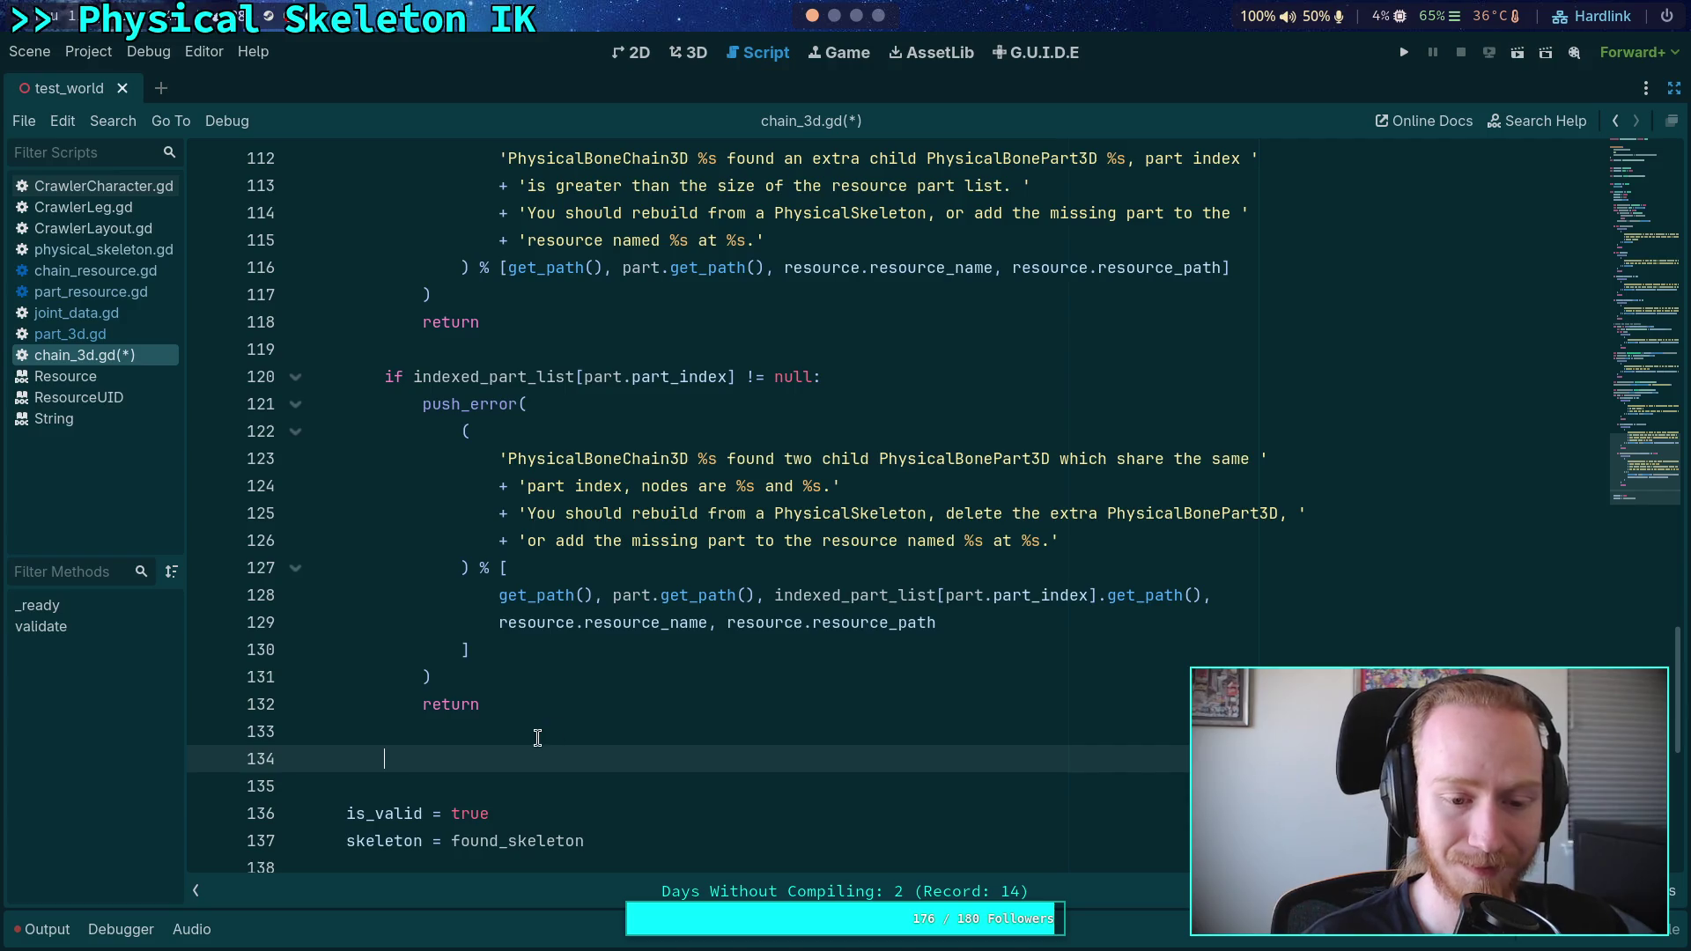
click(538, 737)
click(528, 764)
click(564, 736)
click(553, 758)
click(573, 729)
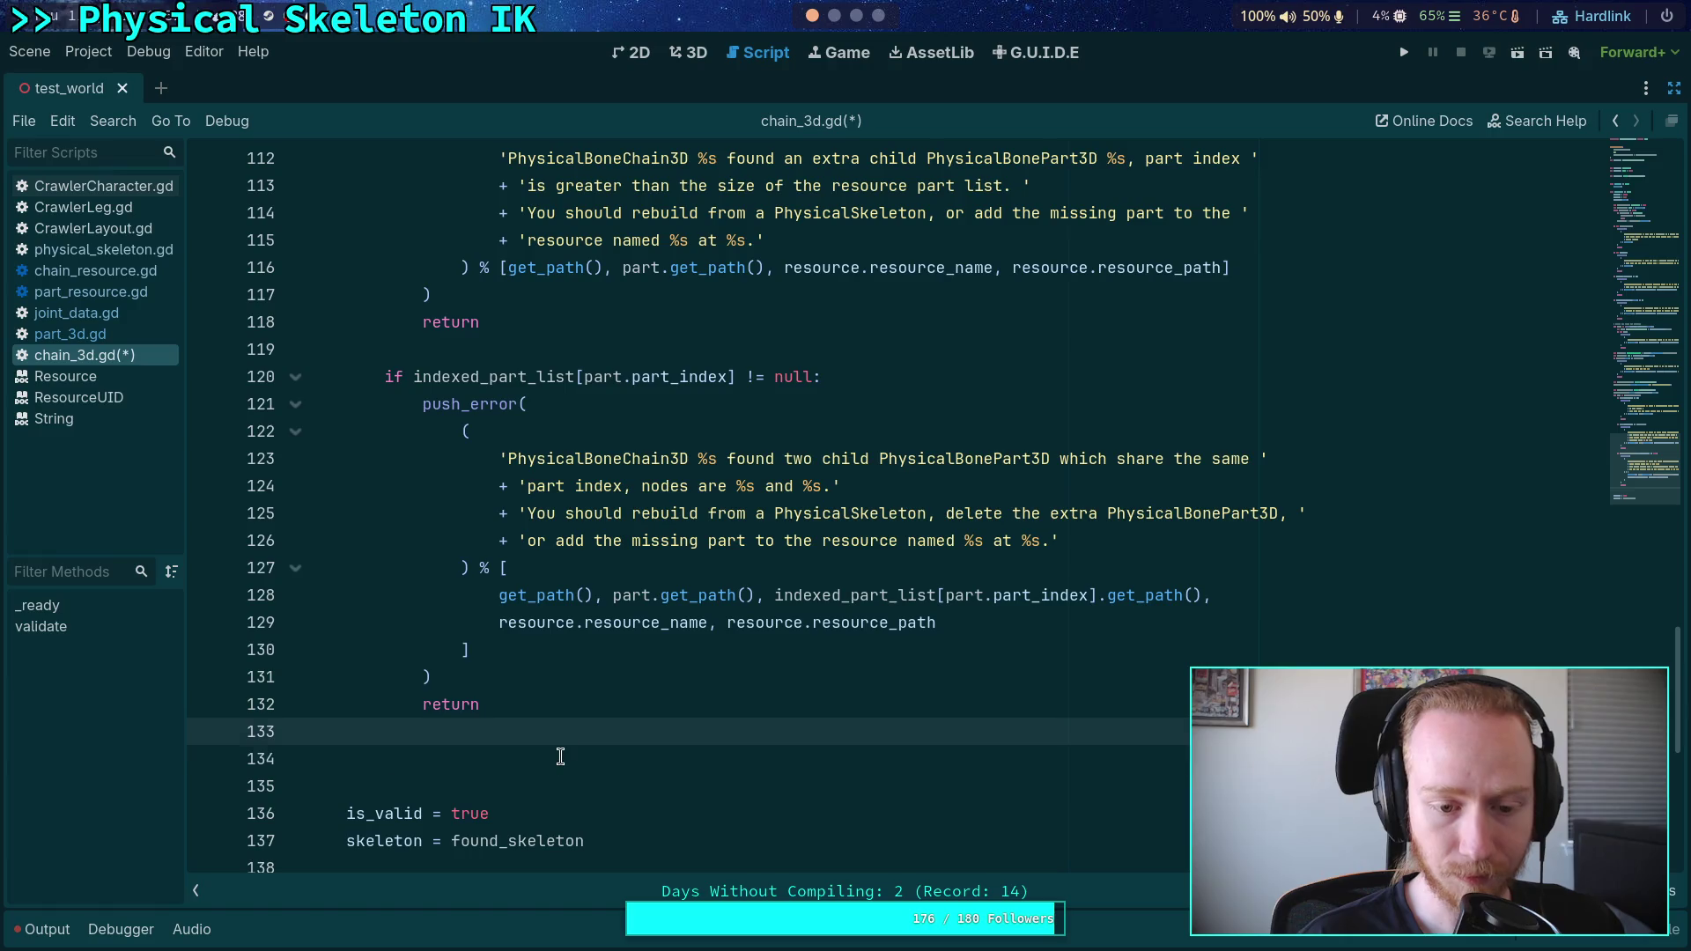
click(560, 758)
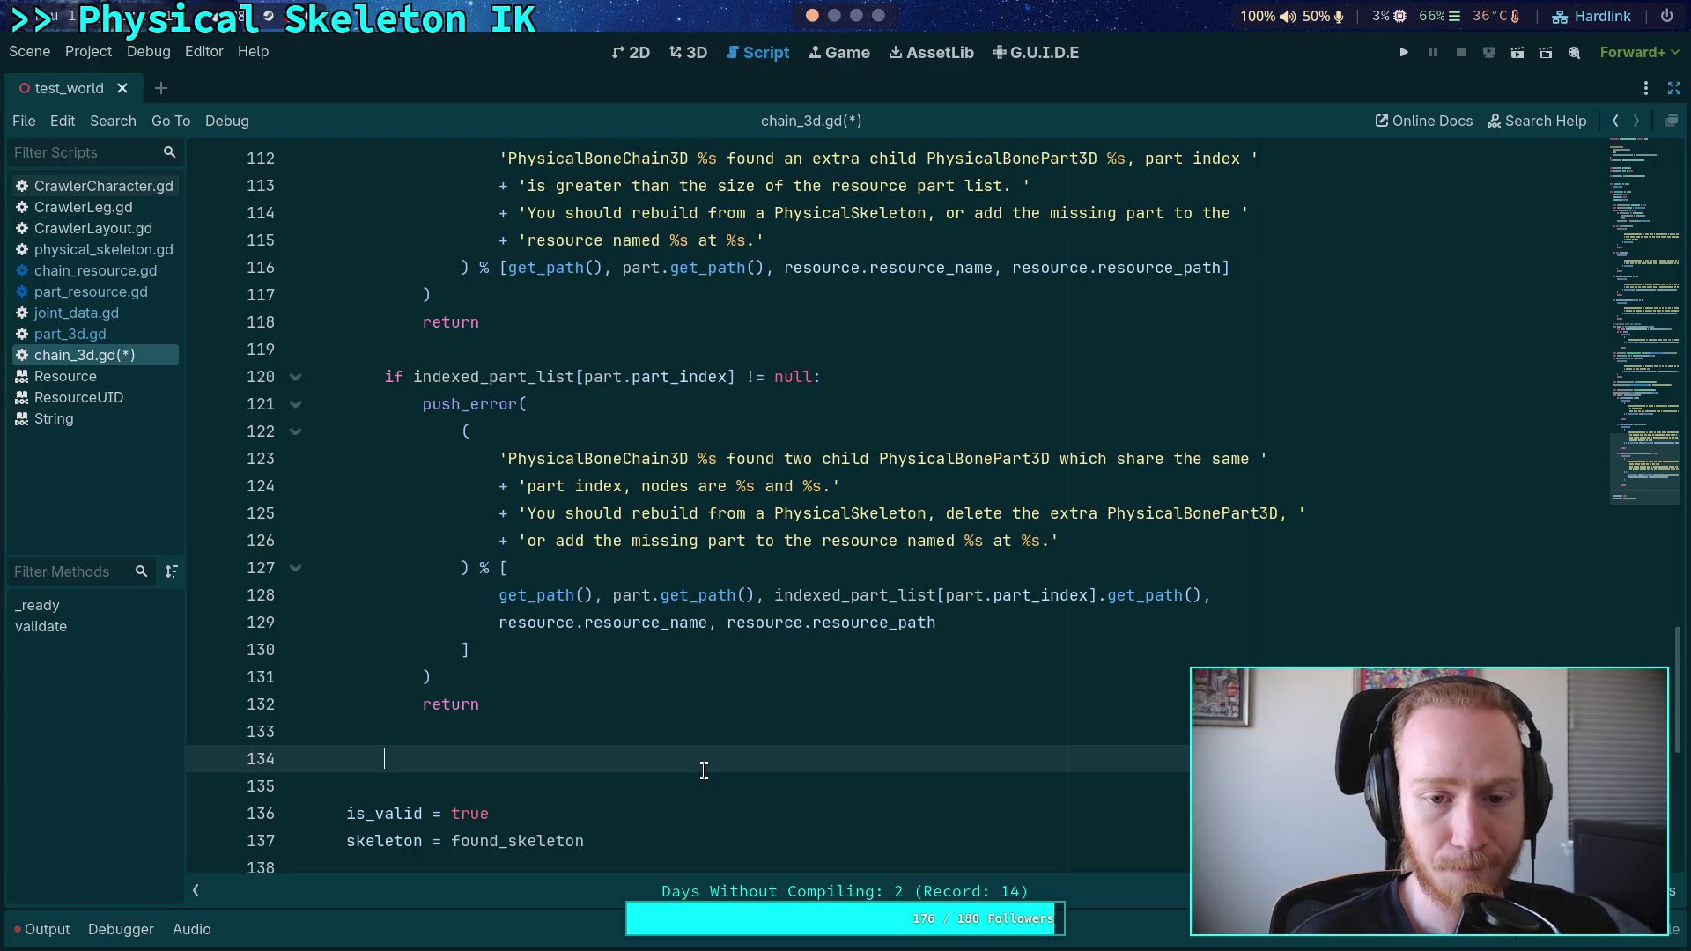
scroll(704, 770, down, 1)
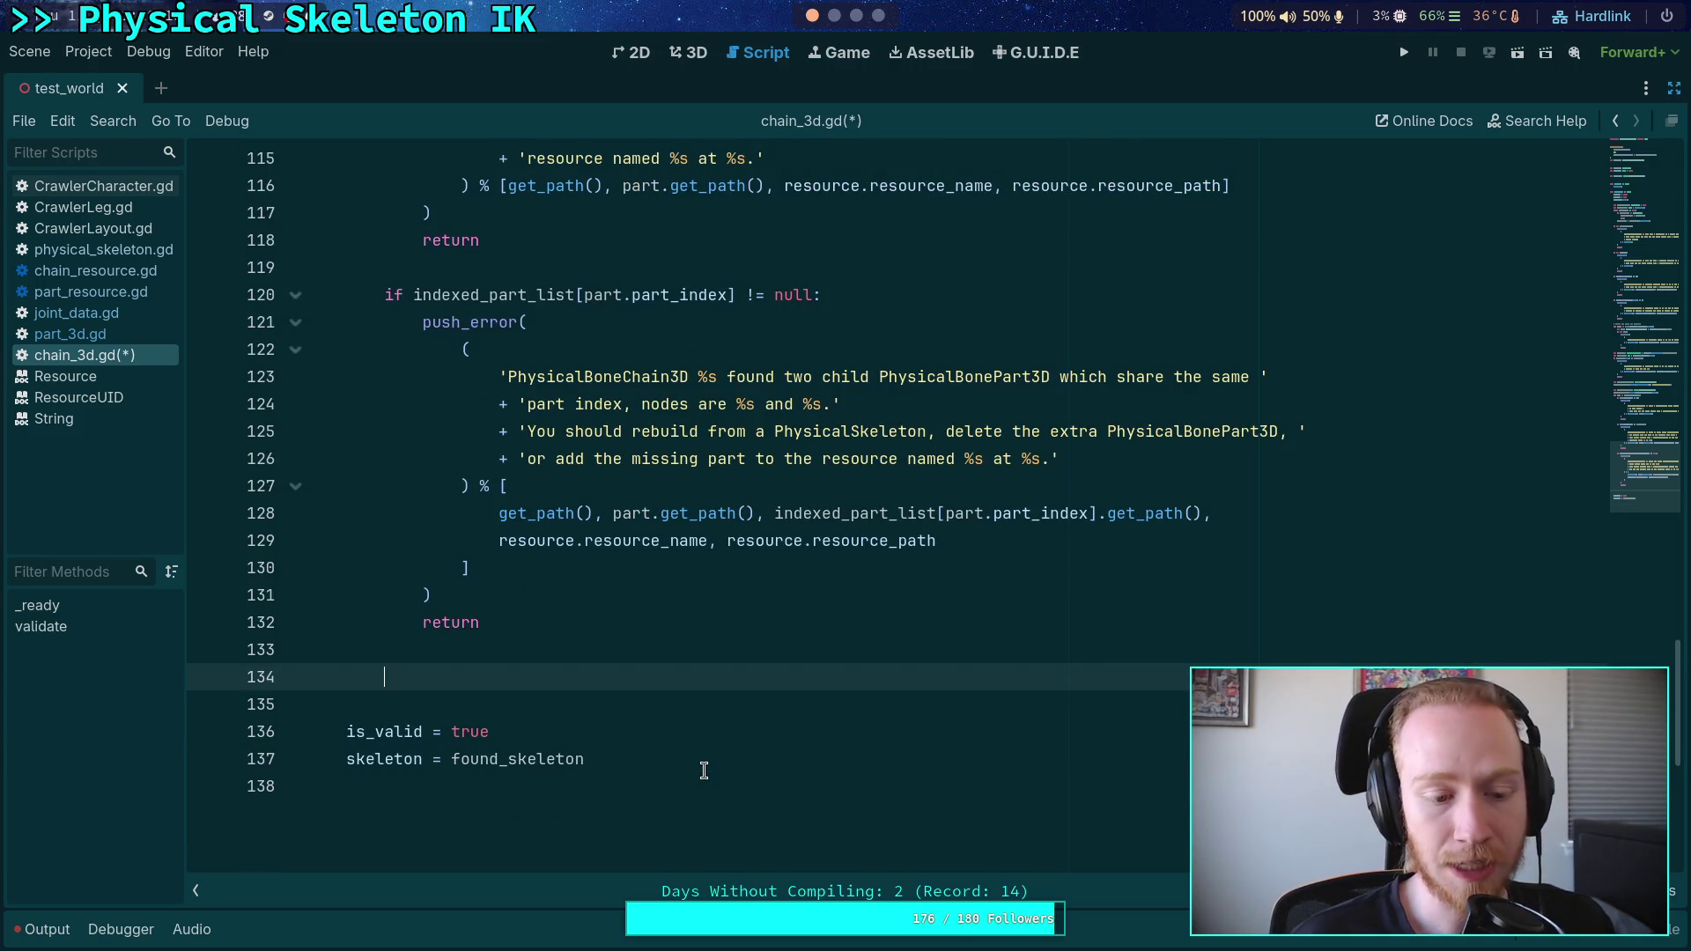